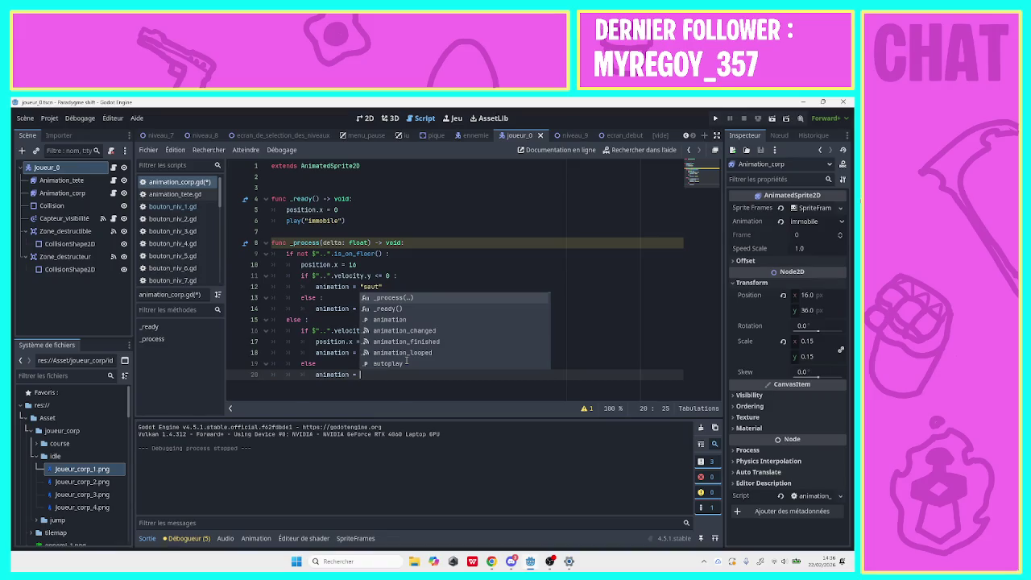
Complete line 20 as animation = "course", add the colon after else, save, and run the game.
text(")
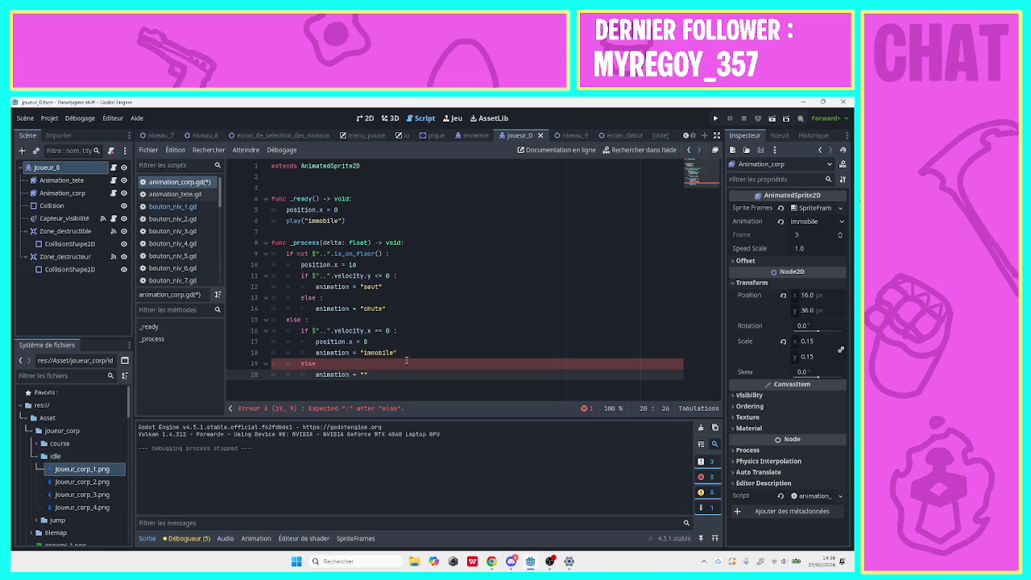
click(343, 364)
text(:)
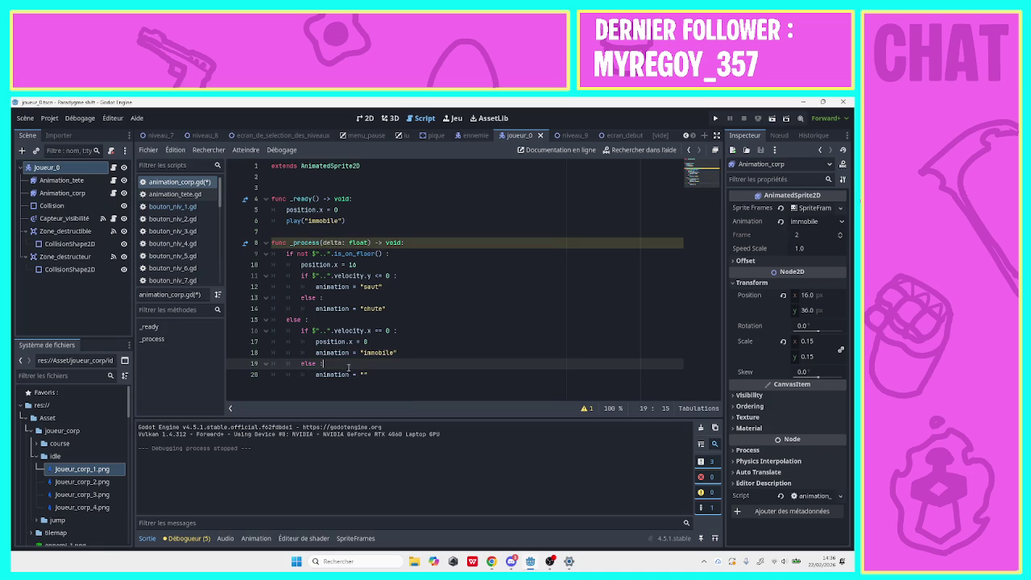
click(405, 377)
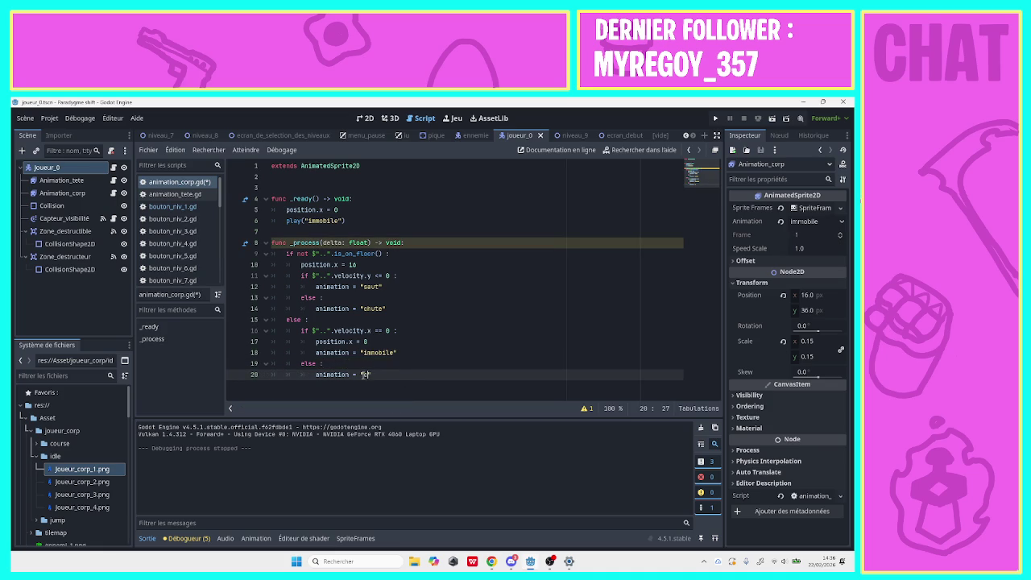
text(ourse)
key(ctrl+s)
click(715, 118)
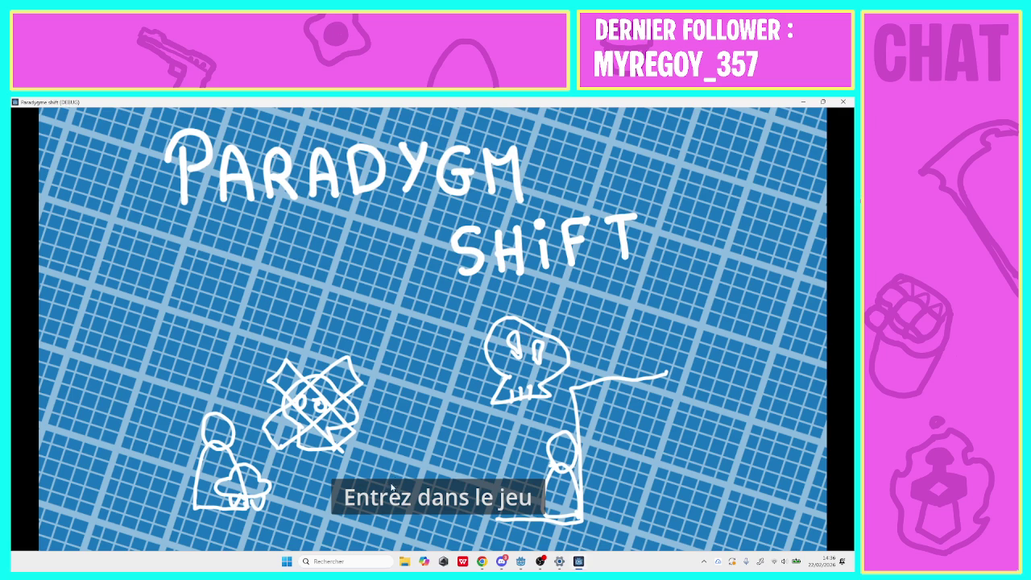
Enter level 1, walk the player right and left, jump, then close the game window.
click(391, 486)
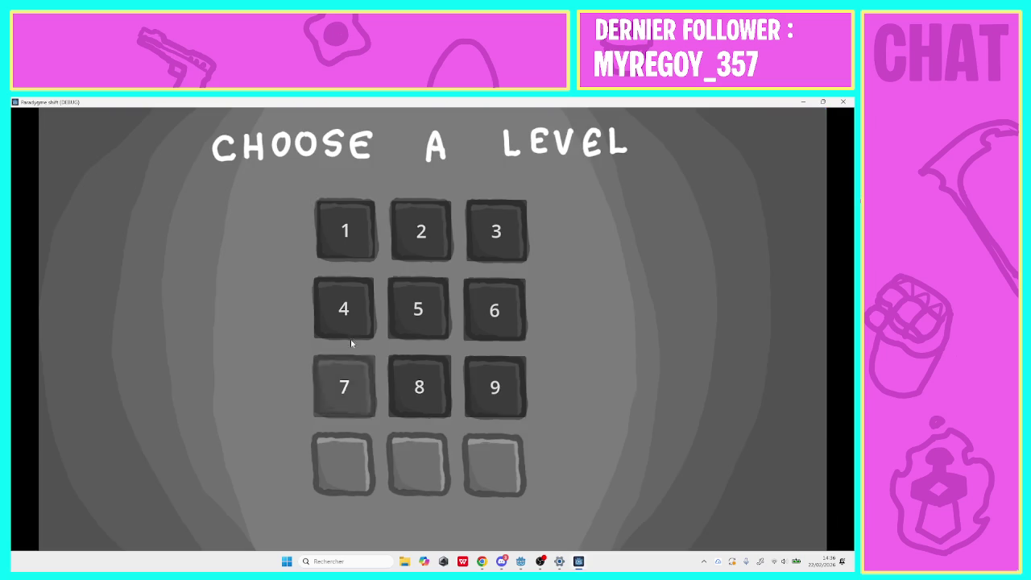
click(334, 225)
key(Right)
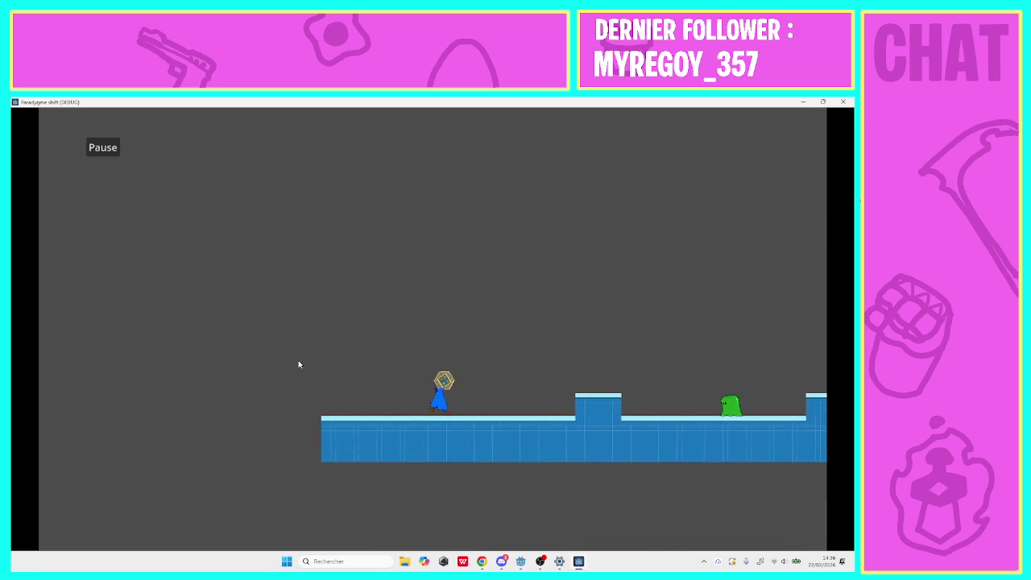
key(Right)
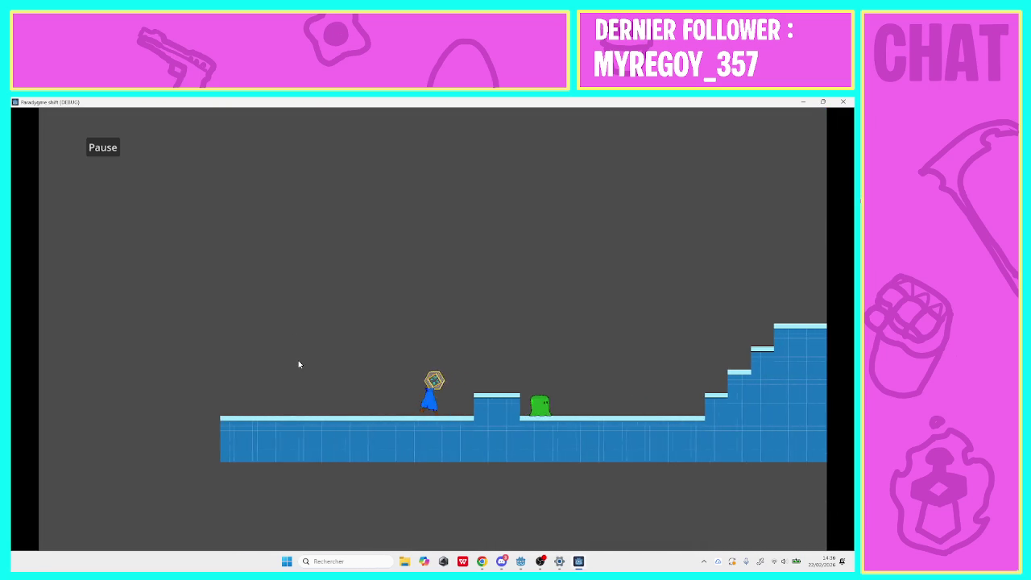
key(Left)
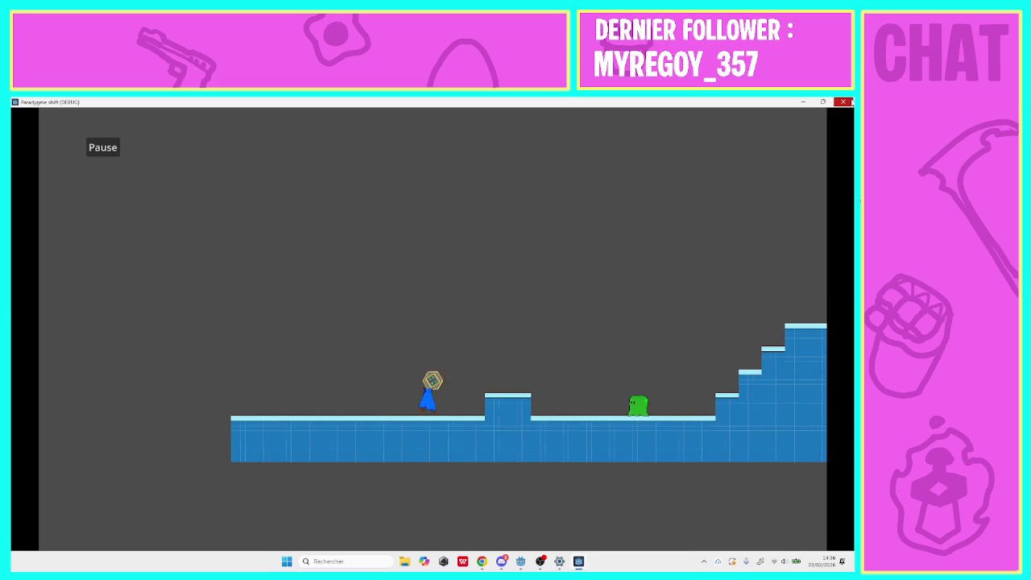
key(space)
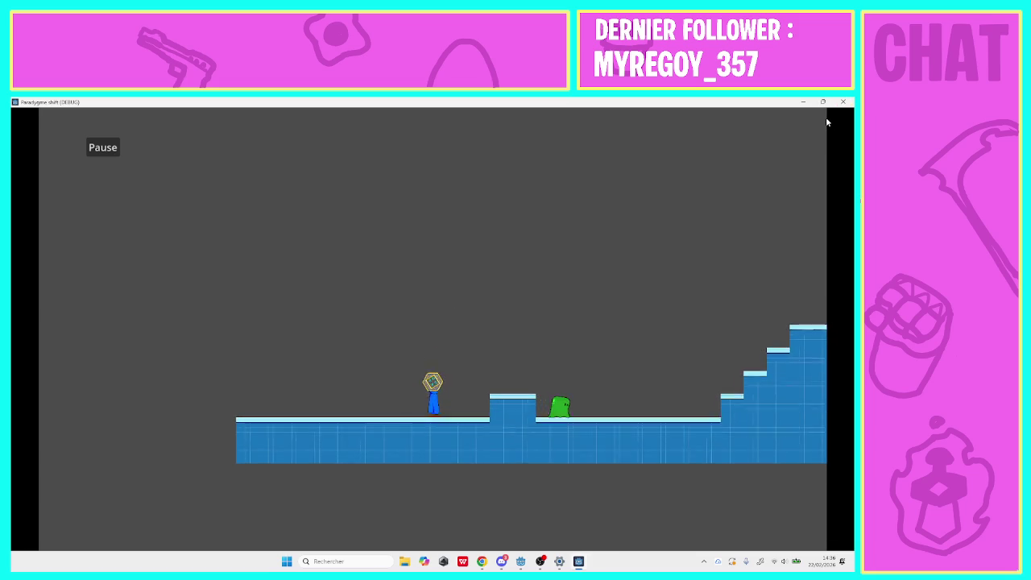
click(846, 103)
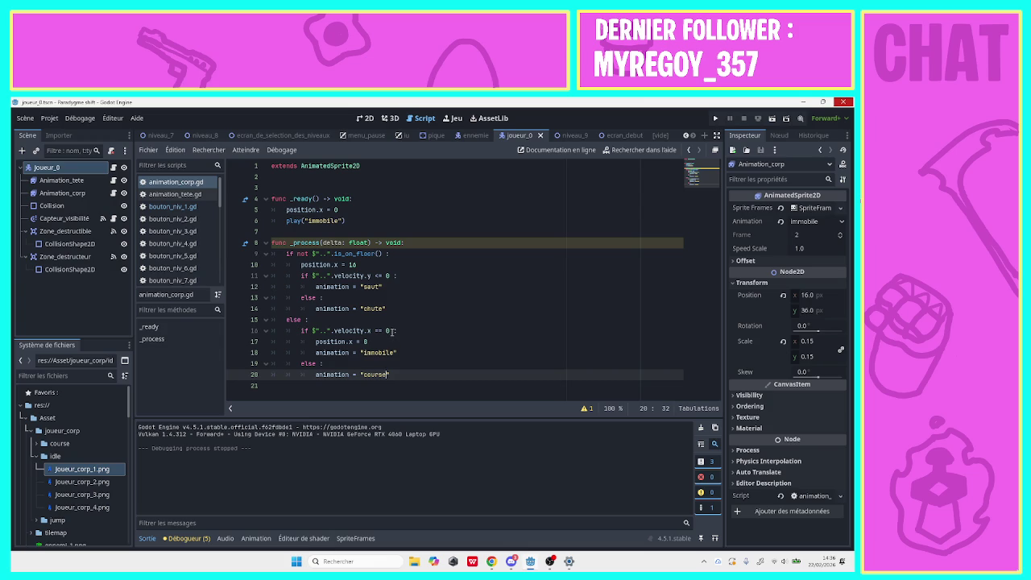
Wrap $"..".velocity.x on line 16 in int(), after first trying round().
click(313, 331)
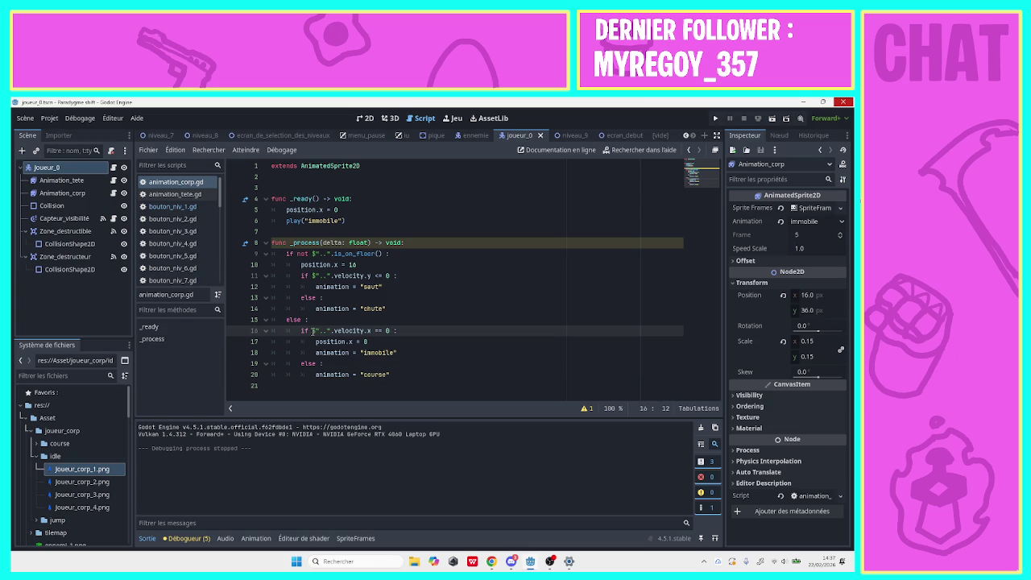
text(round)
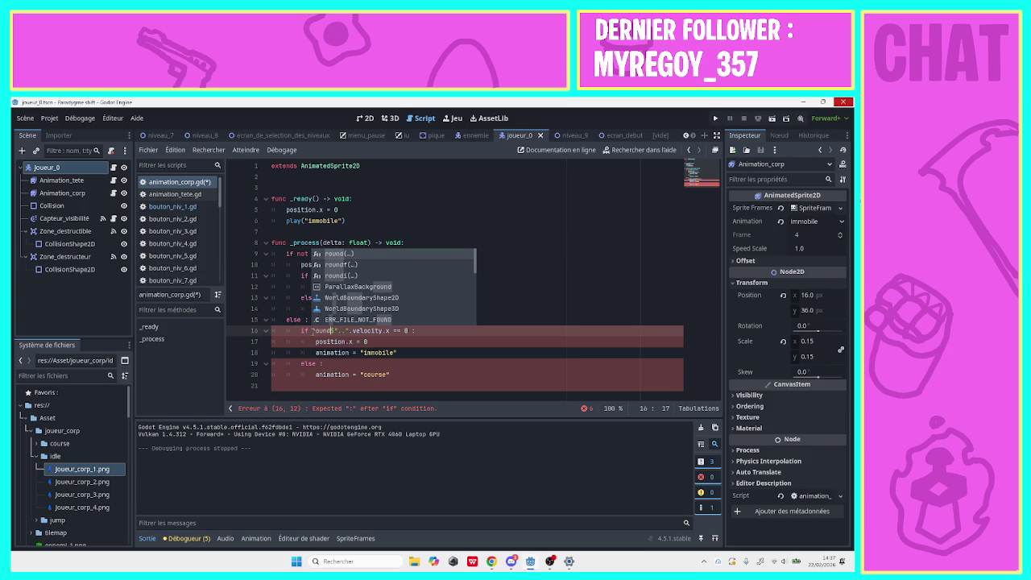
text(()
key(Delete)
key(Right)
key(Right)
key(Right)
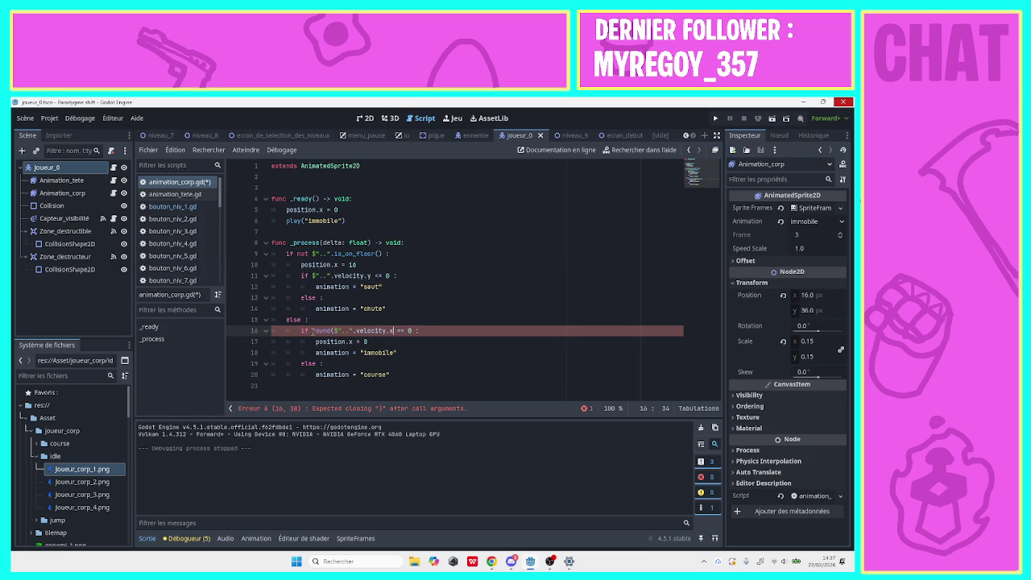
text())
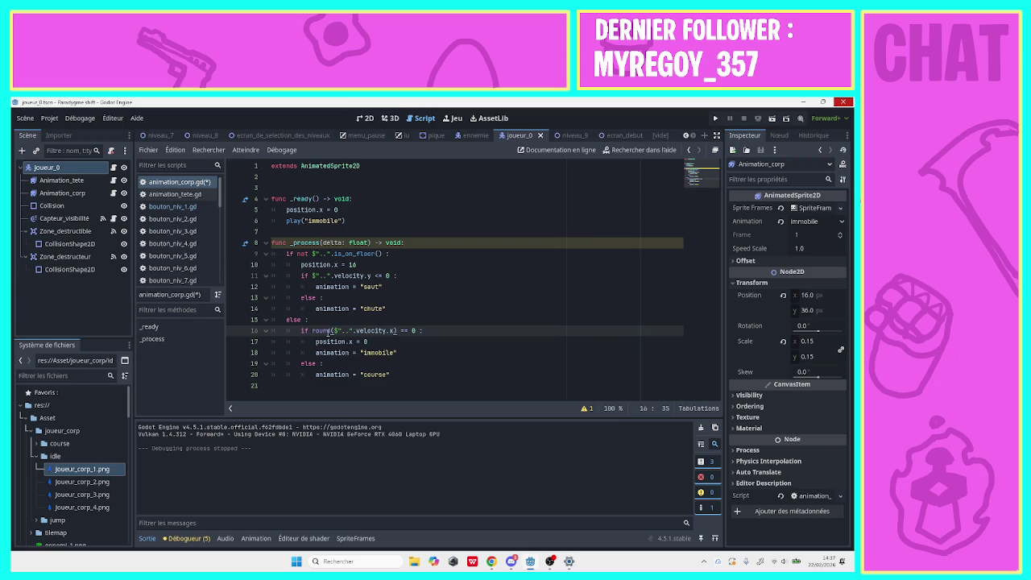
mouse_move(326, 332)
key(BackSpace)
key(BackSpace)
key(BackSpace)
text(int)
click(359, 331)
Run the game, enter level 1 and walk the player right toward the steps.
click(716, 118)
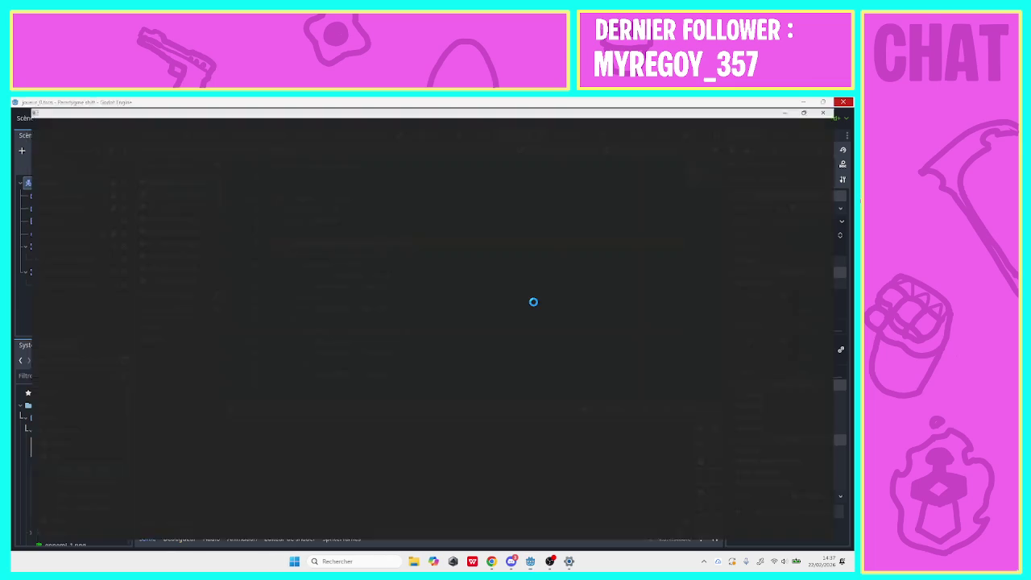
click(395, 497)
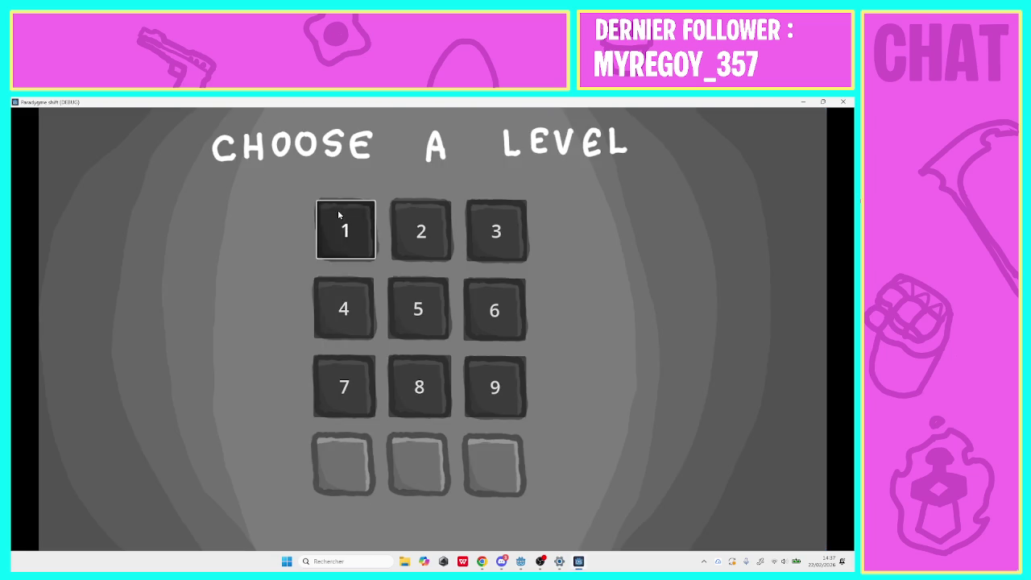
click(338, 214)
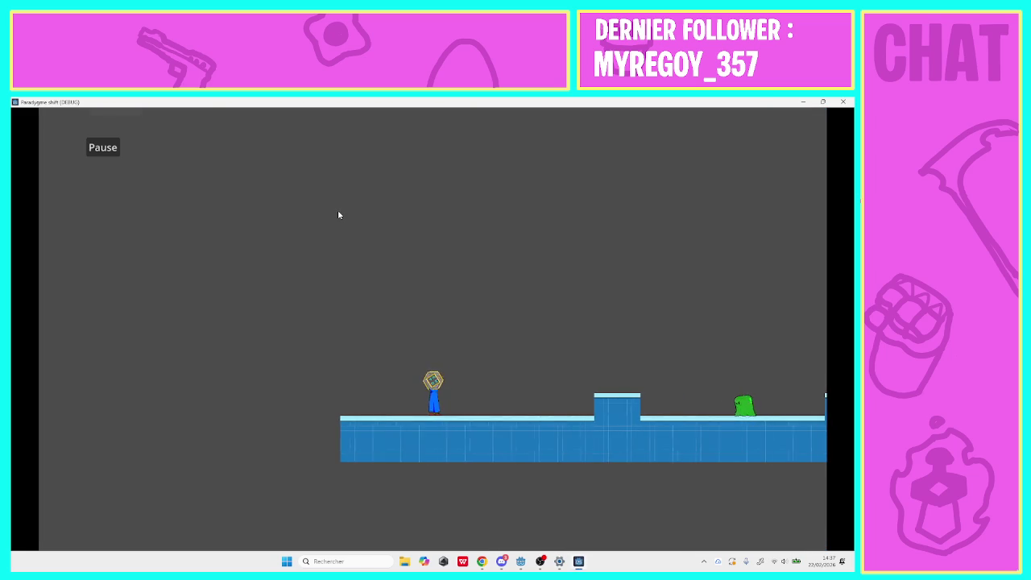
key(Right)
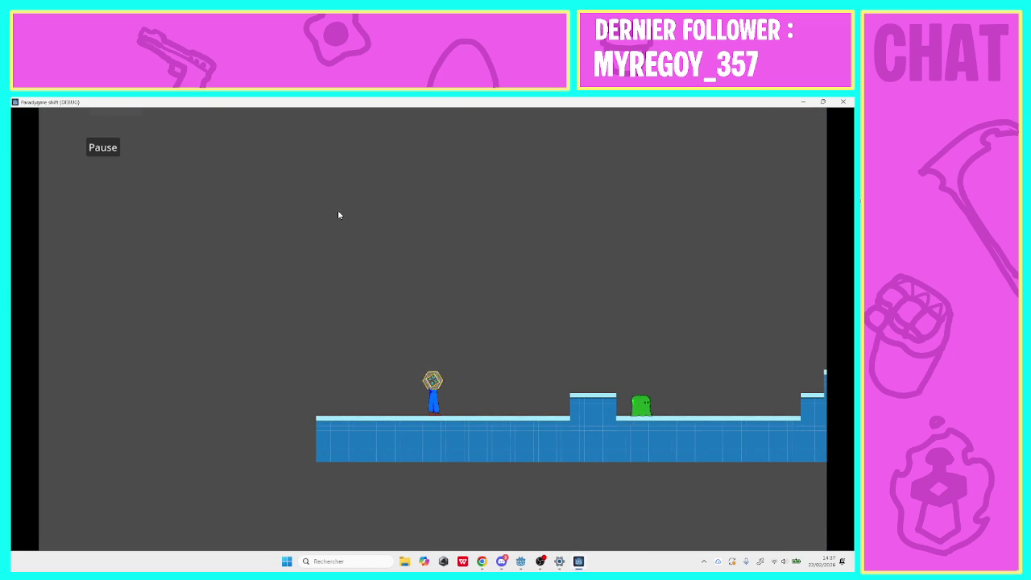
key(Right)
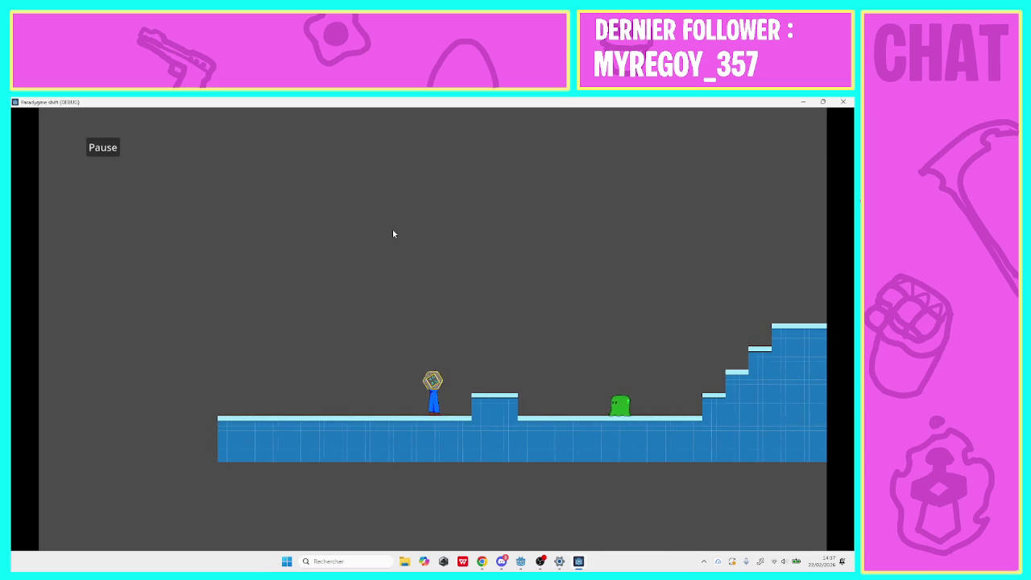
key(Right)
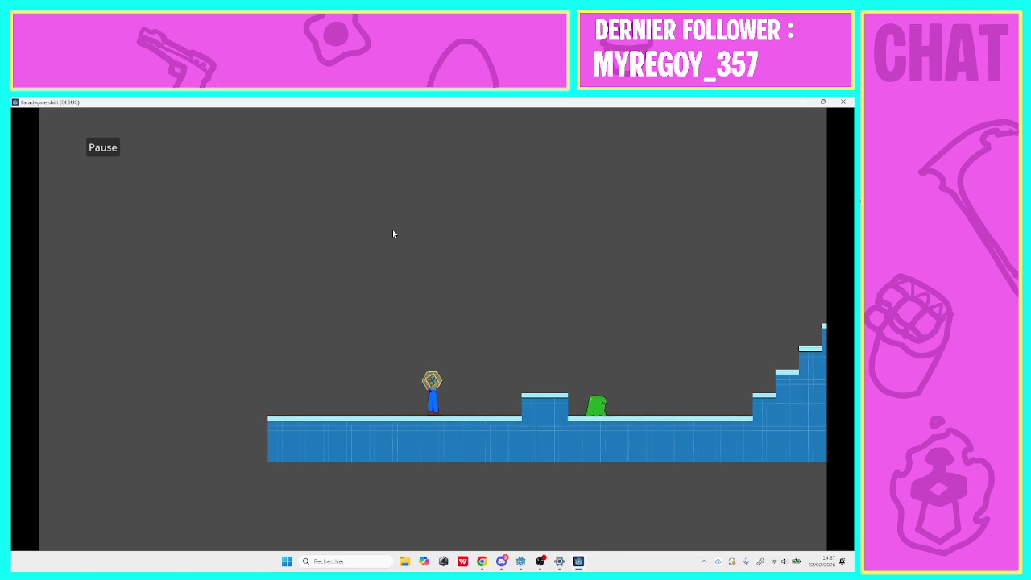
Jump the player up the stairs onto the top platform, then close the game window.
key(Right)
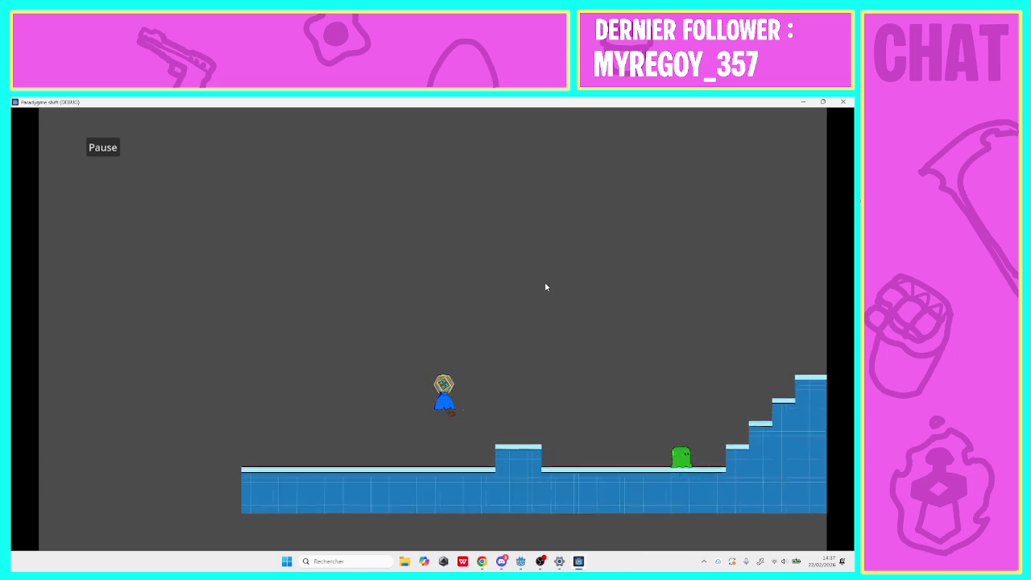
key(space)
key(Right)
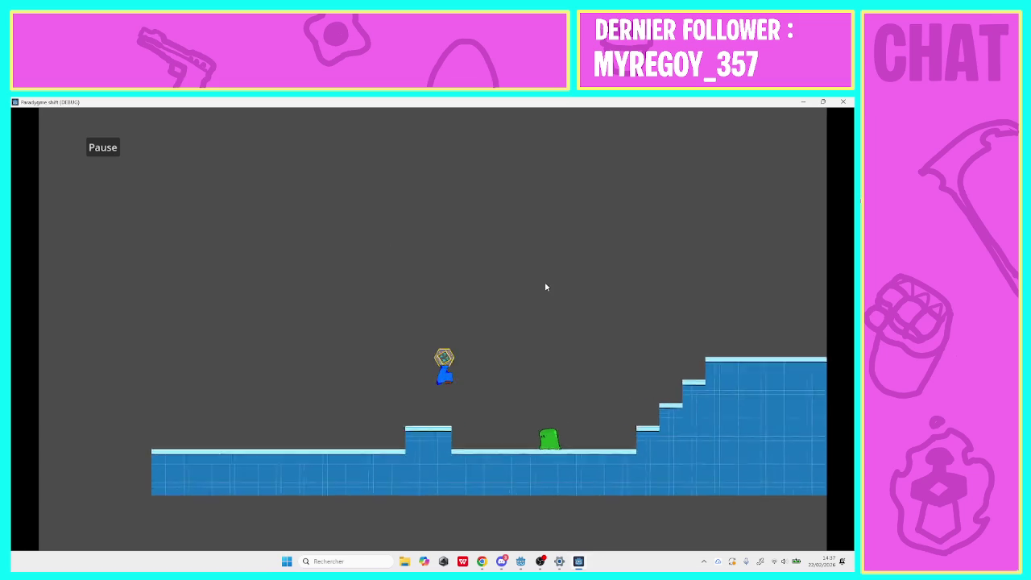
key(space)
key(Left)
key(space)
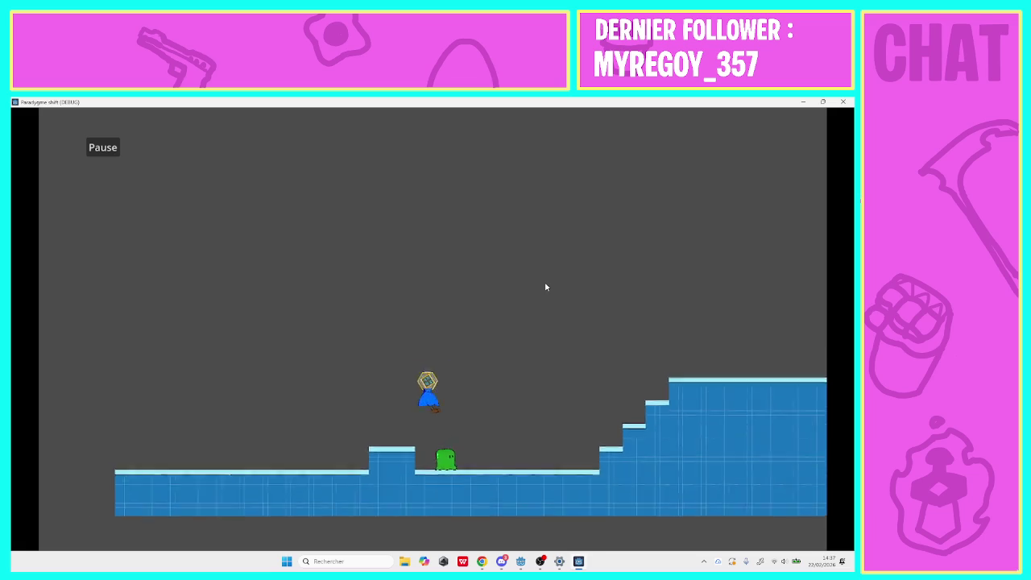
key(Right)
key(Right)
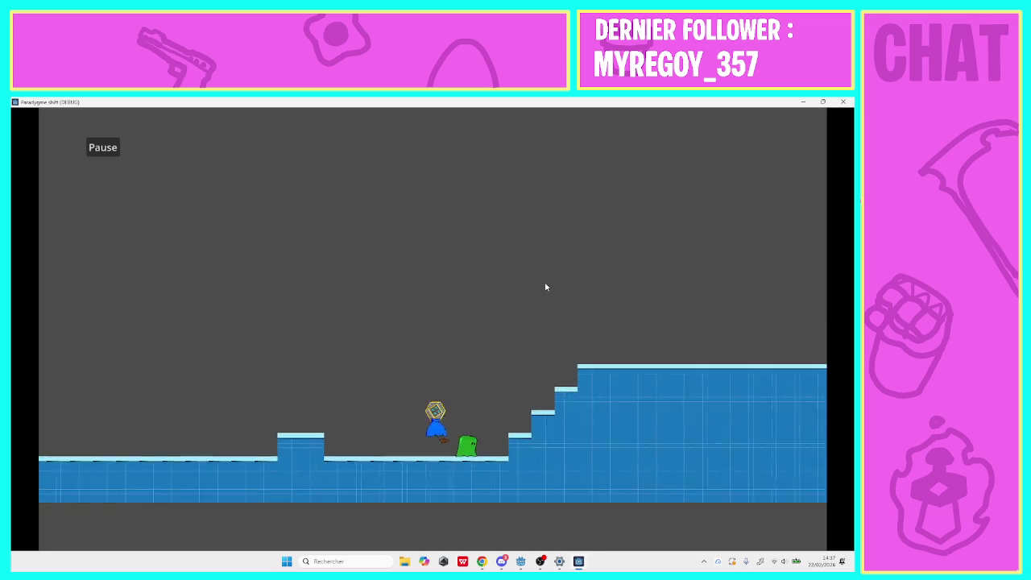
key(space)
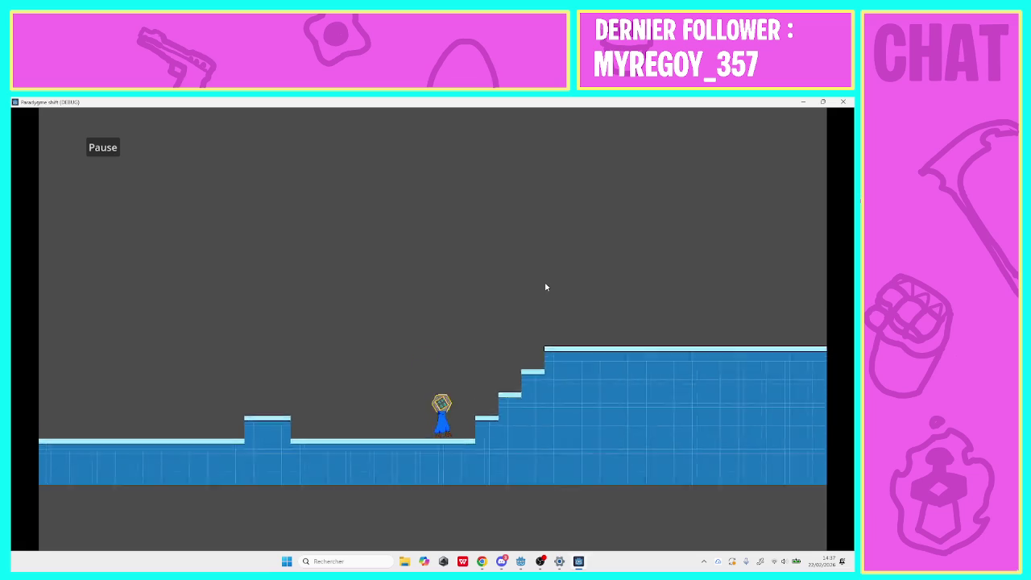
key(Right)
key(space)
key(Right)
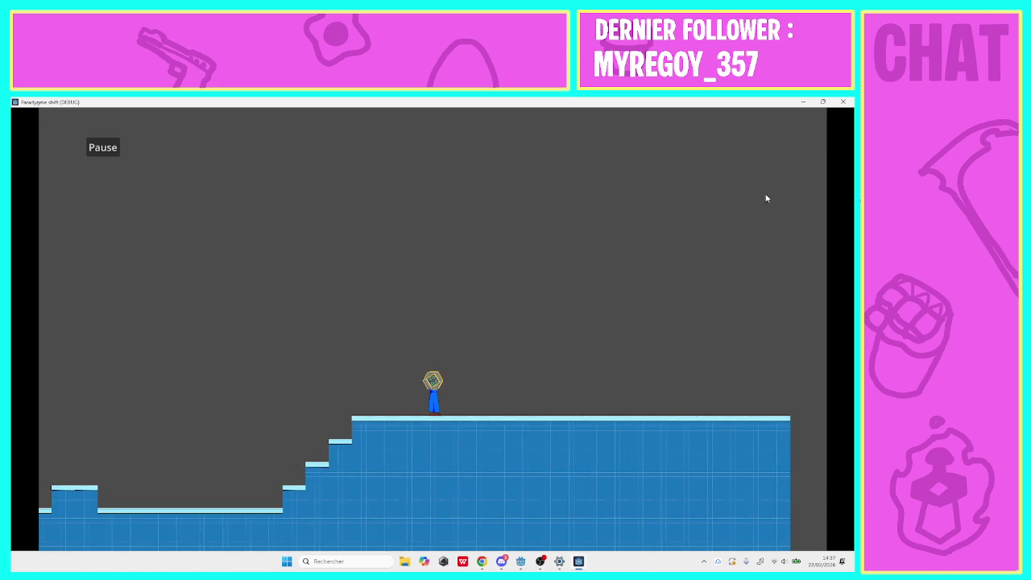
click(841, 104)
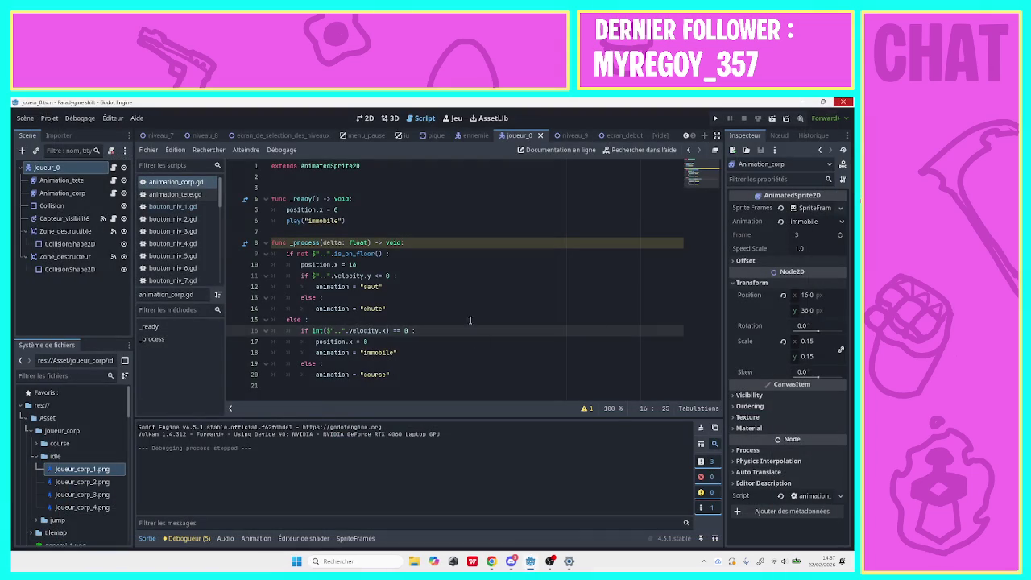
Change line 16's check to $"..".direction == 0 without the int wrapper and save.
drag(388, 330, 348, 331)
text(gl)
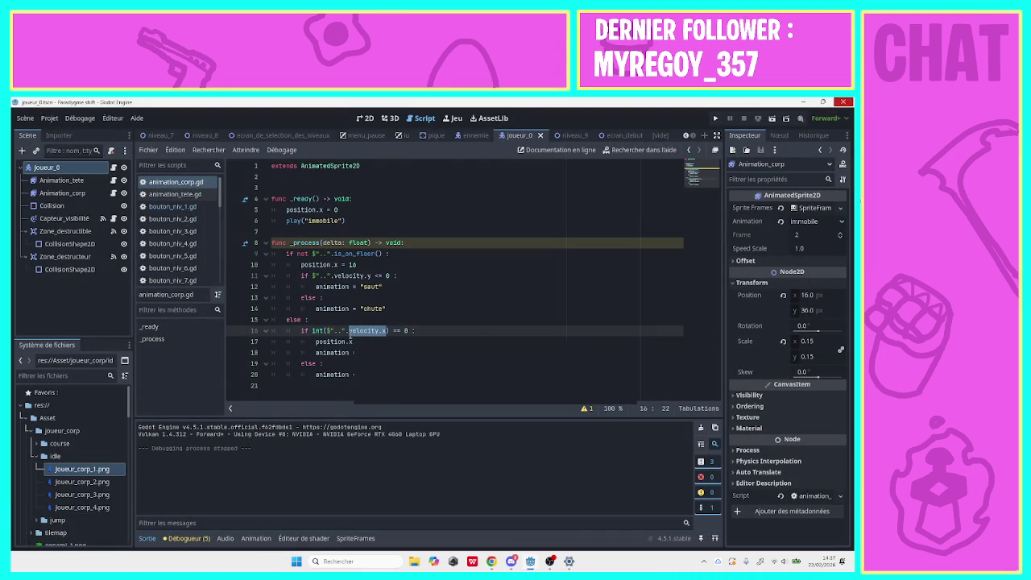
text(re)
key(Return)
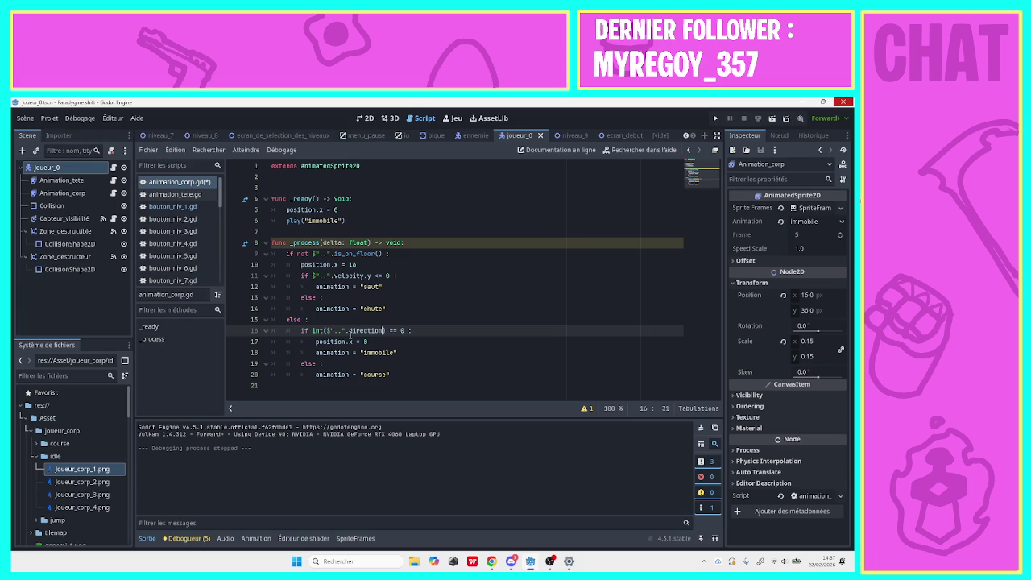
click(323, 330)
key(BackSpace)
key(BackSpace)
key(BackSpace)
click(371, 331)
key(Delete)
key(ctrl+s)
Copy position.x = 16 from line 10 onto a new line above animation = "course" and save.
click(393, 387)
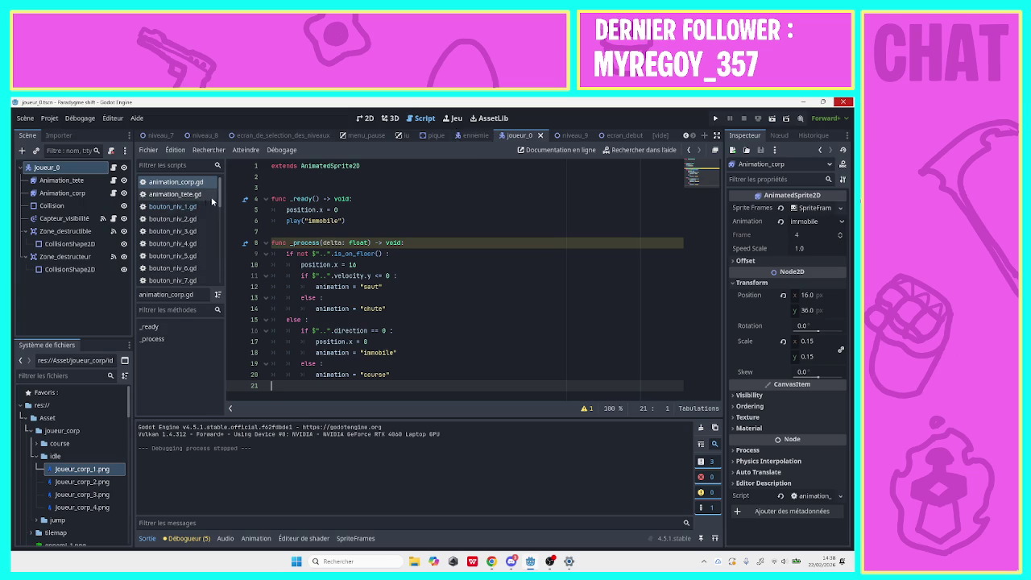
scroll(216, 203, down, 2)
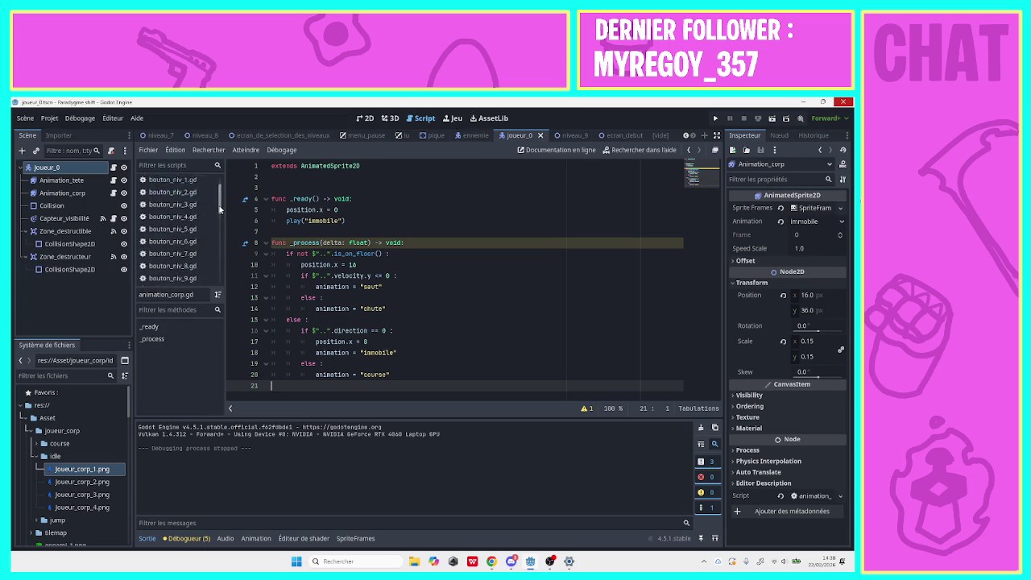
scroll(219, 207, up, 2)
click(315, 374)
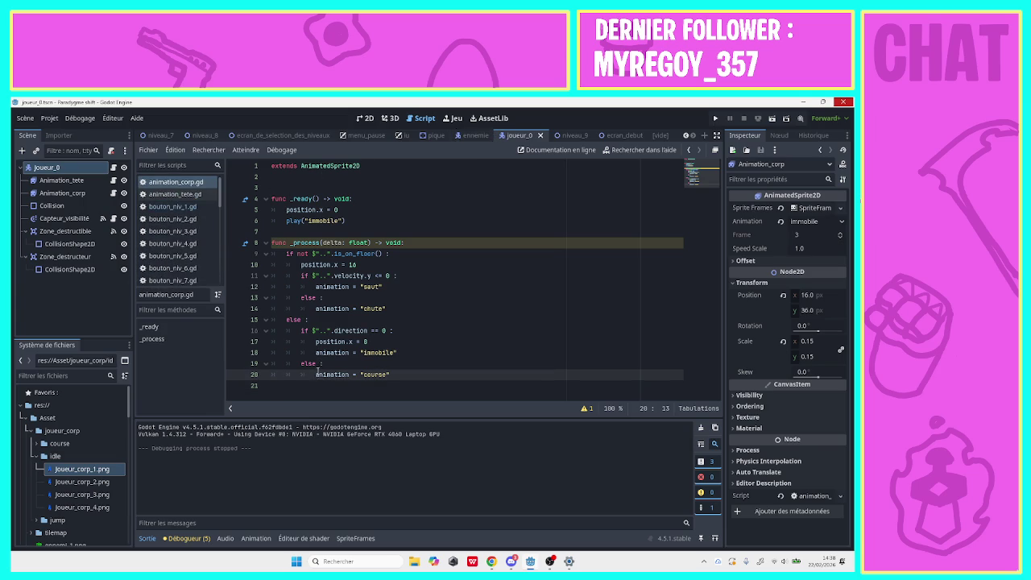
key(Return)
key(Up)
drag(302, 264, 372, 265)
key(ctrl+c)
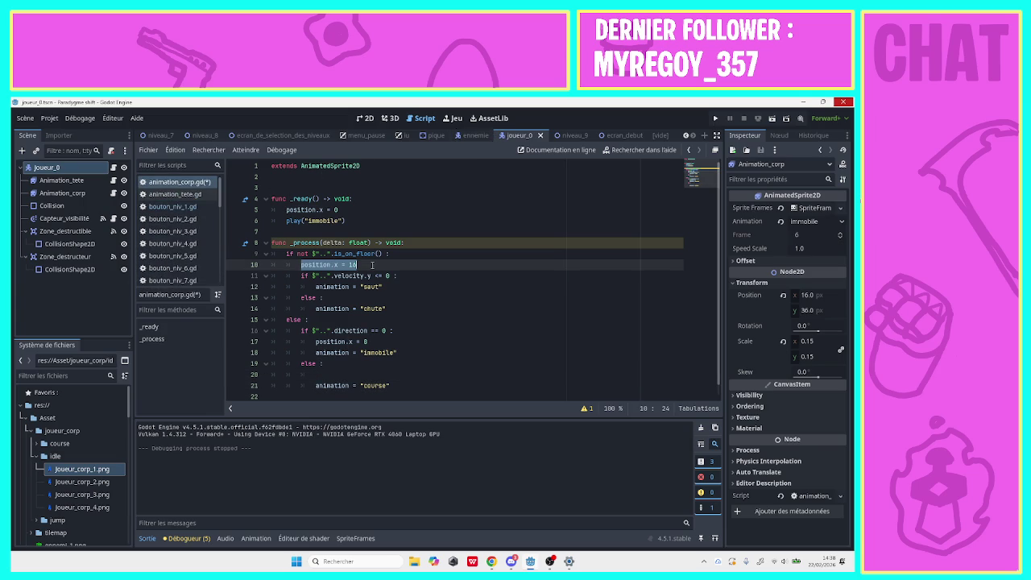
click(361, 375)
key(ctrl+v)
key(ctrl+s)
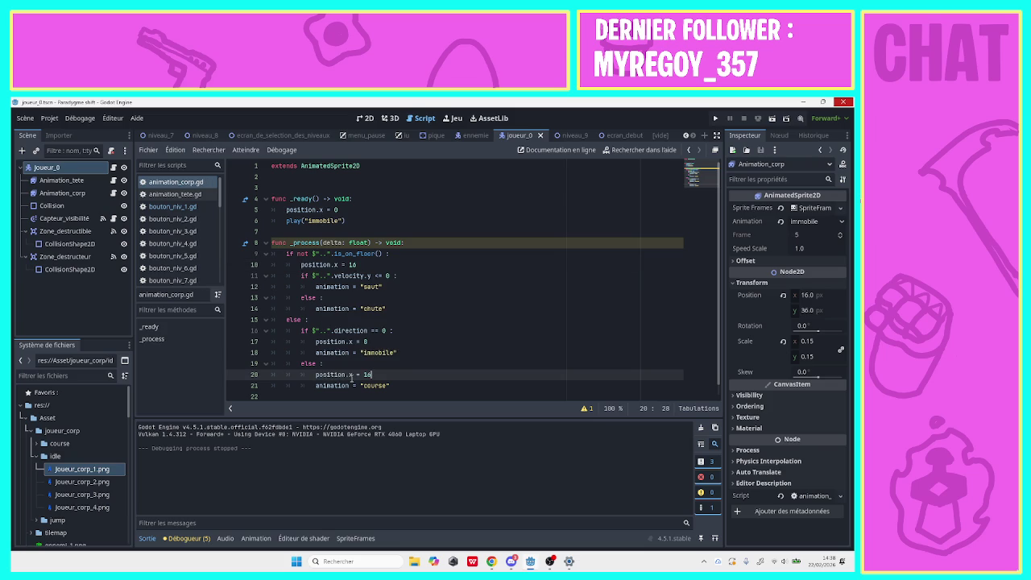
Look through ennemie.gd, game_manager.gd, fin.gd and capteur_visibilité.gd, ending on deadzone.gd.
scroll(719, 317, down, 1)
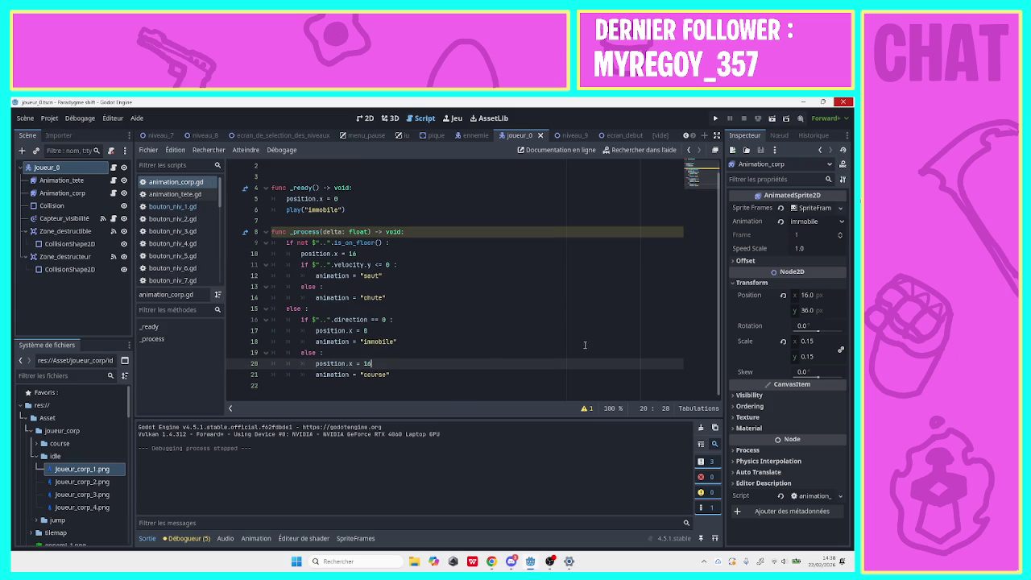
scroll(222, 188, down, 5)
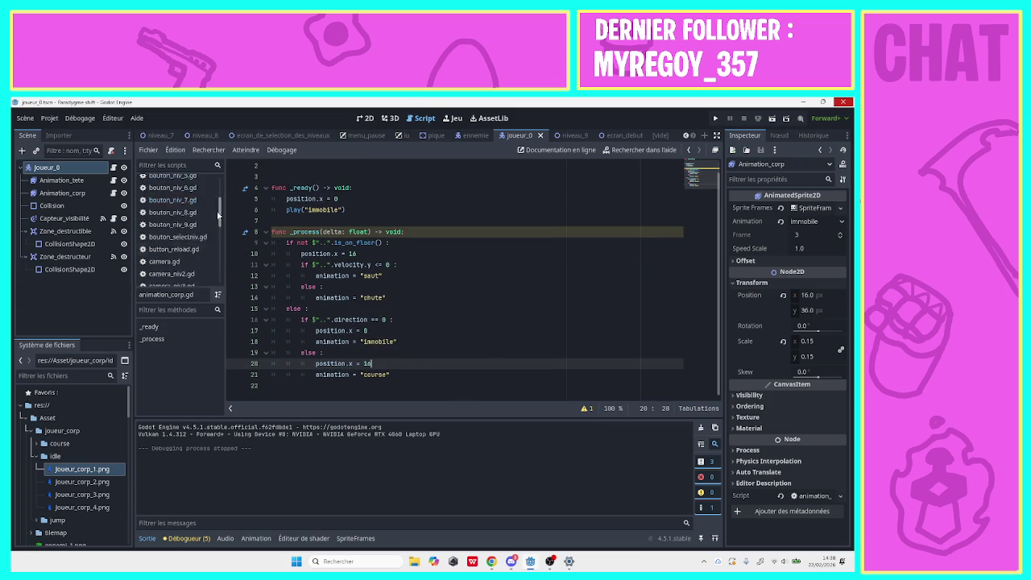
click(182, 254)
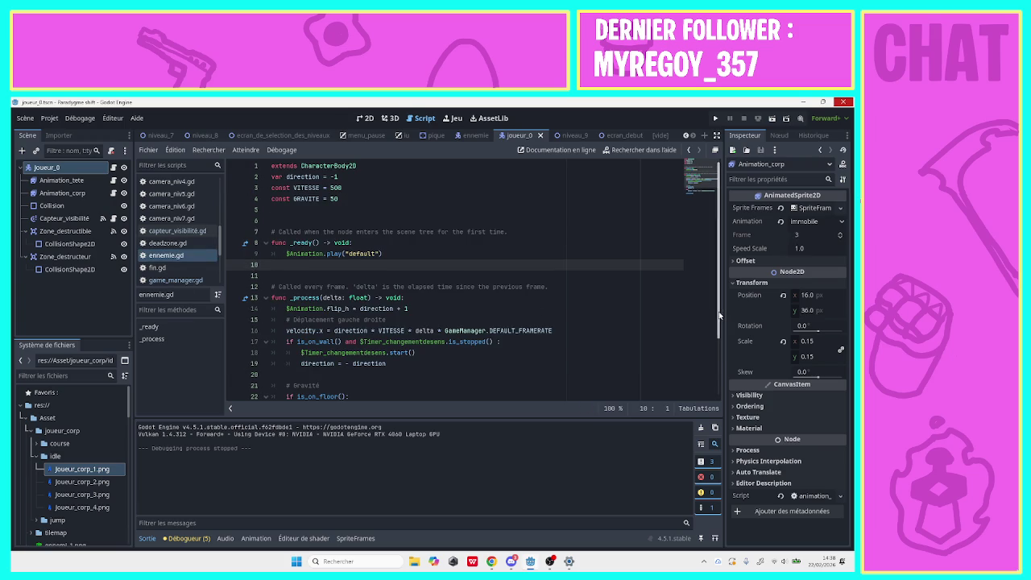
scroll(714, 351, down, 2)
scroll(707, 342, up, 2)
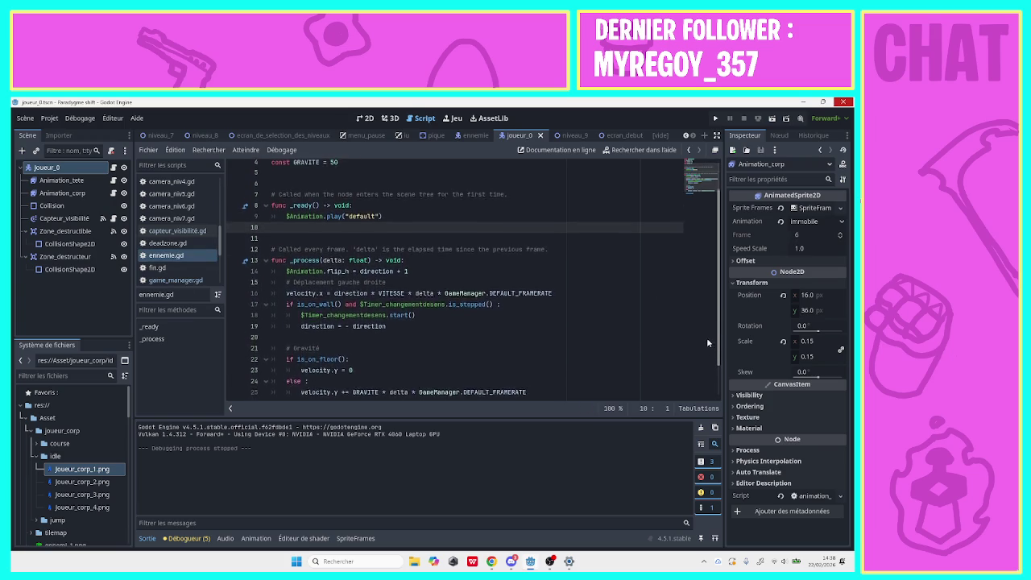
click(166, 279)
click(165, 268)
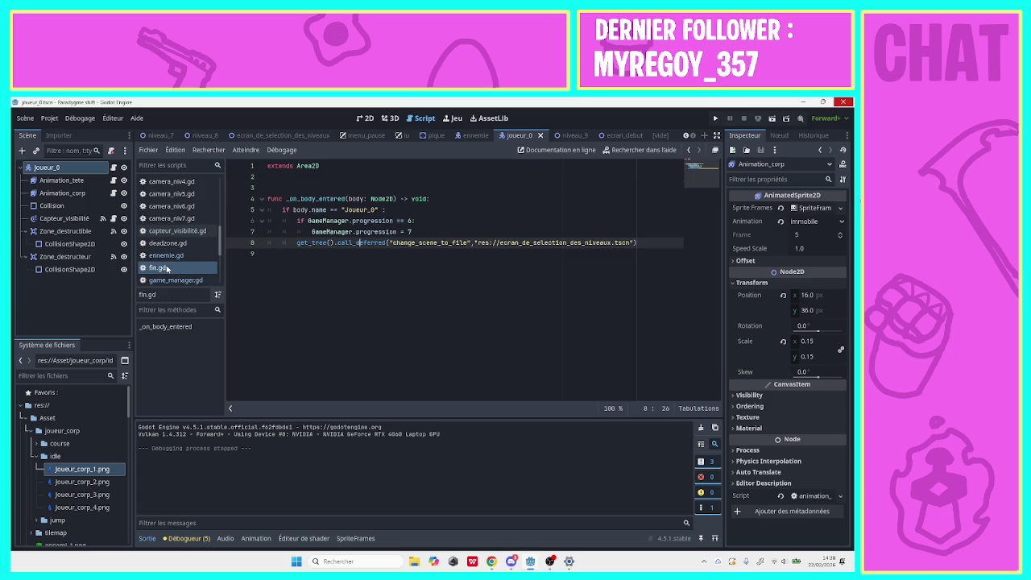
click(169, 255)
click(165, 268)
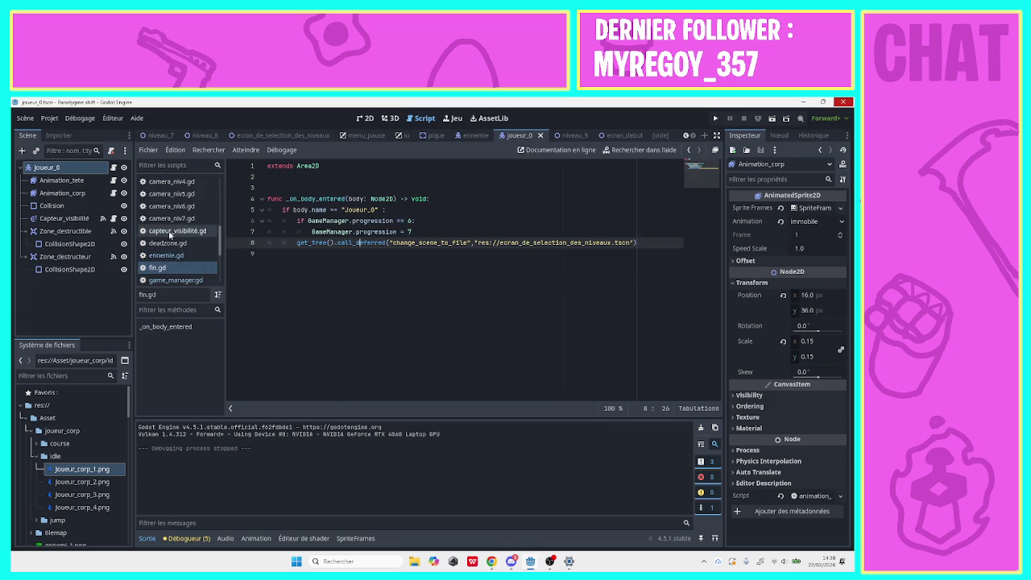
click(172, 230)
click(171, 219)
click(167, 242)
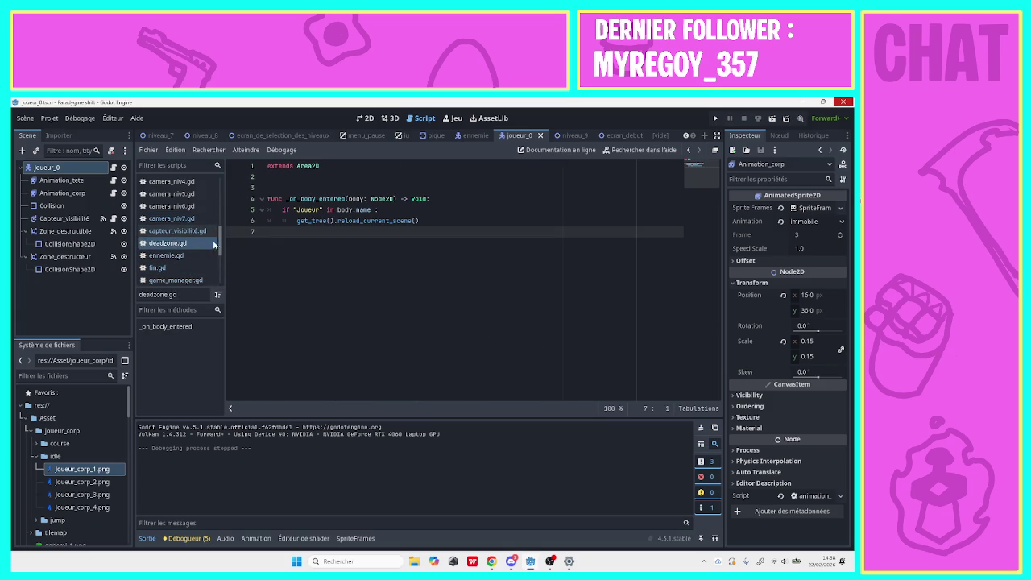
In animation_corp.gd, add if not $"..".direction == 0: at the end of _process.
drag(217, 246, 224, 168)
click(173, 182)
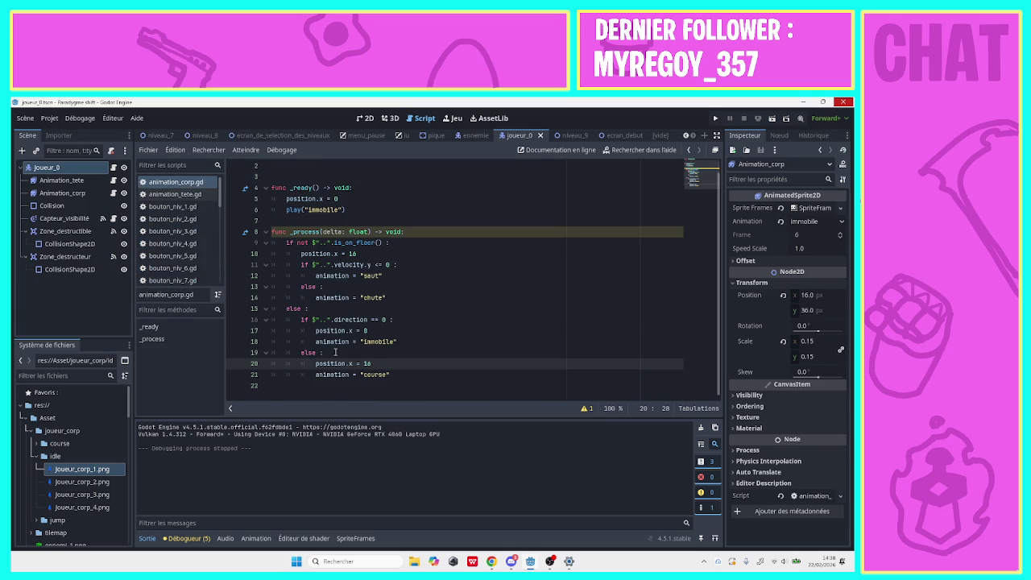
click(339, 384)
text(if)
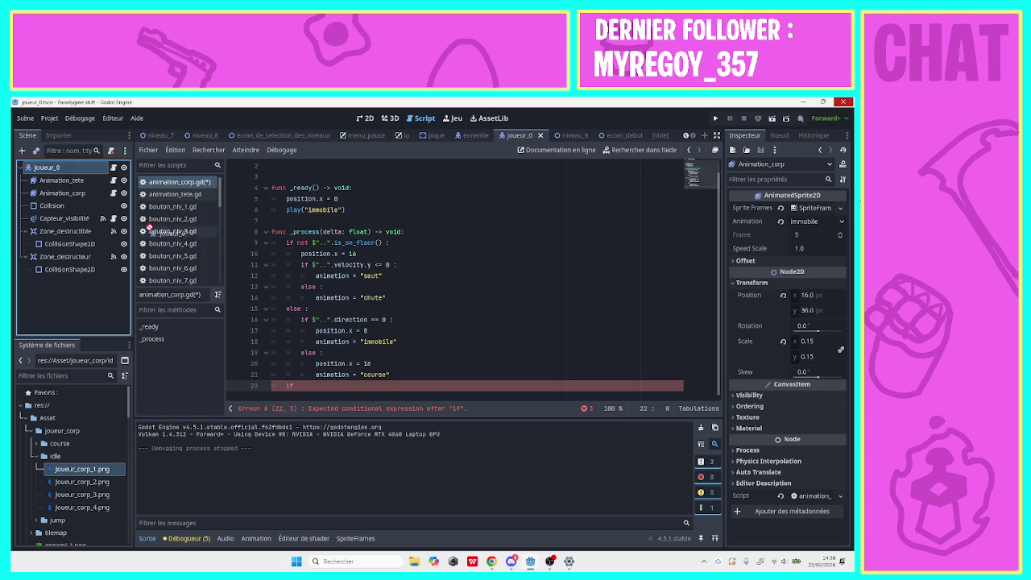
text($"..")
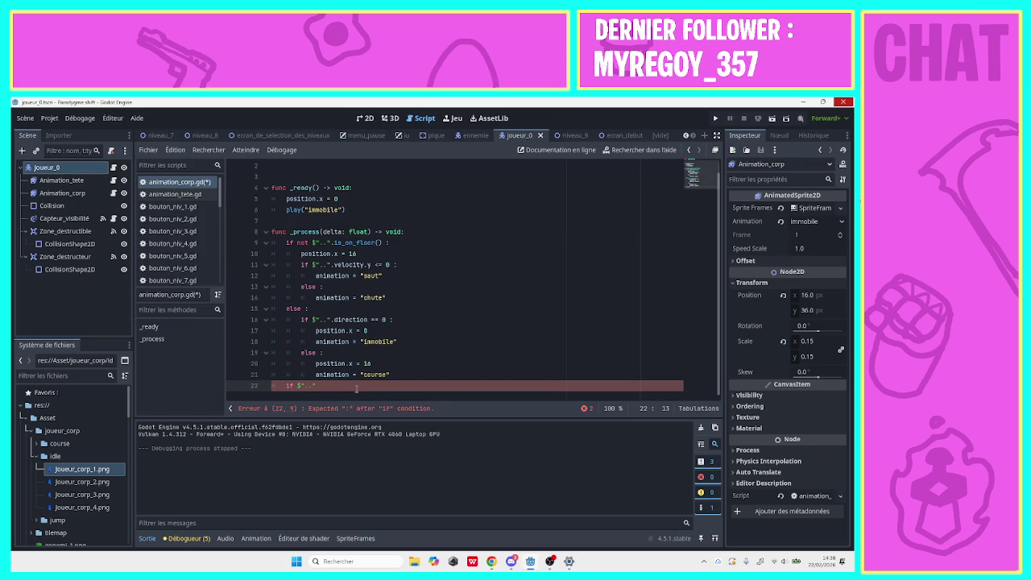
text(.direction )
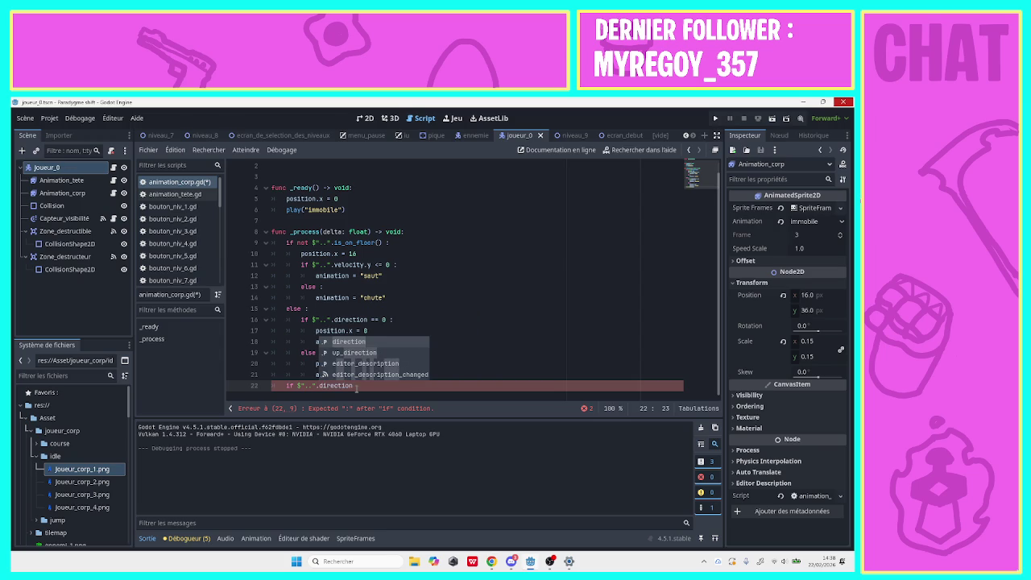
text(=)
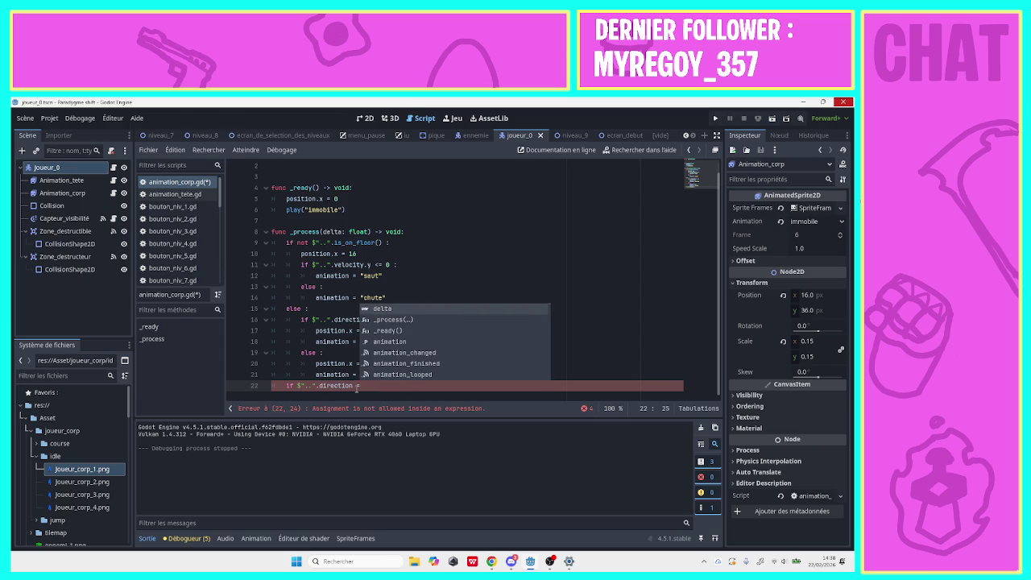
text(= 0)
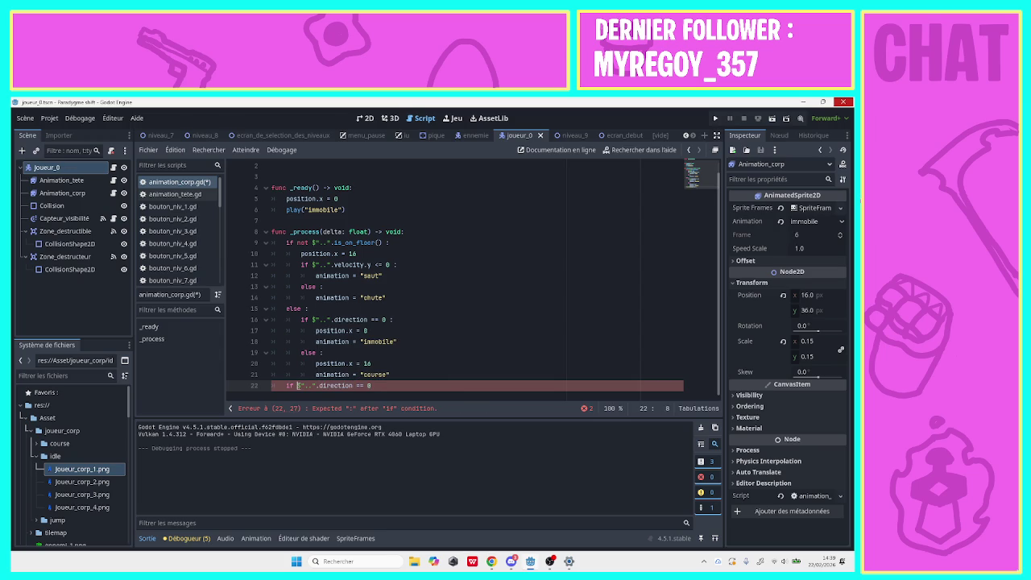
text(not )
text(:)
key(Return)
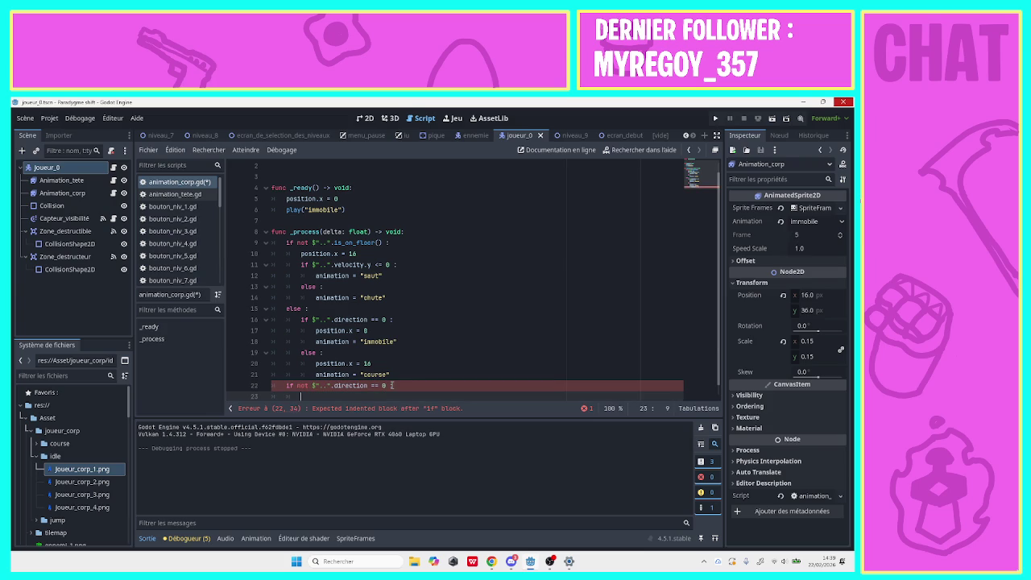
Inside it, set flip_h from a $"..".direction less-than comparison, then run the project.
text(flip_h =)
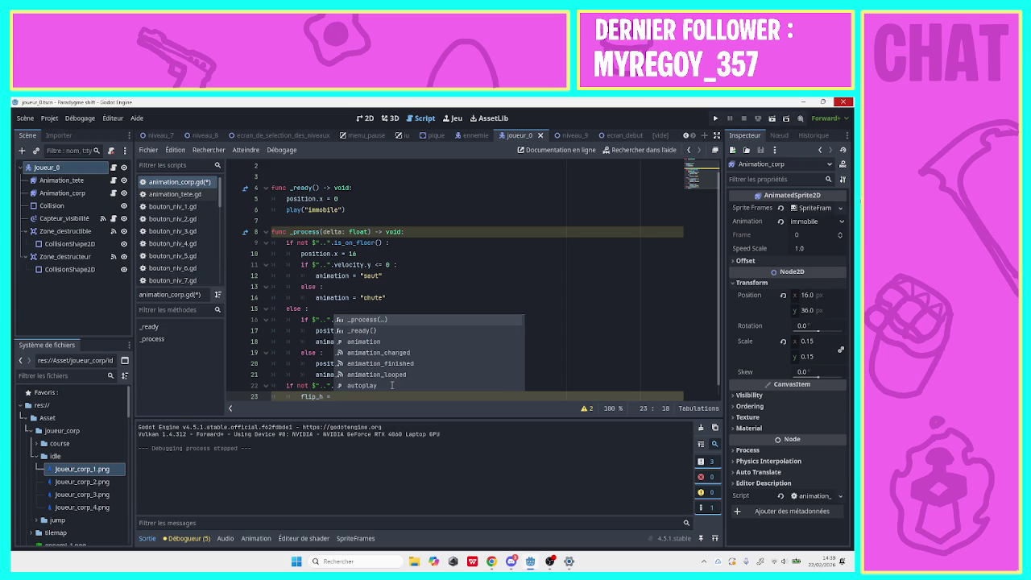
click(360, 401)
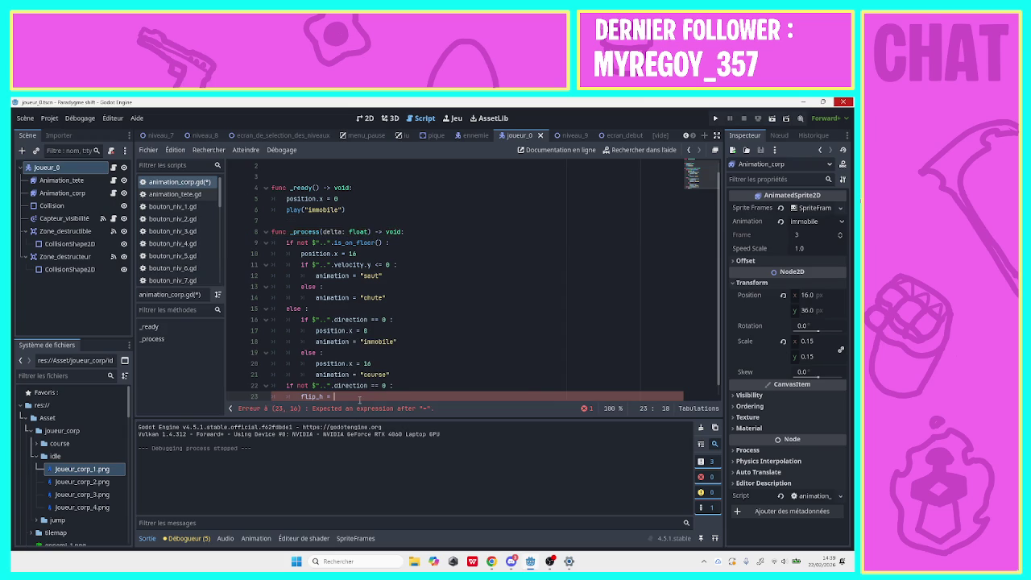
drag(99, 170, 339, 399)
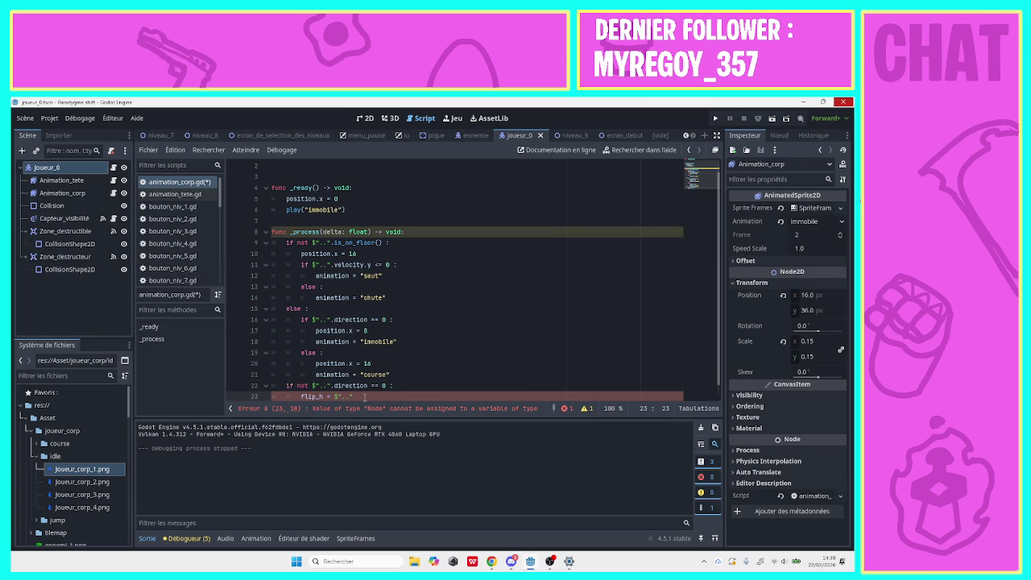
text(.direction)
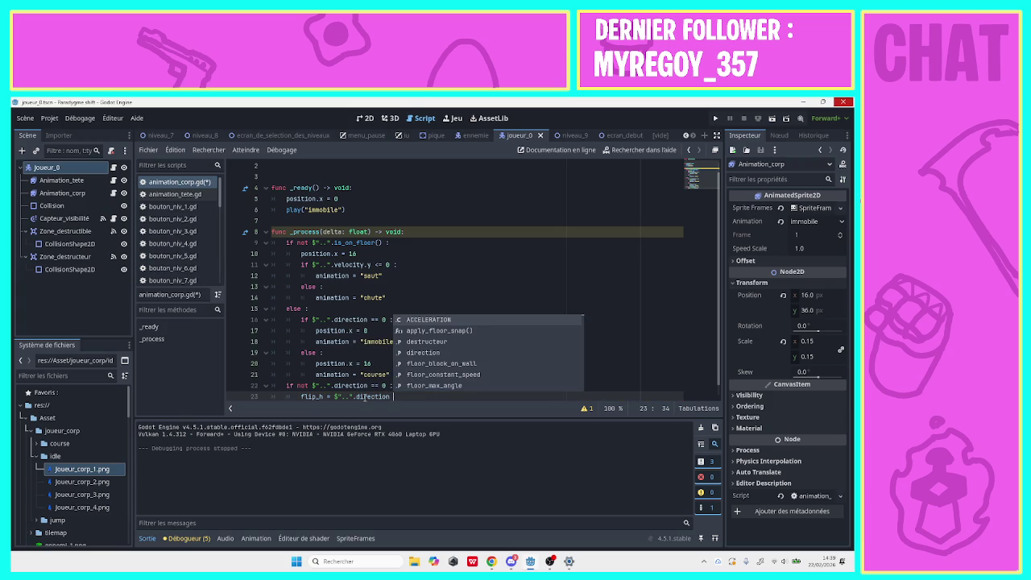
text( < 1)
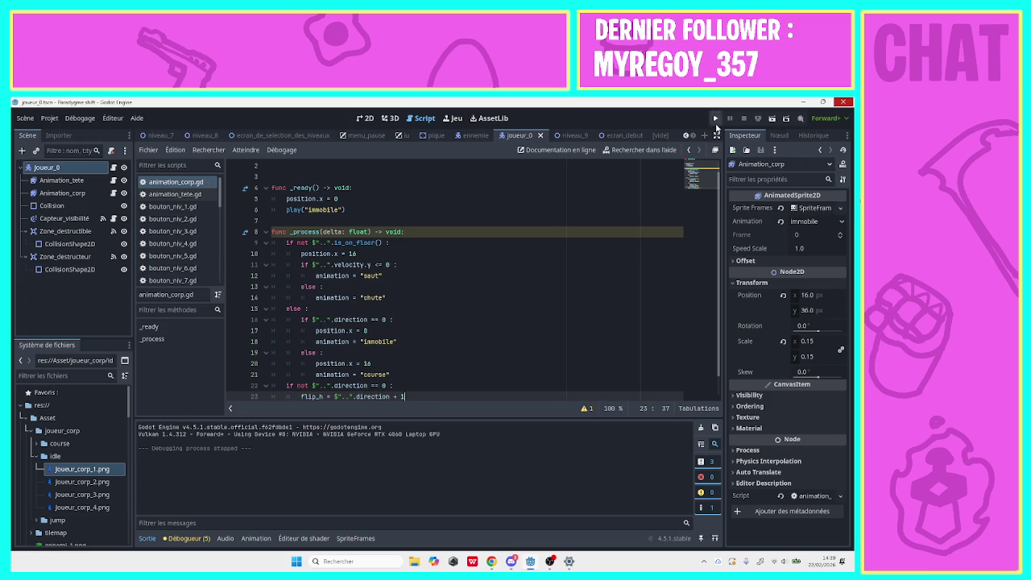
click(715, 118)
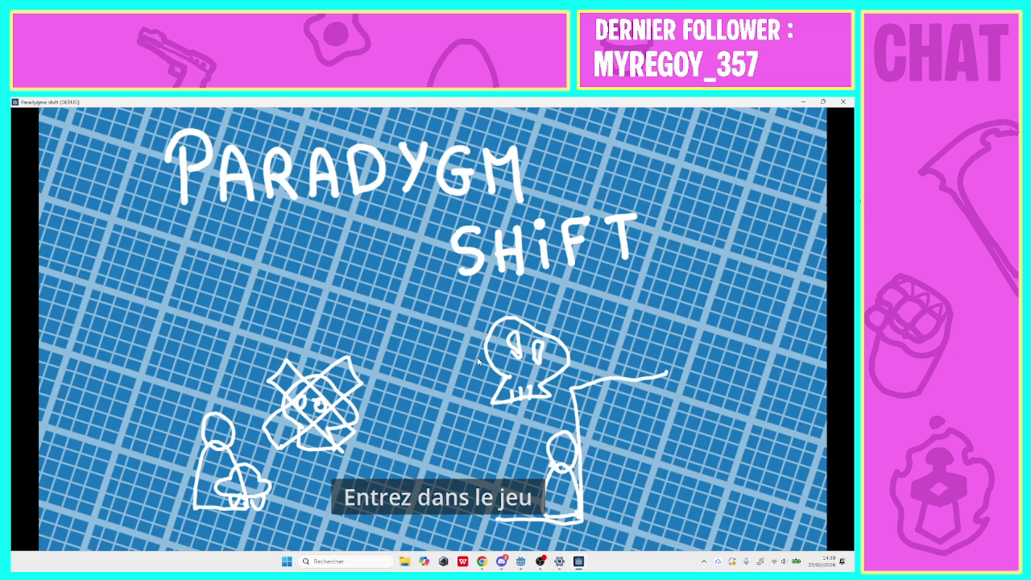
Enter level 1, walk the player right, left and right, then close the game.
click(431, 487)
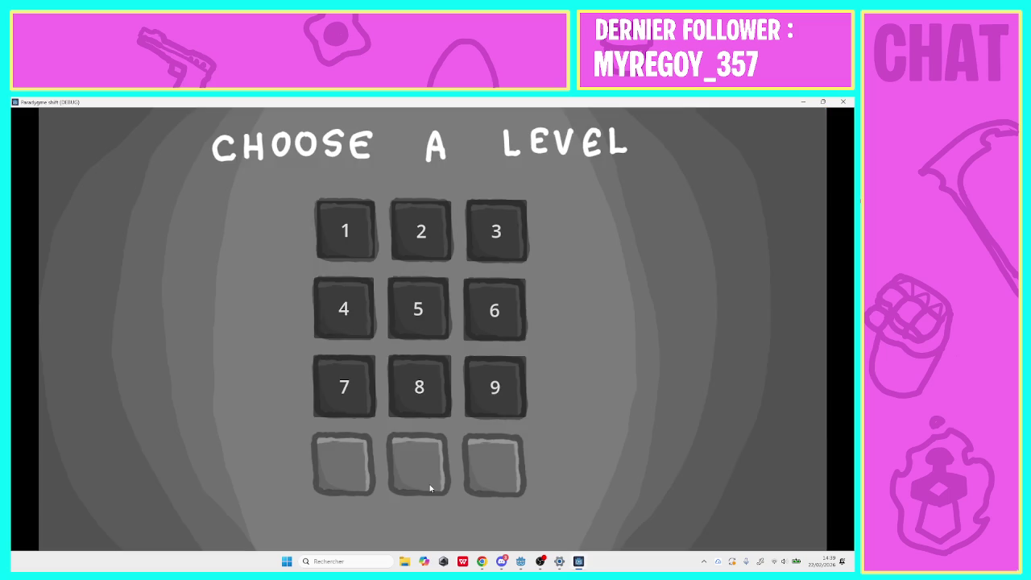
click(336, 252)
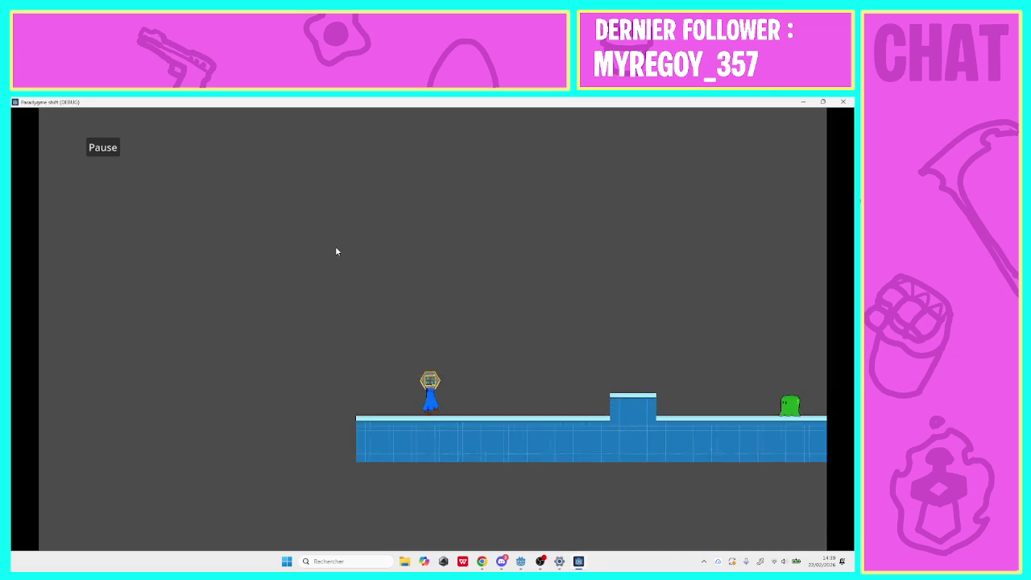
key(Right)
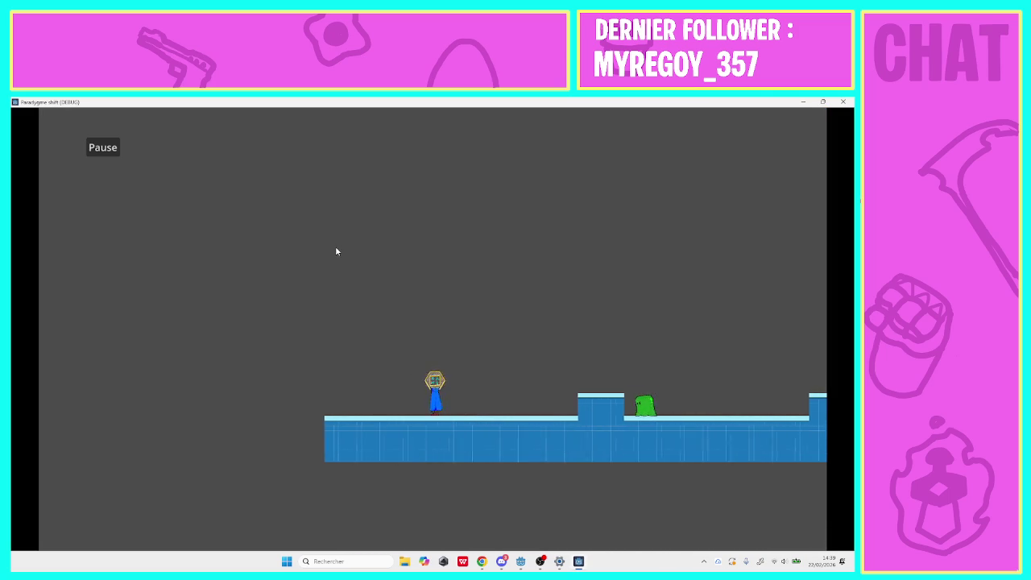
key(Left)
key(Right)
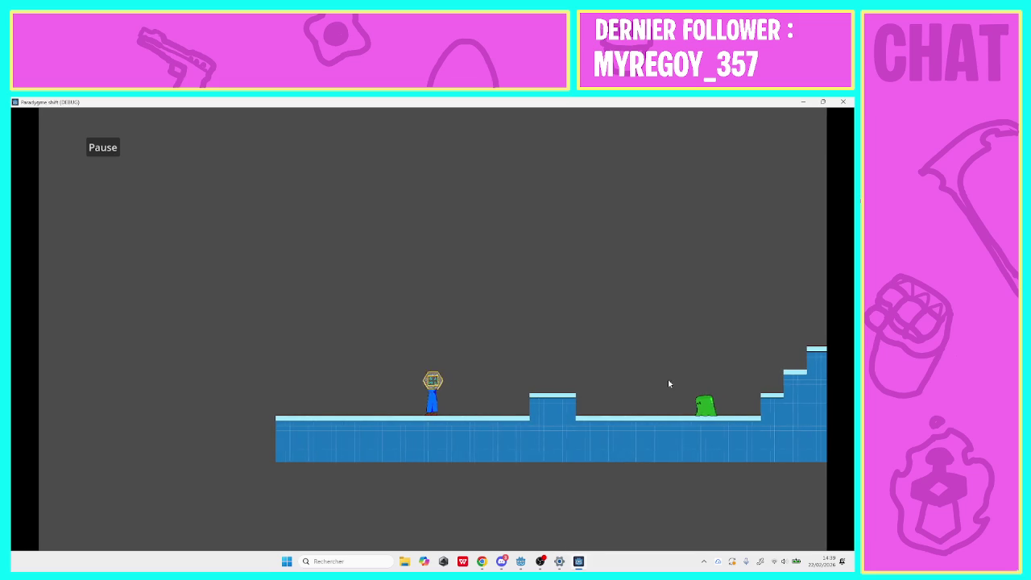
click(844, 102)
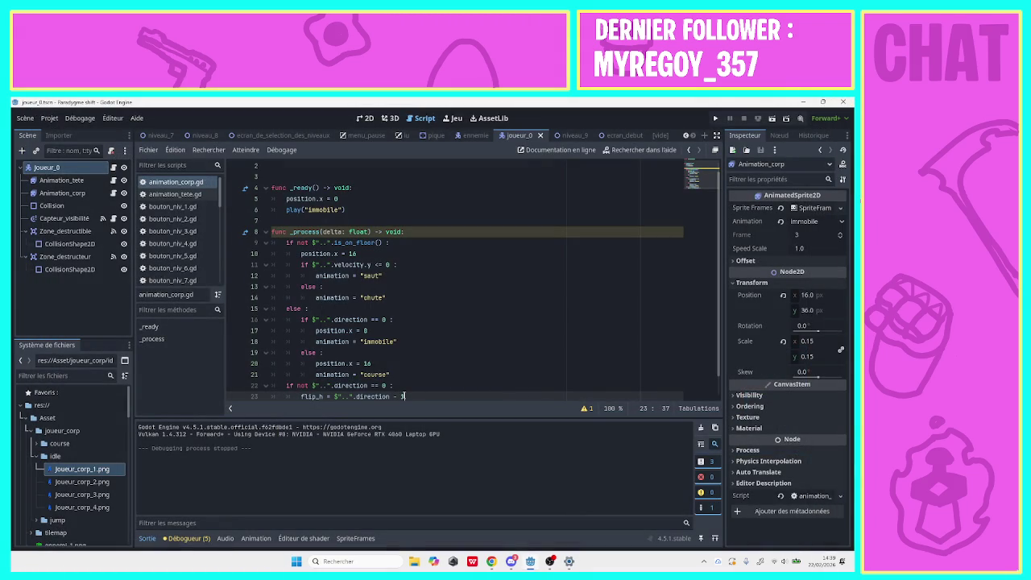
Rerun level 1, walk the player back and forth repeatedly, and quit with Alt+F4.
click(715, 118)
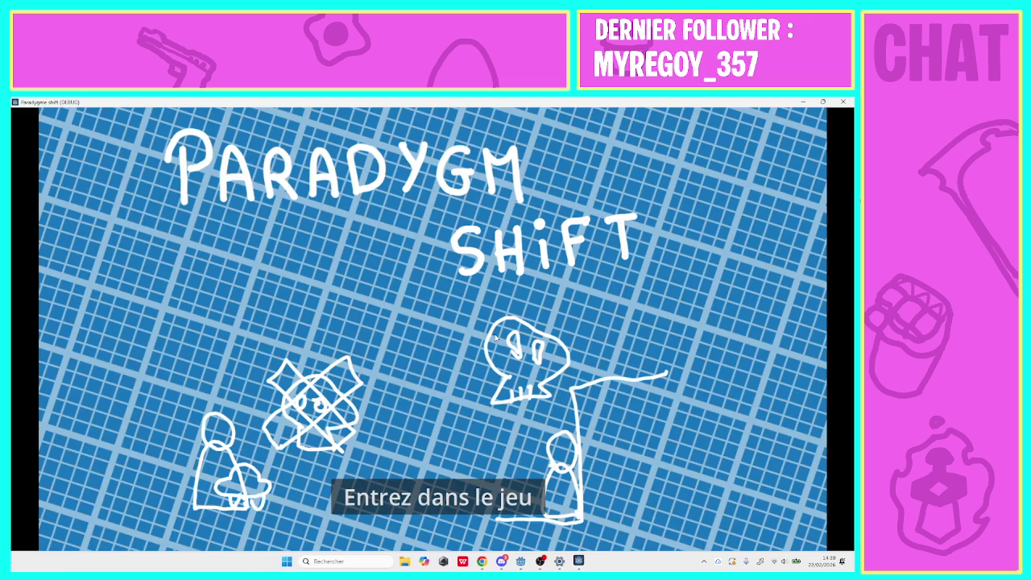
click(437, 497)
click(340, 229)
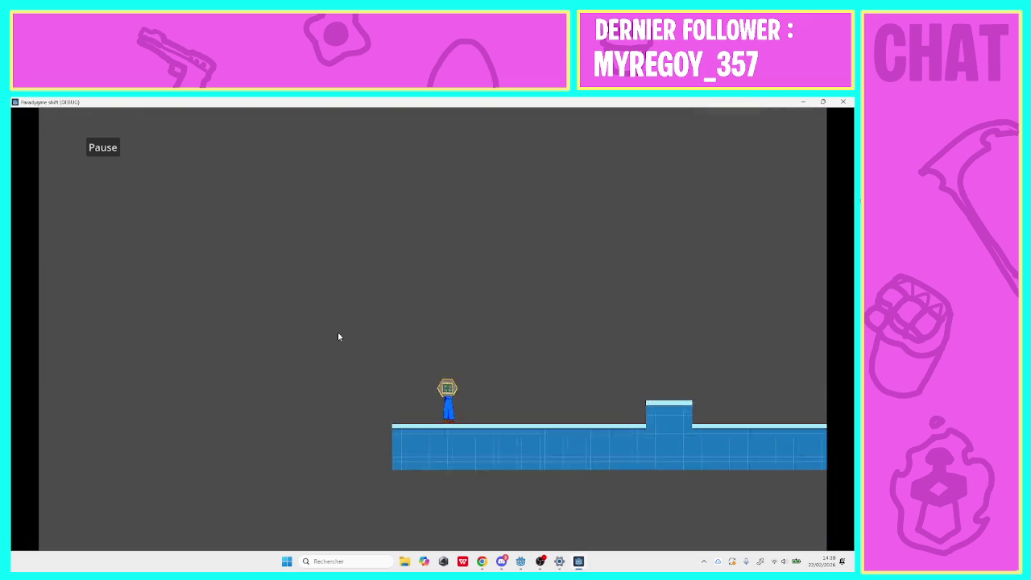
key(Right)
key(Left)
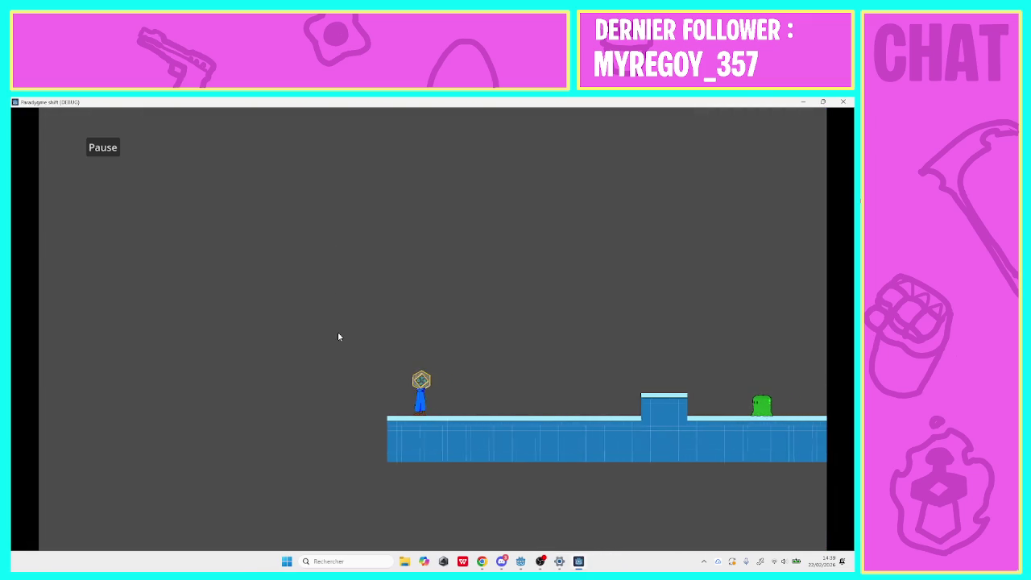
key(Right)
key(Left)
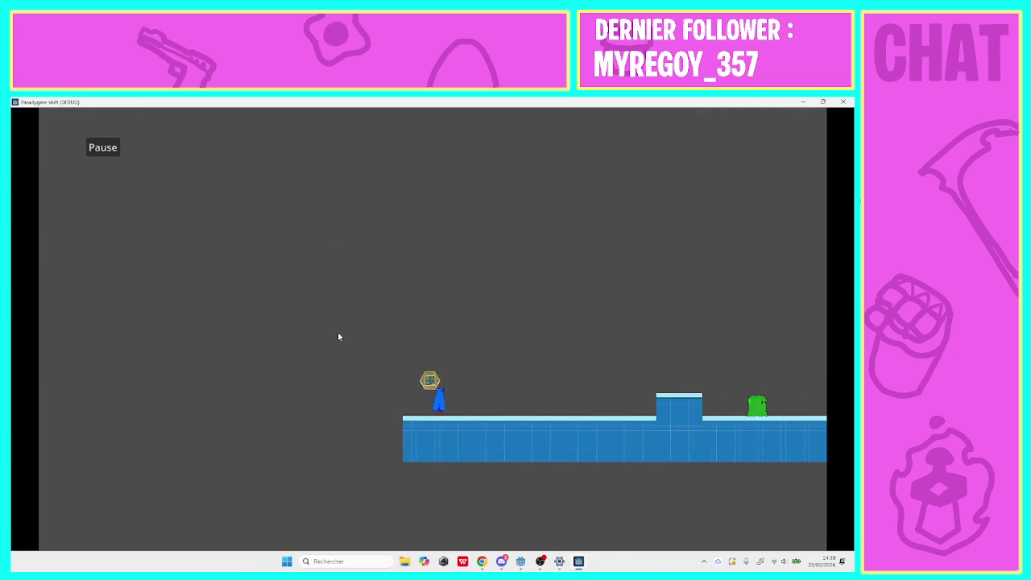
key(Right)
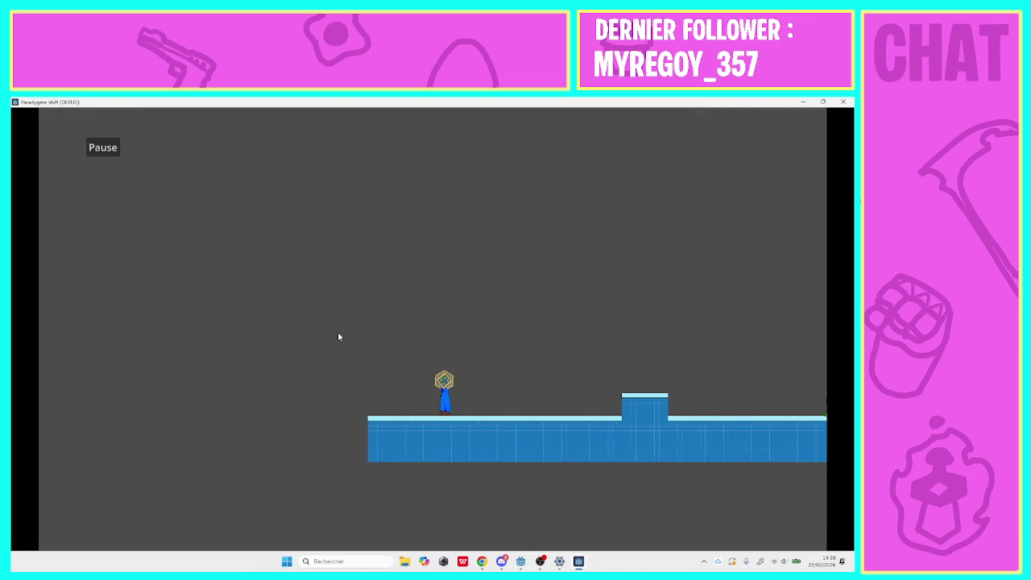
key(Left)
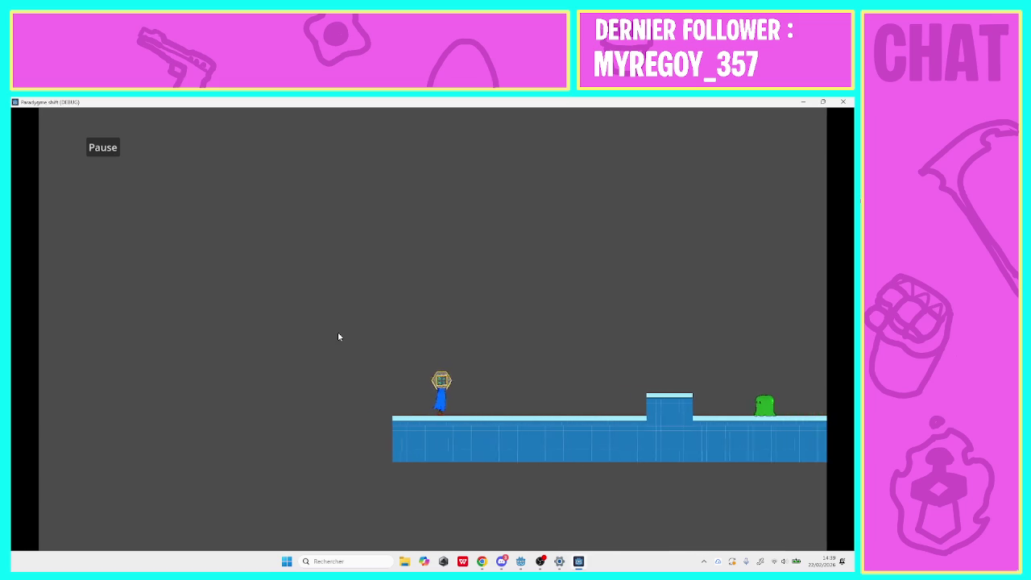
key(Right)
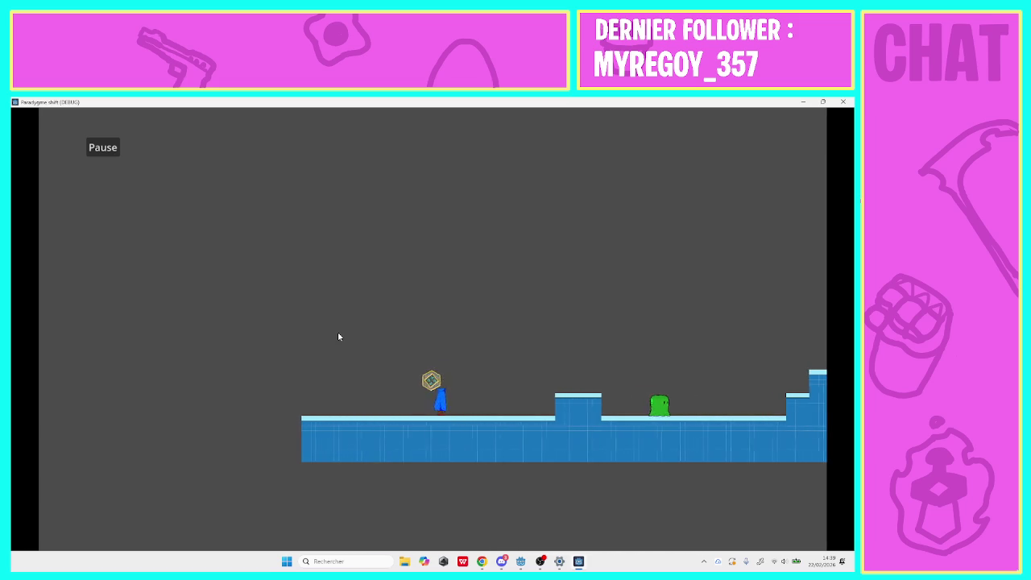
key(alt+F4)
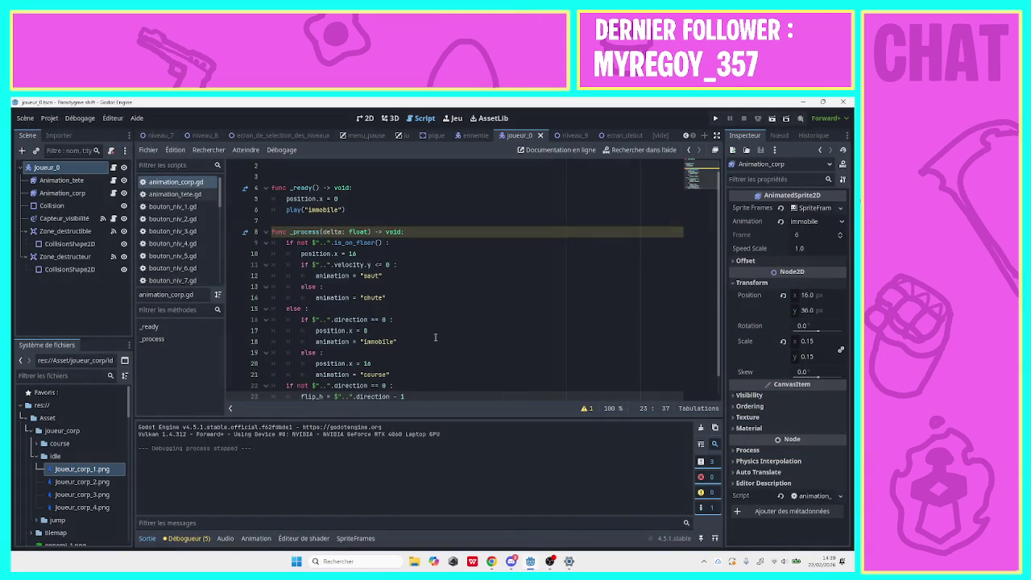
Append * $"..".direction to position.x = 16 on line 10.
click(399, 251)
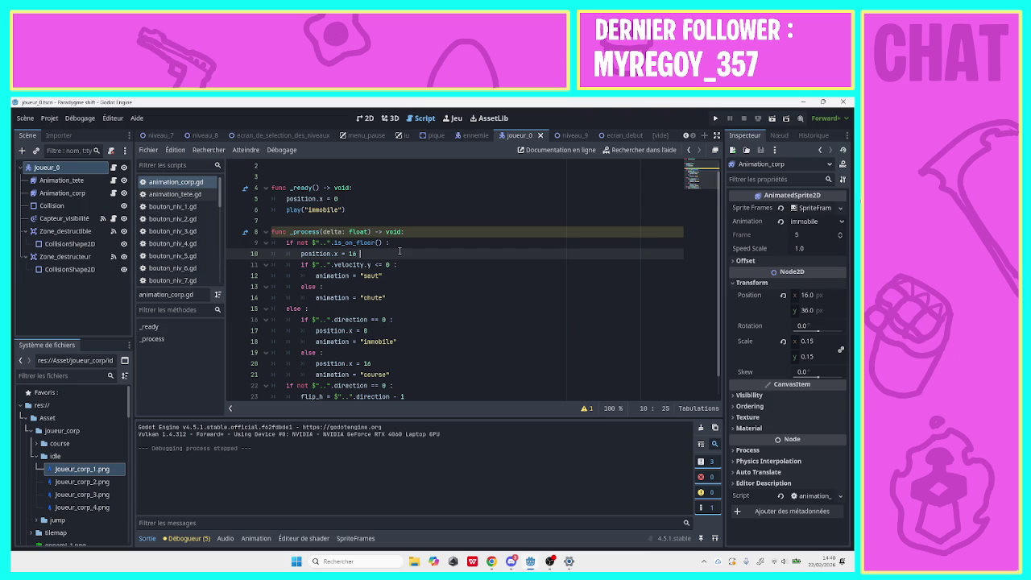
text(*)
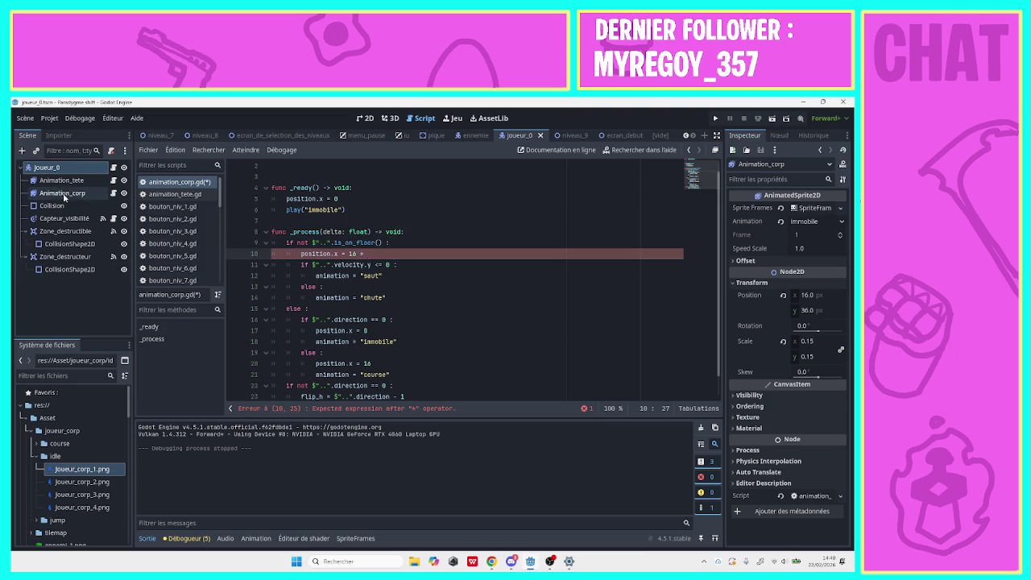
mouse_move(63, 171)
mouse_down()
mouse_move(304, 277)
mouse_move(394, 254)
mouse_up()
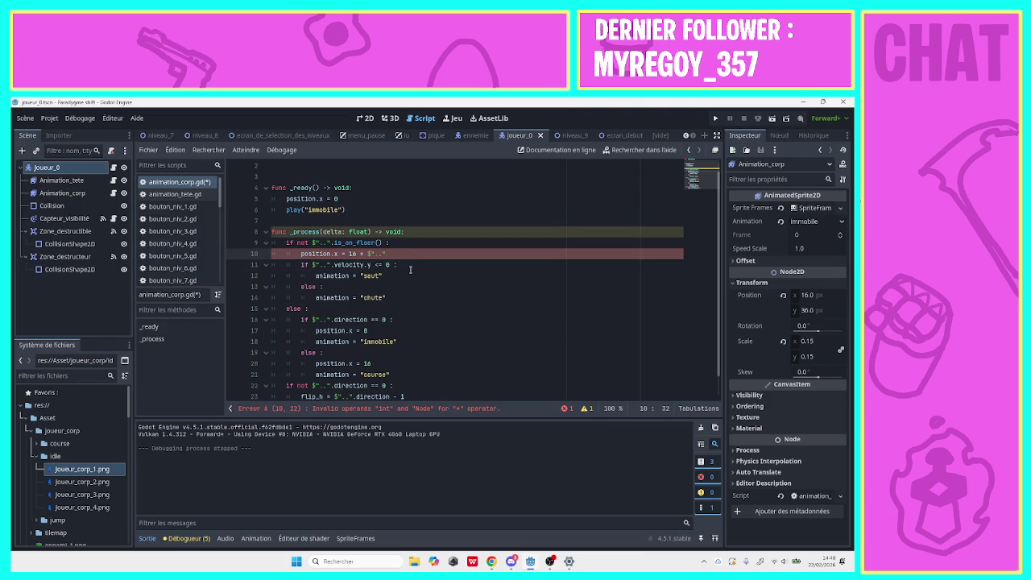
text(.d)
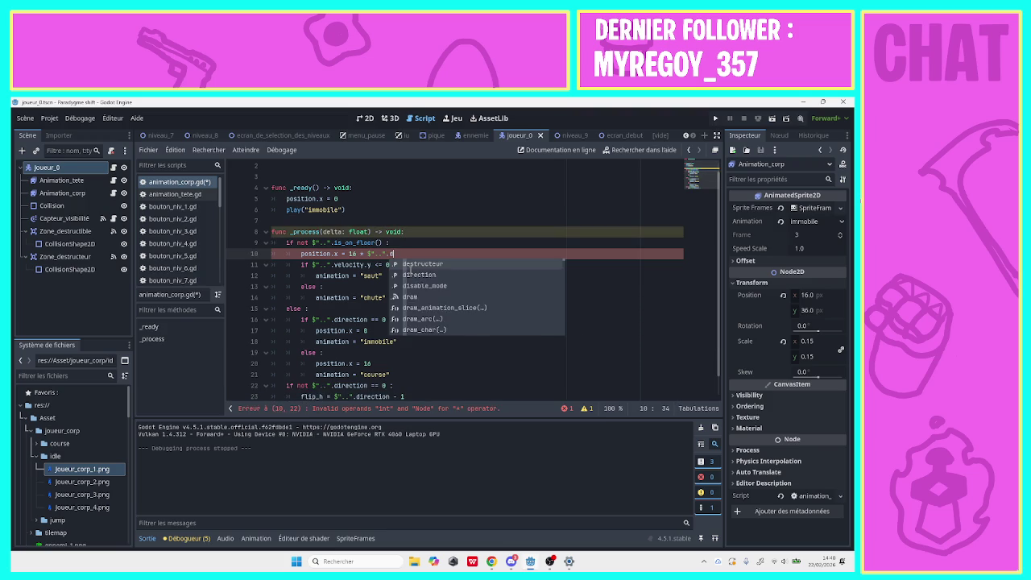
text(irection)
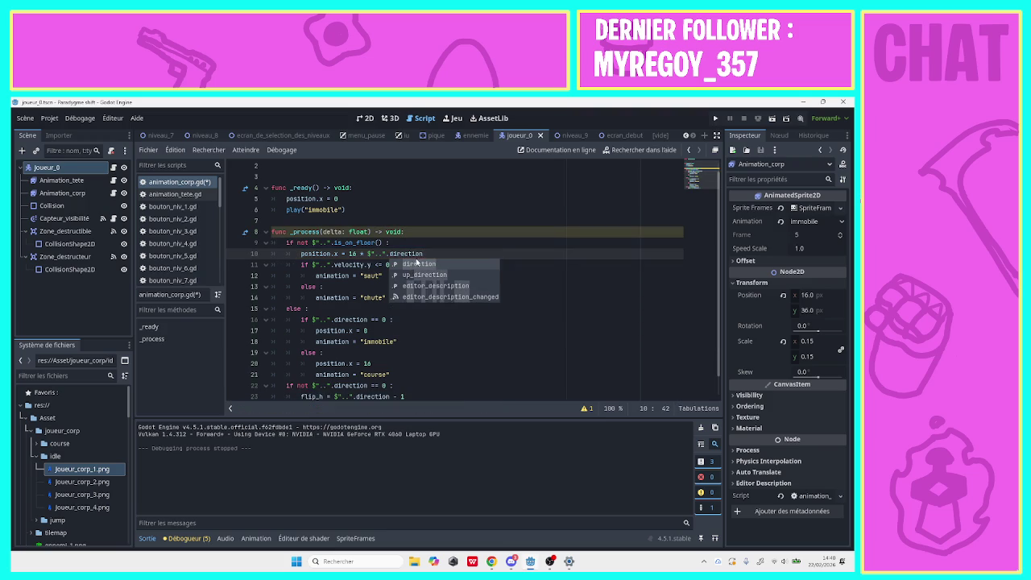
key(Escape)
Paste that direction-scaled expression over position.x = 16 on line 20 and run the game.
mouse_move(423, 253)
mouse_down()
mouse_move(302, 241)
mouse_move(300, 252)
mouse_up()
key(ctrl+c)
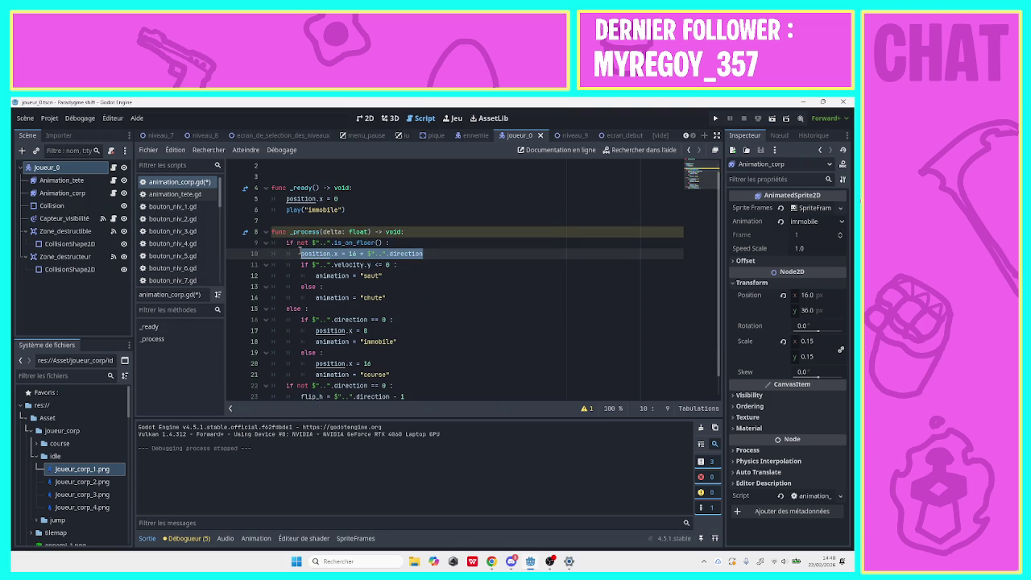
double_click(362, 319)
click(378, 330)
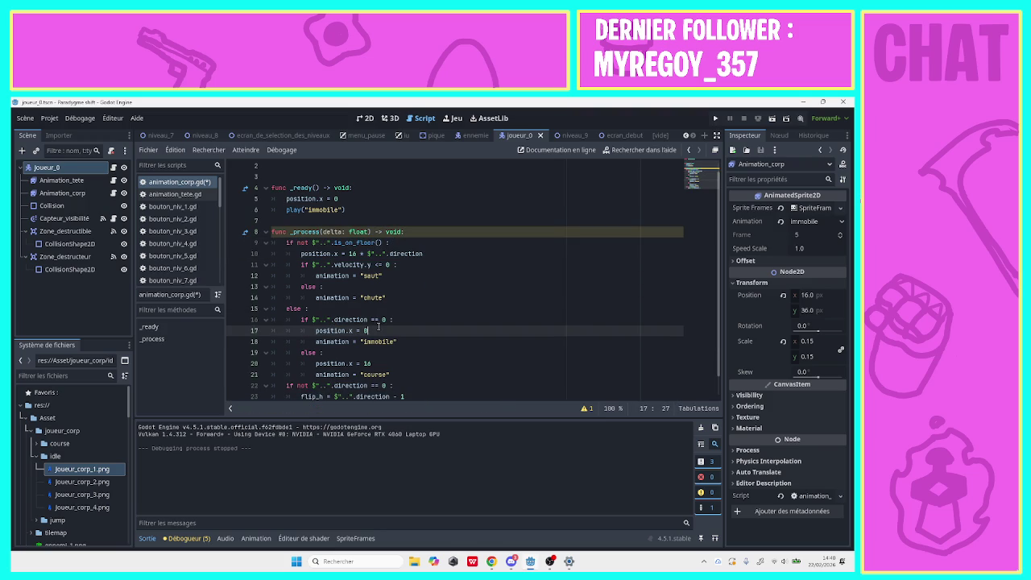
mouse_move(371, 364)
mouse_down()
mouse_move(301, 363)
mouse_move(369, 363)
mouse_move(316, 363)
mouse_up()
key(ctrl+v)
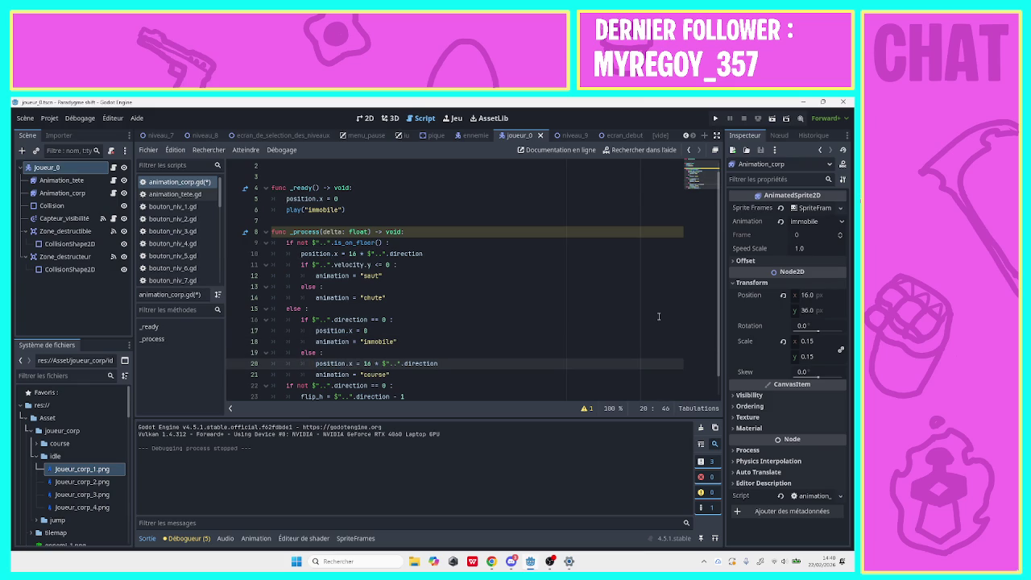
drag(719, 307, 729, 398)
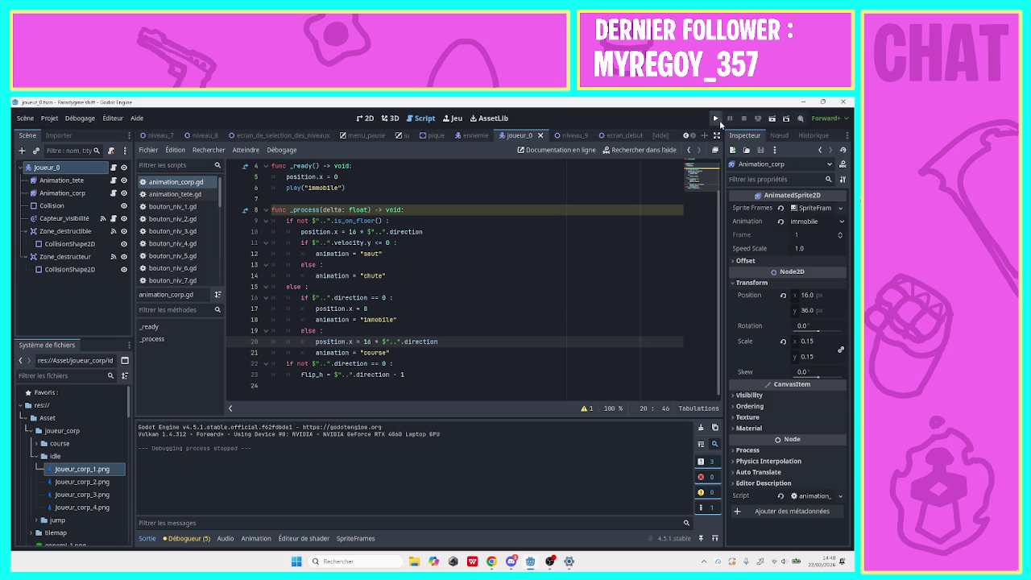
click(717, 118)
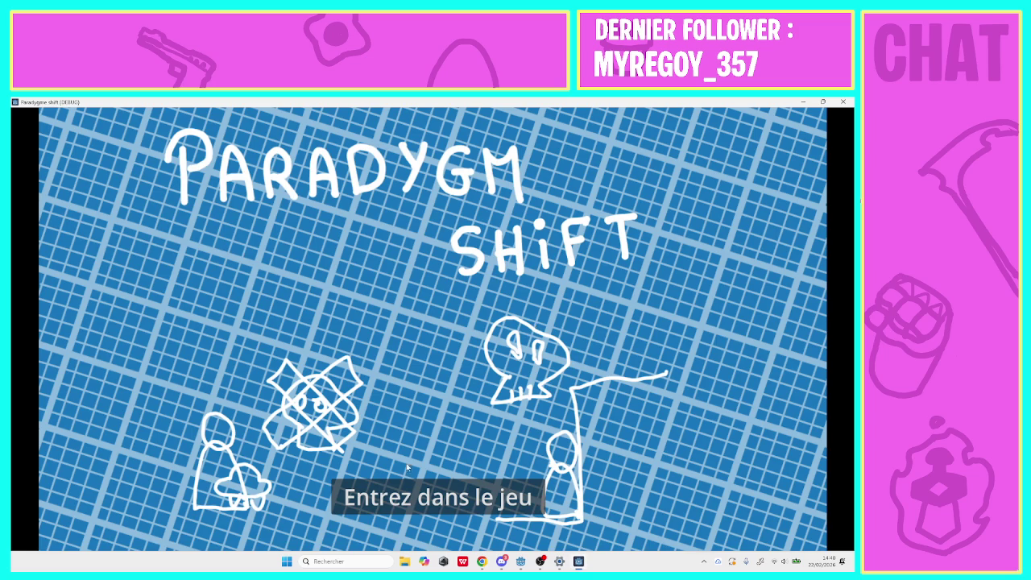
click(407, 496)
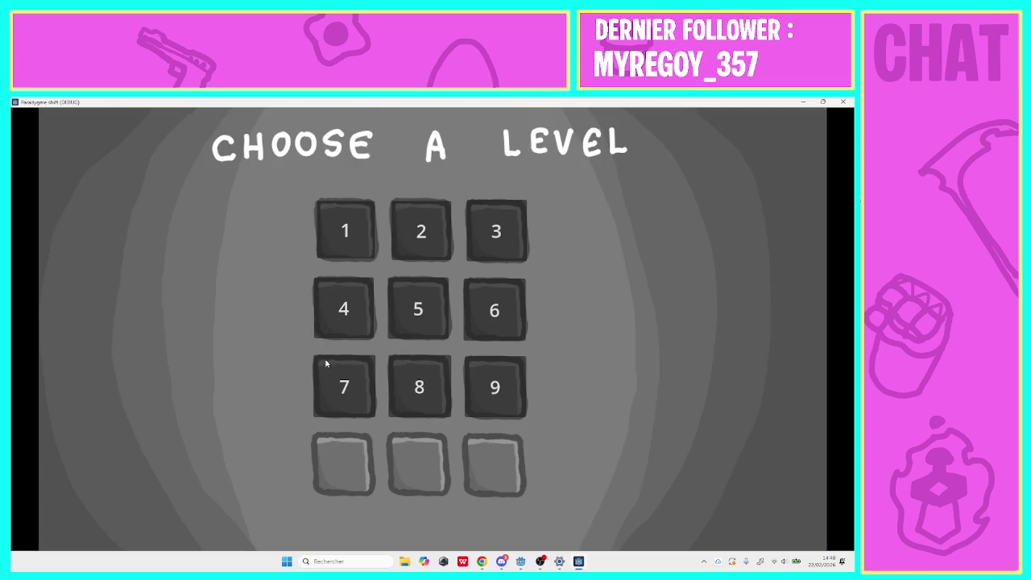
click(338, 238)
key(Left)
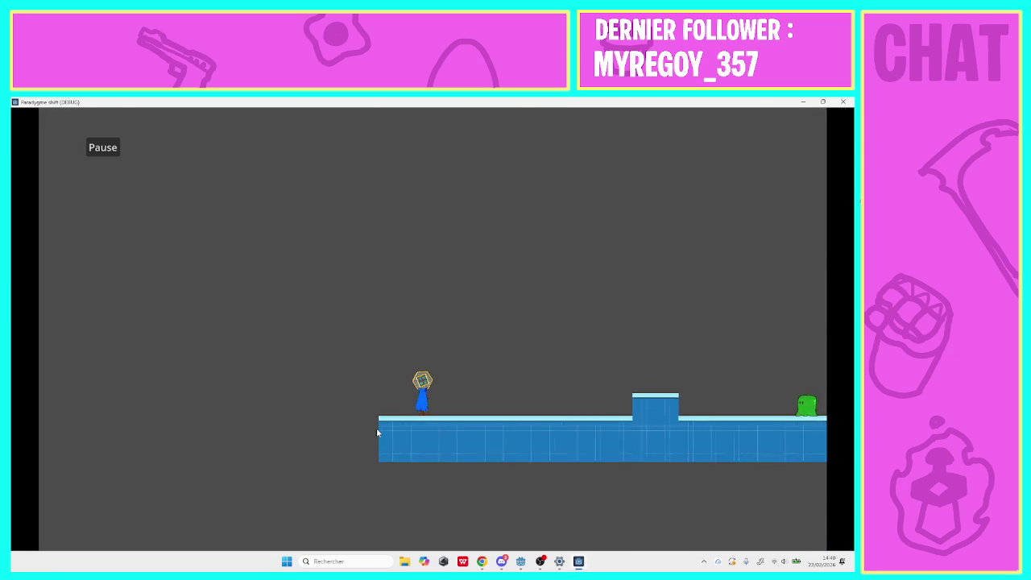
key(Right)
key(Right)
key(space)
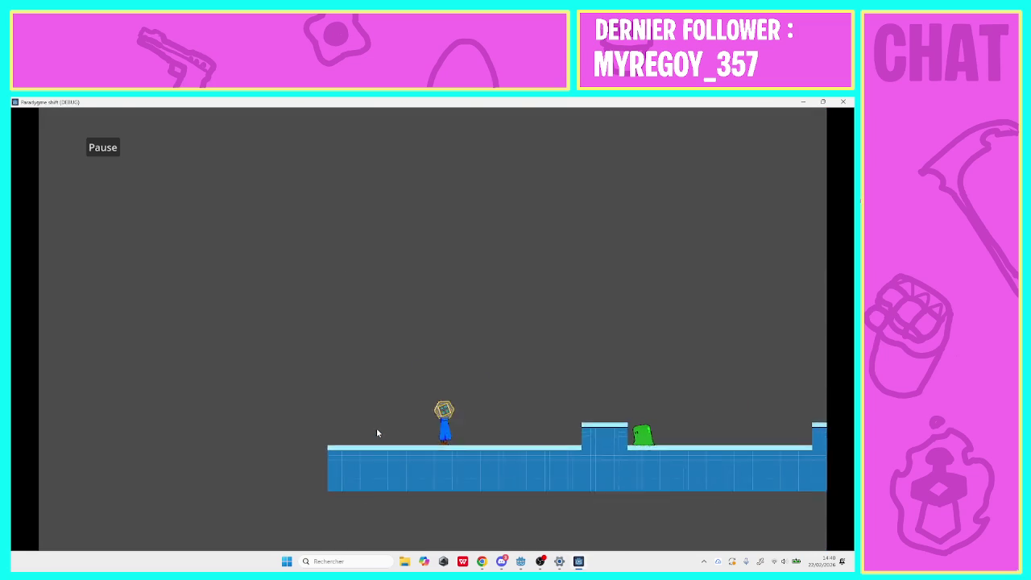
key(Right)
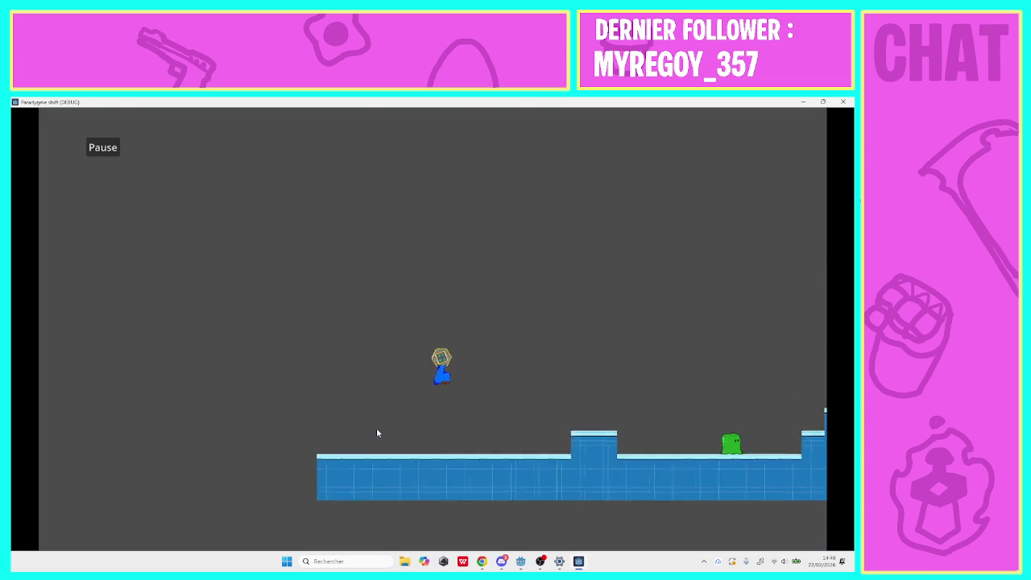
key(Right)
key(space)
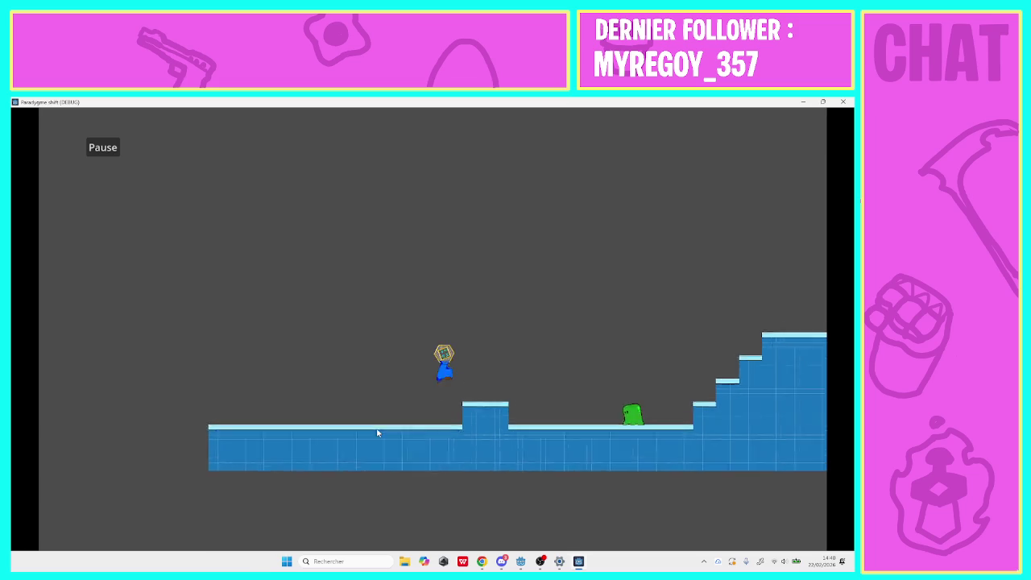
key(Right)
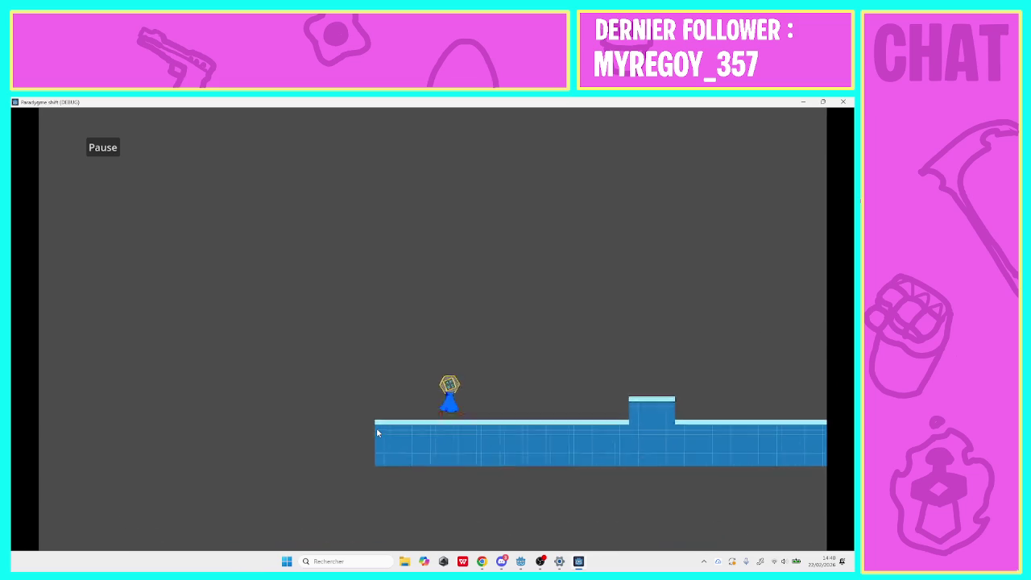
click(840, 102)
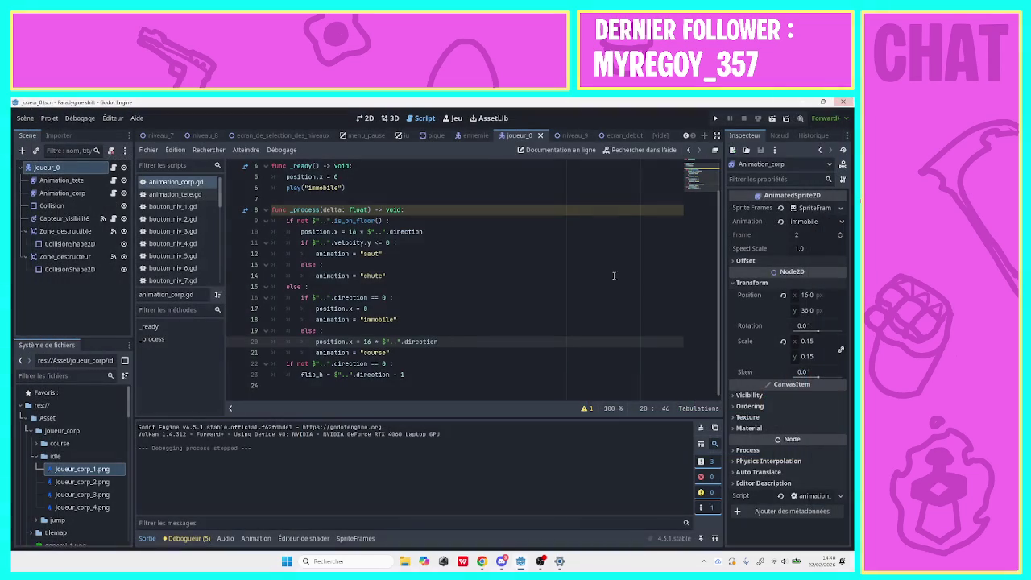
Open ennemie.gd from the ennemie scene and lower const VITESSE from 500 to 250.
click(480, 137)
mouse_move(217, 196)
mouse_down()
mouse_move(218, 290)
mouse_move(219, 254)
mouse_up()
click(198, 233)
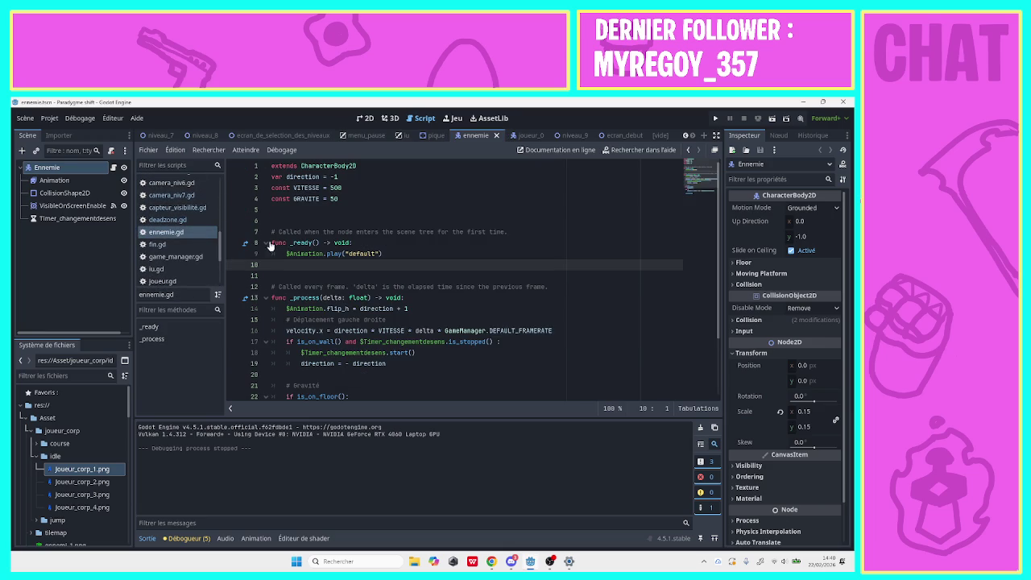
click(346, 187)
drag(347, 187, 330, 187)
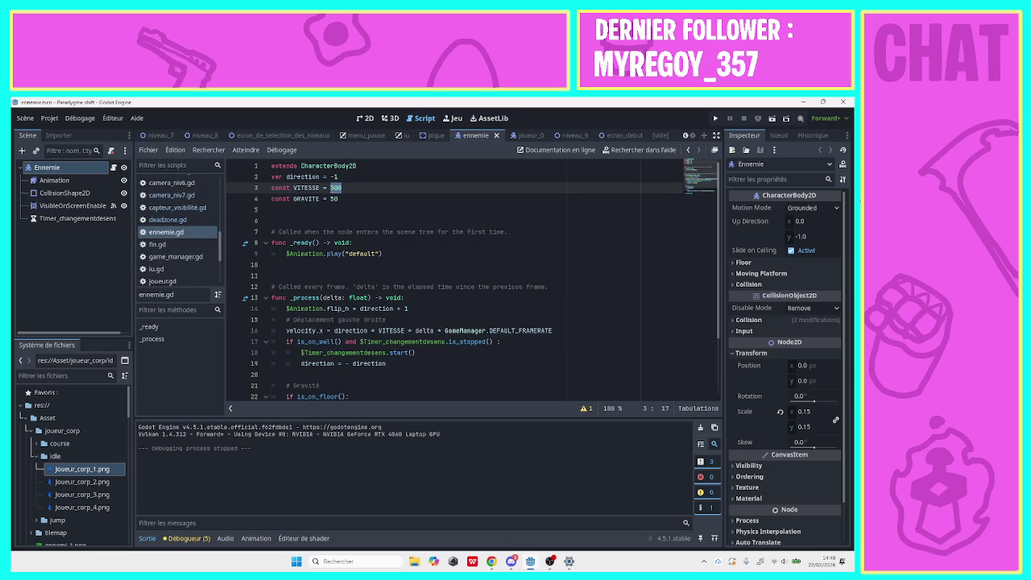
text(250)
scroll(218, 264, down, 2)
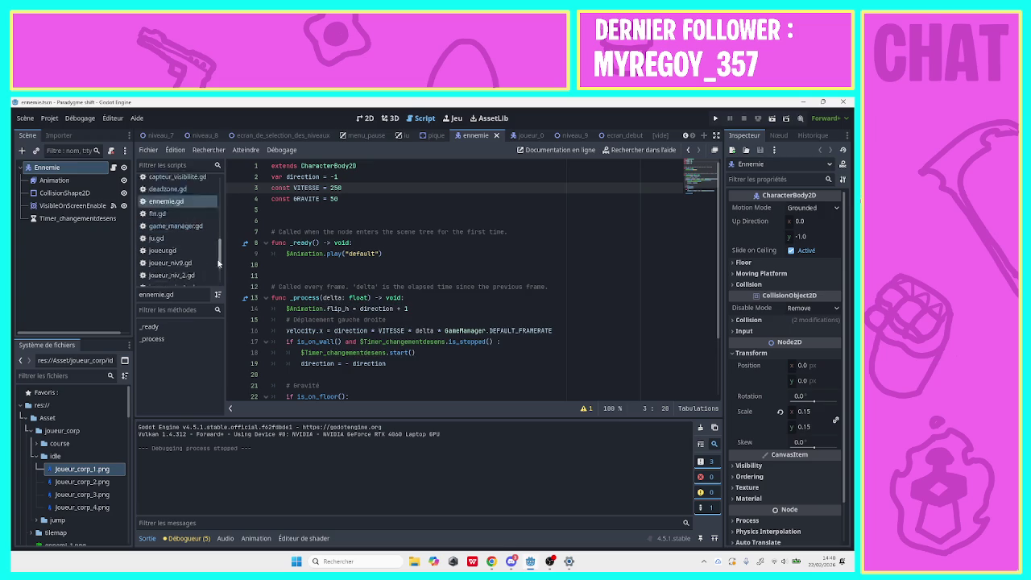
scroll(217, 266, down, 2)
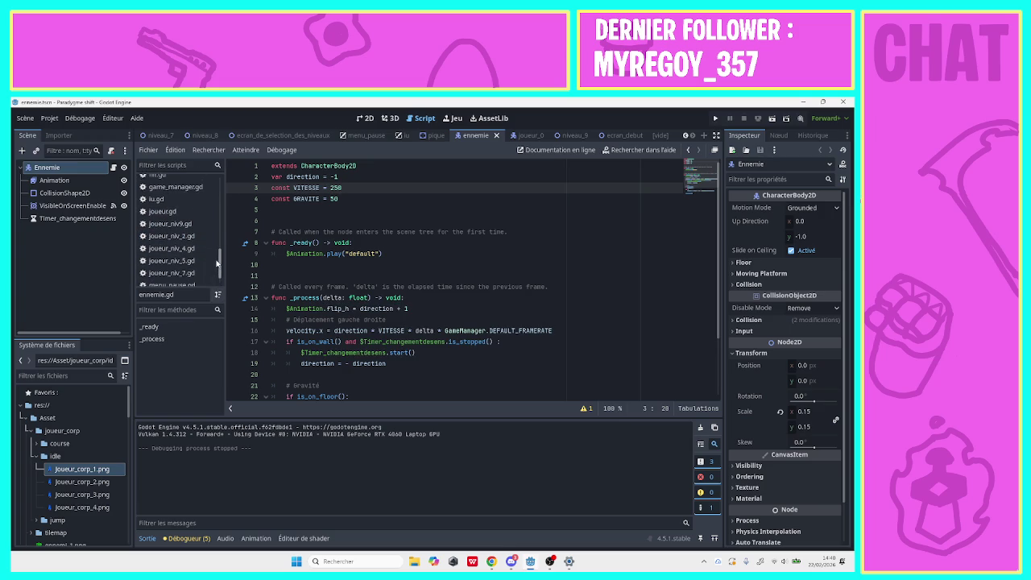
scroll(218, 263, down, 1)
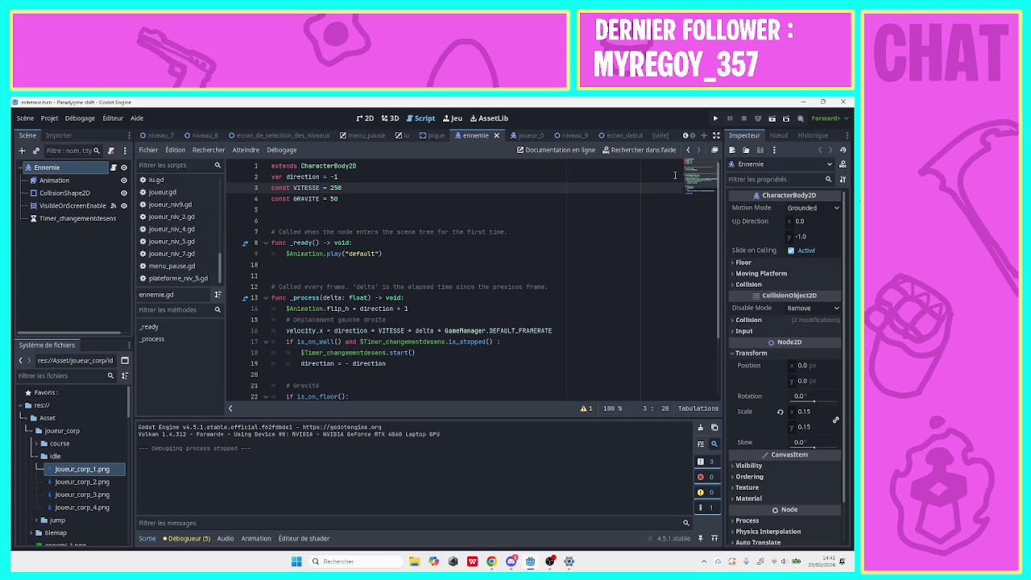
Give niveau_9's Camera a zoom of 0.5 and vertical offset -200 px, then save.
click(687, 135)
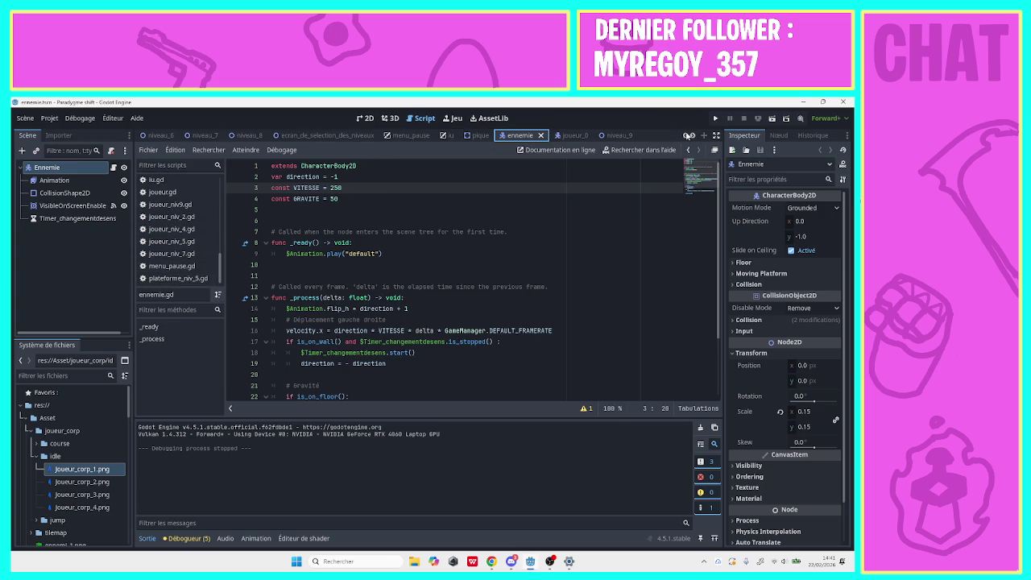
click(616, 135)
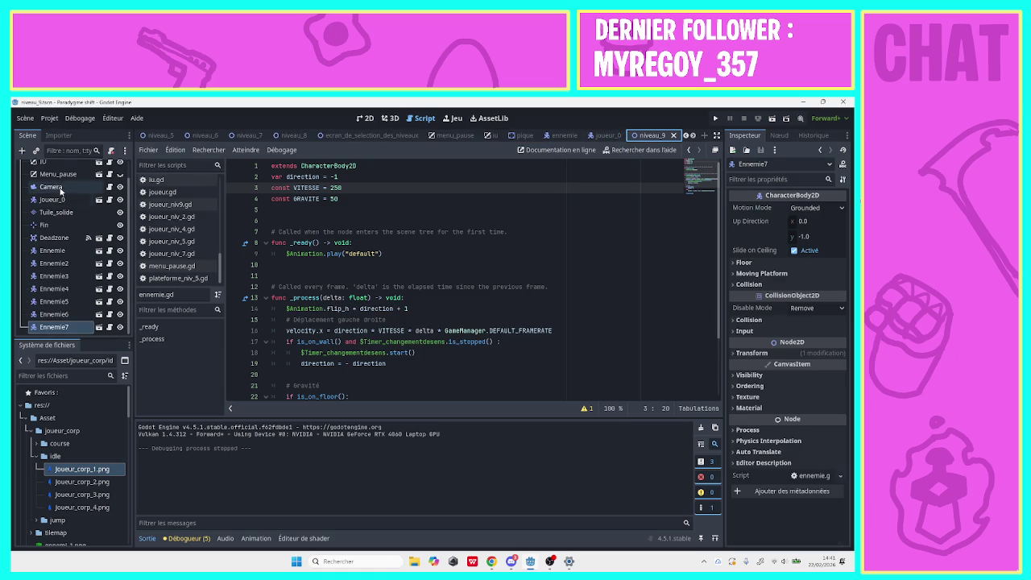
click(809, 278)
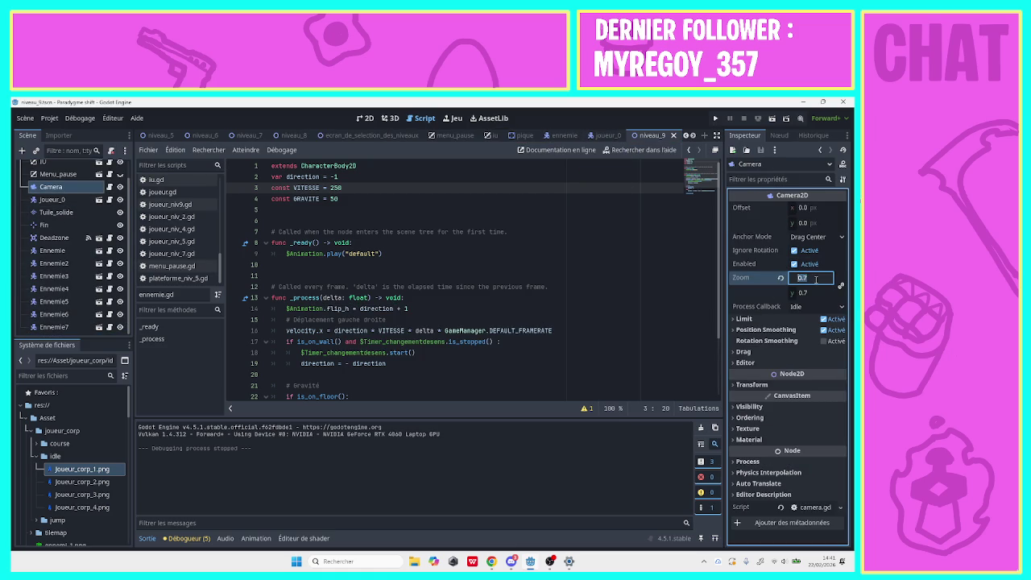
text(0.5)
key(Return)
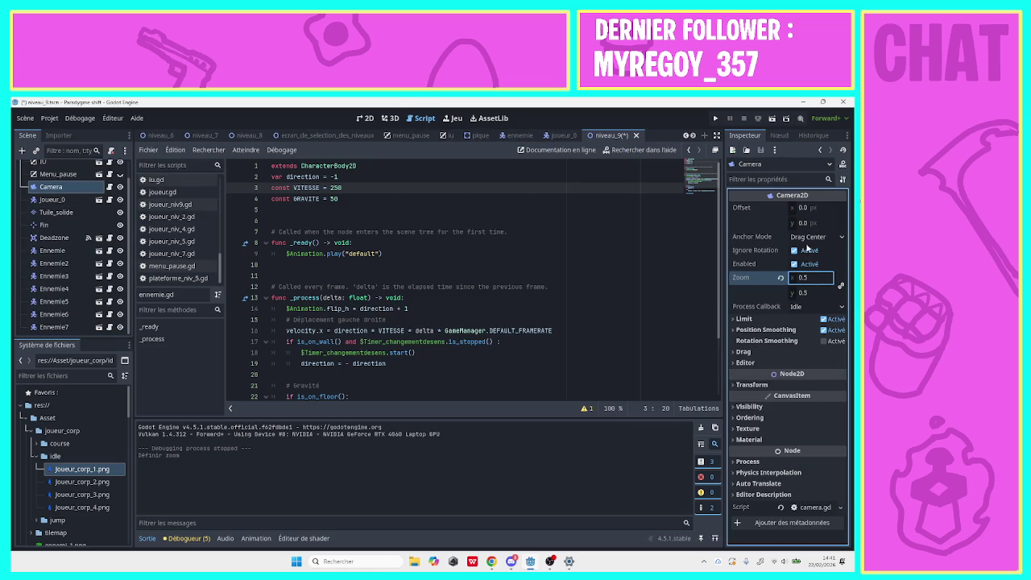
click(807, 223)
text(-200)
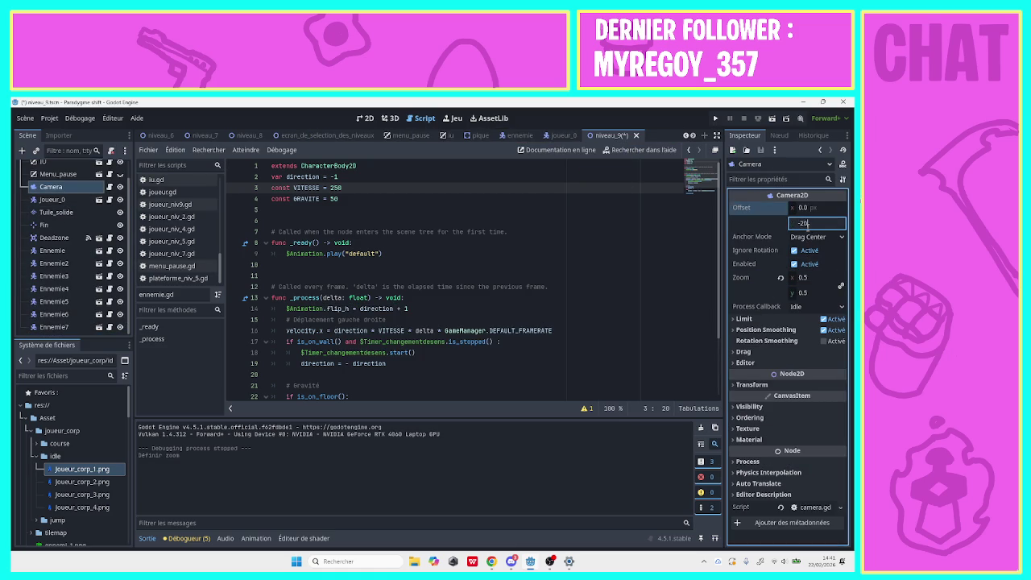
key(Return)
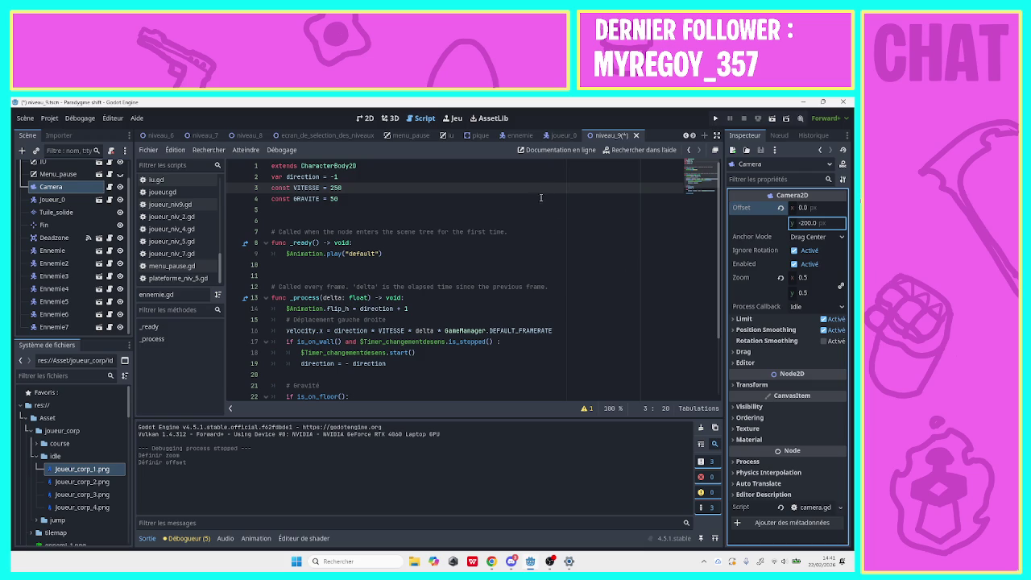
key(ctrl+s)
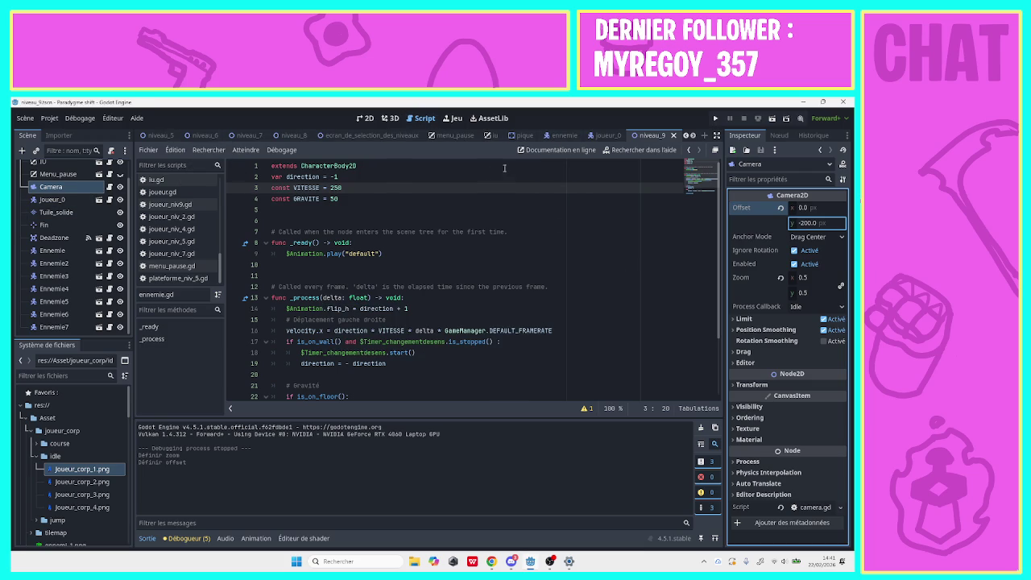
click(687, 136)
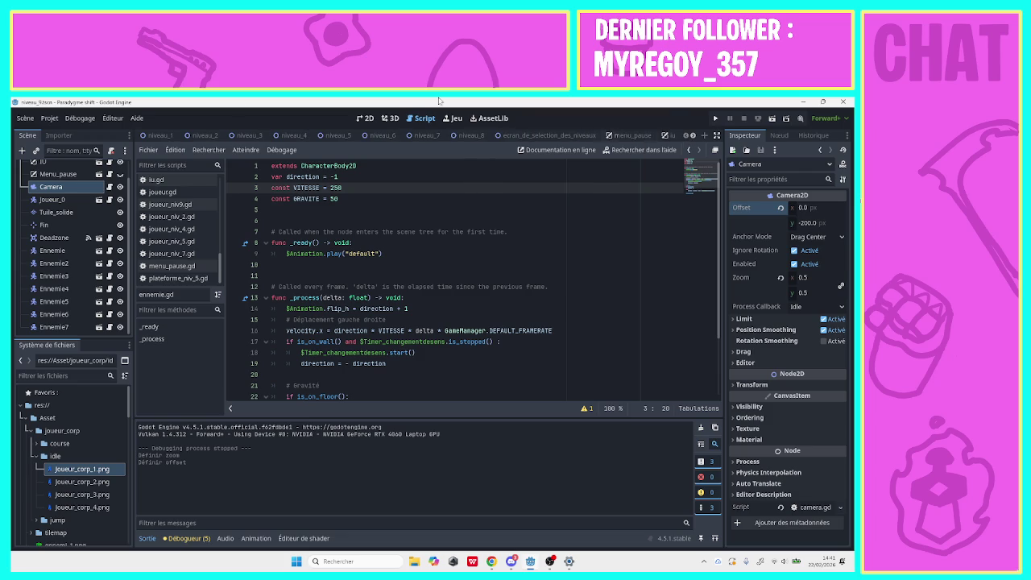
Open niveau_2 and delete the joueur_niv2 node.
click(157, 136)
click(197, 136)
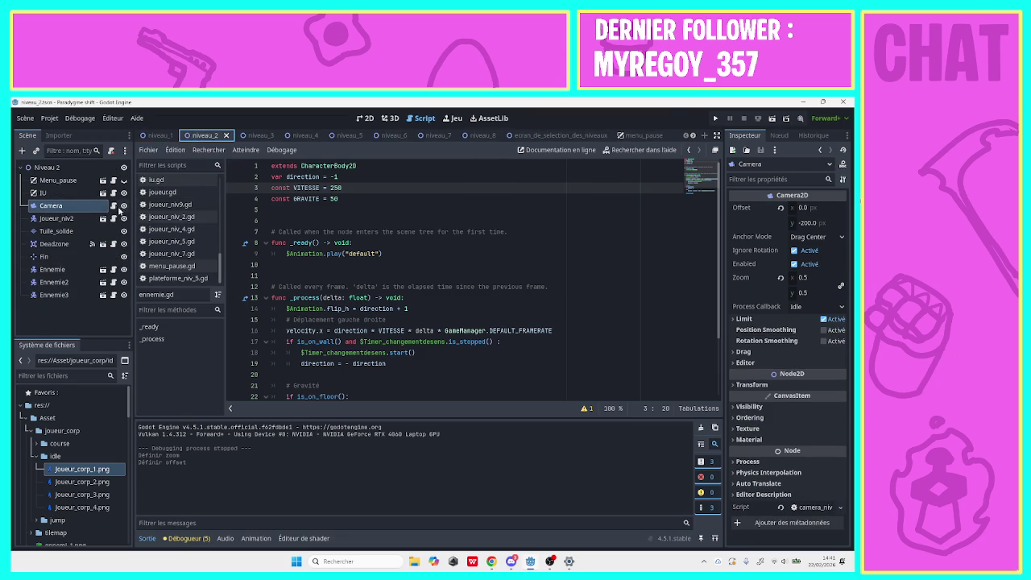
click(87, 219)
right_click(87, 220)
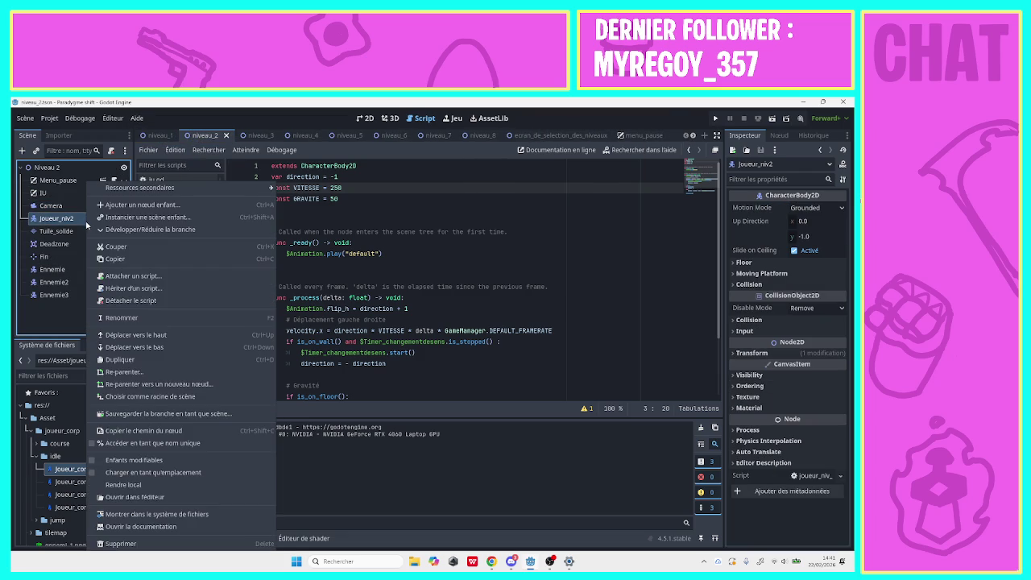
click(118, 544)
click(406, 343)
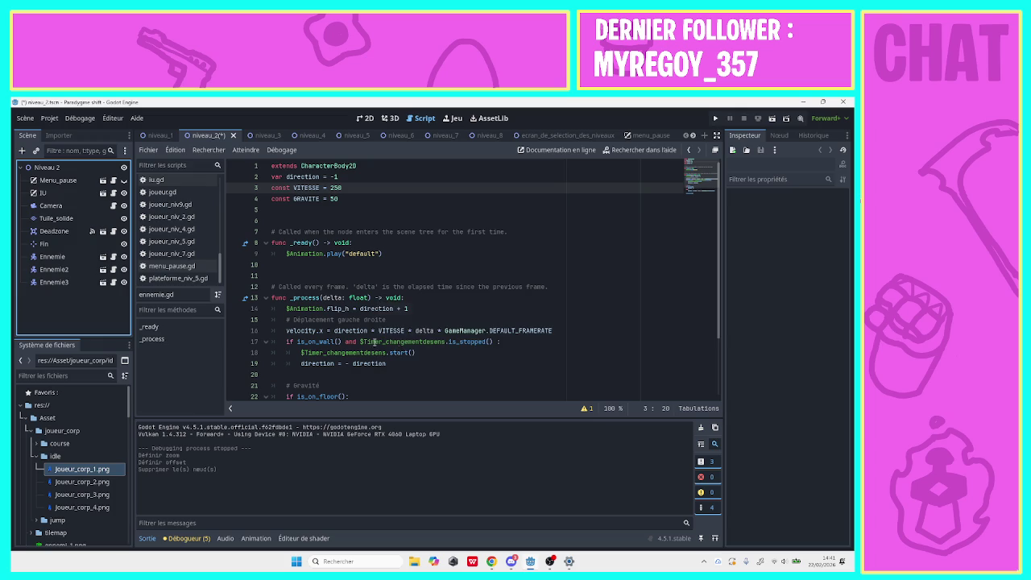
Instance the Joueur_0 scene under Niveau 2 and move it above Camera.
click(46, 167)
click(36, 150)
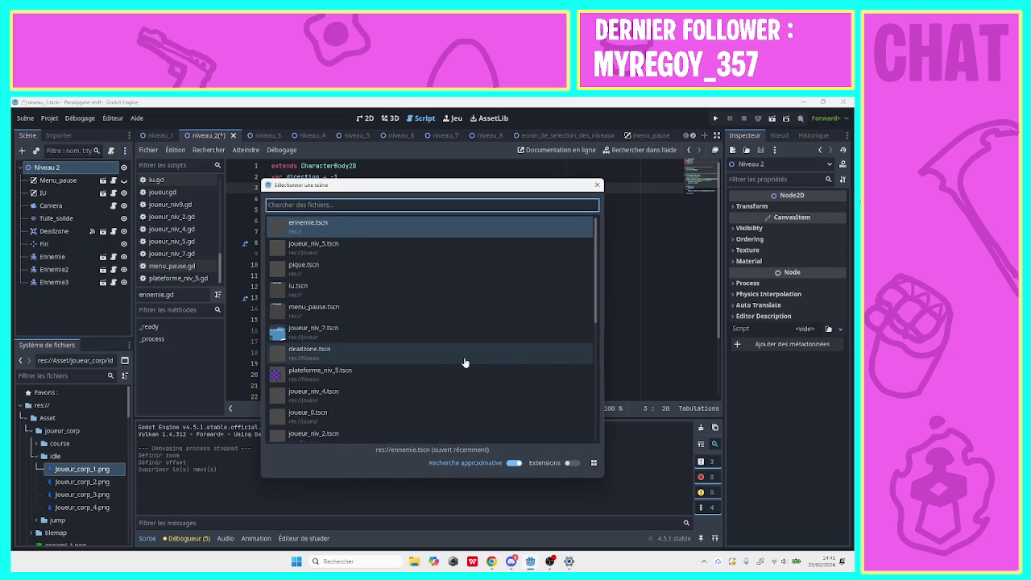
double_click(420, 408)
mouse_move(41, 293)
mouse_down()
mouse_move(50, 194)
mouse_move(56, 203)
mouse_up()
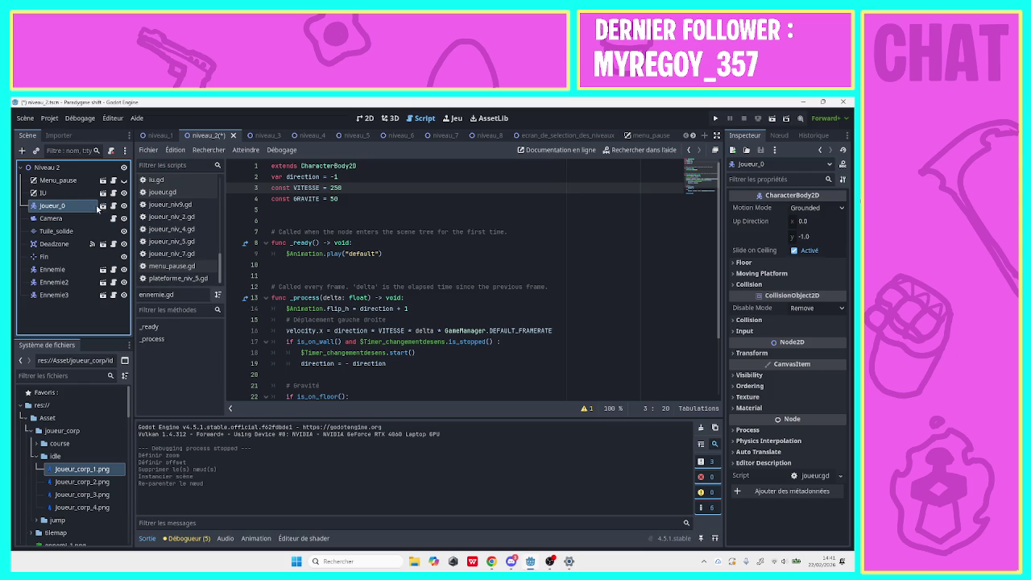
Replace Joueur_0's script with the existing joueur_niv_2.gd.
click(113, 206)
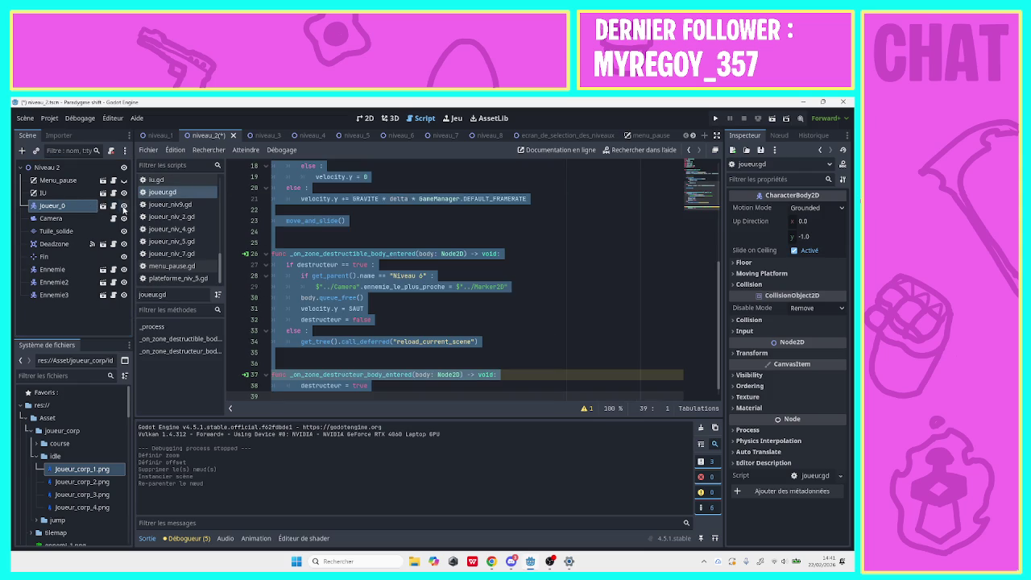
click(111, 151)
click(111, 151)
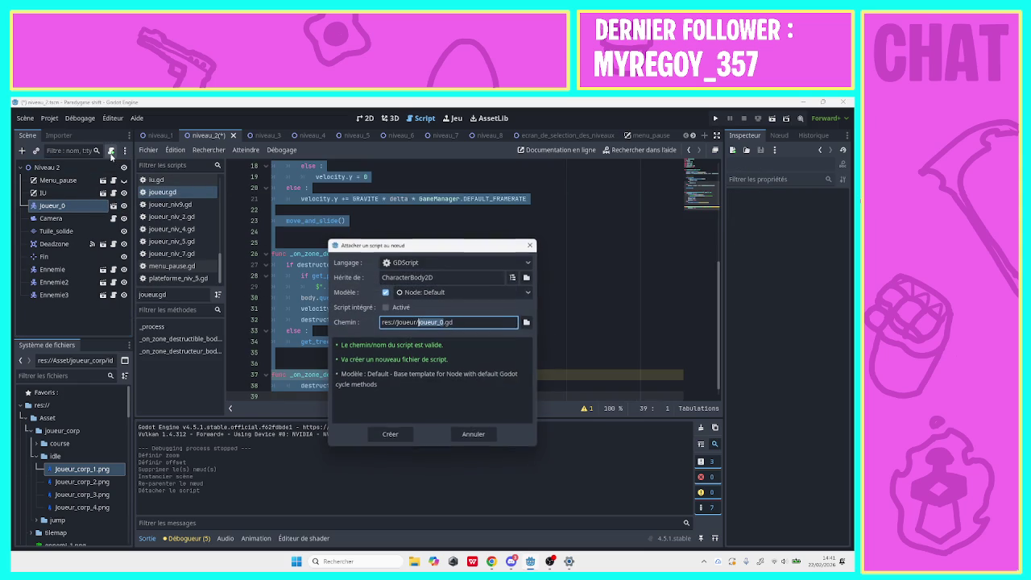
click(527, 322)
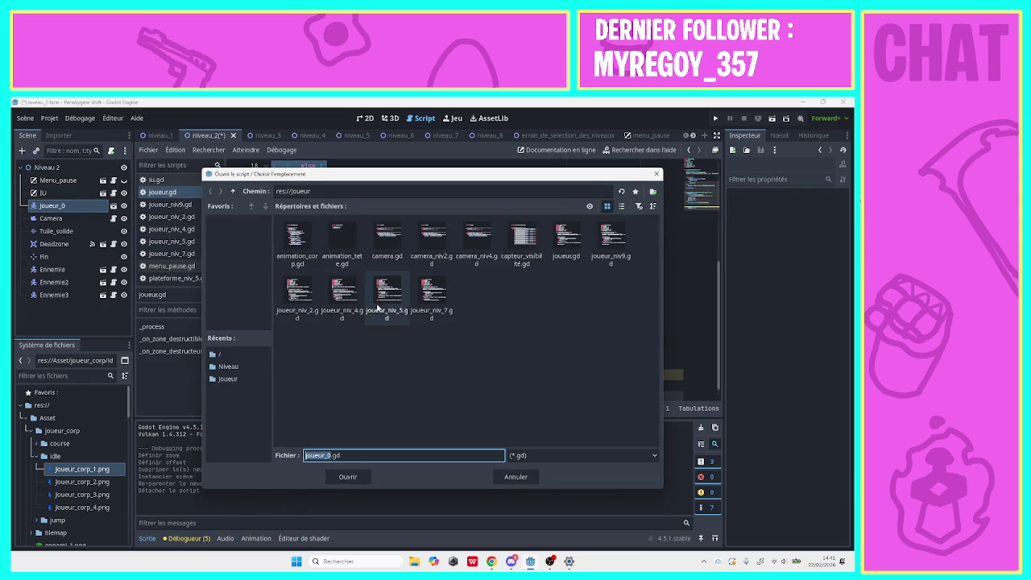
click(297, 292)
click(336, 479)
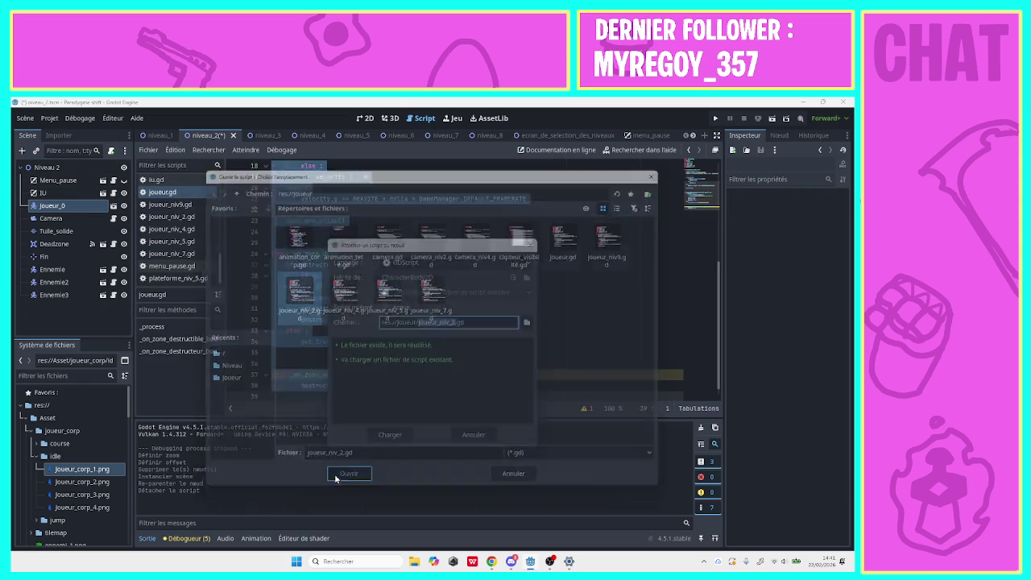
click(392, 436)
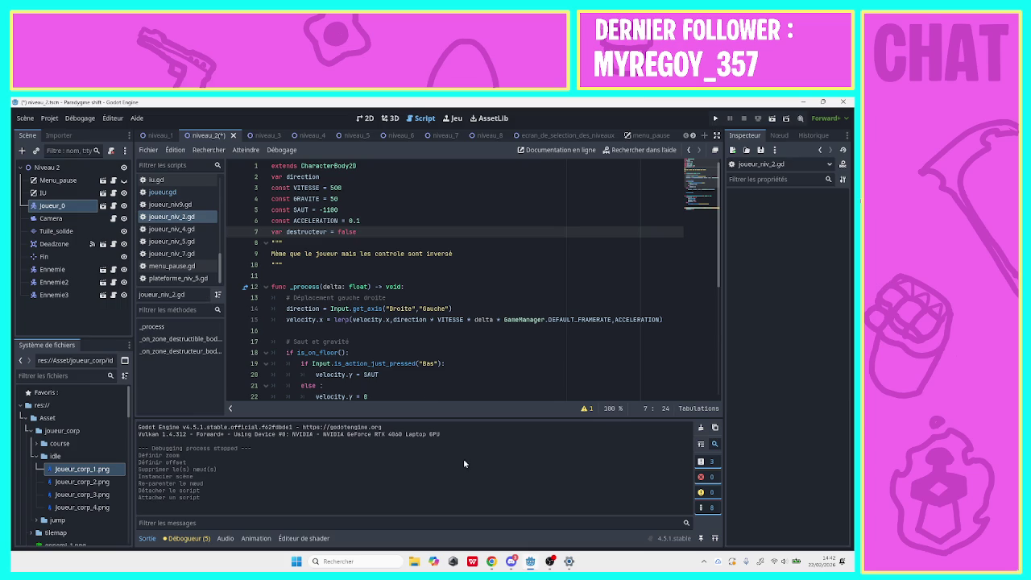
click(511, 562)
click(510, 561)
mouse_move(516, 563)
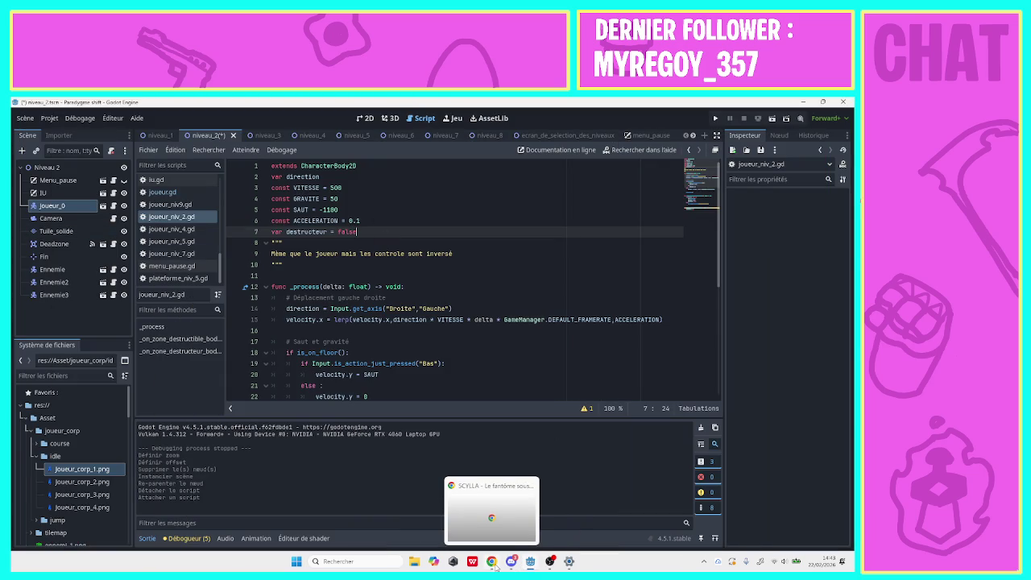
click(491, 562)
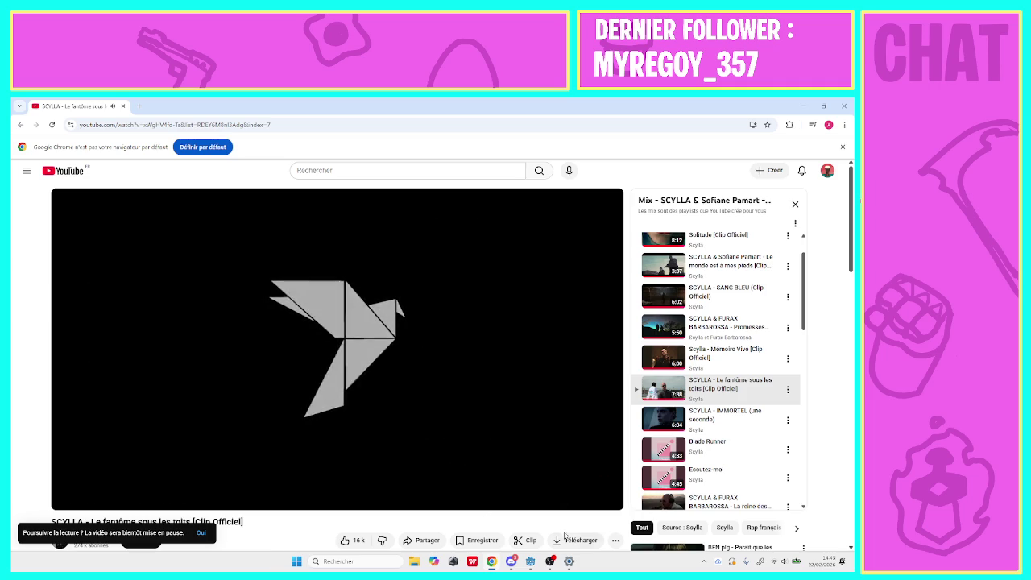
click(530, 567)
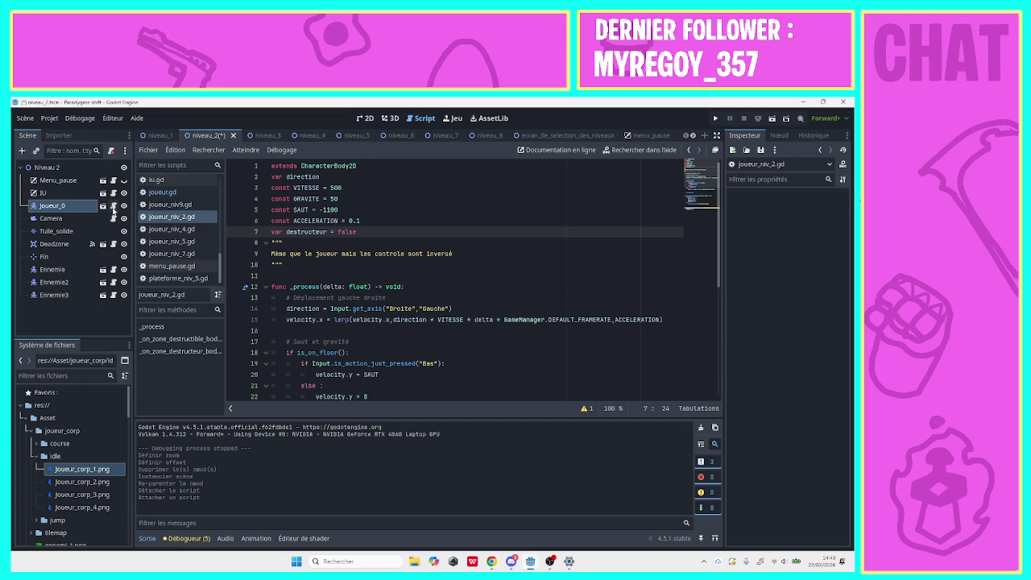
Open niveau_4 and delete the joueur_niv4 node.
click(259, 135)
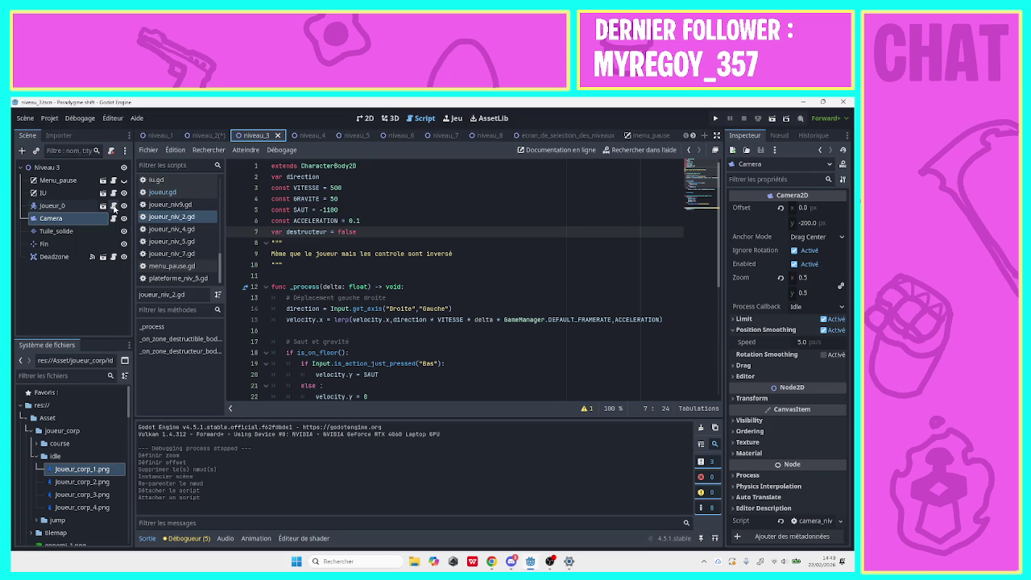
click(304, 136)
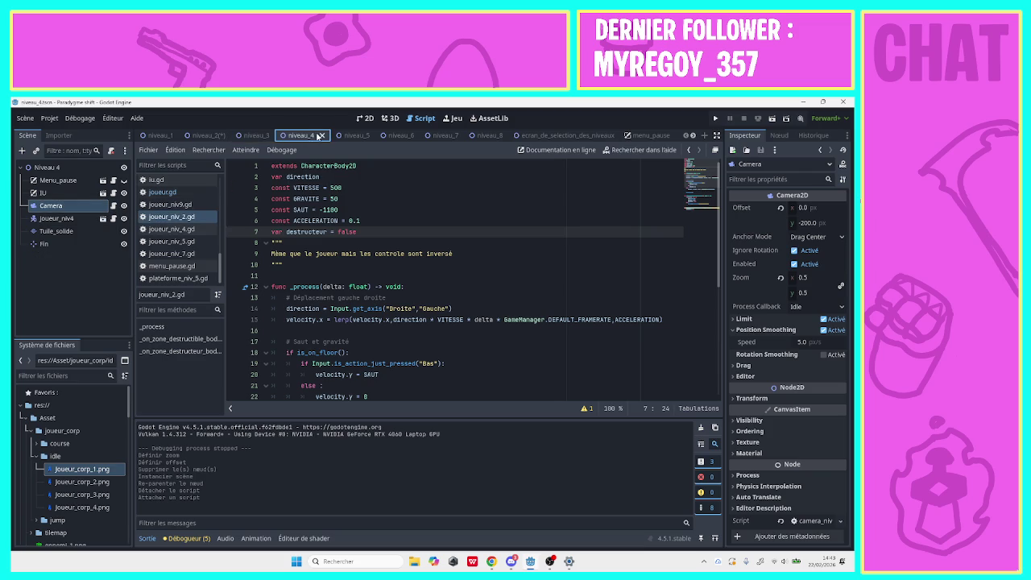
click(103, 220)
right_click(91, 220)
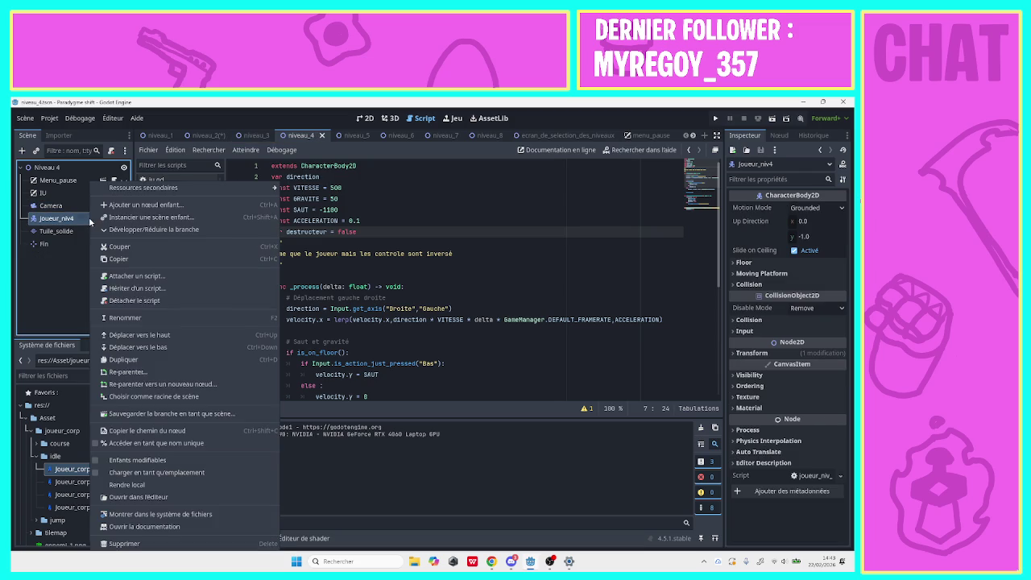
click(123, 543)
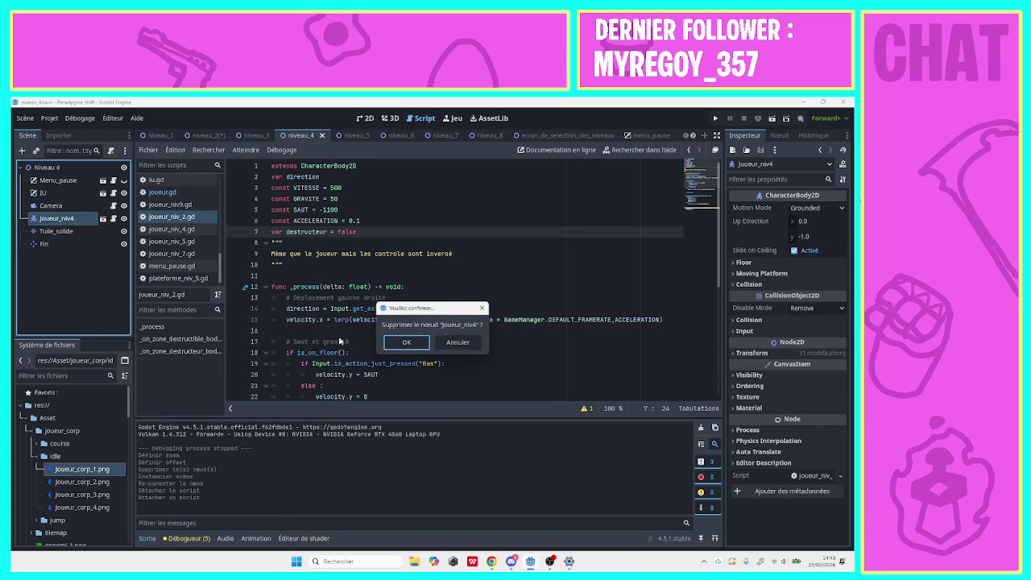
key(Return)
Instance joueur_0 in Niveau 4 just below IU, keeping Fin at the scene root.
click(41, 166)
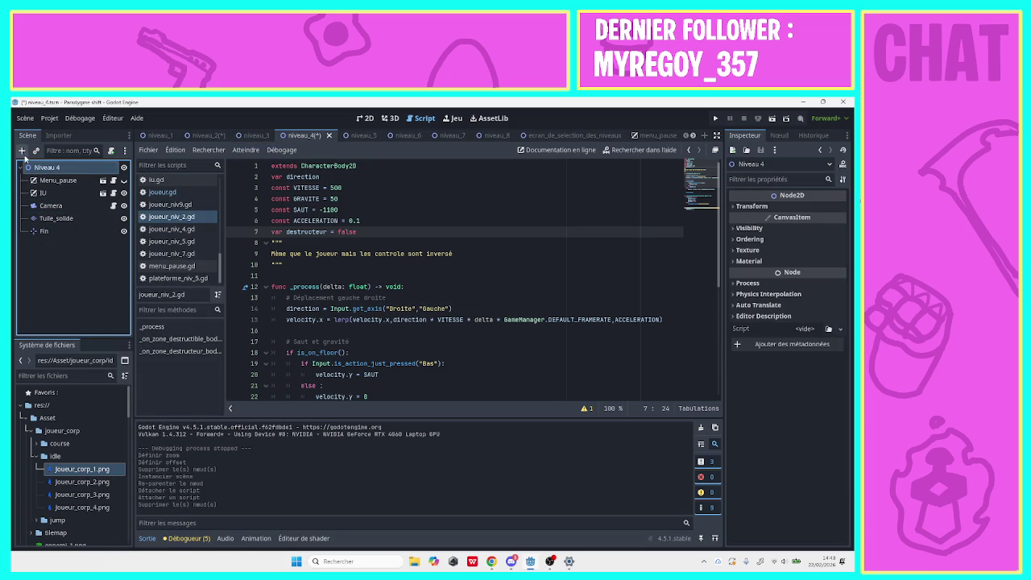
click(37, 151)
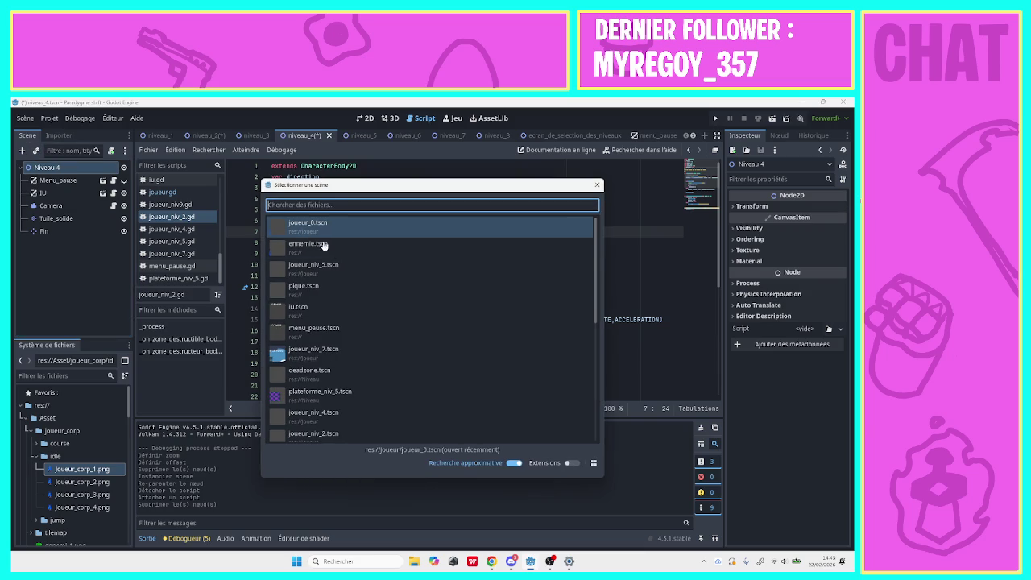
double_click(444, 235)
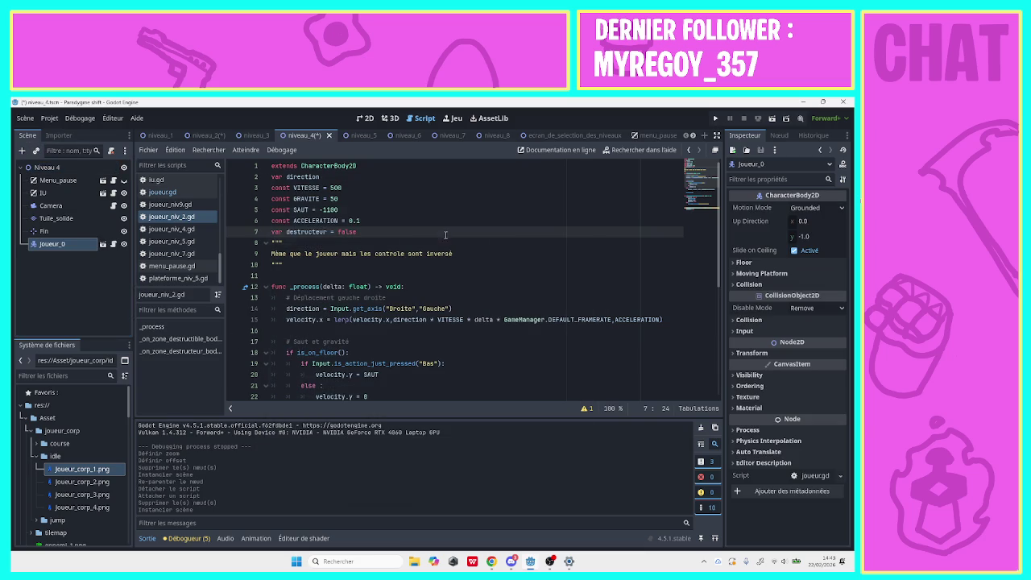
click(44, 231)
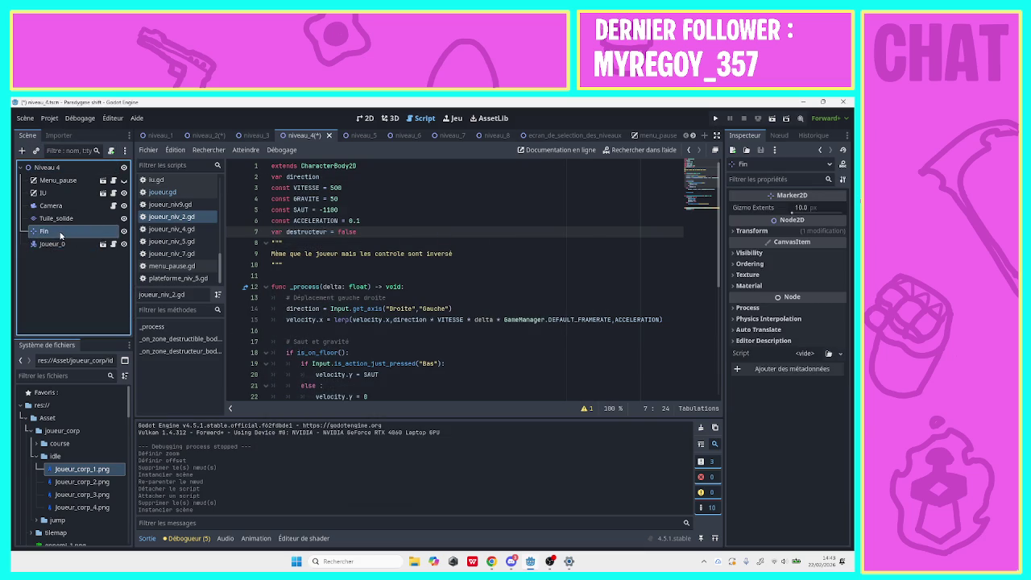
drag(62, 243, 55, 205)
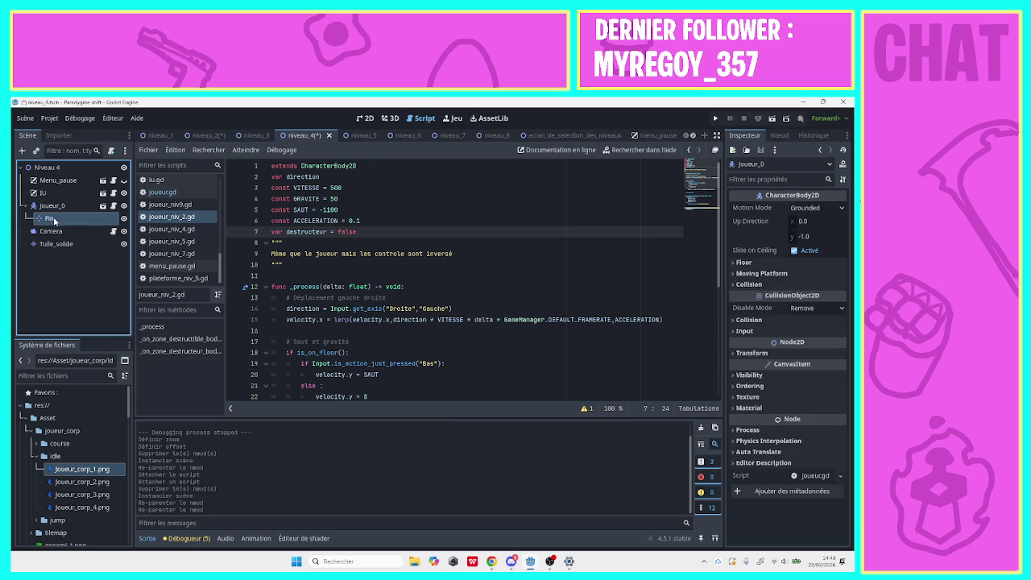
drag(49, 252, 50, 247)
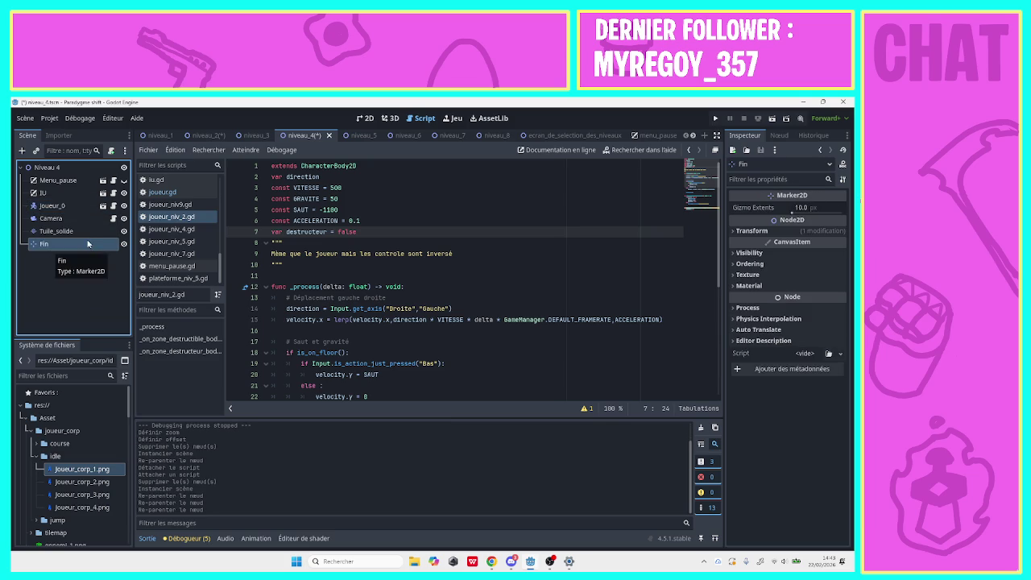
click(53, 205)
Replace joueur_0's script with the existing joueur_niv_4.gd.
click(114, 207)
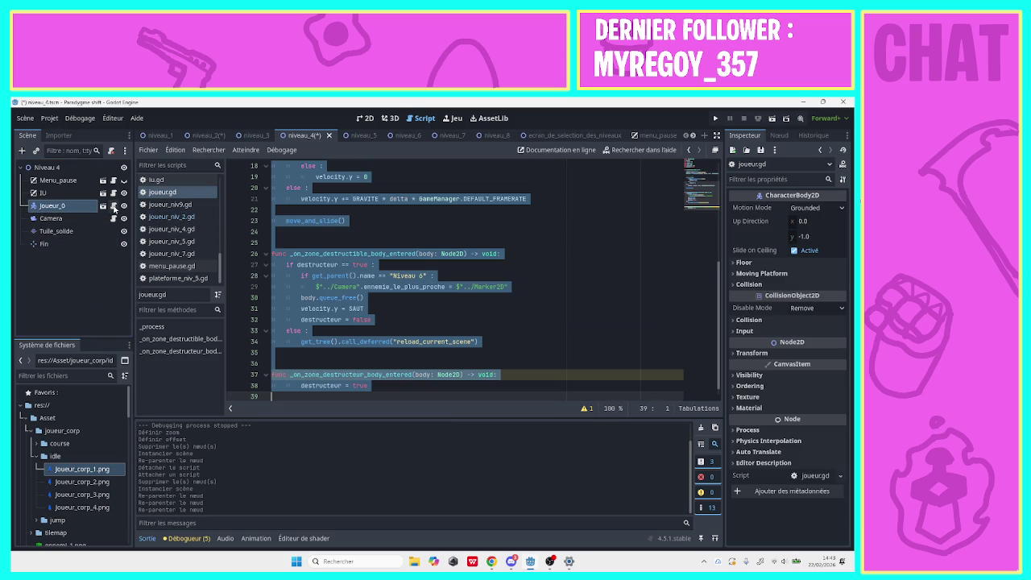
click(111, 152)
click(111, 151)
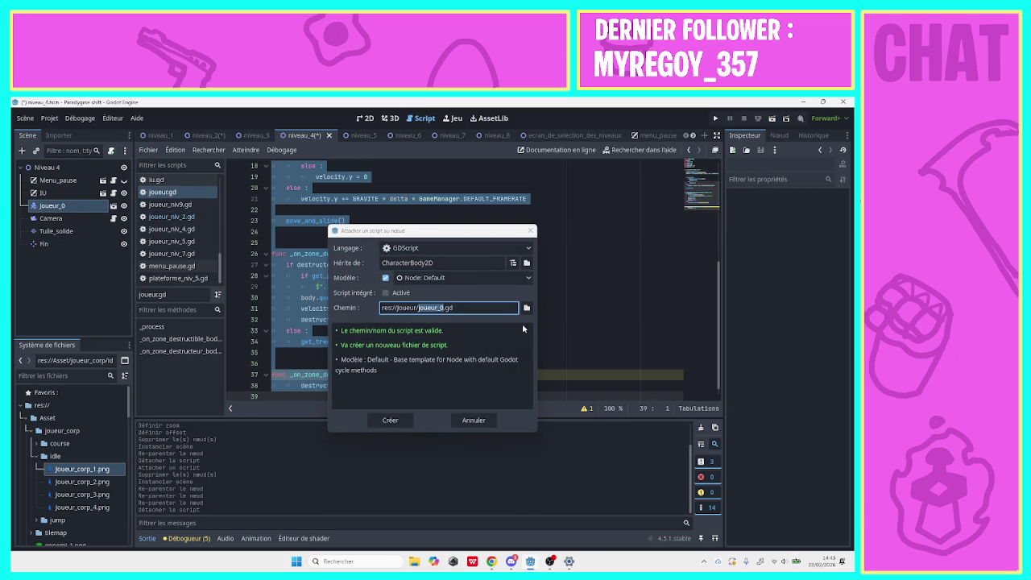
click(526, 307)
click(346, 320)
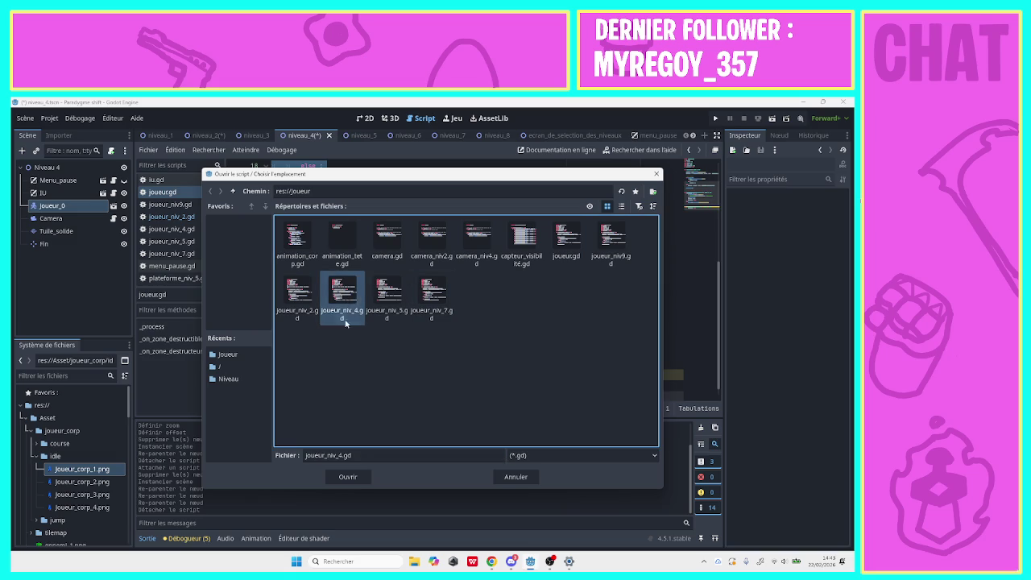
click(357, 473)
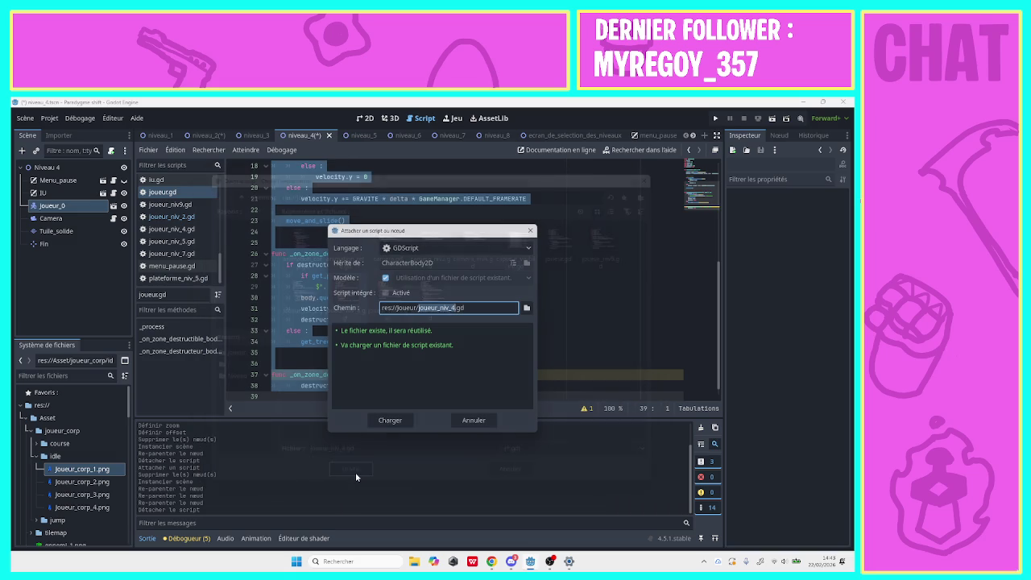
click(390, 420)
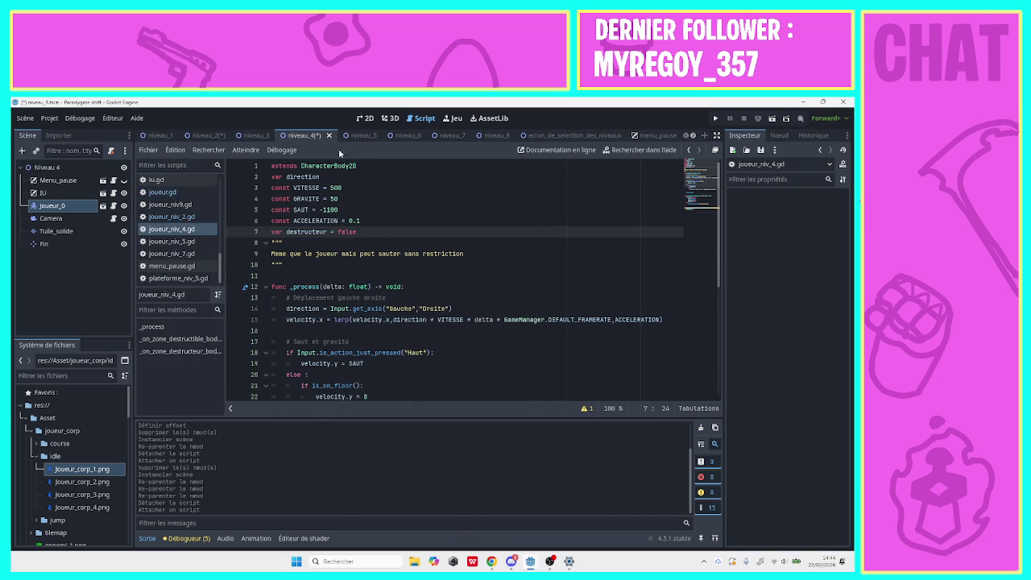
Save niveau_2, then delete the joueur_niv5 node in niveau_5.
click(205, 135)
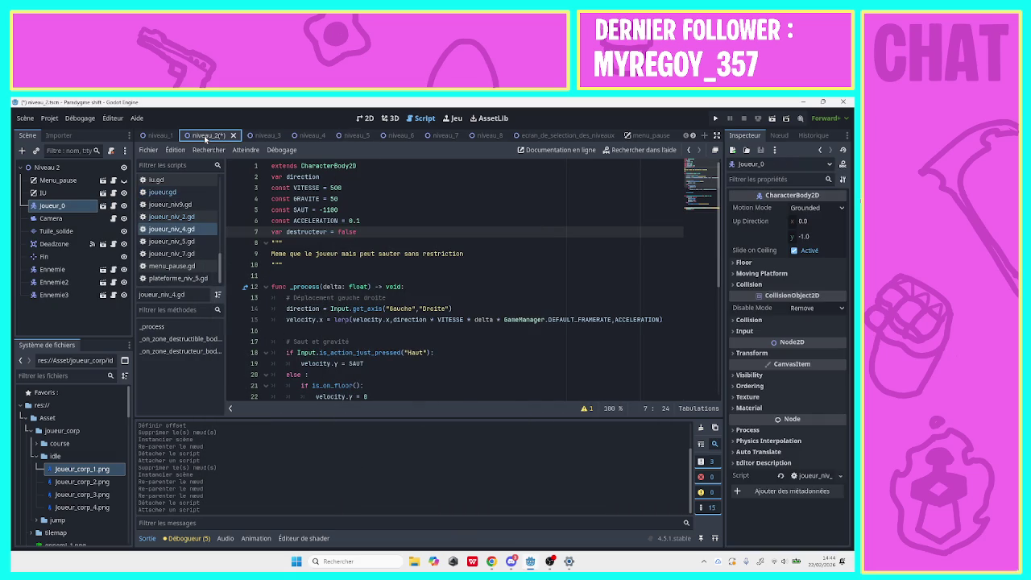
key(ctrl+s)
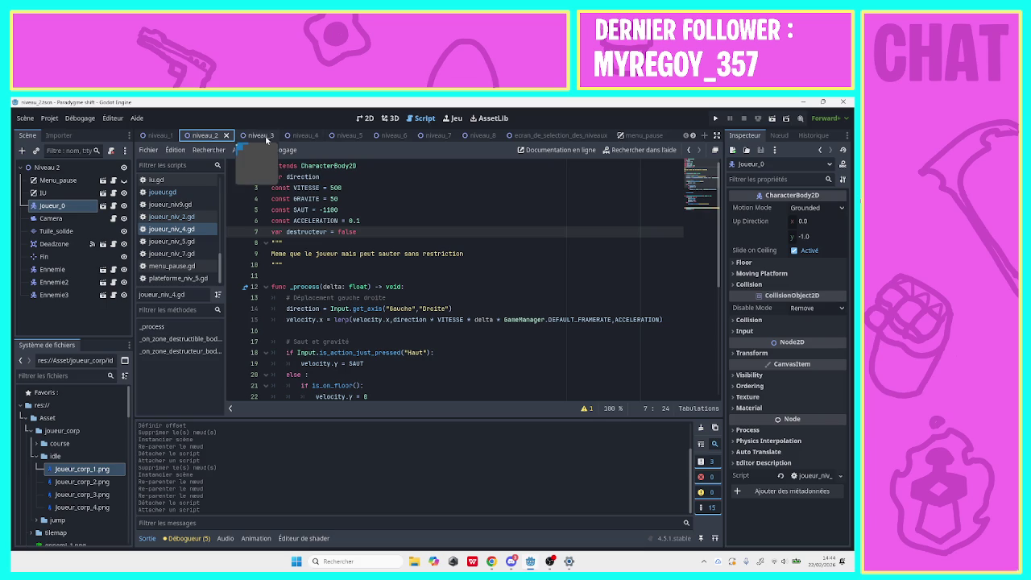
click(357, 134)
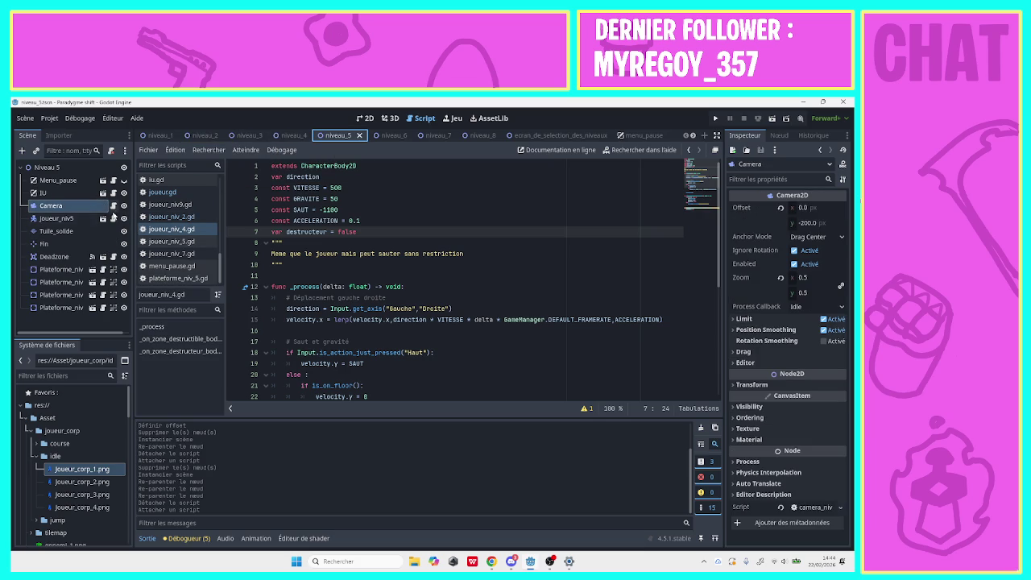
click(83, 219)
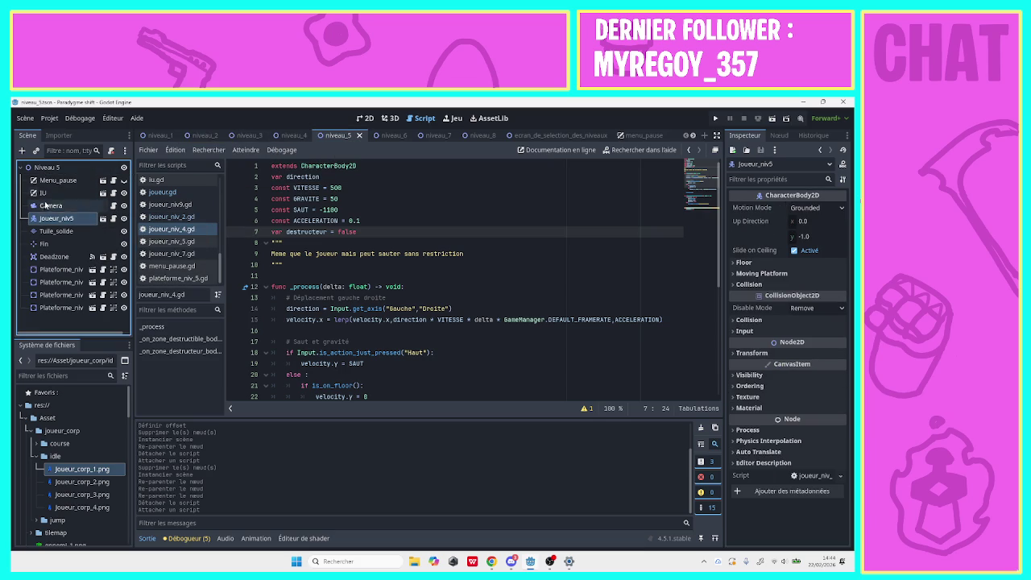
right_click(46, 226)
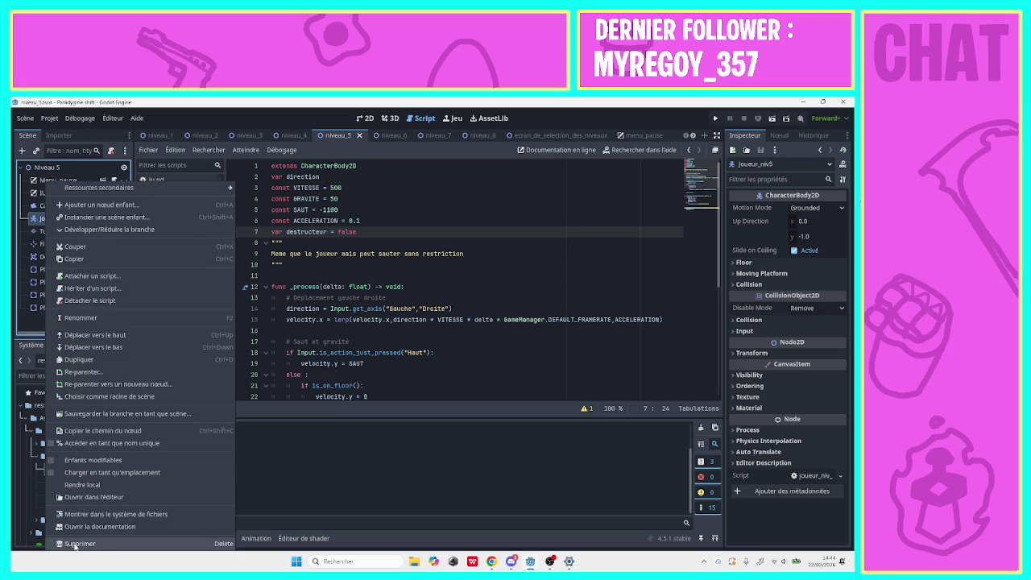
click(81, 532)
click(406, 342)
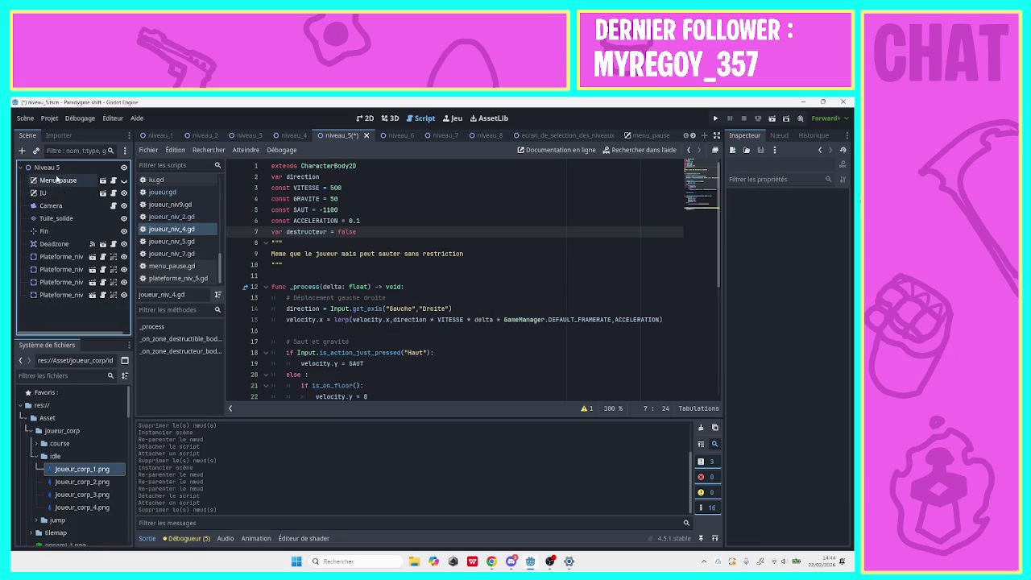
Instance joueur_0 in Niveau 5 and place it just below Camera.
click(56, 170)
click(35, 150)
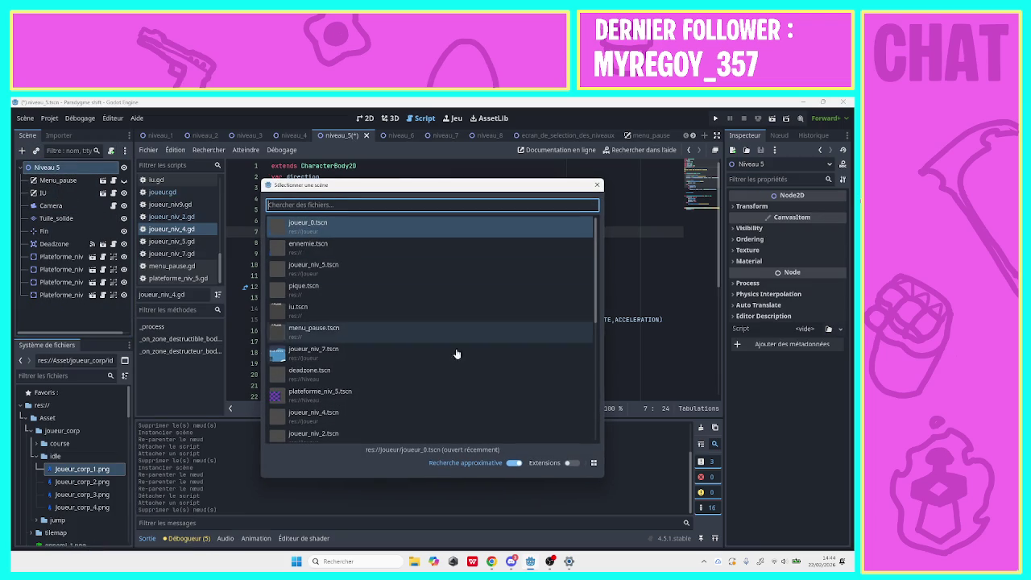
click(419, 229)
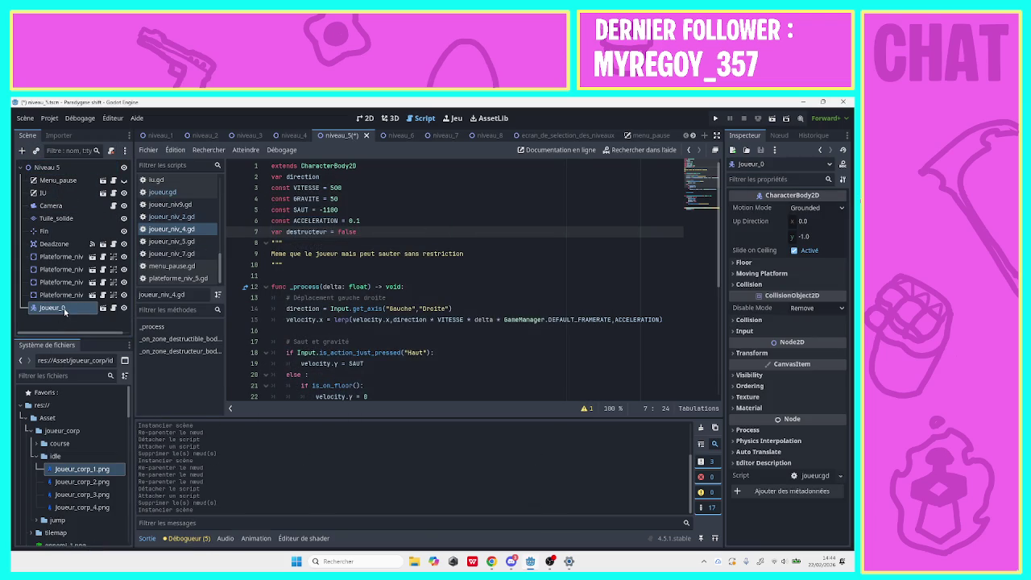
mouse_move(65, 311)
mouse_down()
mouse_move(56, 207)
mouse_move(58, 216)
mouse_up()
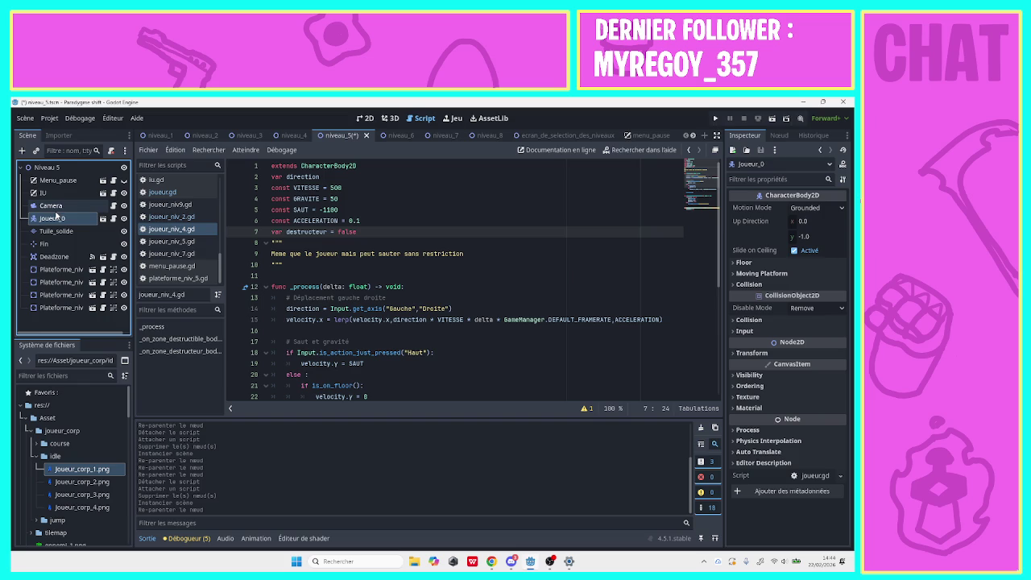
Swap joueur_0's script for joueur_niv_5.gd and save niveau_5.
click(112, 153)
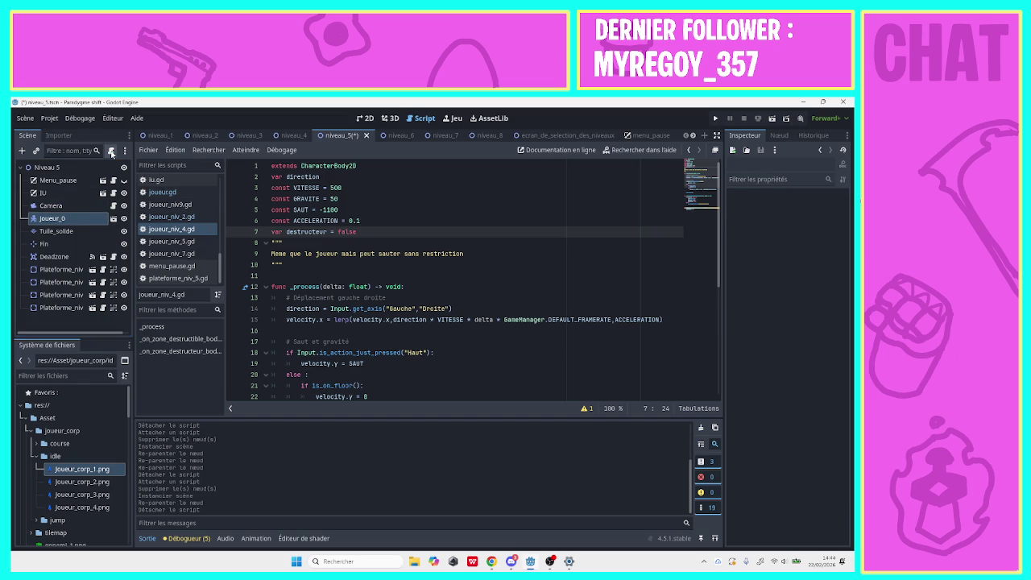
click(112, 152)
click(527, 308)
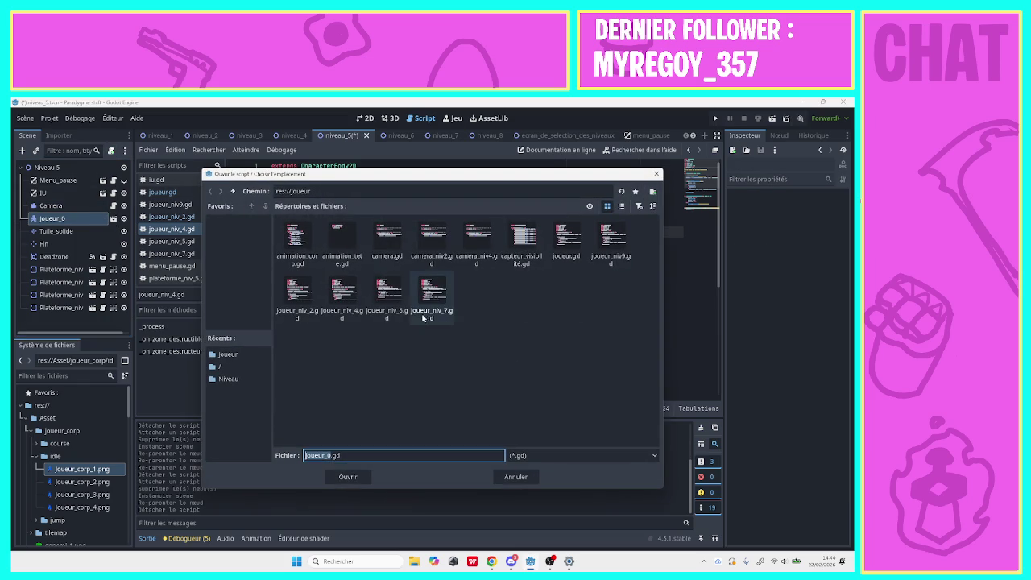
click(384, 305)
click(355, 477)
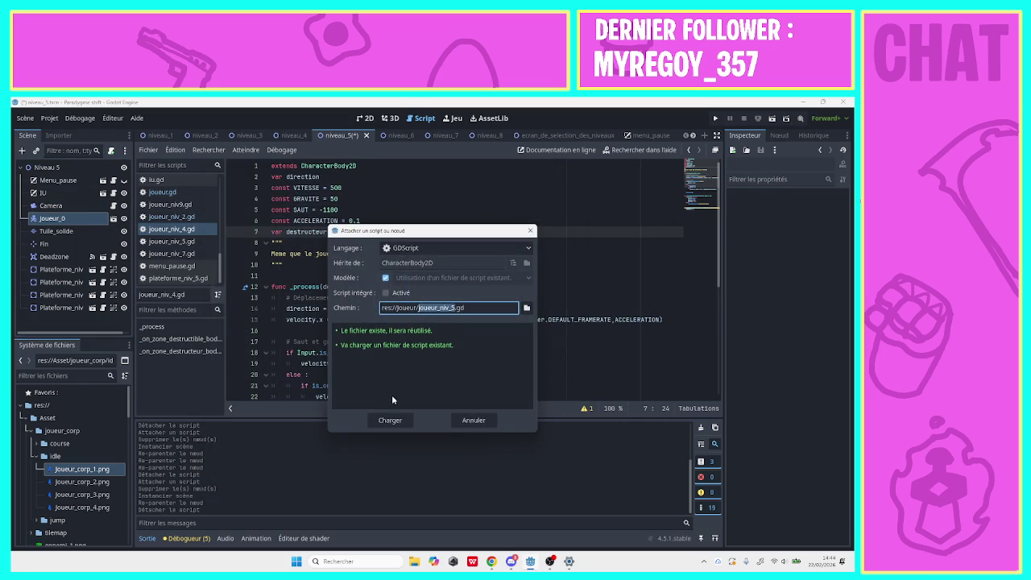
click(393, 420)
key(ctrl+s)
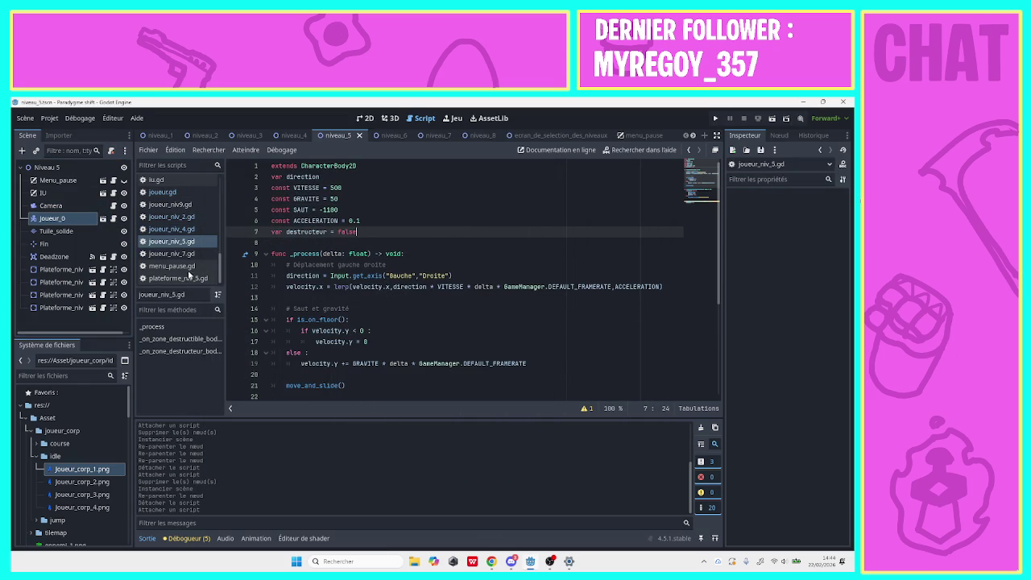
Open niveau_7 and delete the joueur_niv7 node.
click(406, 135)
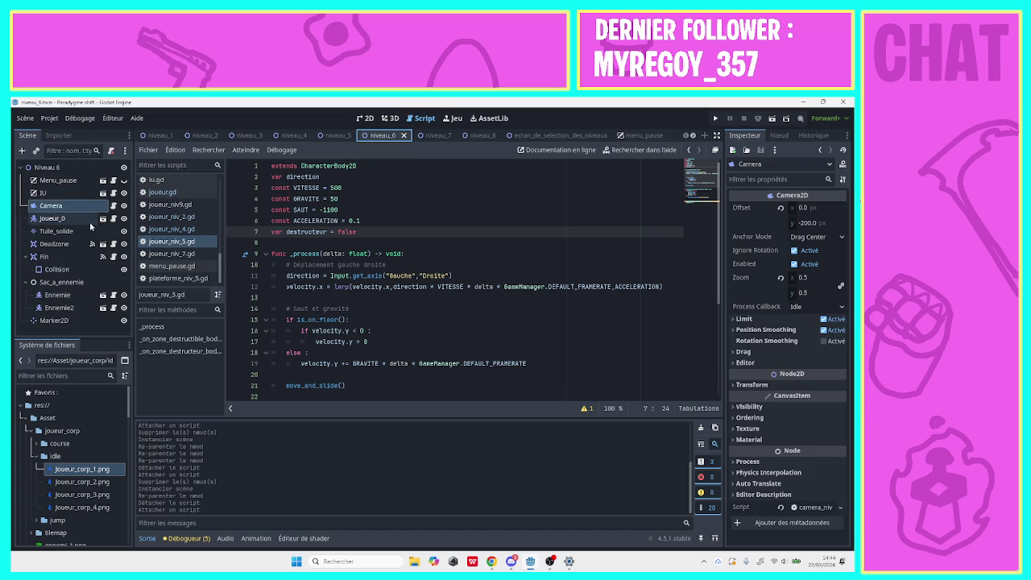
click(427, 134)
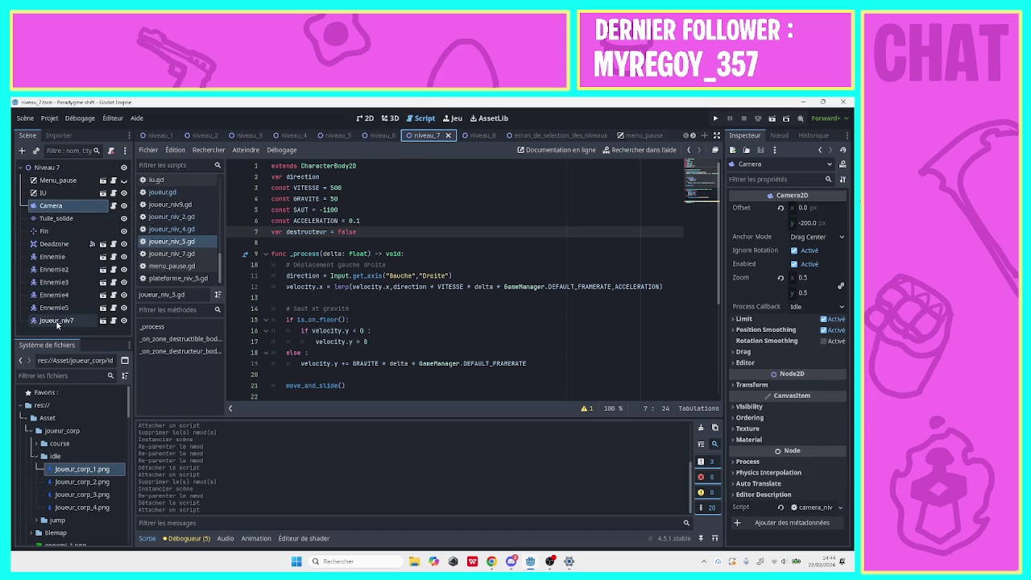
click(90, 321)
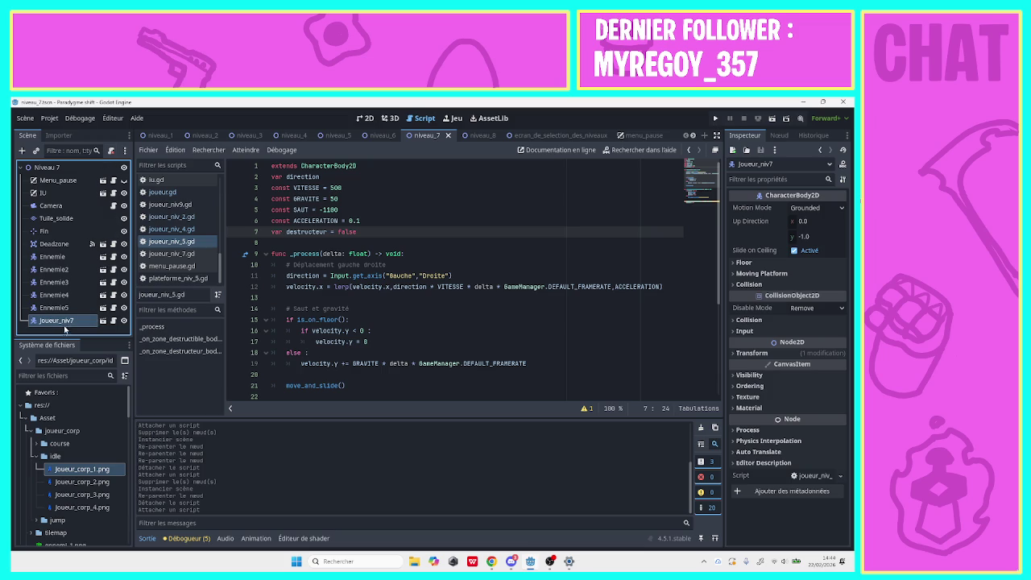
right_click(63, 327)
click(85, 544)
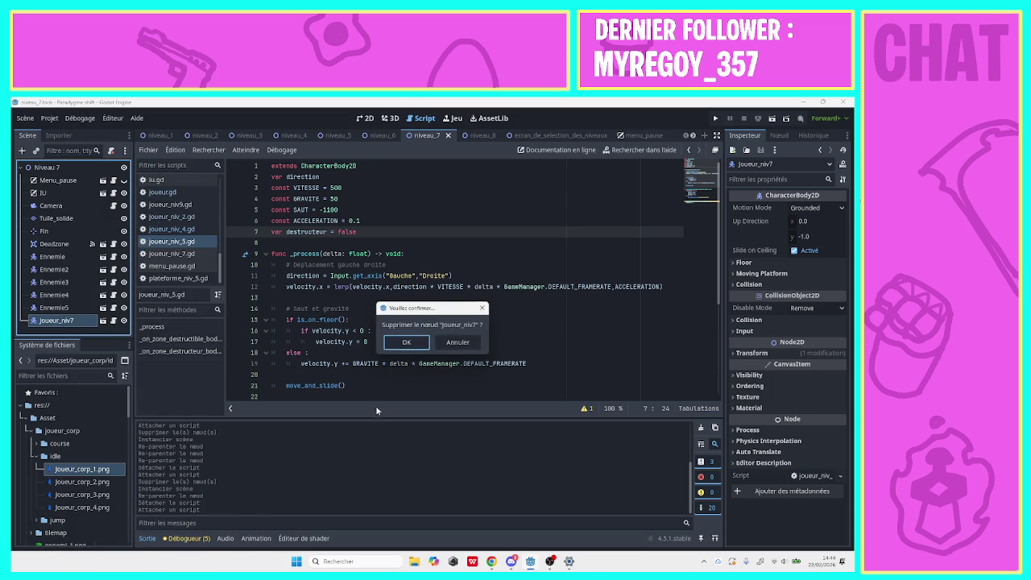
click(409, 349)
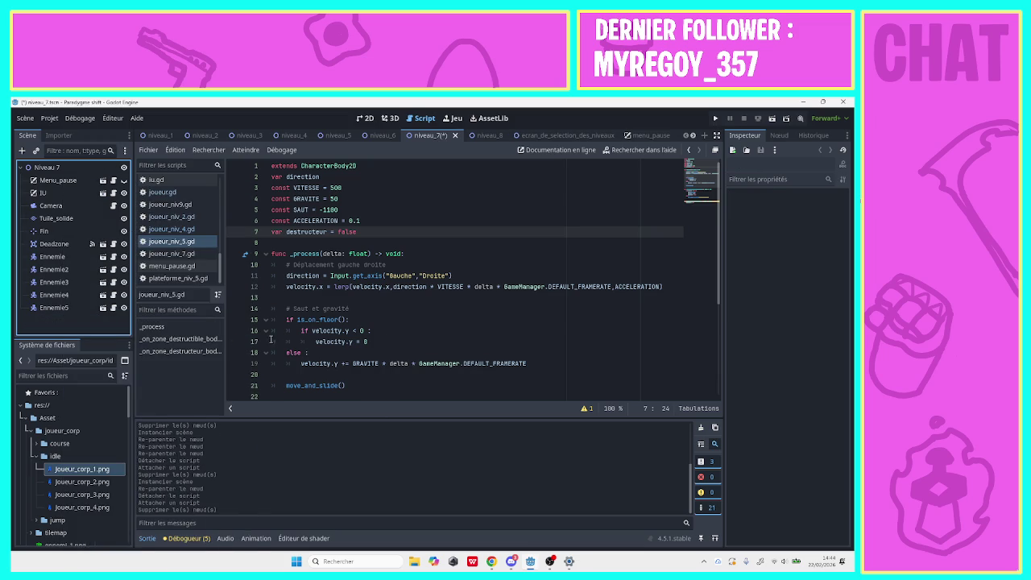
Instance joueur_0 in Niveau 7 and place it just below Camera.
click(58, 167)
click(22, 149)
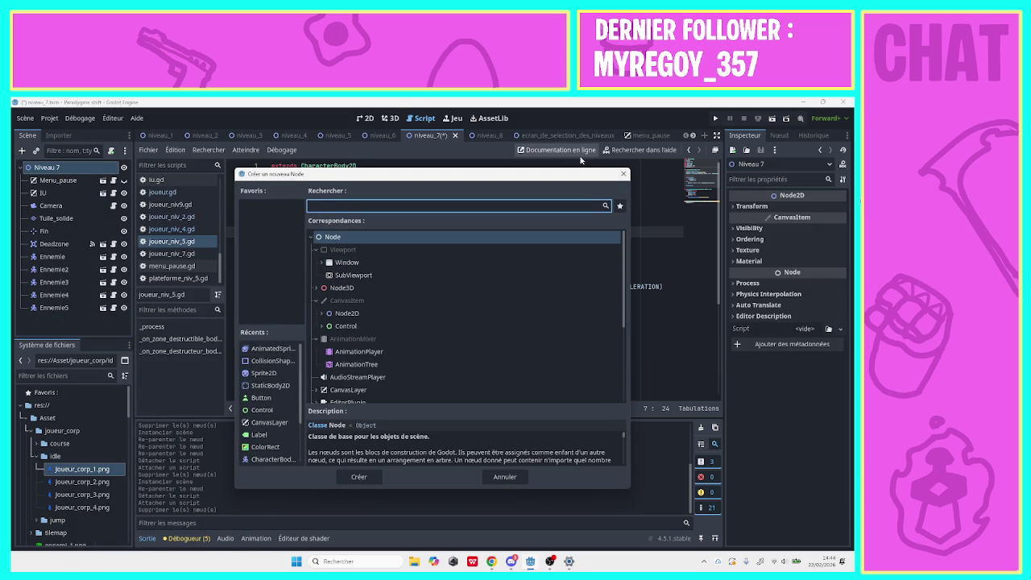
click(625, 173)
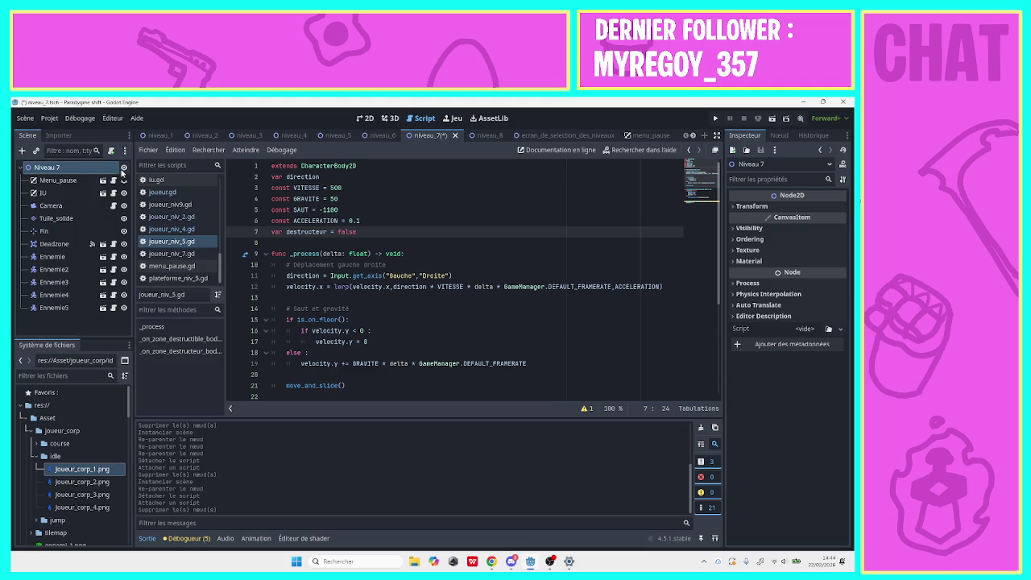
click(37, 151)
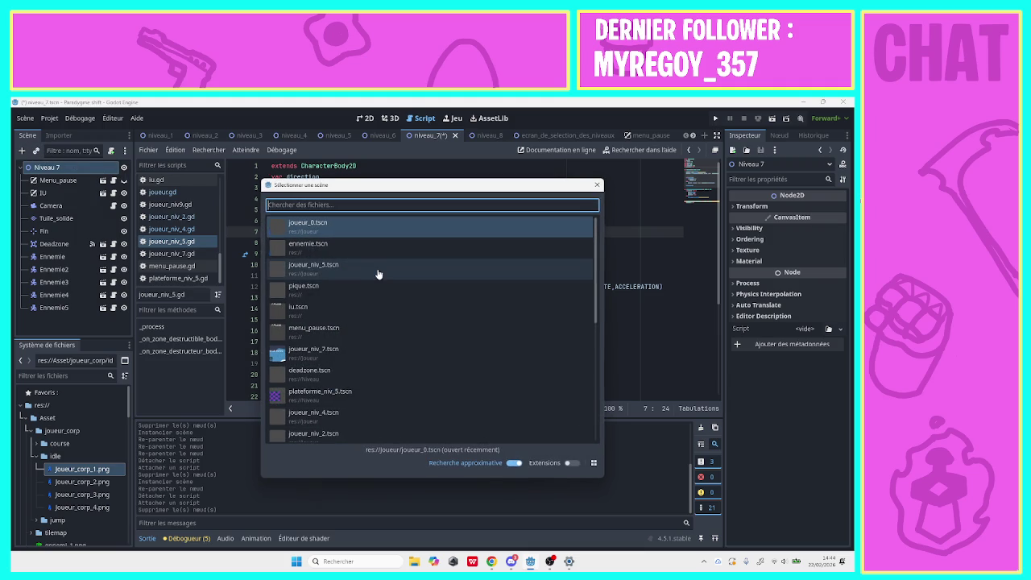
double_click(464, 234)
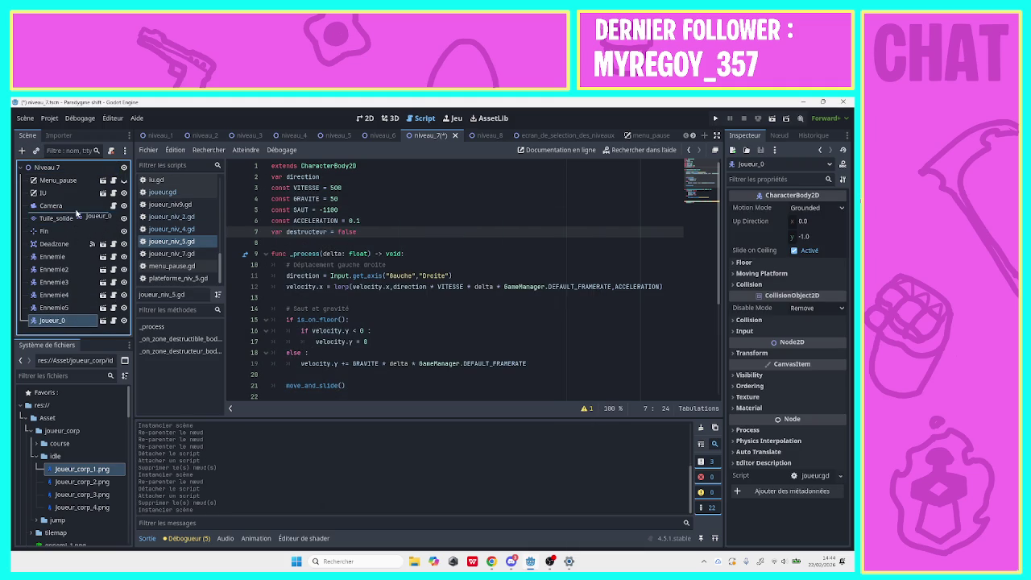
drag(77, 211, 92, 214)
Load joueur_niv_7.gd as joueur_0's script and save niveau_7.
click(111, 151)
click(111, 151)
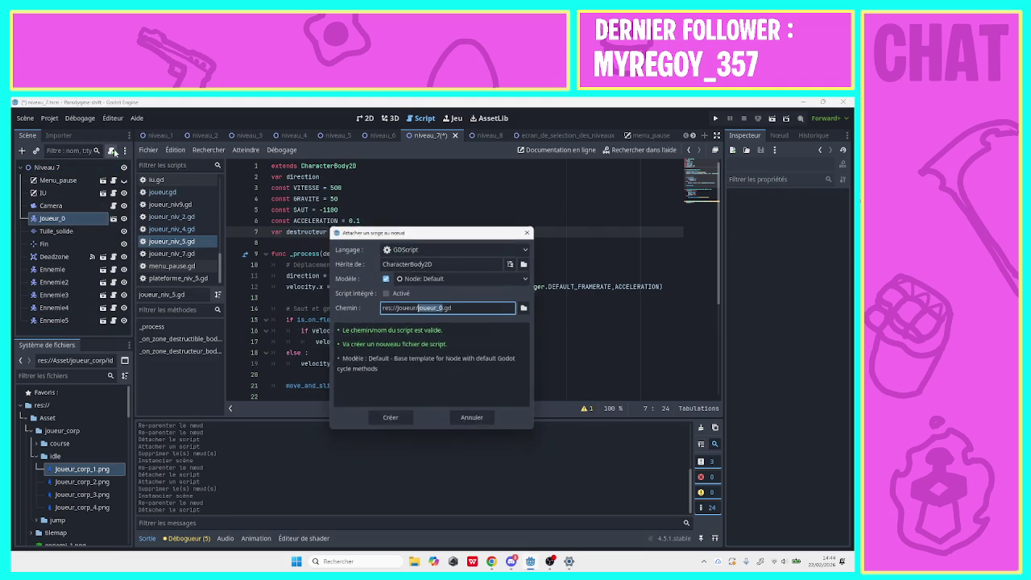
click(526, 308)
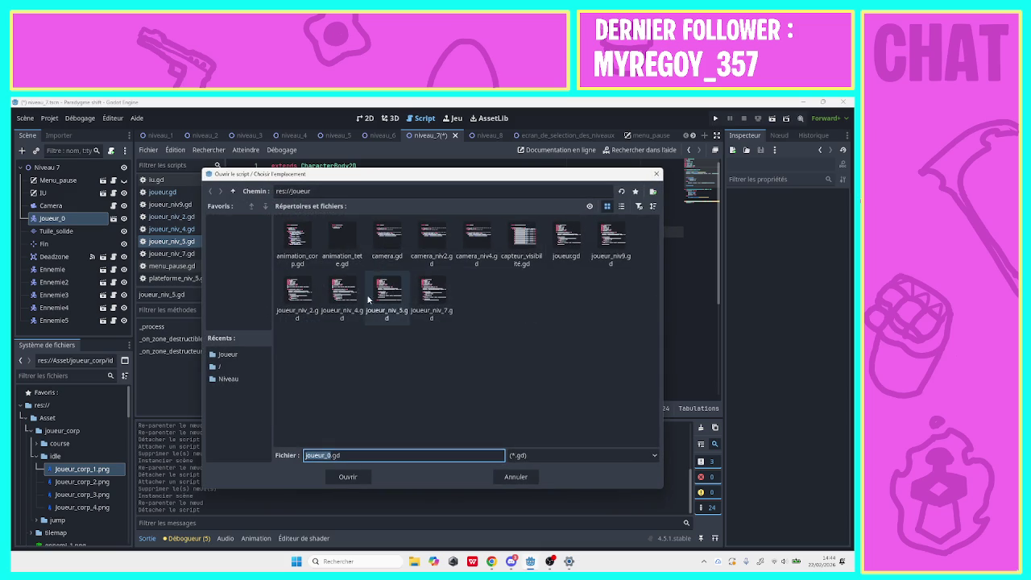
click(432, 297)
click(344, 477)
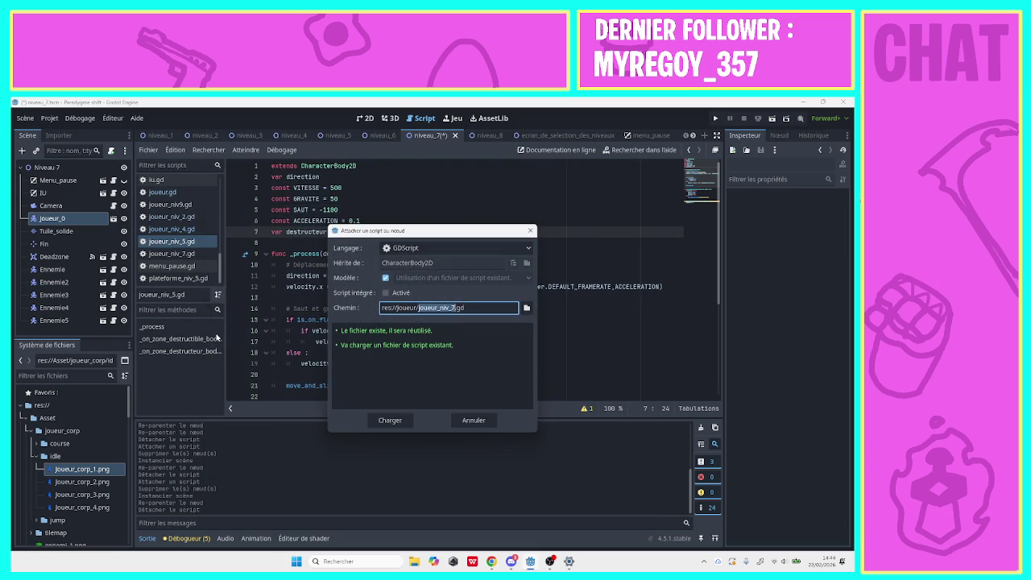
click(379, 420)
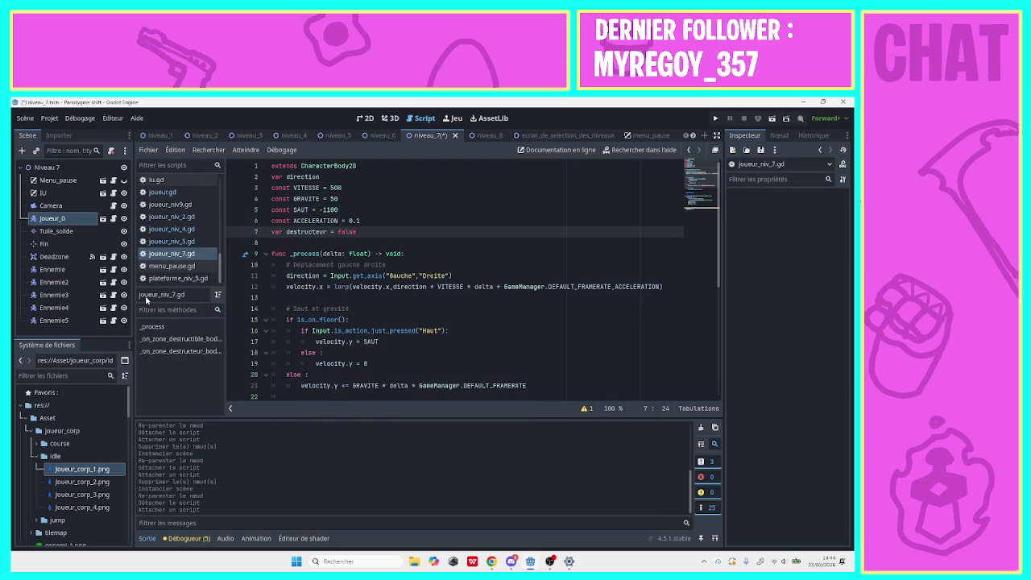
key(ctrl+s)
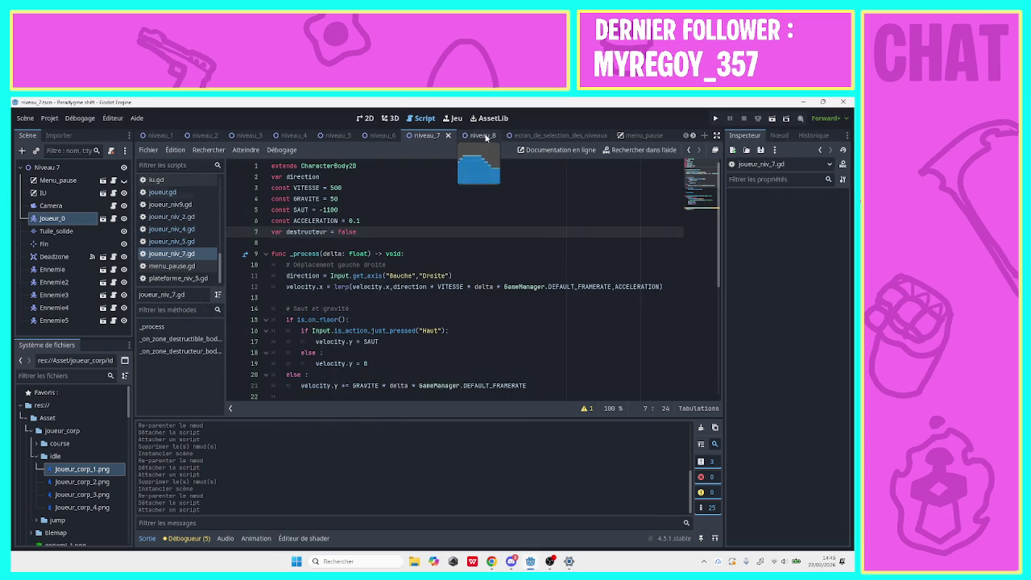
Run the game and start a level from the level select to test the new player.
click(482, 136)
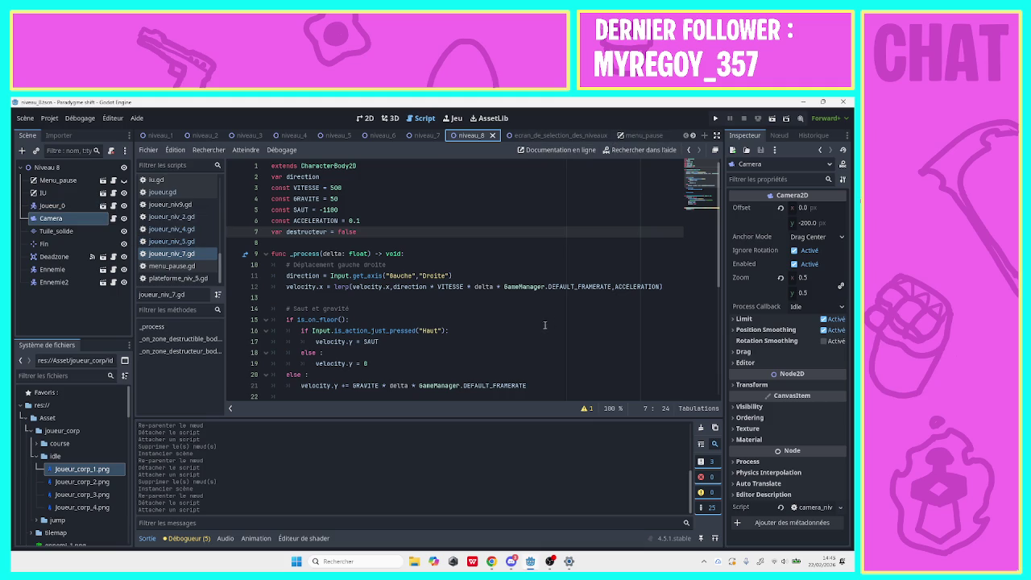
click(694, 136)
click(694, 135)
click(694, 135)
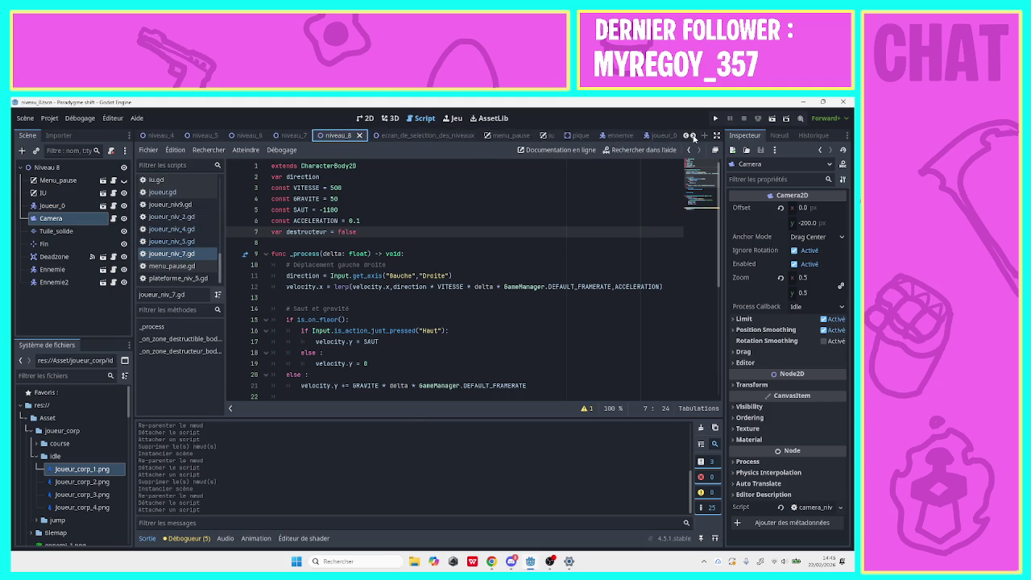
click(693, 135)
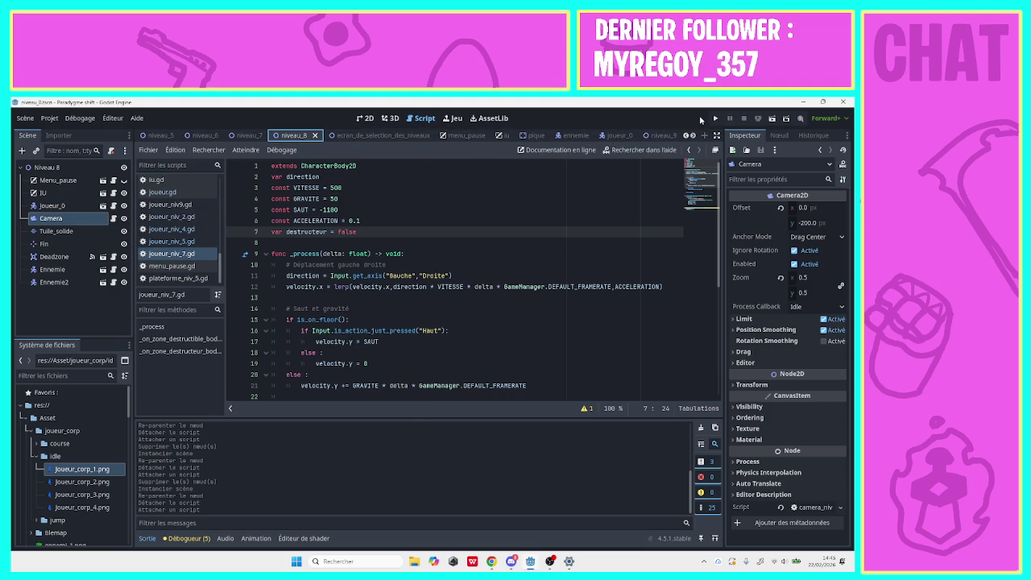
click(714, 118)
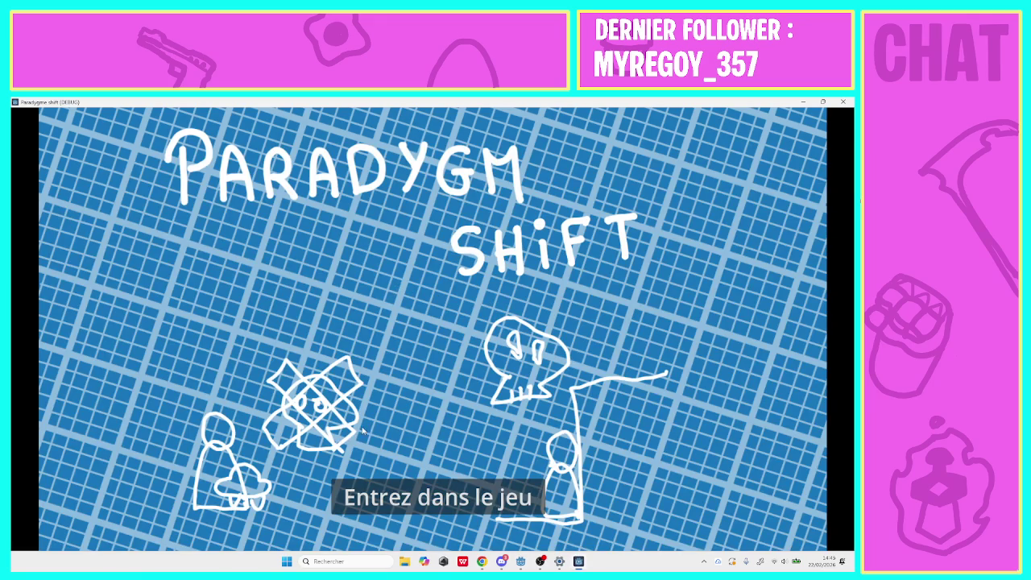
click(370, 493)
click(342, 245)
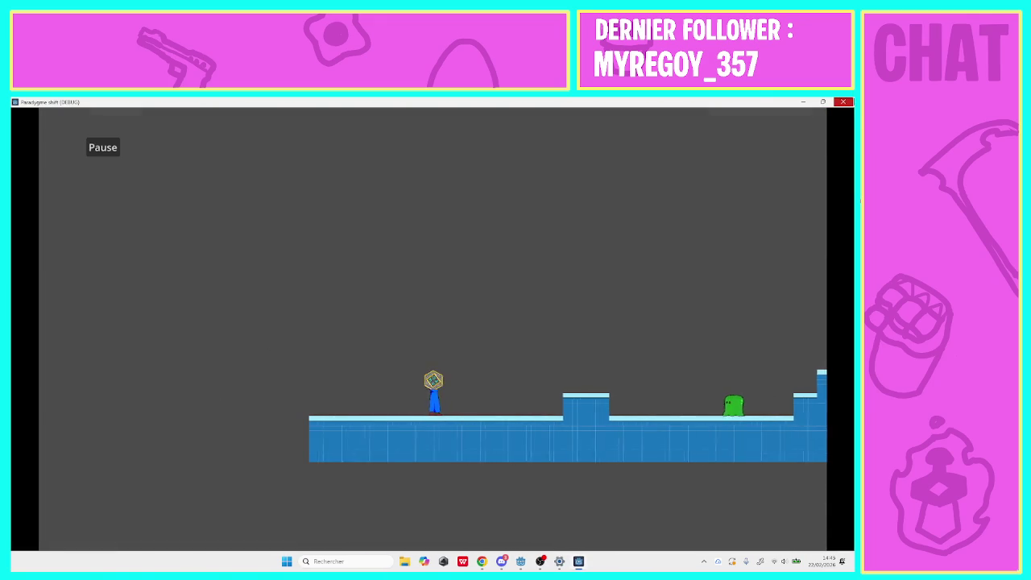
Close the running game with Alt+F4 and minimize the Godot editor.
key(alt+F4)
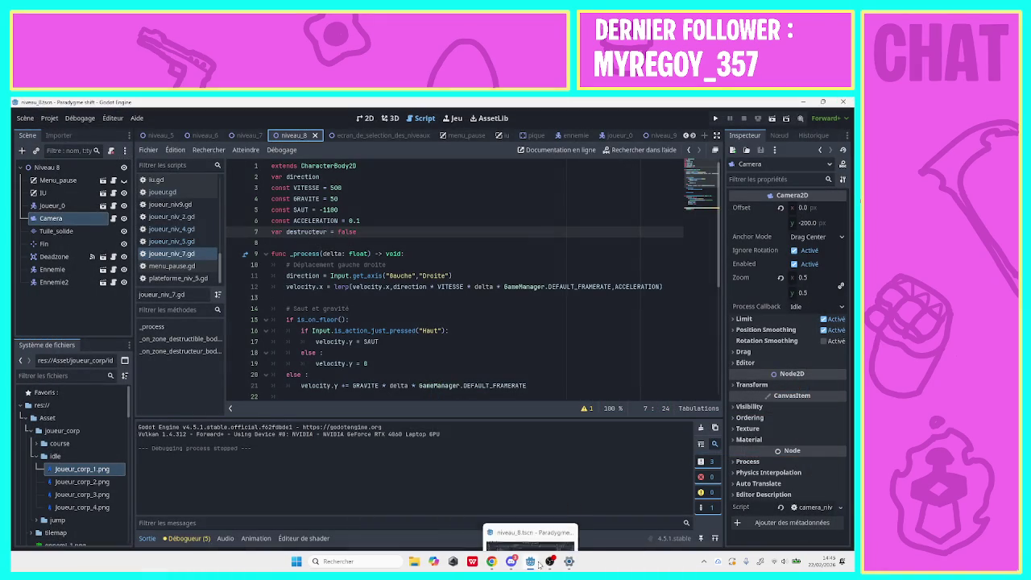
mouse_move(552, 564)
mouse_move(513, 564)
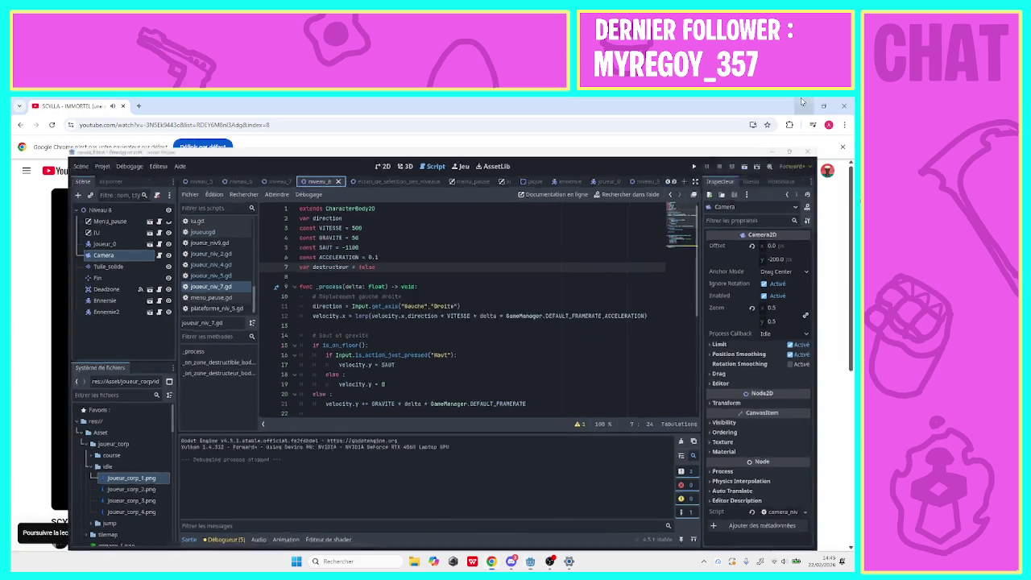
click(802, 102)
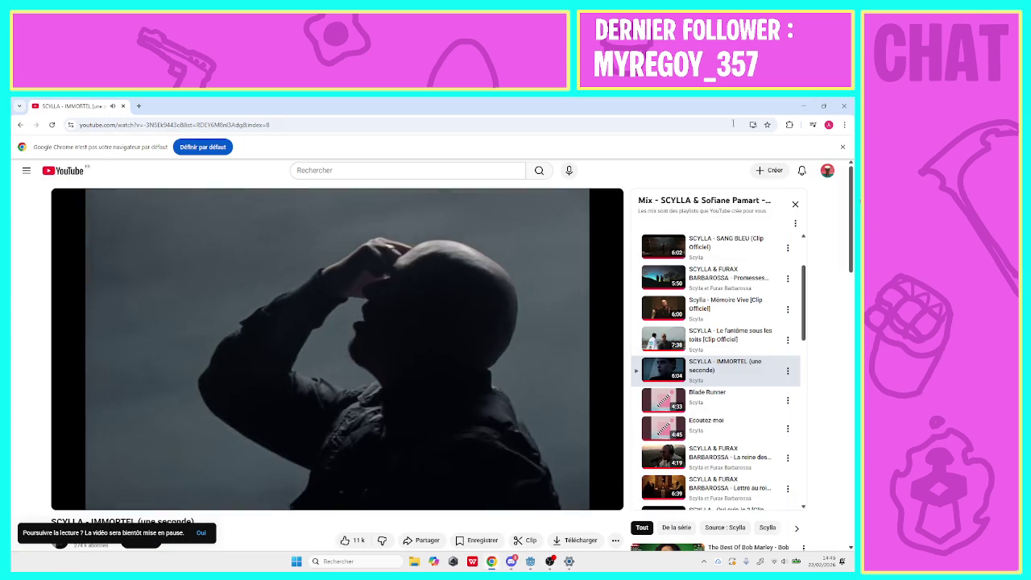
Lower the display refresh rate from 165 Hz to 60 Hz and rerun the game from Godot.
key(super+d)
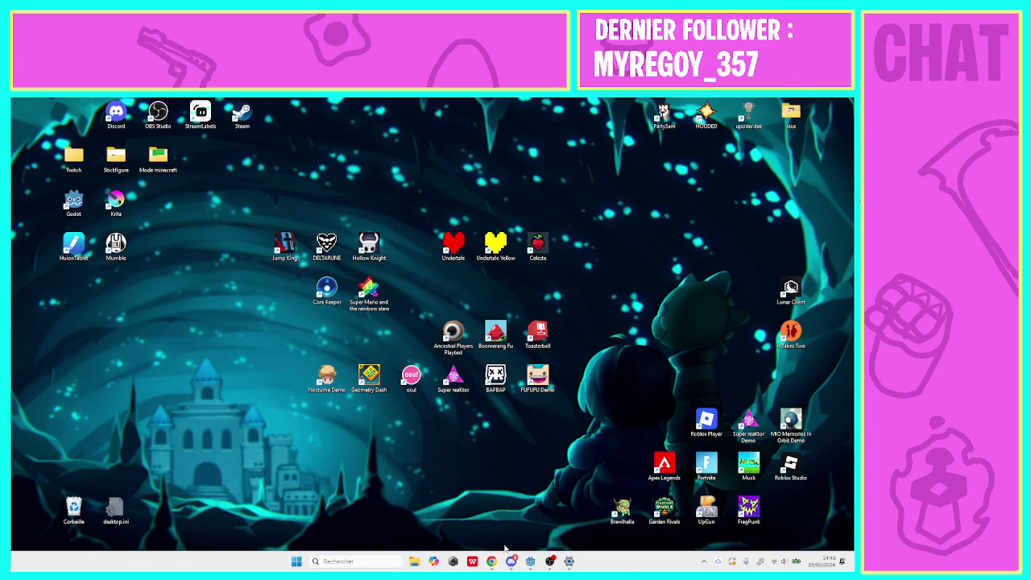
key(super+i)
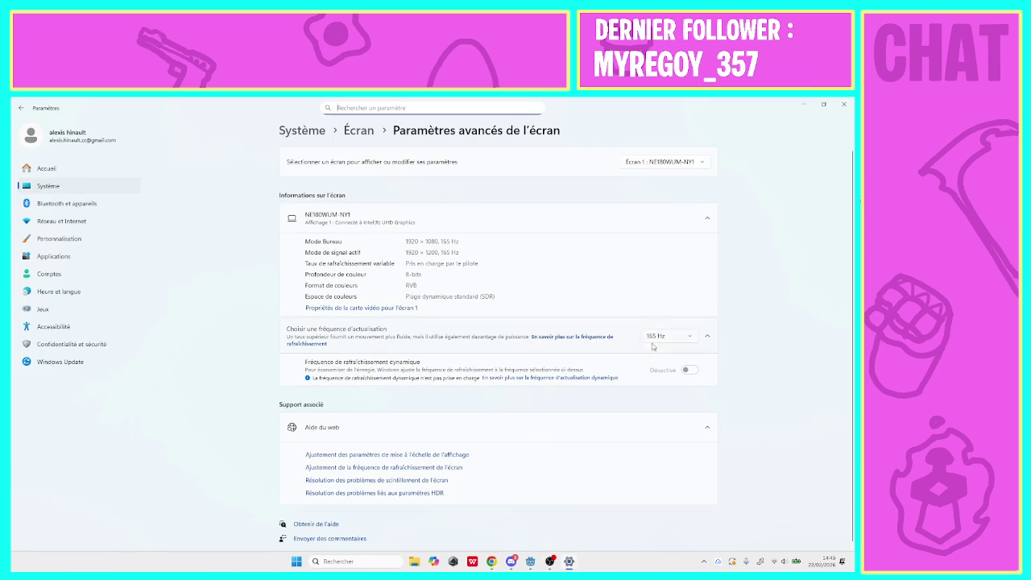
click(655, 338)
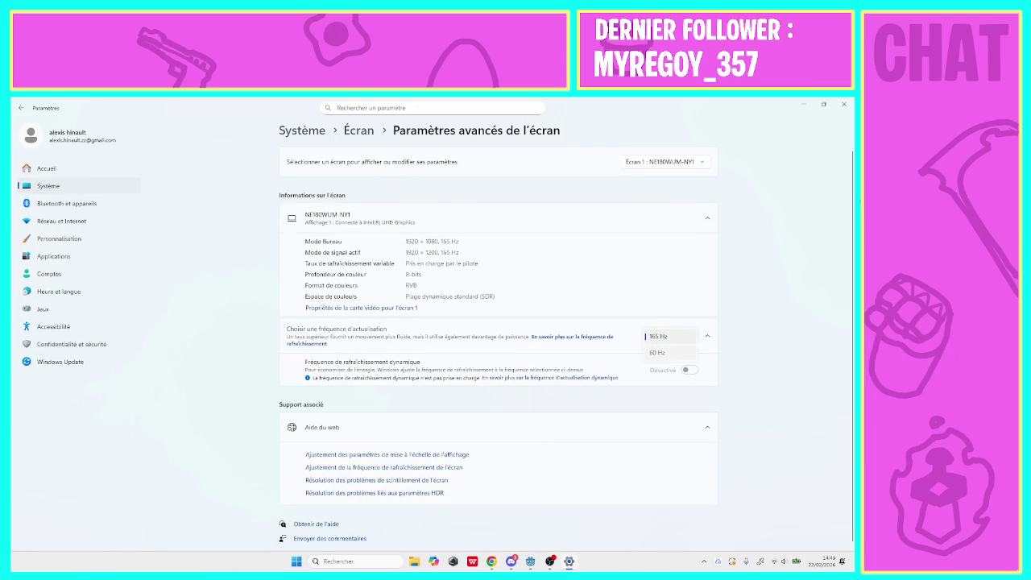
click(657, 353)
click(381, 348)
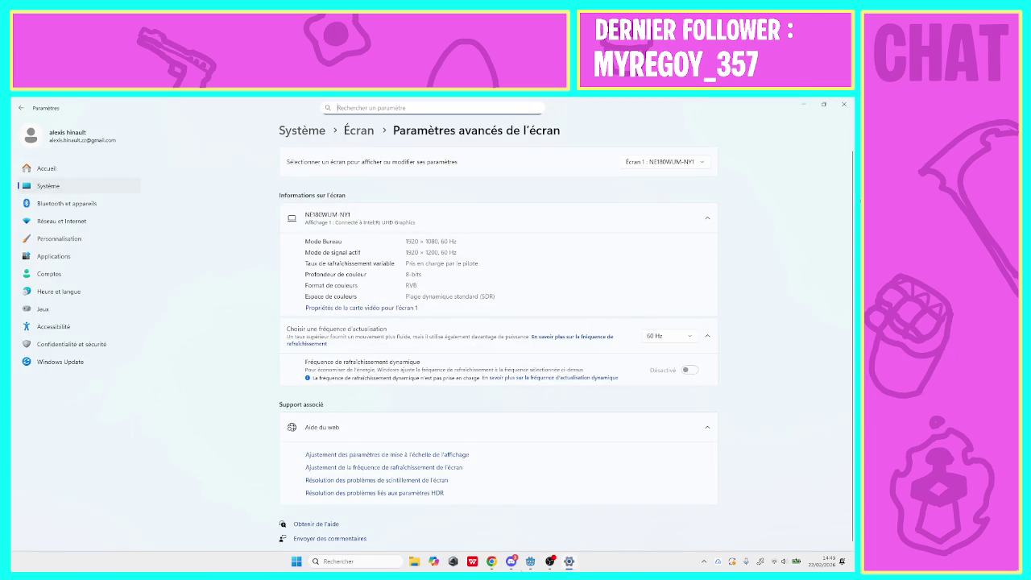
click(528, 562)
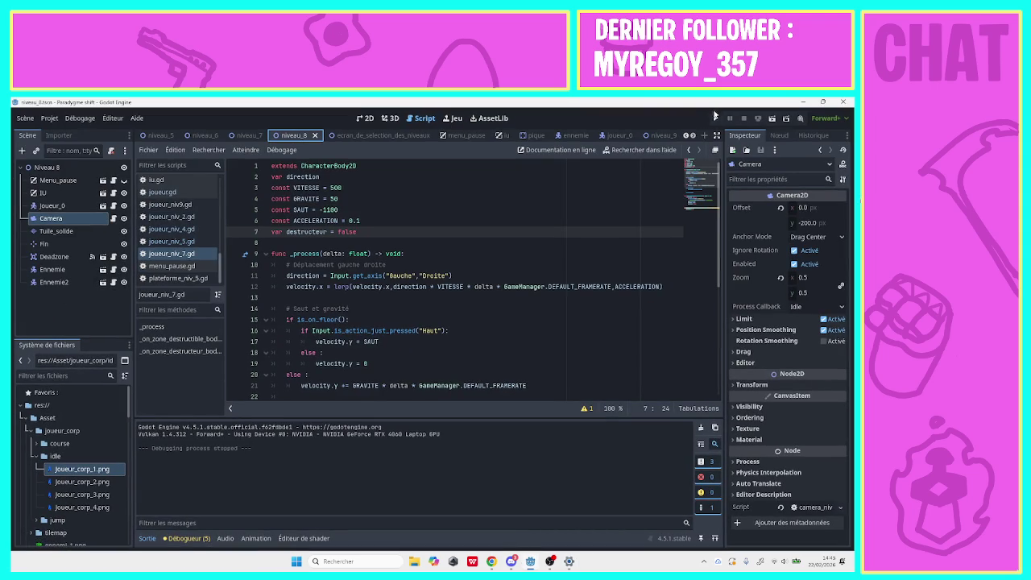
key(F5)
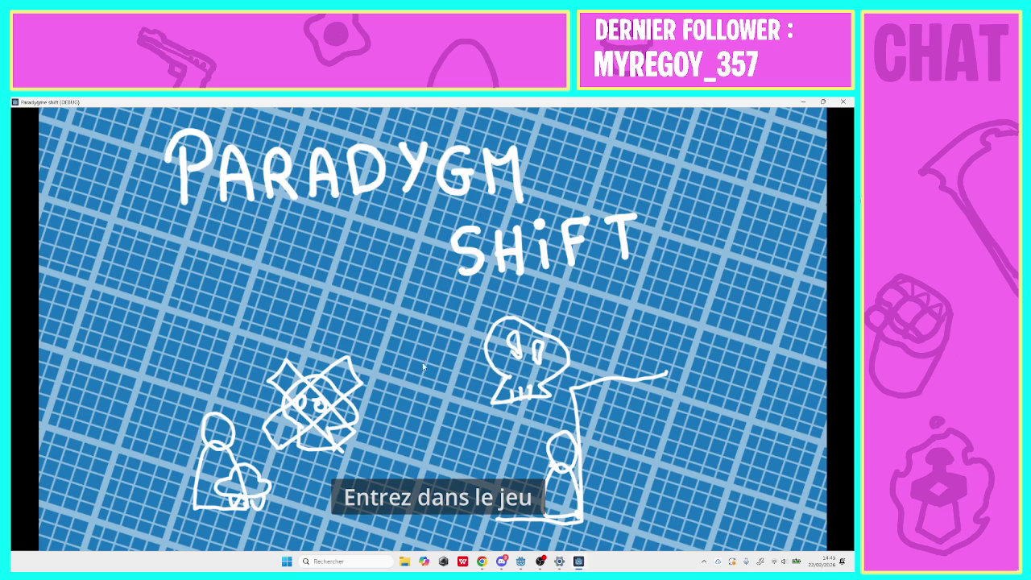
Enter the game and pick a level, hitting the camera_niv4.gd line 11 null-instance error.
click(398, 498)
click(346, 284)
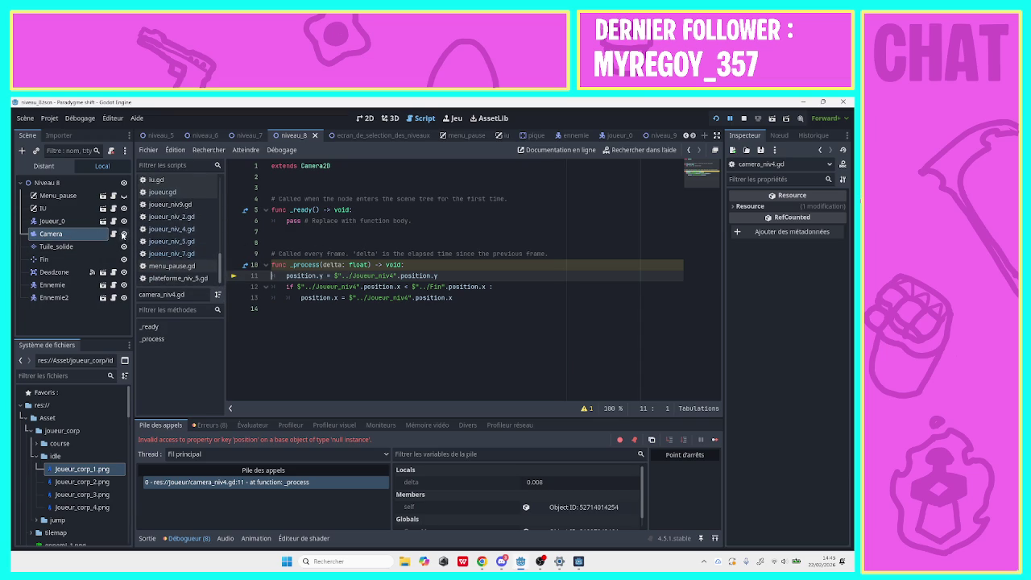
Replace Camera's script with a newly created shared res://Niveau/camera.gd.
click(113, 233)
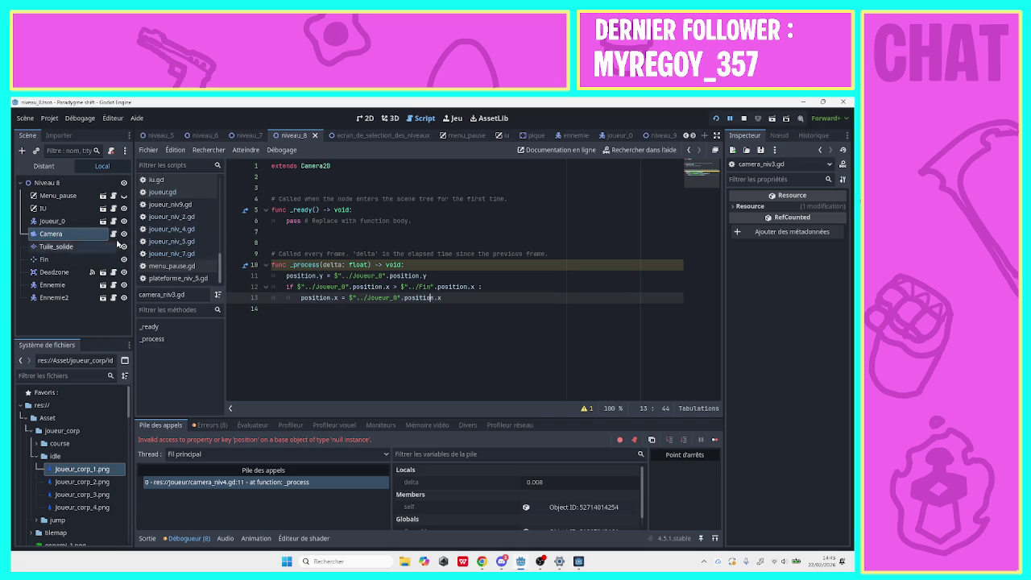
click(111, 151)
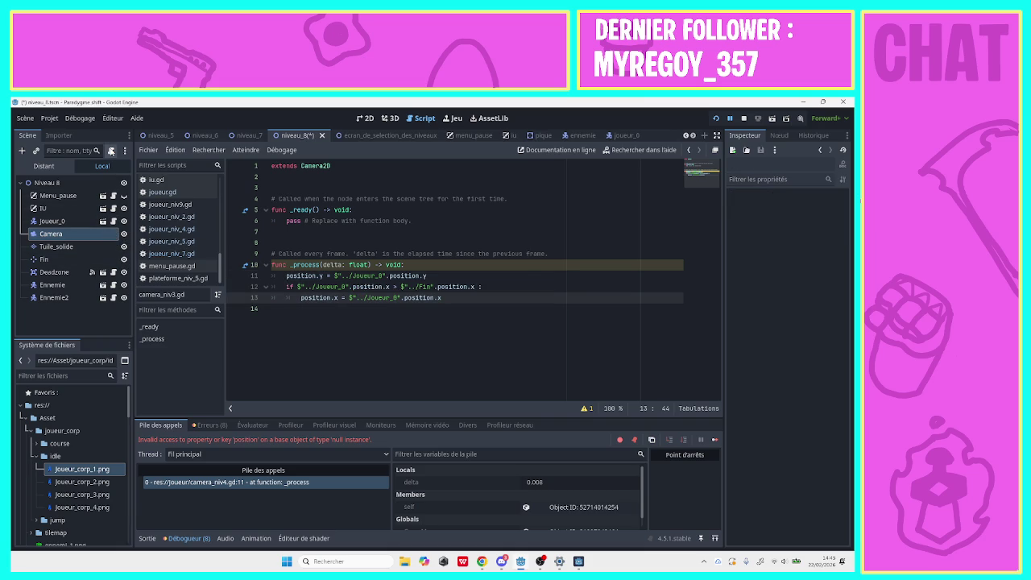
click(111, 151)
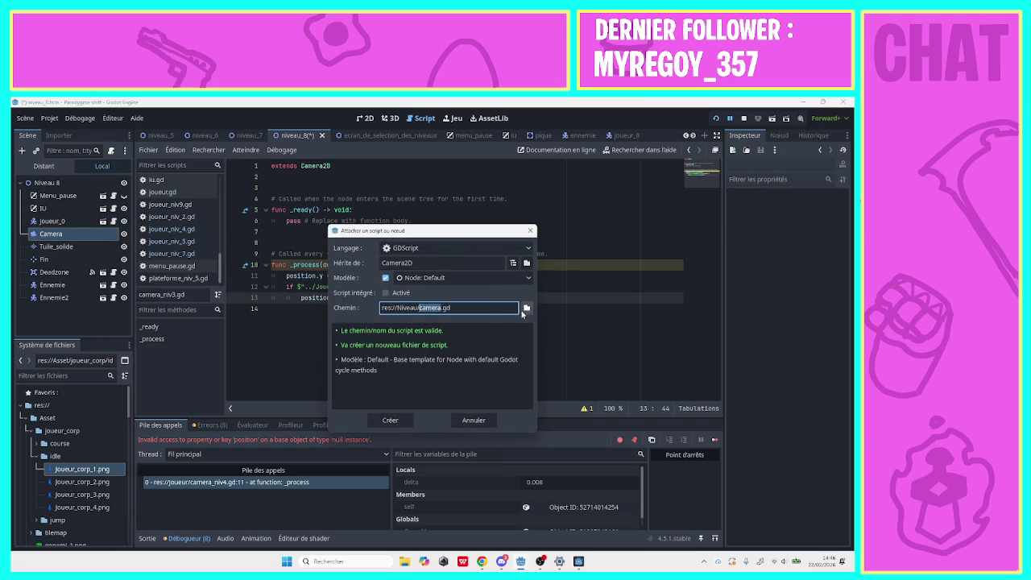
click(390, 420)
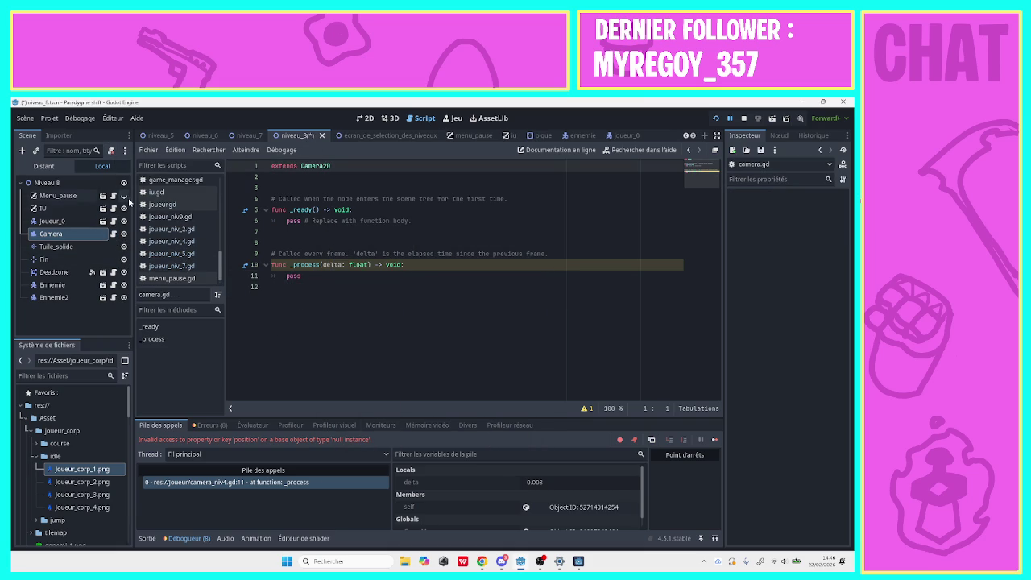
click(113, 235)
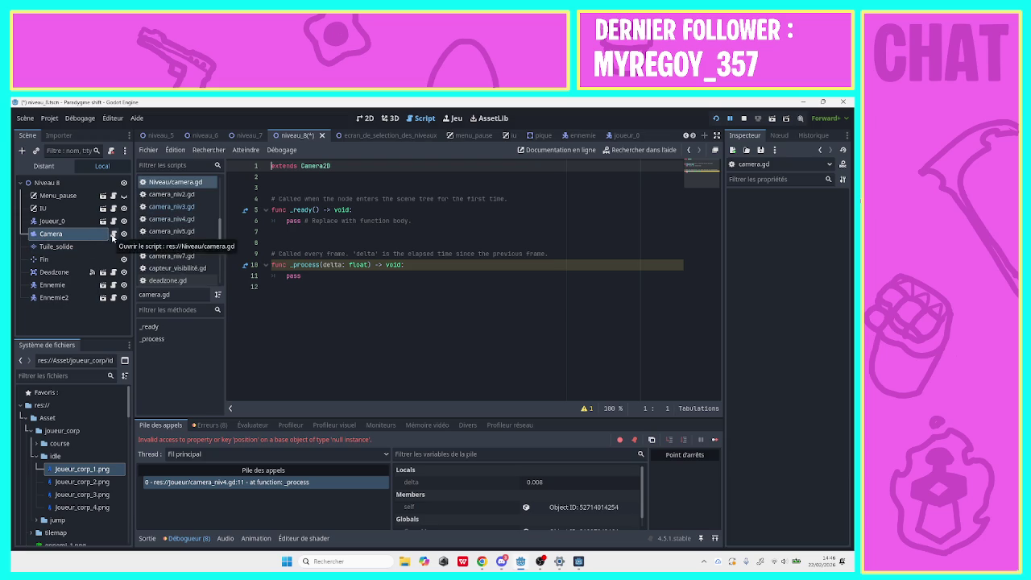
click(112, 152)
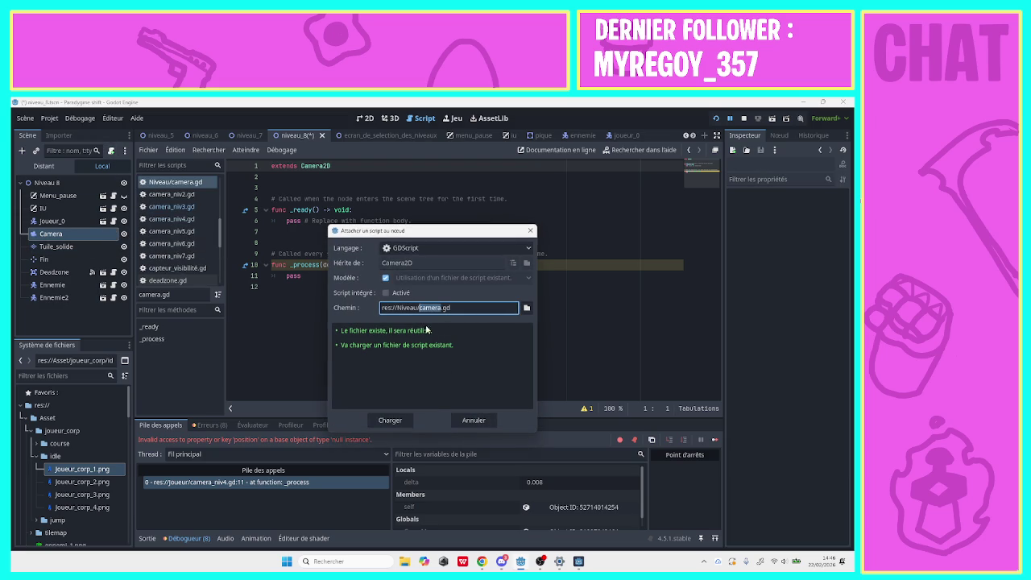
click(382, 420)
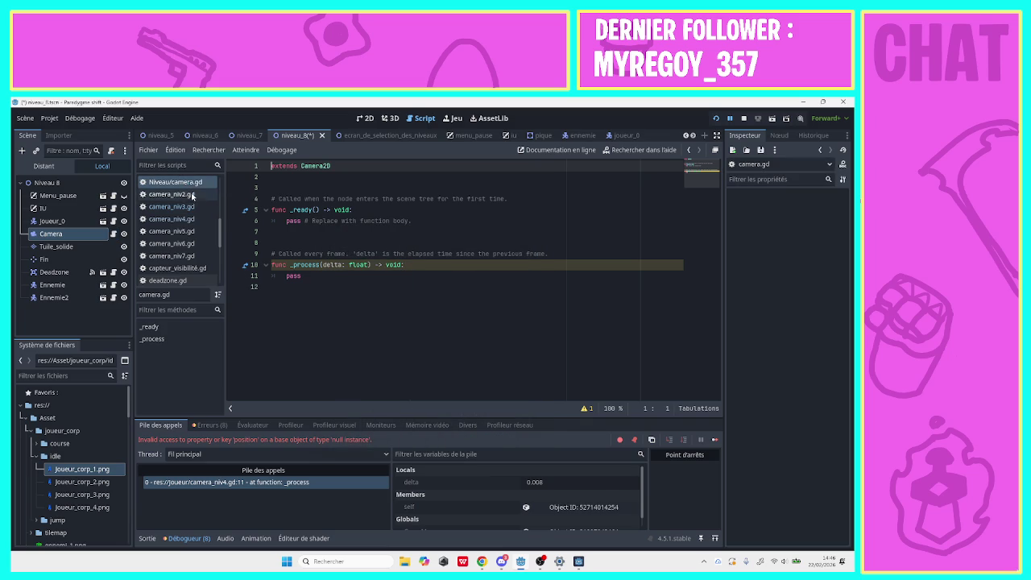
Read camera_niv2.gd's code, then return to the shared camera.gd script.
click(192, 196)
key(alt+Left)
click(191, 196)
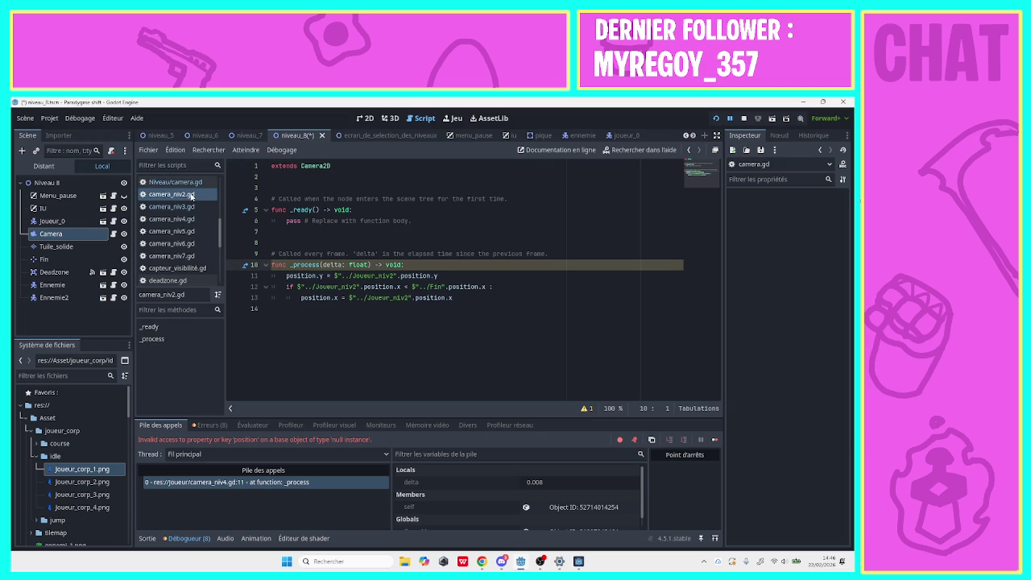
click(192, 187)
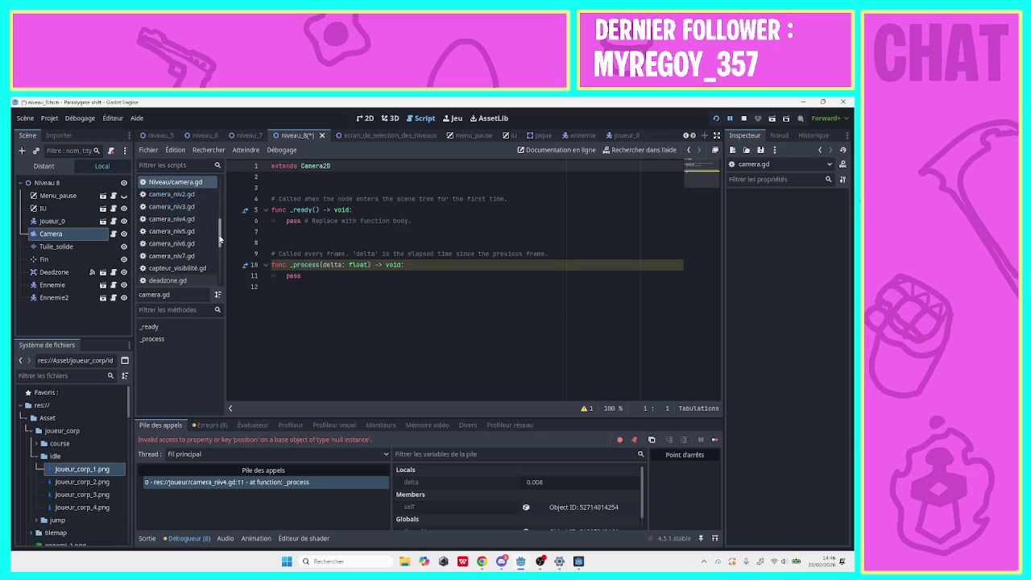
drag(220, 233, 221, 265)
scroll(184, 217, up, 6)
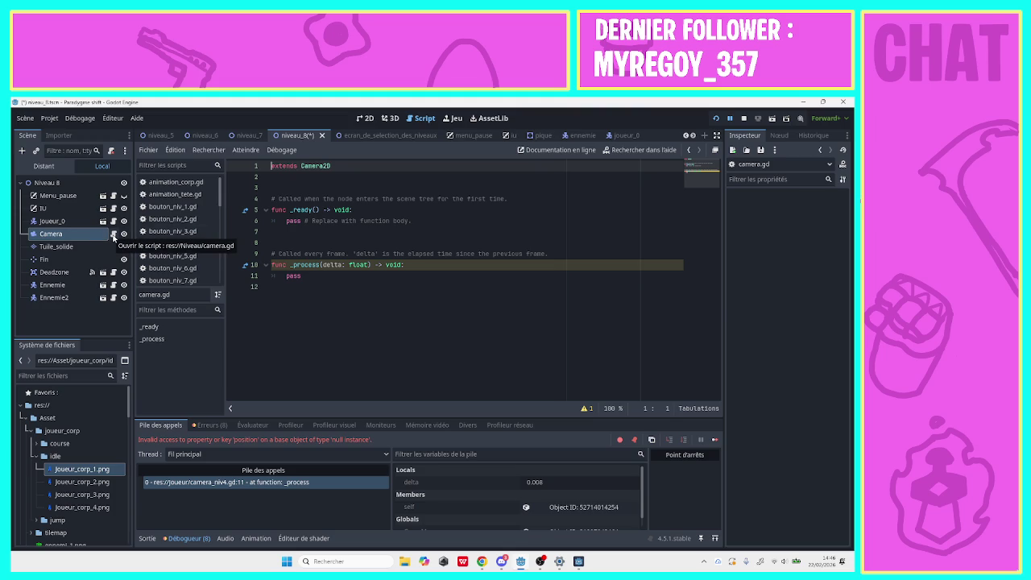
Review the Camera's Camera2D properties and the joueur_niv_2.gd script.
click(98, 235)
click(252, 241)
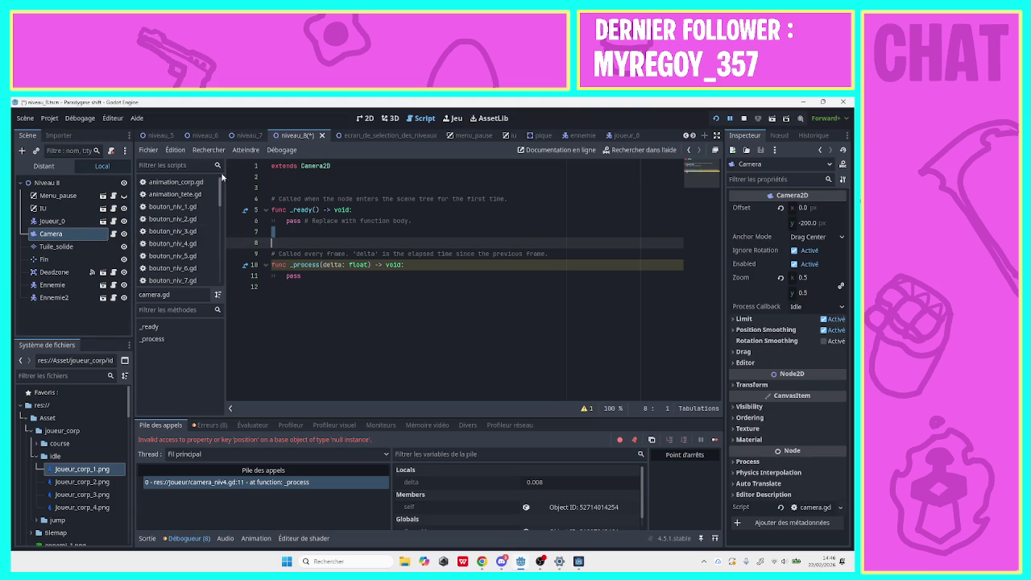
scroll(205, 282, down, 5)
scroll(205, 281, down, 1)
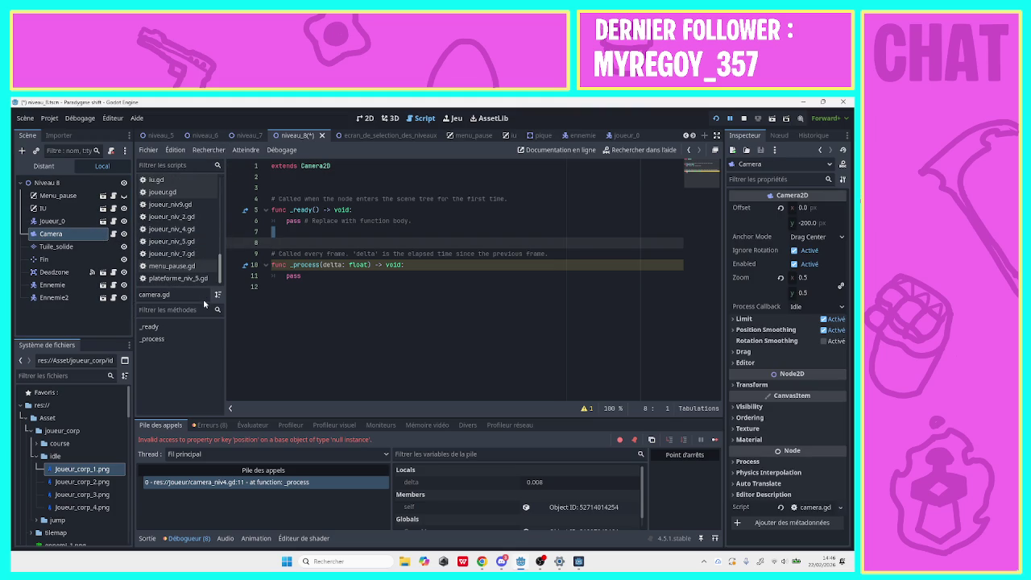
click(187, 218)
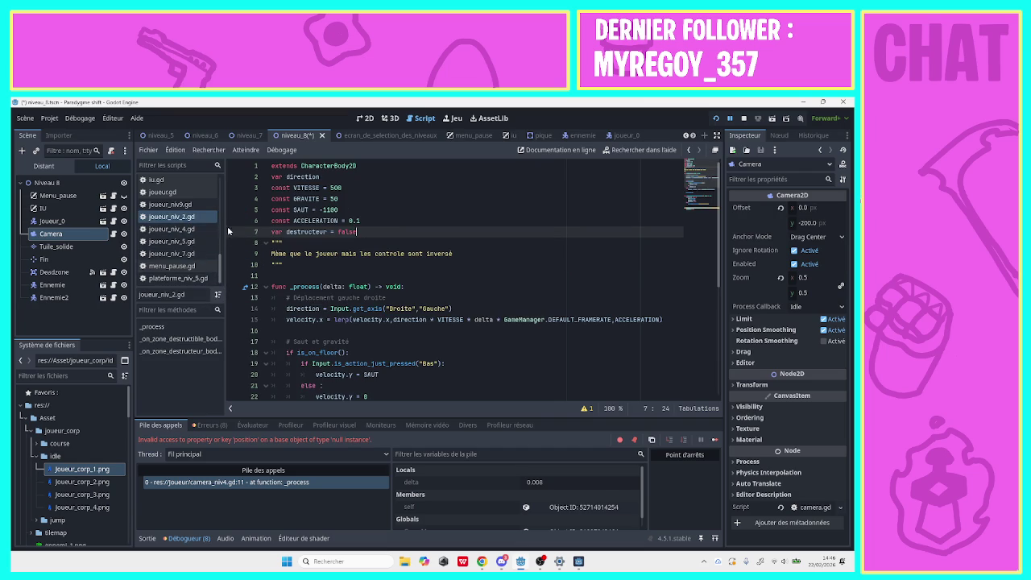
drag(223, 259, 222, 219)
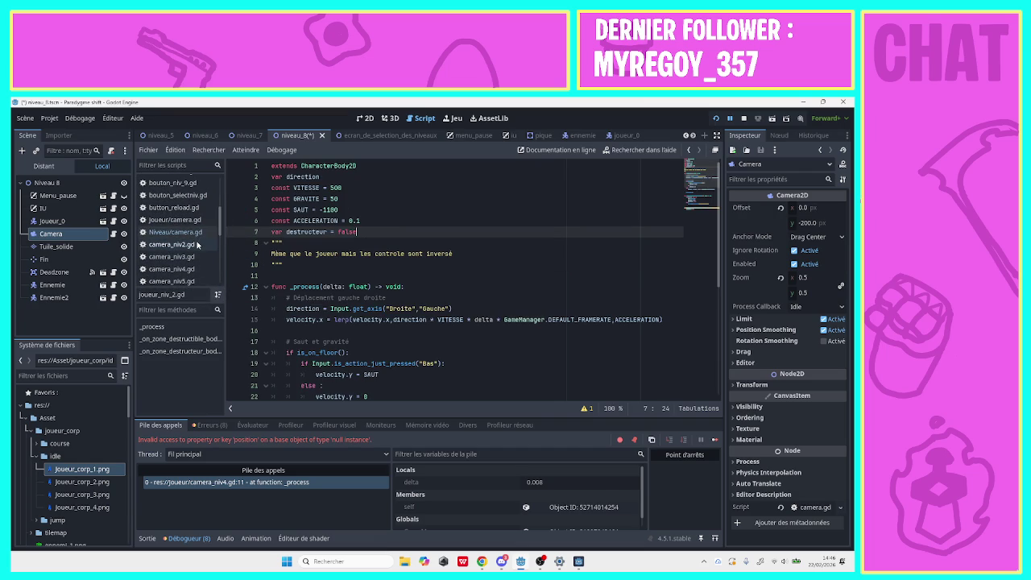
Reopen Niveau/camera.gd and collapse the idle, joueur_corp and Asset folders.
click(197, 233)
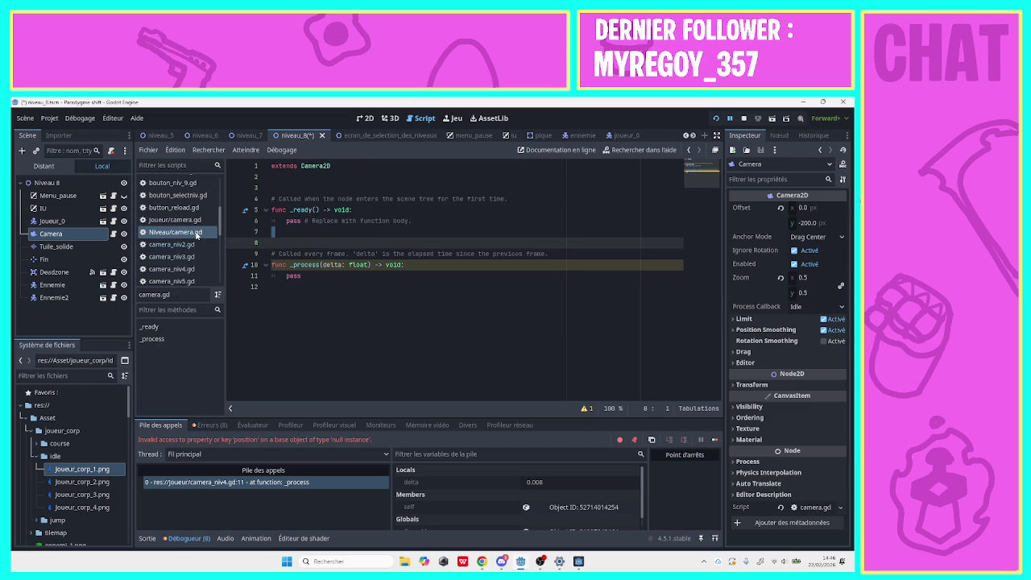
right_click(196, 234)
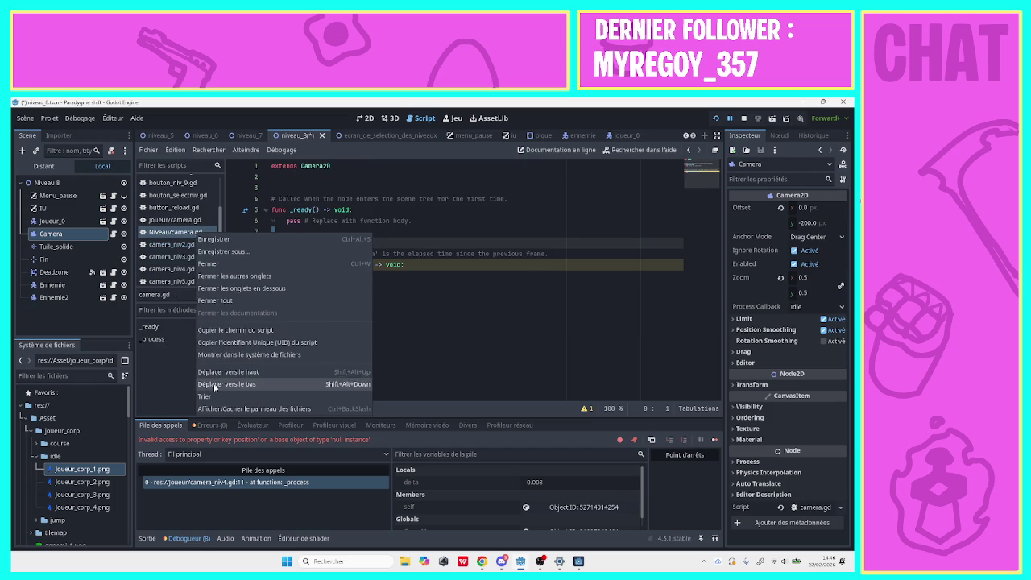
click(188, 238)
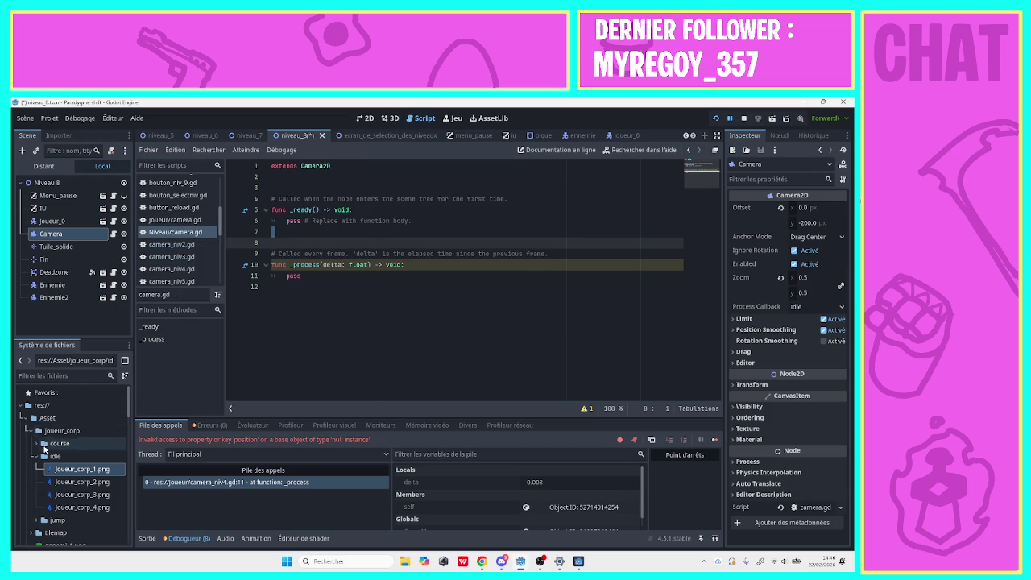
click(37, 456)
click(29, 430)
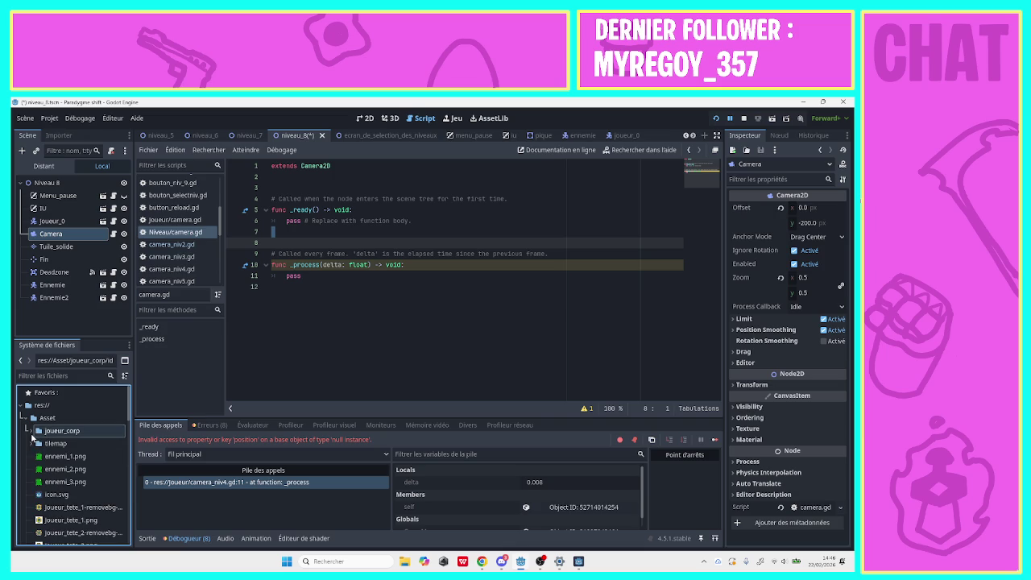
click(28, 418)
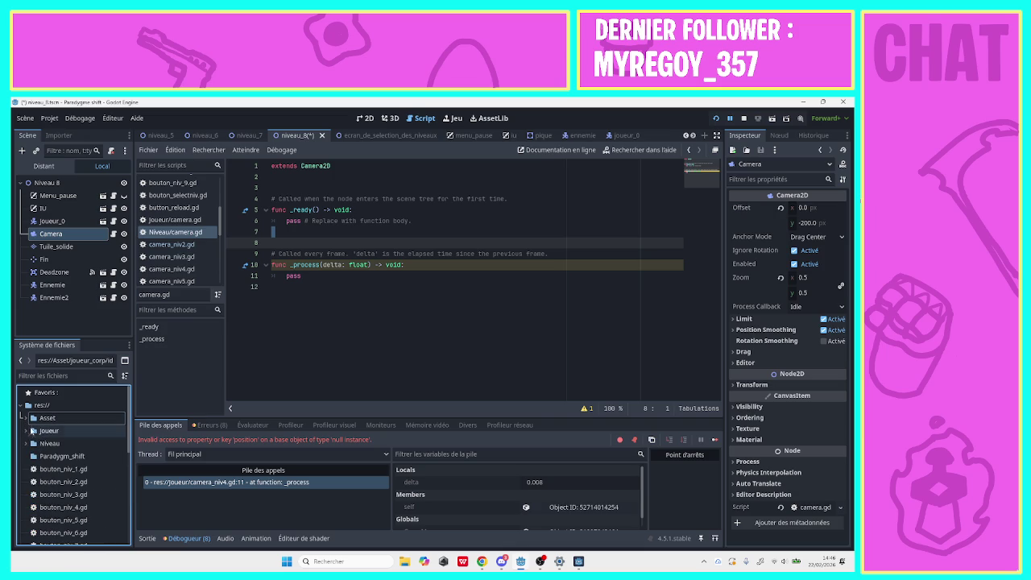
Expand the Niveau folder to show camera.gd, camera_niv3.gd, camera_niv5.gd and camera_niv7.gd.
drag(129, 422, 122, 483)
scroll(119, 485, down, 4)
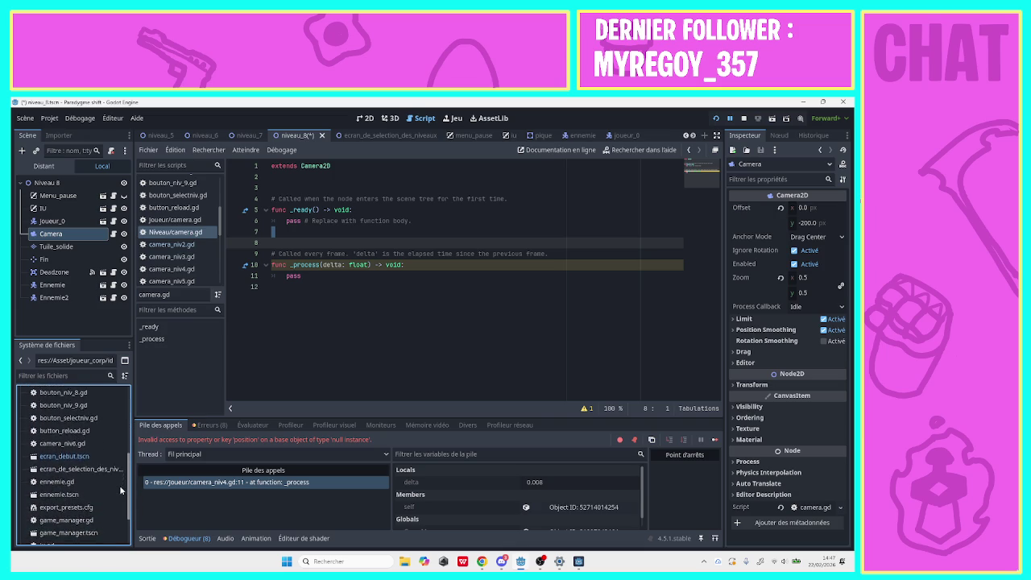
scroll(116, 522, up, 5)
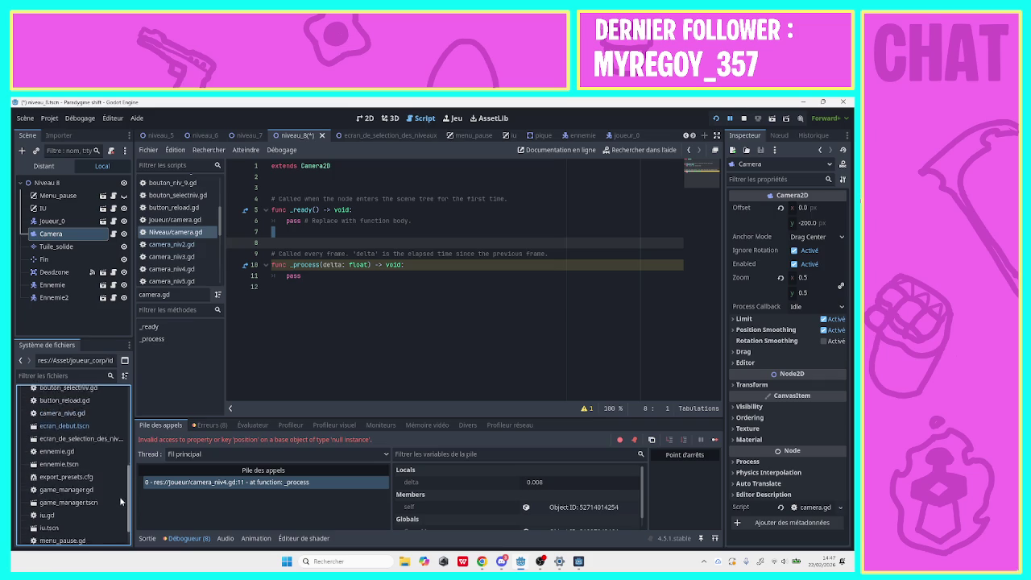
scroll(123, 451, up, 5)
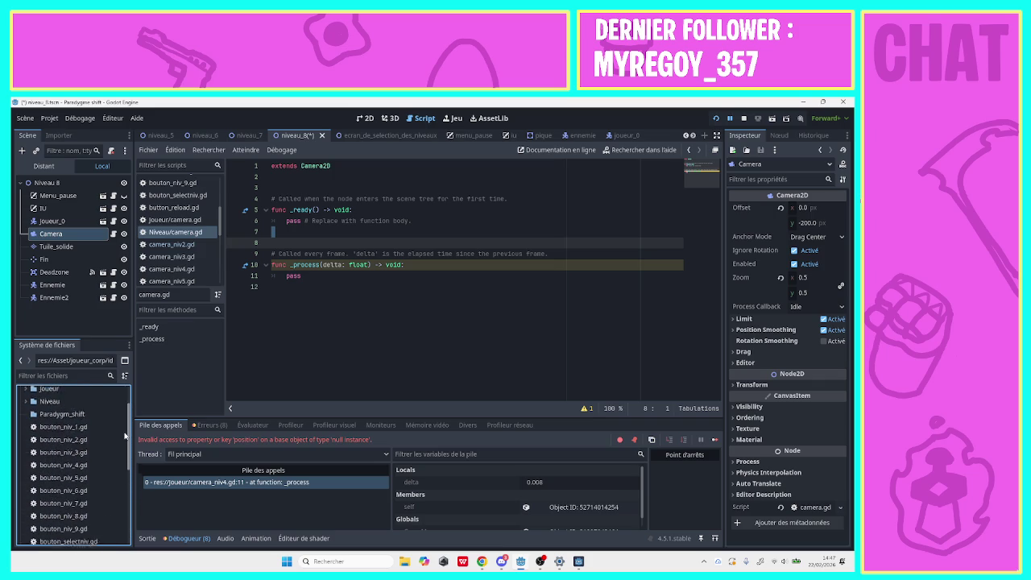
click(25, 440)
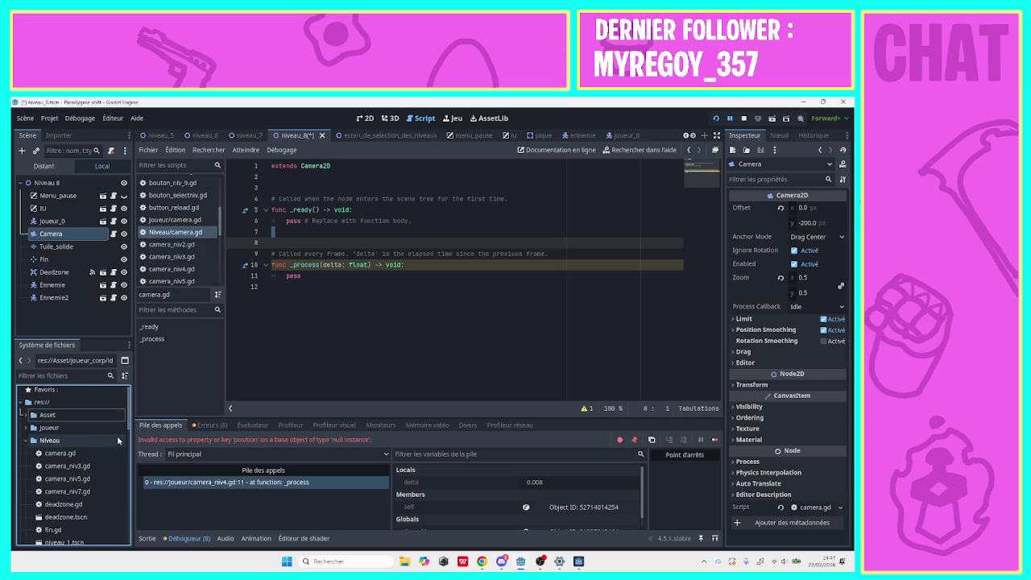
scroll(121, 443, down, 3)
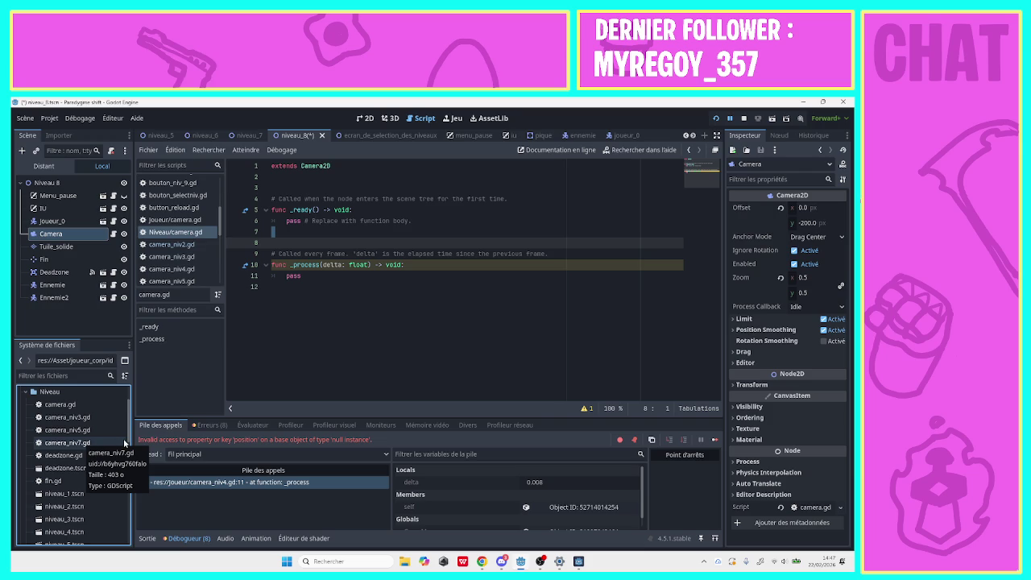
drag(128, 442, 127, 441)
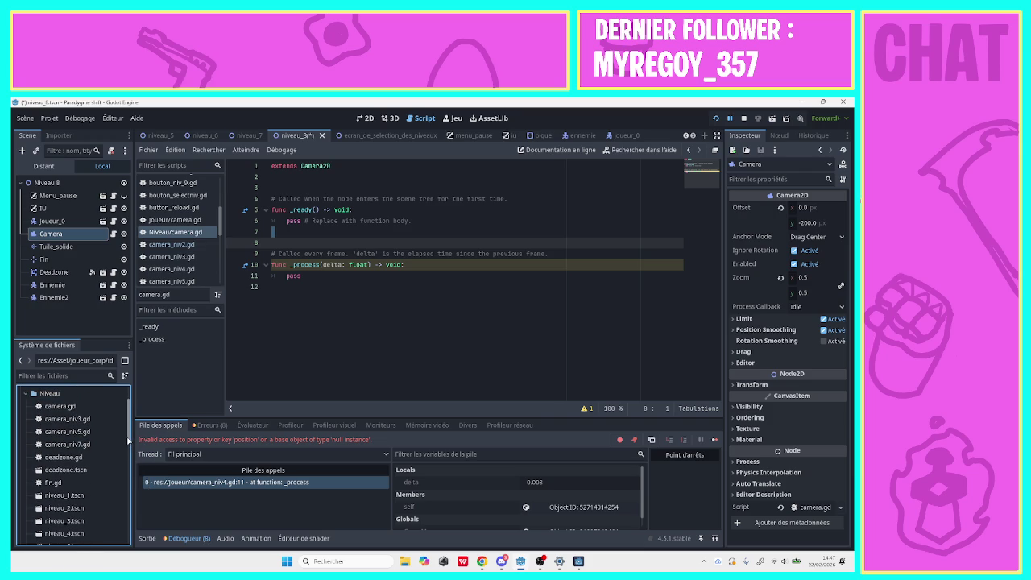
scroll(122, 452, down, 5)
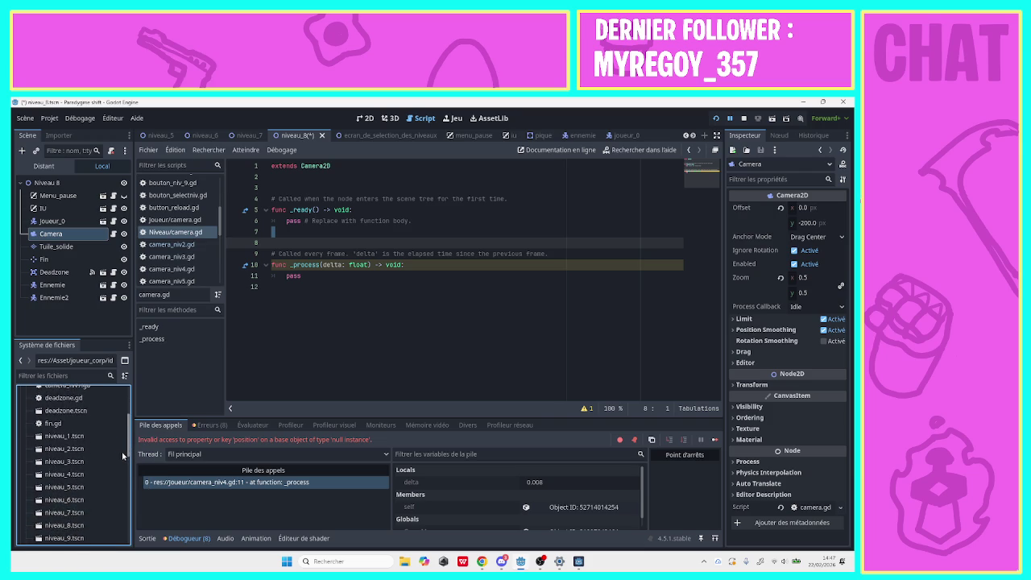
scroll(121, 454, down, 4)
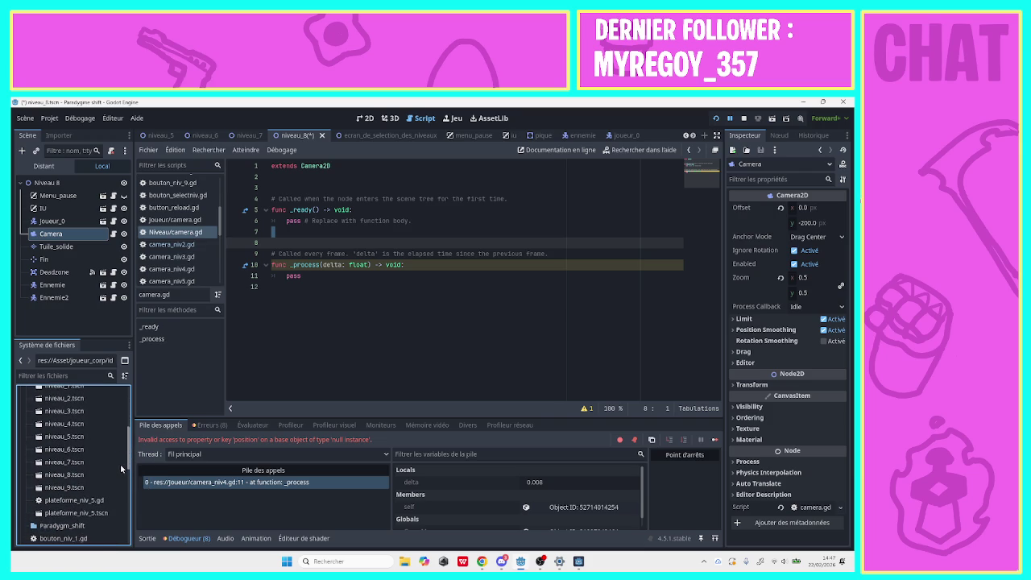
scroll(119, 464, up, 8)
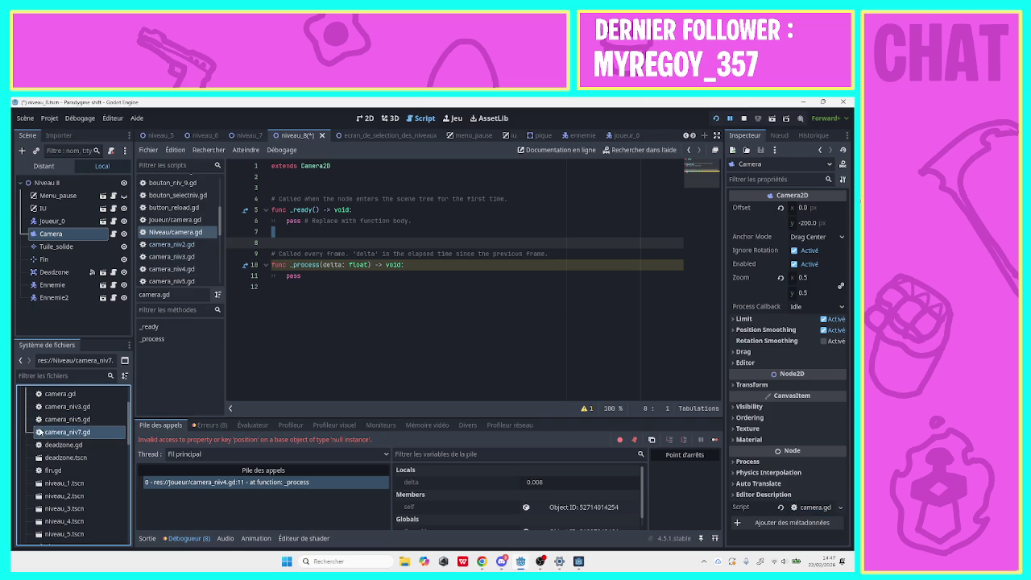
Delete camera_niv7.gd and camera_niv5.gd from the Niveau folder, then open Niveau/camera.gd.
right_click(37, 432)
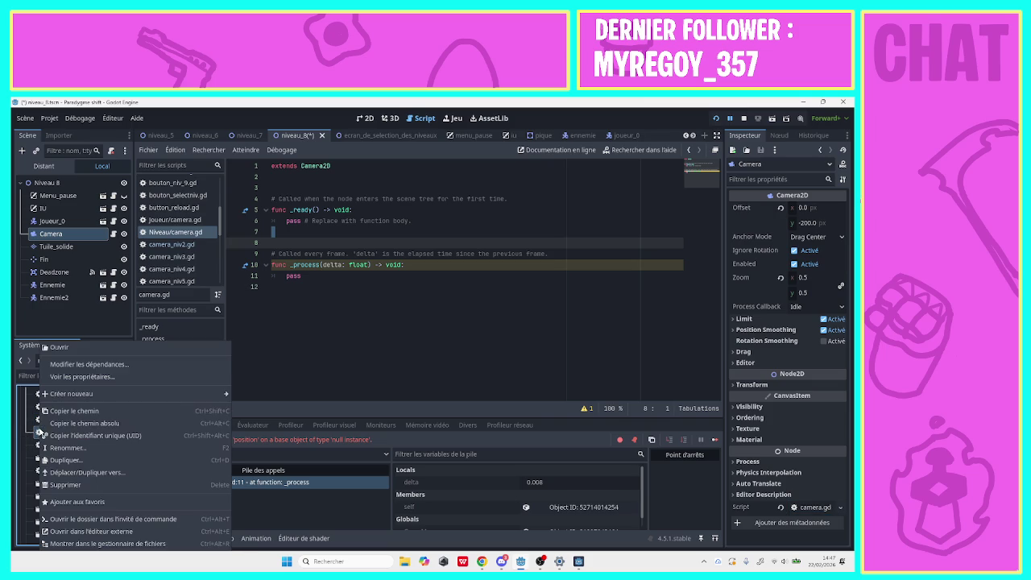
click(66, 485)
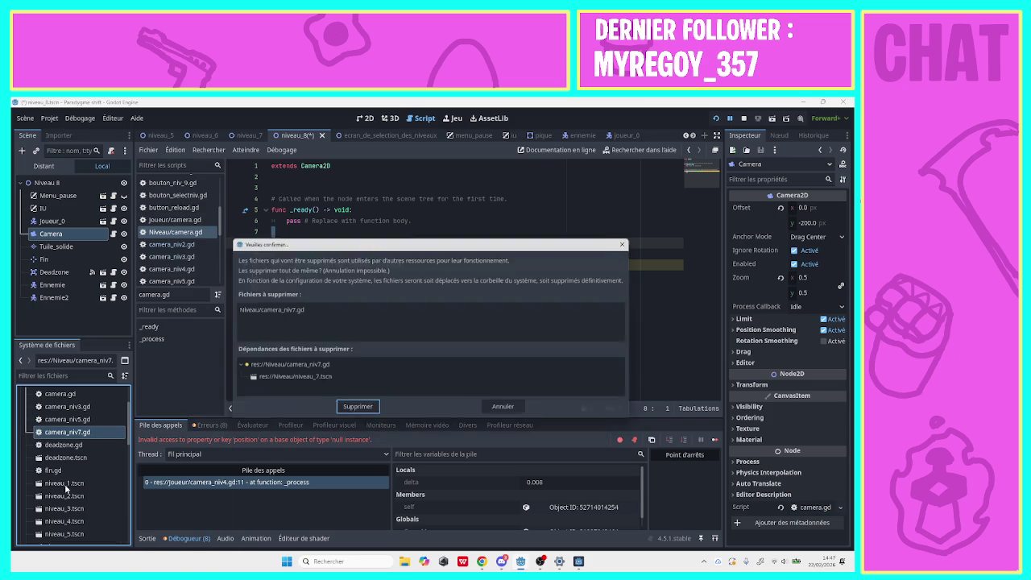
click(345, 414)
right_click(62, 420)
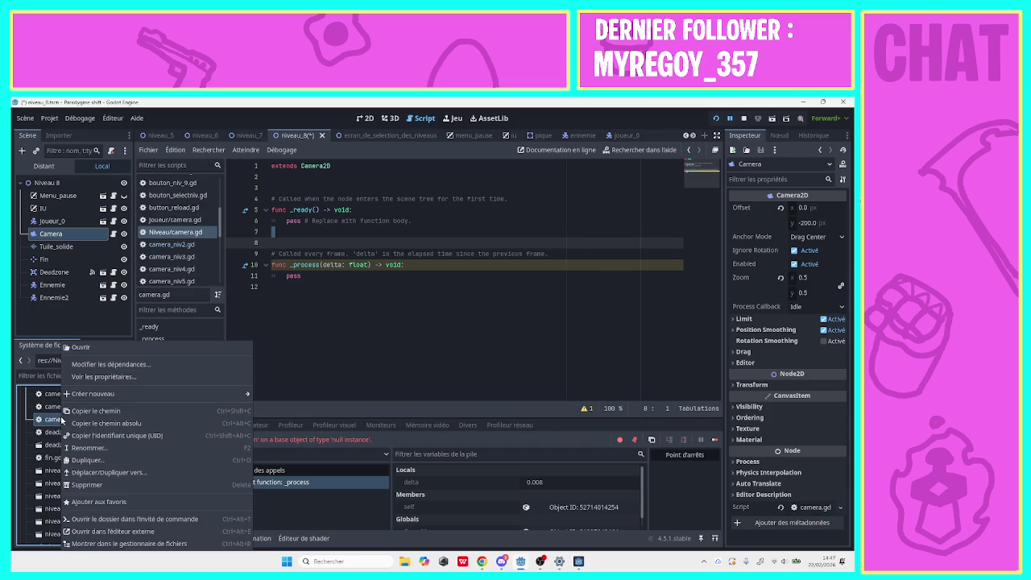
click(81, 485)
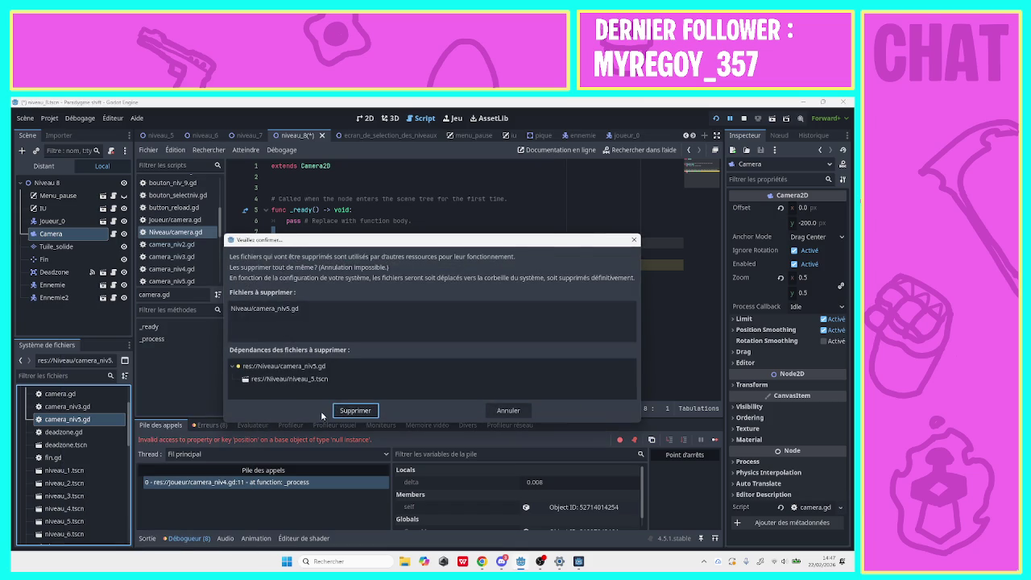
click(345, 411)
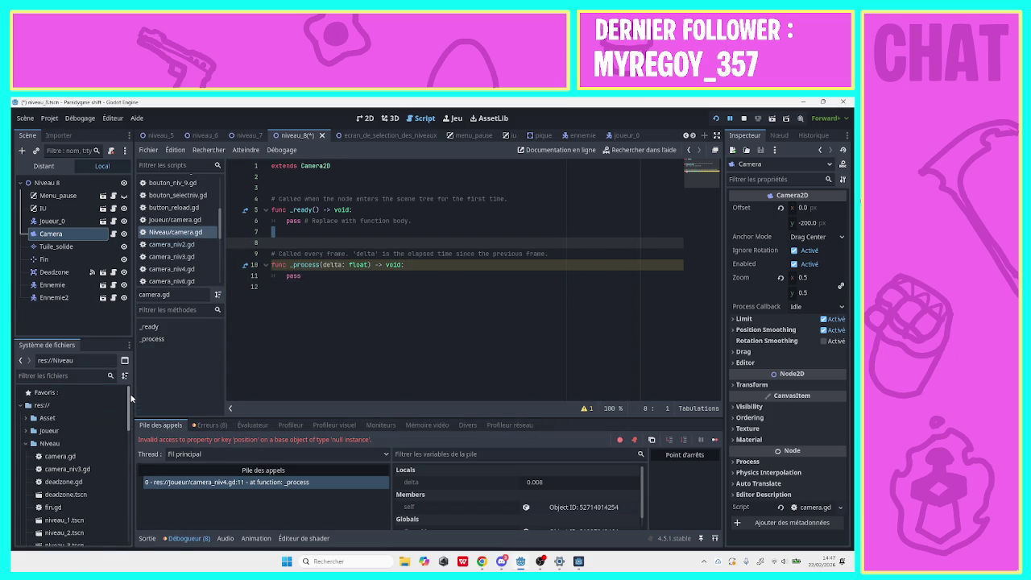
click(75, 458)
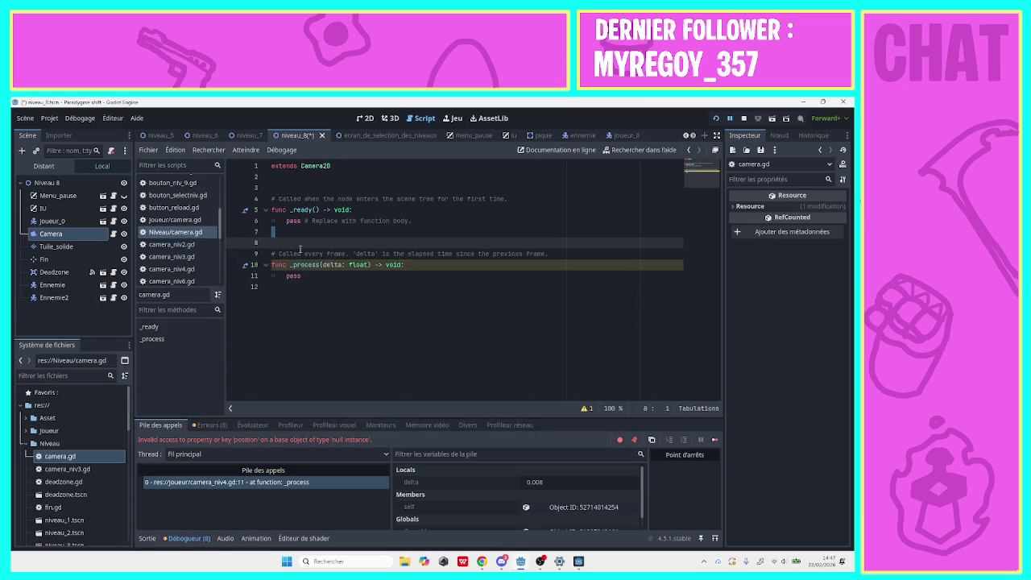
click(306, 293)
Review the Niveau camera script, then open the player's camera.gd and select its position.y line.
drag(333, 285, 240, 165)
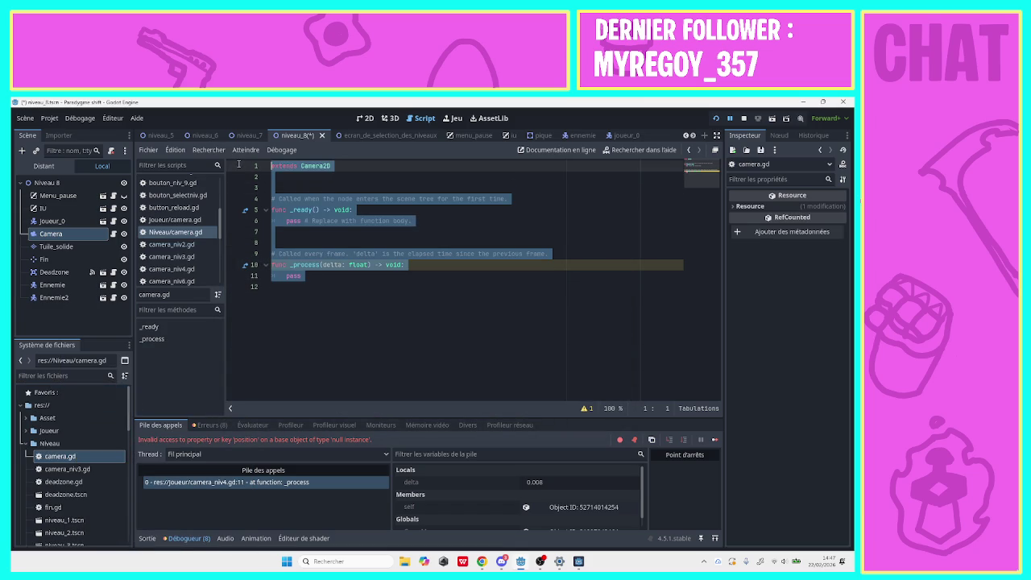
click(307, 266)
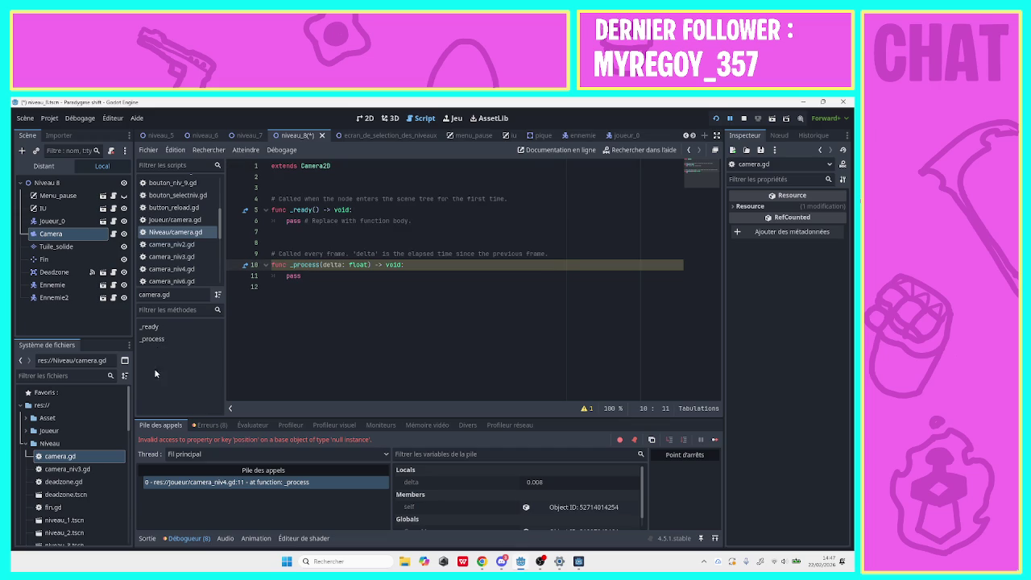
click(181, 221)
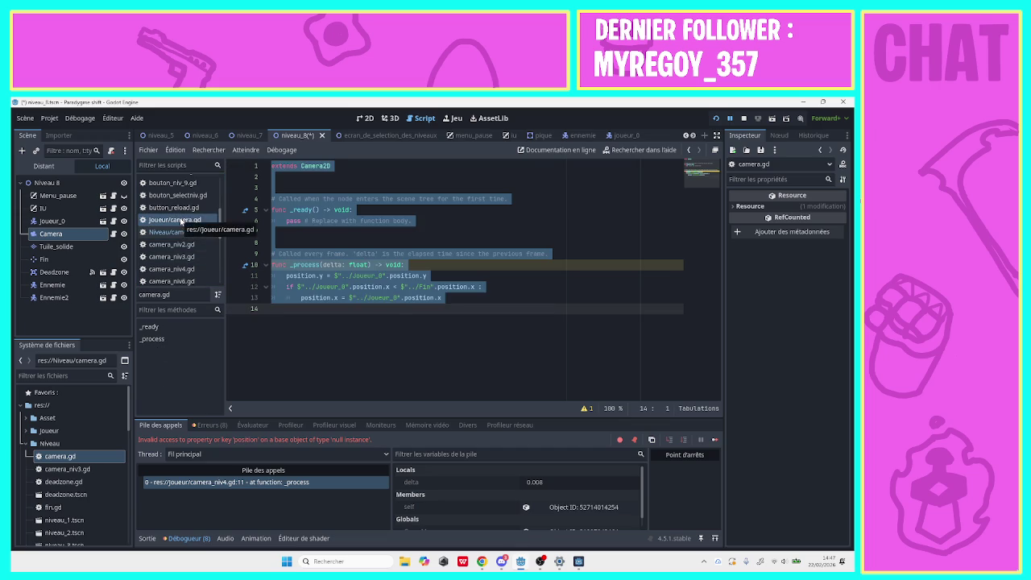
click(259, 279)
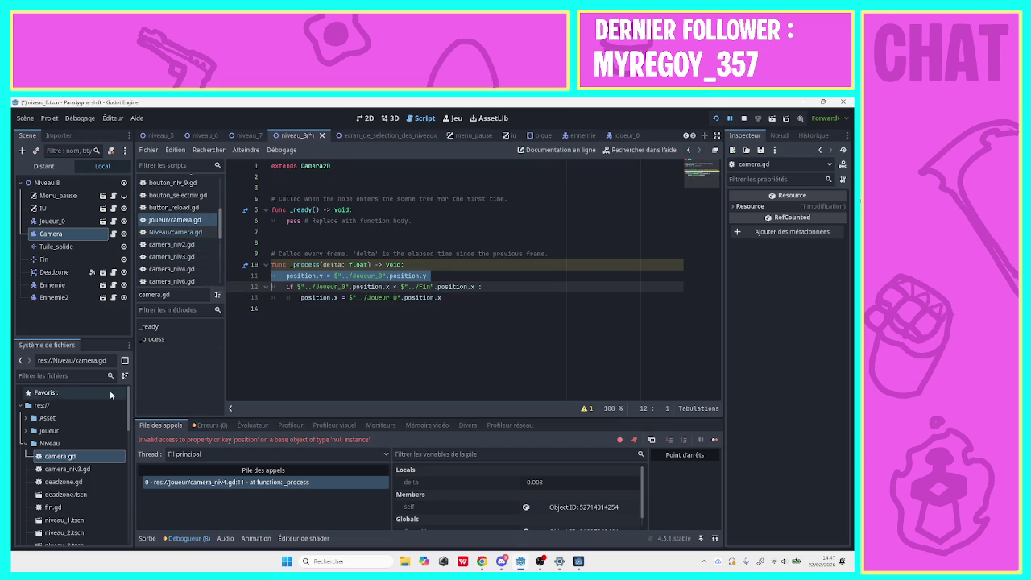
Collapse Niveau, expand joueur, and drag the player's camera.gd out of the joueur folder.
click(25, 443)
click(26, 431)
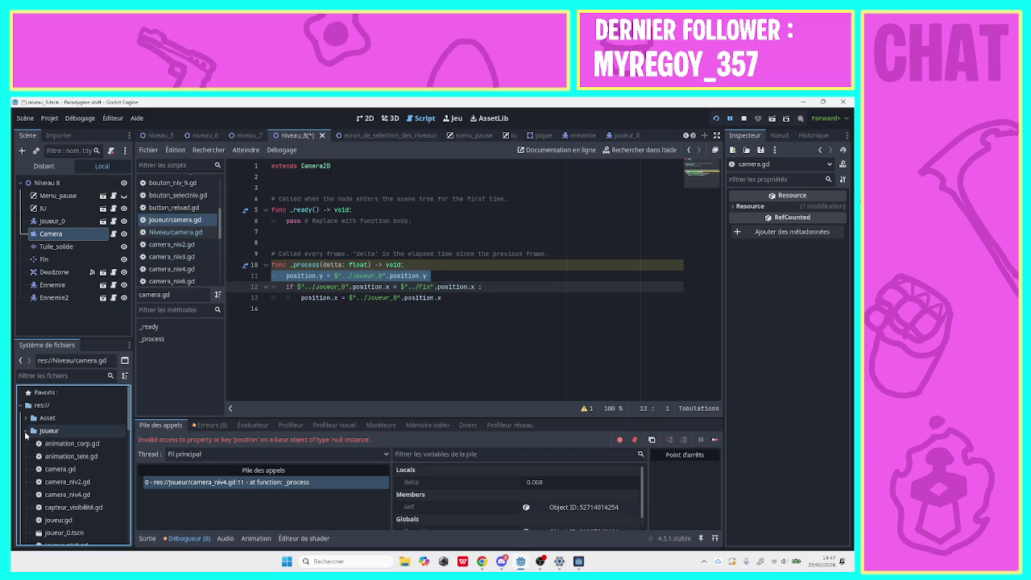
mouse_move(104, 469)
mouse_down()
mouse_move(57, 444)
mouse_move(47, 421)
mouse_move(72, 452)
mouse_move(44, 435)
mouse_move(44, 406)
mouse_up()
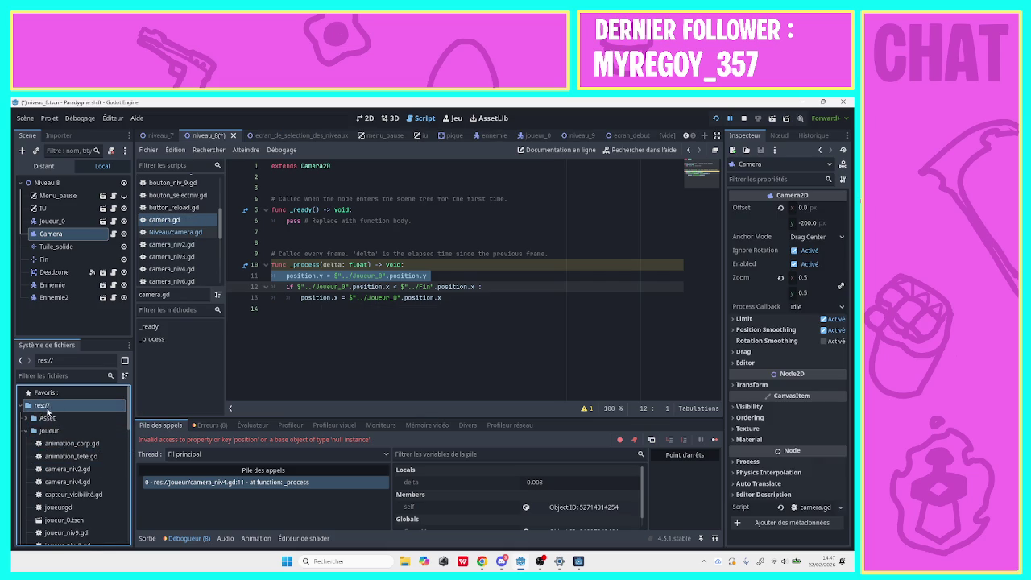
Drag the player's camera.gd onto the expanded Niveau folder, raising the camera.gd name conflict.
drag(129, 415, 129, 529)
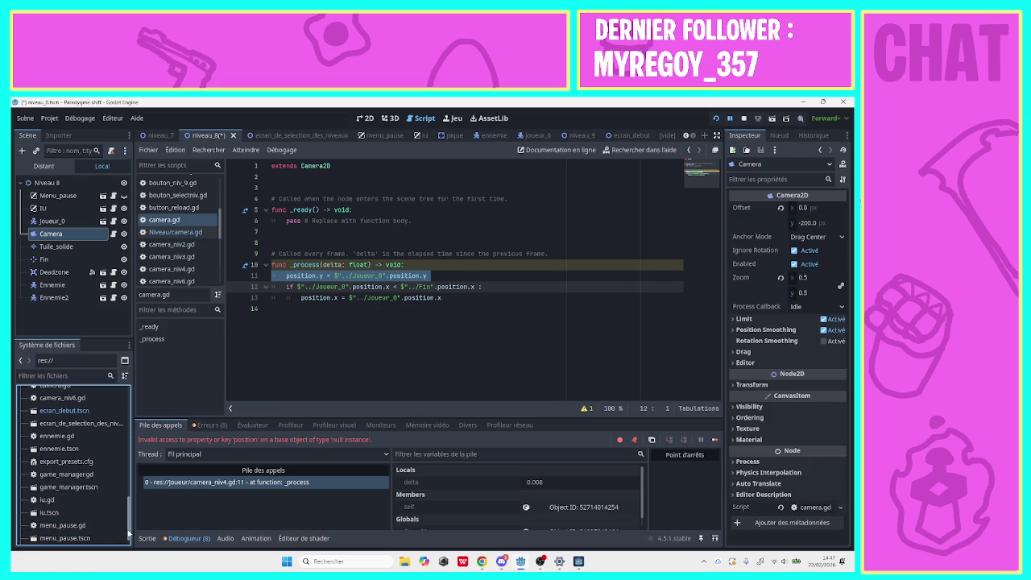
scroll(70, 508, up, 4)
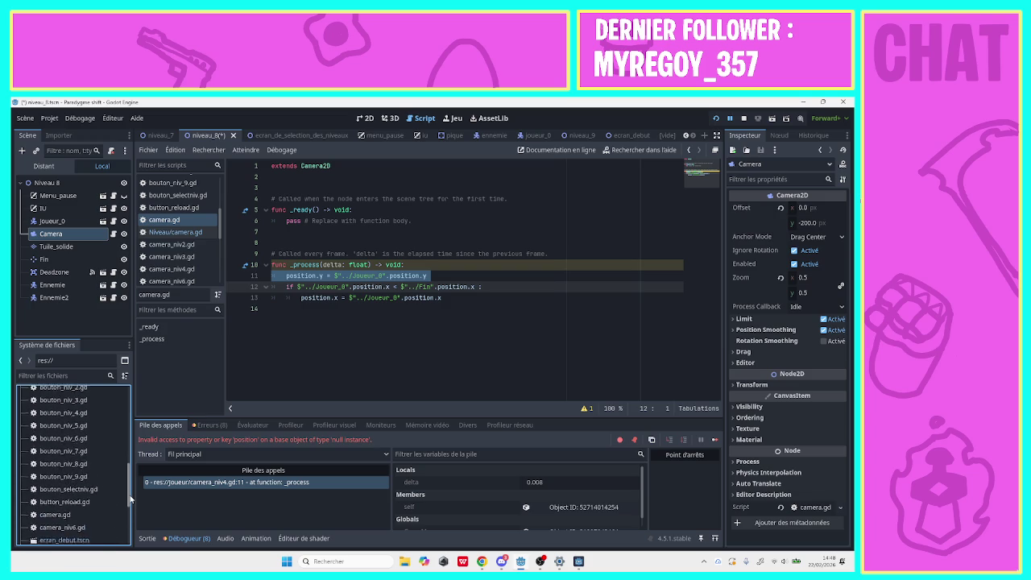
mouse_move(57, 494)
mouse_down()
mouse_move(73, 362)
mouse_move(50, 457)
mouse_up()
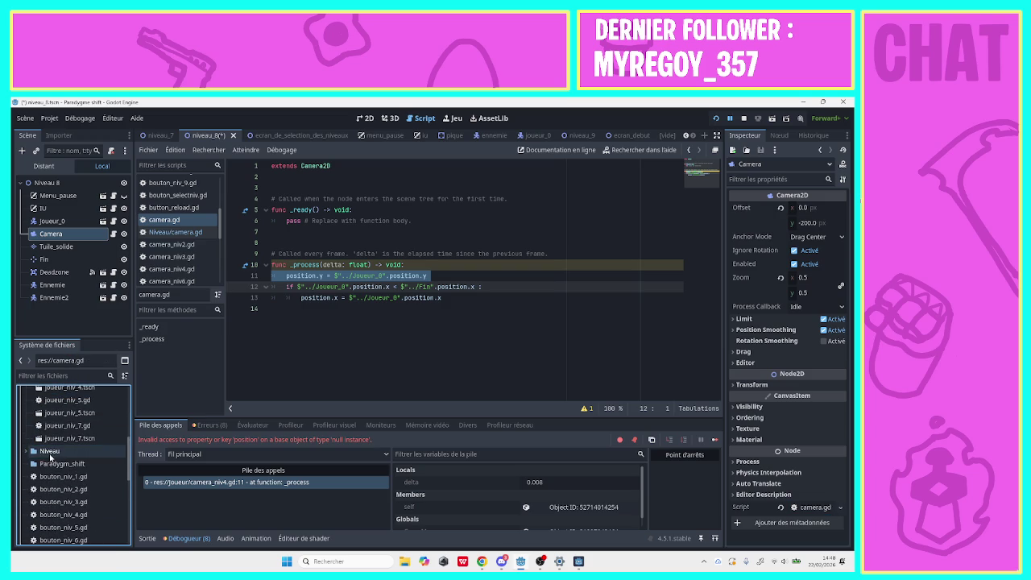
click(29, 453)
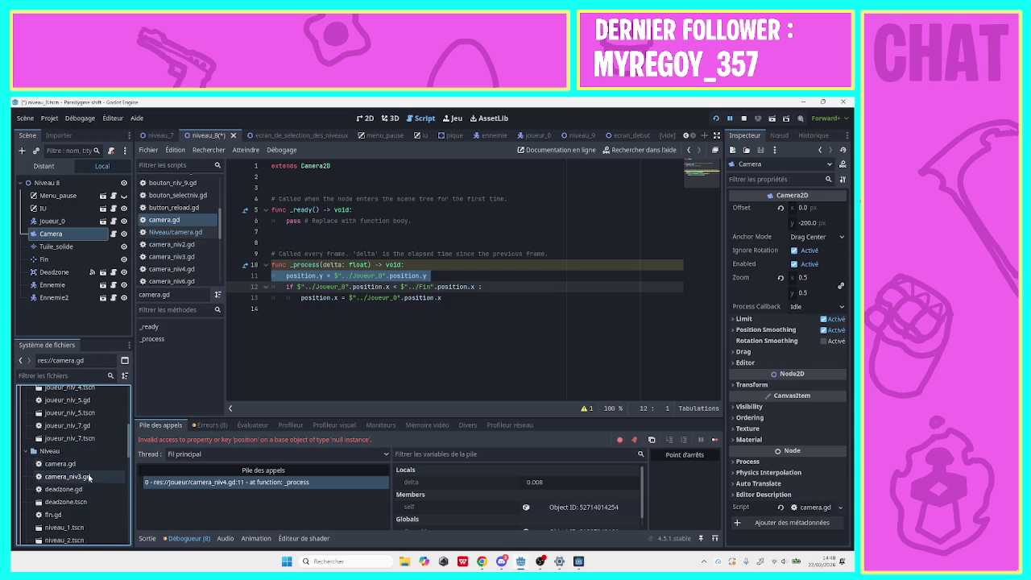
mouse_move(131, 455)
mouse_down()
mouse_move(125, 494)
mouse_move(71, 359)
mouse_move(49, 459)
mouse_up()
scroll(89, 478, down, 5)
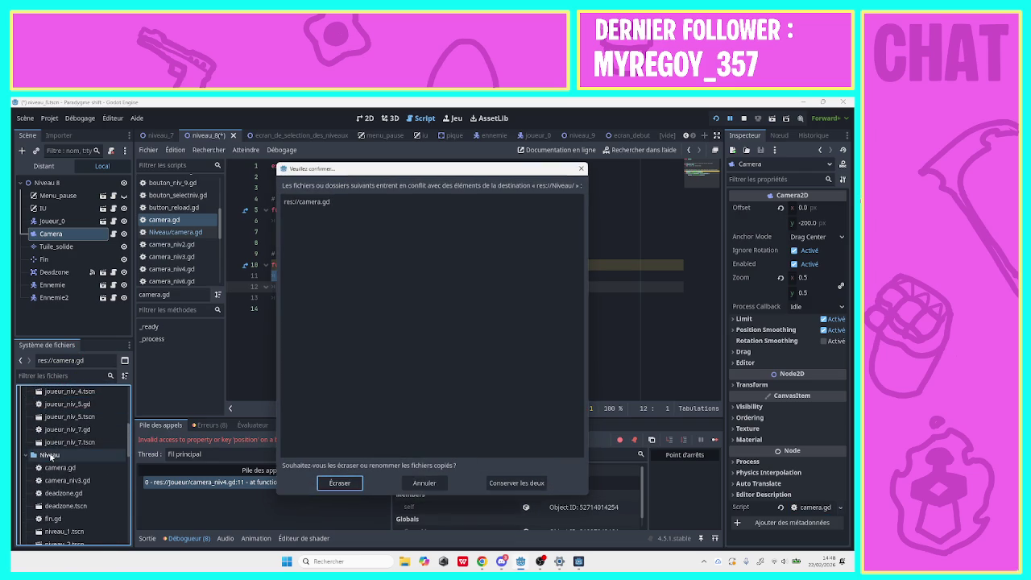
Overwrite Niveau/camera.gd, paste the Joueur_0-following code into its _process, and save.
click(343, 484)
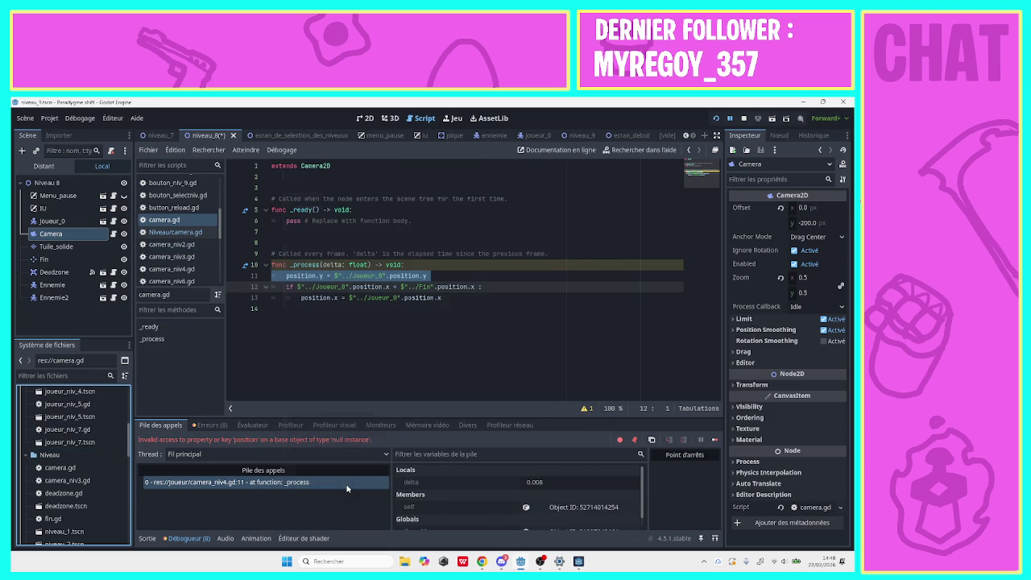
click(60, 467)
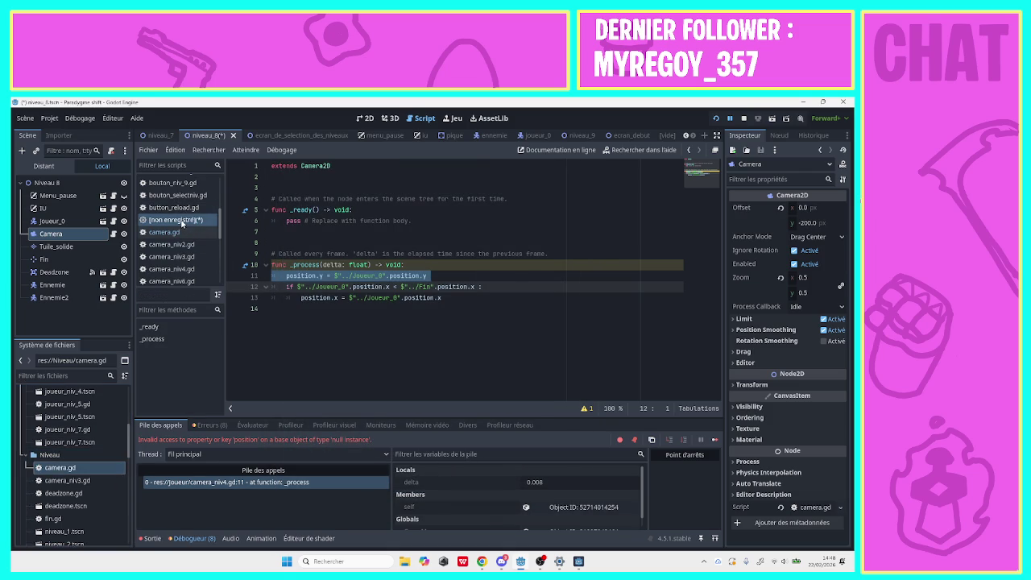
click(182, 229)
text(position.y = $"../Joueur_0".position.y 	if $"../Joueur_0".position.x < $"../Fin".position.x : 		position.x = $"../Joueur_0".position.x)
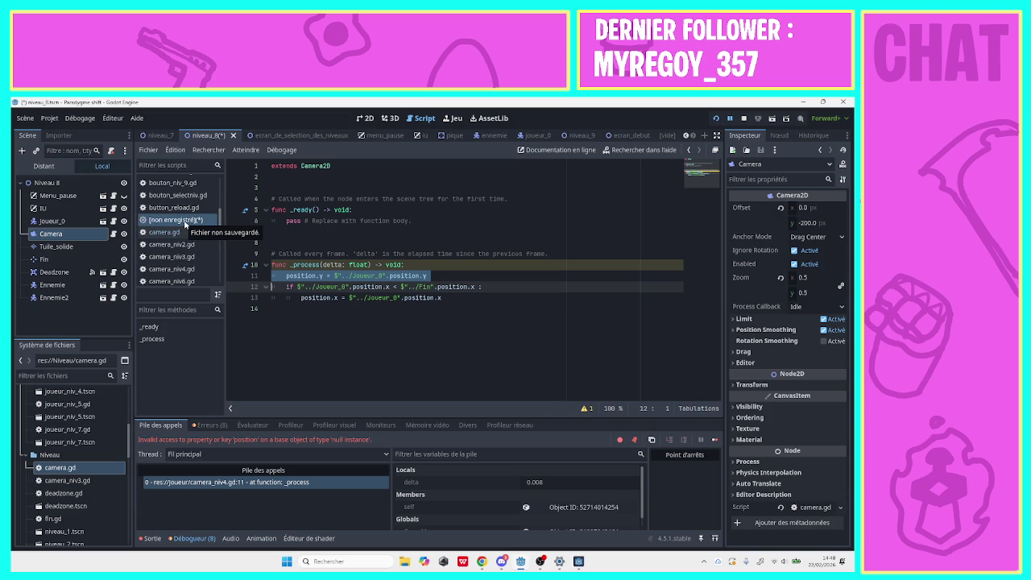
key(ctrl+s)
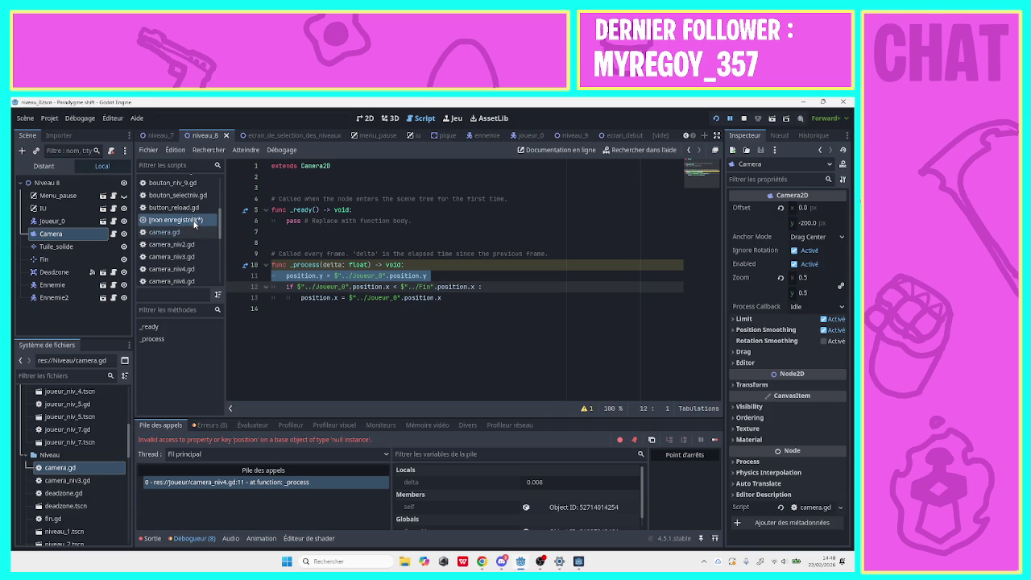
Close camera.gd, cancel saving the unsaved script, and view camera_niv2.gd.
right_click(194, 223)
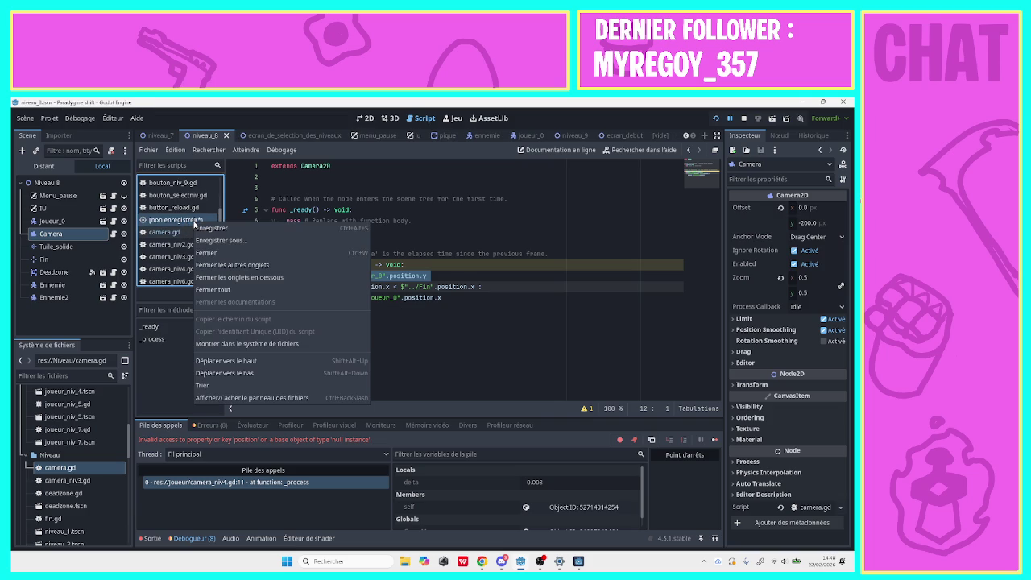
click(179, 233)
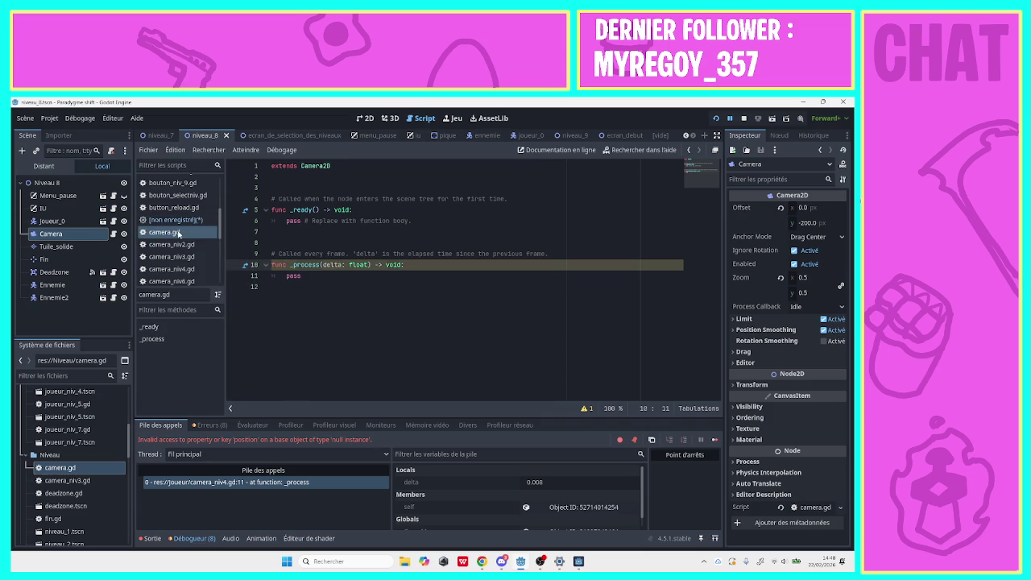
right_click(179, 233)
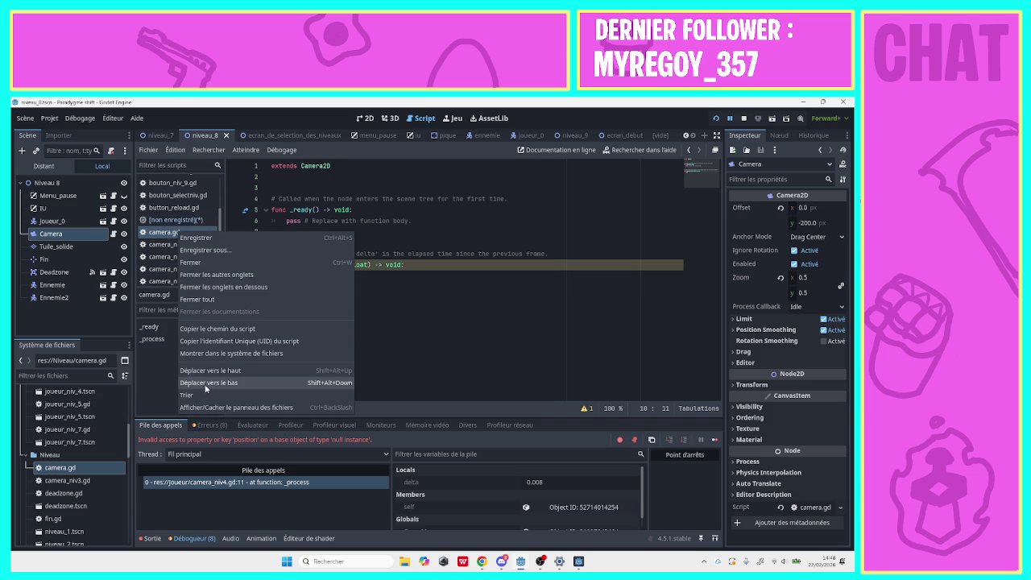
click(209, 274)
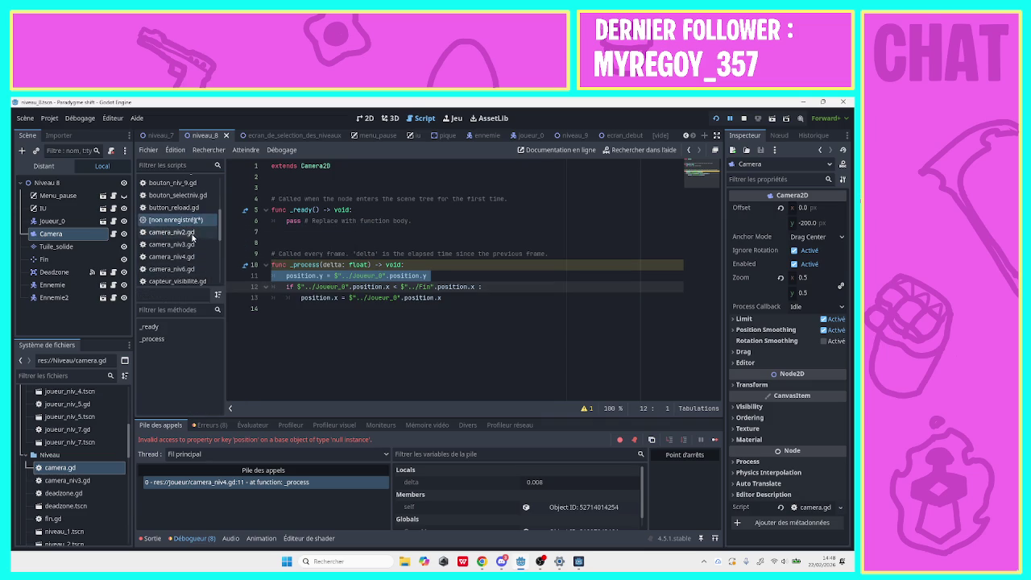
right_click(190, 227)
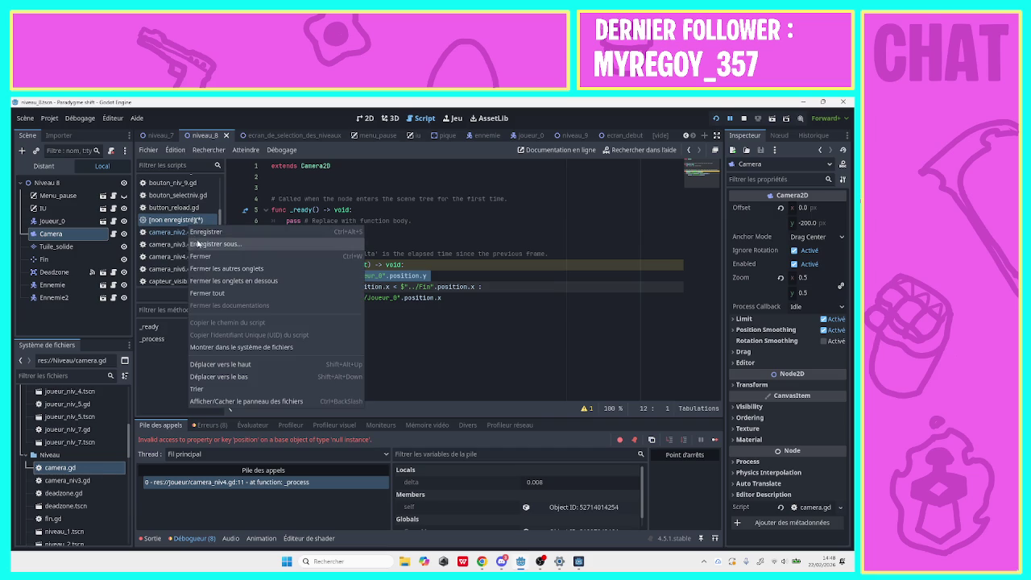
click(197, 243)
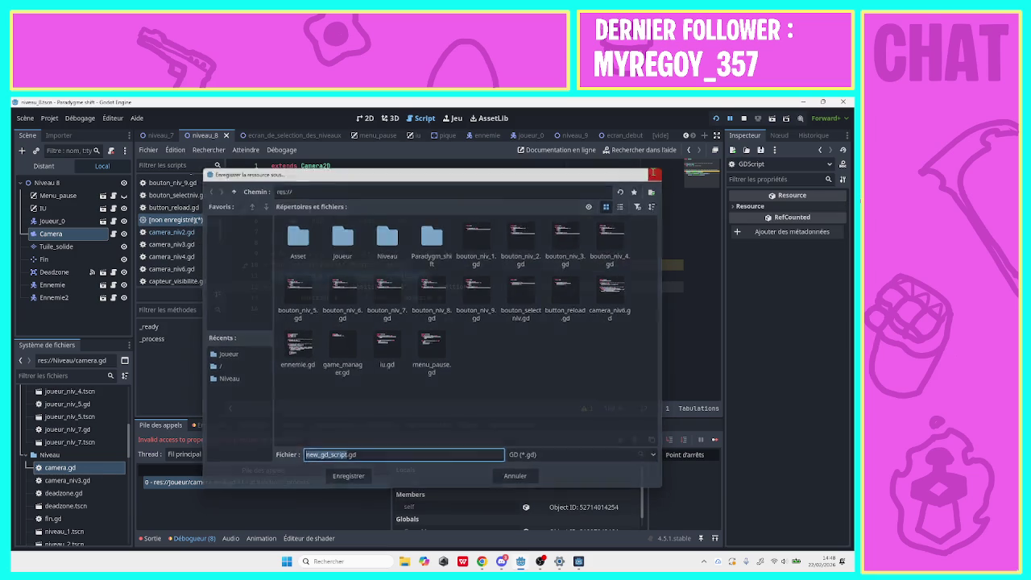
click(654, 173)
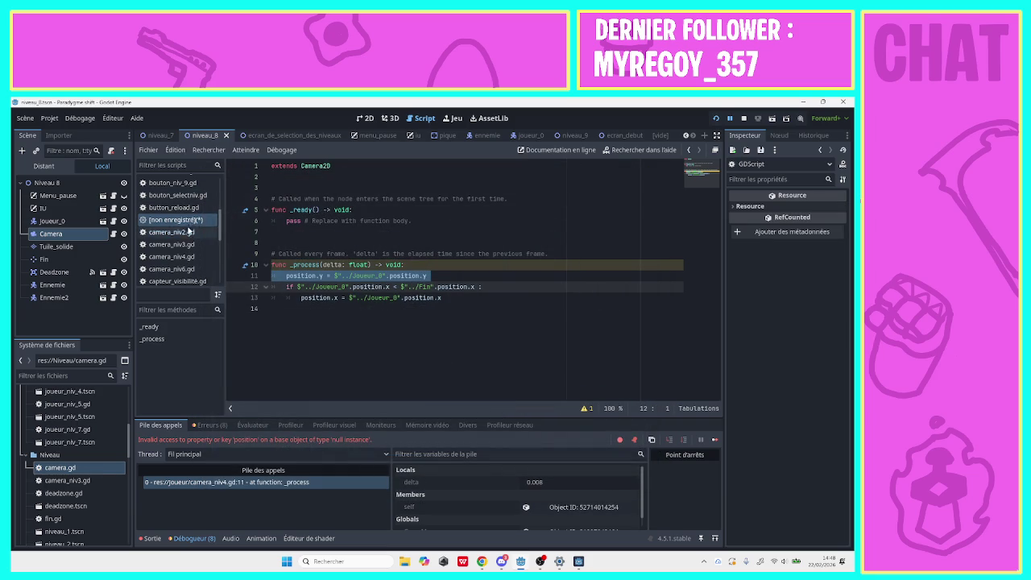
click(189, 231)
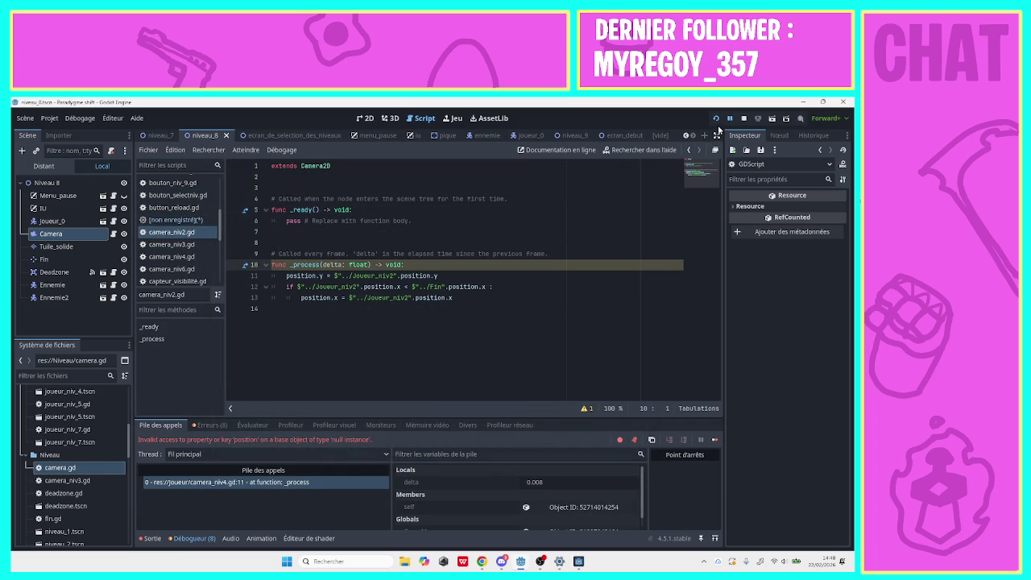
Run the game to test the camera, stop it, and select the level's Camera node.
click(717, 119)
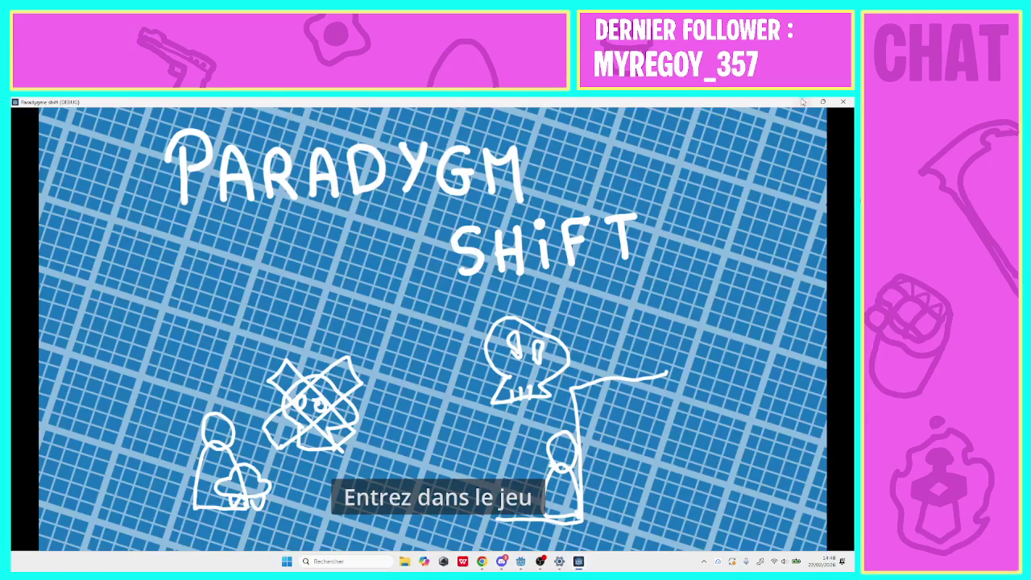
click(843, 102)
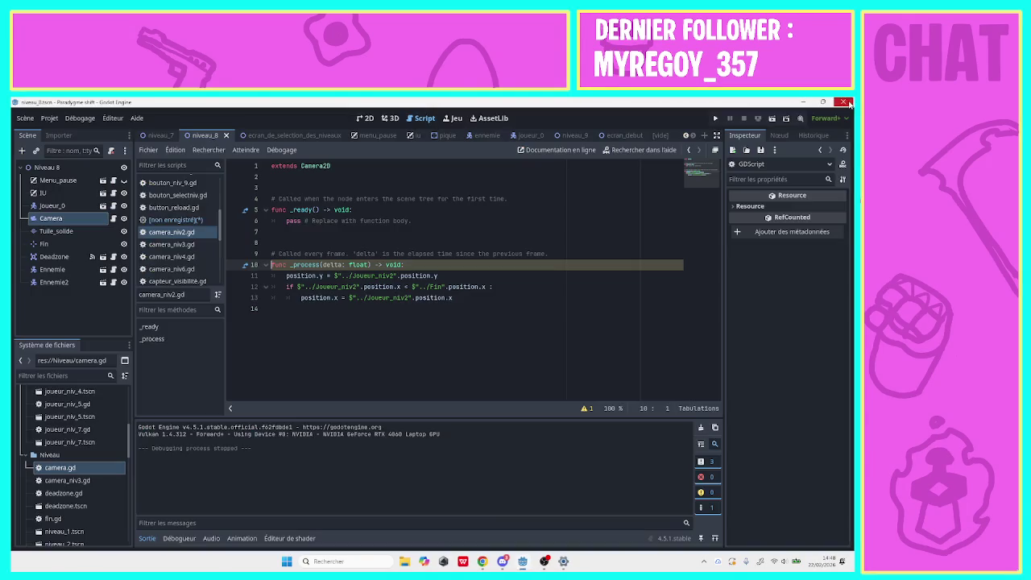
click(175, 220)
click(74, 218)
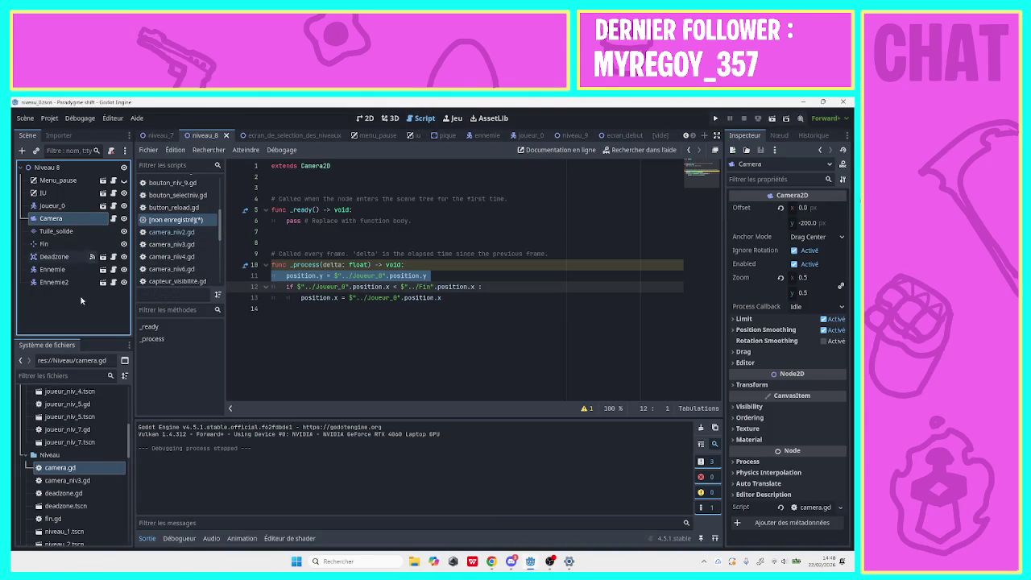
Reopen the shared Niveau/camera.gd and compare it with camera_niv2.gd.
click(62, 493)
double_click(58, 468)
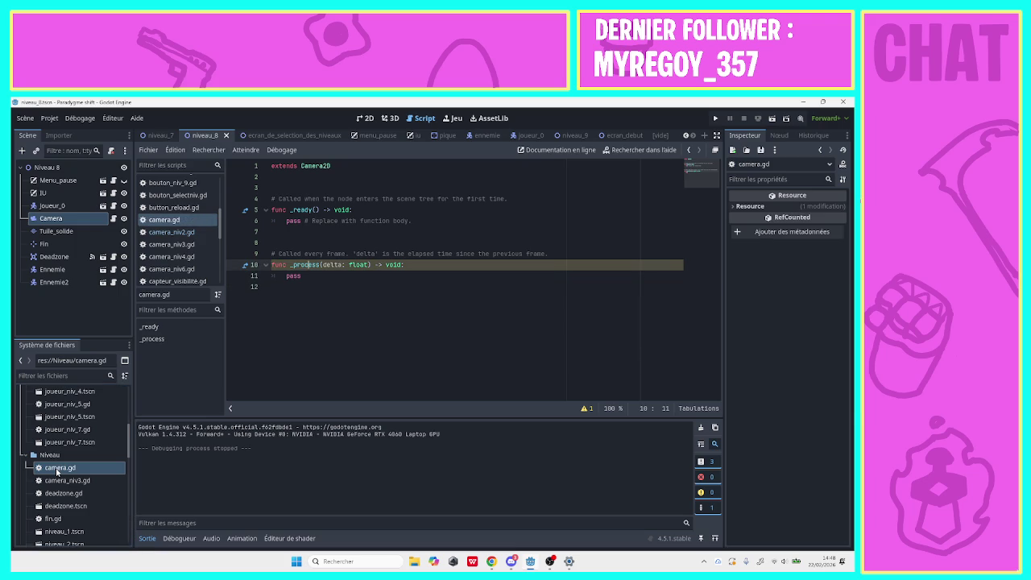
click(166, 232)
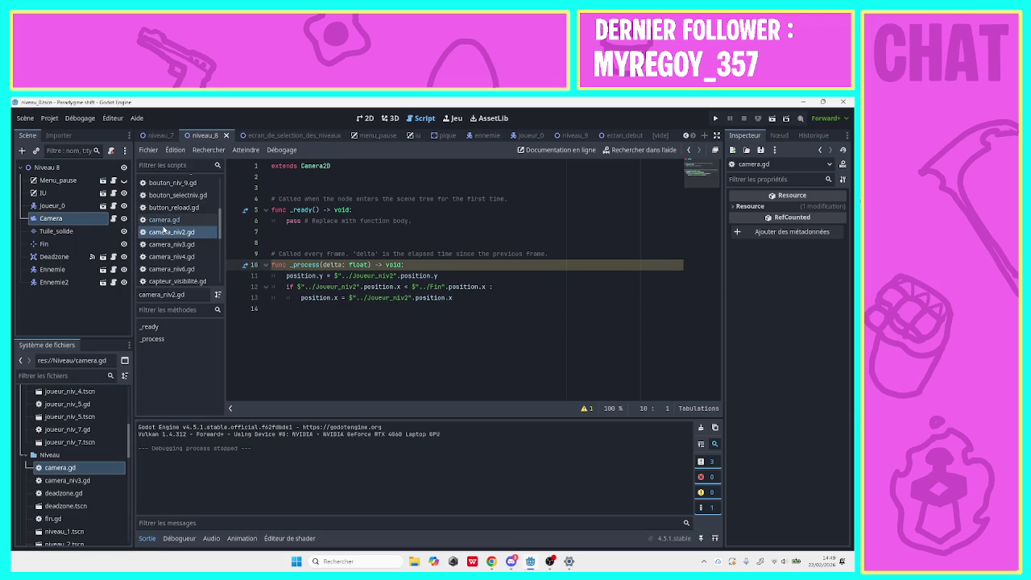
click(165, 219)
click(165, 232)
click(164, 223)
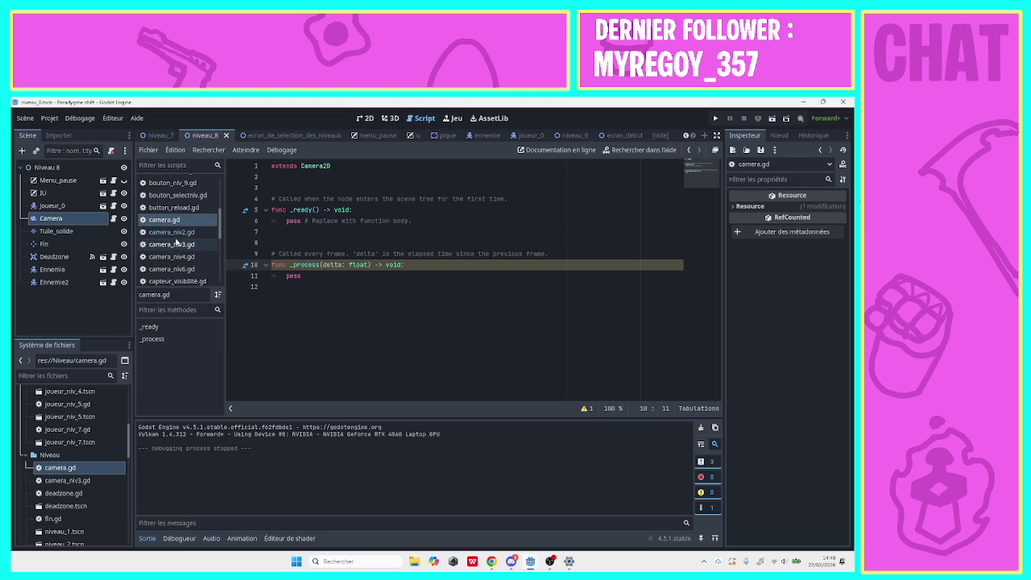
click(169, 232)
Copy camera_niv2.gd's code over camera.gd's template code.
drag(277, 308, 221, 166)
key(ctrl+c)
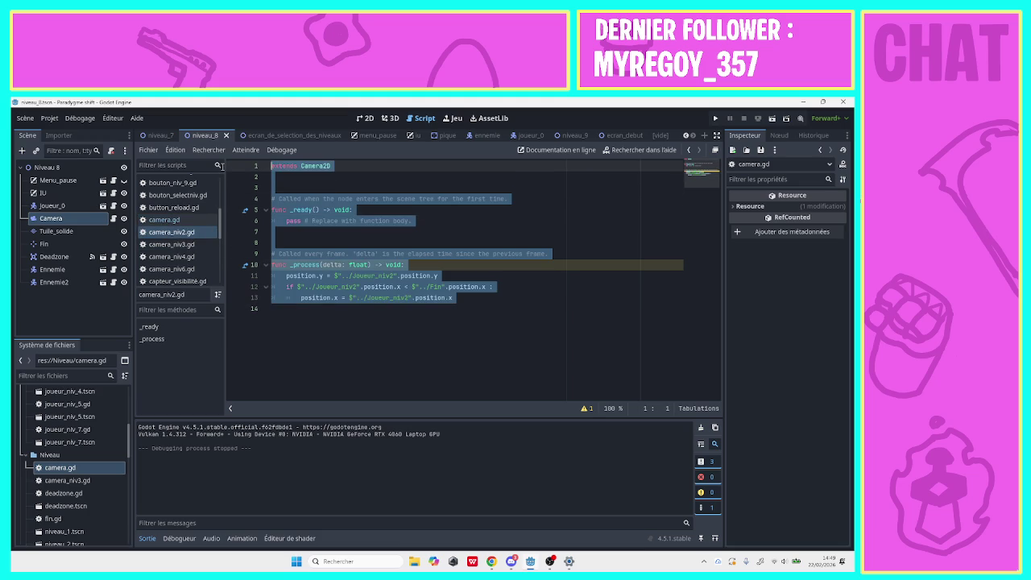
click(164, 219)
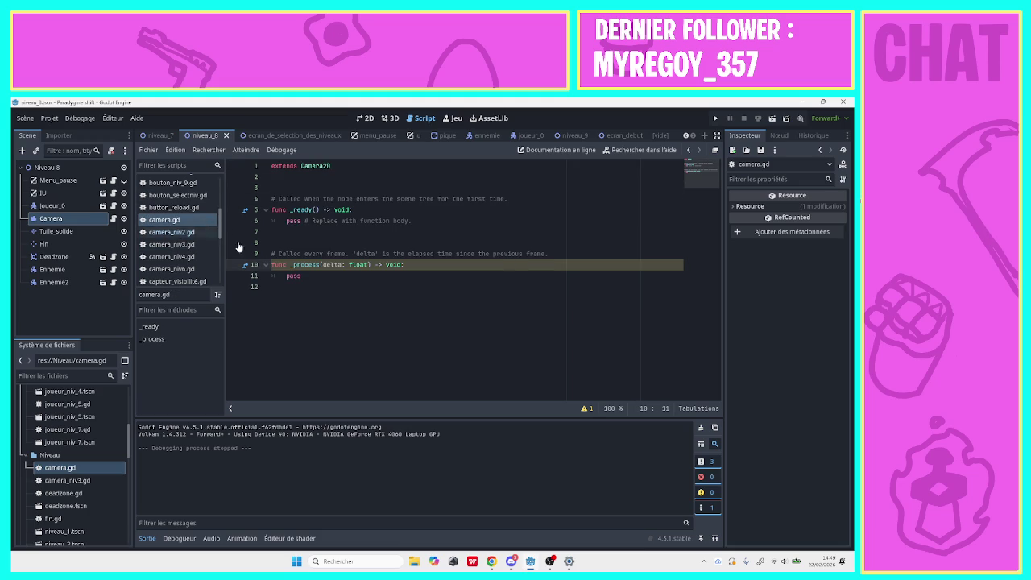
click(287, 276)
drag(286, 286, 241, 173)
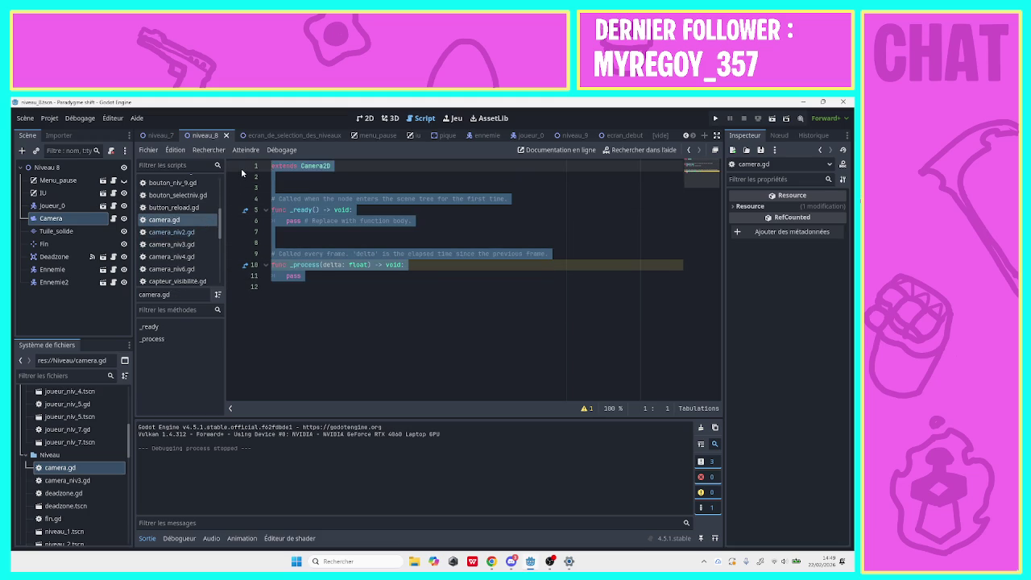
key(ctrl+v)
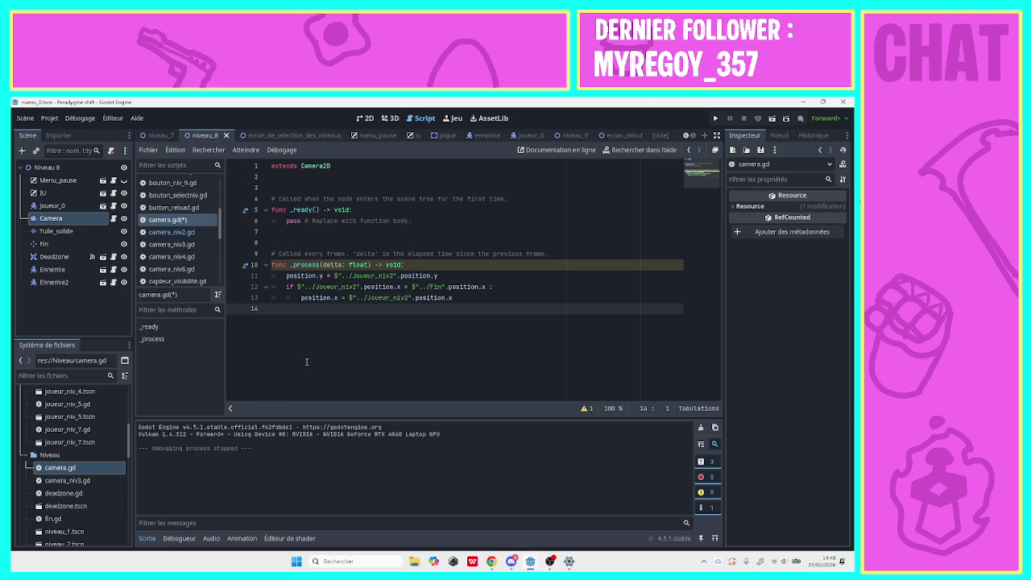
Set up find and replace from $"../Joueur_niv2" to $"../Joueur_0".
key(ctrl+f)
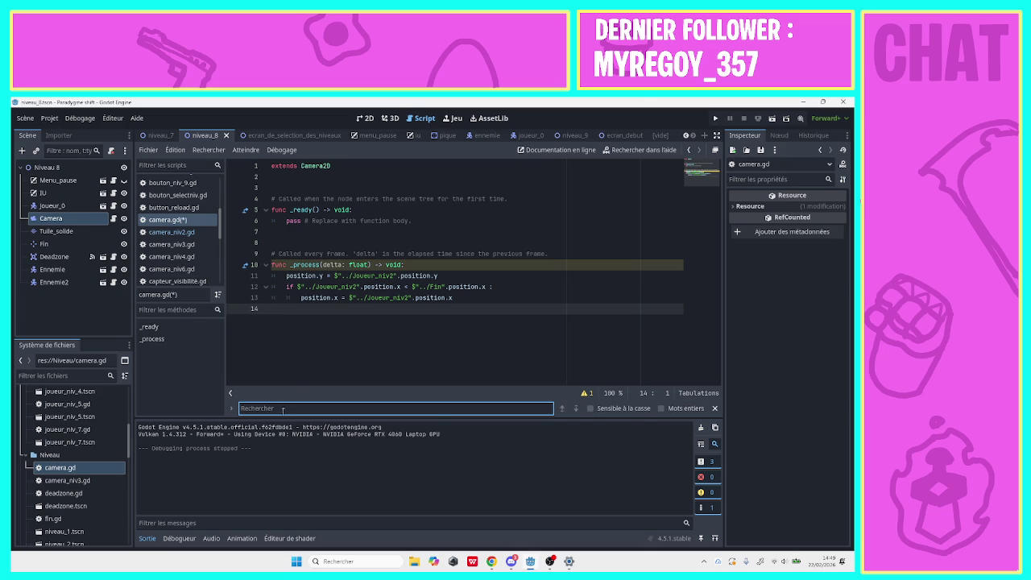
click(232, 409)
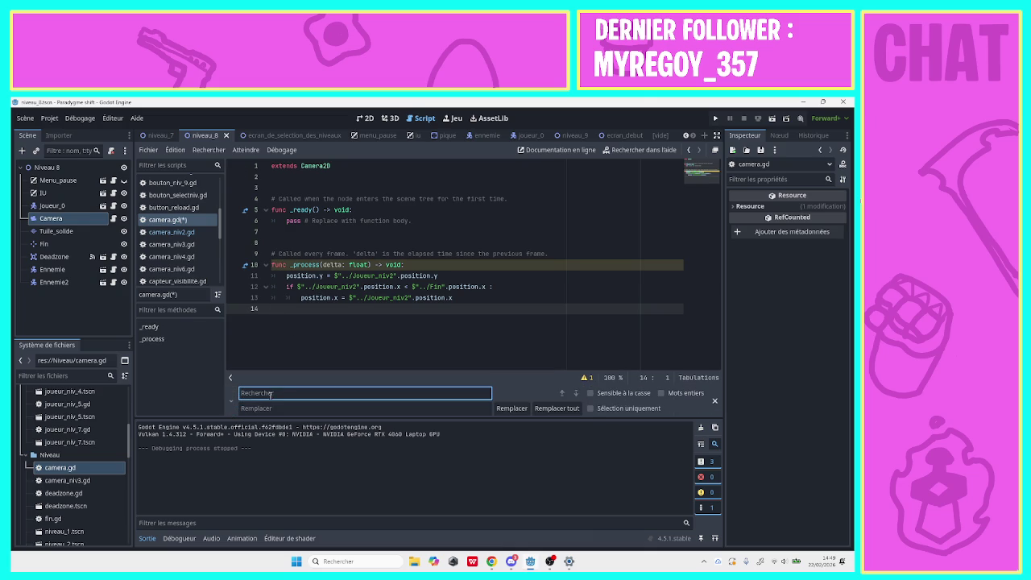
drag(334, 277, 395, 276)
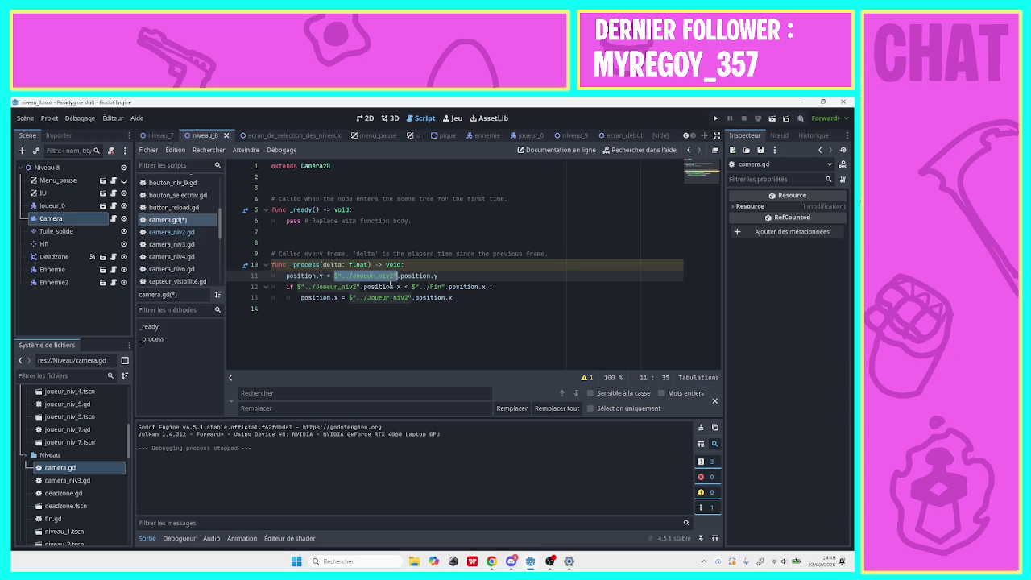
key(ctrl+f)
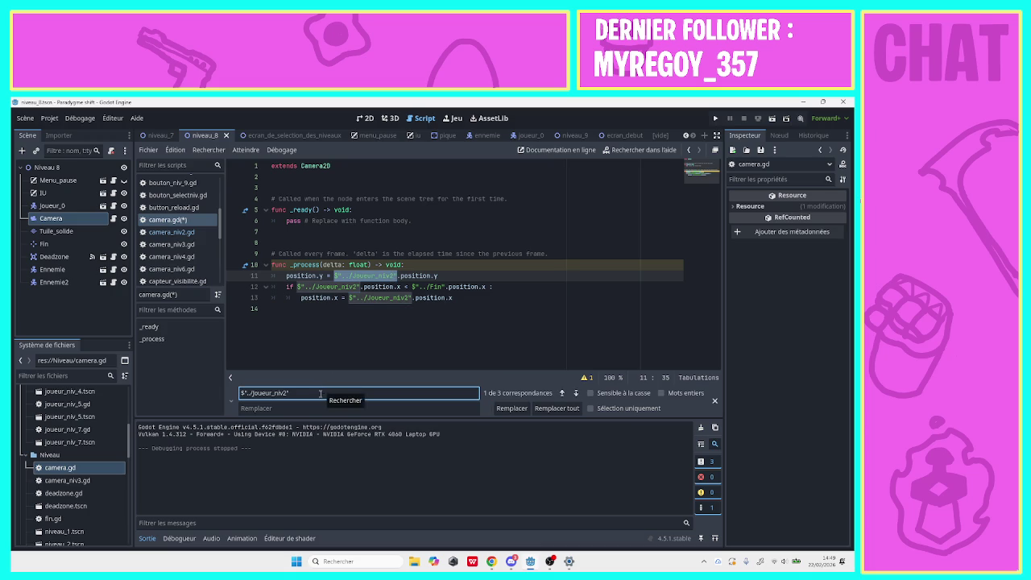
click(297, 408)
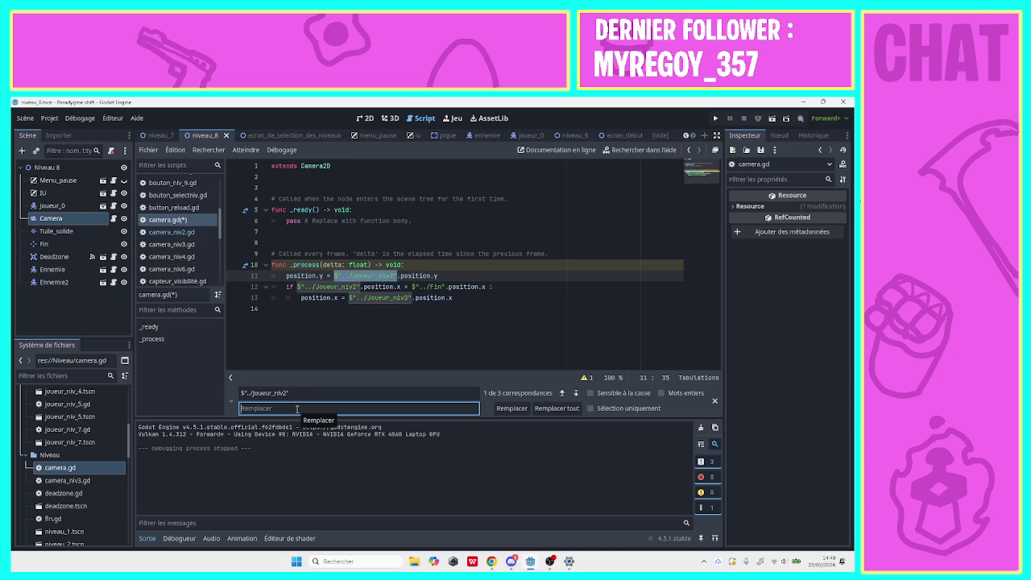
key(BackSpace)
text($"../Joueur_0")
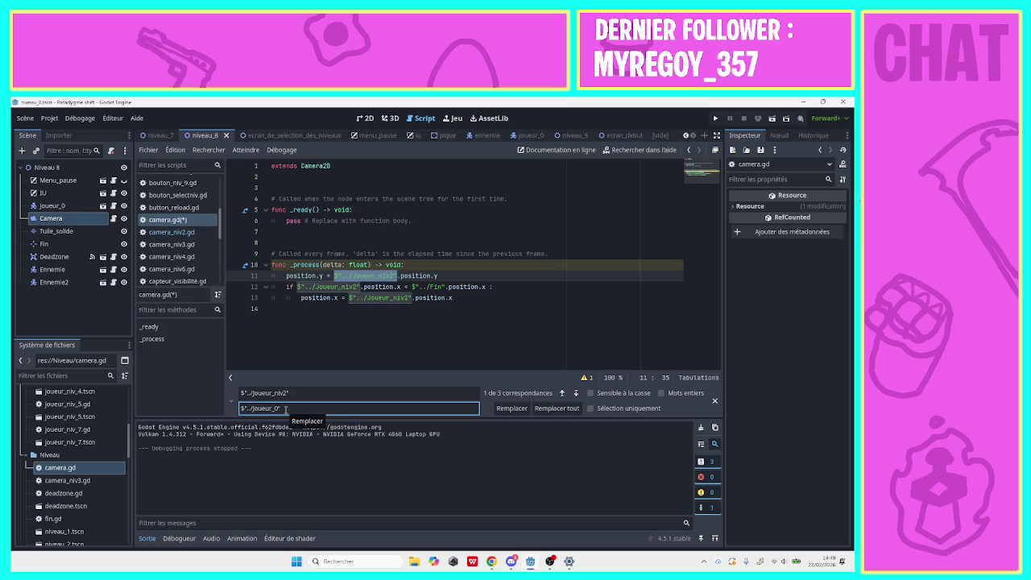
Replace the Joueur_niv2 path with Joueur_0 on lines 11–13 and save camera.gd.
key(Return)
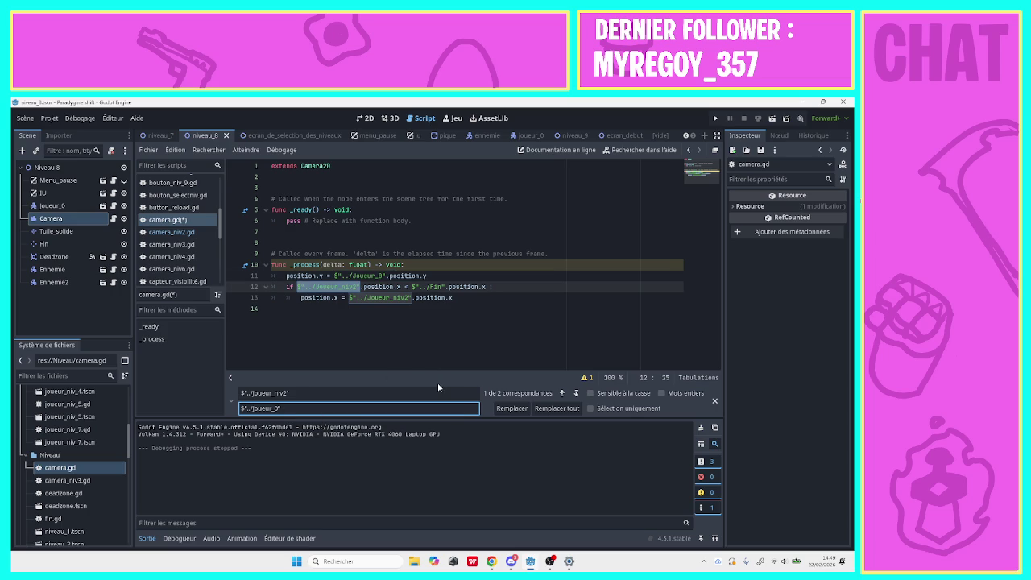
key(Return)
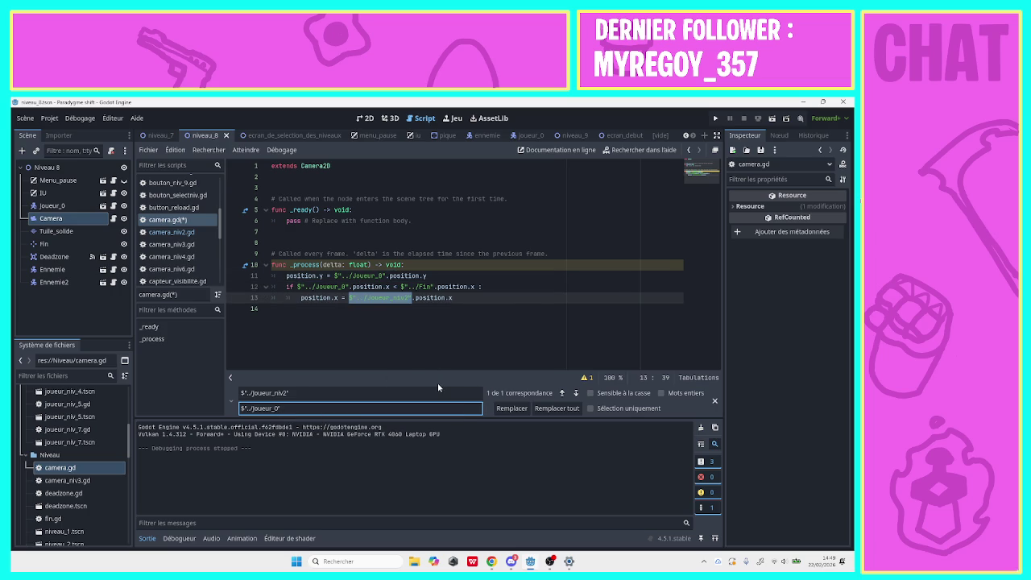
key(Return)
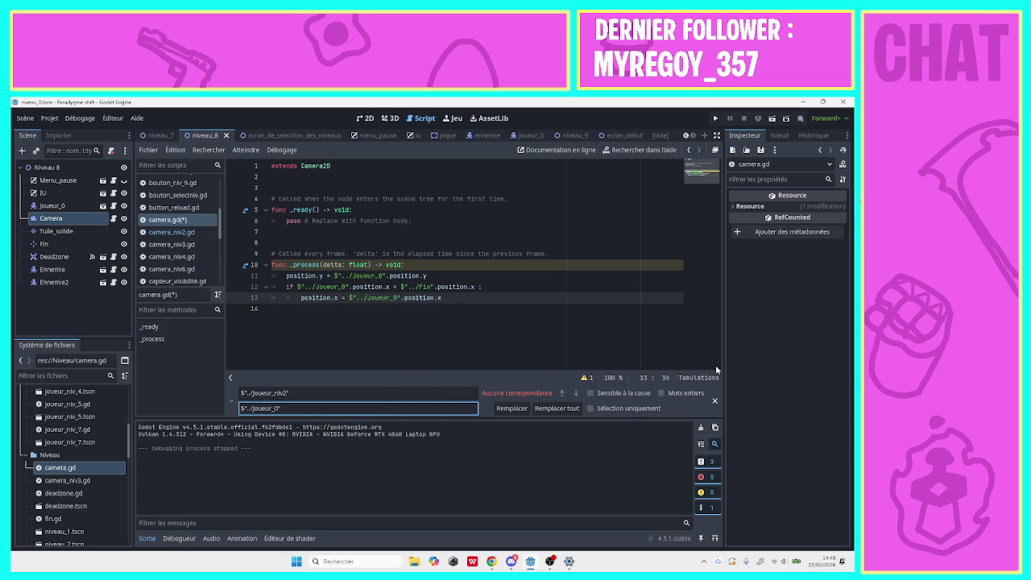
click(712, 398)
click(378, 328)
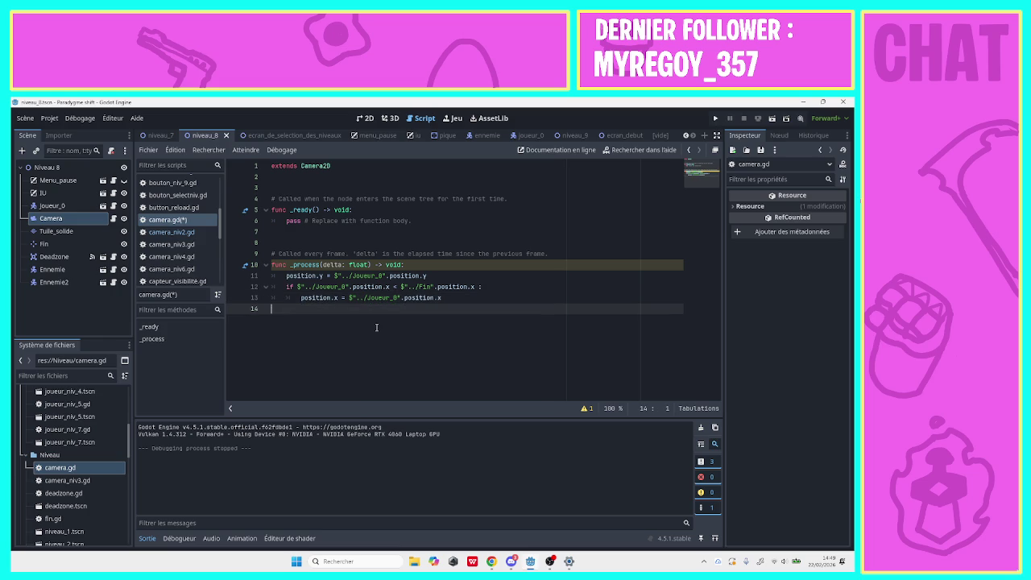
click(420, 297)
key(ctrl+s)
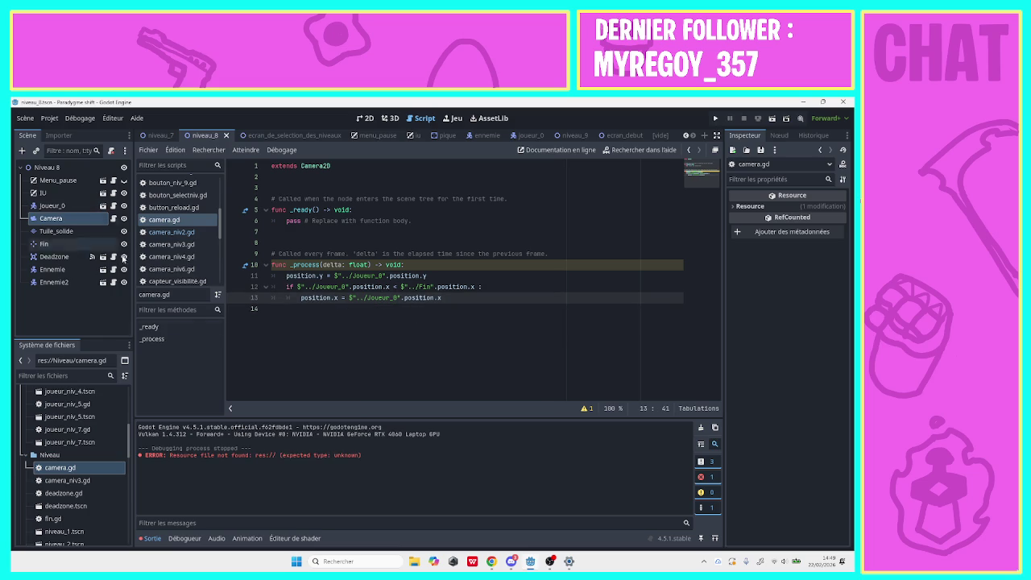
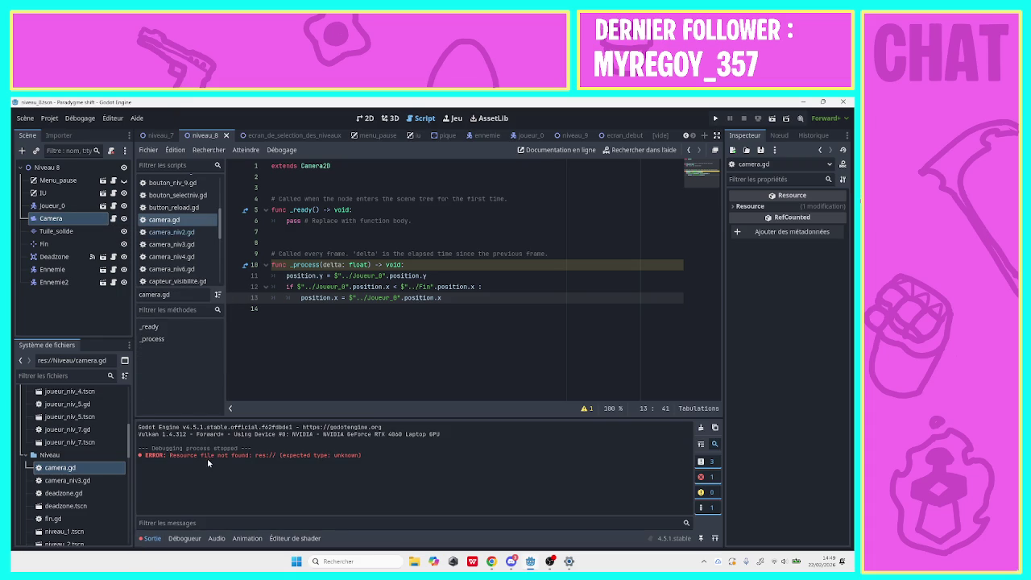
Collapse the joueur and Niveau folders in the FileSystem dock.
drag(127, 455, 126, 393)
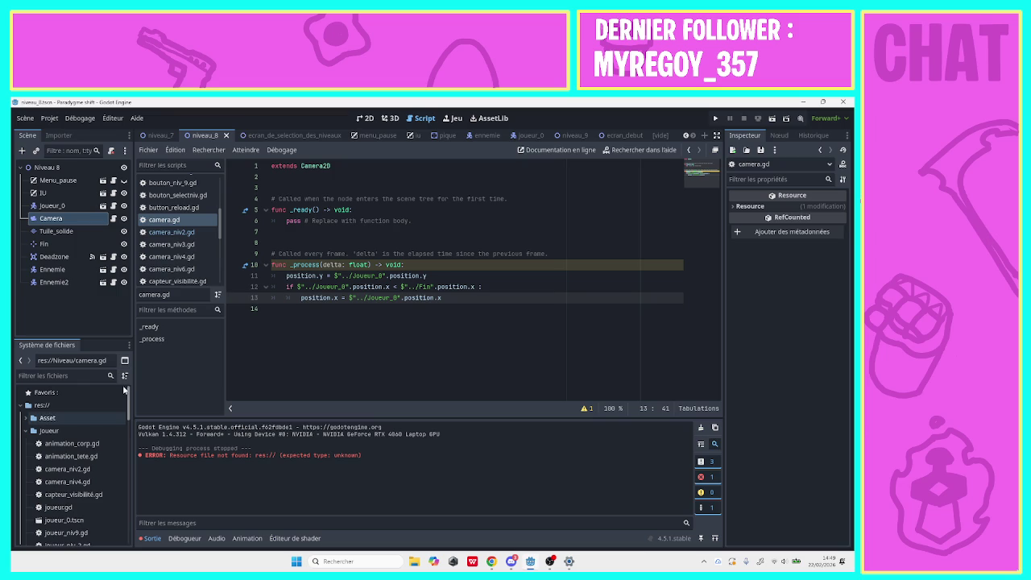
click(27, 431)
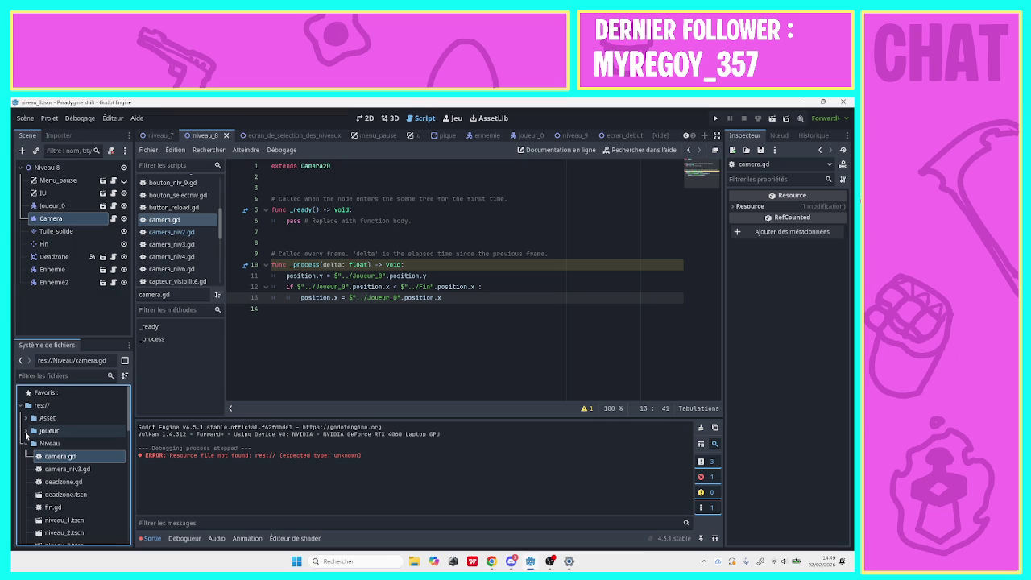
mouse_move(128, 430)
mouse_down()
mouse_move(128, 484)
mouse_move(134, 442)
mouse_up()
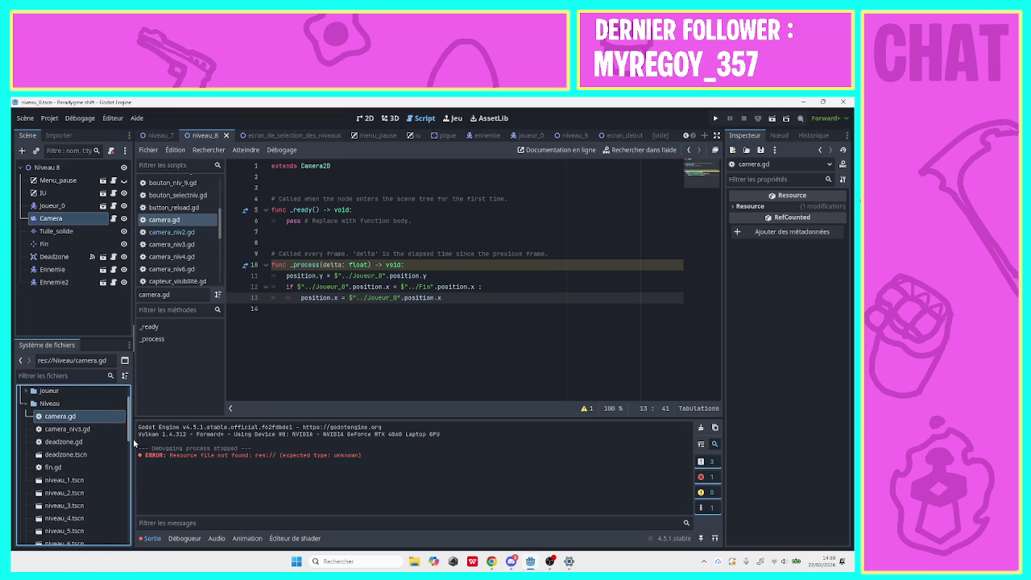
click(36, 405)
click(29, 404)
click(29, 404)
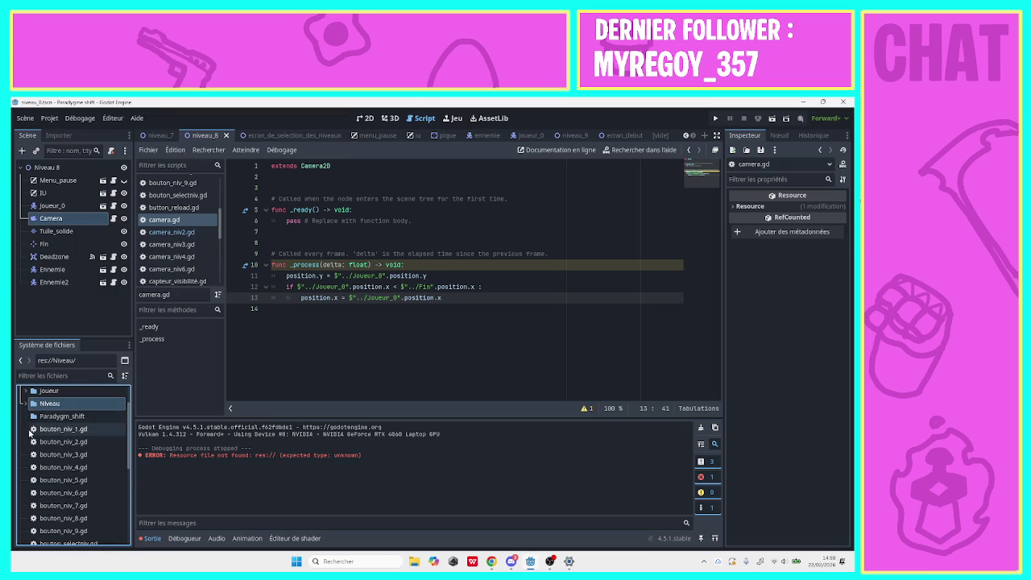
scroll(129, 436, down, 5)
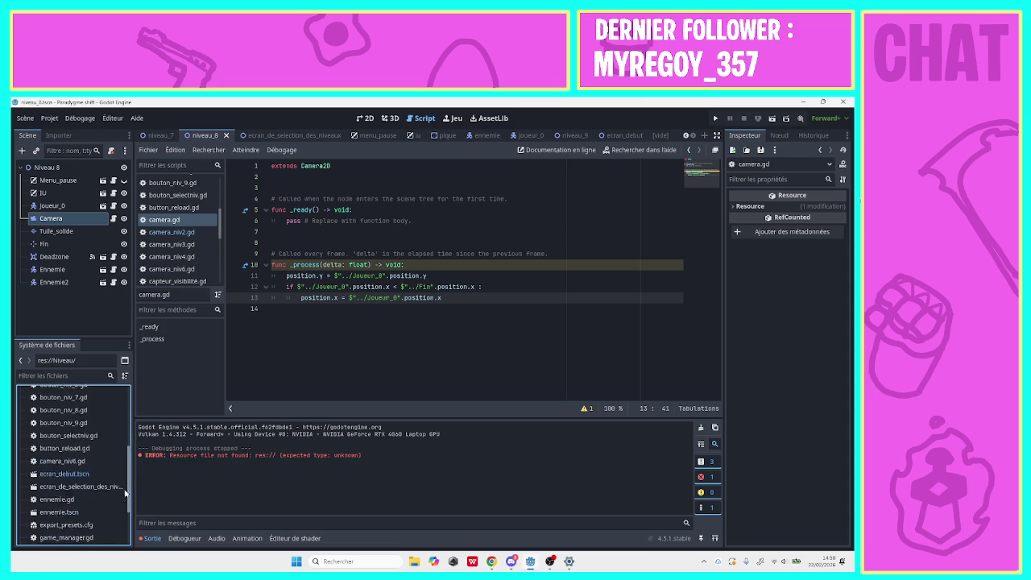
scroll(131, 435, up, 5)
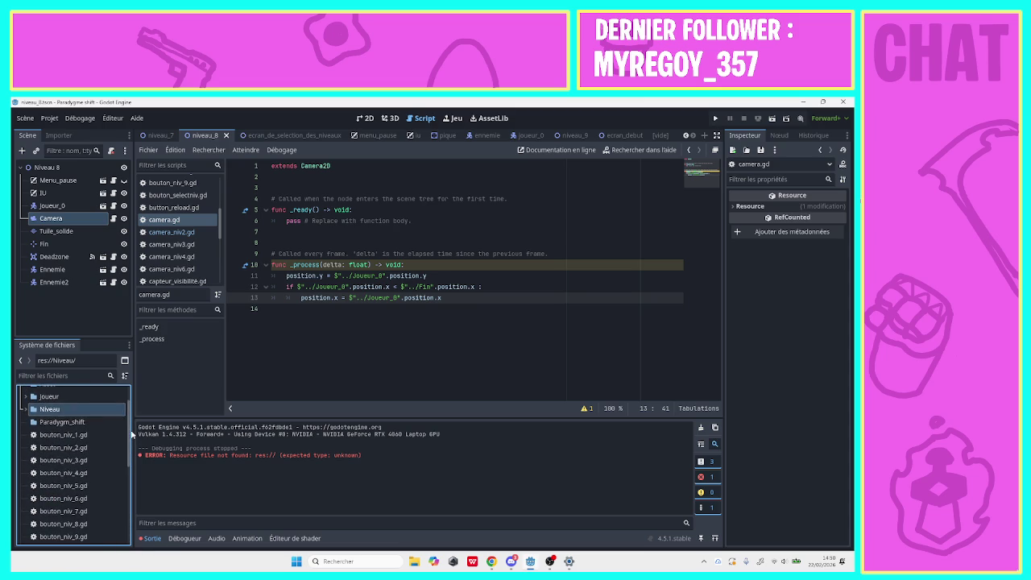
Delete the Paradygm_shift folder with Supprimer and confirm the deletion.
click(101, 421)
right_click(102, 422)
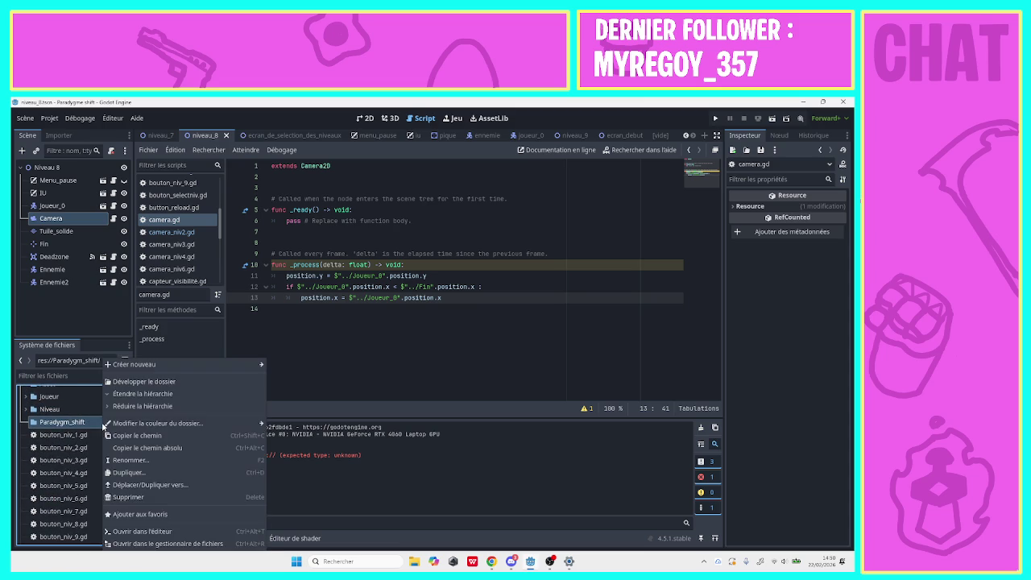
click(129, 497)
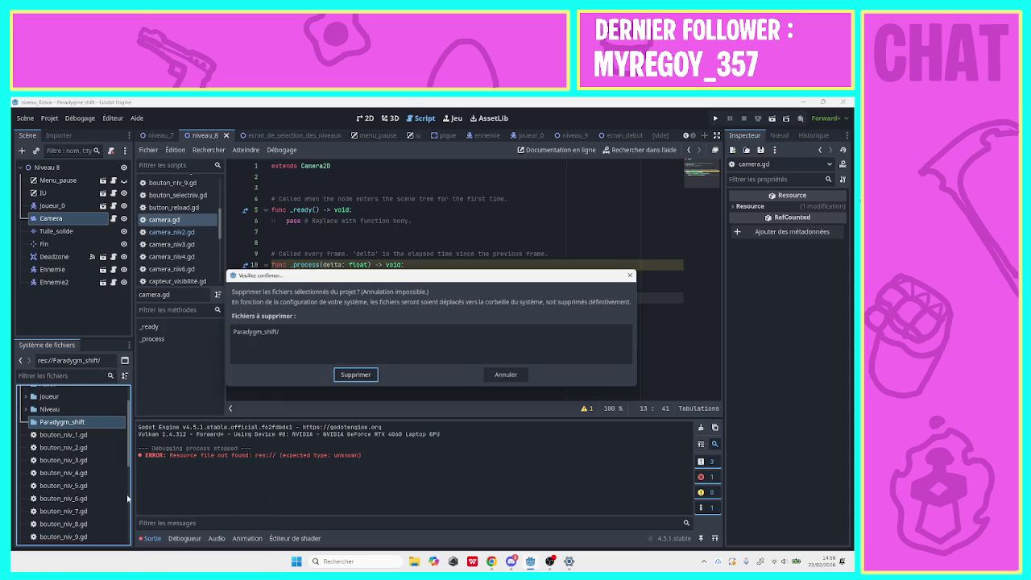
click(352, 380)
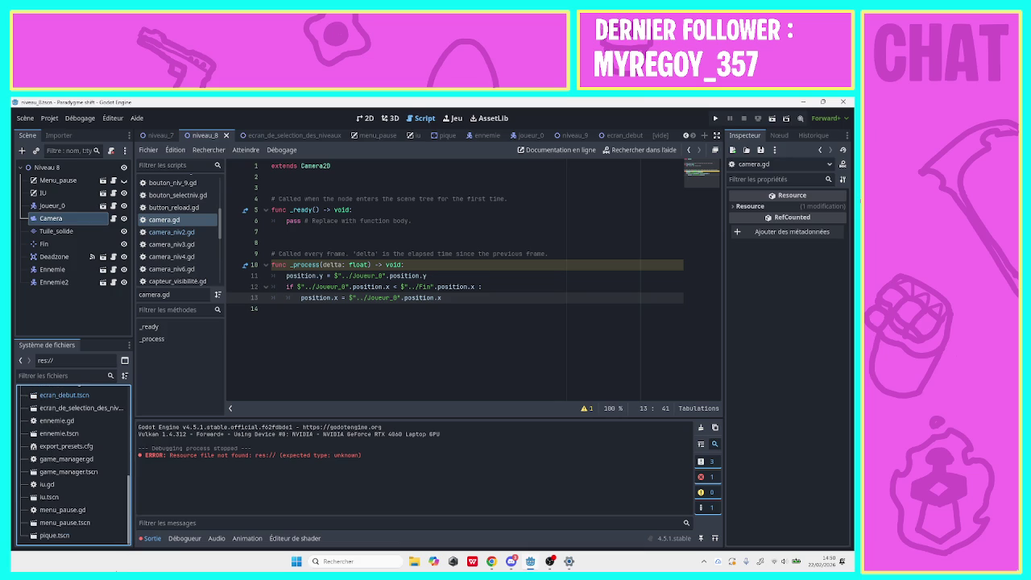
Expand the Niveau folder to reveal camera.gd in the FileSystem dock.
scroll(120, 453, up, 10)
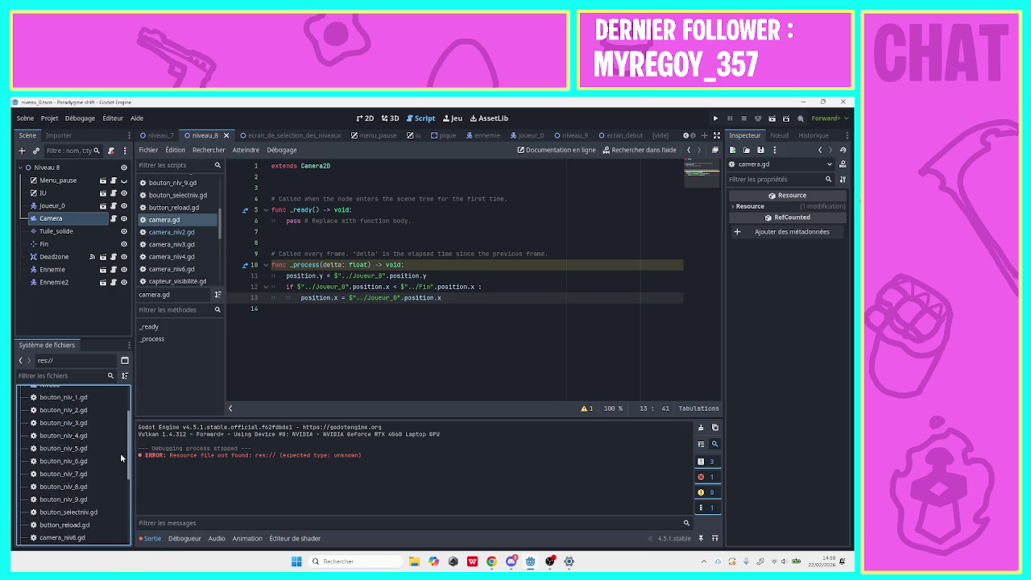
click(27, 443)
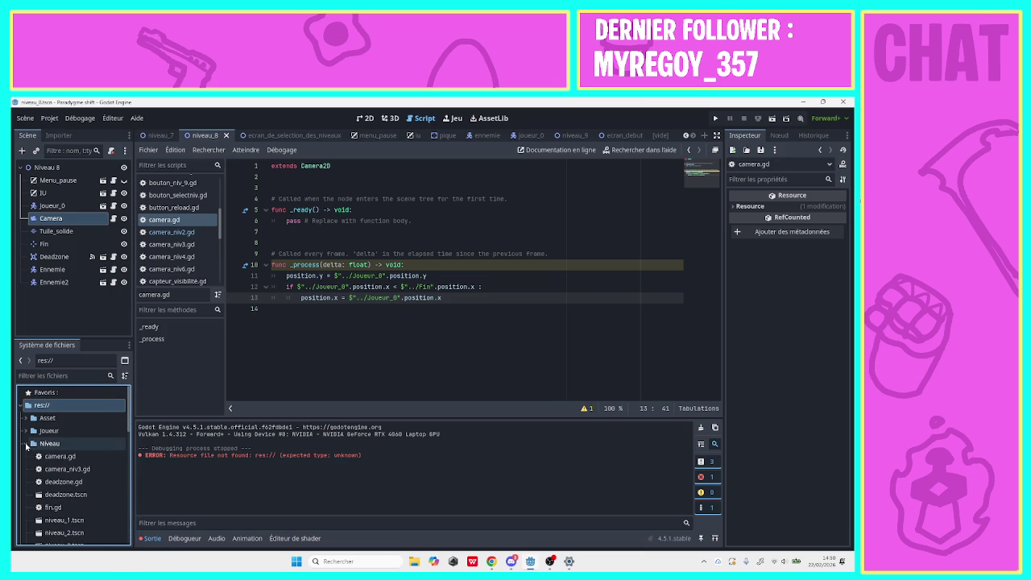
click(83, 457)
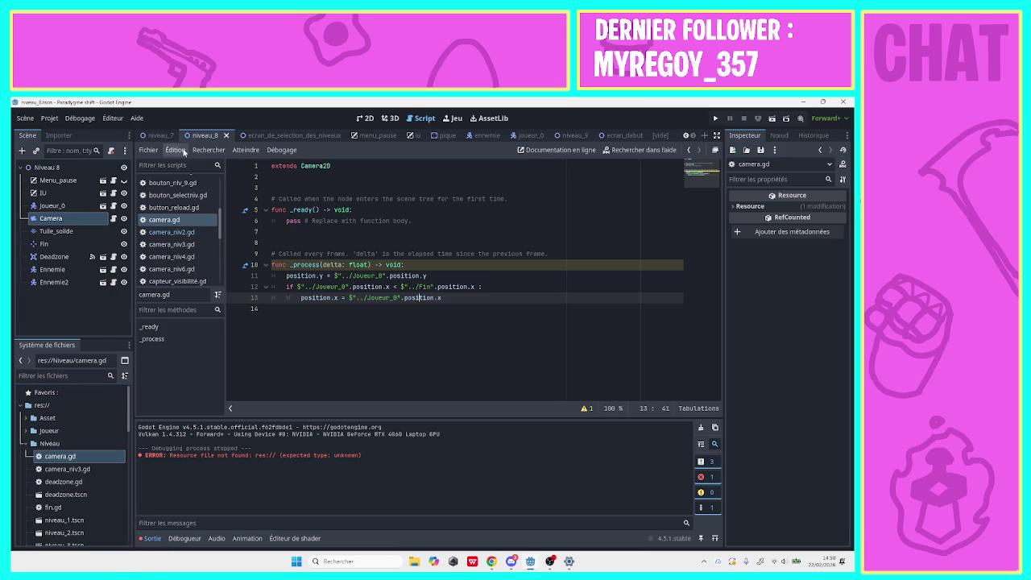
Switch through the niveau_7 and niveau_1 scenes to niveau_2.
click(159, 135)
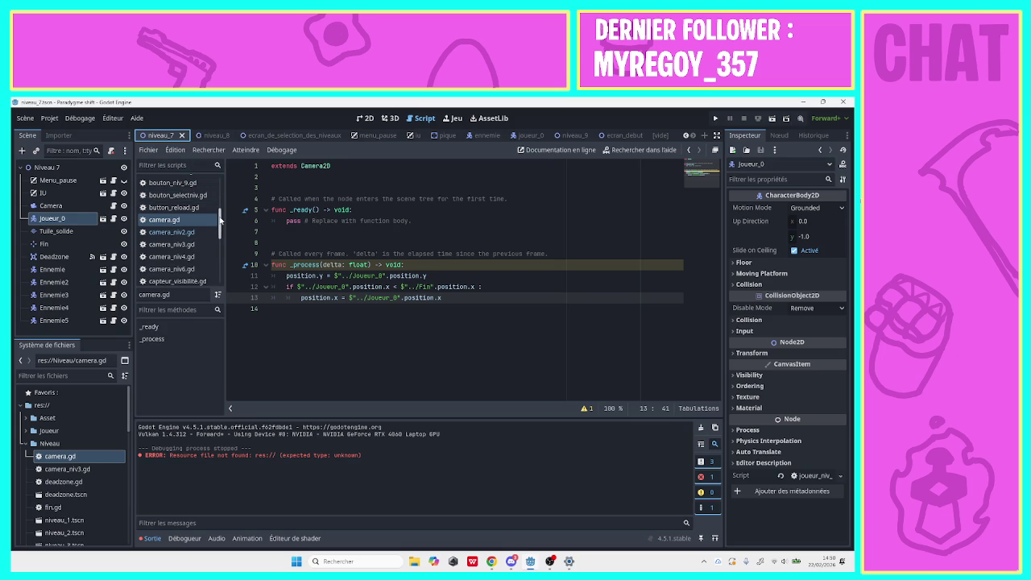
drag(220, 217, 221, 166)
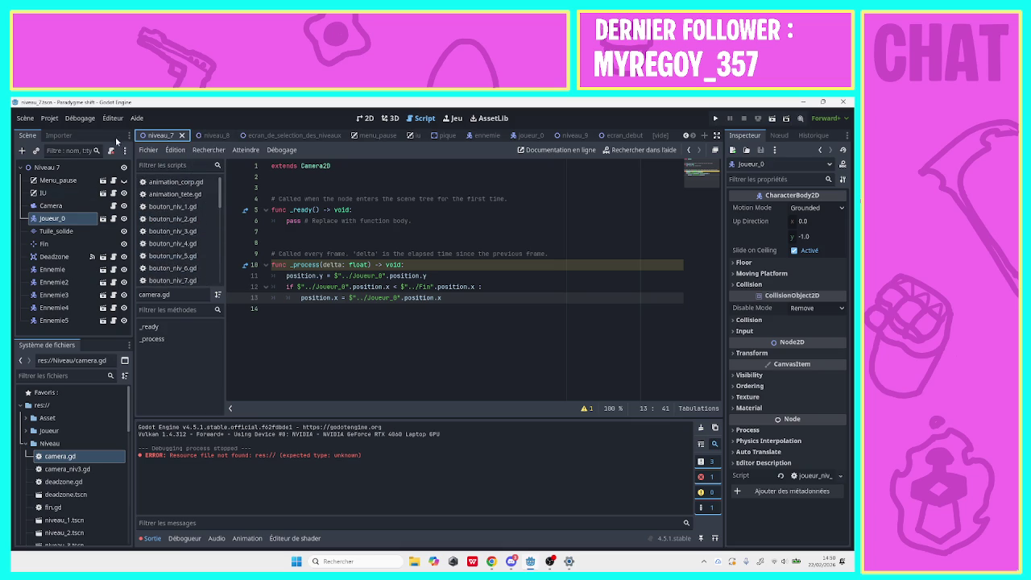
click(687, 135)
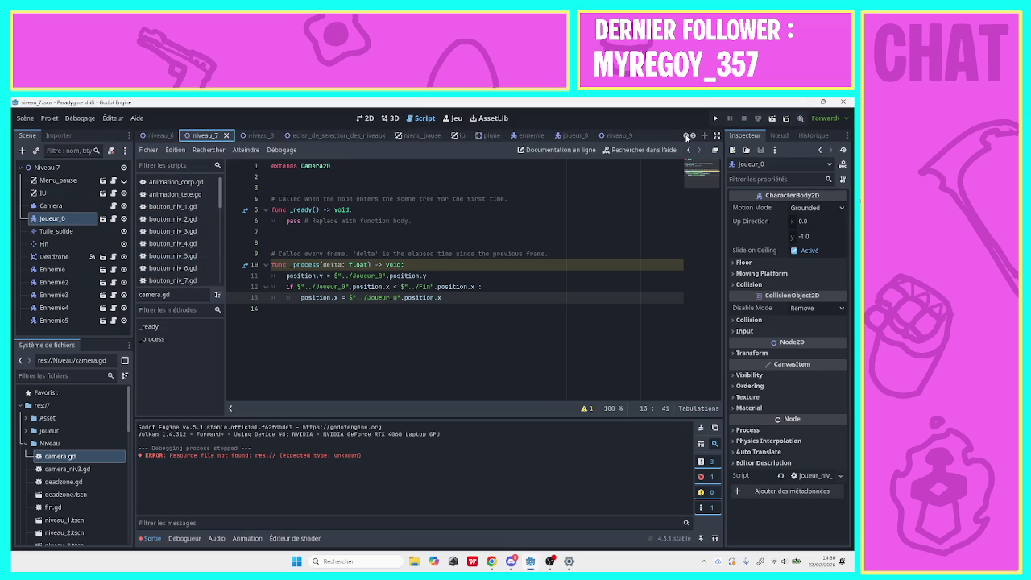
click(686, 135)
click(687, 135)
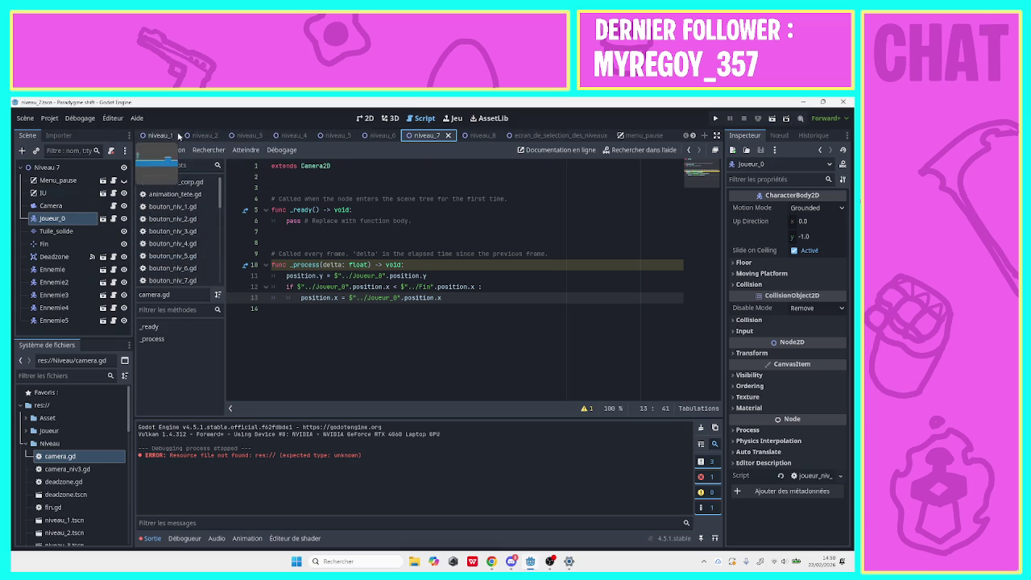
click(175, 135)
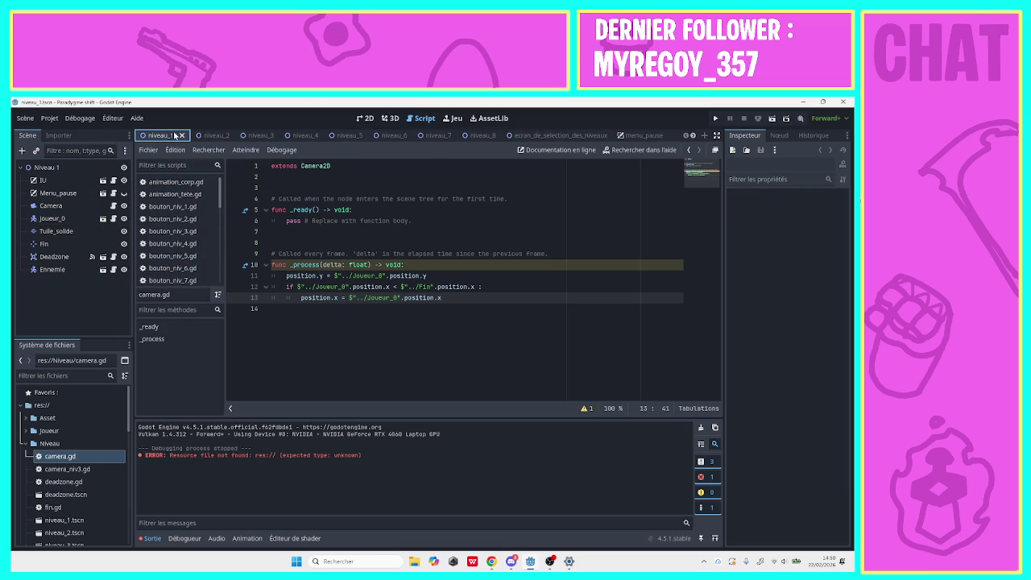
click(213, 138)
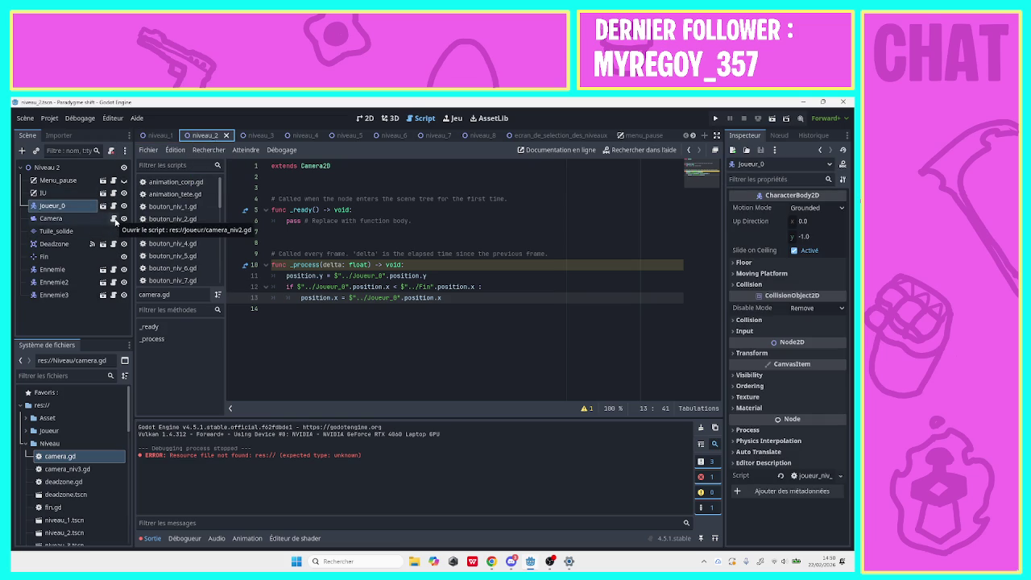
Select Niveau 2's Camera node and expand the joueur folder in the FileSystem dock.
click(51, 218)
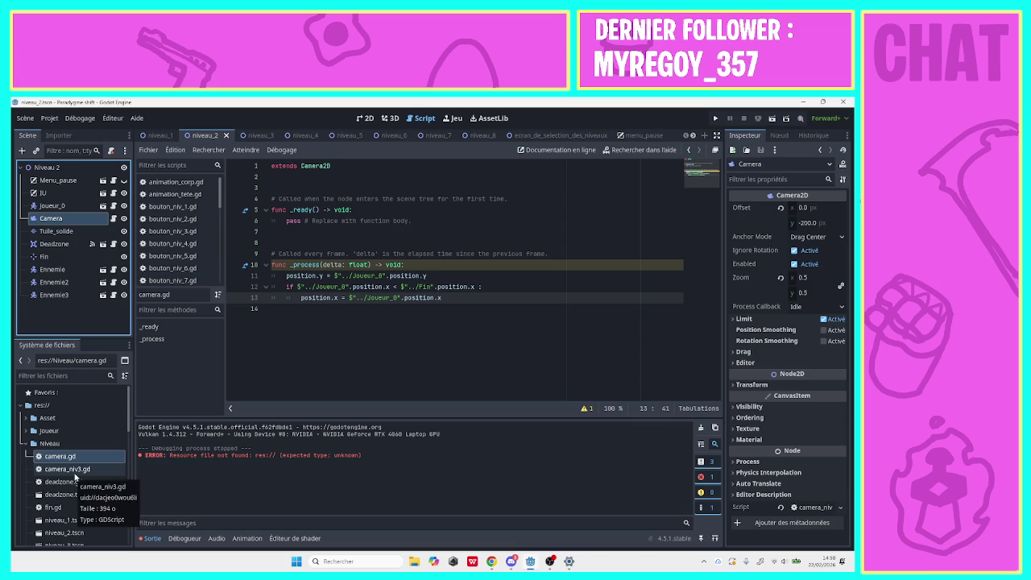
scroll(128, 427, down, 2)
scroll(128, 432, down, 10)
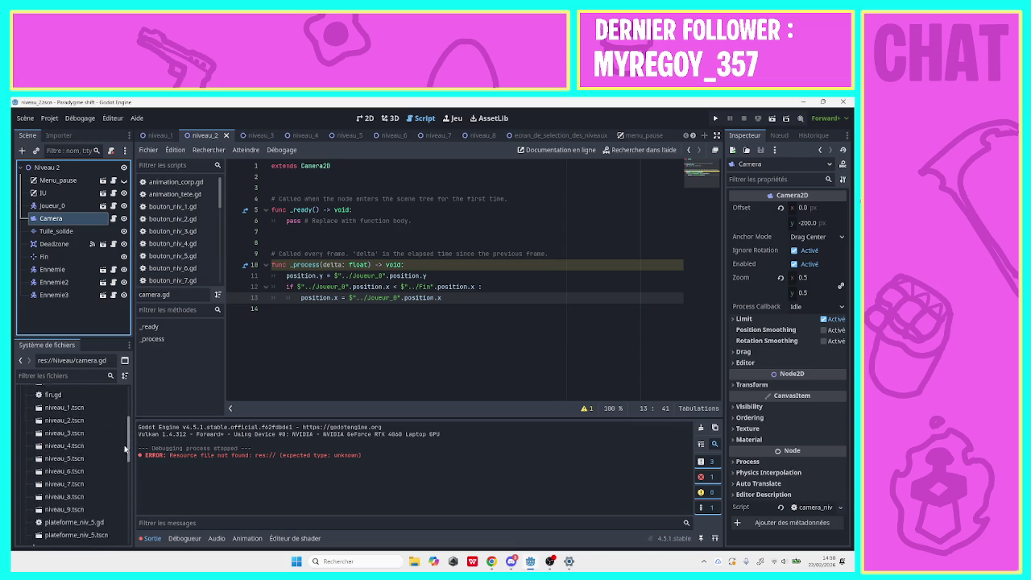
scroll(116, 511, up, 2)
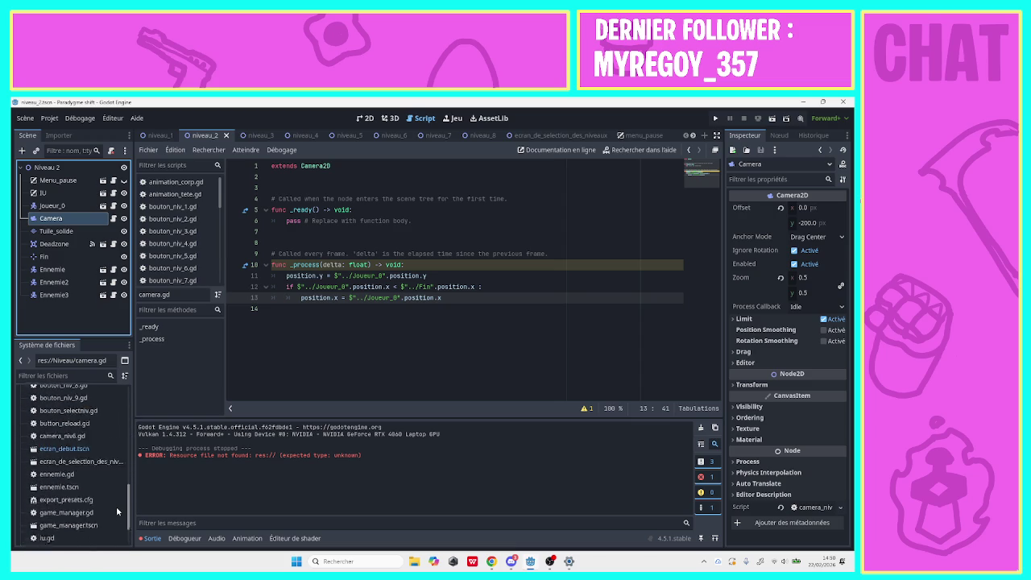
scroll(116, 503, up, 2)
scroll(117, 501, up, 5)
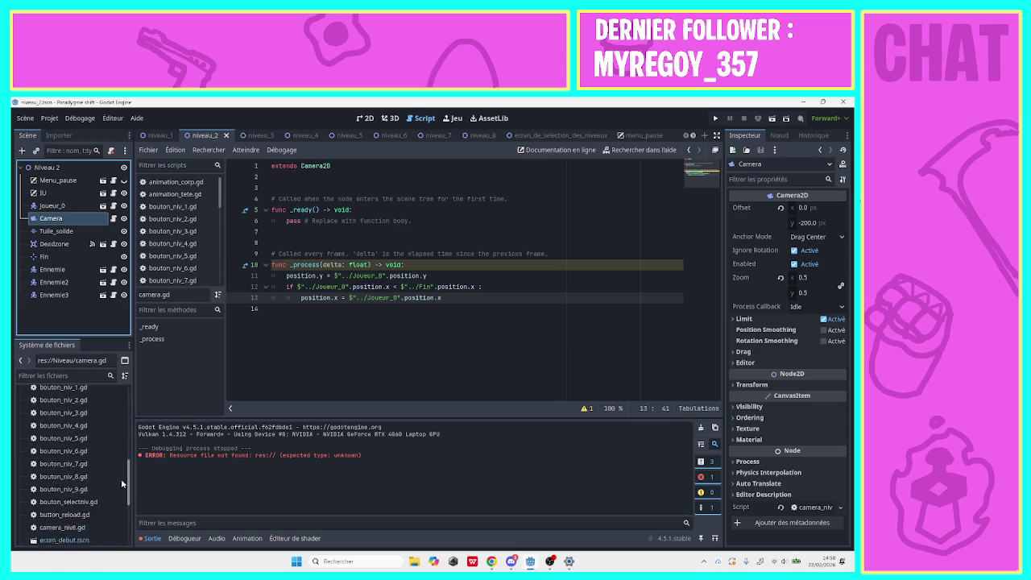
scroll(124, 442, up, 1)
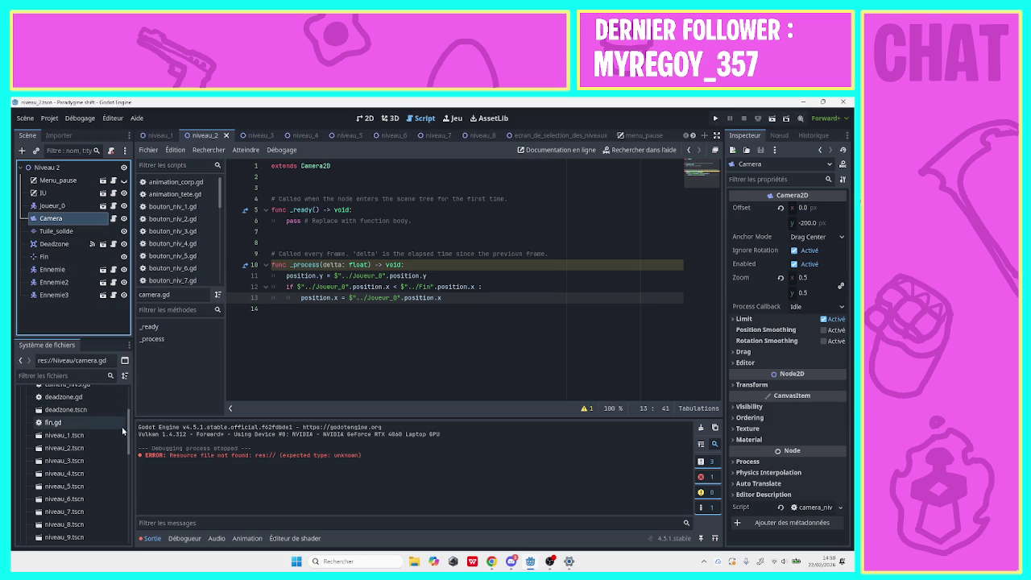
scroll(123, 431, up, 10)
click(28, 431)
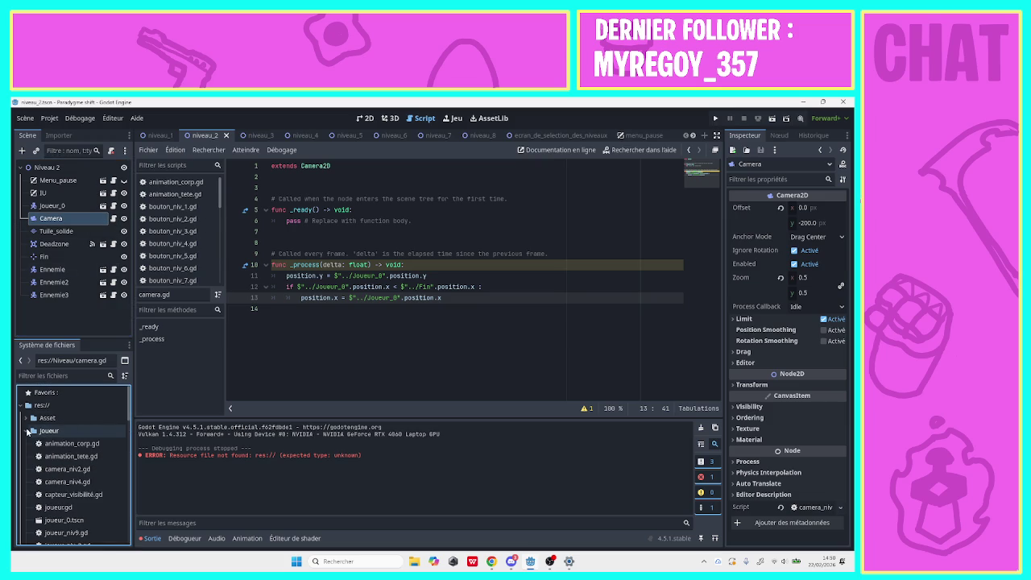
Delete camera_niv2.gd and camera_niv4.gd, confirming despite the dependency warning.
right_click(80, 468)
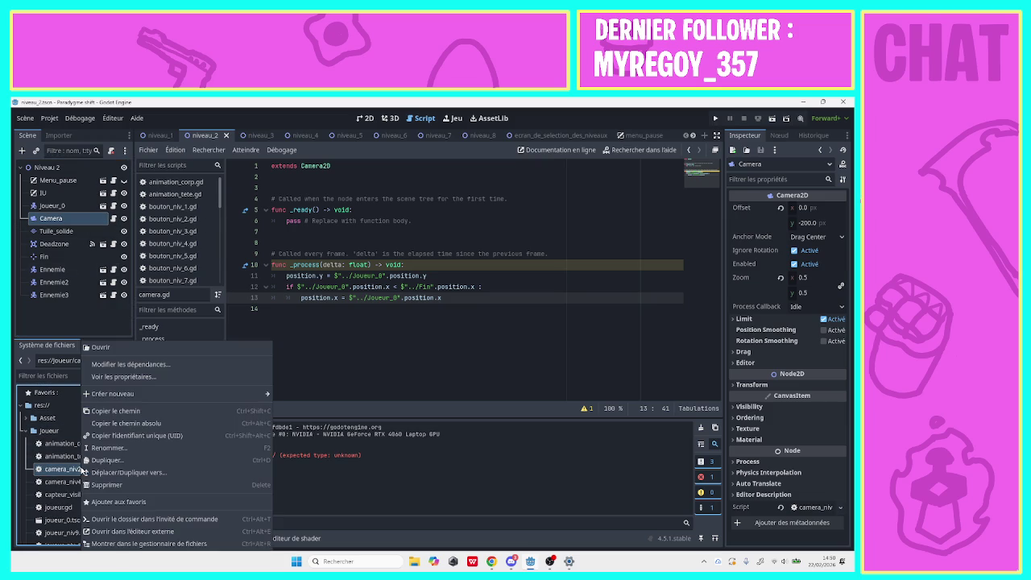
click(112, 484)
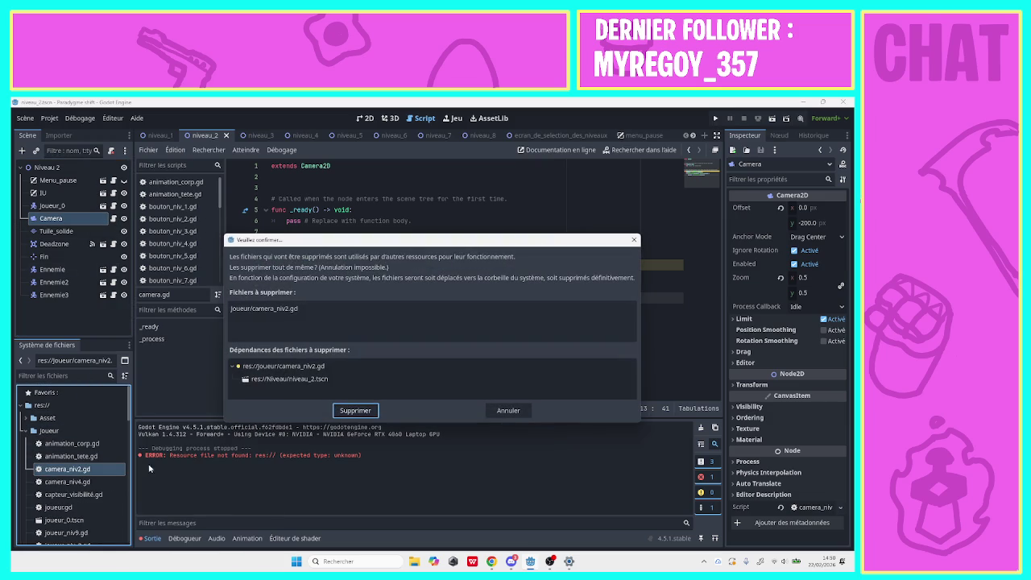
click(371, 411)
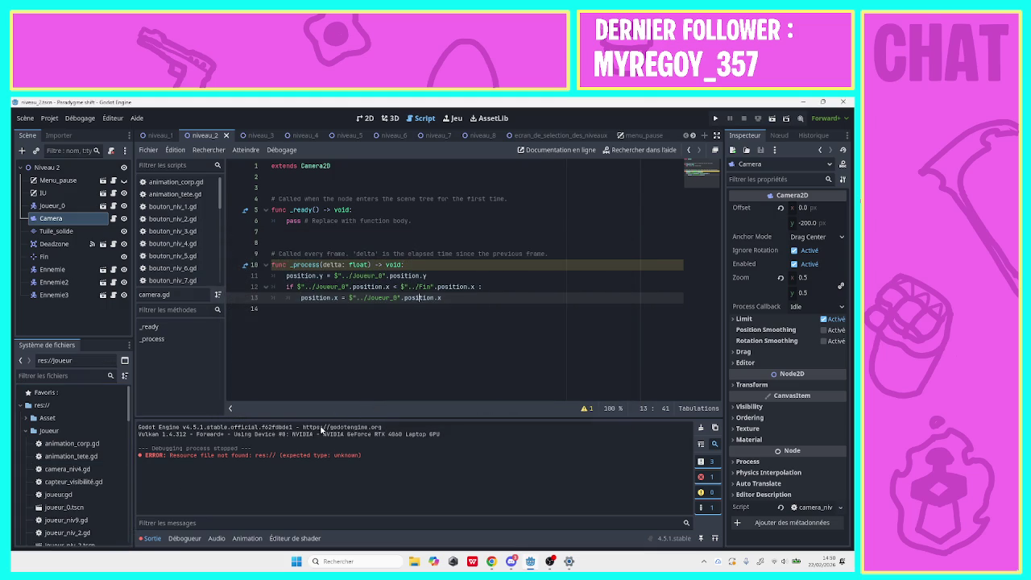
right_click(81, 474)
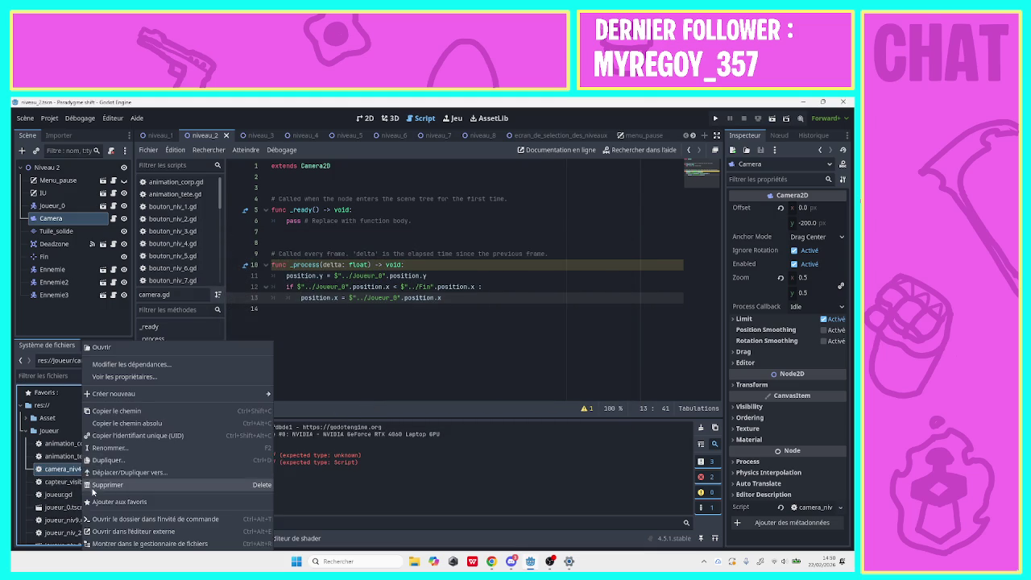
click(95, 487)
click(370, 409)
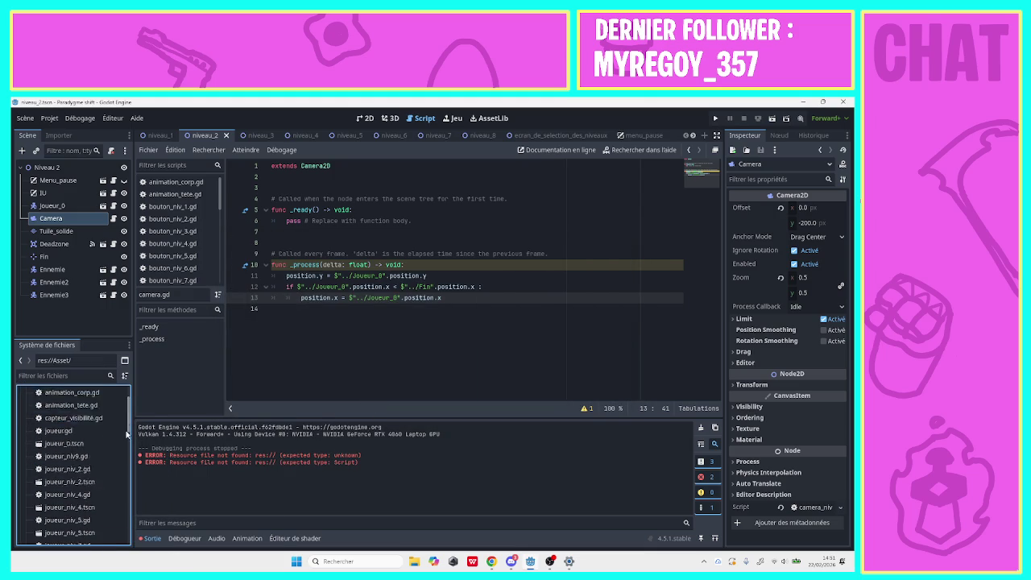
Move camera.gd from the Niveau folder into the Joueur folder, then bring up File Explorer.
scroll(127, 422, down, 1)
scroll(127, 419, up, 1)
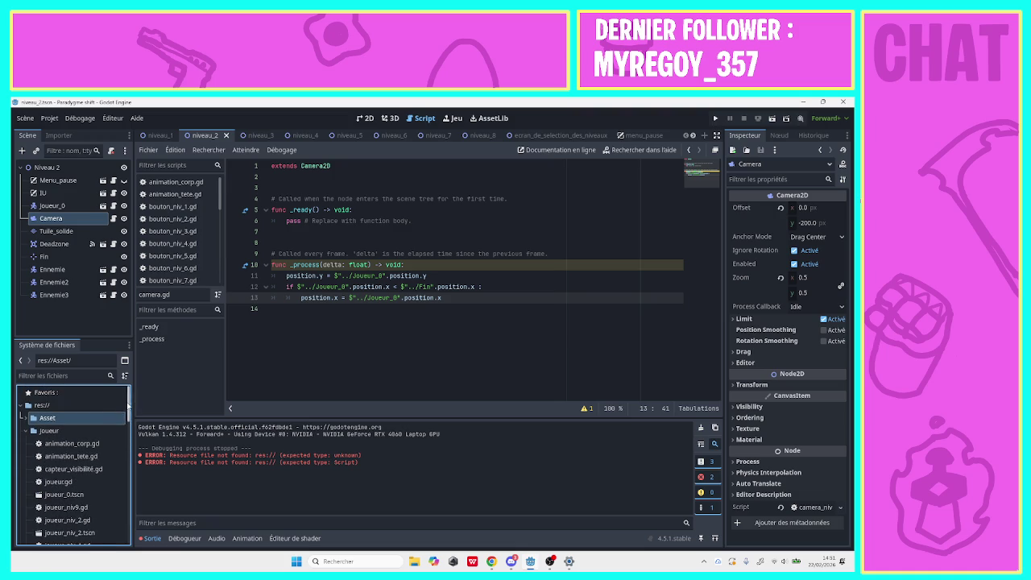
drag(126, 419, 125, 443)
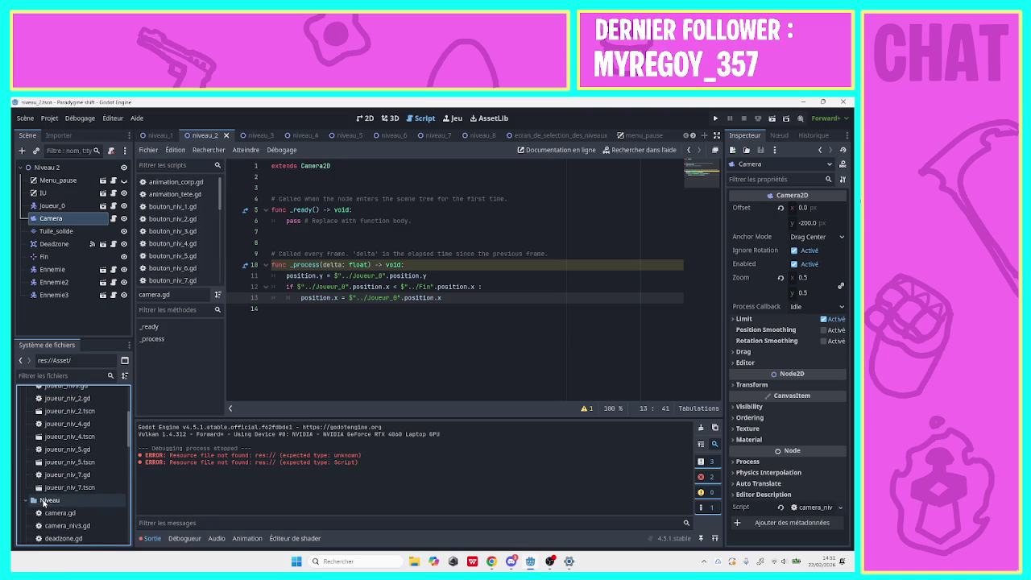
drag(58, 514, 49, 499)
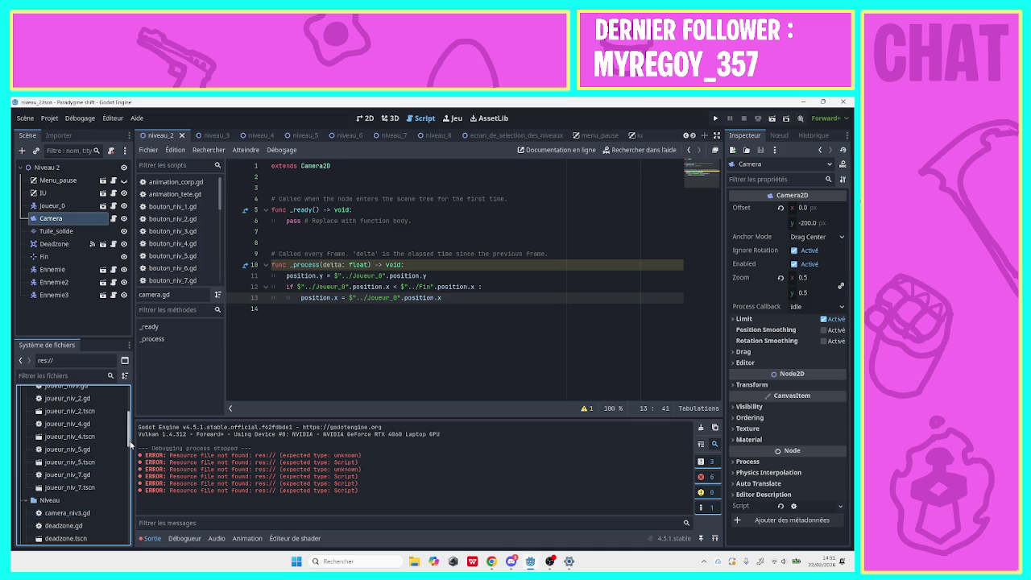
mouse_move(129, 442)
mouse_down()
mouse_move(127, 401)
mouse_move(118, 551)
mouse_up()
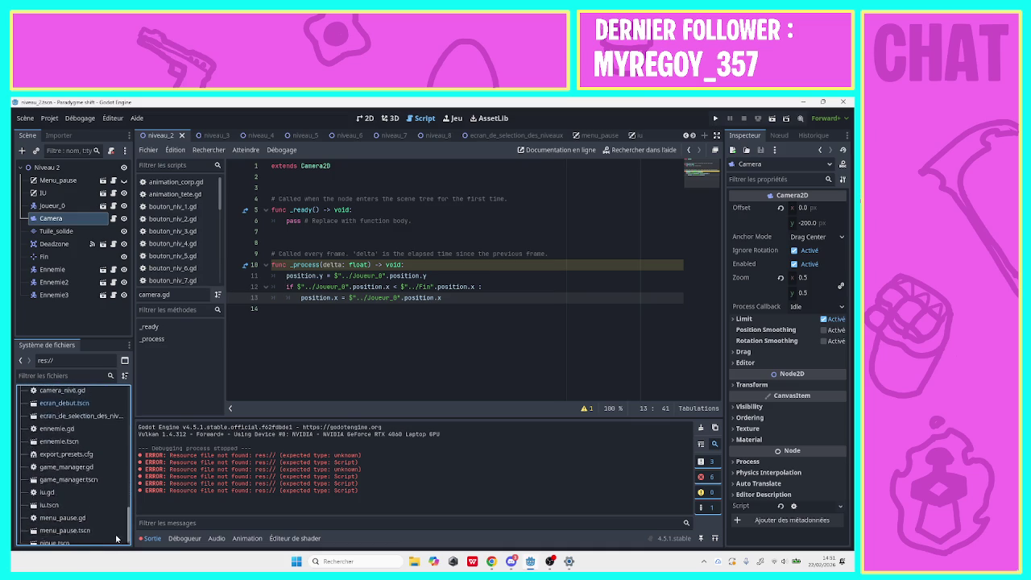
mouse_move(56, 464)
mouse_down()
mouse_move(65, 363)
mouse_move(53, 433)
mouse_move(47, 399)
mouse_move(49, 432)
mouse_up()
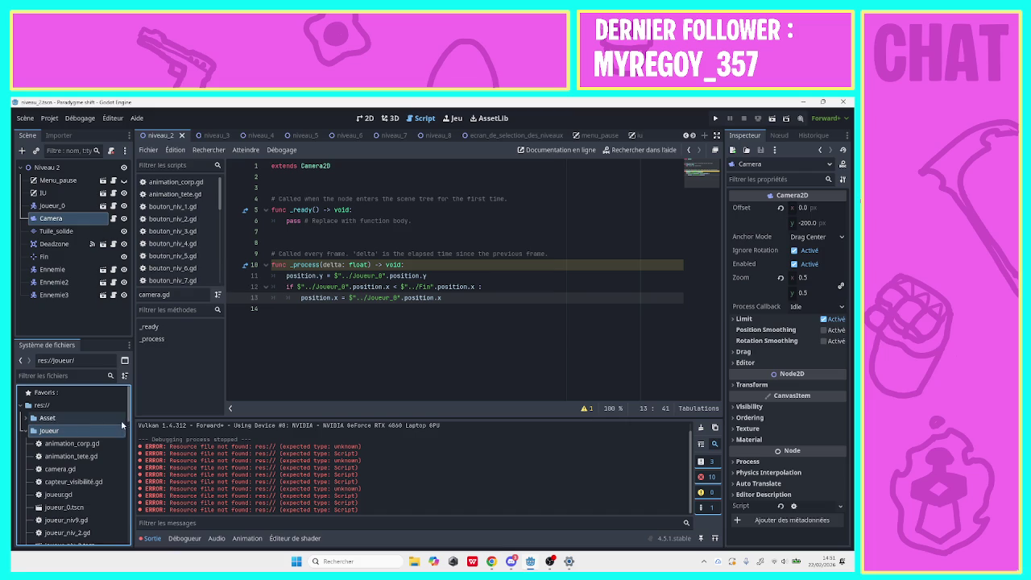
mouse_move(129, 425)
mouse_down()
mouse_move(127, 455)
mouse_move(125, 435)
mouse_up()
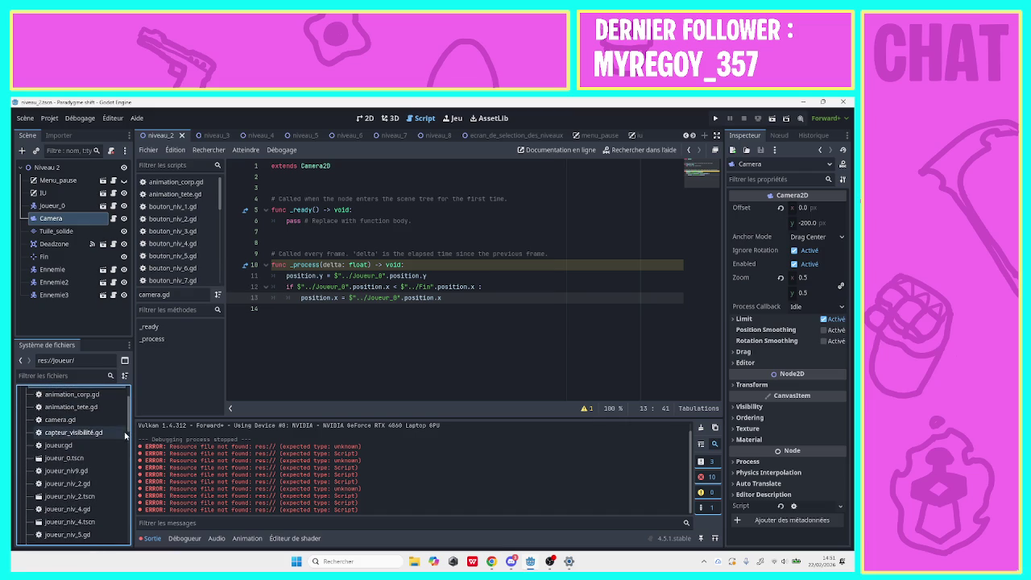
click(416, 562)
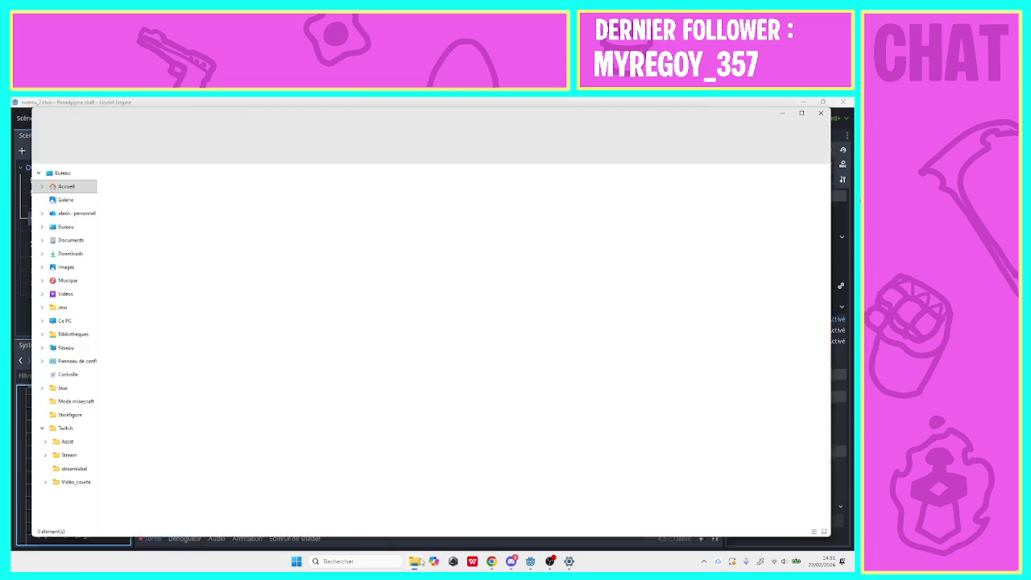
Navigate File Explorer to Documents > Godot > paradygme-shift.
click(55, 310)
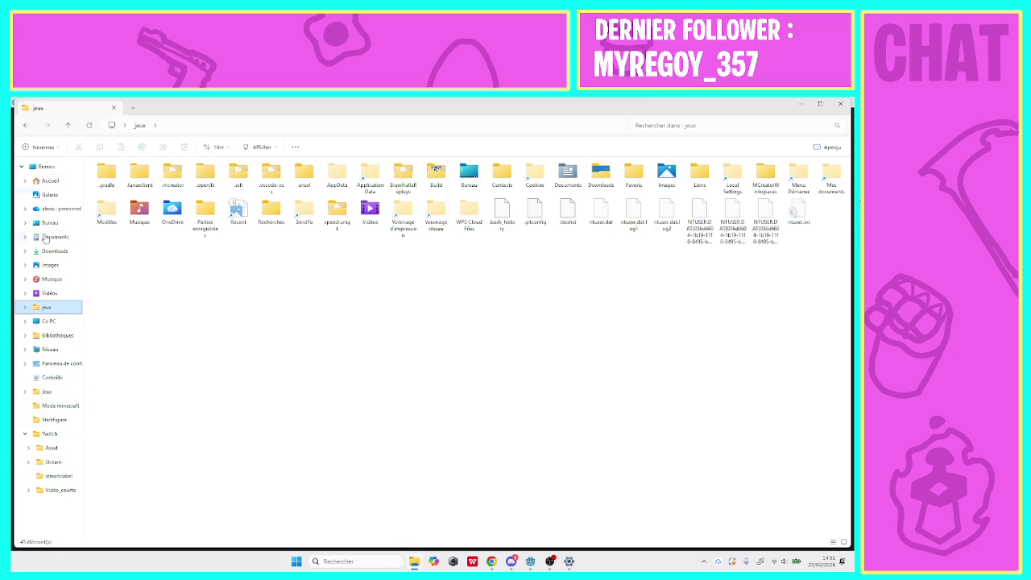
click(48, 252)
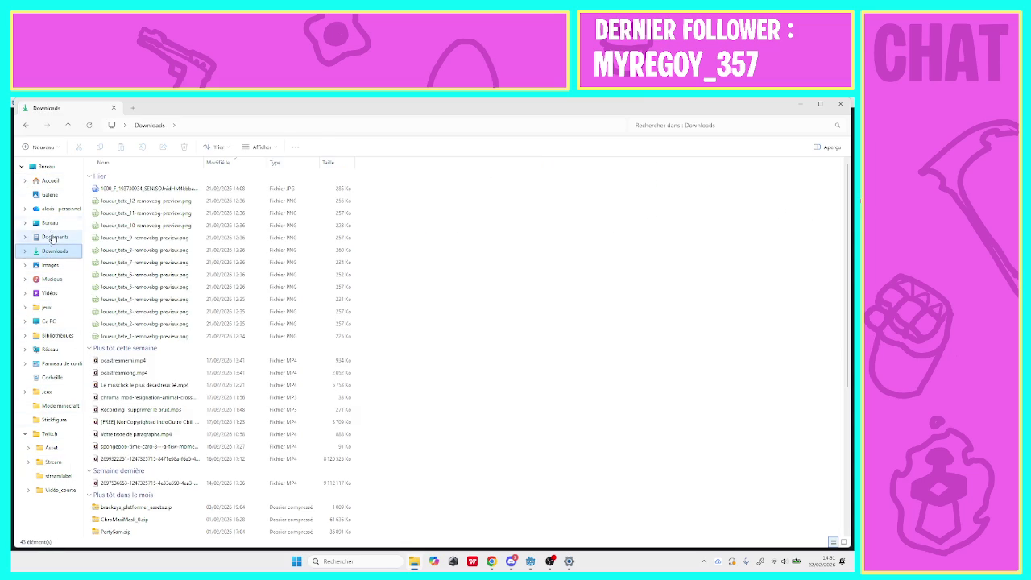
click(54, 240)
double_click(132, 213)
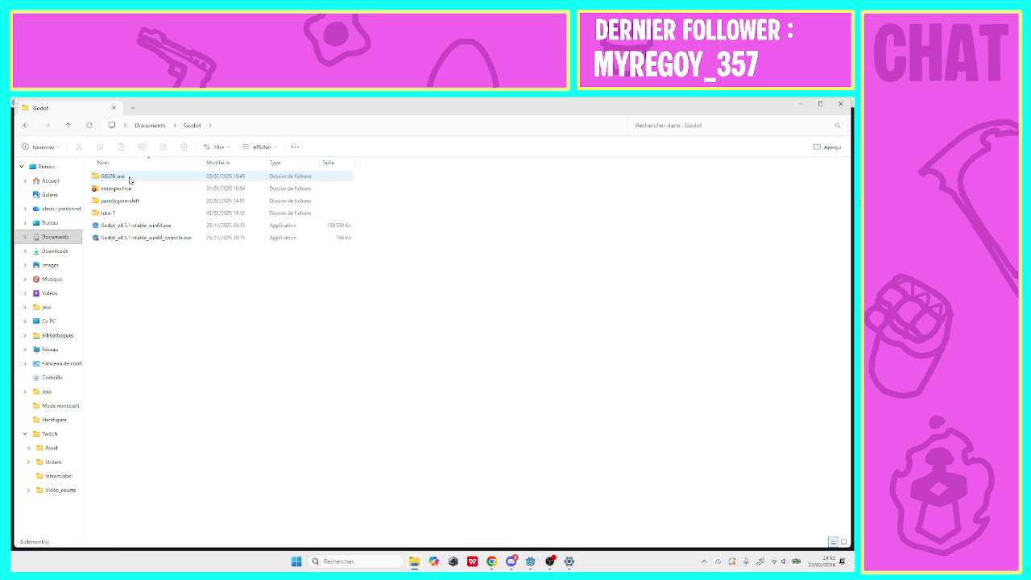
double_click(134, 200)
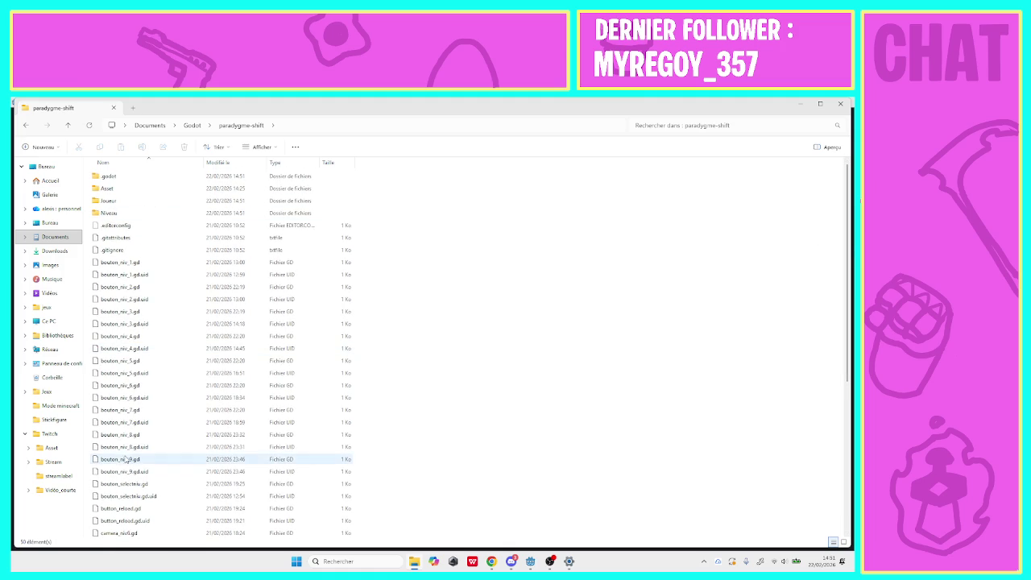
Move camera_niv6.gd and camera_niv6.gd.uid into the Joueur folder.
drag(114, 534, 134, 202)
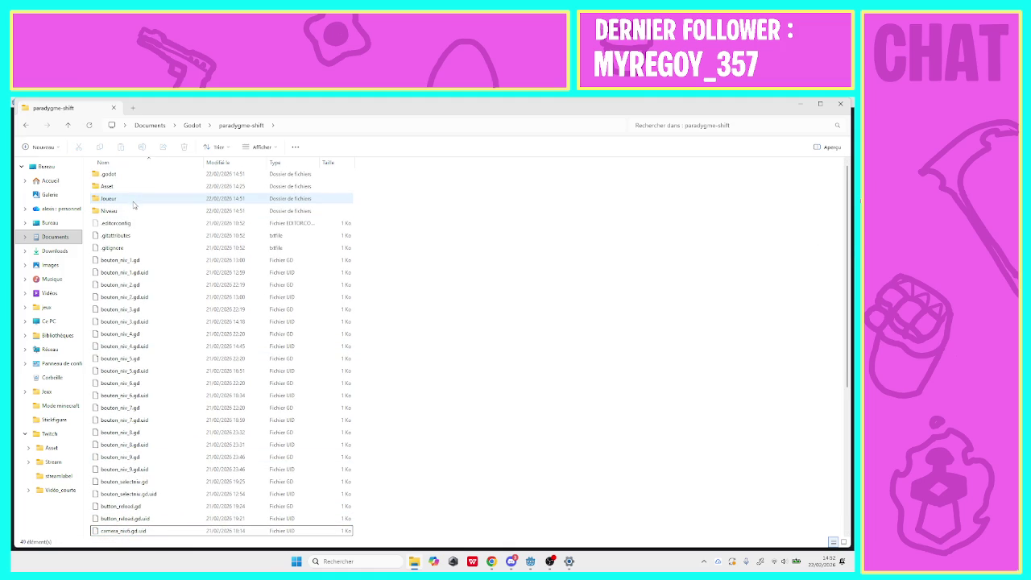
click(114, 532)
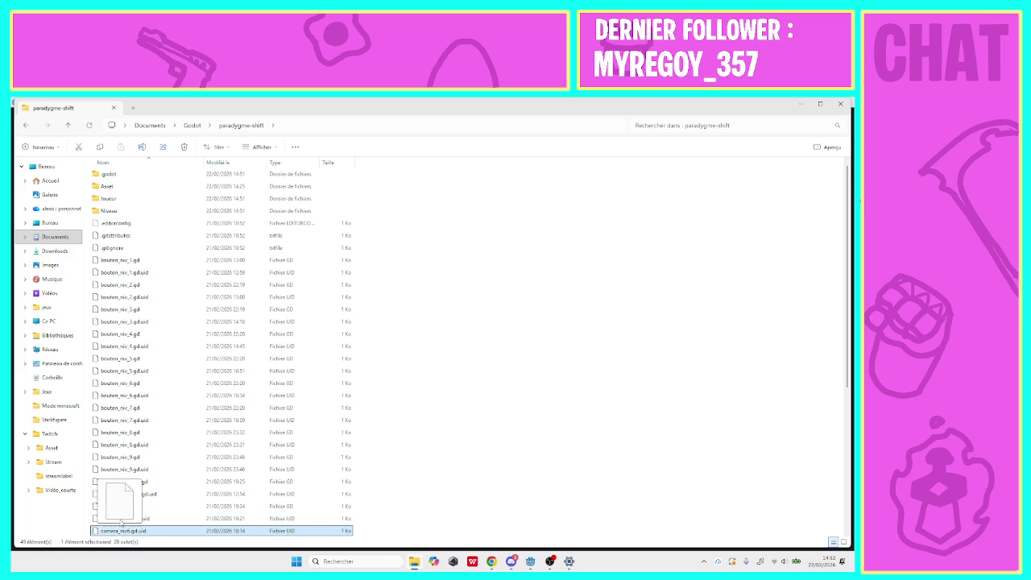
mouse_move(121, 524)
mouse_down()
mouse_move(109, 322)
mouse_move(142, 202)
mouse_up()
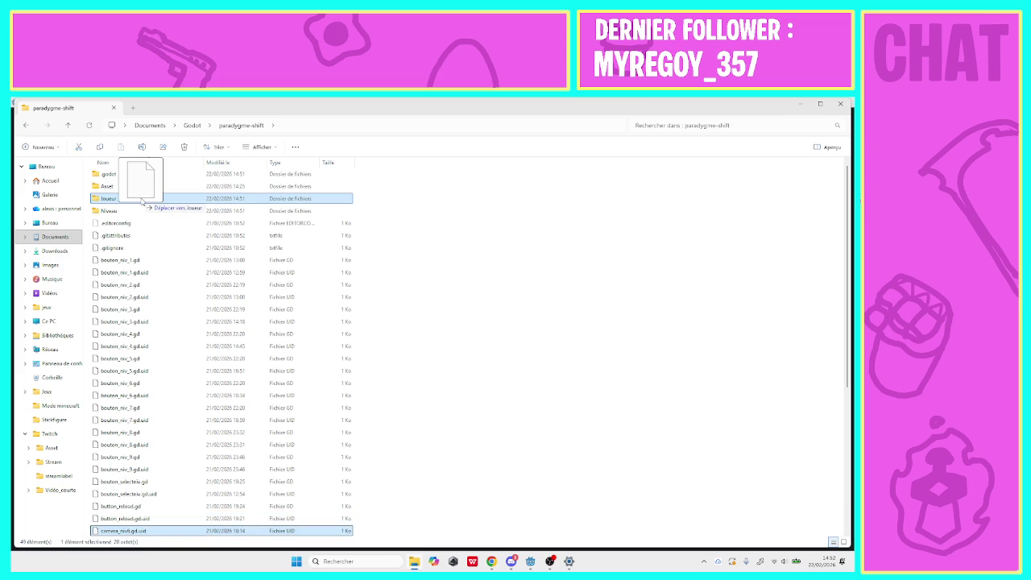
key(Escape)
scroll(126, 539, down, 1)
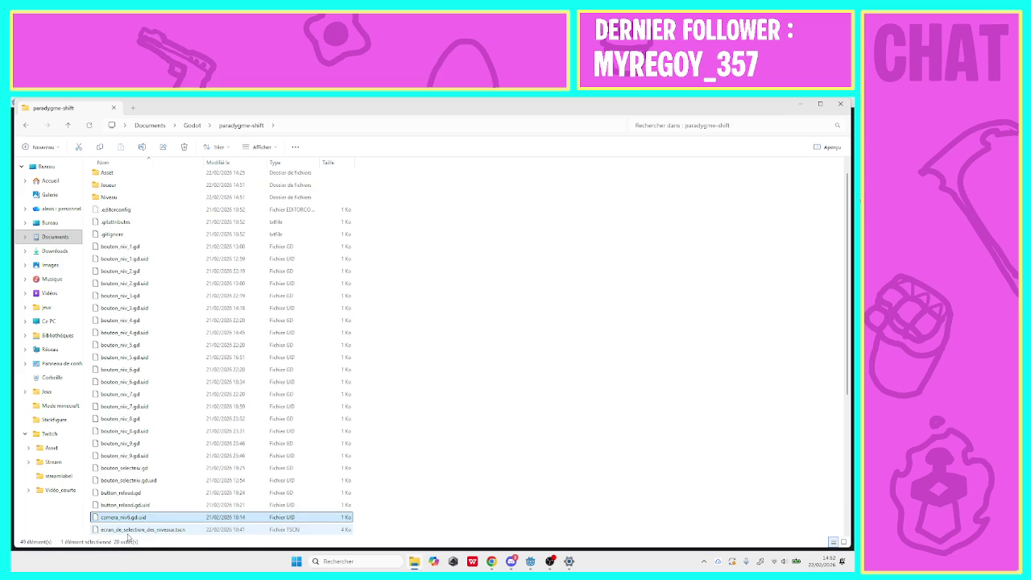
mouse_move(144, 449)
mouse_down()
mouse_move(138, 184)
mouse_move(139, 213)
mouse_up()
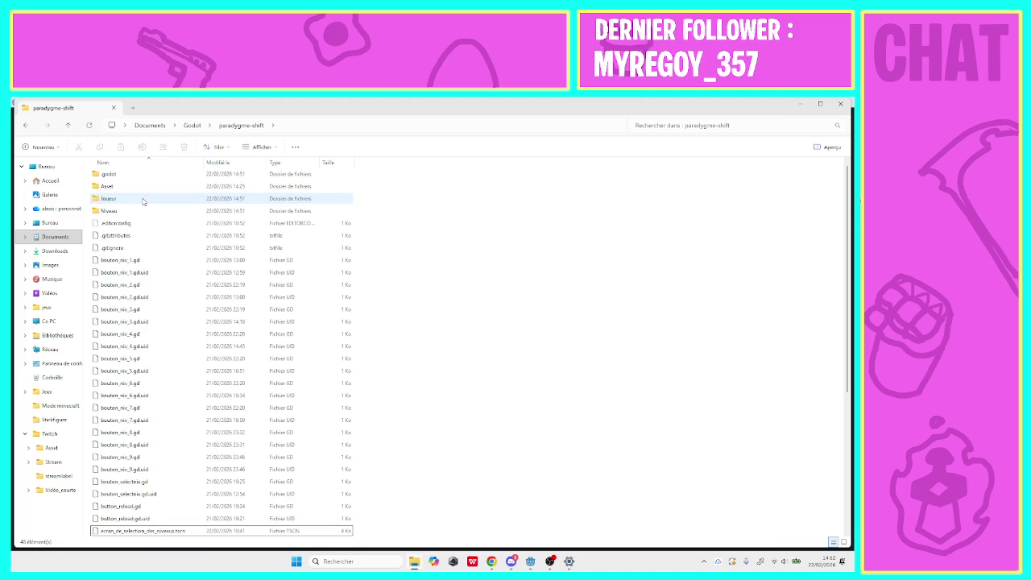
scroll(847, 387, down, 6)
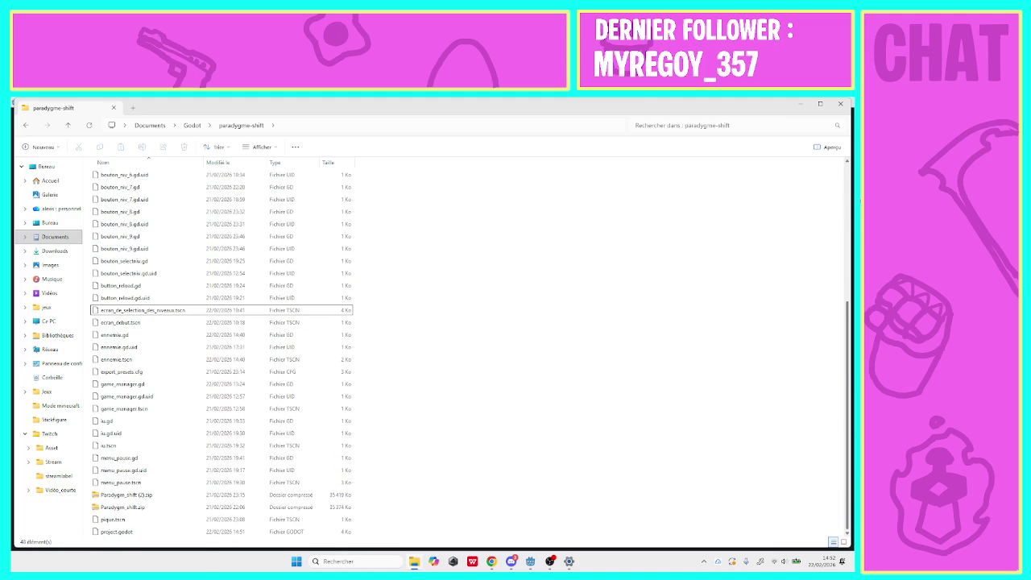
scroll(841, 363, up, 6)
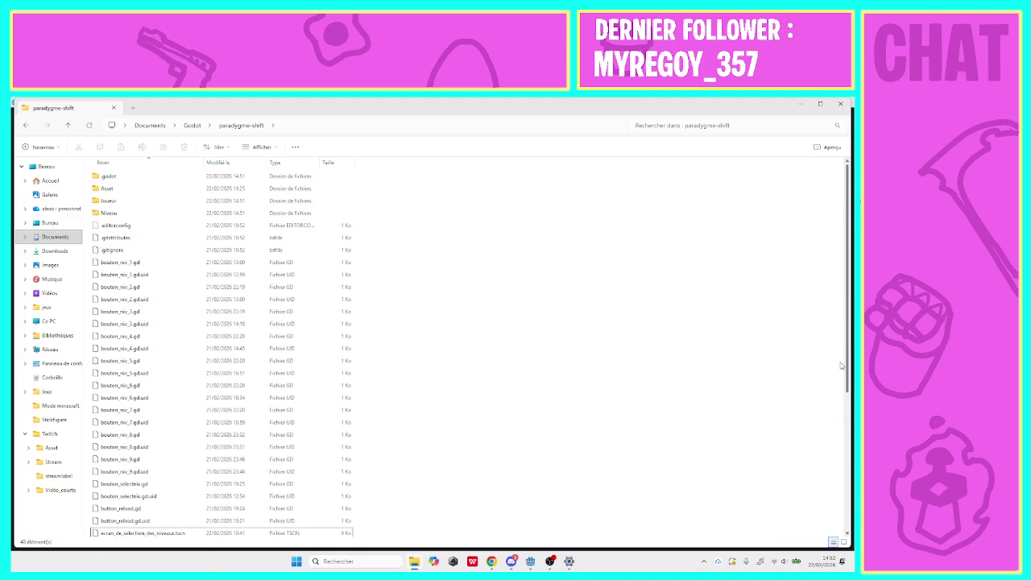
Check that camera_niv6.gd and its .uid file arrived in Joueur, then return to paradygme-shift.
double_click(195, 199)
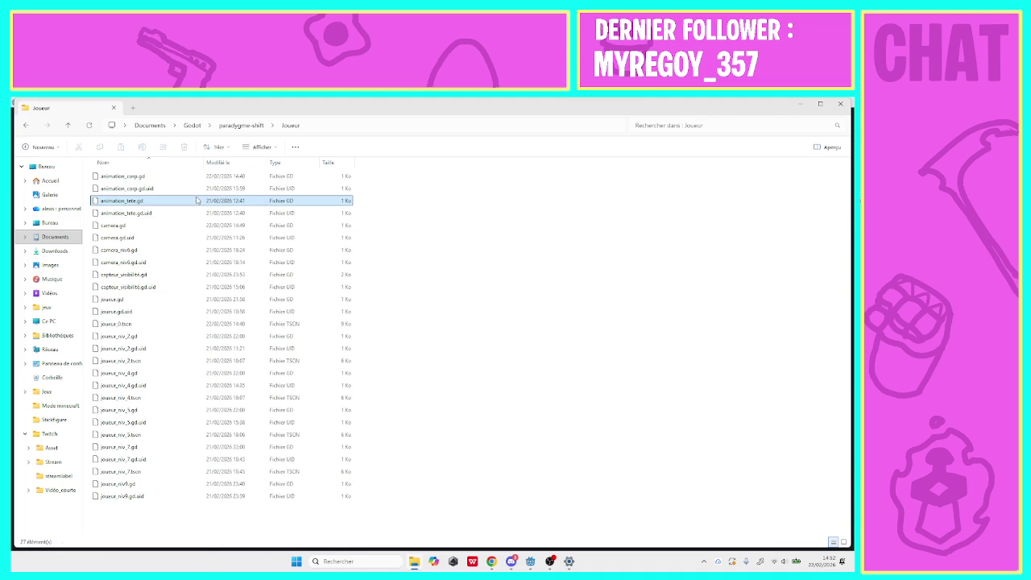
click(158, 229)
click(153, 238)
click(149, 250)
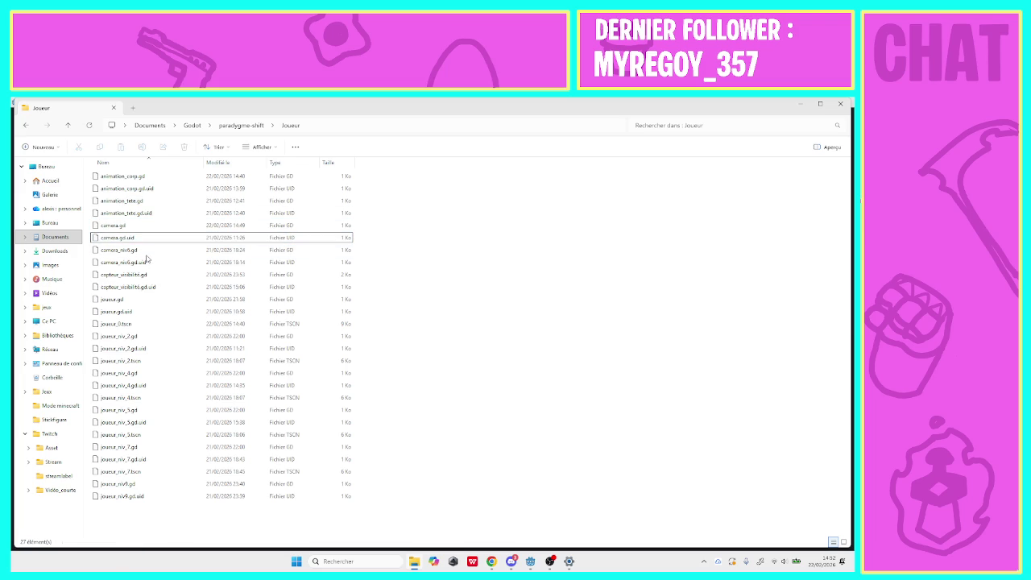
click(151, 263)
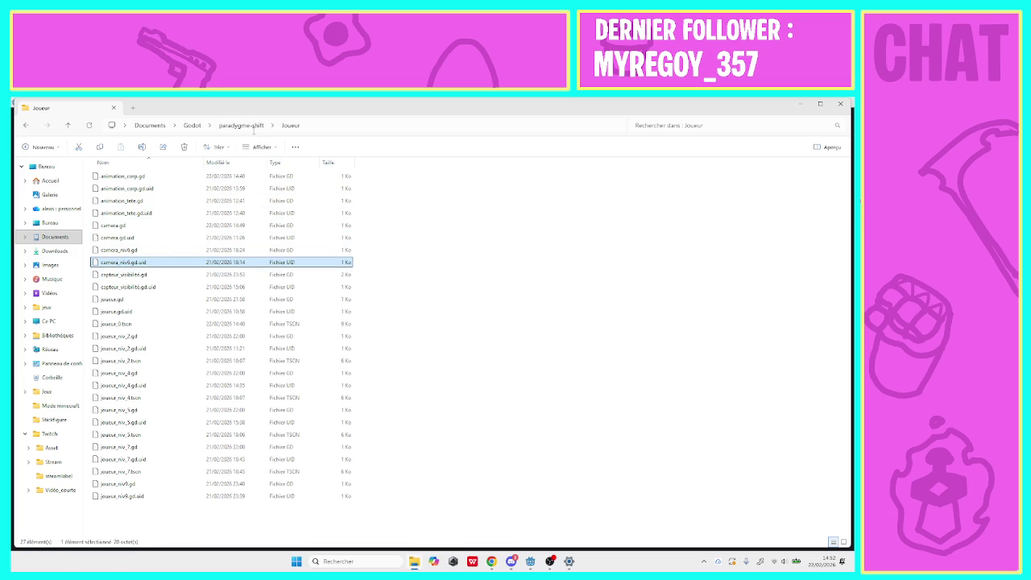
click(248, 126)
Move camera_niv3.gd and camera_niv3.gd.uid from Niveau up into the paradygme-shift folder.
double_click(135, 211)
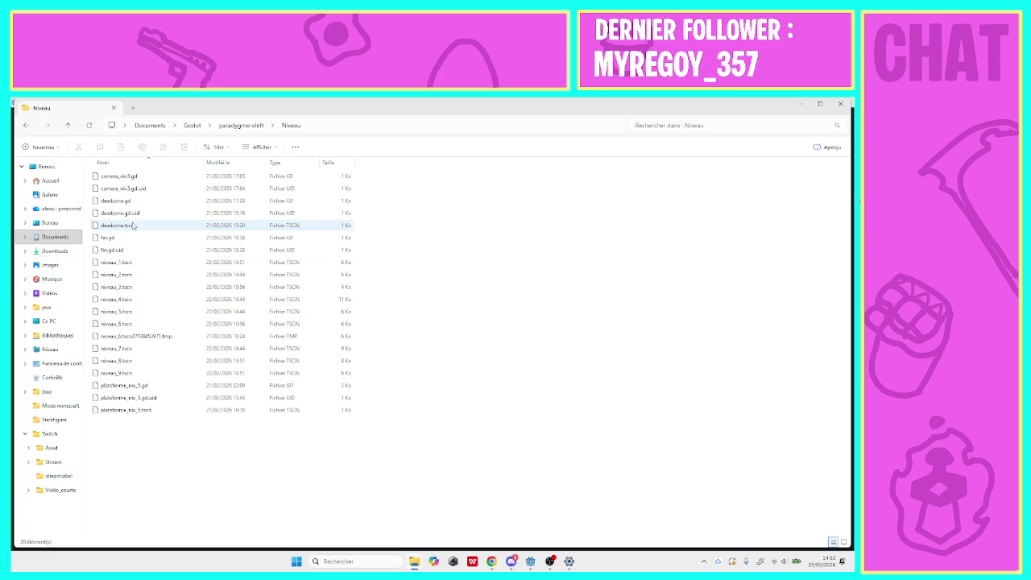
mouse_move(132, 182)
mouse_down()
mouse_move(237, 117)
mouse_move(238, 127)
mouse_up()
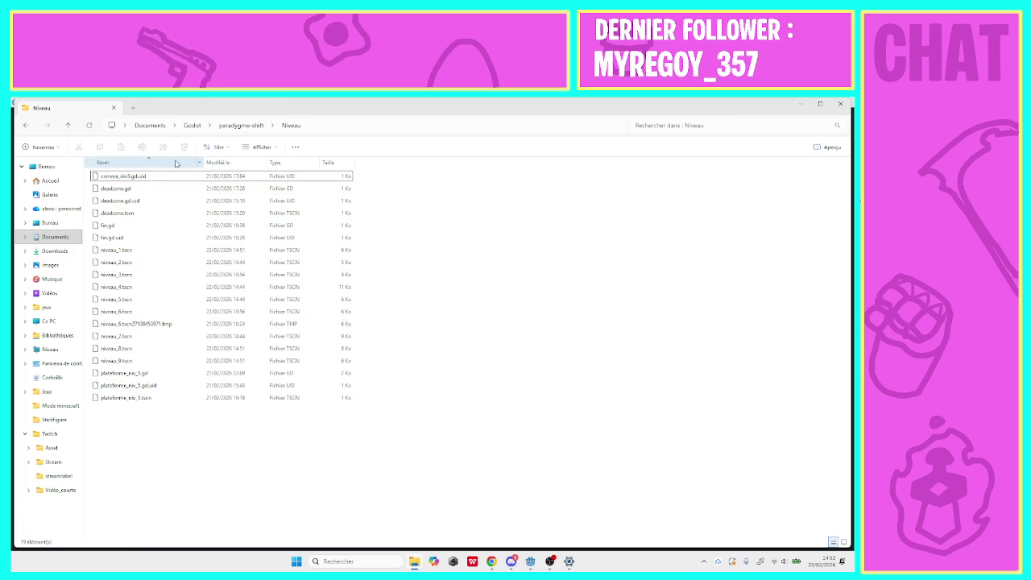
drag(155, 177, 238, 127)
drag(205, 167, 197, 181)
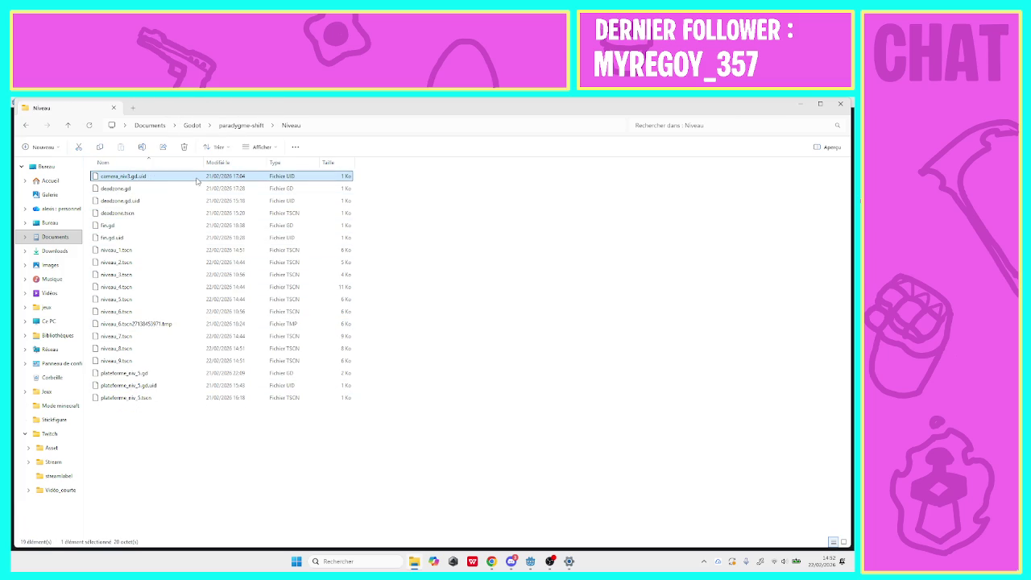
drag(237, 116, 240, 125)
click(241, 125)
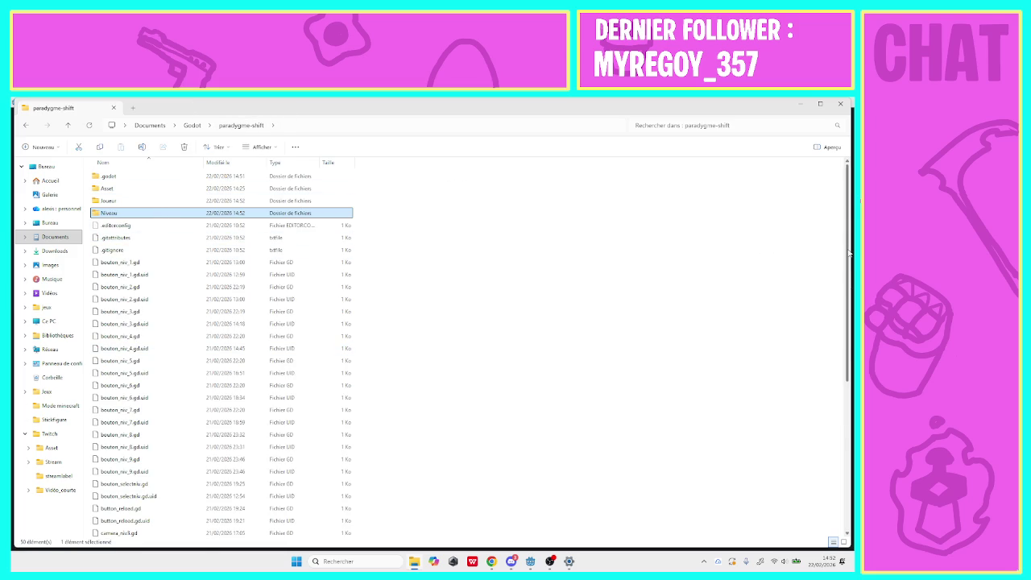
scroll(849, 253, down, 7)
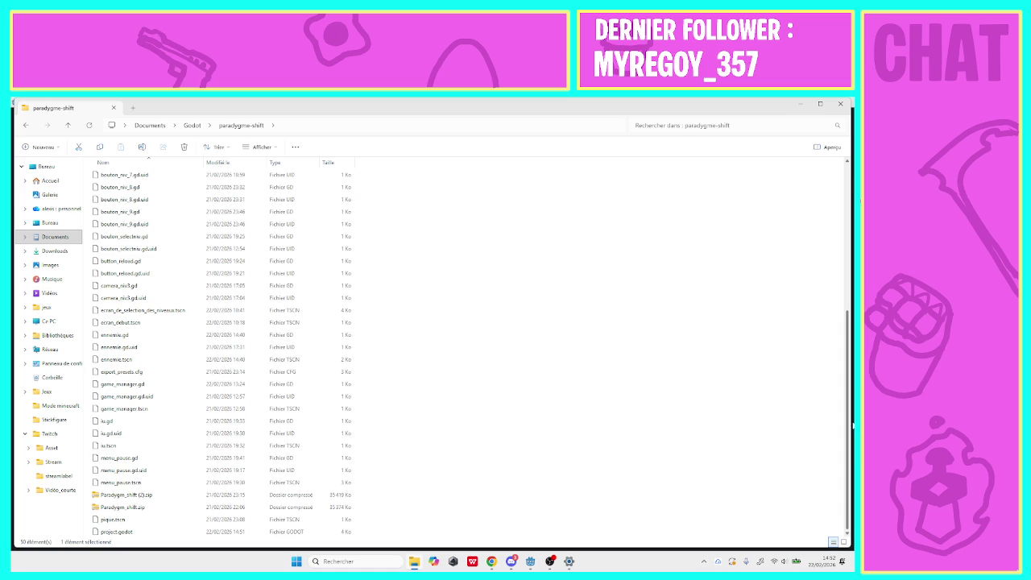
scroll(851, 410, up, 1)
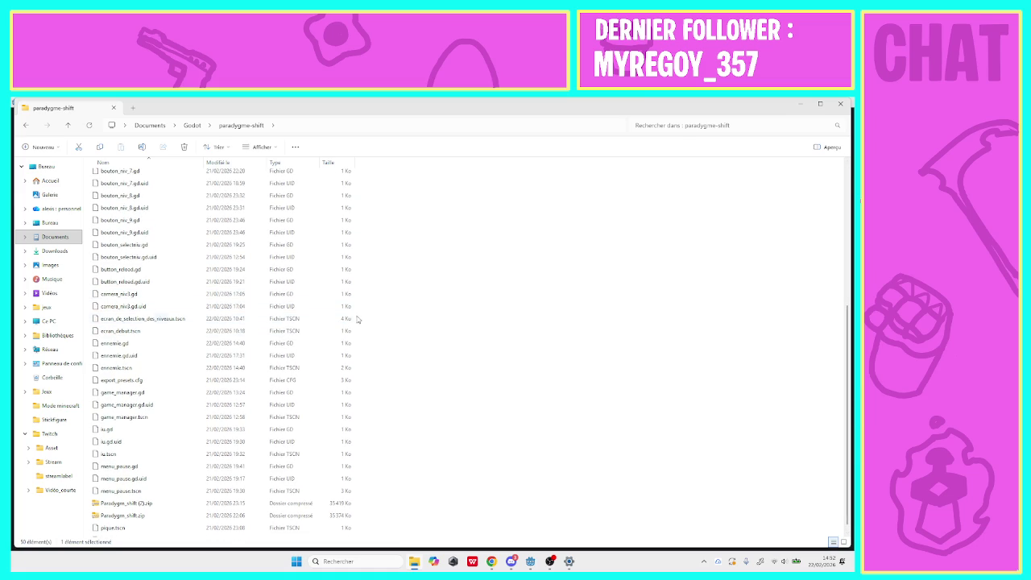
Move both camera_niv3 files into Joueur and close File Explorer.
mouse_move(350, 306)
mouse_down()
mouse_move(312, 296)
mouse_move(269, 164)
mouse_up()
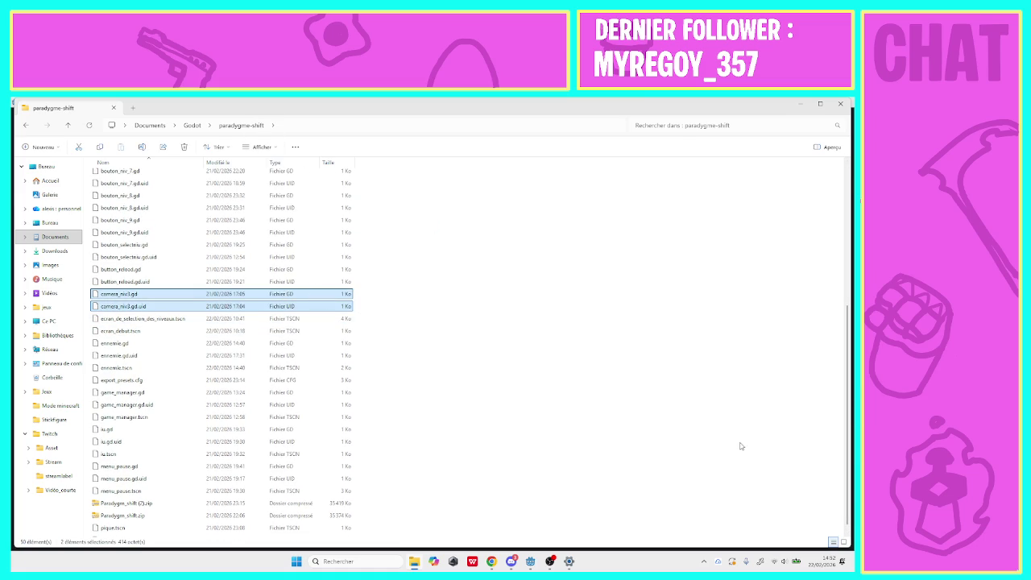
scroll(848, 487, up, 6)
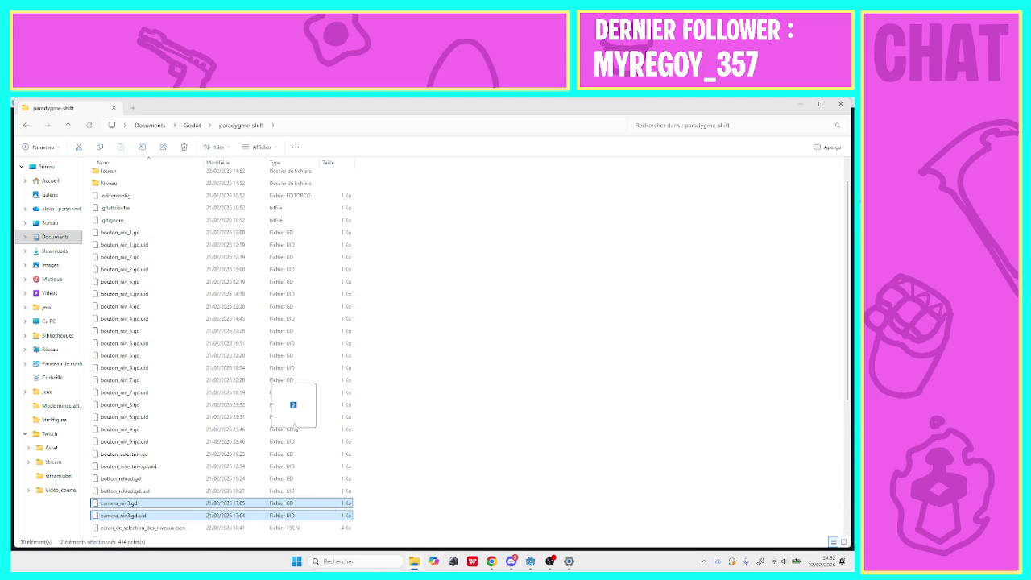
mouse_move(295, 425)
mouse_down()
mouse_move(153, 172)
mouse_move(151, 203)
mouse_up()
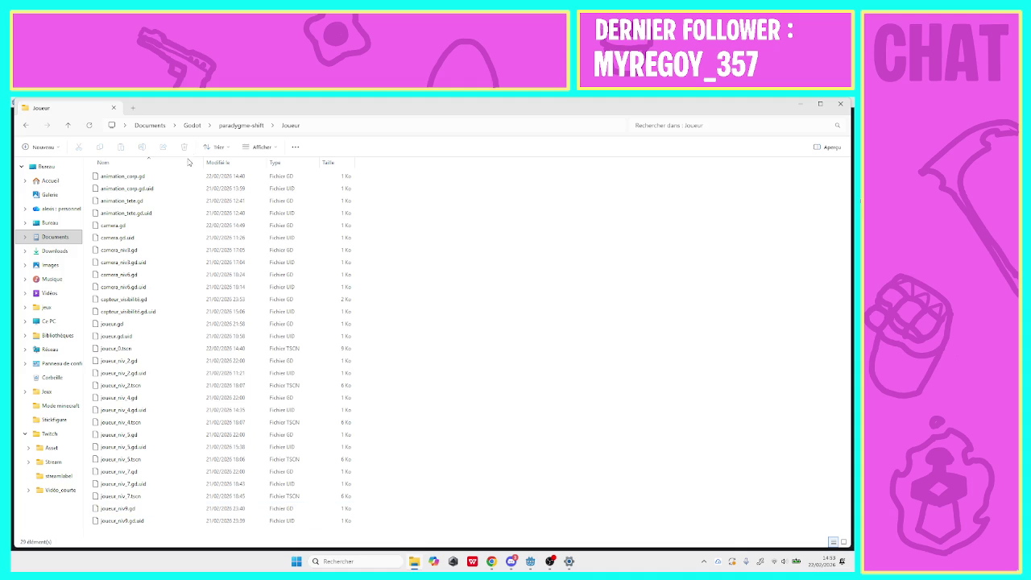
click(840, 105)
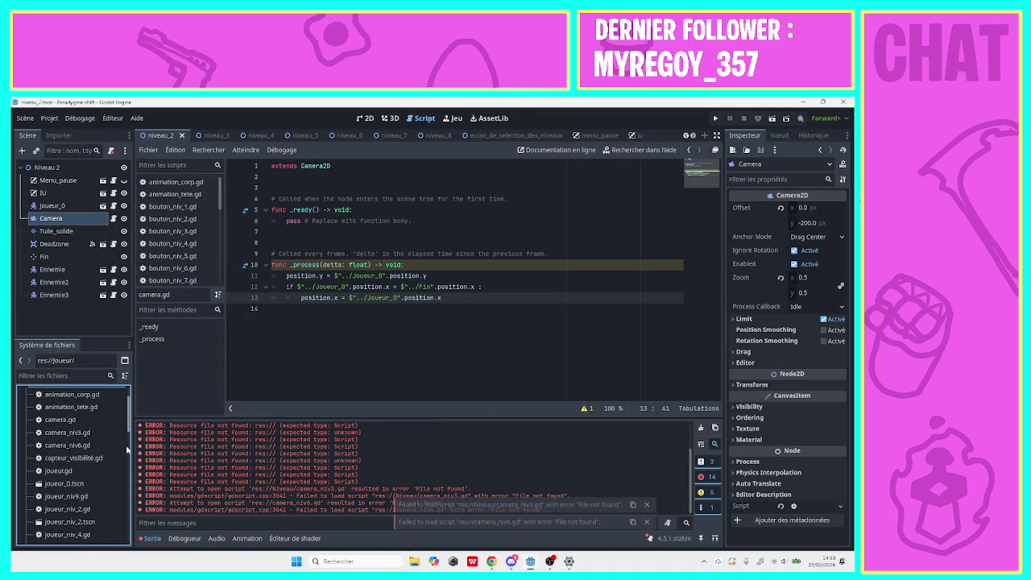
Replace Niveau 1's Camera script with the existing res://Joueur/camera.gd.
scroll(126, 451, down, 10)
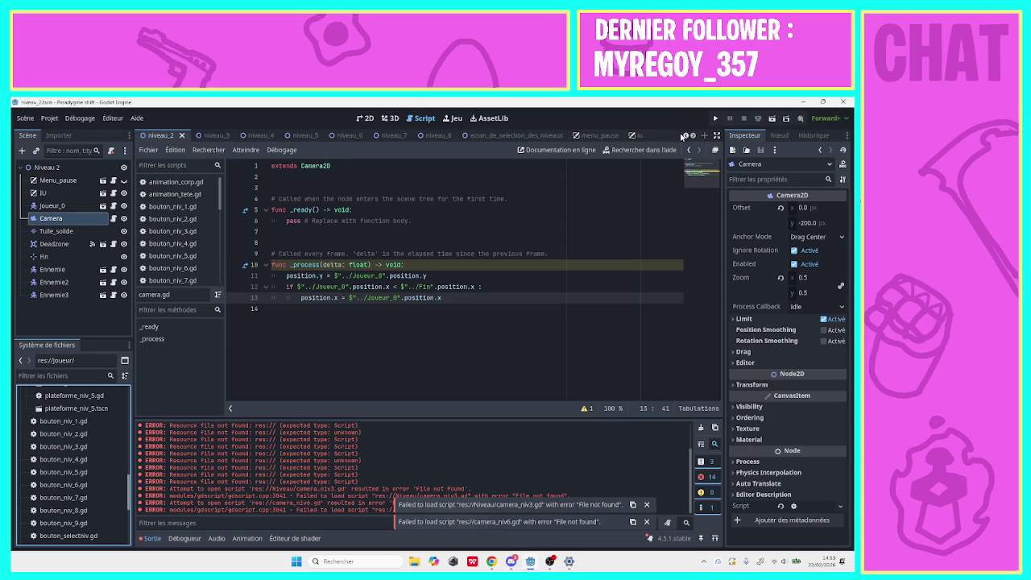
click(684, 136)
click(158, 134)
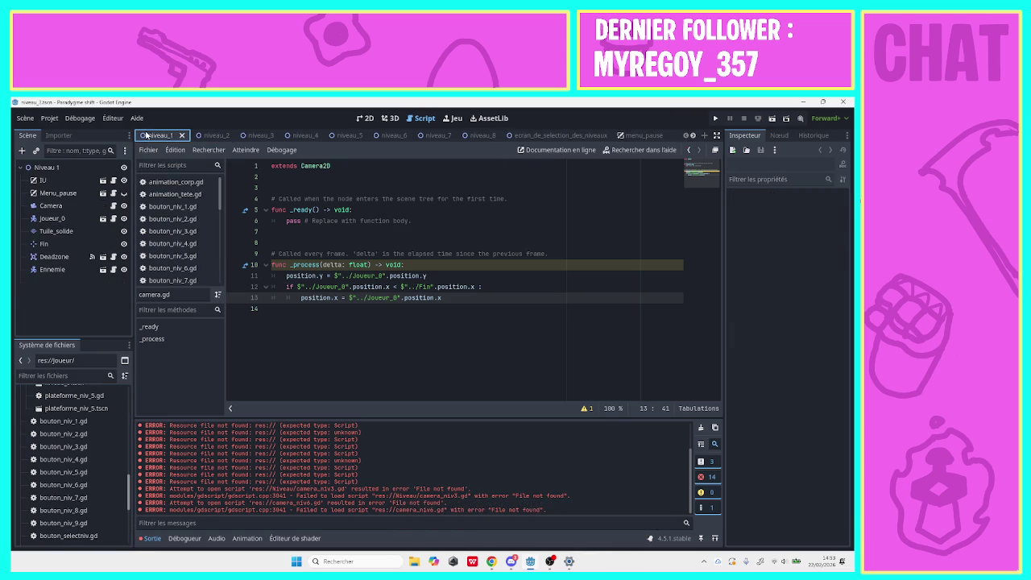
click(112, 208)
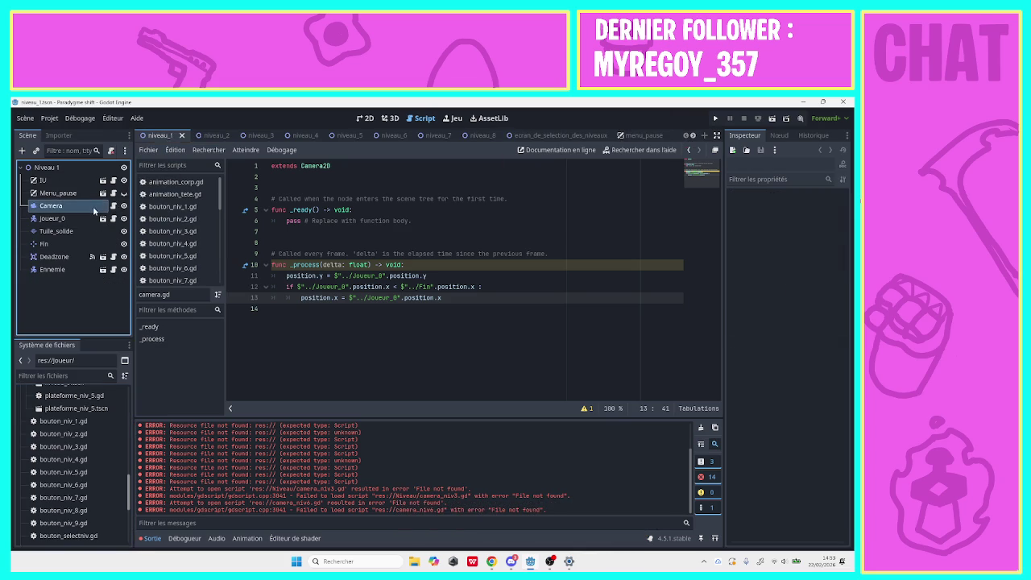
click(111, 152)
click(111, 152)
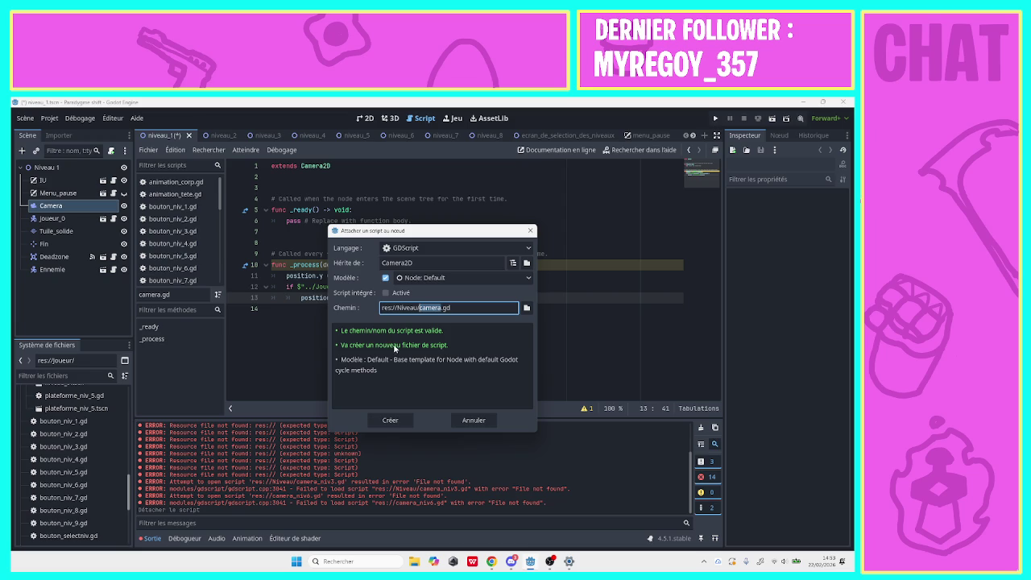
click(527, 310)
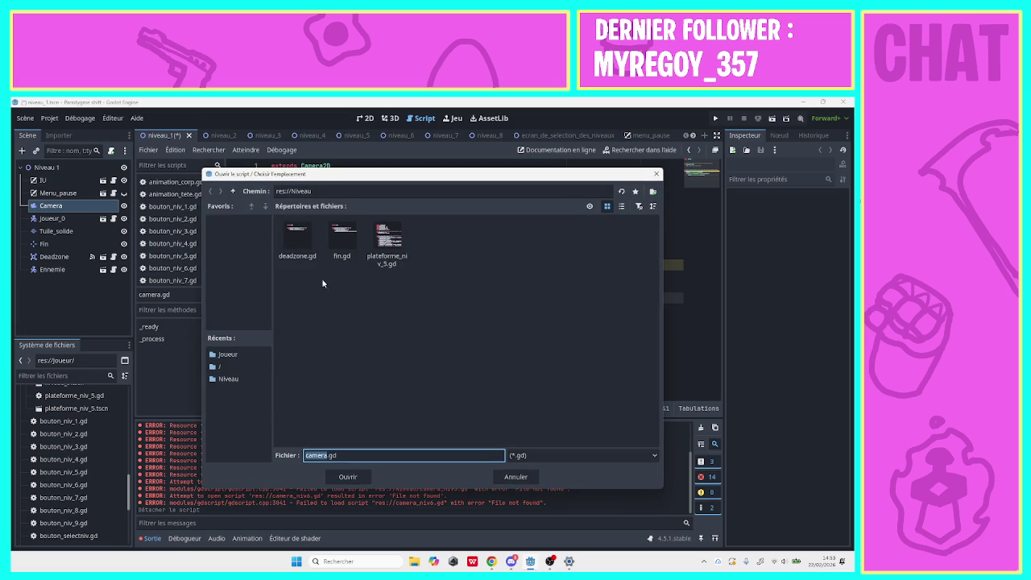
click(235, 191)
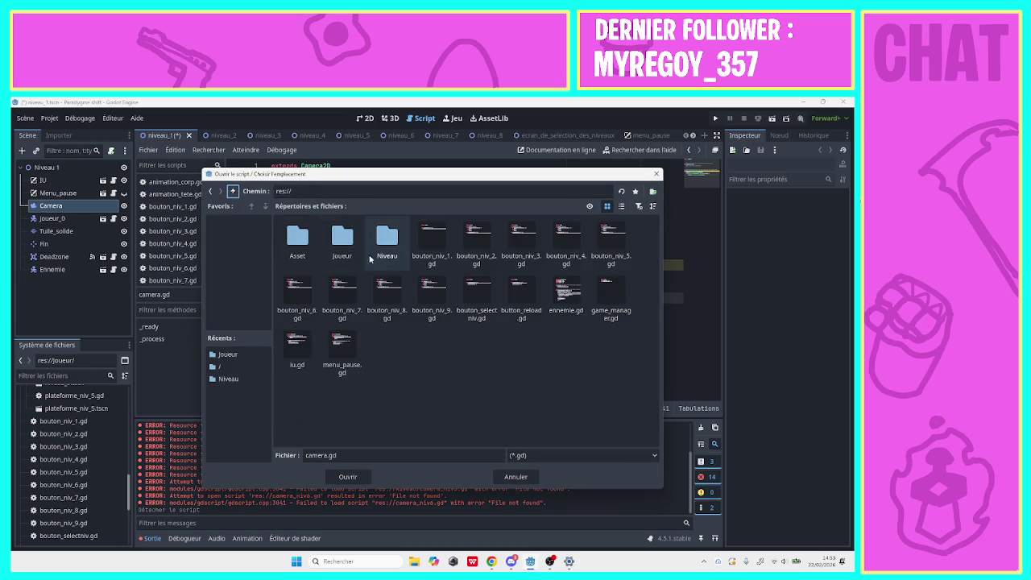
double_click(347, 246)
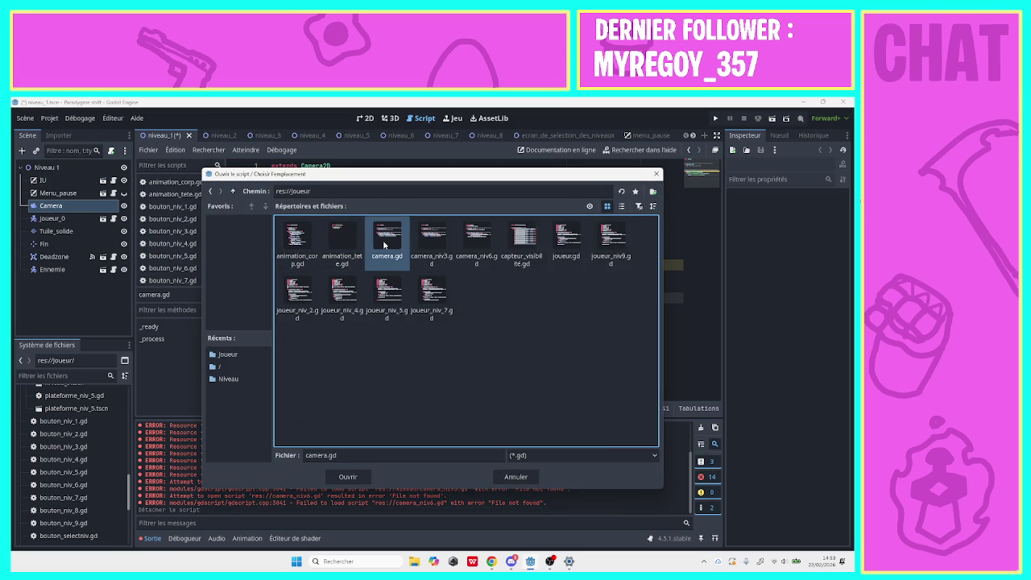
click(348, 476)
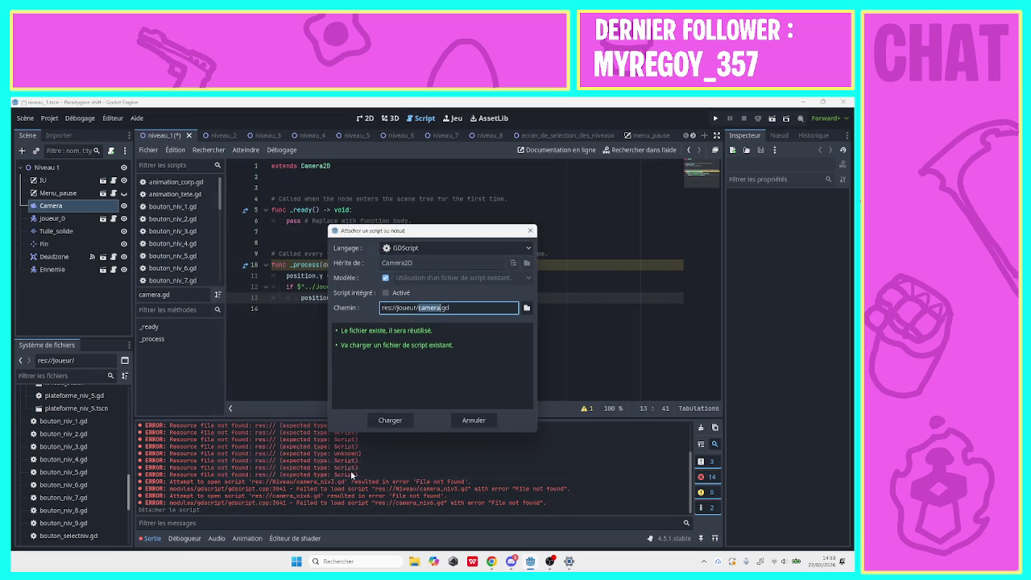
click(378, 420)
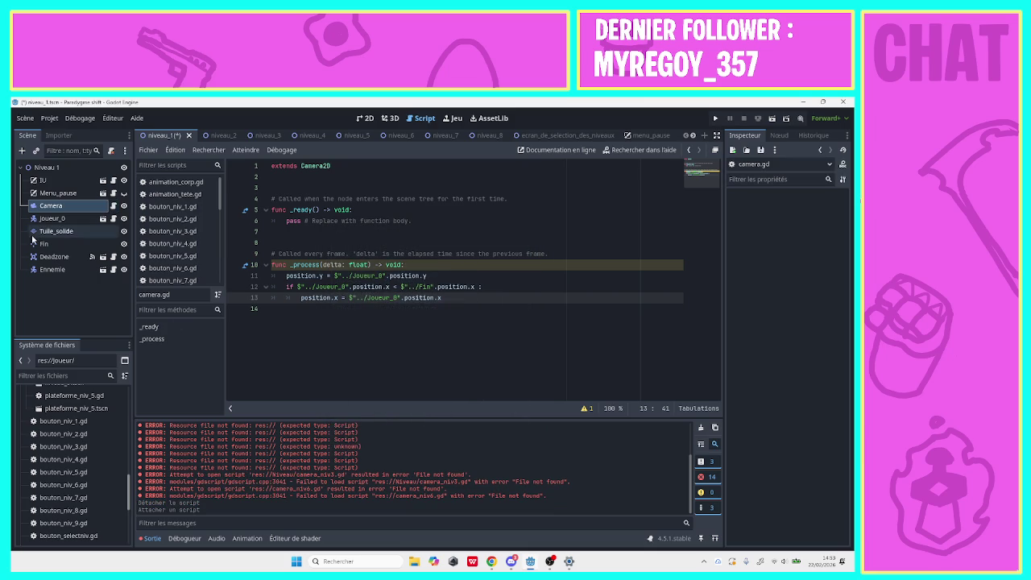
In niveau_2, replace the Camera's script with the existing res://Joueur/camera.gd.
click(212, 137)
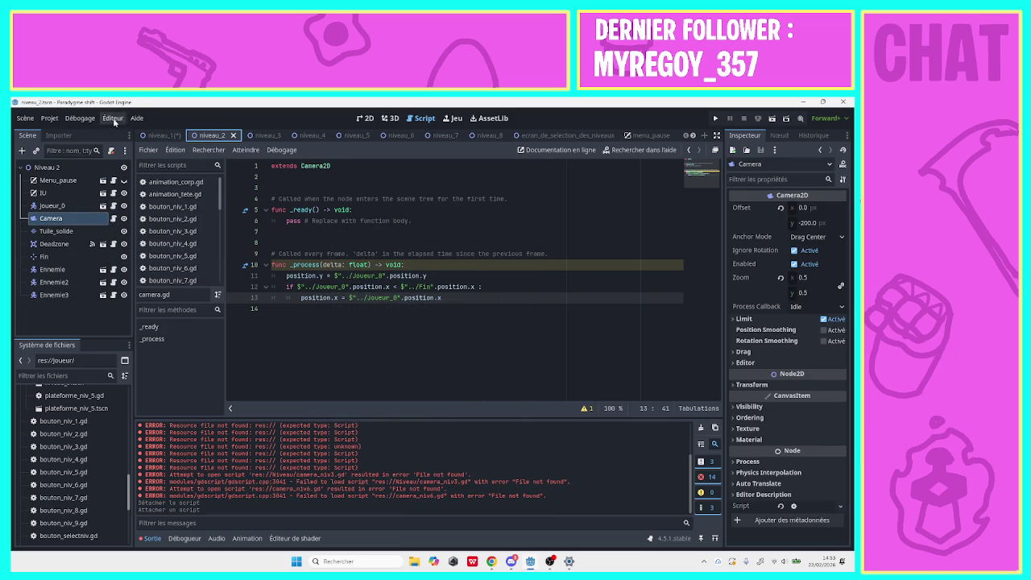
click(110, 151)
click(110, 151)
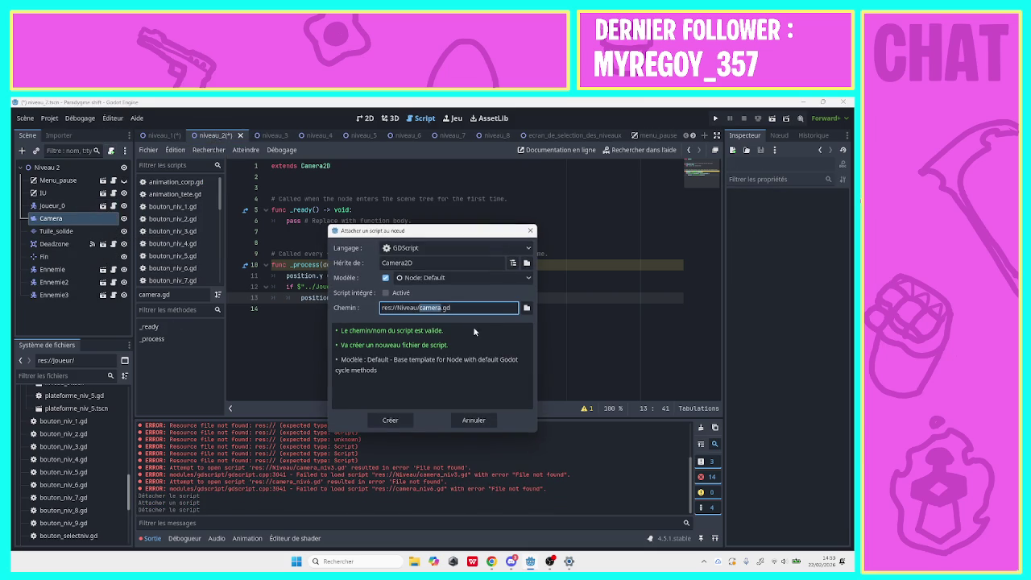
click(526, 309)
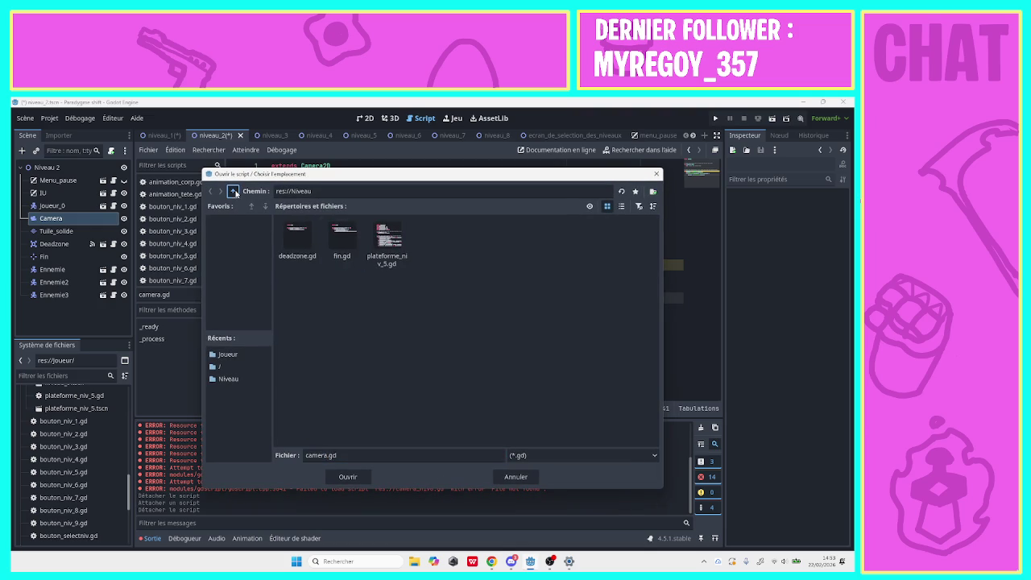
click(233, 191)
double_click(342, 235)
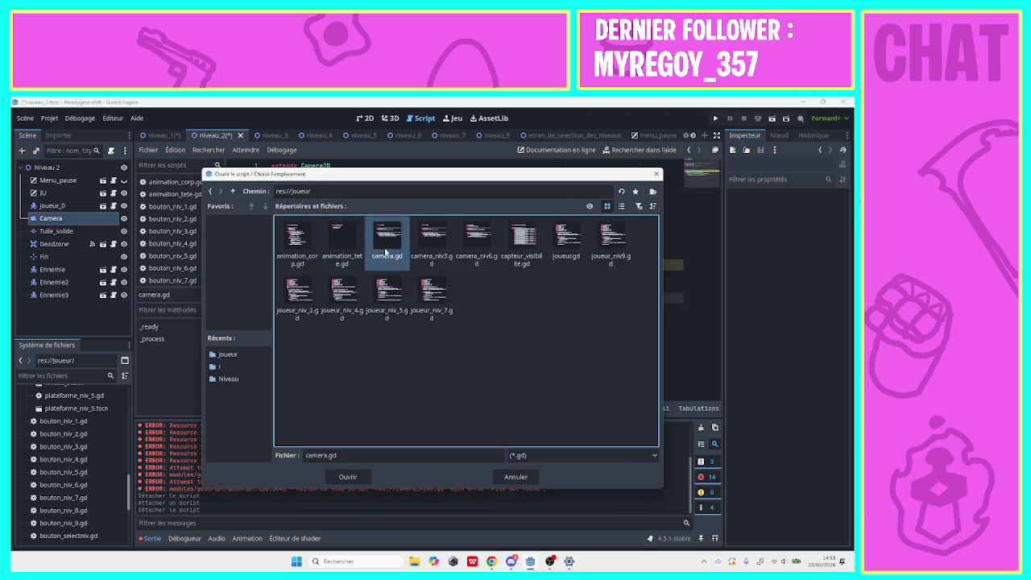
click(349, 479)
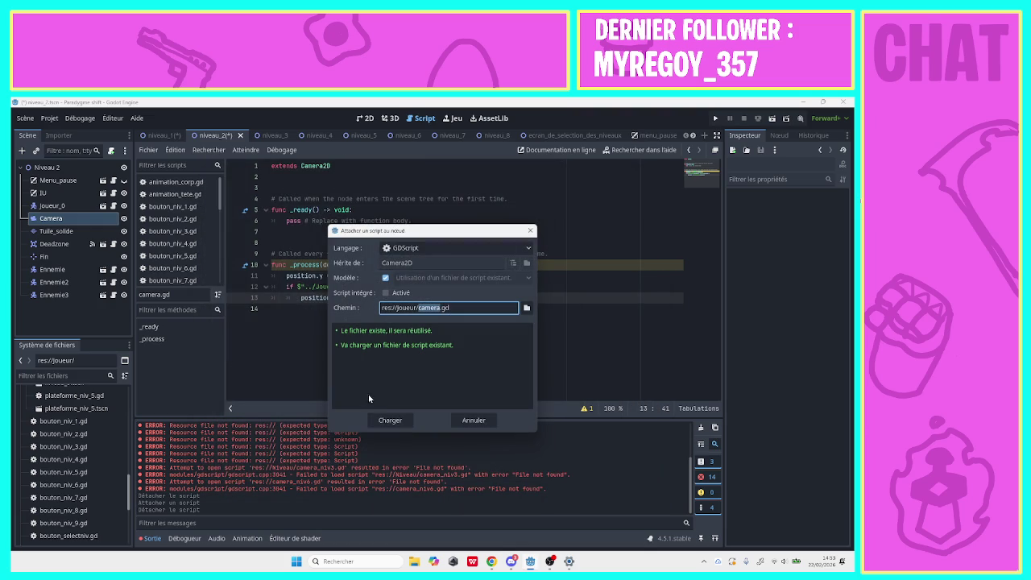
click(384, 417)
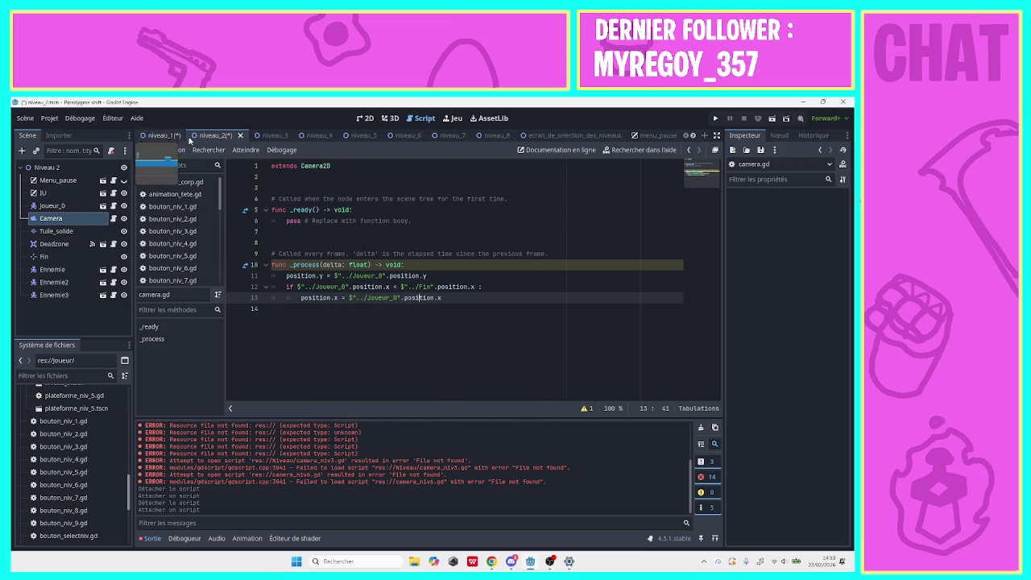
In niveau_3, replace the Camera's script with the existing res://Joueur/camera_niv3.gd.
click(268, 135)
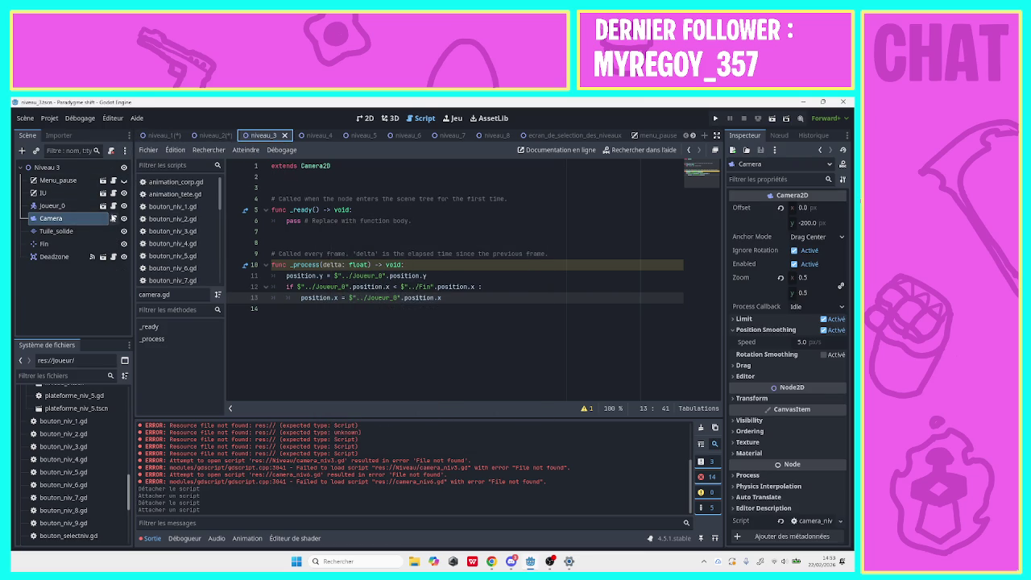
click(112, 151)
click(112, 151)
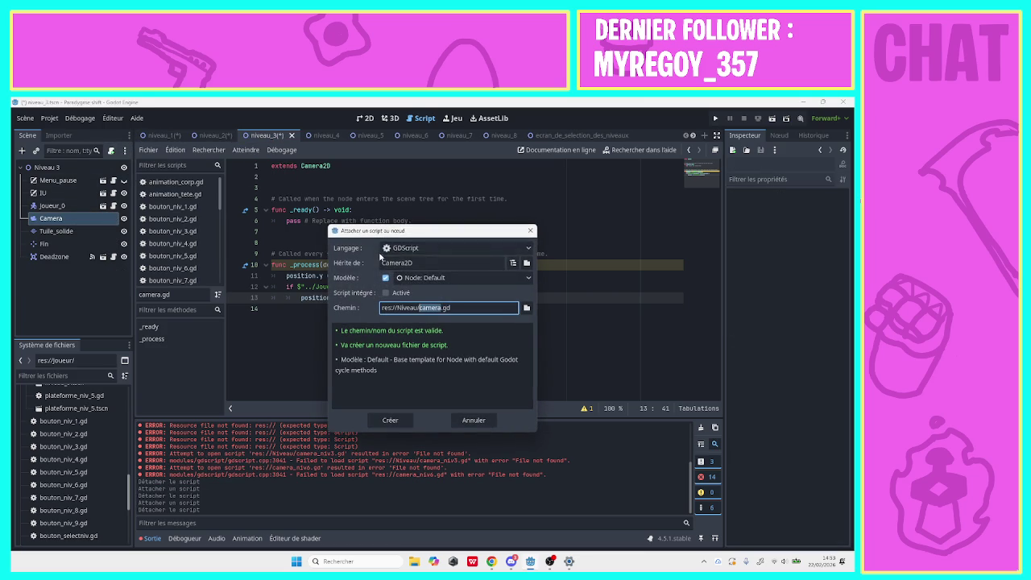
click(526, 307)
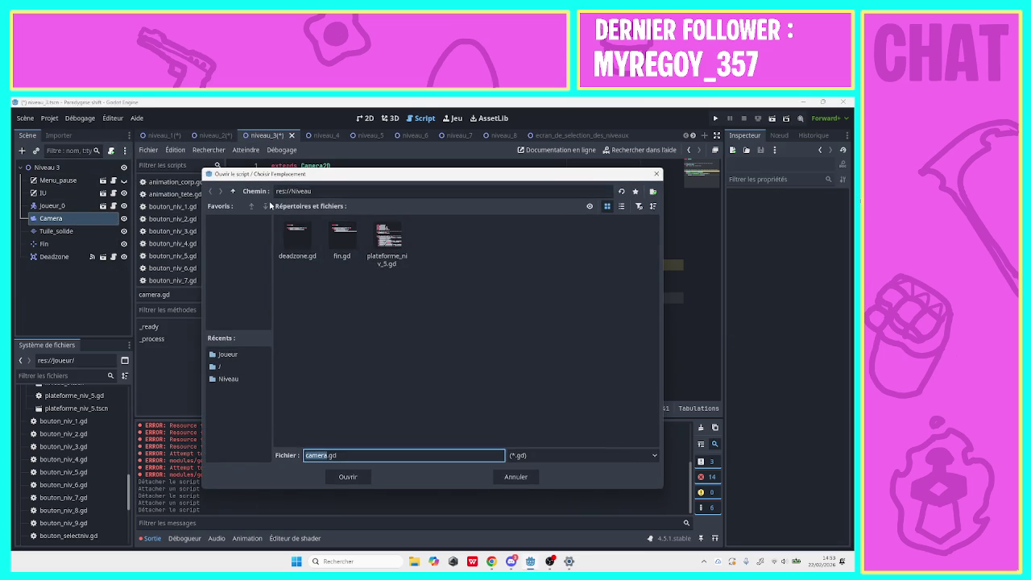
click(234, 193)
double_click(342, 238)
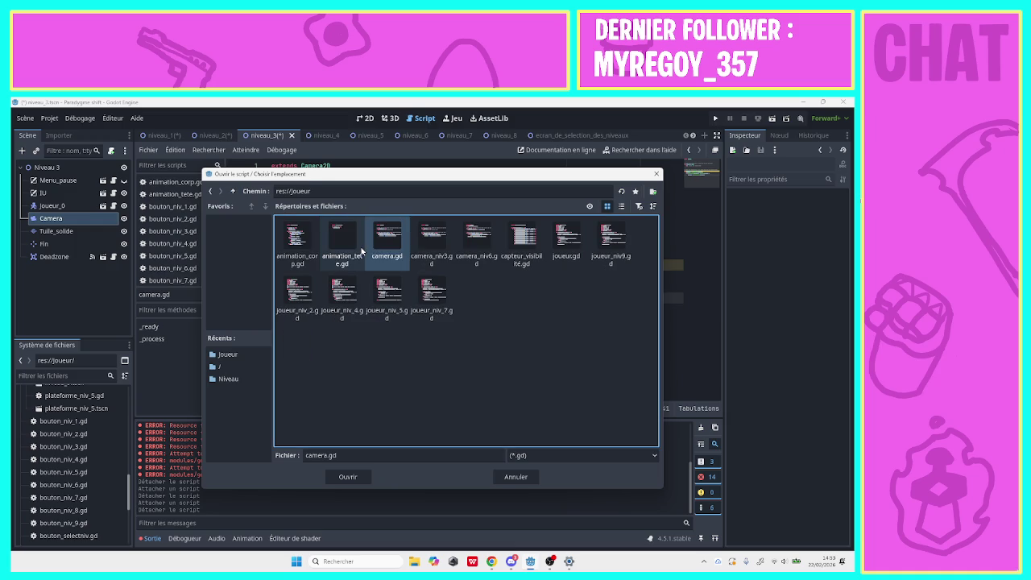
click(432, 237)
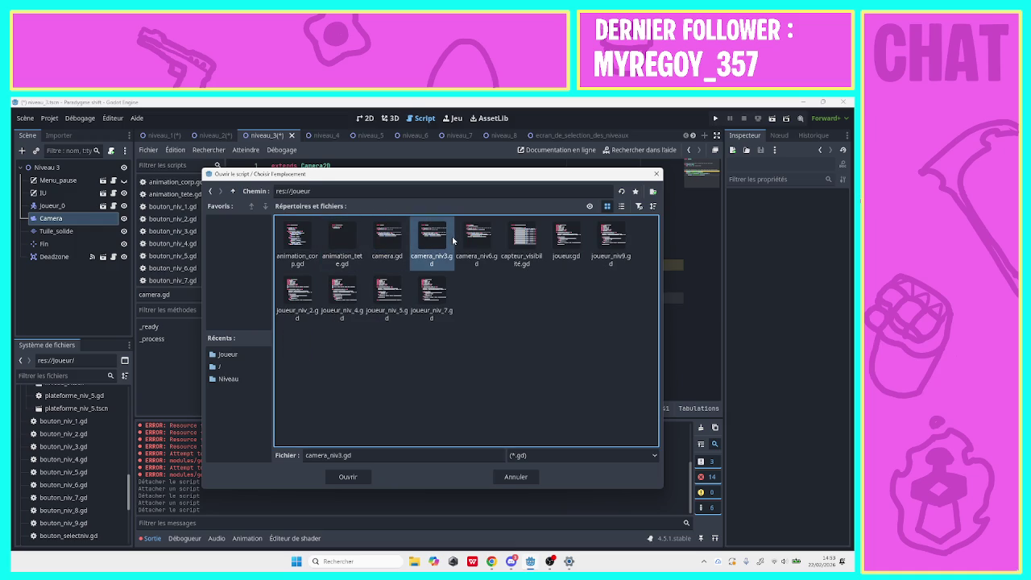
click(345, 480)
click(391, 420)
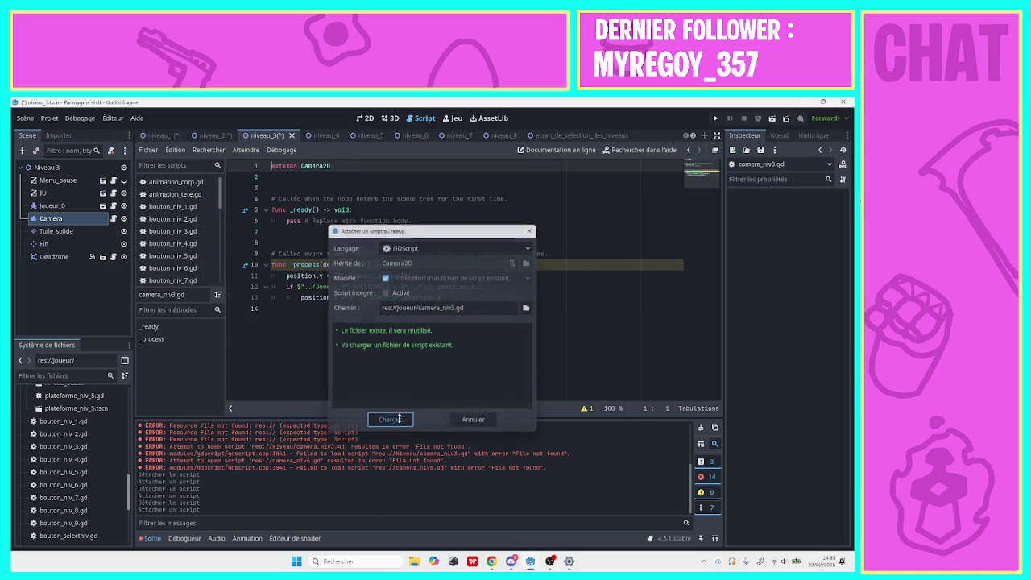
Replace the Niveau 4 Camera's script with Joueur/camera.gd.
click(327, 136)
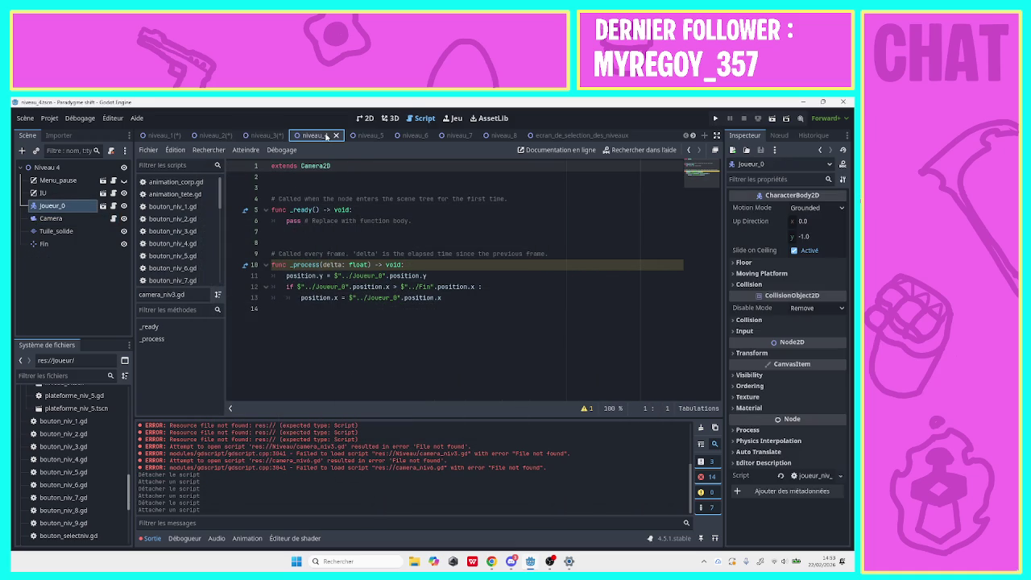
click(103, 218)
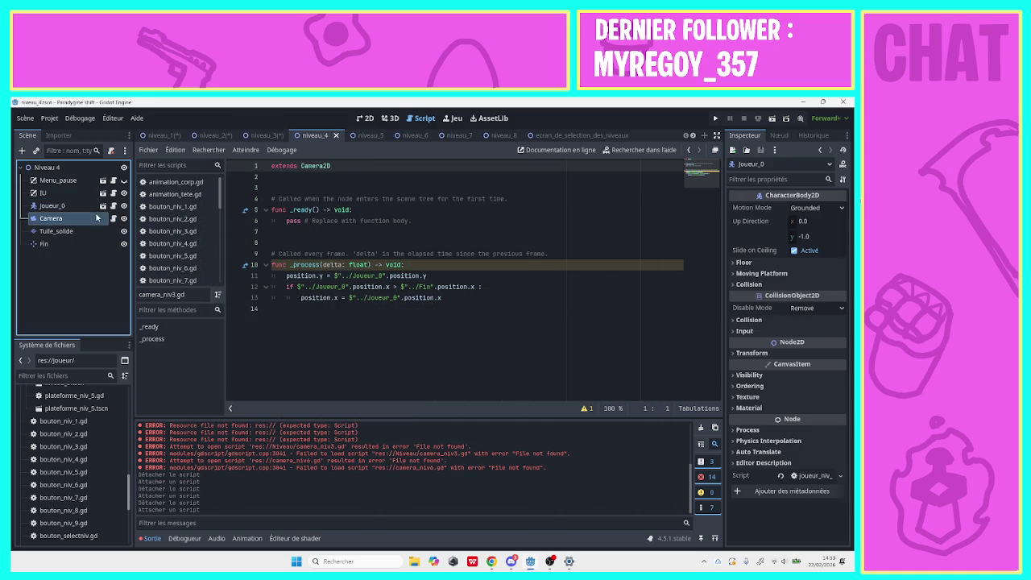
click(114, 152)
click(113, 152)
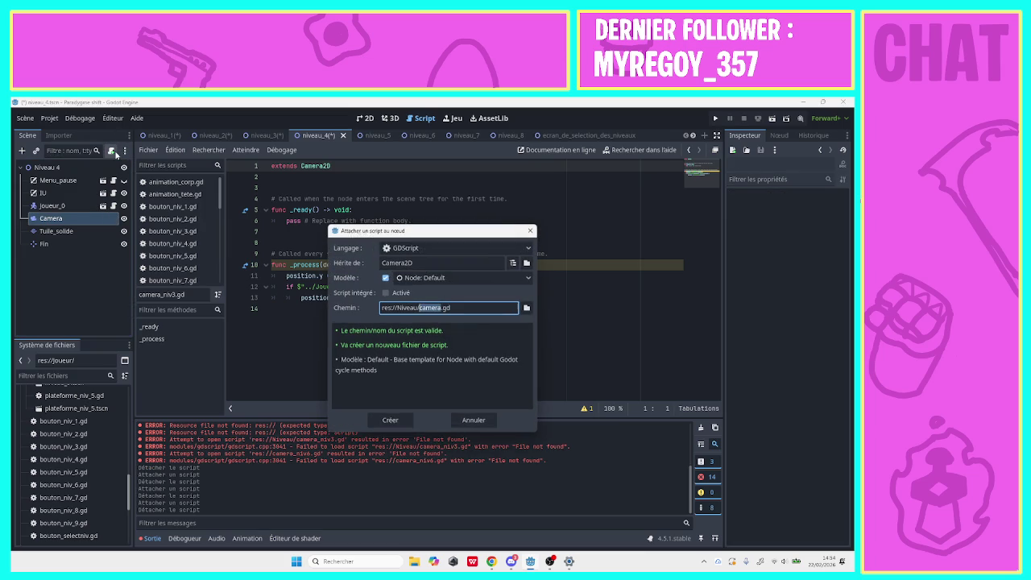
click(528, 306)
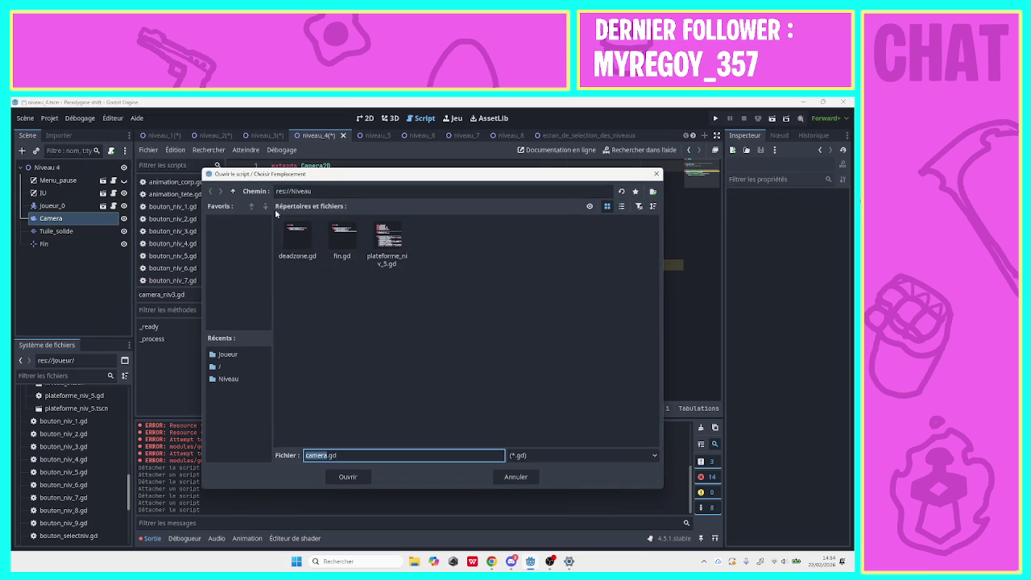
click(236, 194)
double_click(355, 237)
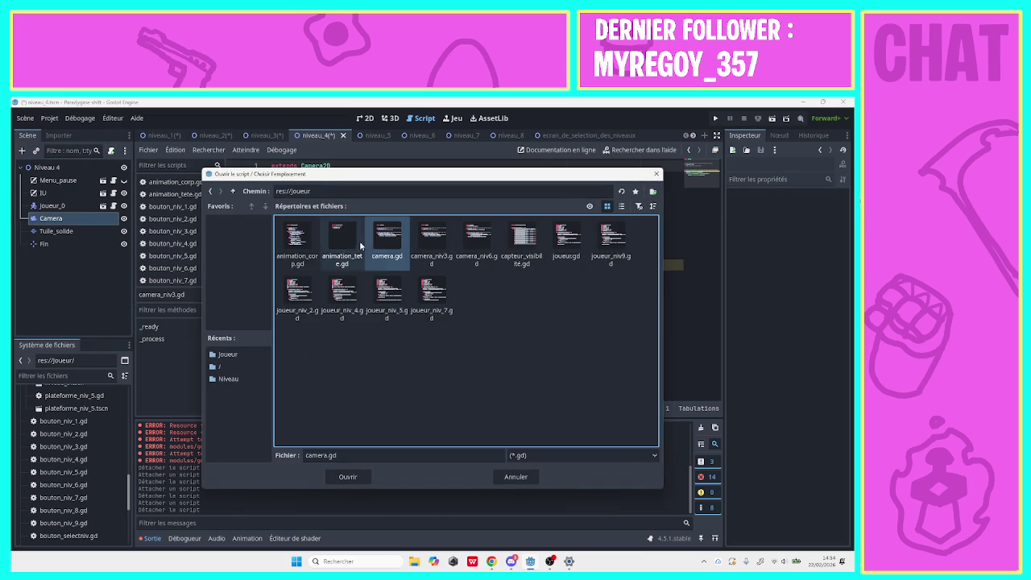
click(348, 477)
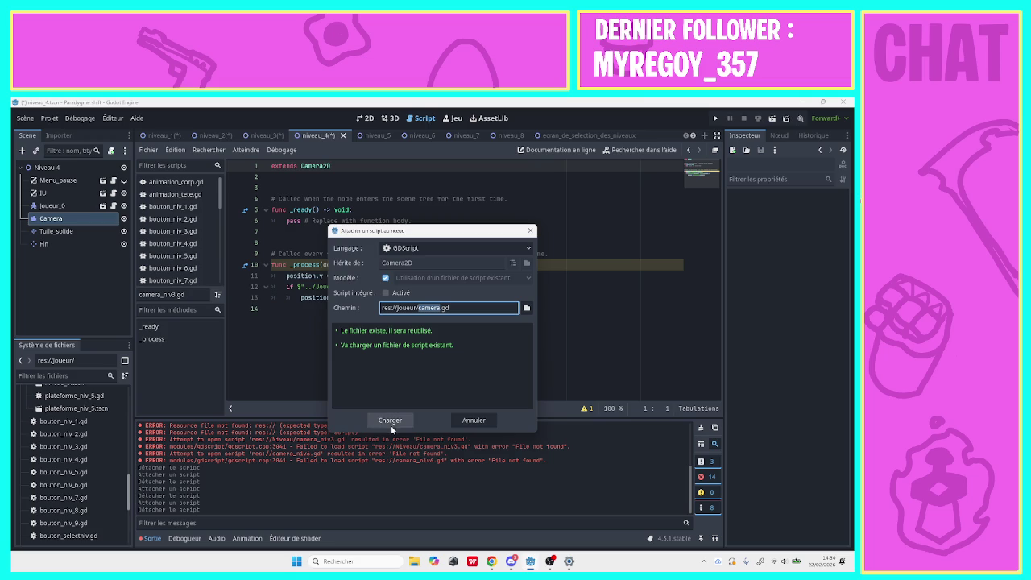
click(391, 420)
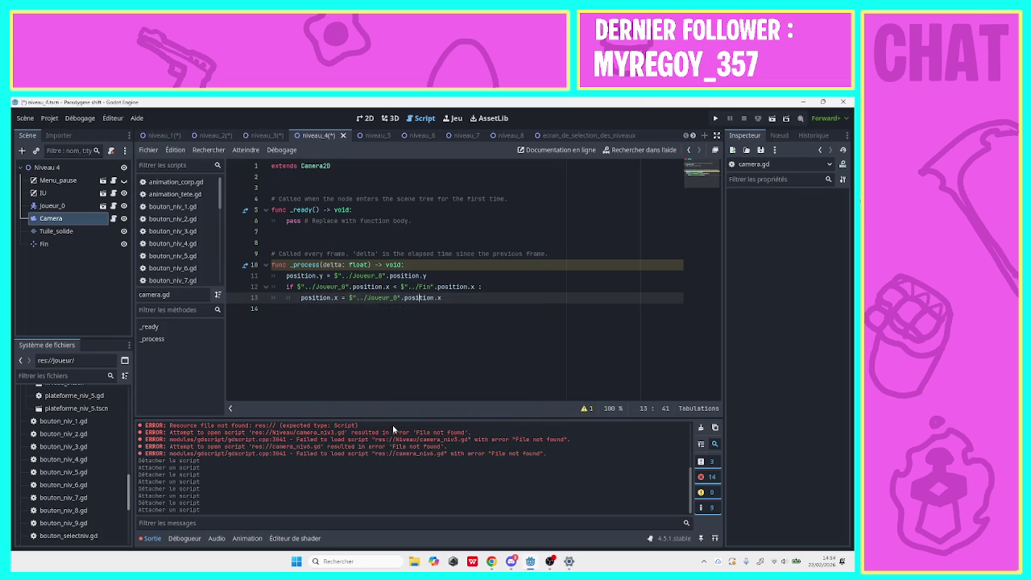
Attach Joueur/camera.gd to the Niveau 5 Camera.
click(375, 136)
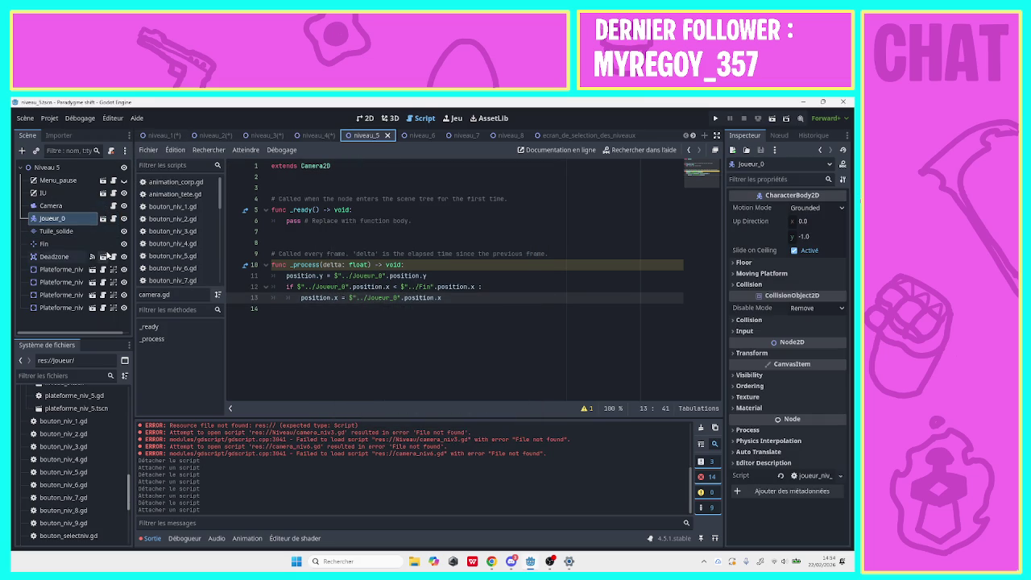
click(51, 206)
click(111, 151)
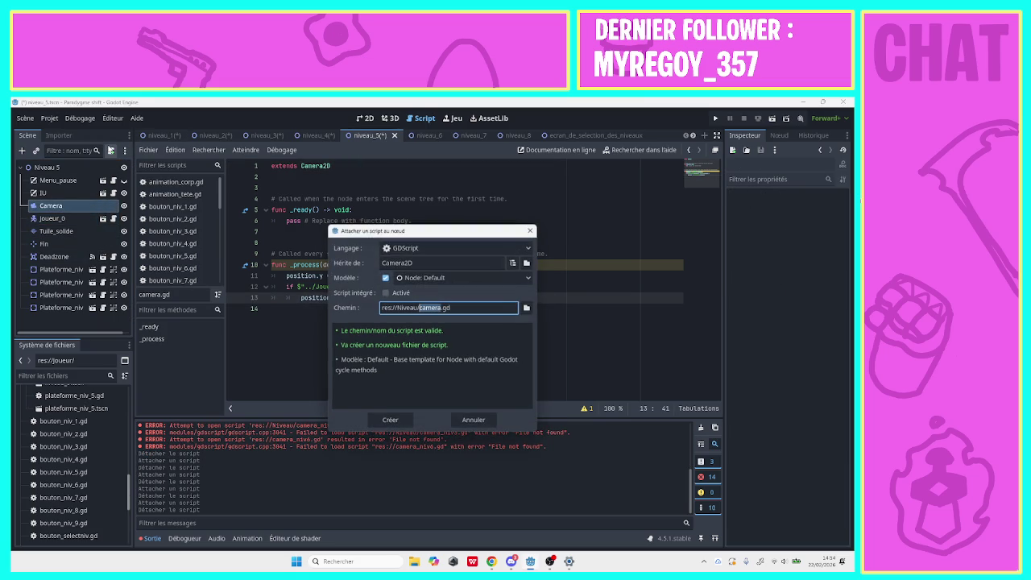
click(526, 308)
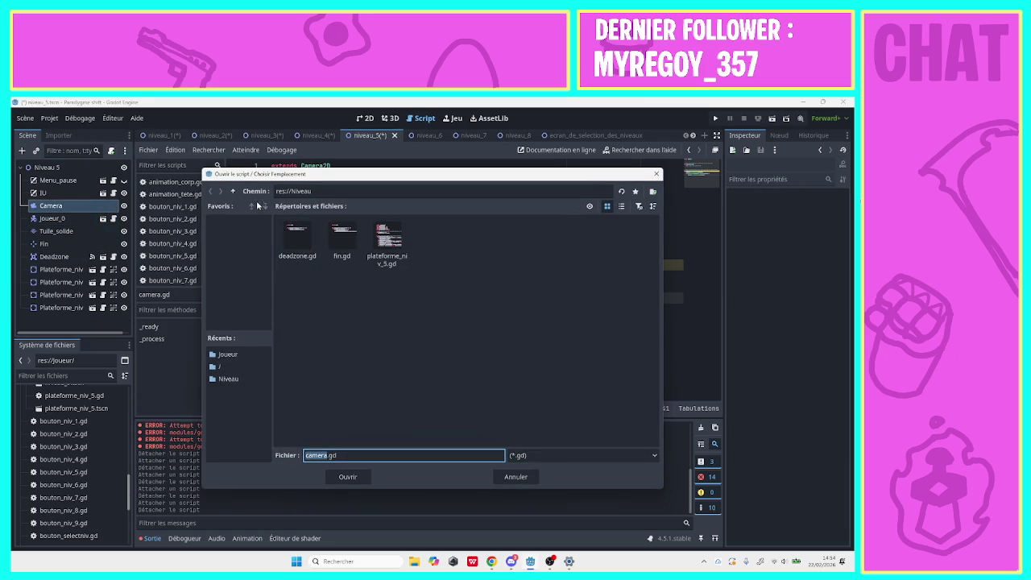
click(233, 191)
double_click(345, 256)
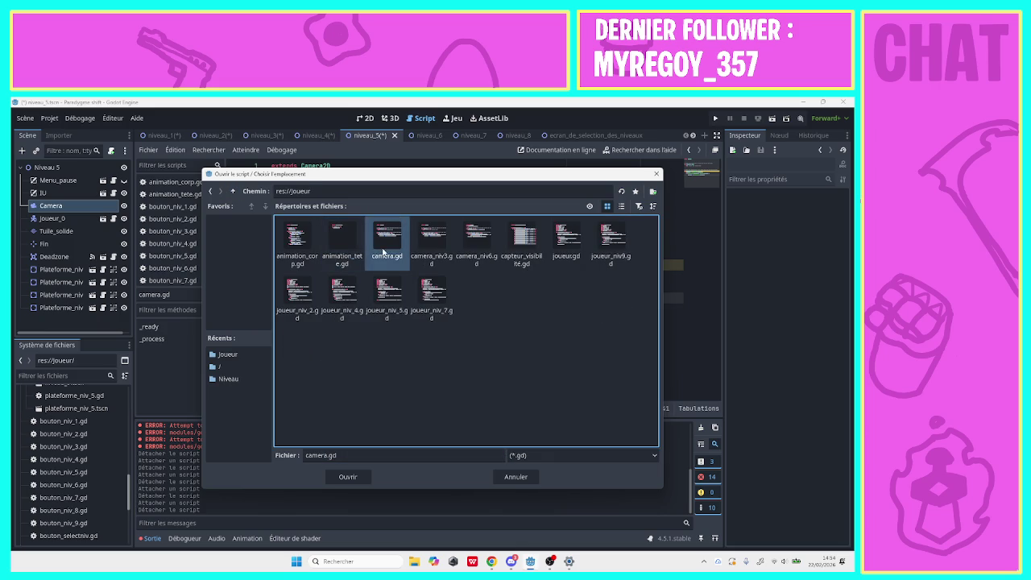
click(342, 478)
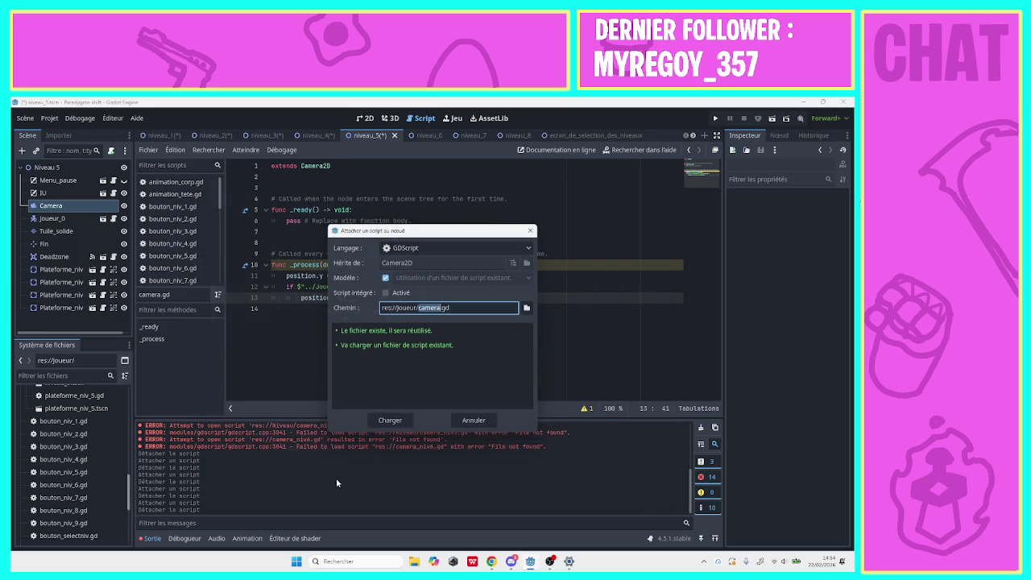
click(388, 420)
Replace the level 6 camera's script with Joueur/camera_niv6.gd.
click(420, 135)
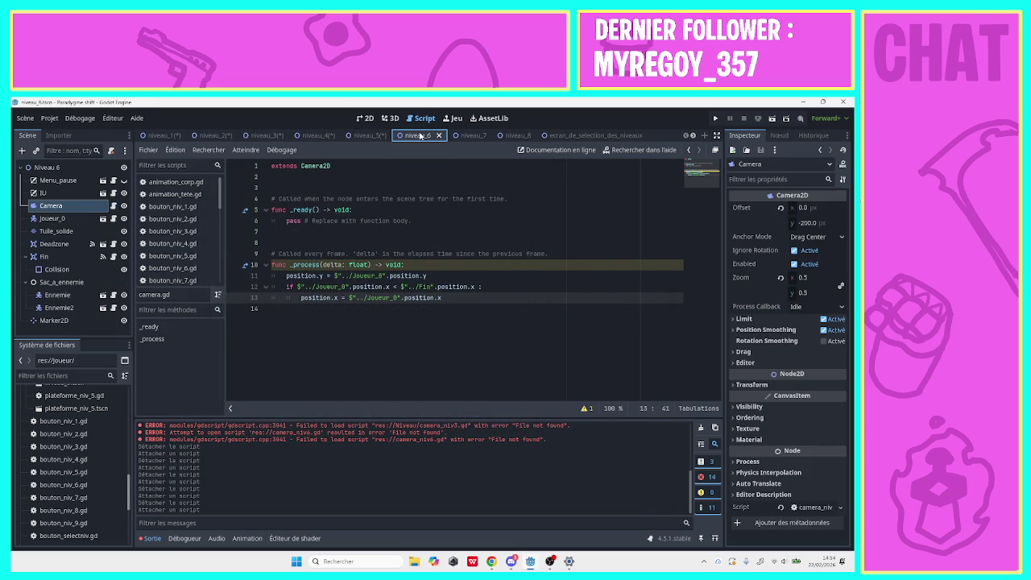
click(112, 155)
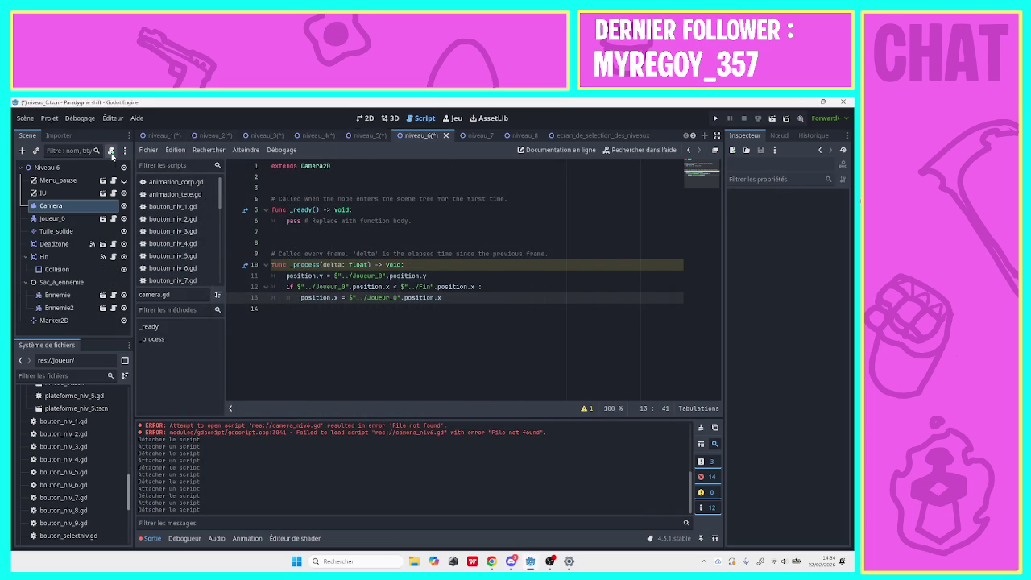
click(112, 156)
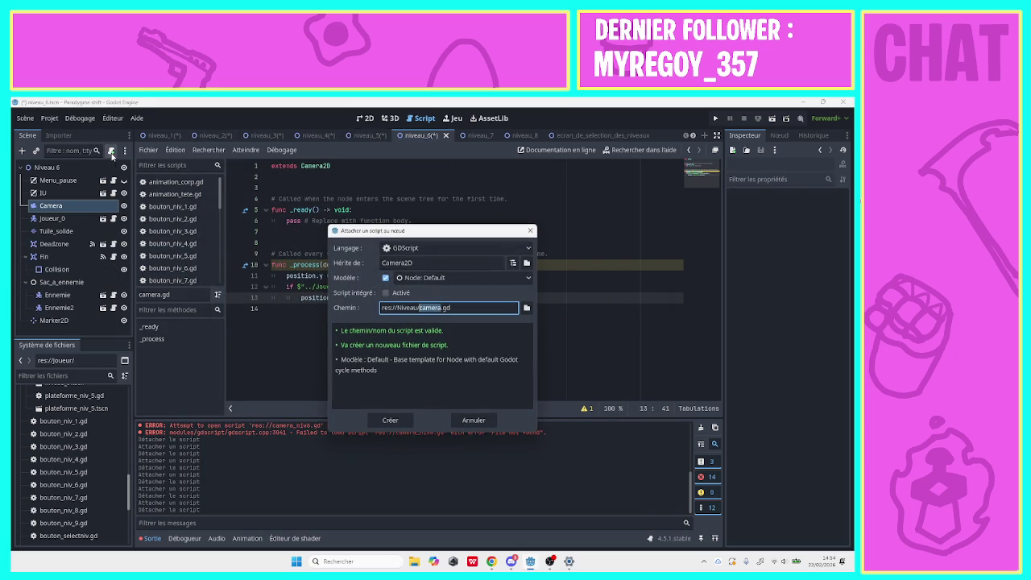
click(526, 308)
click(233, 191)
double_click(347, 248)
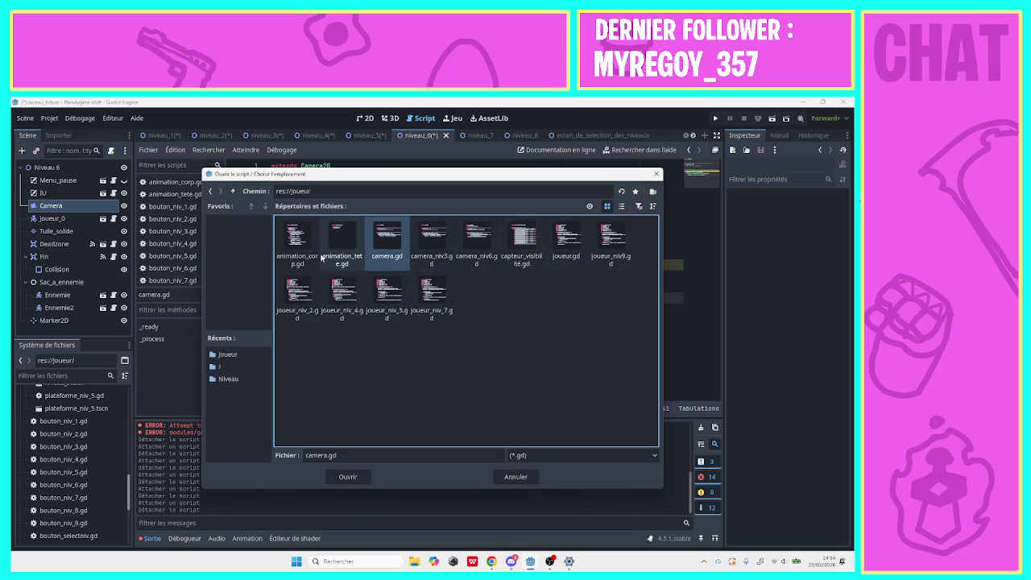
click(477, 242)
click(347, 477)
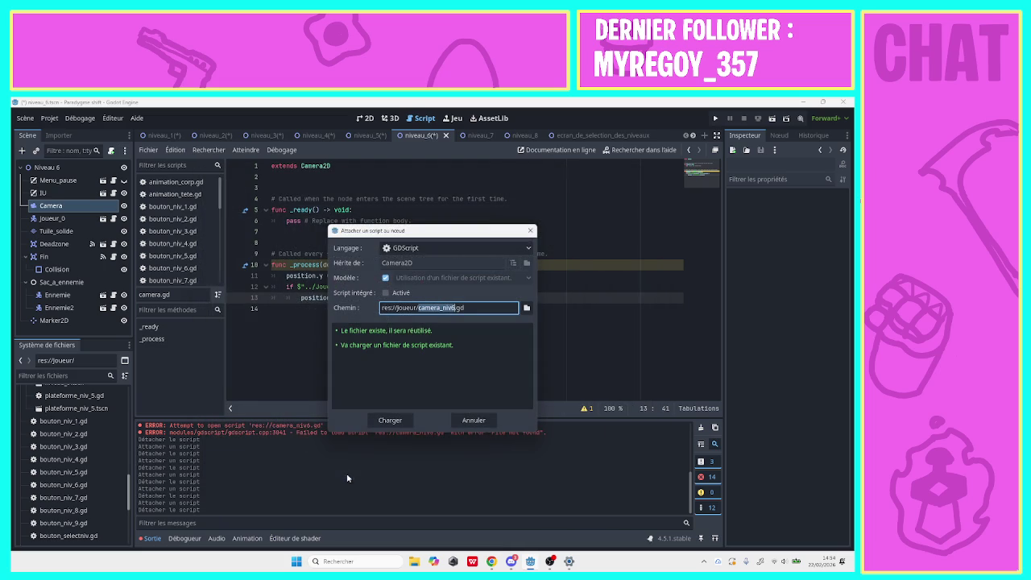
click(394, 421)
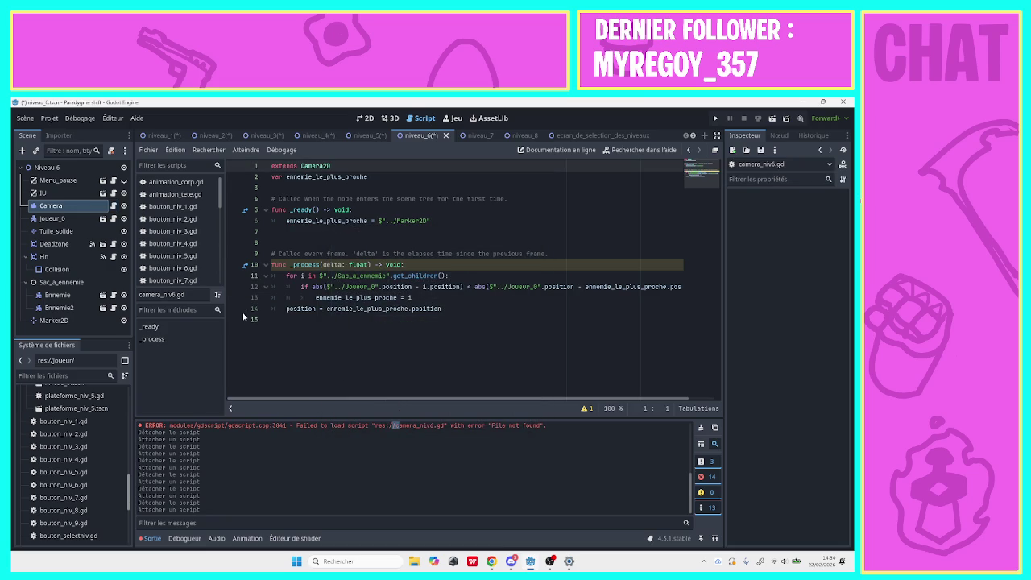
Replace the level 7 Camera's script with Joueur/camera.gd.
click(475, 138)
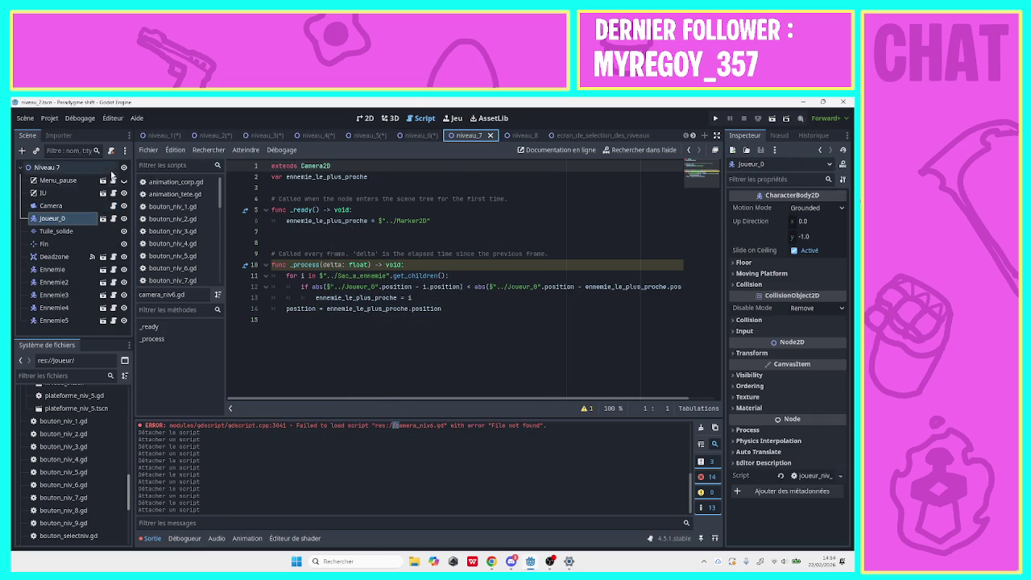
click(90, 207)
click(111, 151)
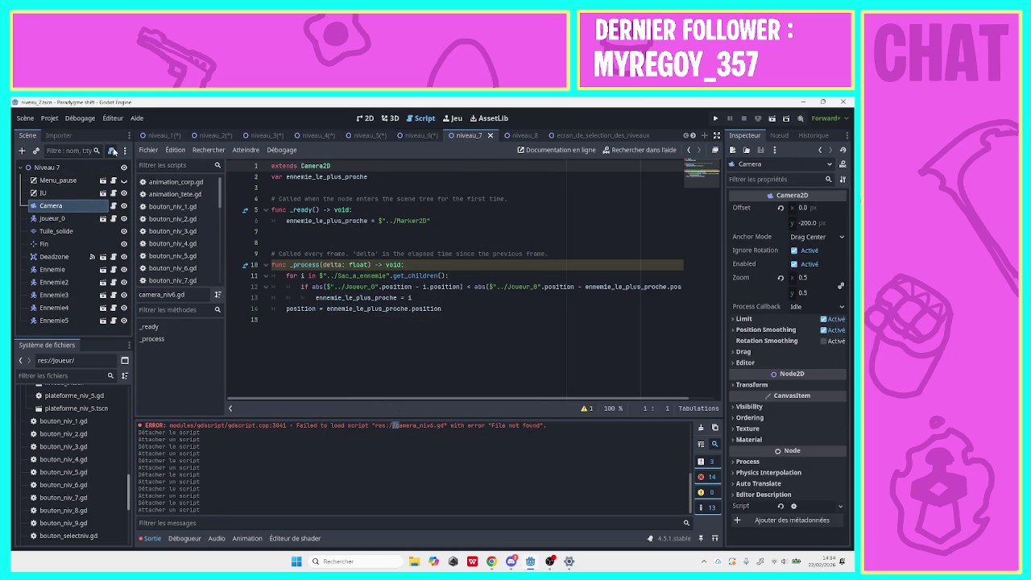
click(111, 151)
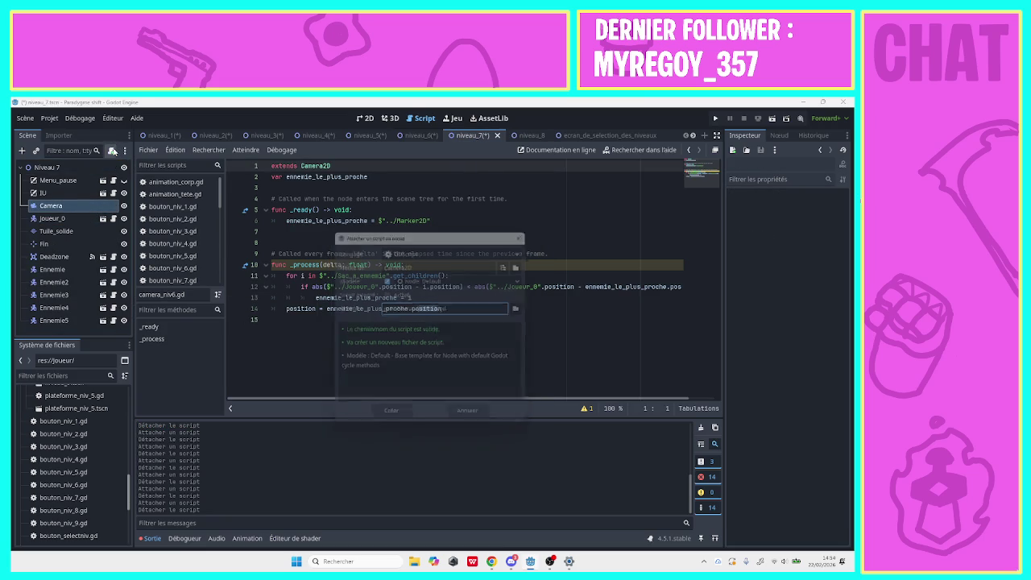
click(527, 308)
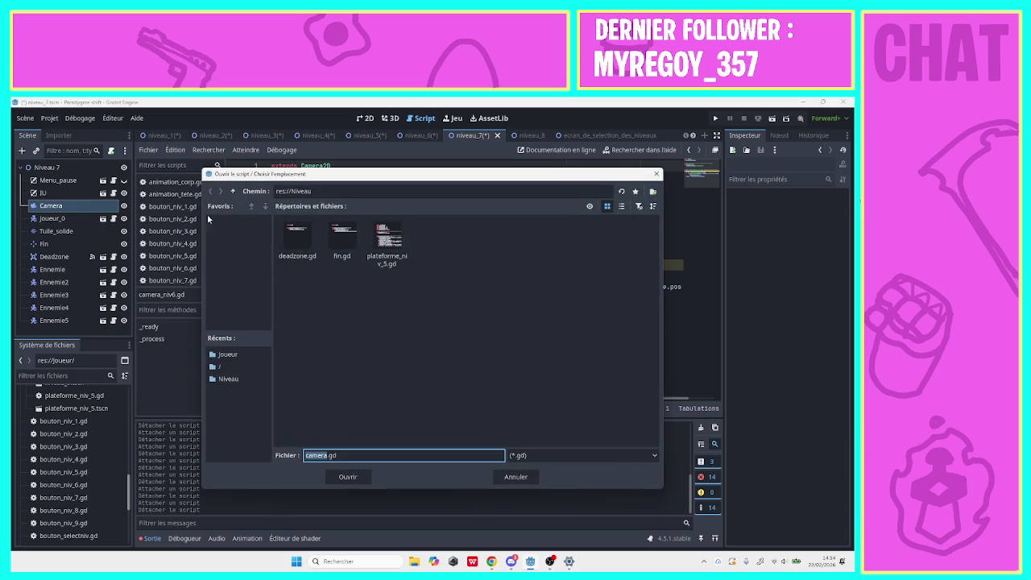
click(232, 191)
double_click(297, 240)
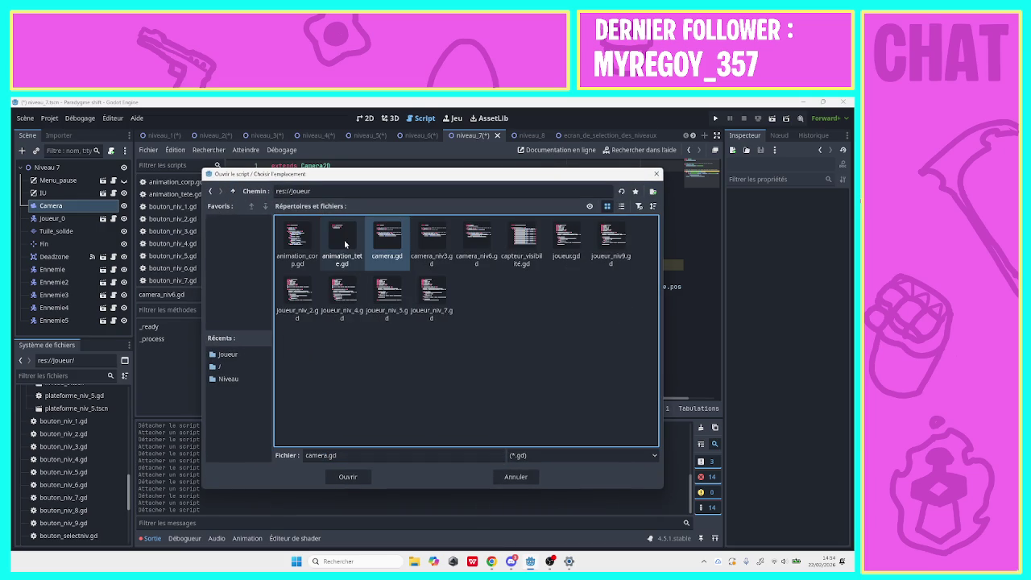
click(350, 476)
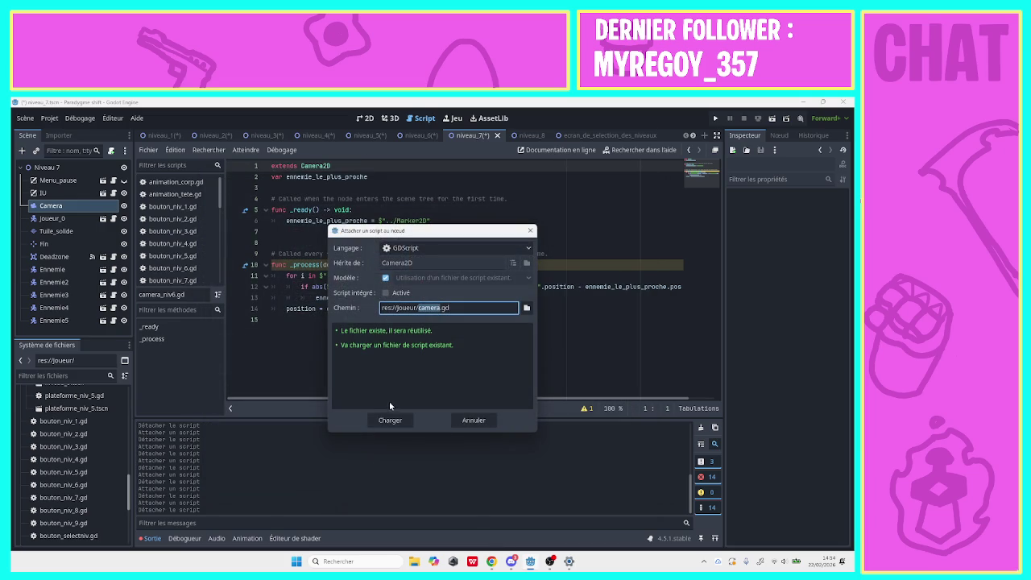
click(390, 420)
Give the level 8 Camera the Joueur/camera_niv3.gd script and save the scene.
click(524, 134)
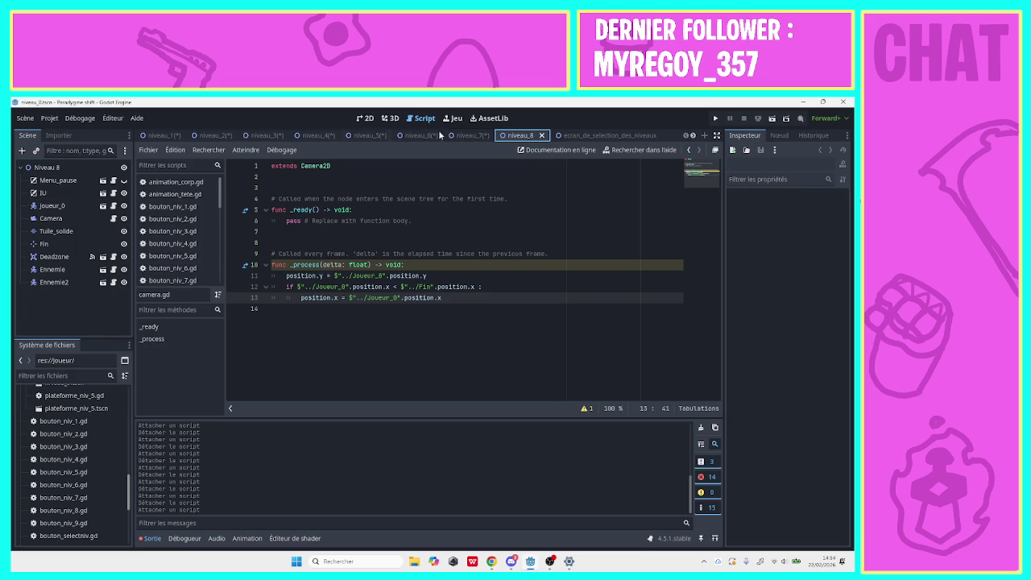
click(100, 220)
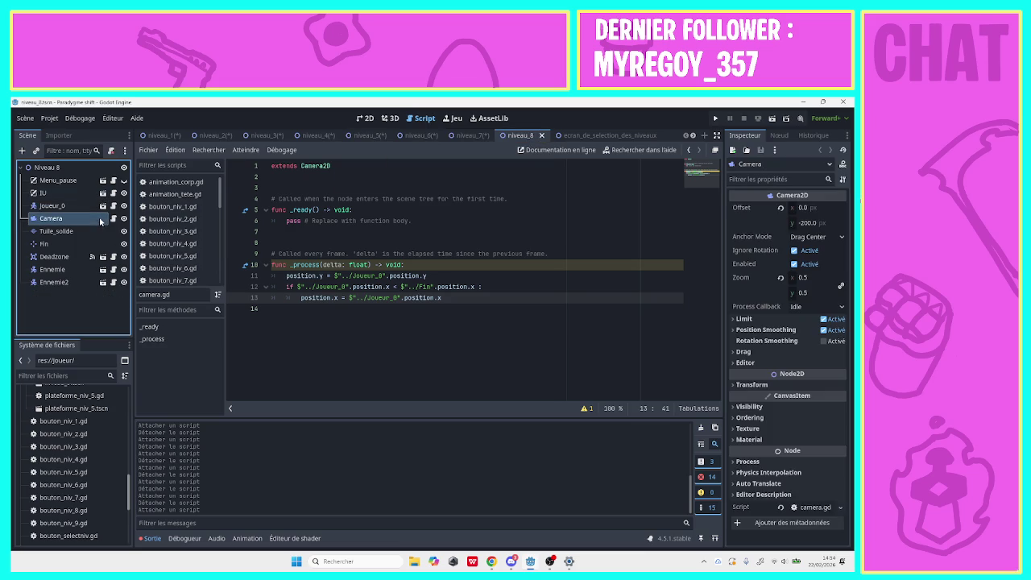
click(112, 150)
click(527, 309)
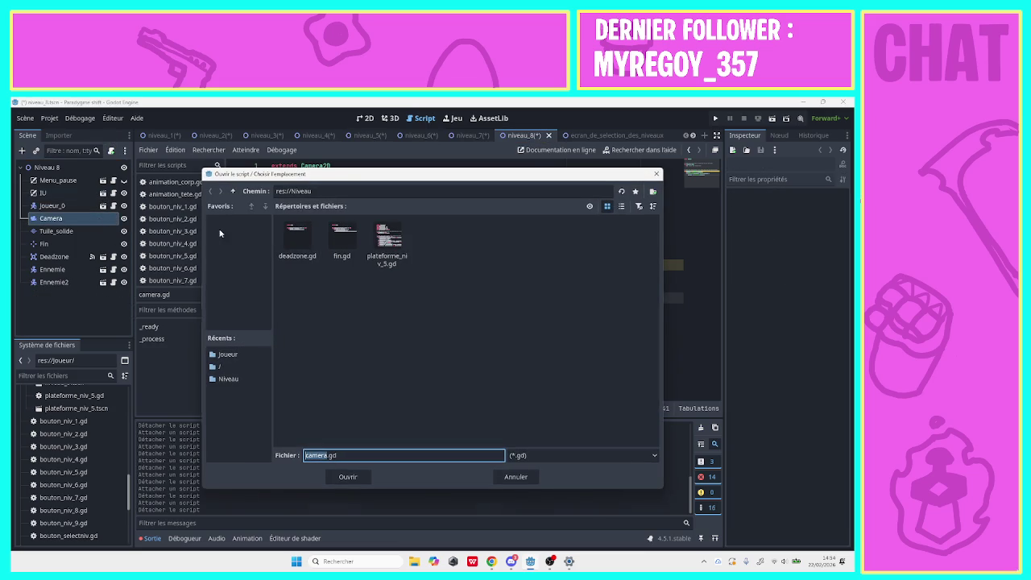
click(233, 191)
double_click(340, 235)
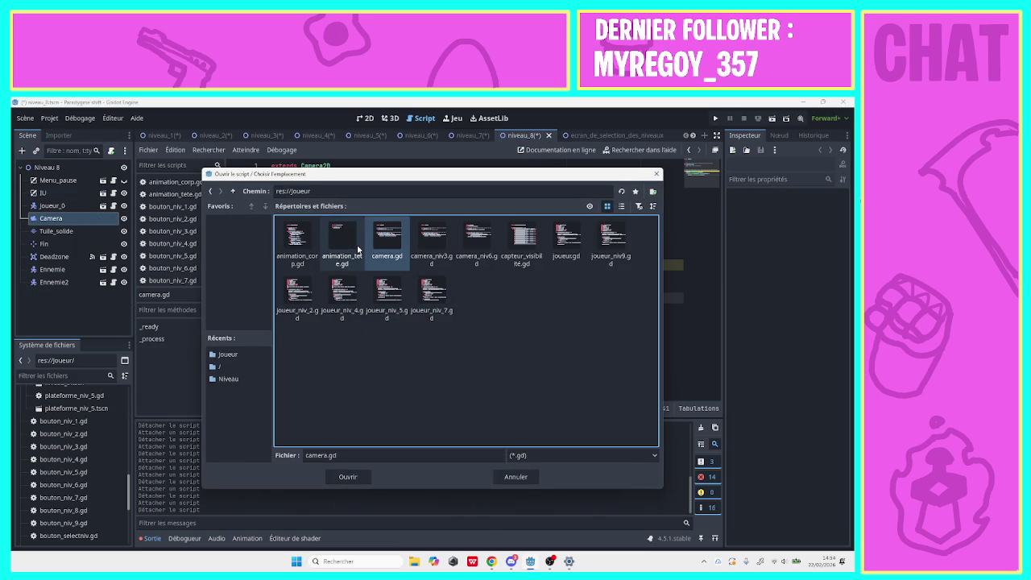
click(440, 249)
click(348, 477)
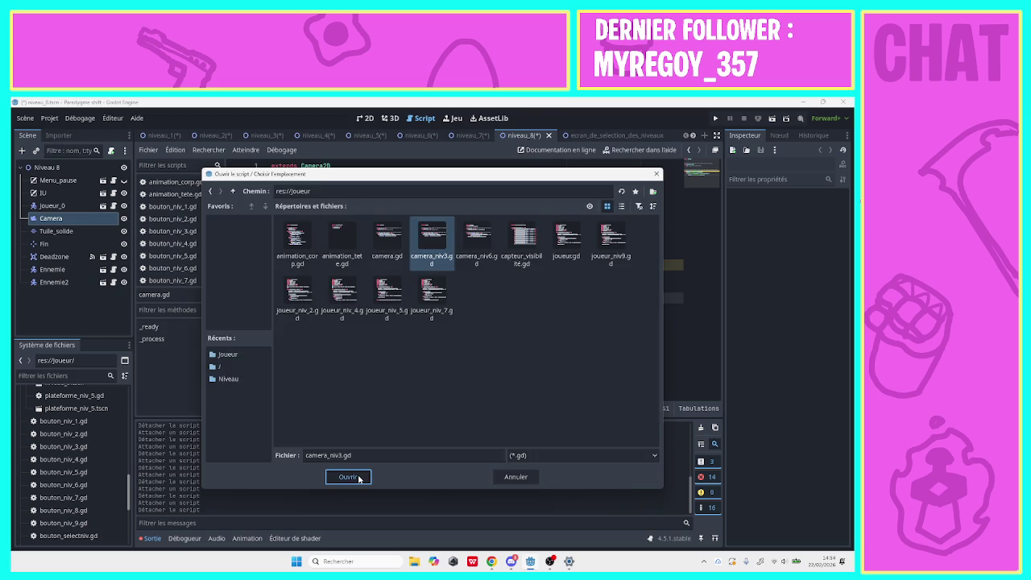
click(390, 420)
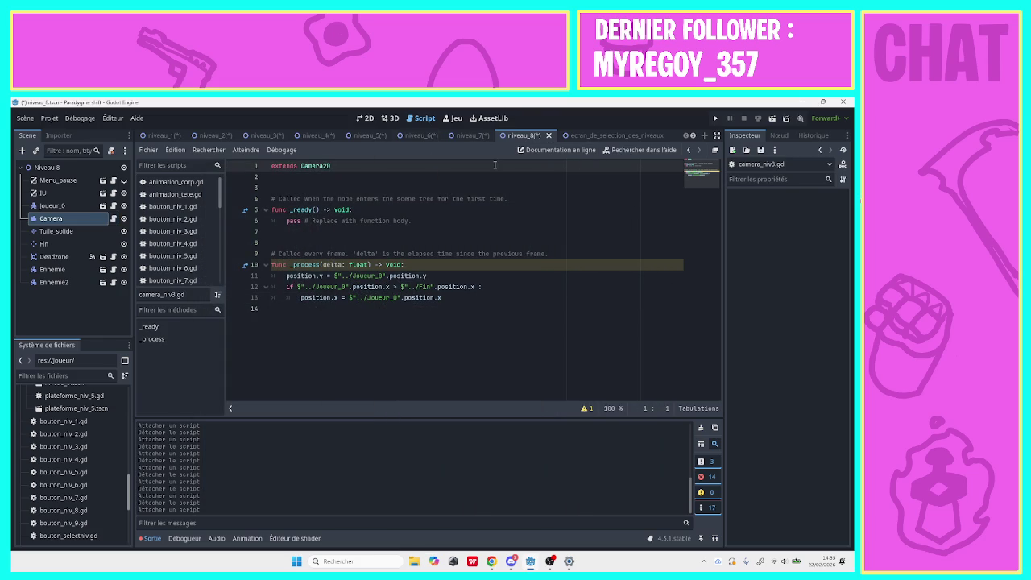
key(ctrl+s)
Save all open scenes, including the level 1 scene.
click(472, 135)
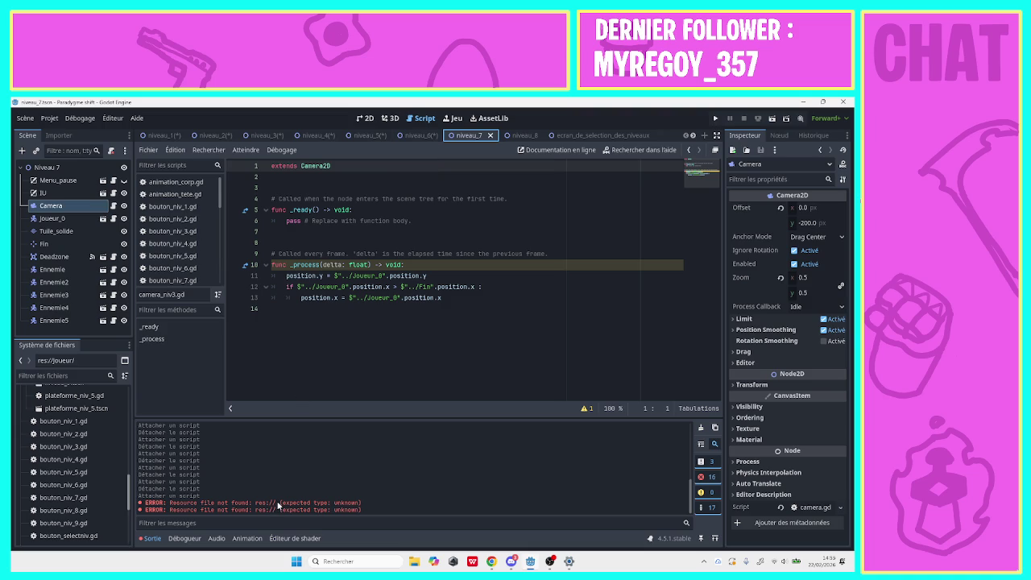
key(ctrl+shift+alt+s)
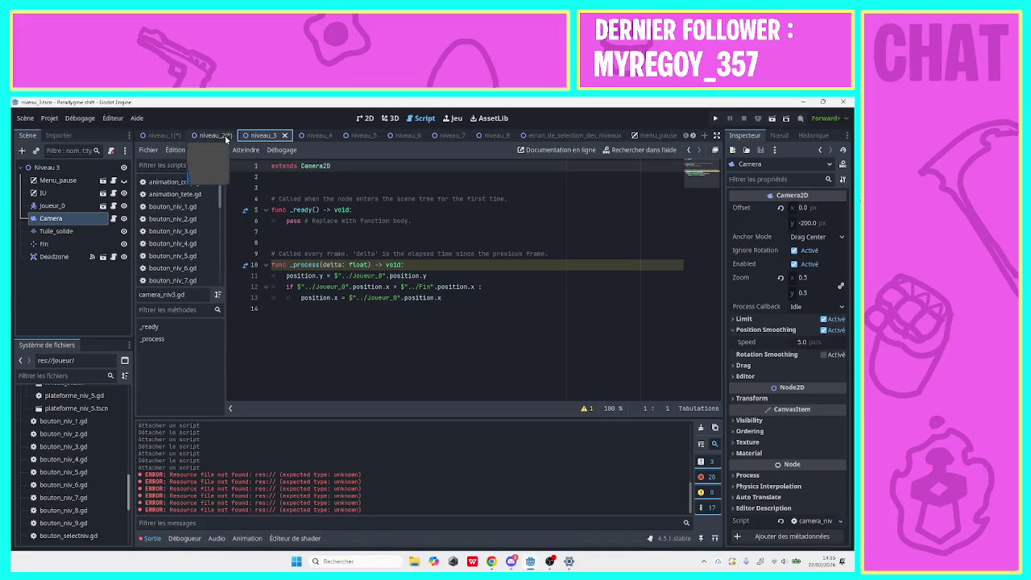
click(162, 136)
key(ctrl+s)
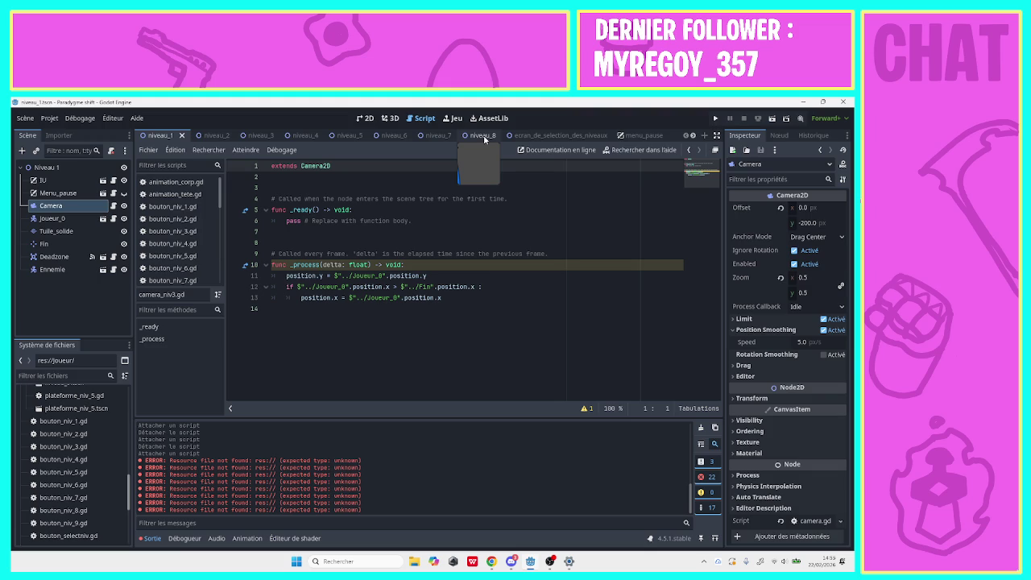
Scroll through the scene tabs to open the niveau_9 scene.
click(485, 137)
click(560, 150)
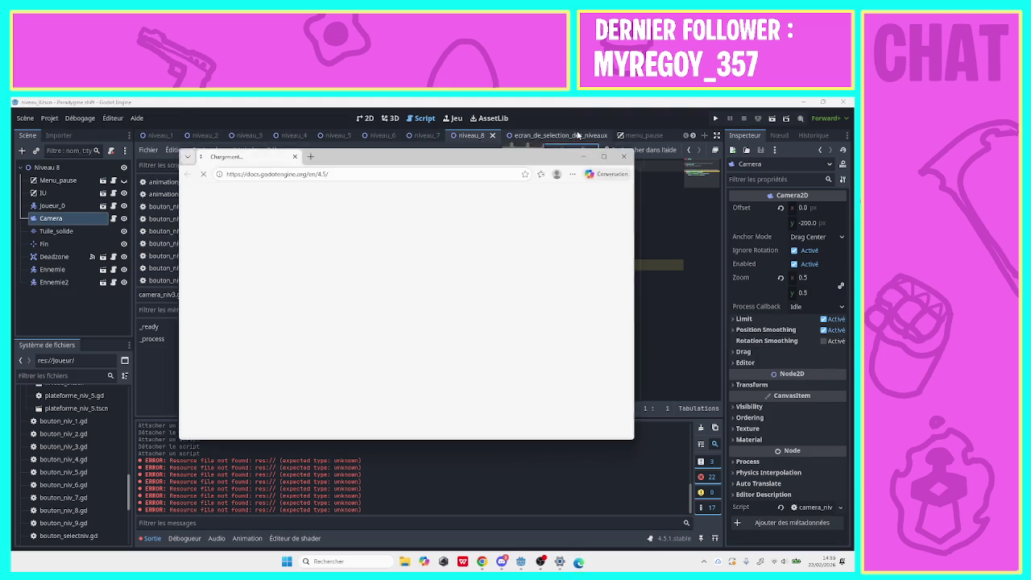
click(578, 134)
click(643, 135)
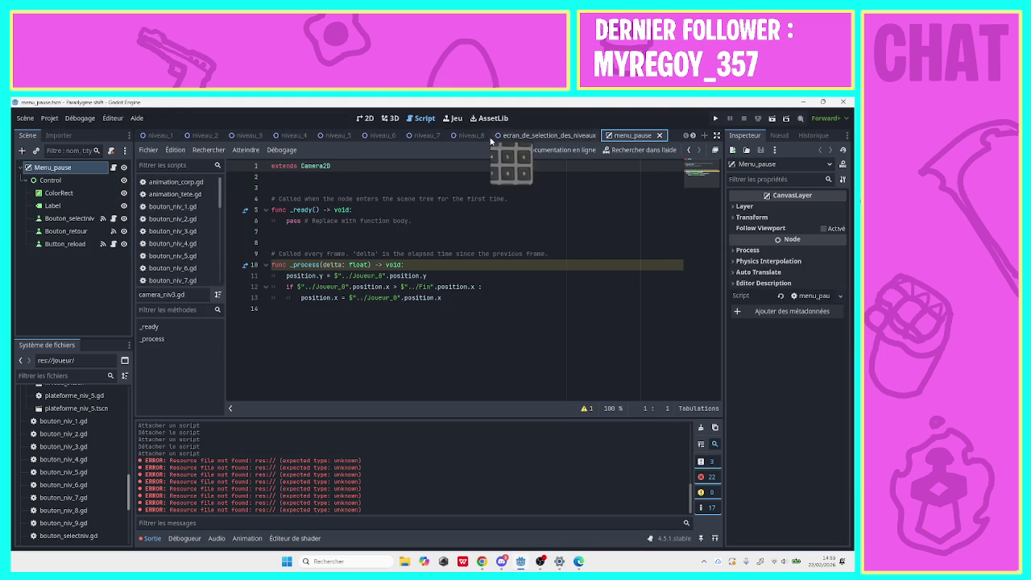
click(693, 135)
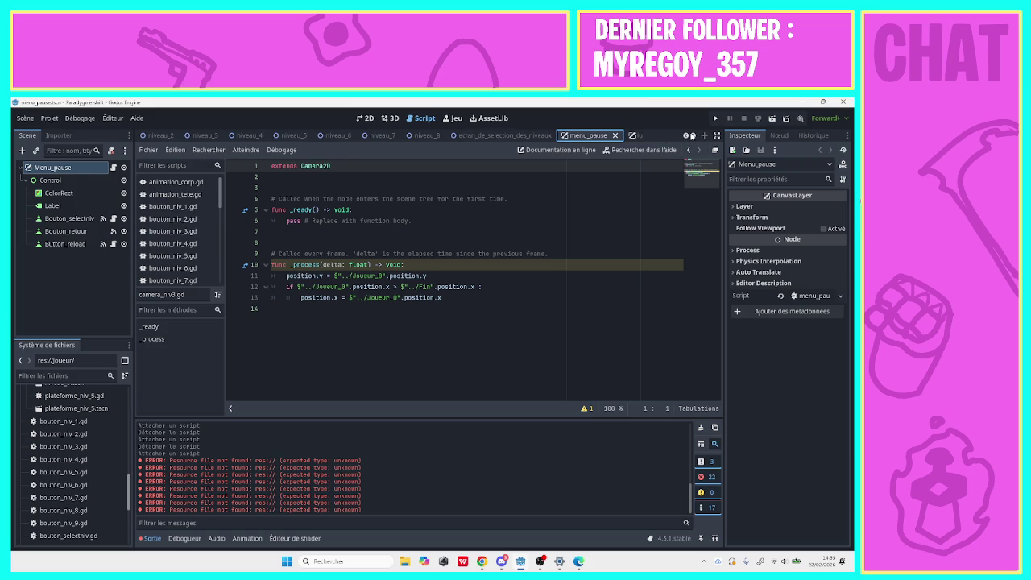
click(691, 135)
click(691, 135)
click(691, 135)
click(691, 136)
click(608, 135)
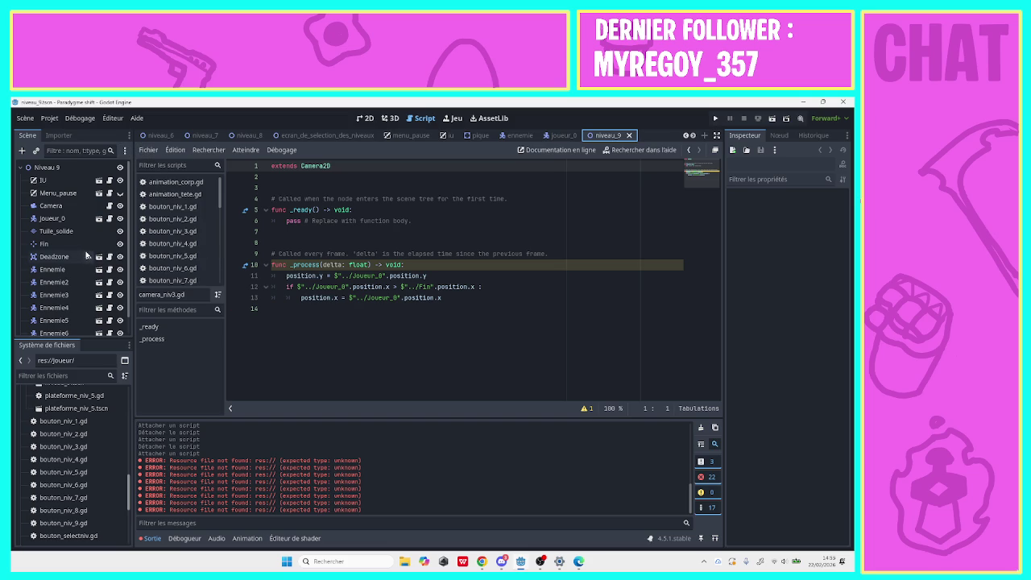
Run the game and play through level 1 from the level select screen.
click(715, 118)
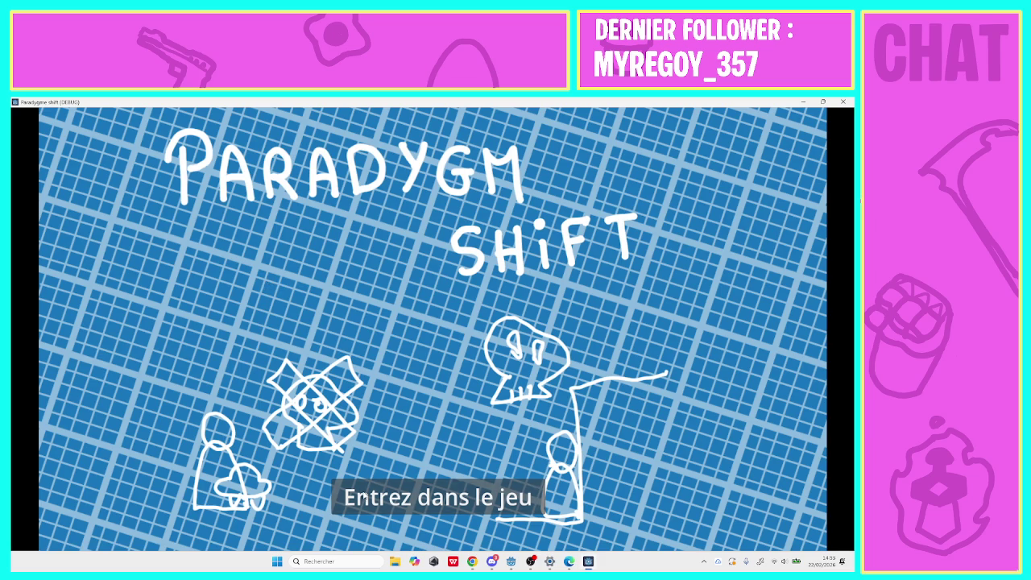
click(363, 497)
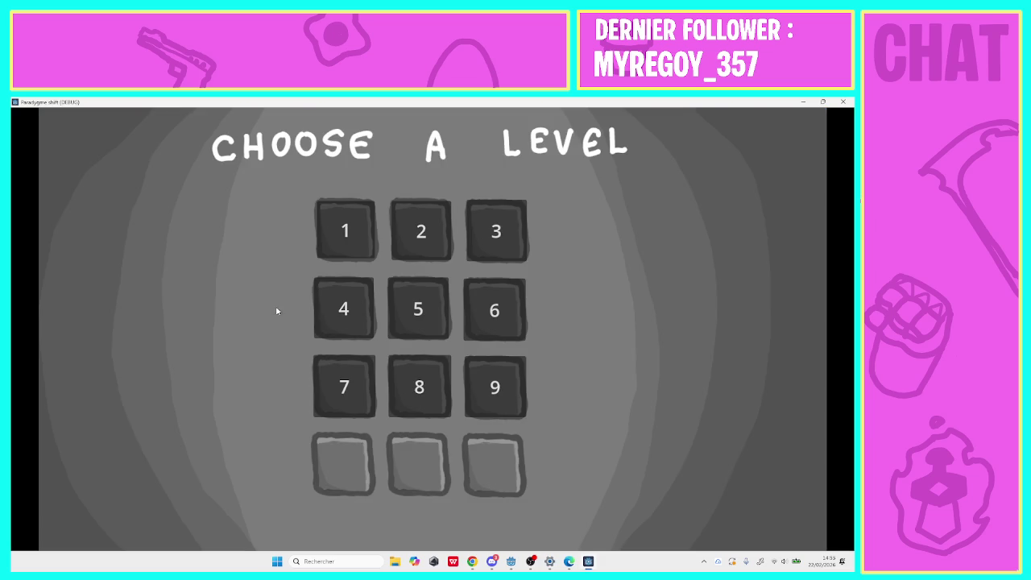
click(336, 205)
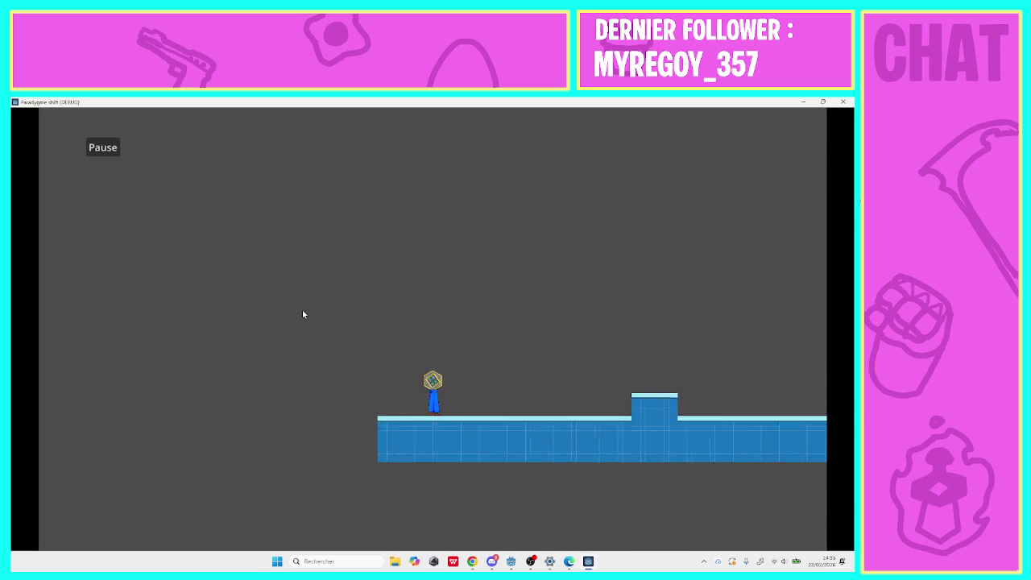
key(Right)
key(space)
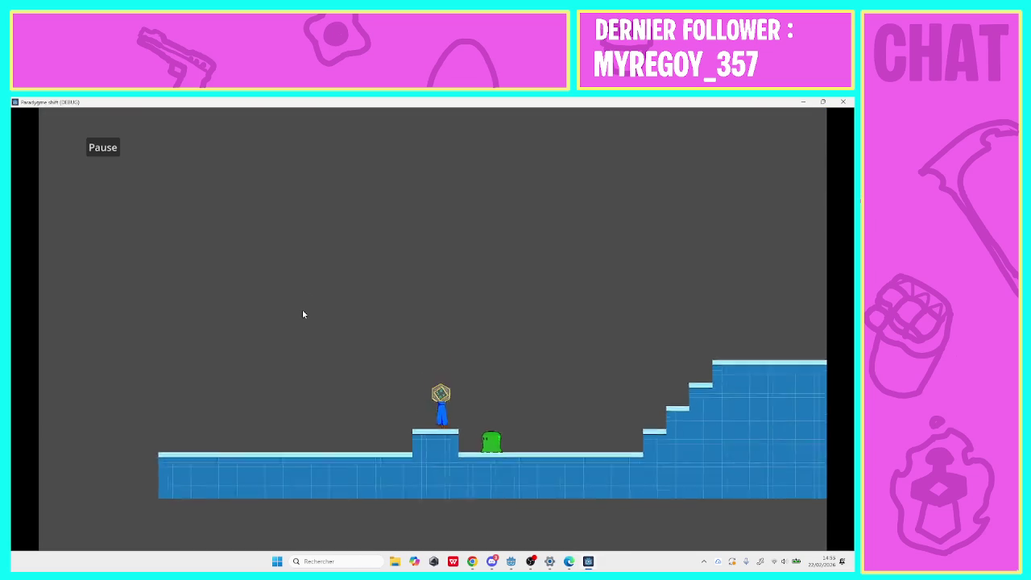
key(Right)
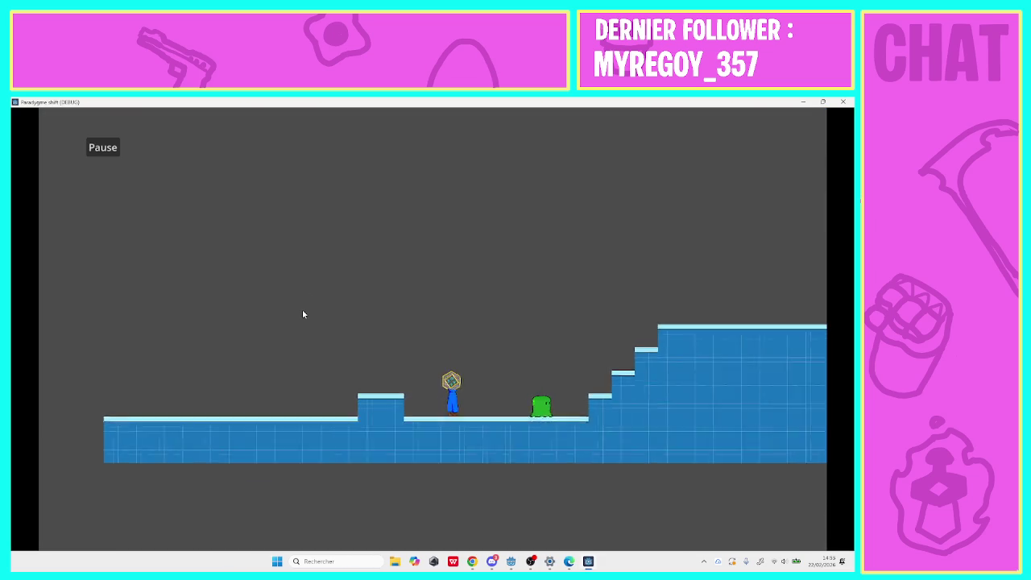
key(space)
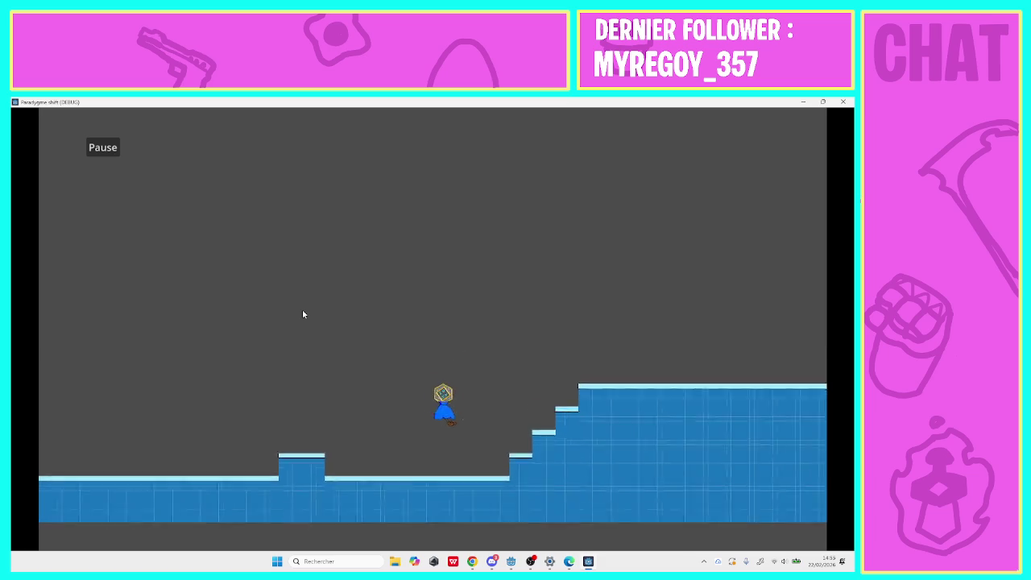
key(Right)
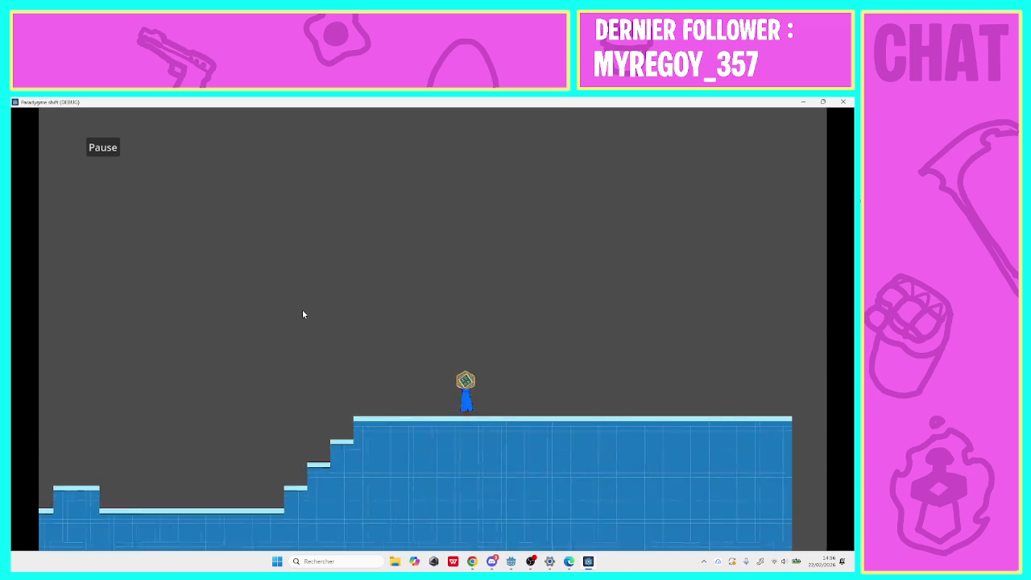
key(Right)
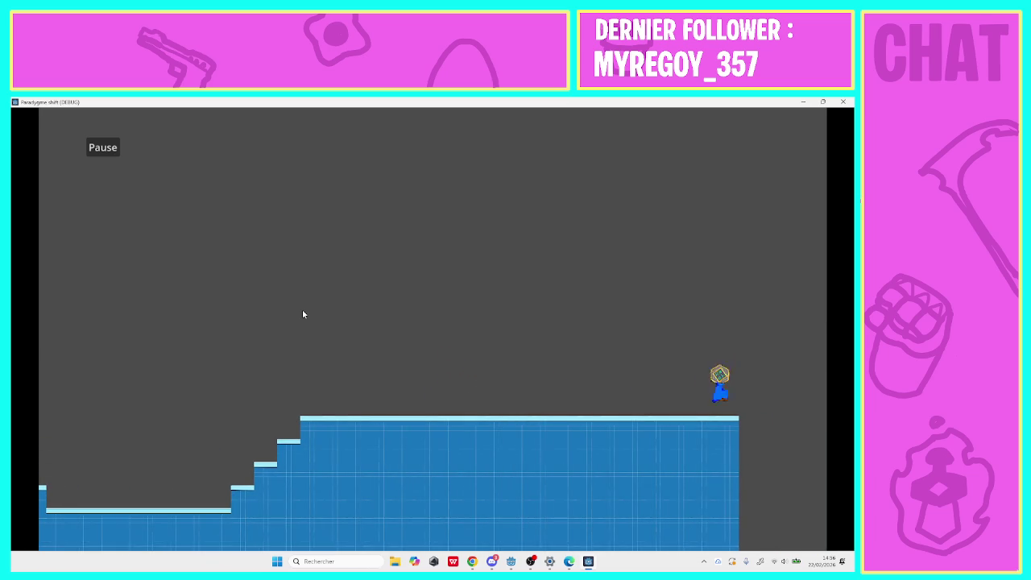
key(space)
Play level 2, running right and jumping across the platforms.
click(402, 236)
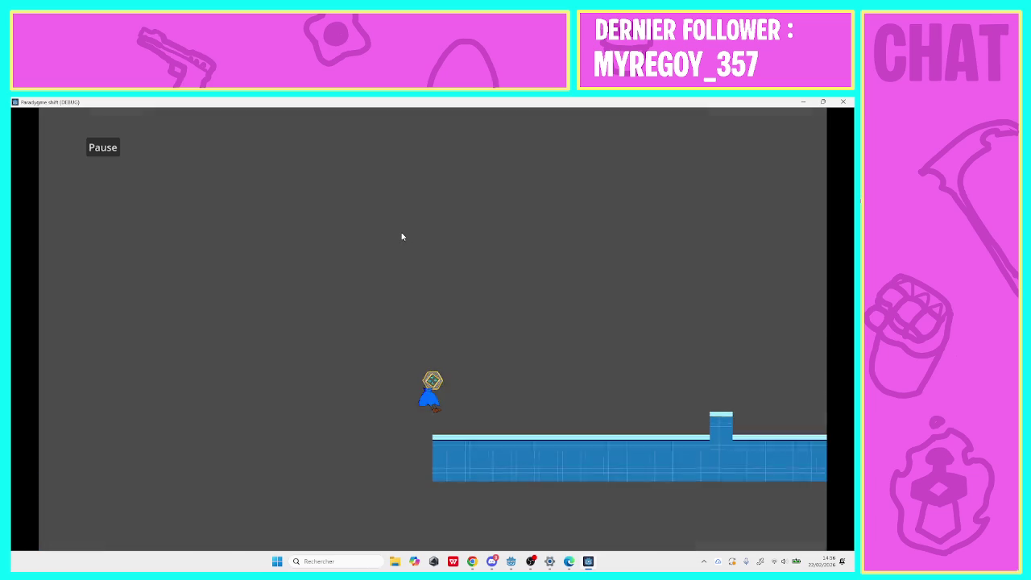
key(Right)
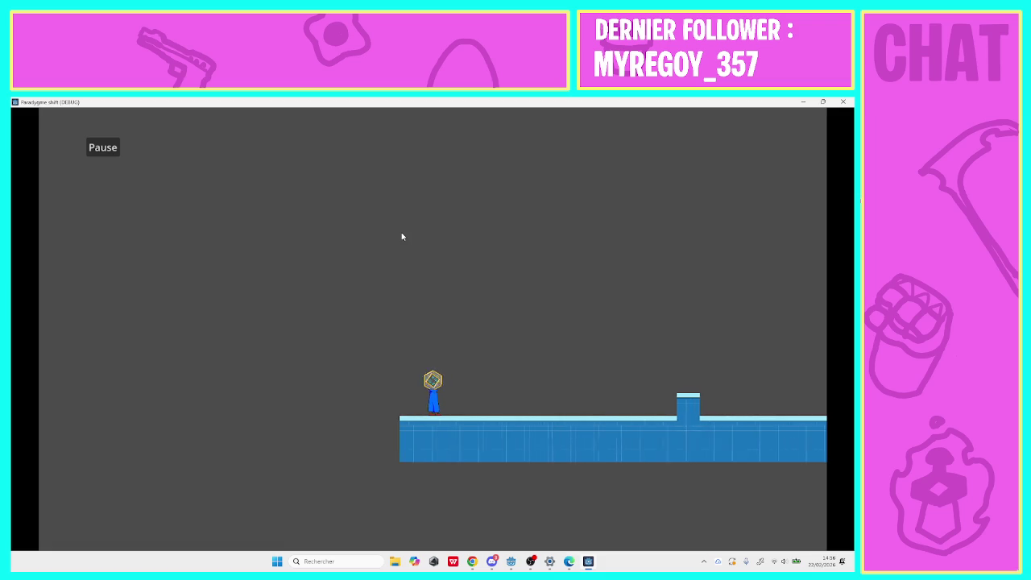
key(Left)
key(space)
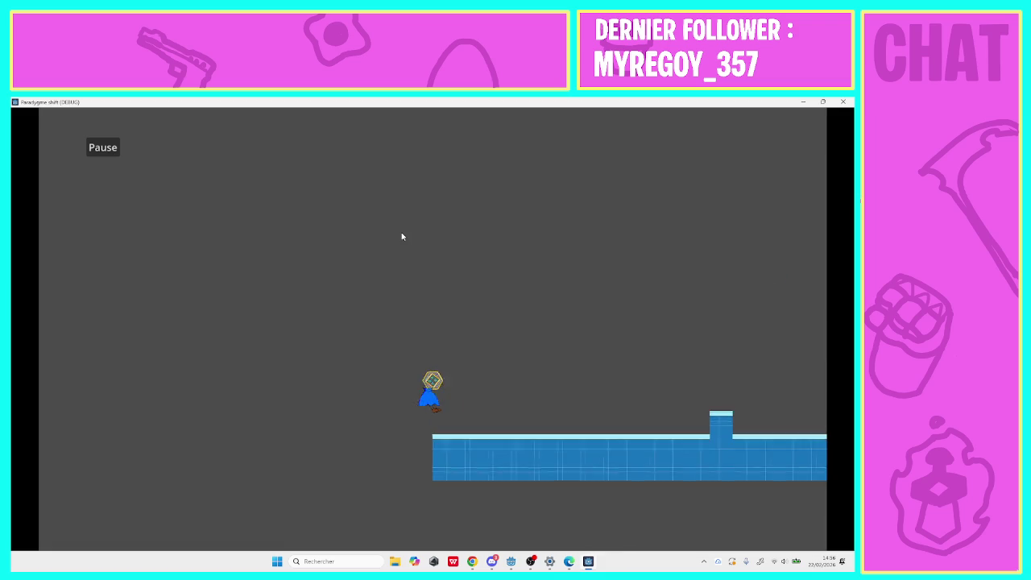
key(space)
key(Right)
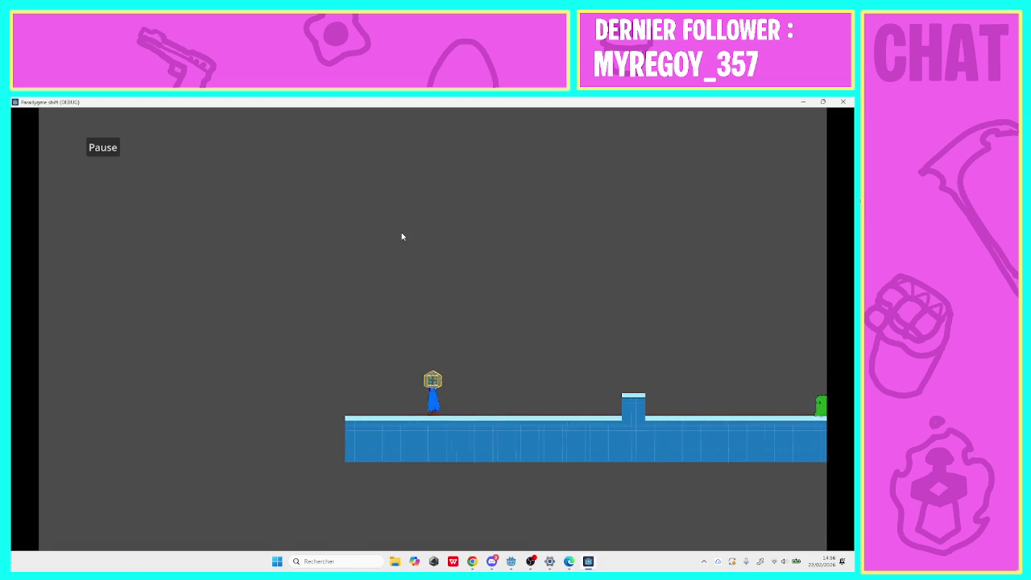
key(space)
key(Right)
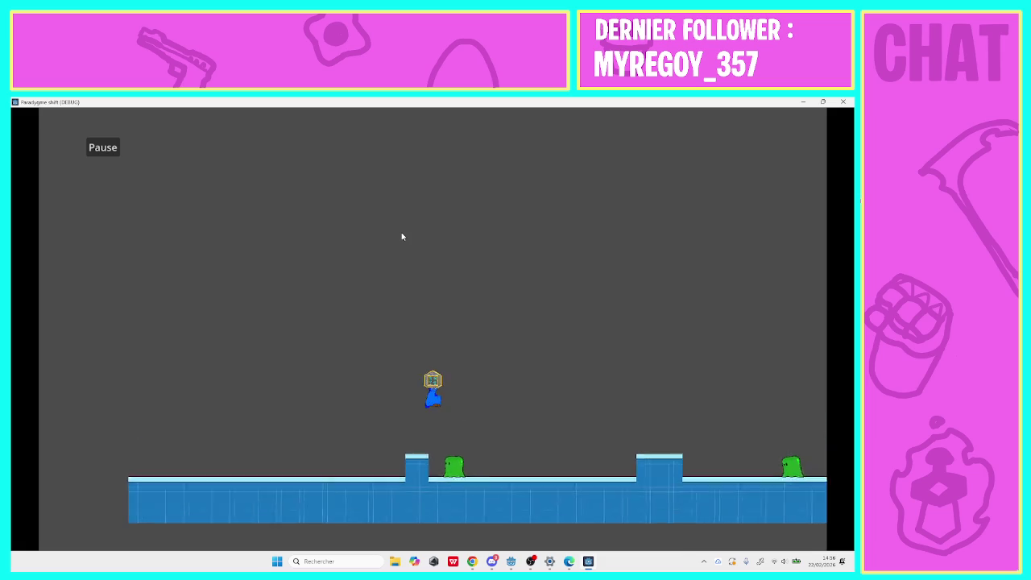
key(space)
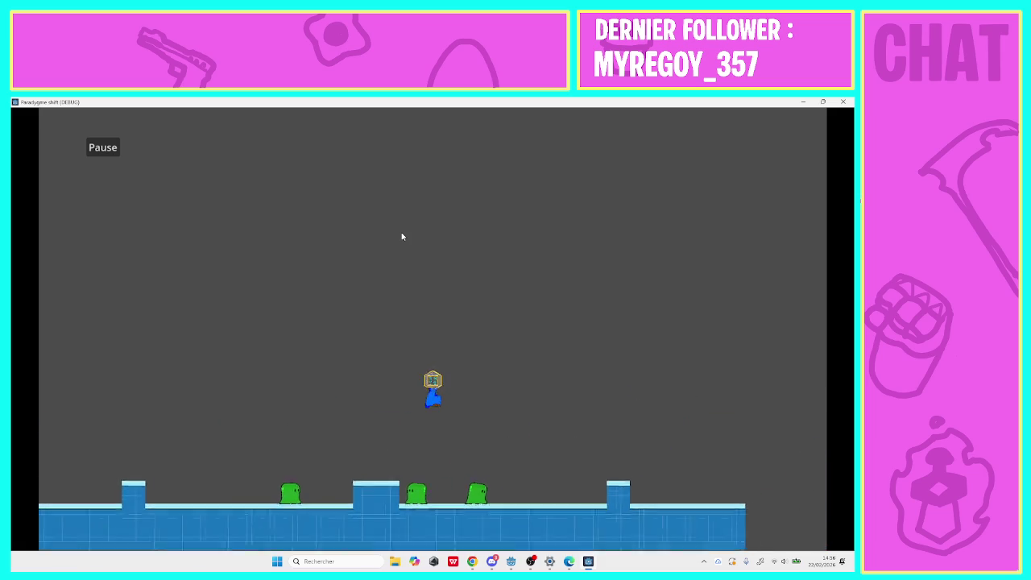
key(Right)
key(space)
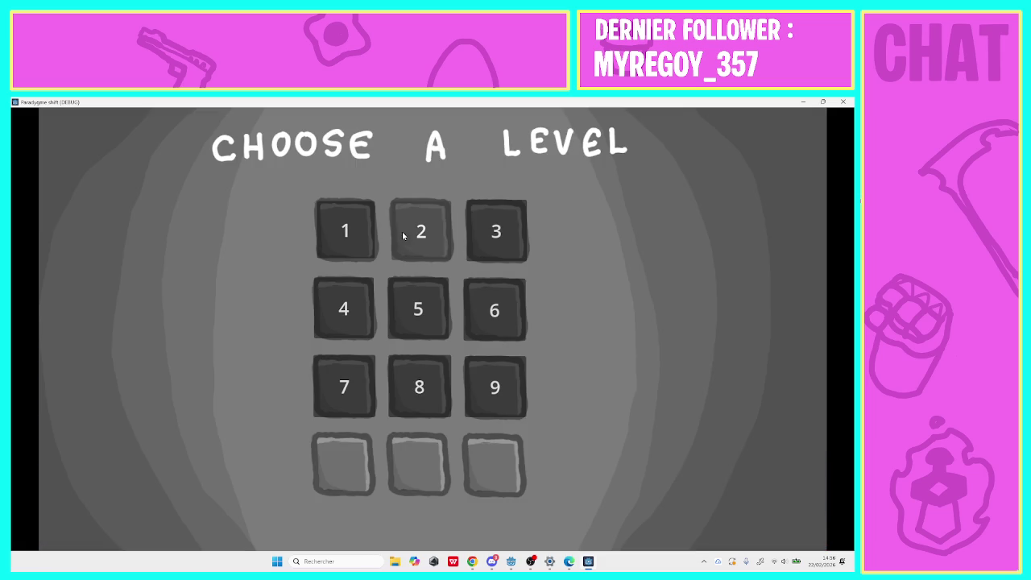
click(483, 247)
key(Left)
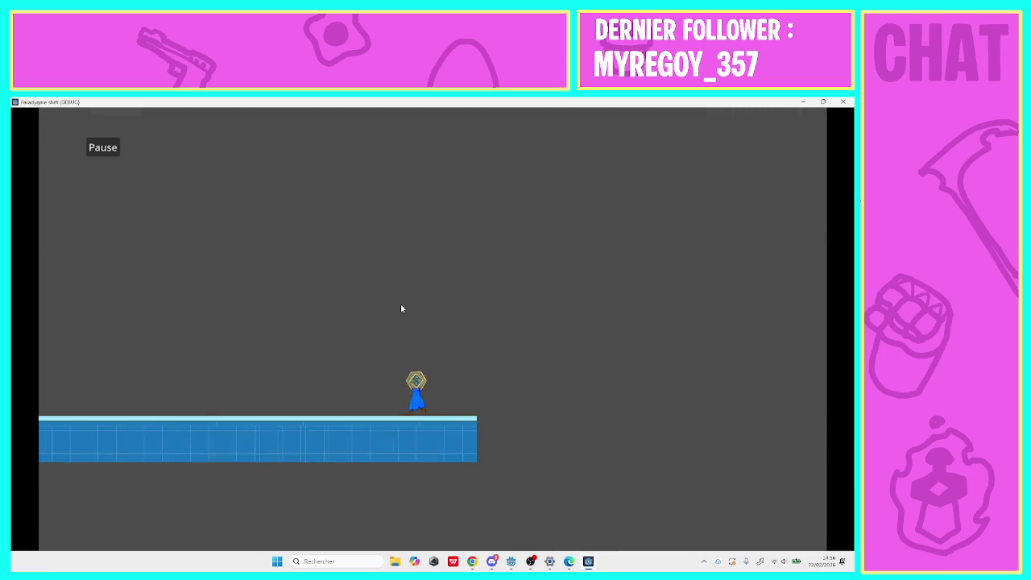
key(Left)
key(space)
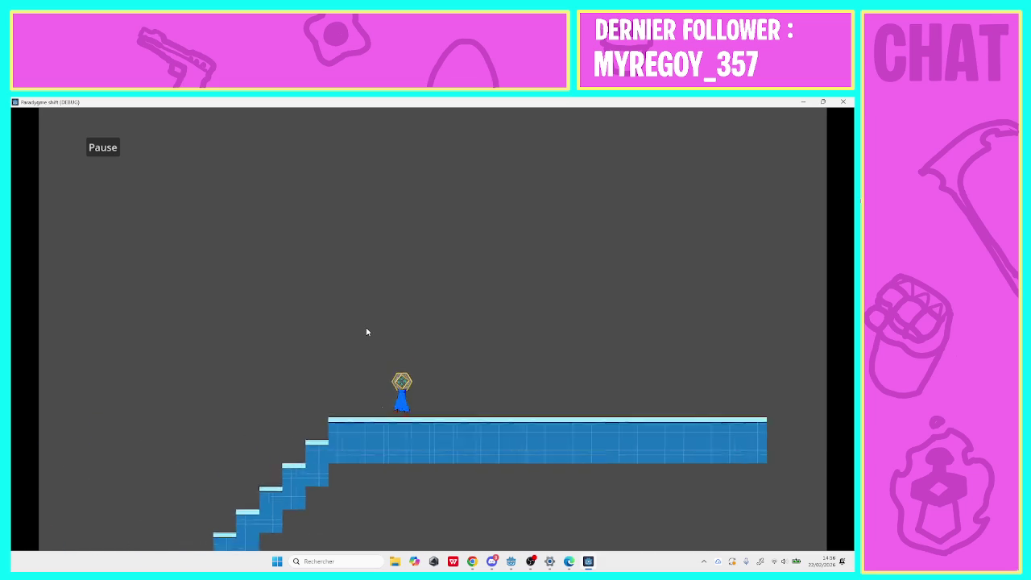
key(Left)
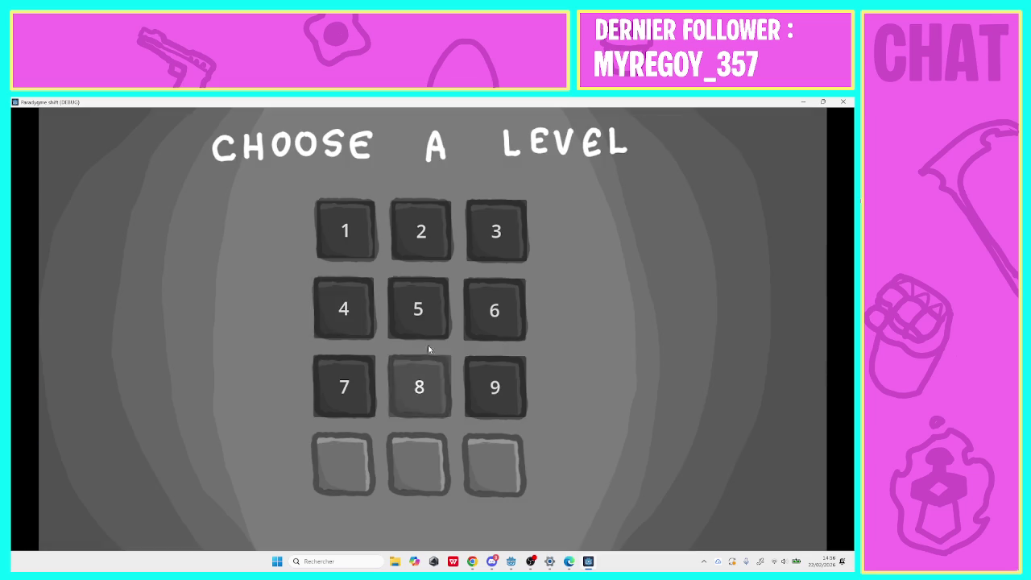
click(352, 324)
key(Right)
key(space)
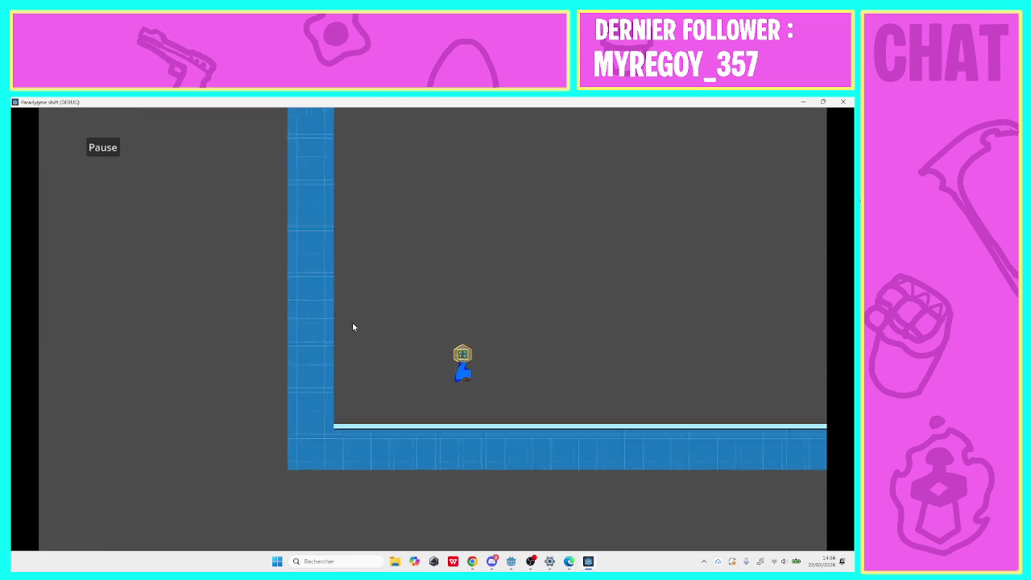
key(Right)
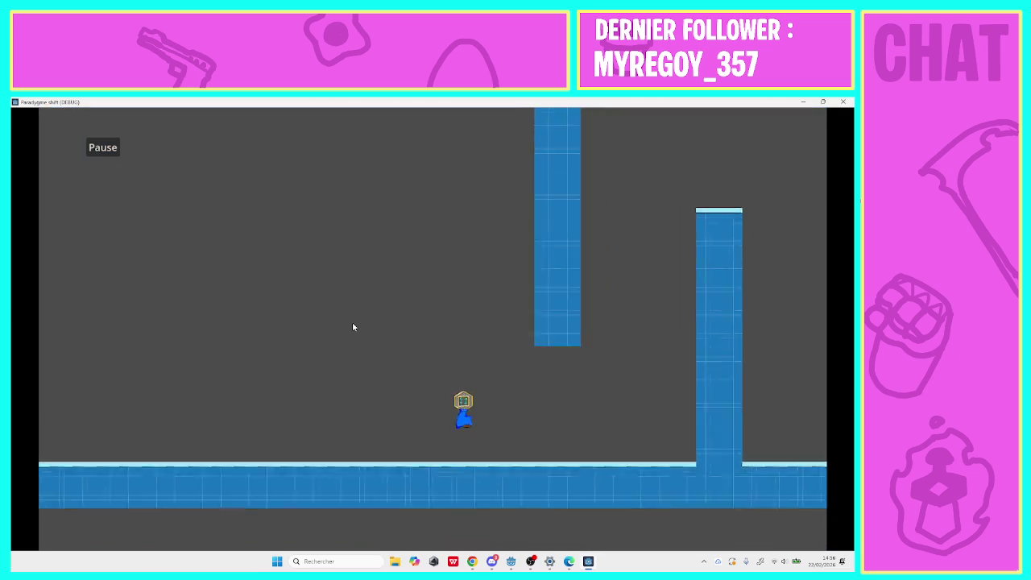
key(Right)
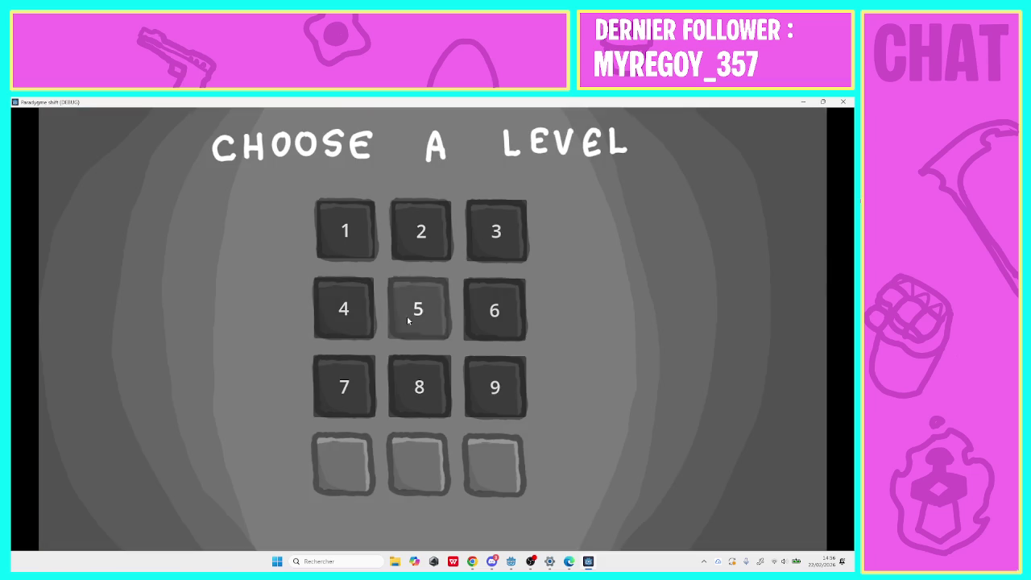
click(409, 320)
click(466, 321)
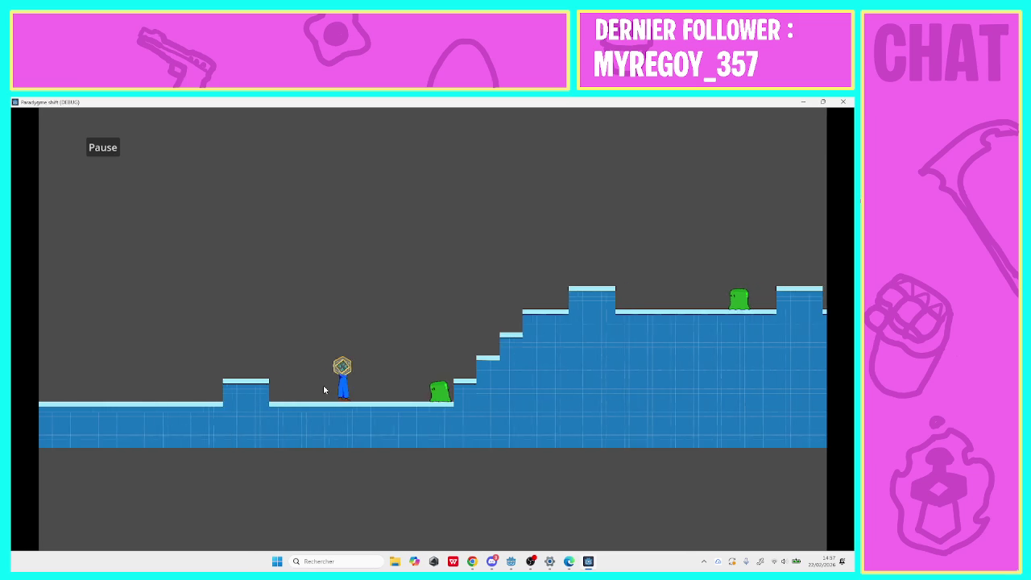
key(space)
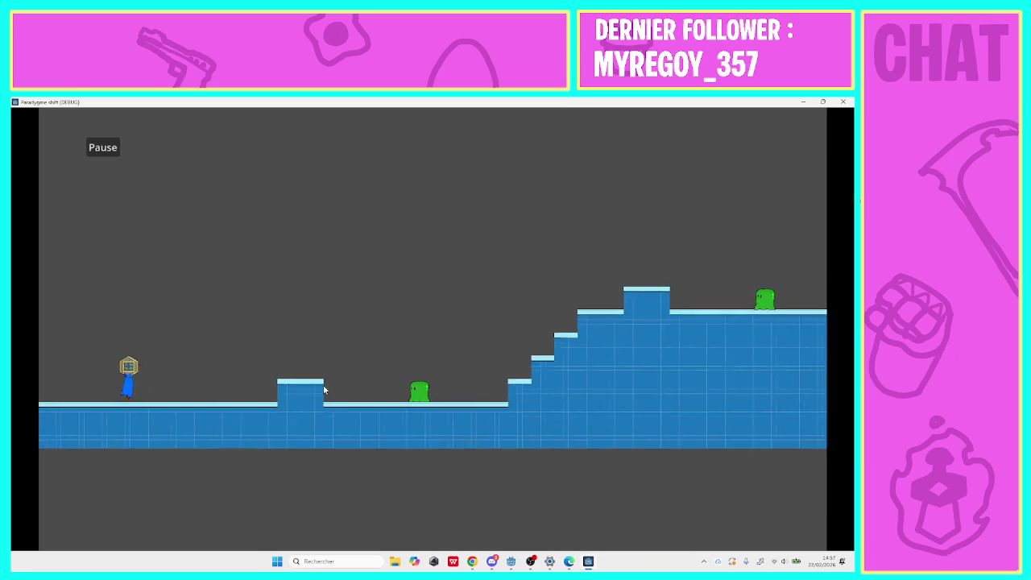
key(space)
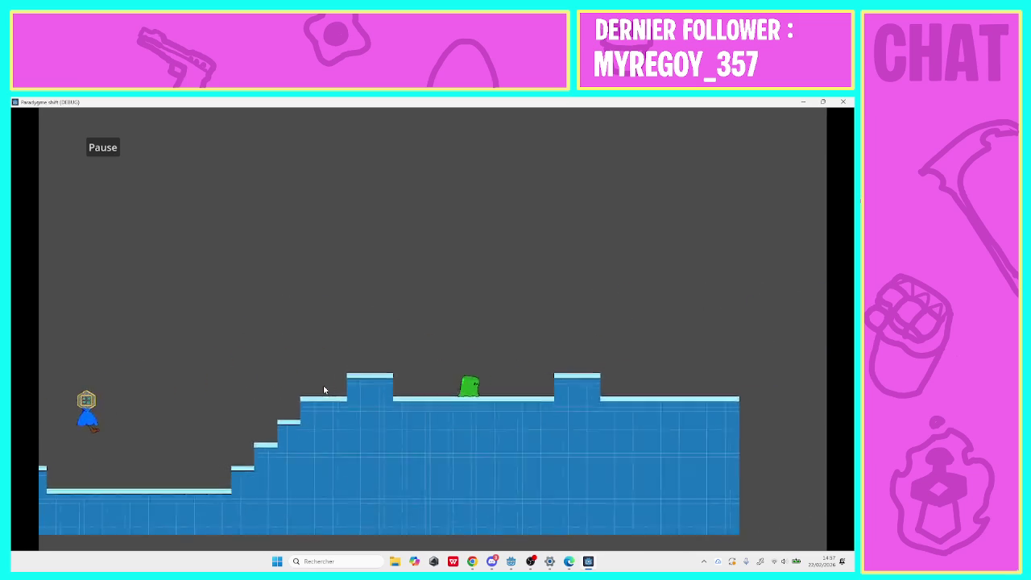
key(space)
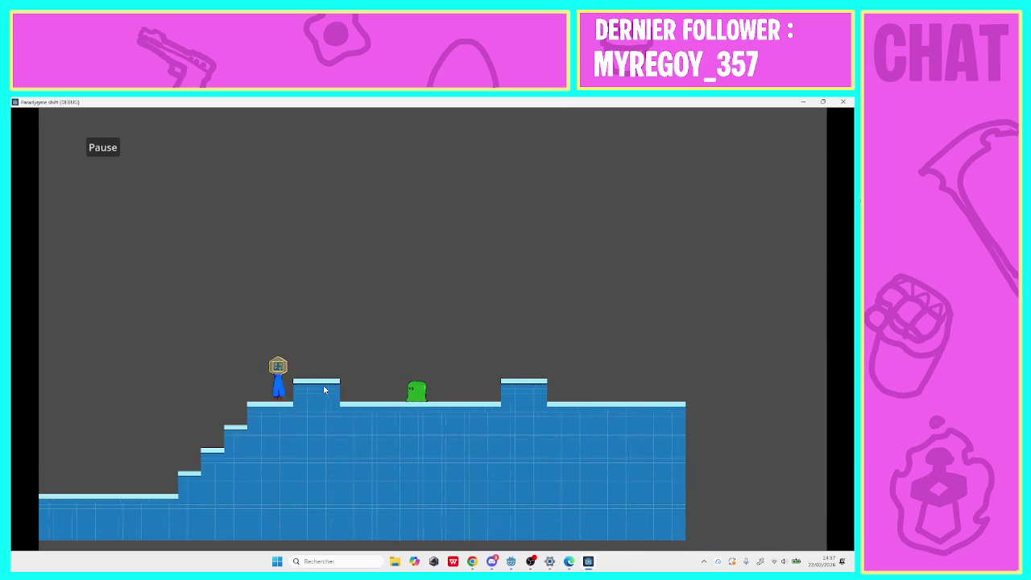
key(space)
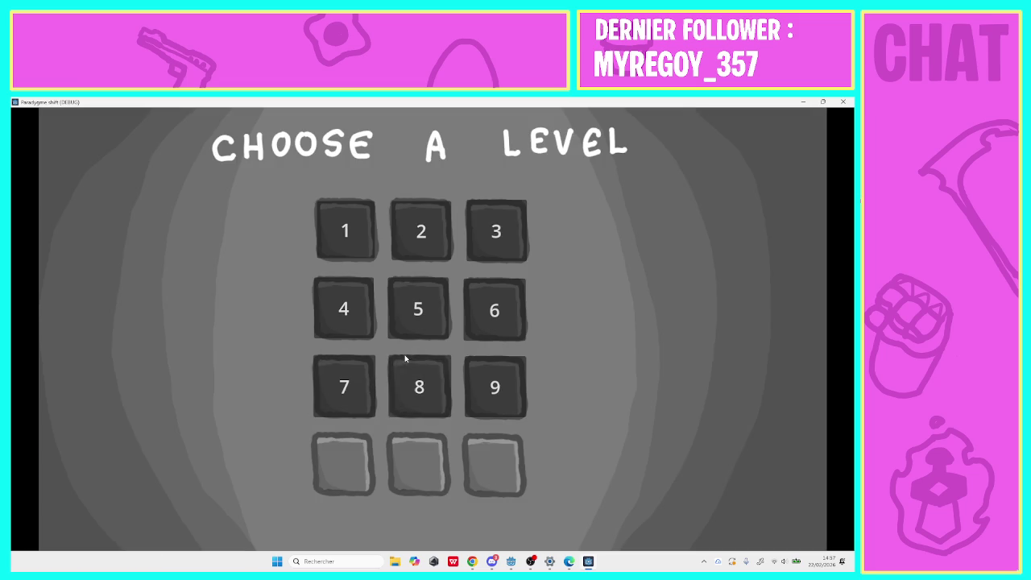
Start level 7 and run right, jumping up to the blue column's ledge.
click(360, 383)
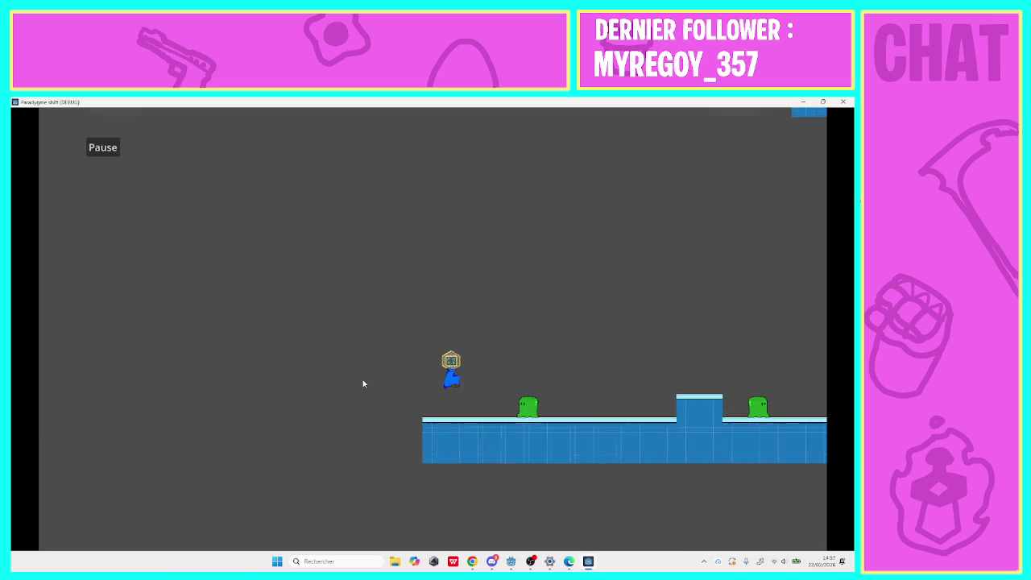
key(Right)
key(space)
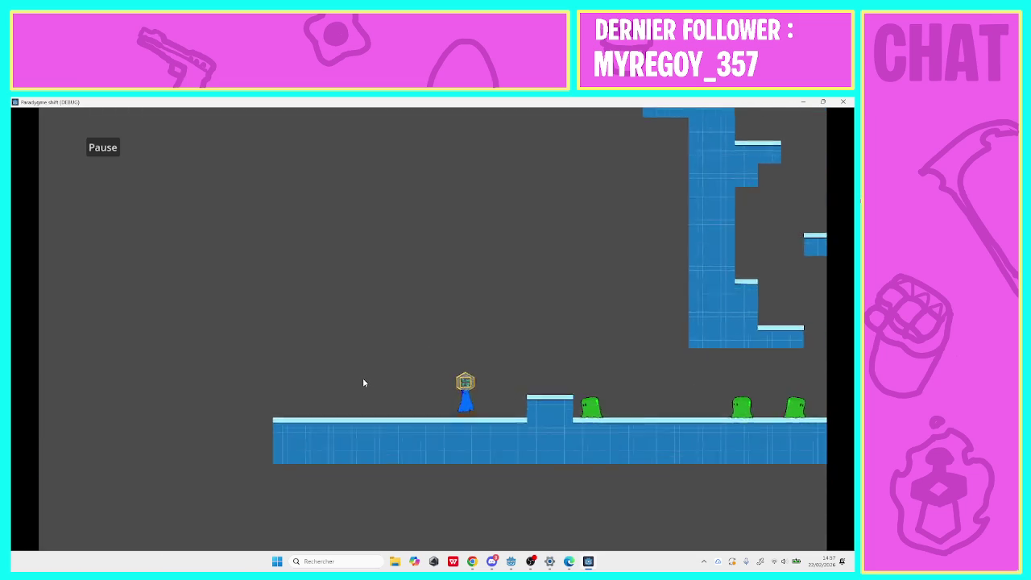
key(Right)
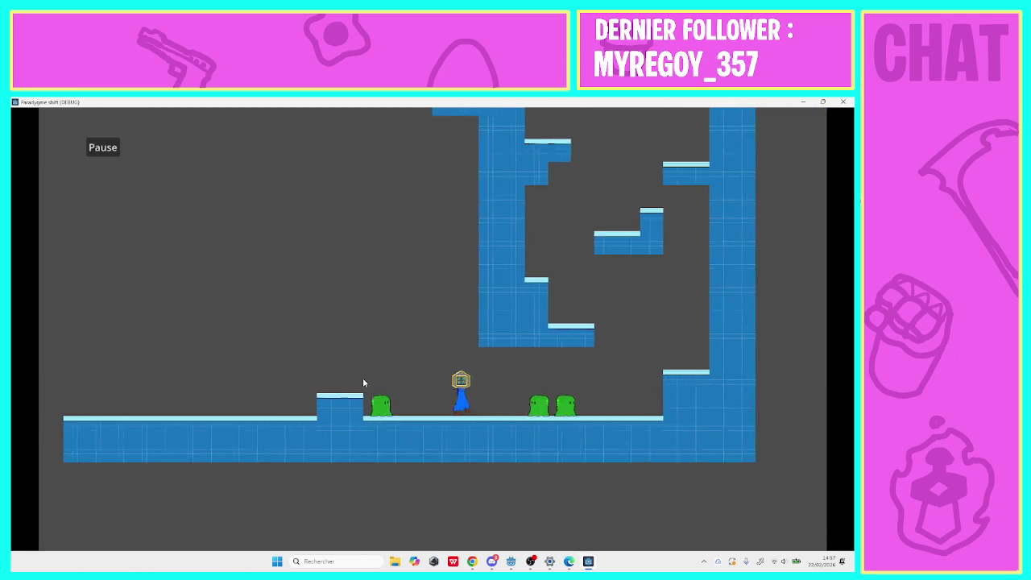
key(Right)
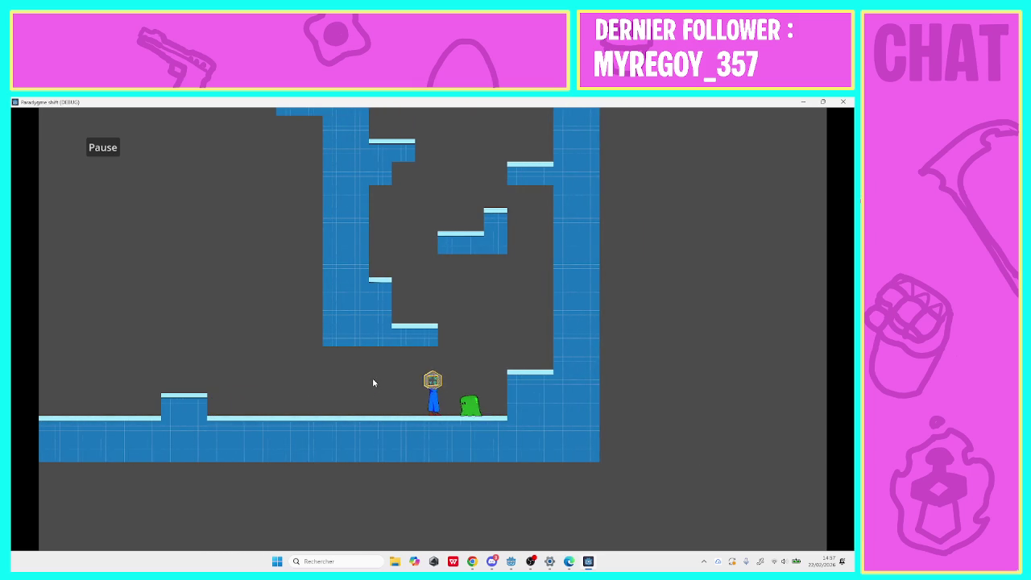
key(space)
key(Right)
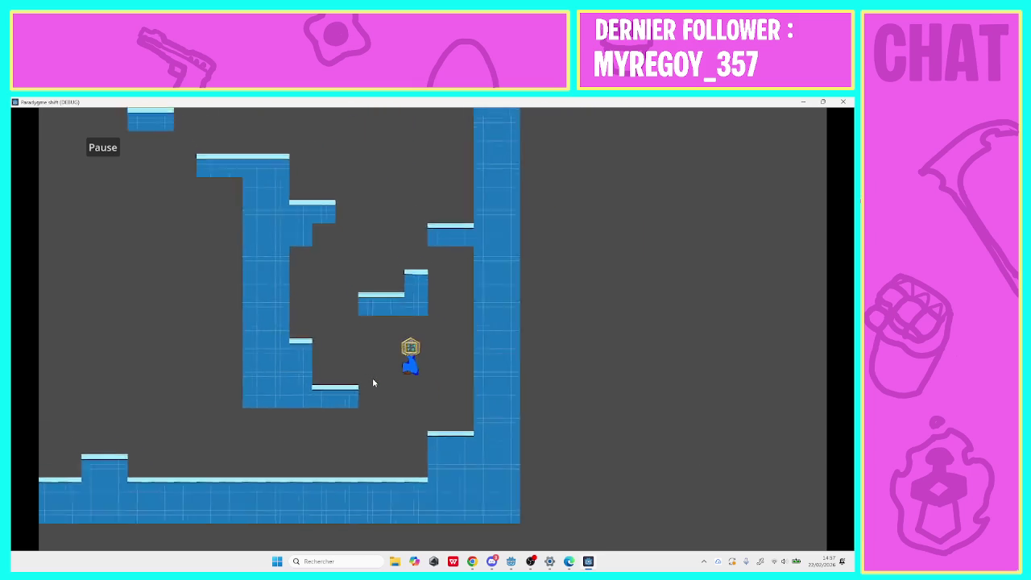
key(space)
key(Left)
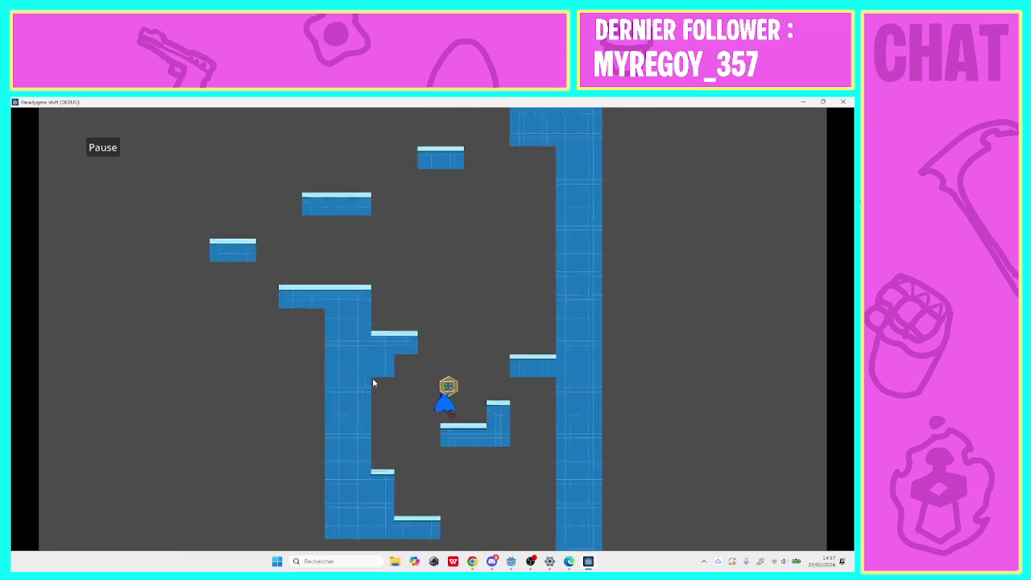
key(Right)
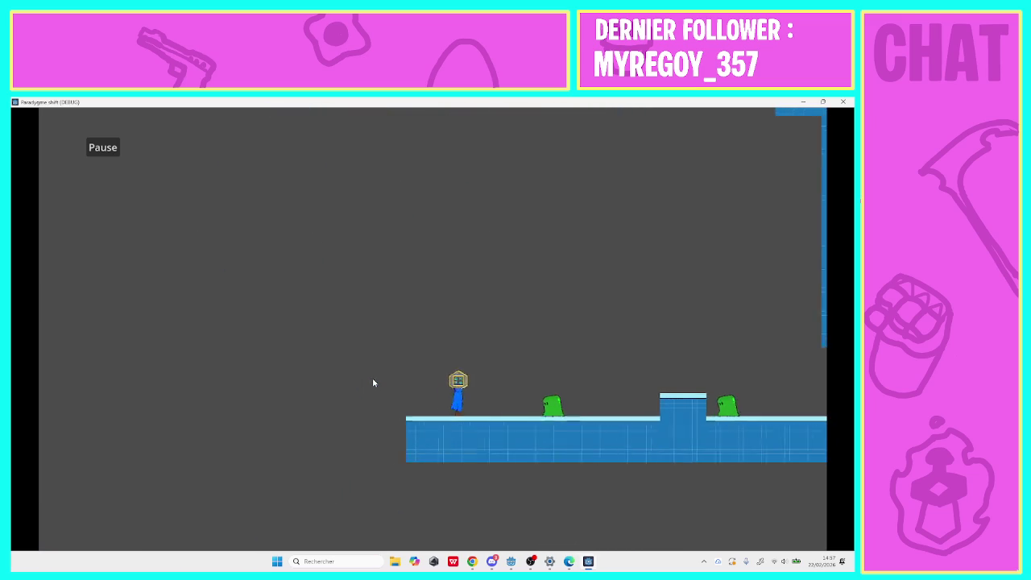
key(Right)
key(space)
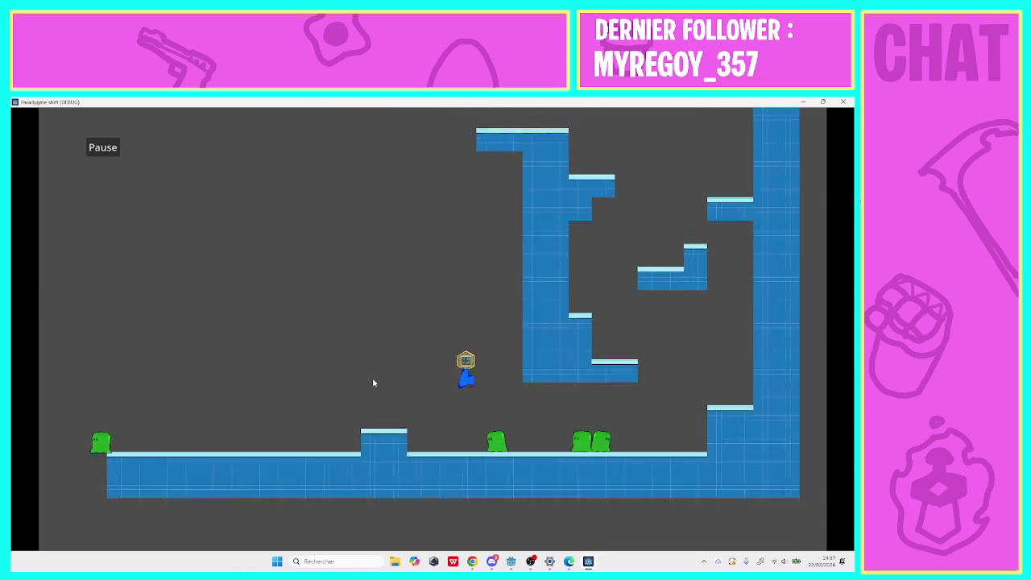
key(Right)
key(space)
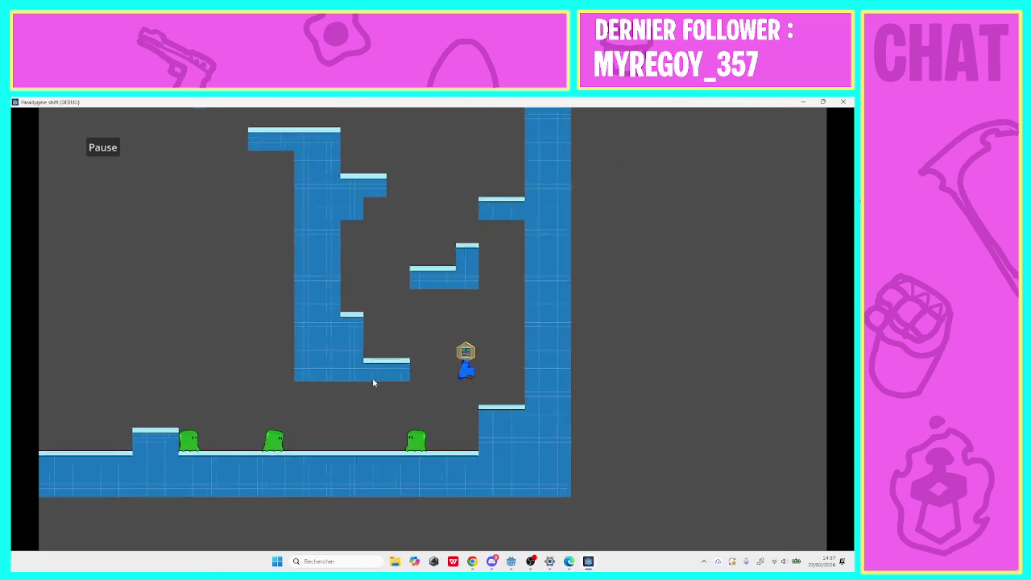
key(Left)
key(space)
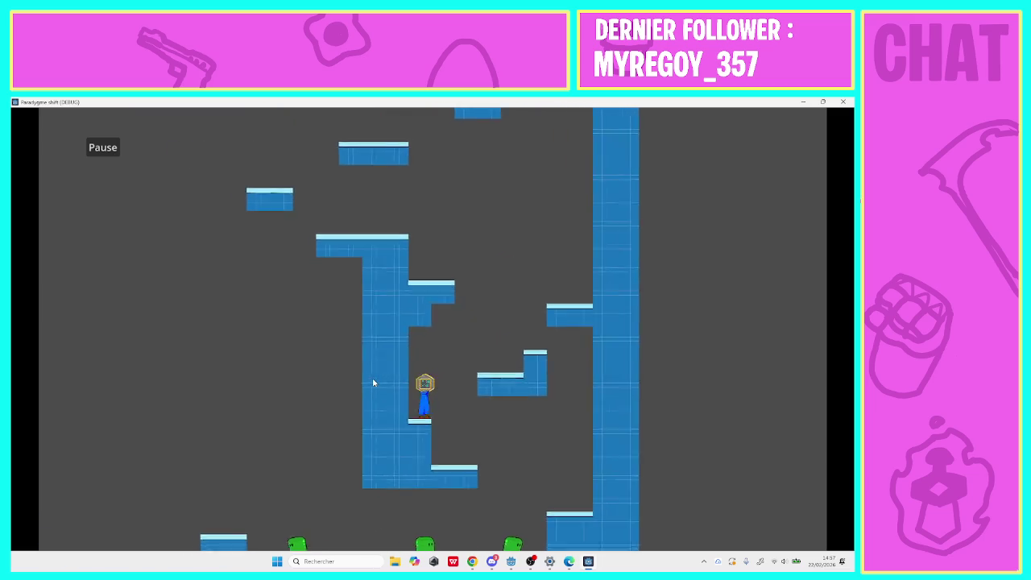
key(space)
key(Right)
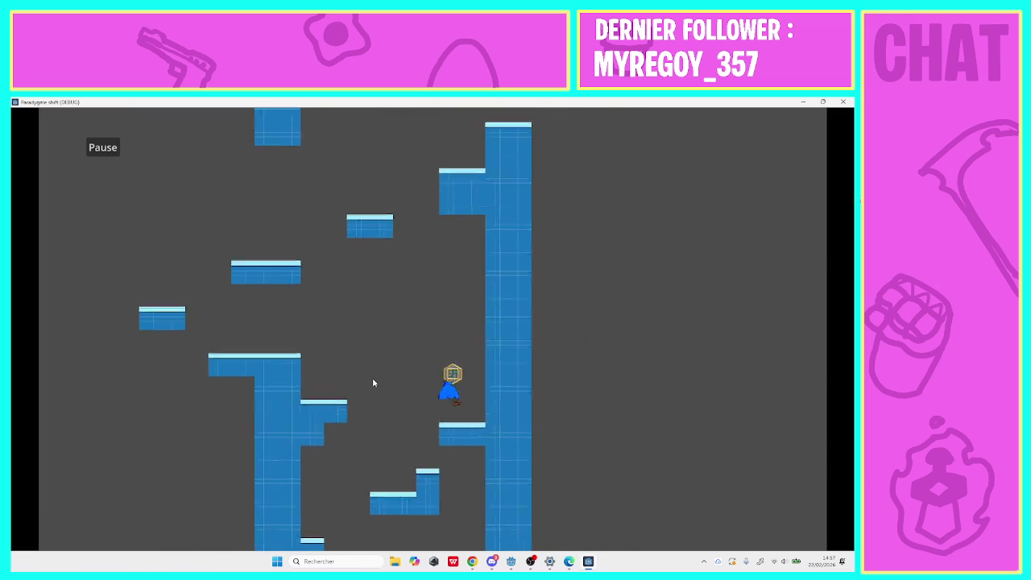
Climb the higher platforms past the enemies and run right to finish level 7.
key(Left)
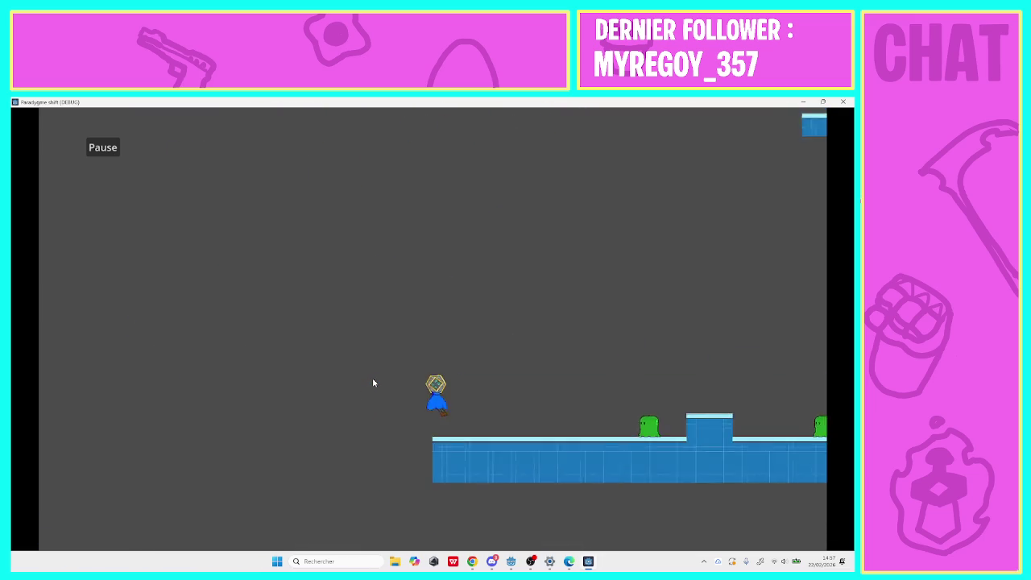
key(Right)
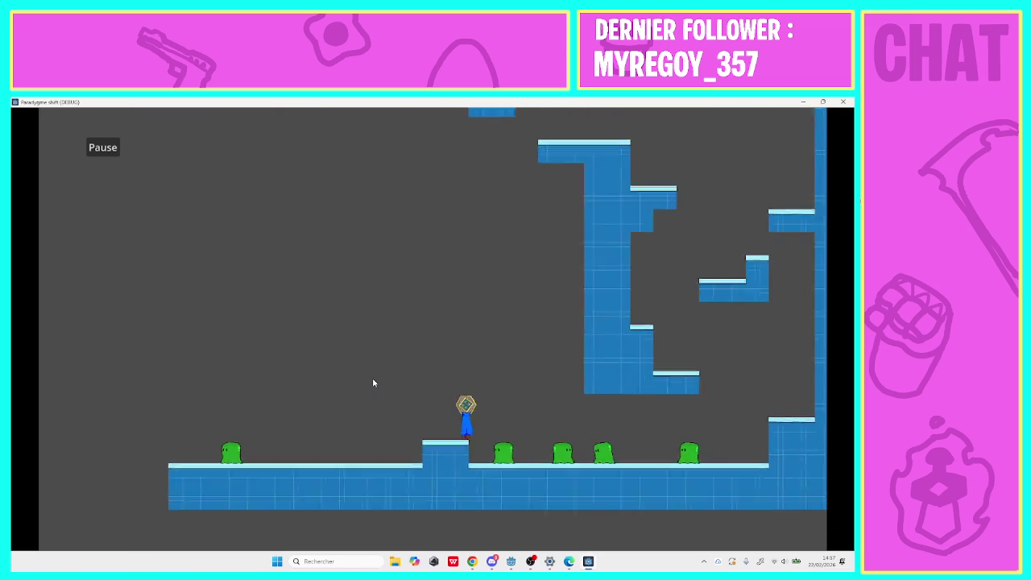
key(Right)
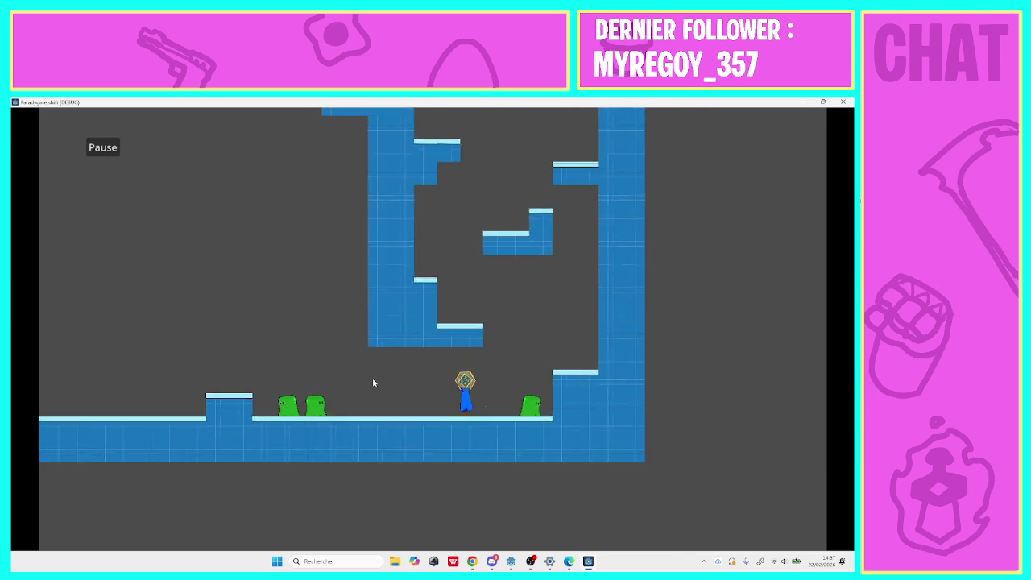
key(space)
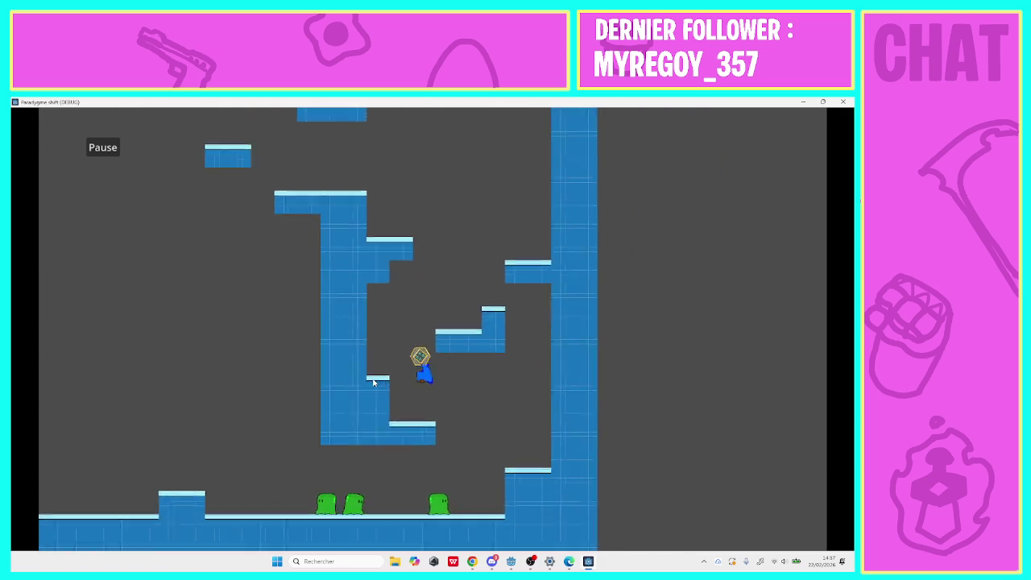
key(space)
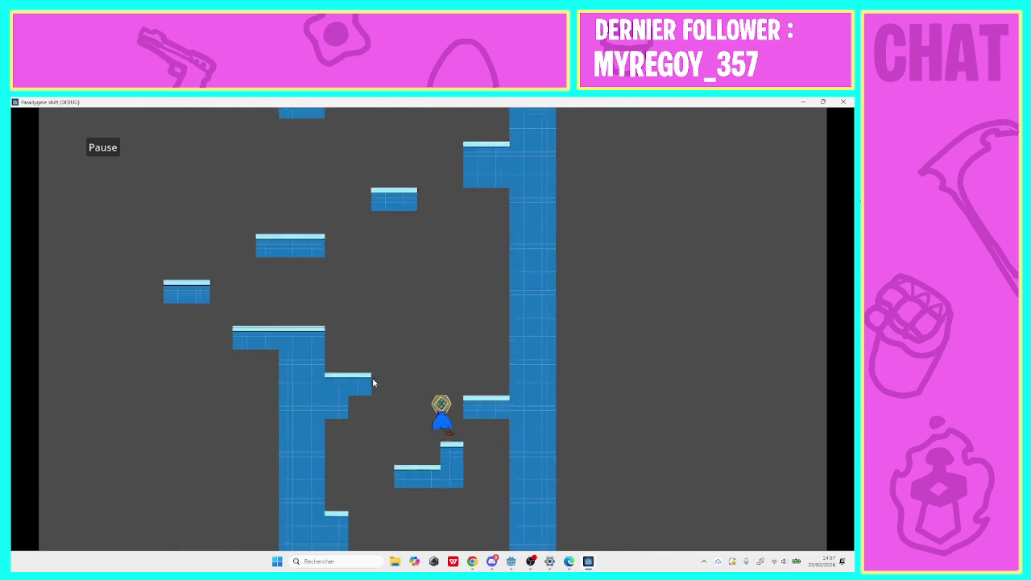
key(Left)
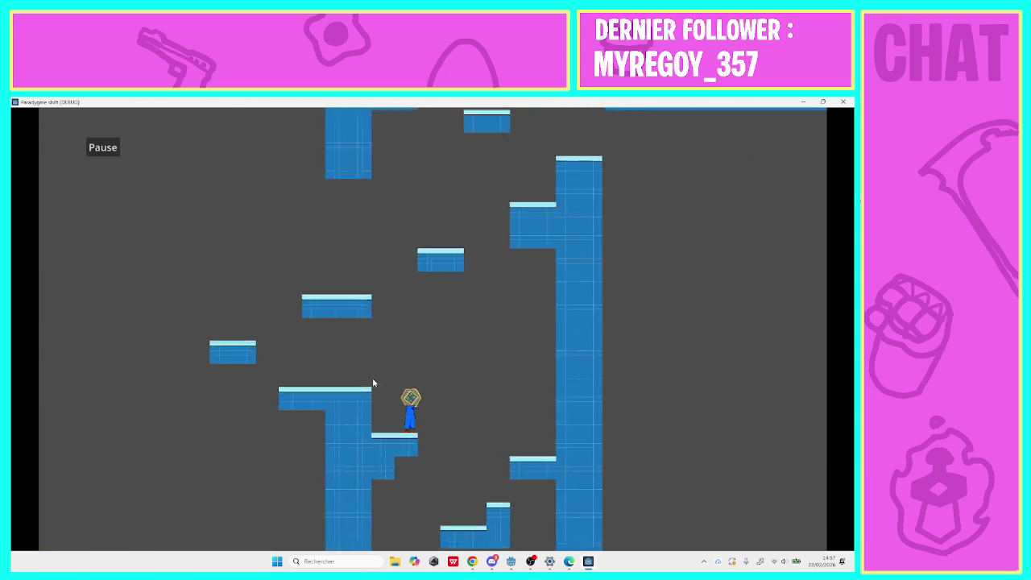
key(space)
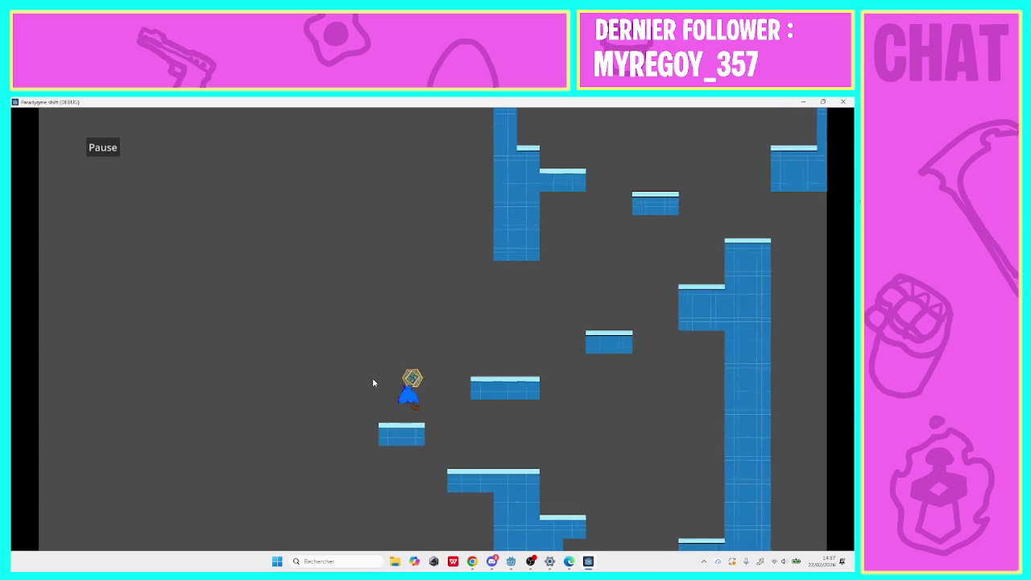
key(Right)
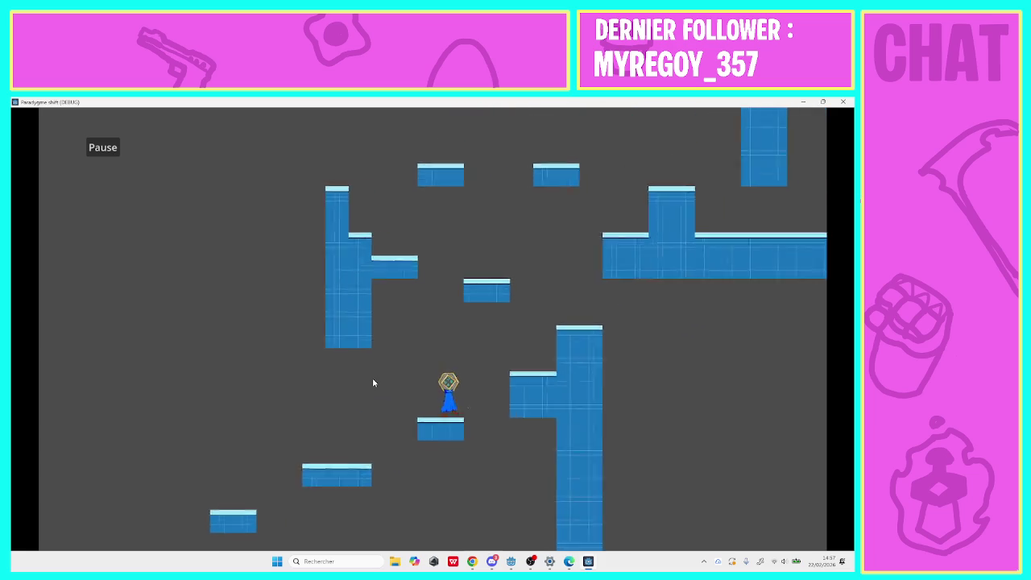
key(space)
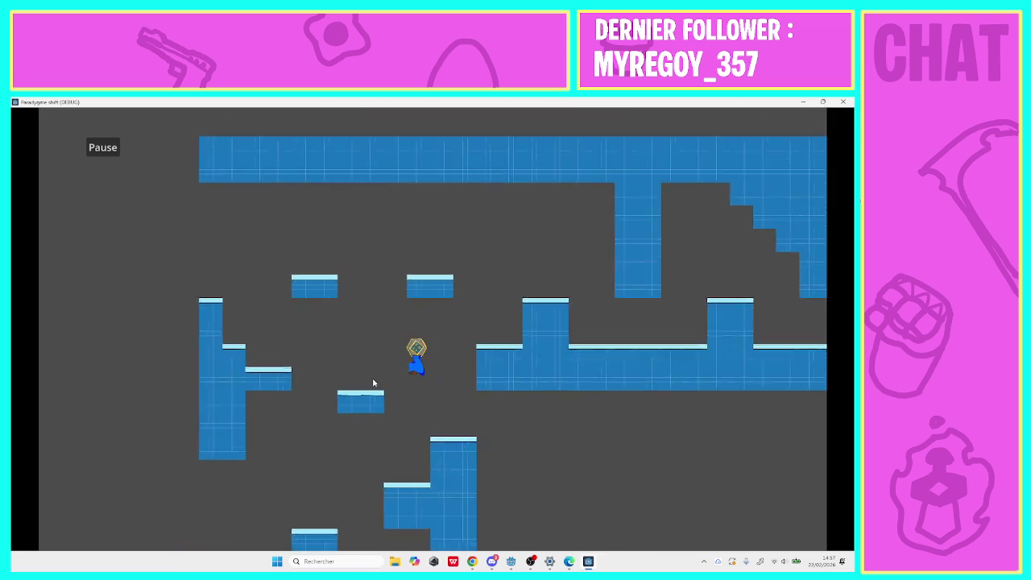
key(Left)
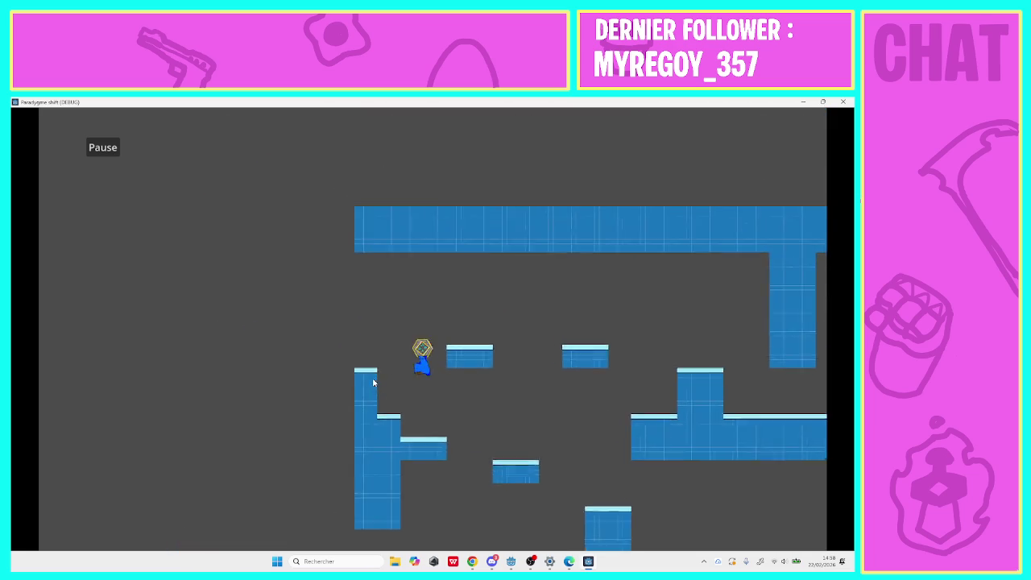
key(Right)
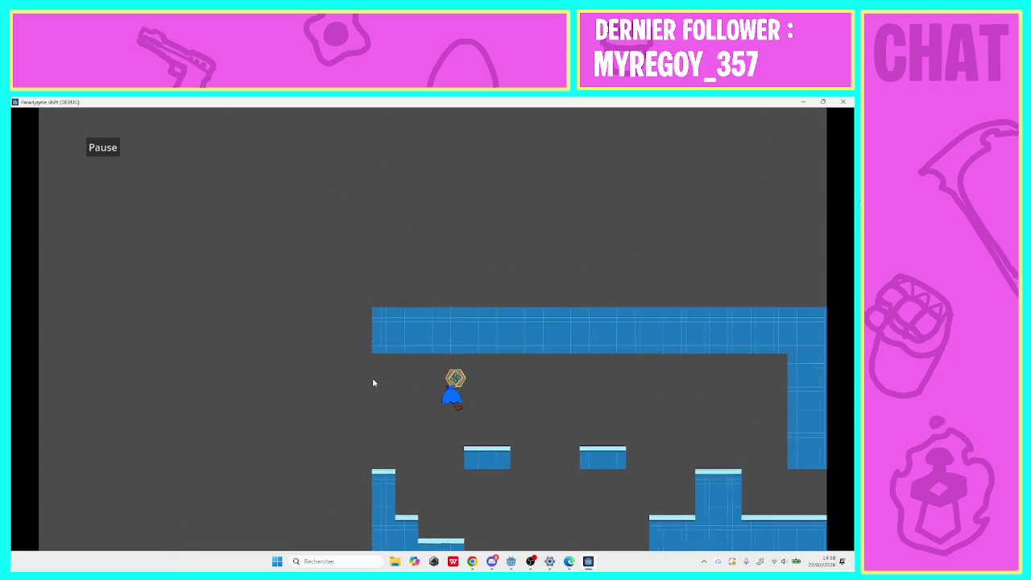
key(Right)
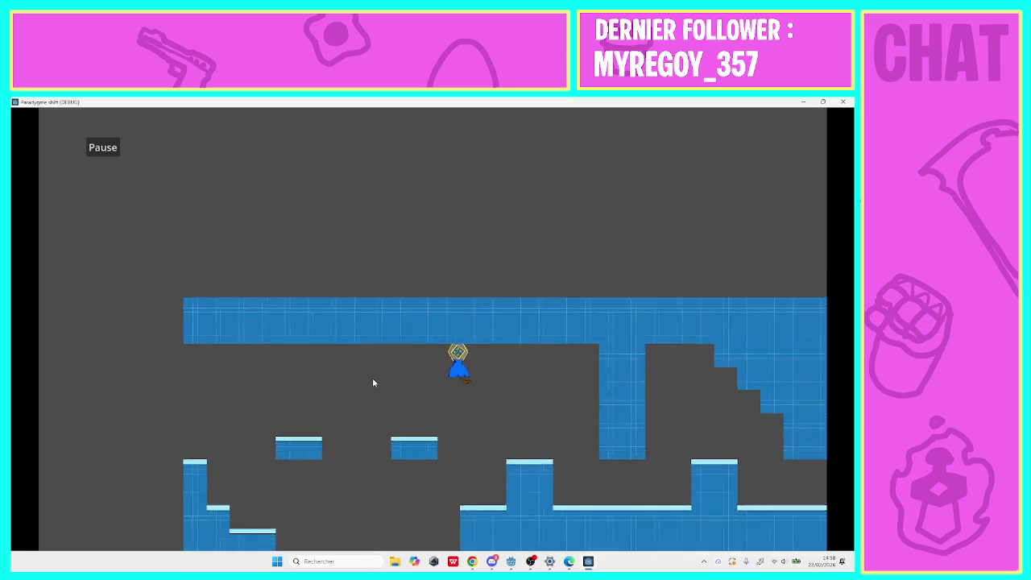
key(Right)
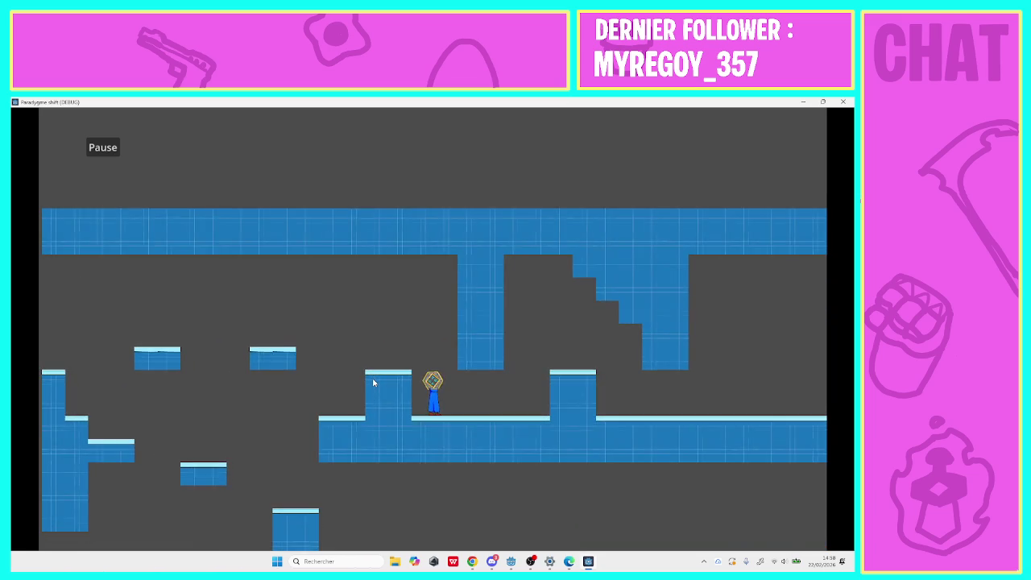
key(Right)
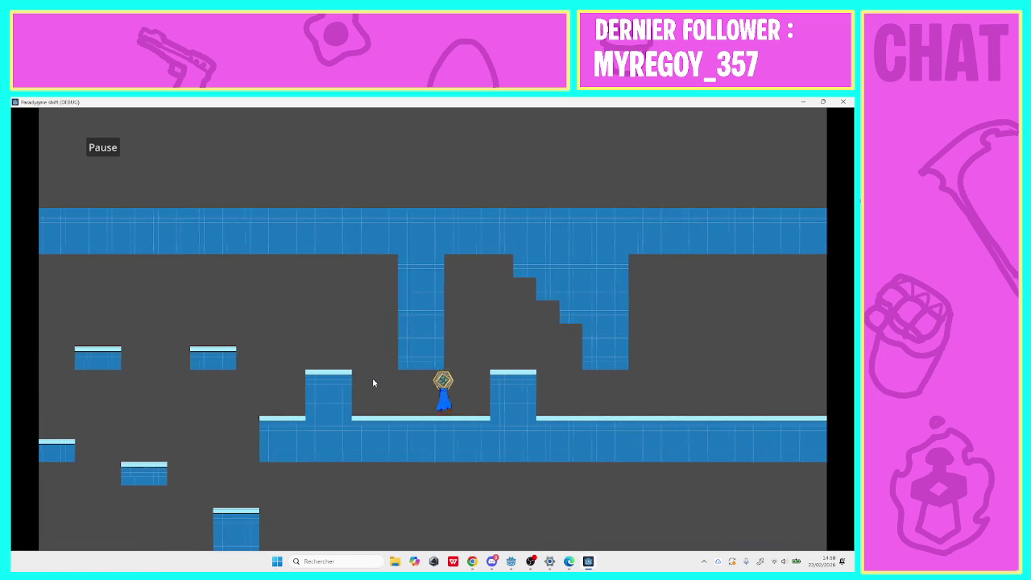
key(Right)
key(space)
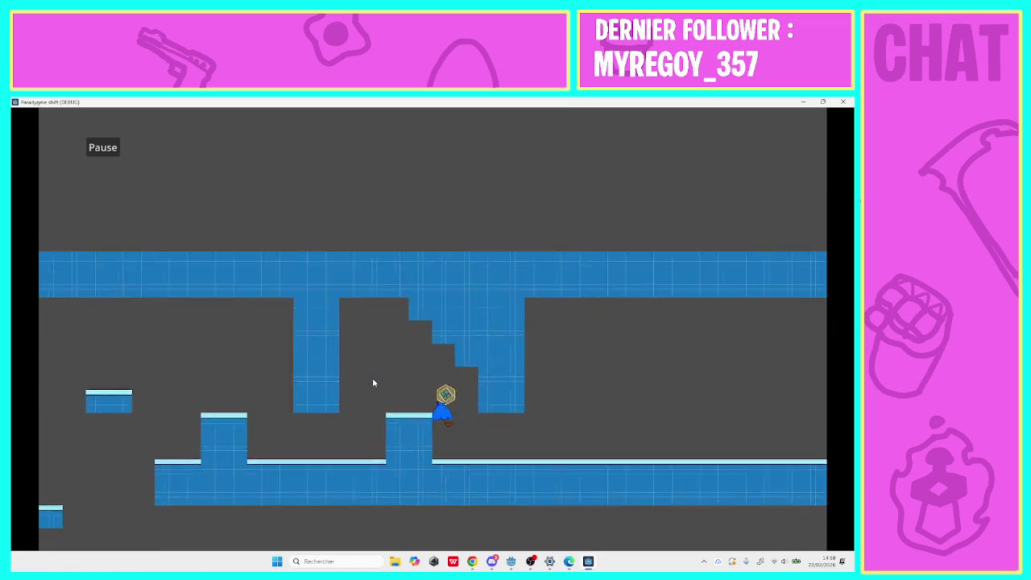
key(Right)
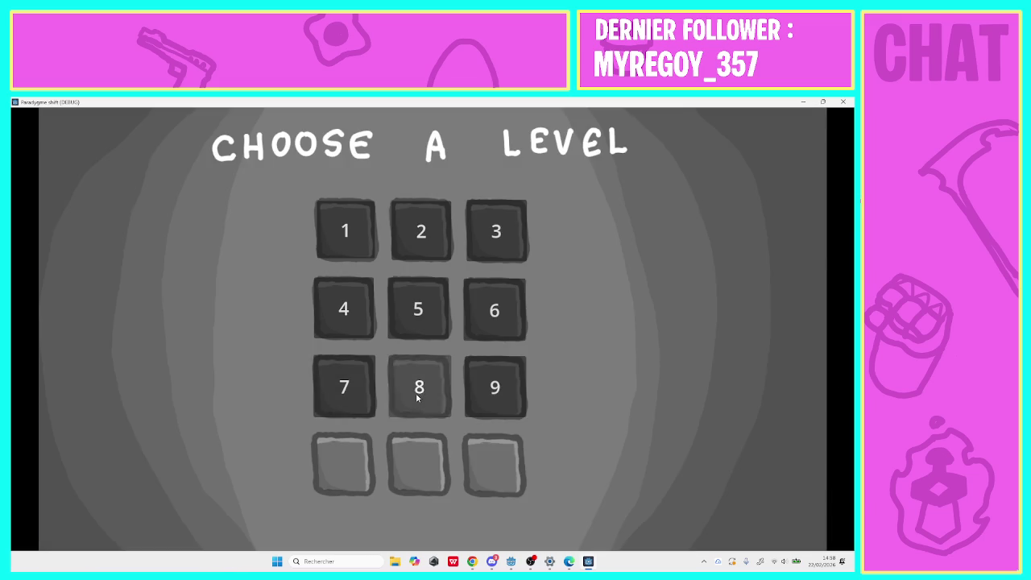
Start level 8 and repeatedly jump off the starting platform's left edge.
click(416, 395)
key(Right)
key(space)
key(Left)
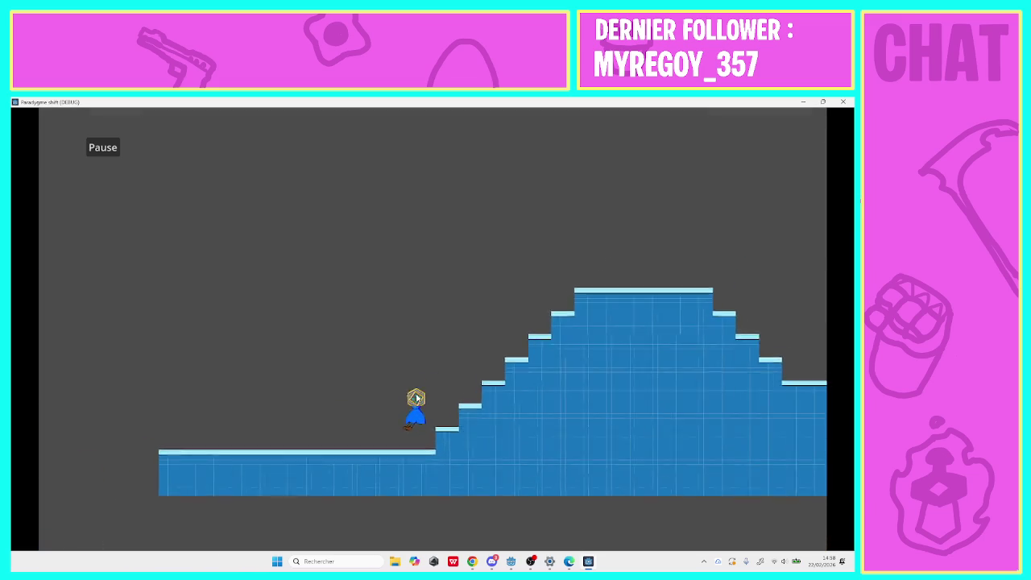
key(Left)
key(space)
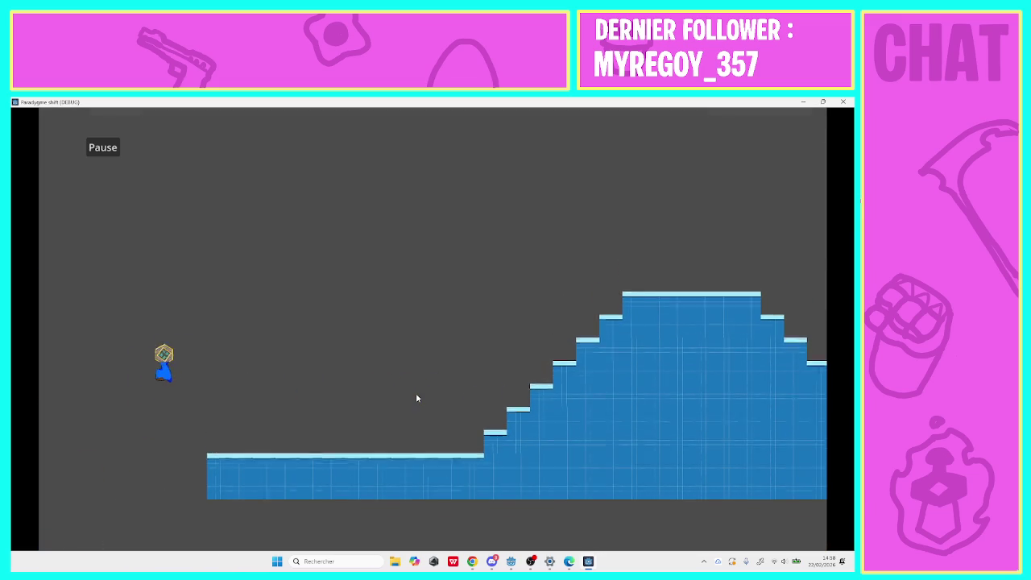
key(Left)
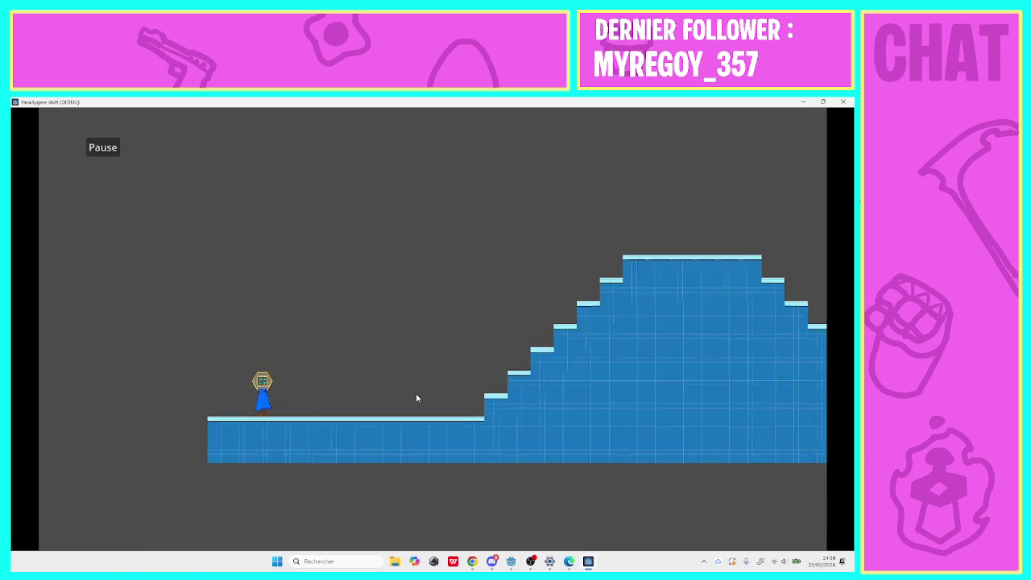
key(space)
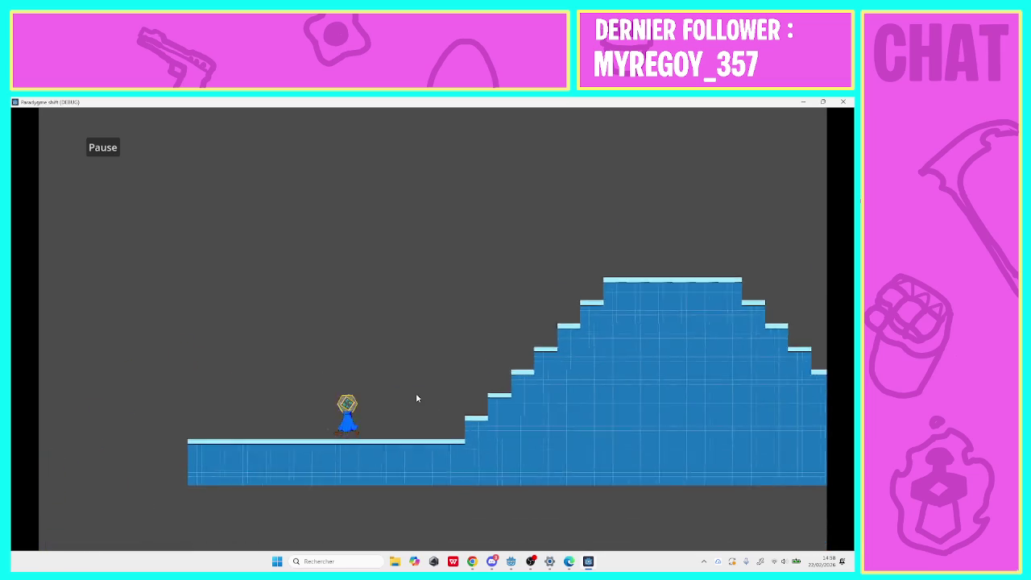
key(Left)
key(Left)
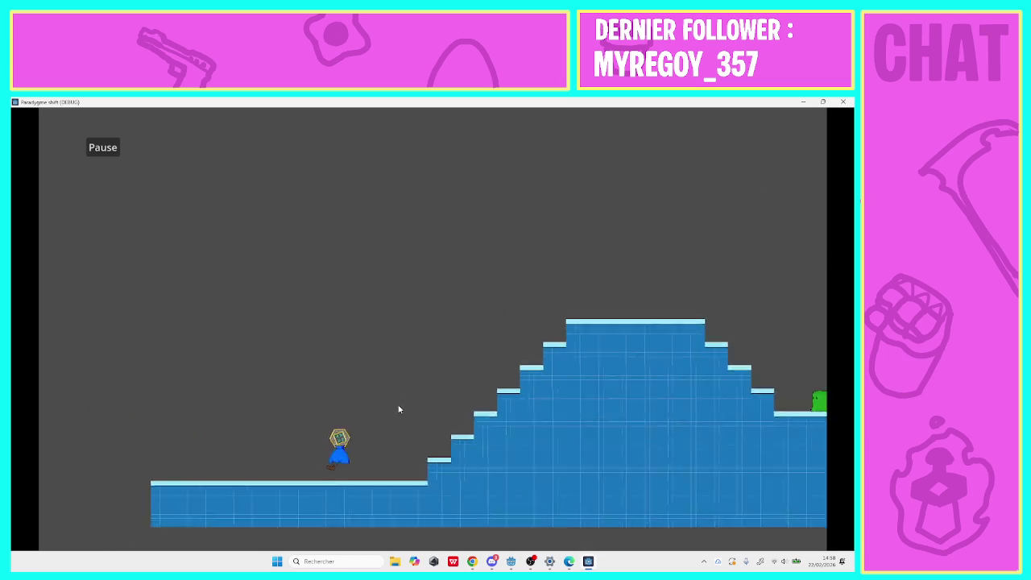
key(space)
key(Right)
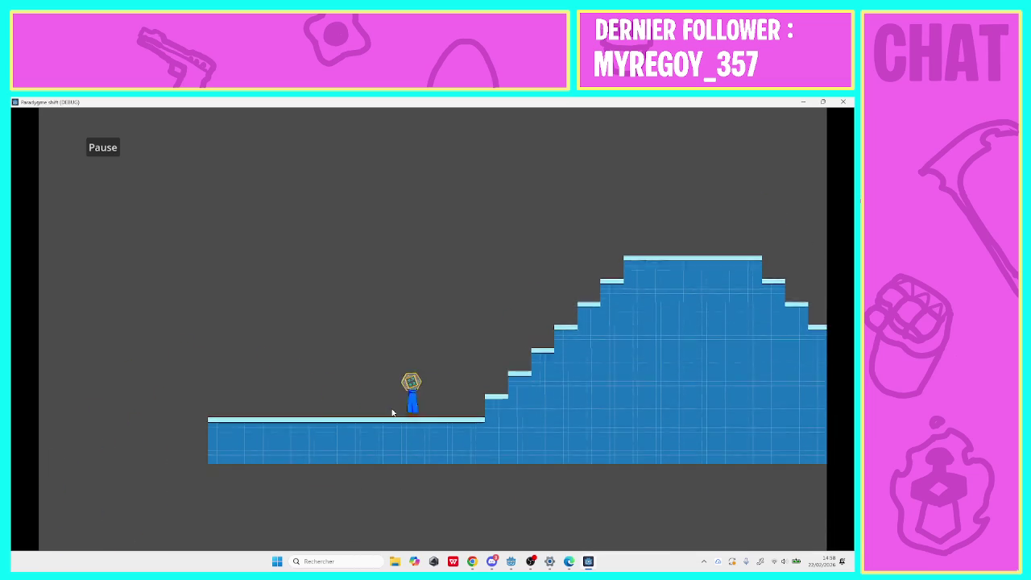
key(Left)
key(Left)
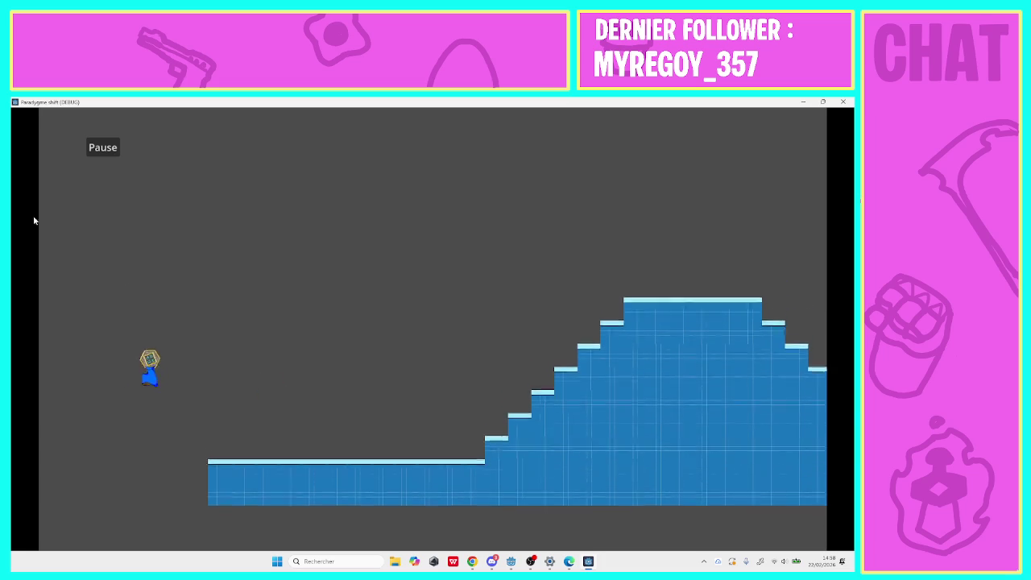
Pause and restart the level, then return to level select and start level 8 again.
click(83, 148)
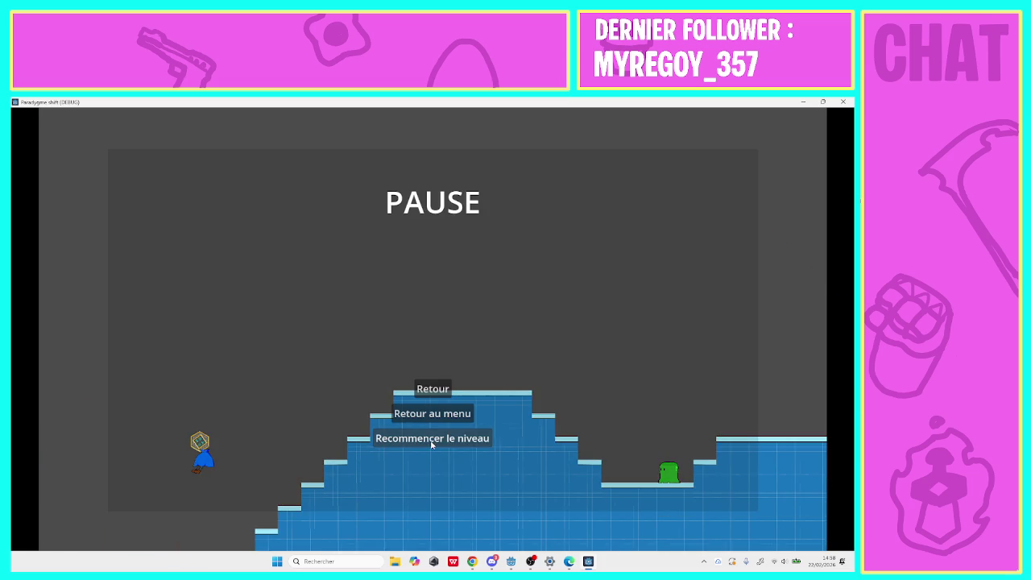
click(432, 445)
click(112, 168)
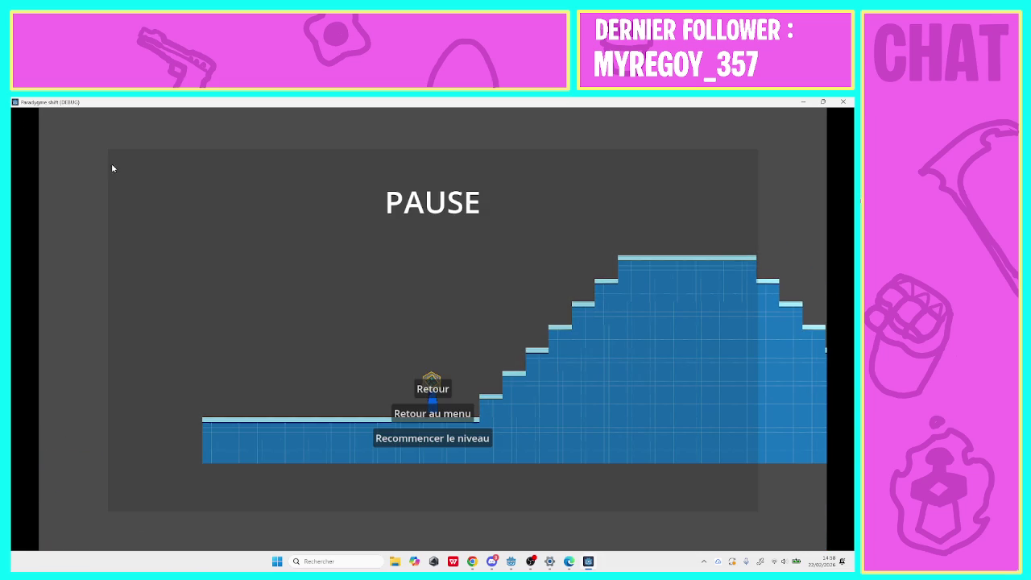
click(403, 415)
click(430, 388)
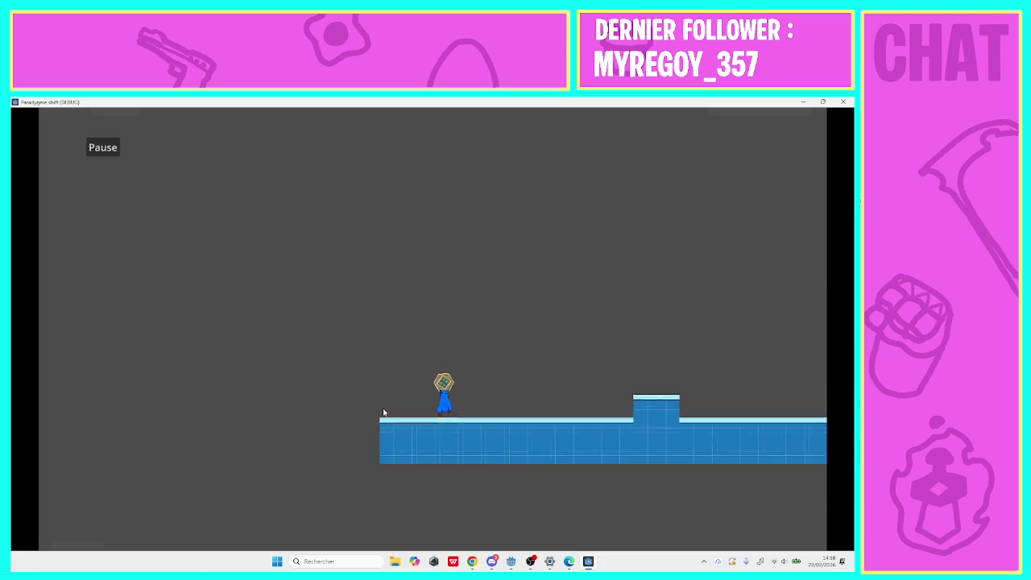
Run and jump right through level 8, over the raised blocks and onto the new platform.
key(Right)
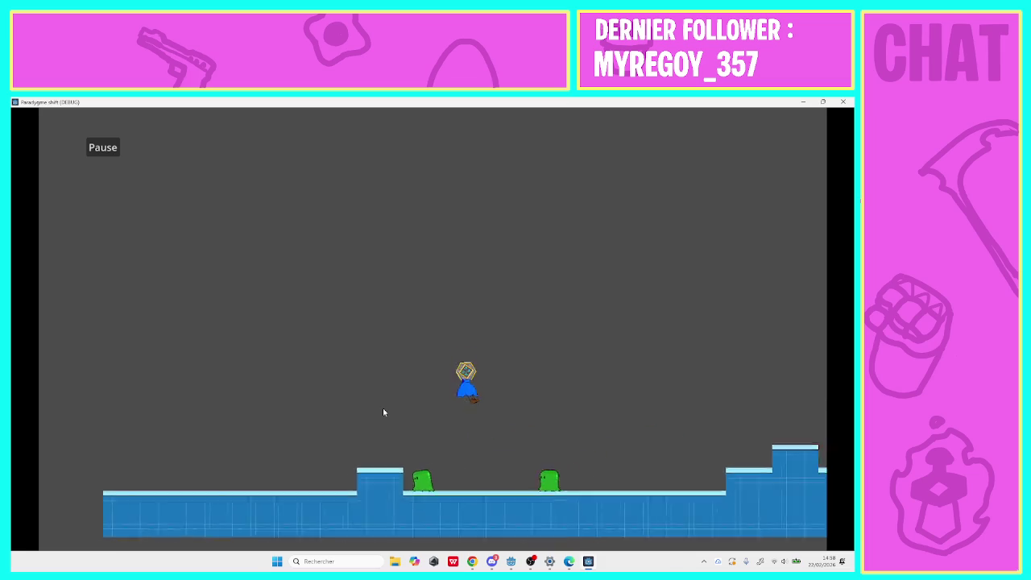
key(Right)
key(space)
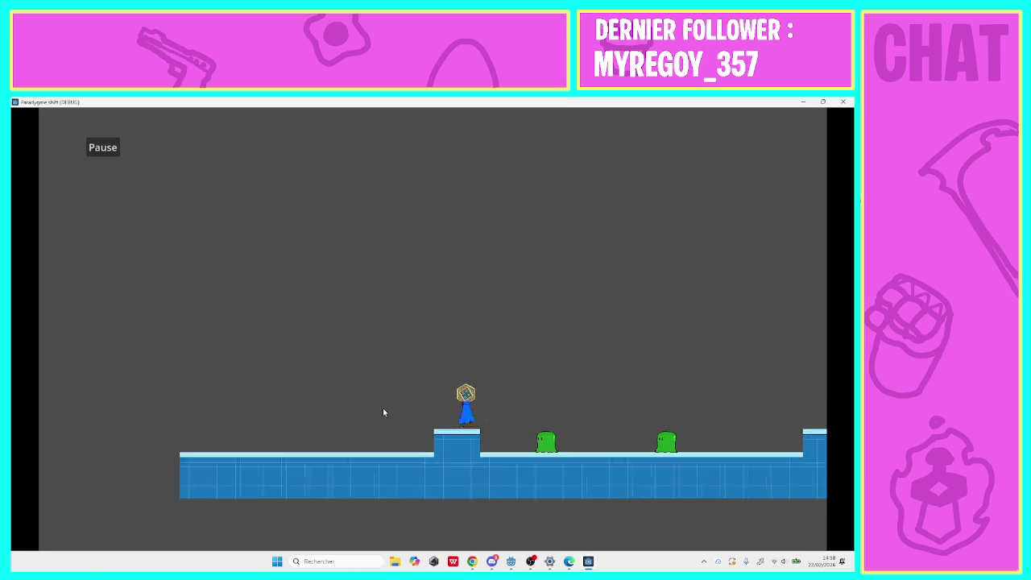
key(Right)
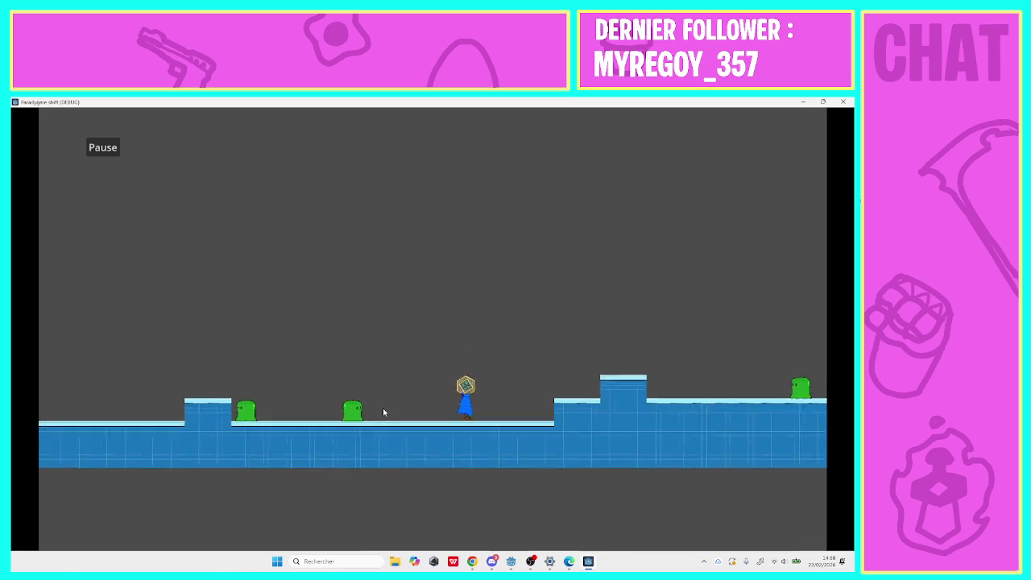
key(Right)
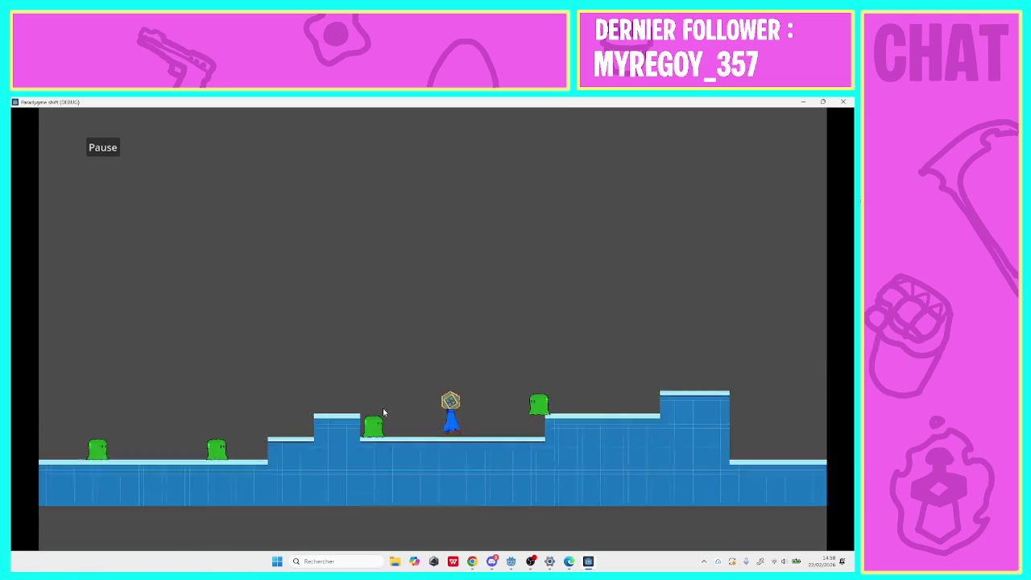
key(Right)
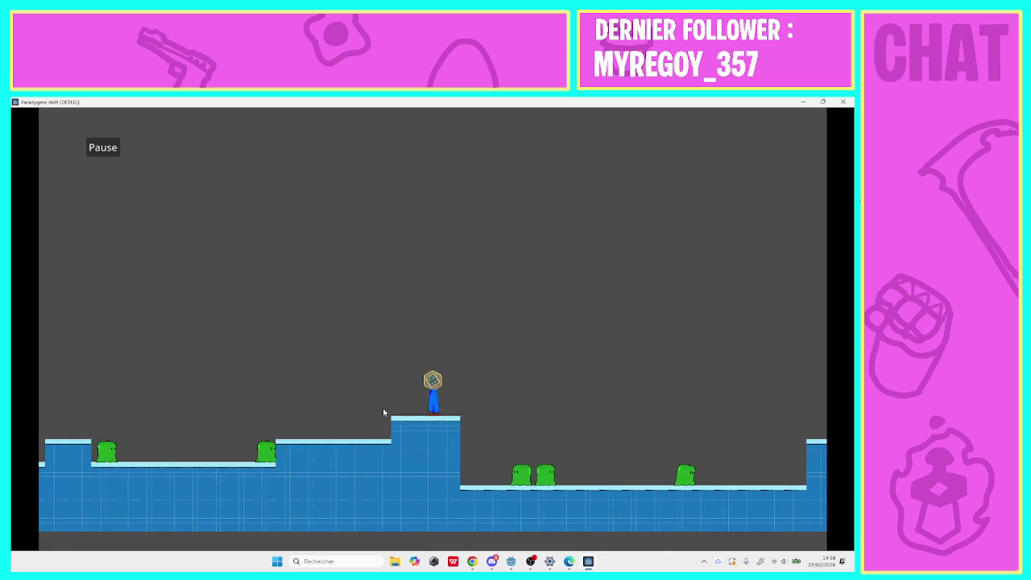
key(Right)
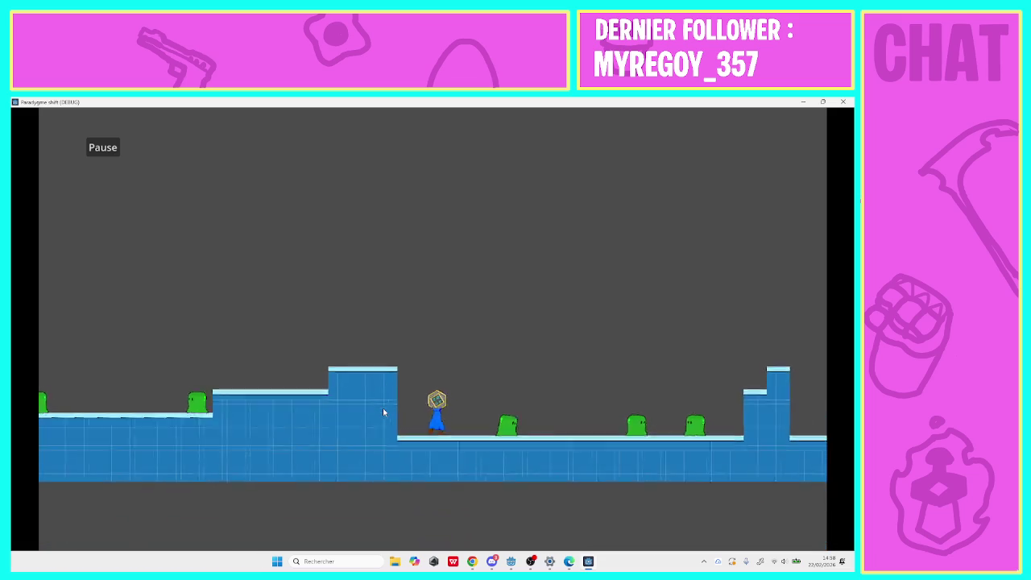
key(Right)
key(space)
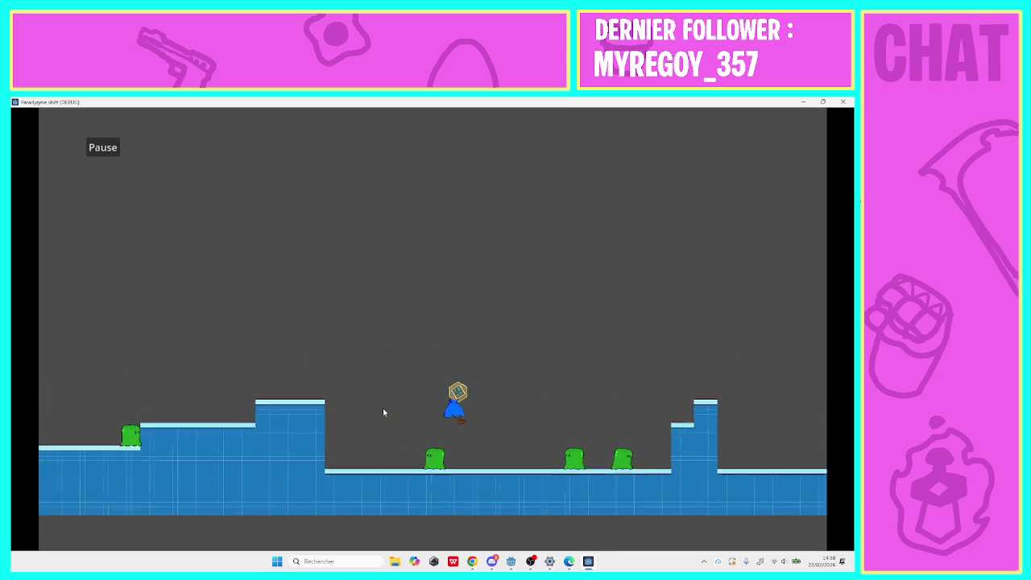
key(Right)
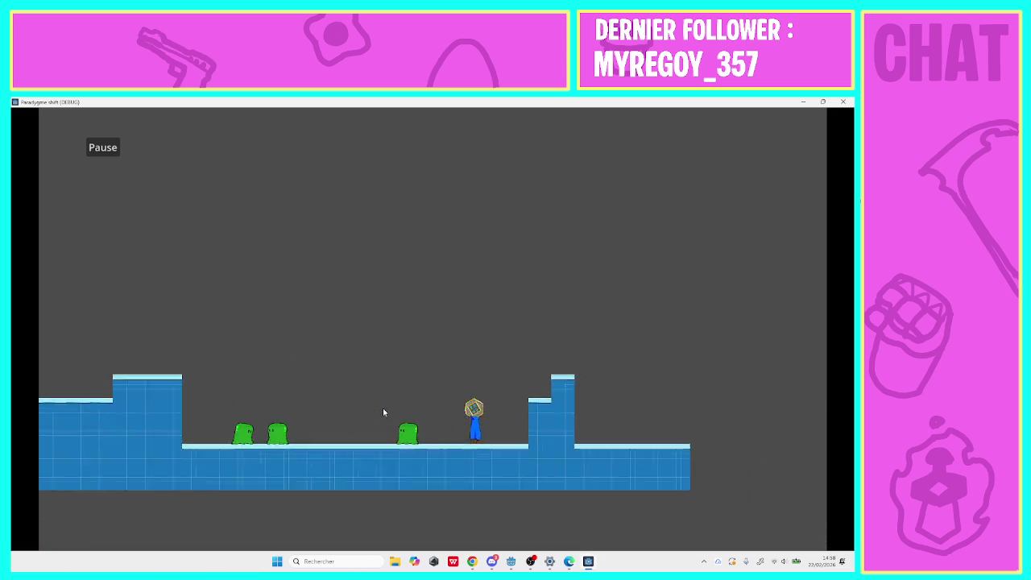
key(space)
key(Right)
key(space)
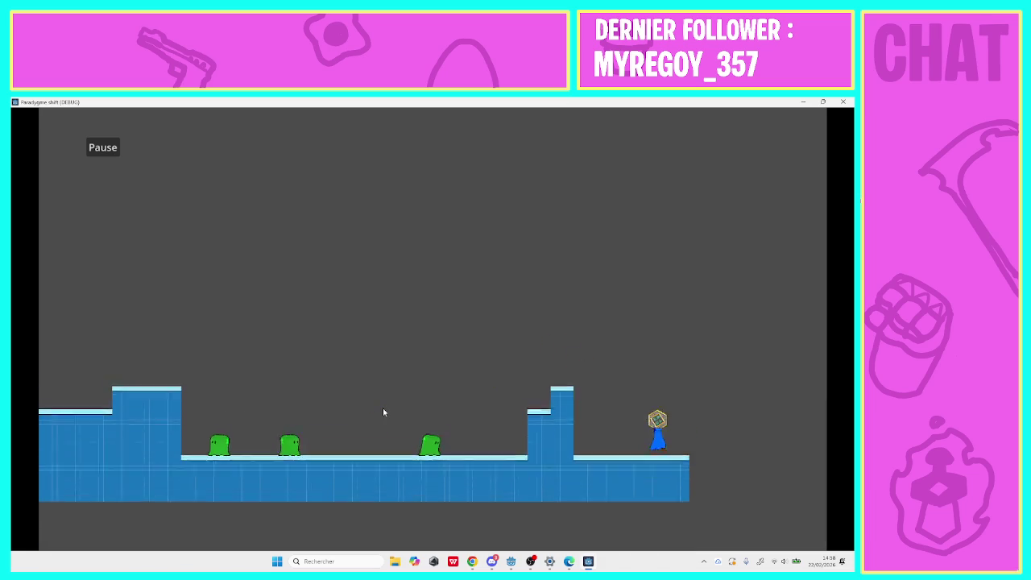
key(Right)
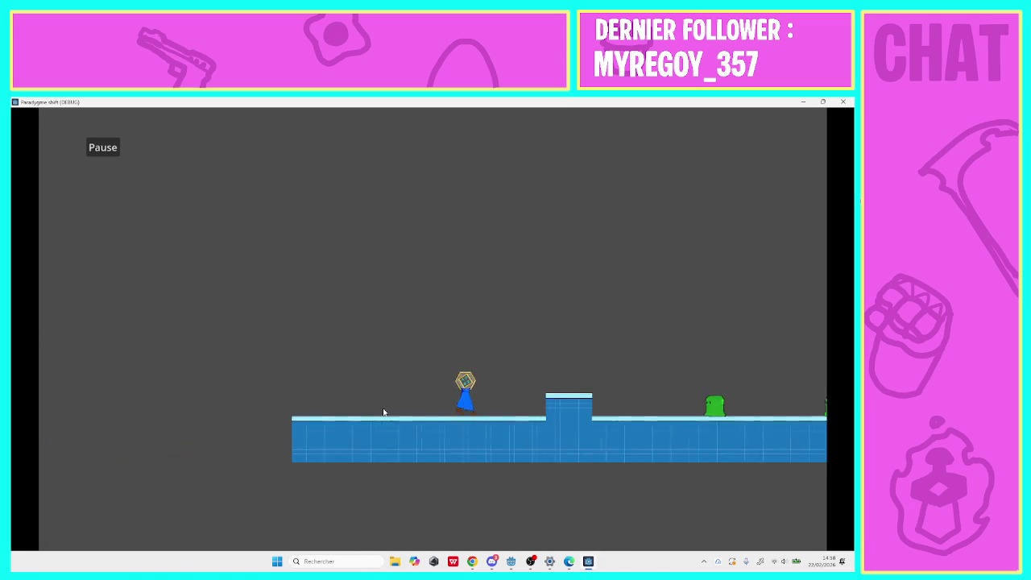
key(space)
After respawning, jump past the green enemies and up the new steps, then stop the playtest with F8.
key(Right)
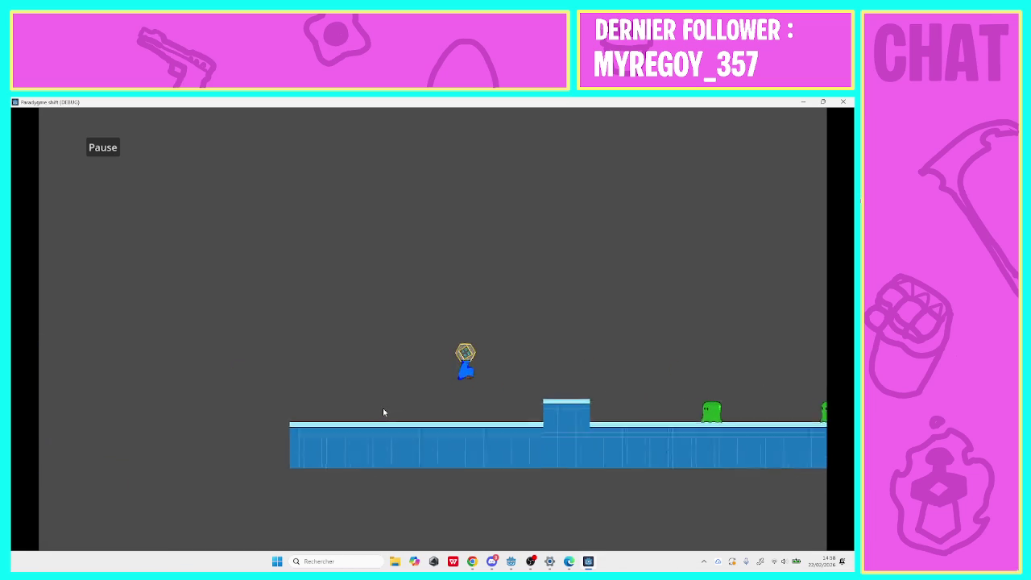
key(space)
key(Right)
key(space)
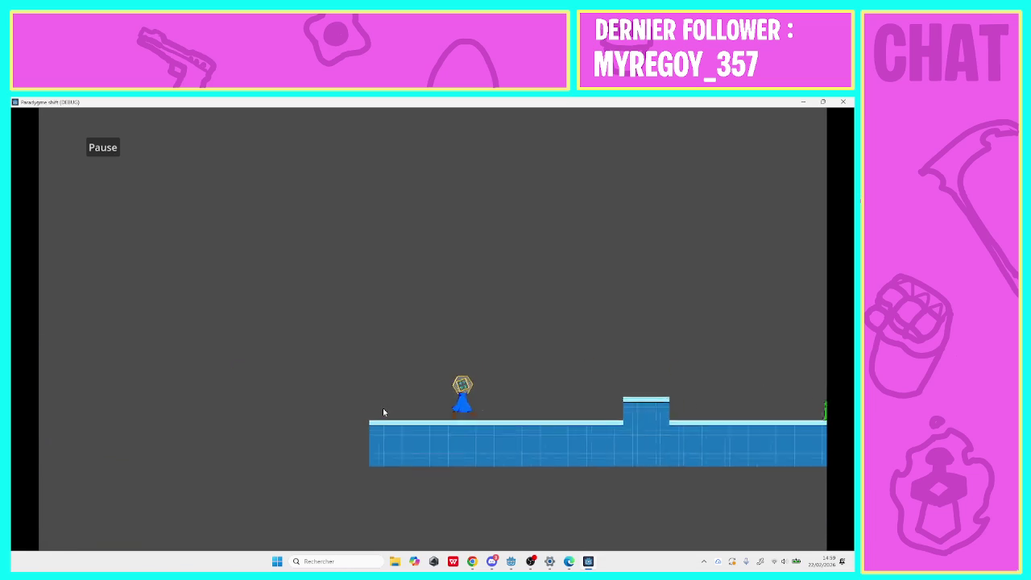
key(Right)
key(space)
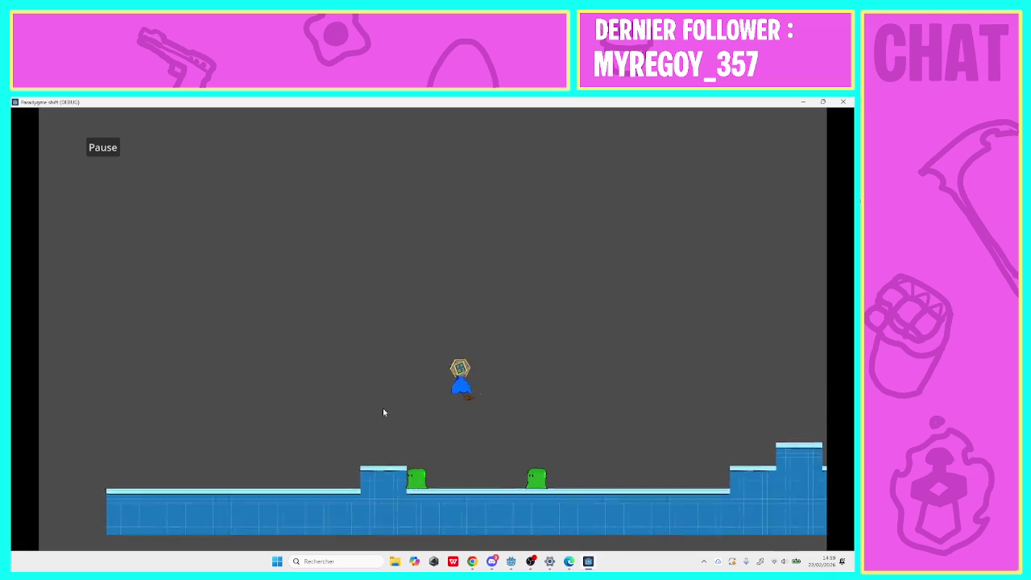
key(Right)
key(space)
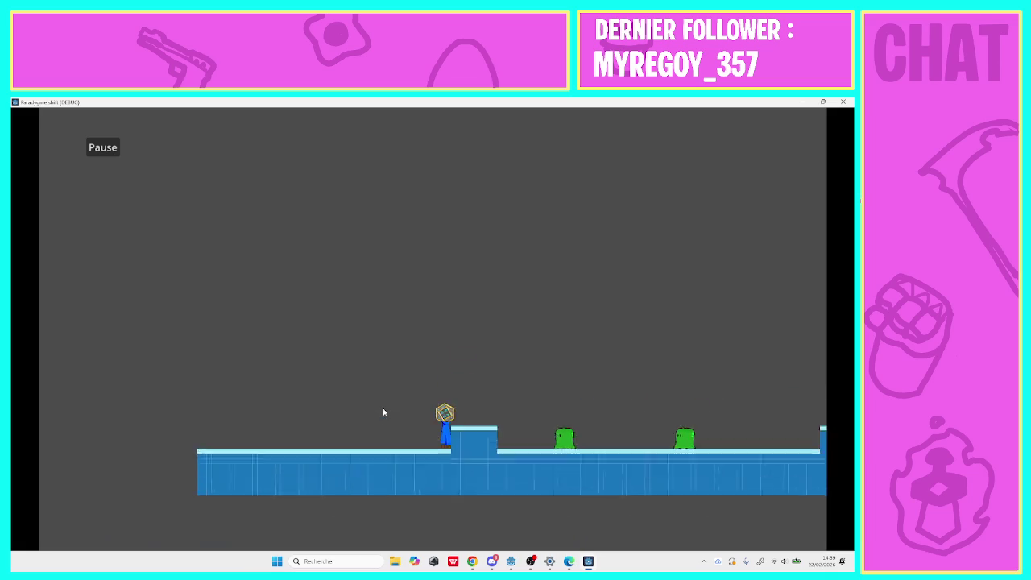
key(space)
key(Right)
key(space)
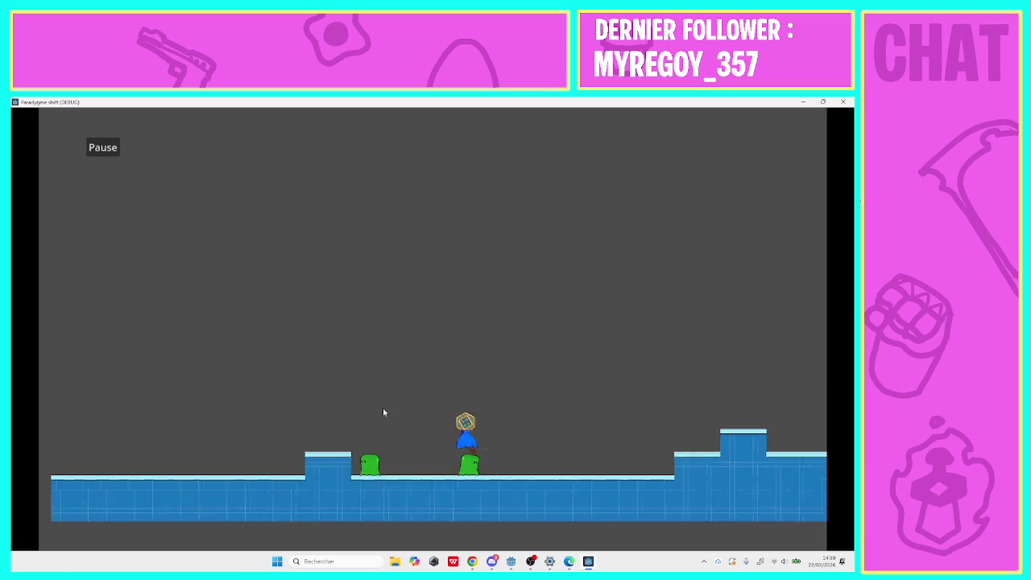
key(Right)
key(space)
key(space)
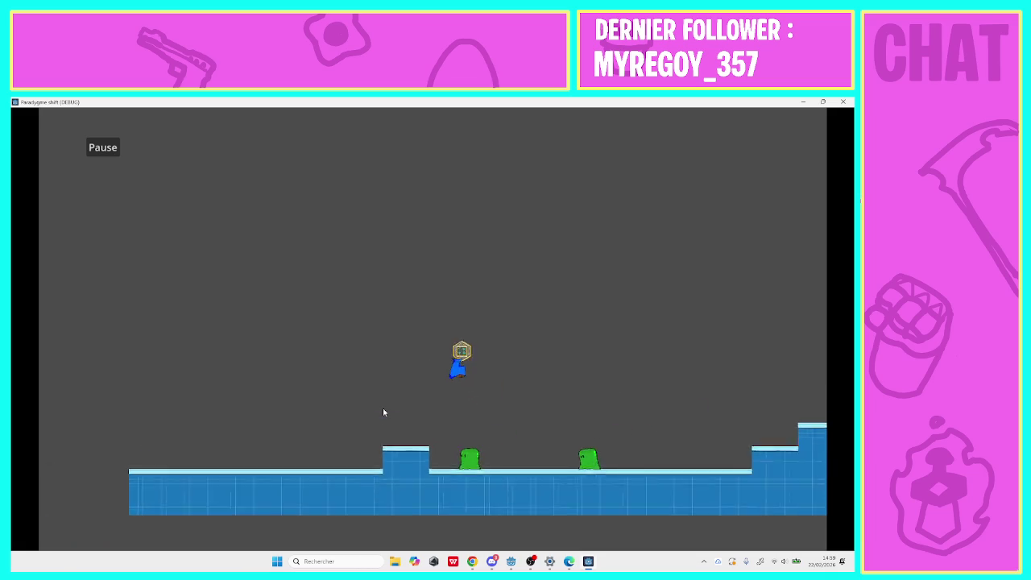
key(Right)
key(space)
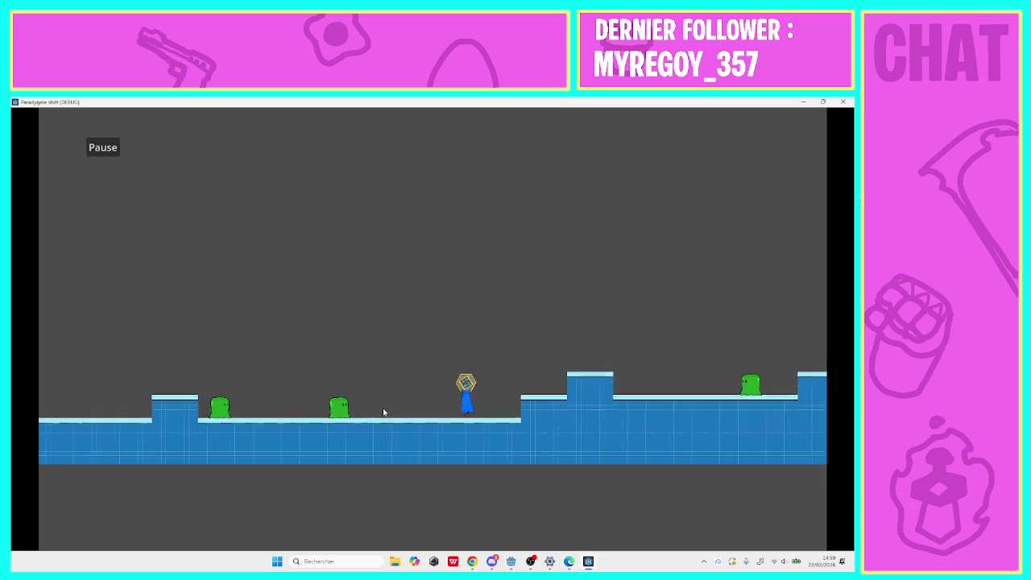
key(Right)
key(space)
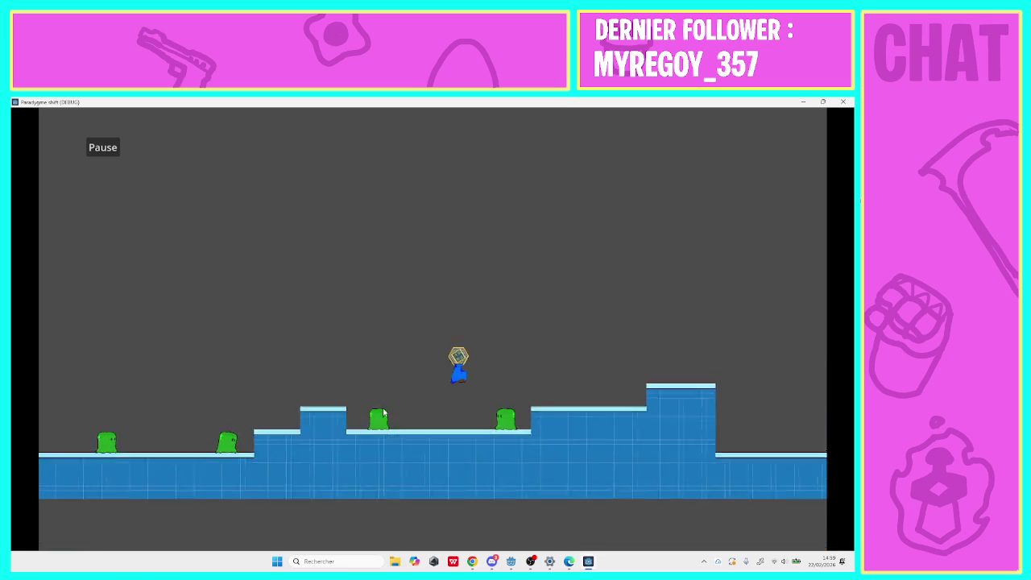
key(Right)
key(space)
key(space)
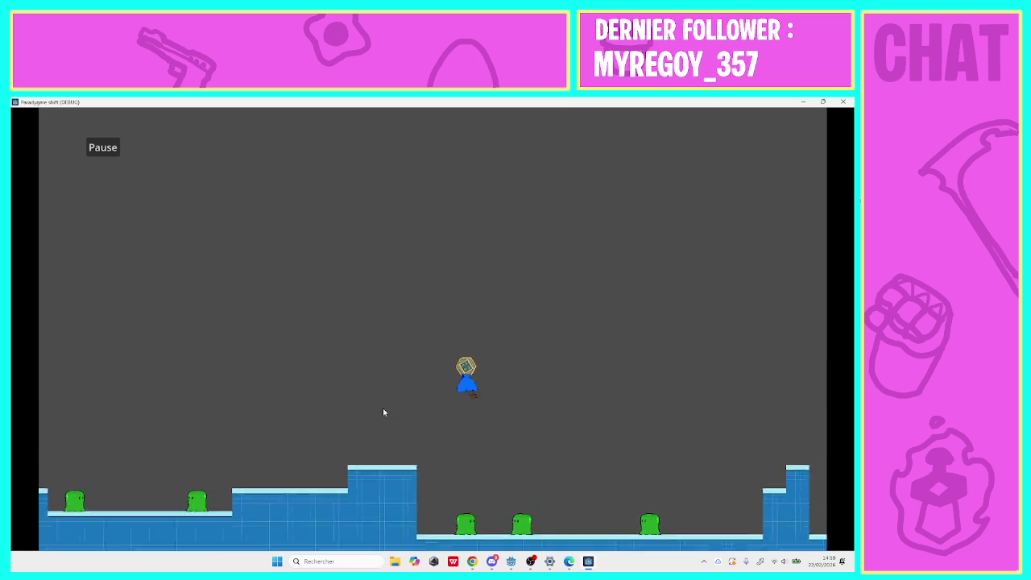
key(Right)
key(space)
key(space)
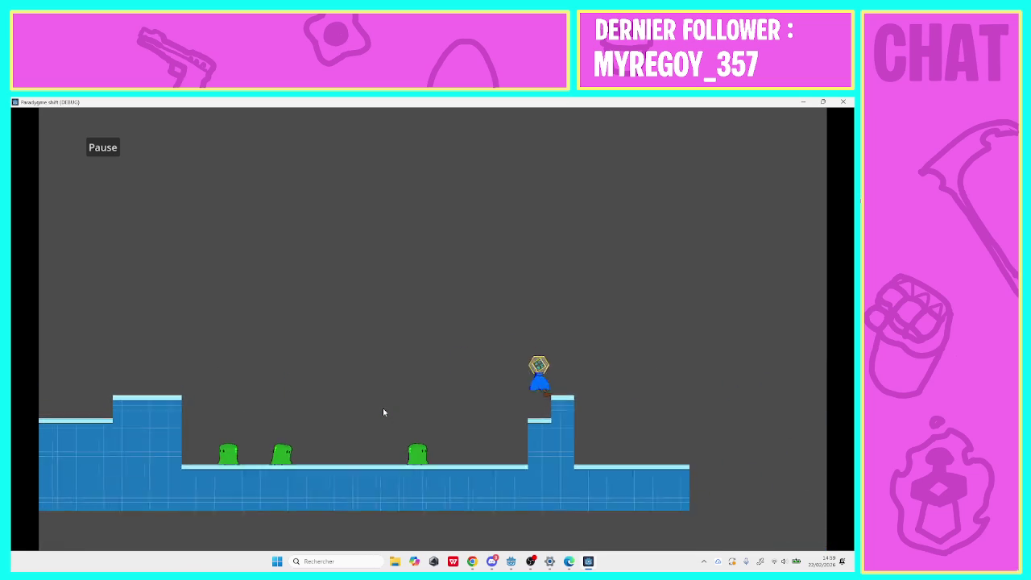
key(Right)
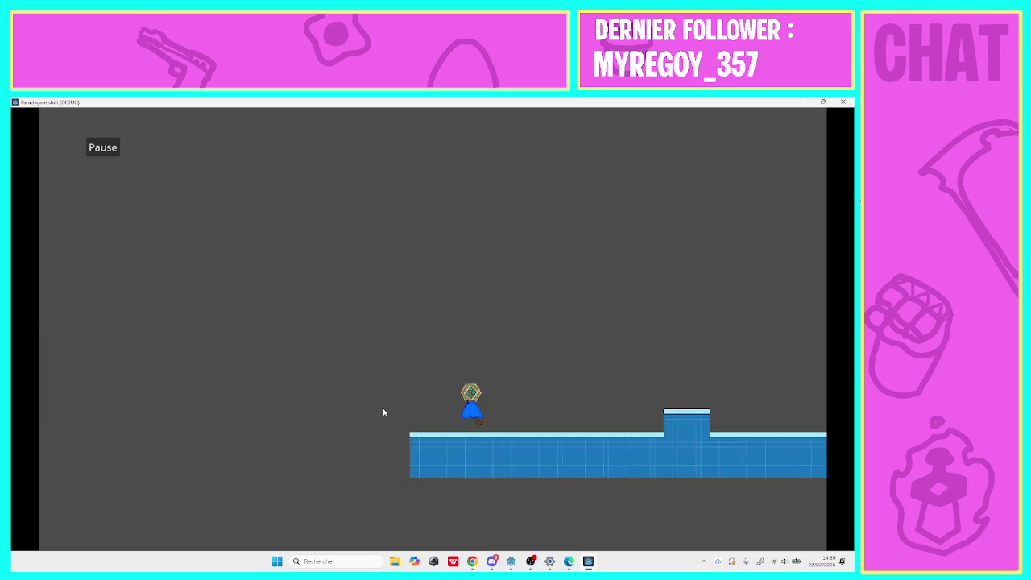
key(F8)
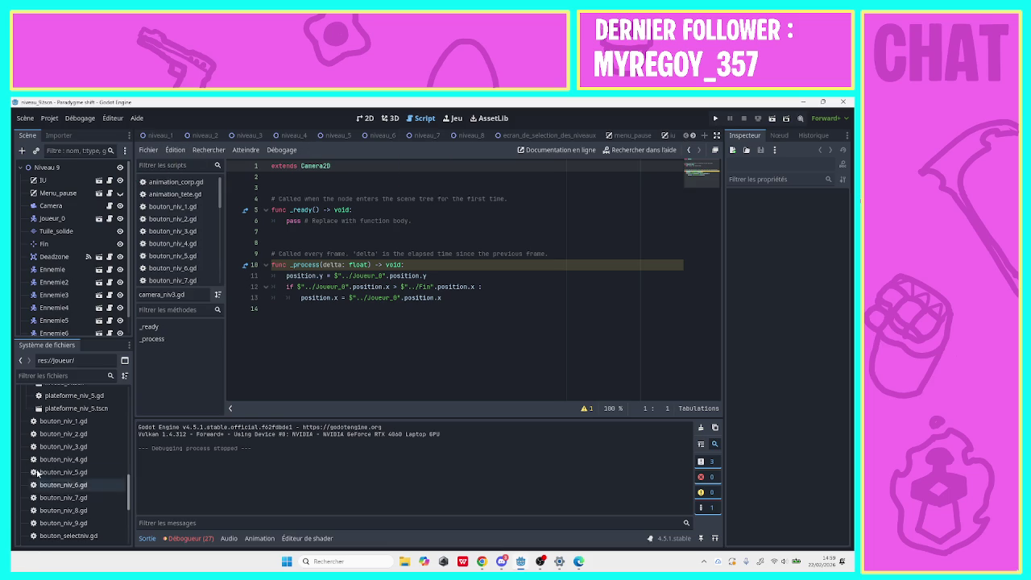
Move the Fin markers left in niveau_1, above the steps, and in niveau_2, to (1715, 9).
click(155, 139)
click(365, 118)
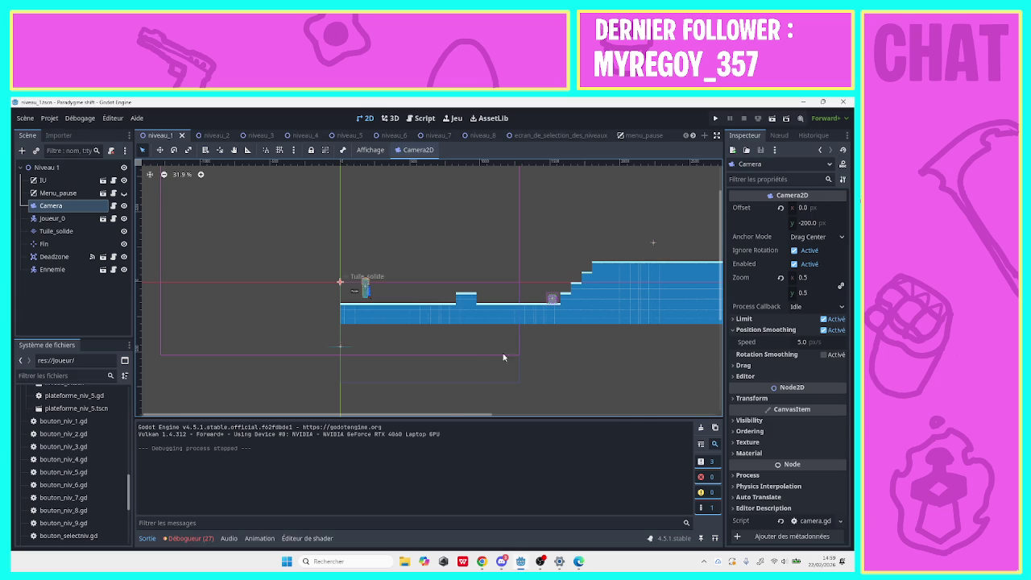
drag(458, 414, 578, 373)
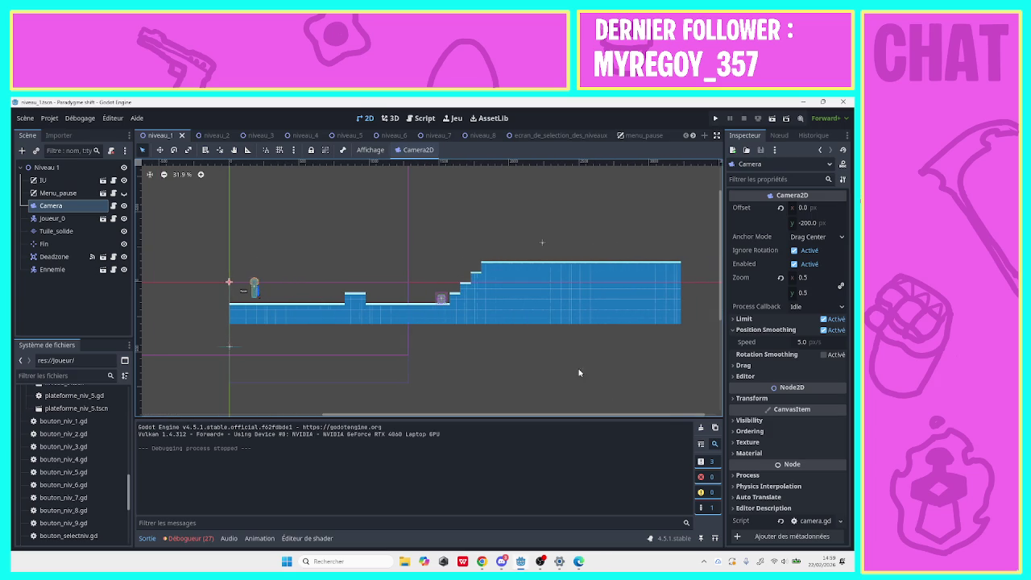
drag(542, 241, 514, 241)
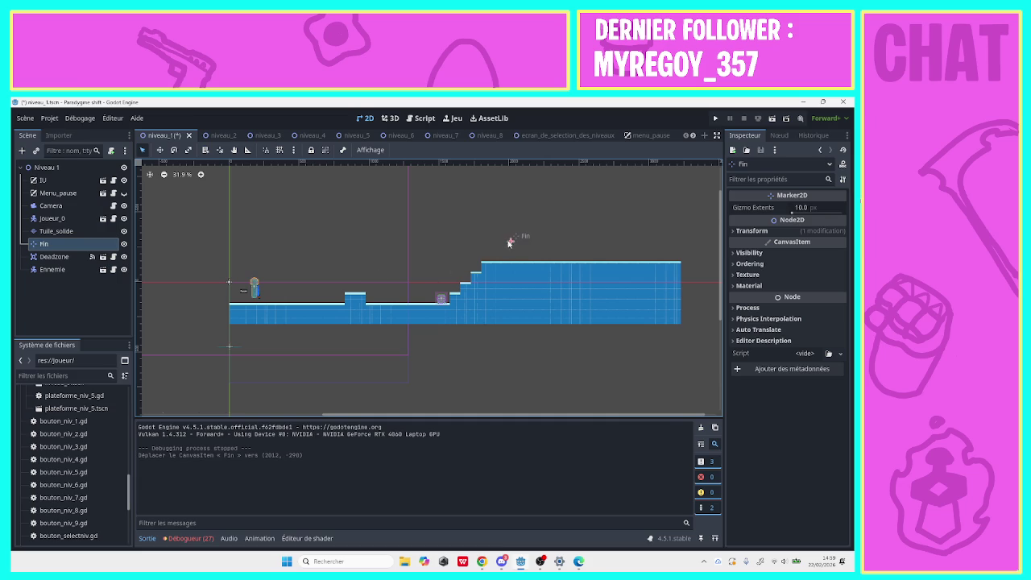
drag(508, 242, 504, 241)
click(224, 135)
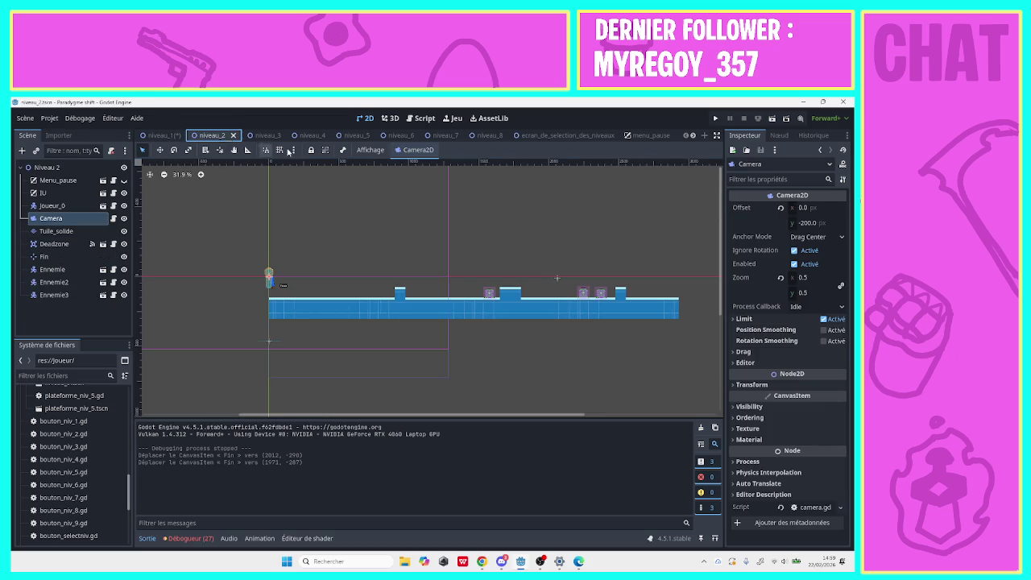
drag(557, 275, 509, 278)
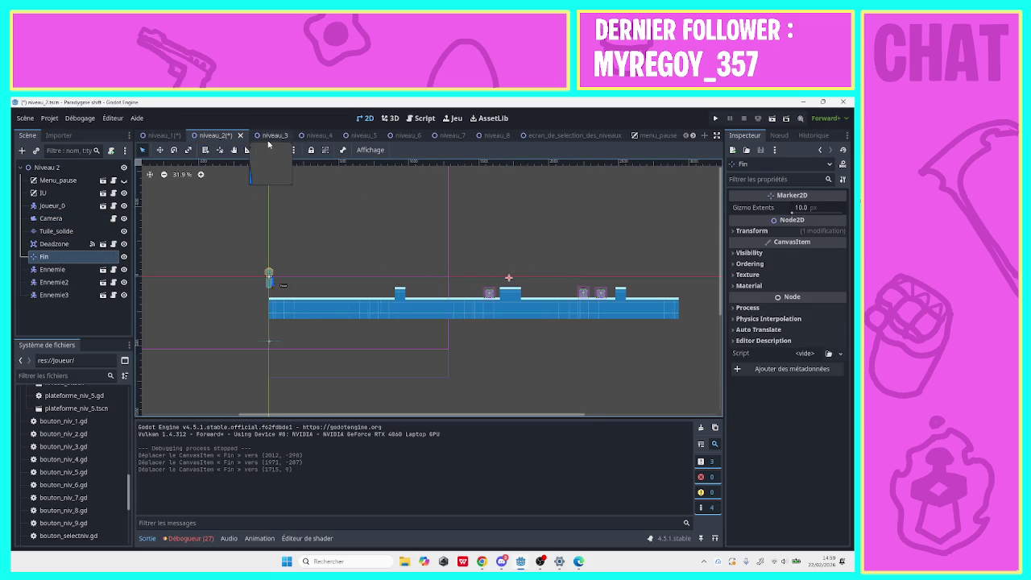
Place niveau_3's Fin marker at (-714, 55), at the top of the stairs.
click(263, 135)
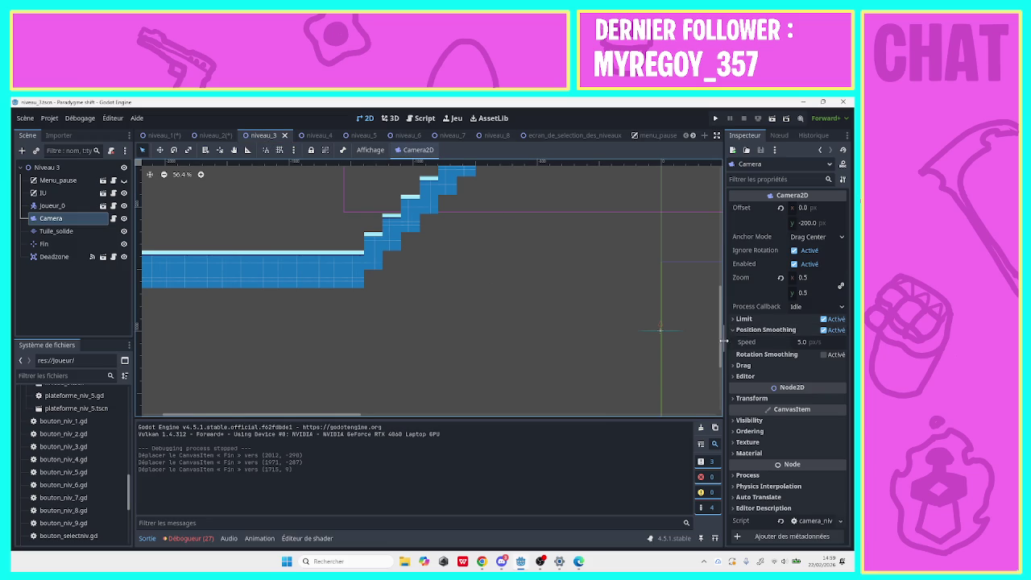
click(720, 306)
click(723, 271)
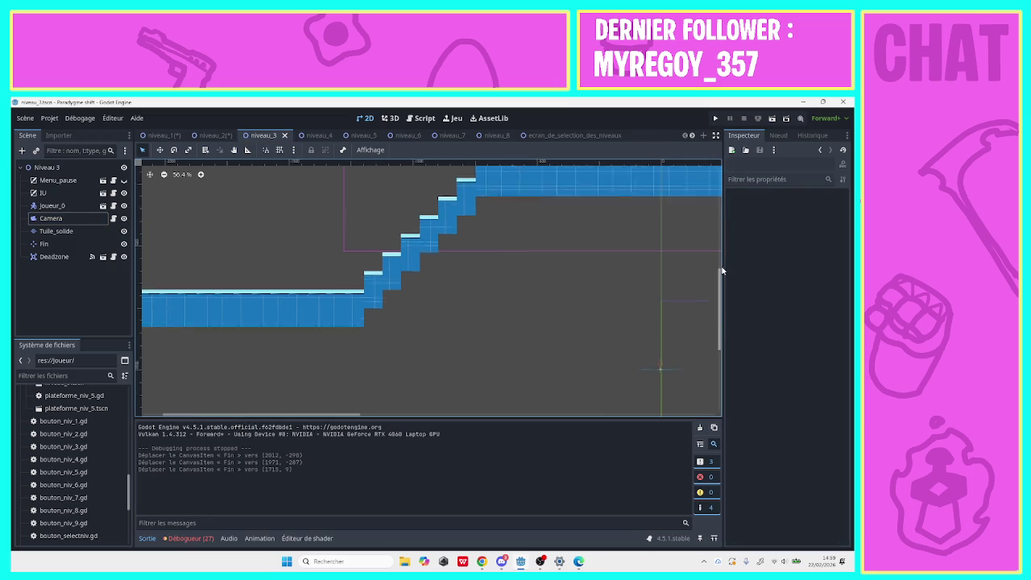
mouse_move(723, 271)
mouse_down()
mouse_move(687, 265)
mouse_move(684, 242)
mouse_move(665, 239)
mouse_up()
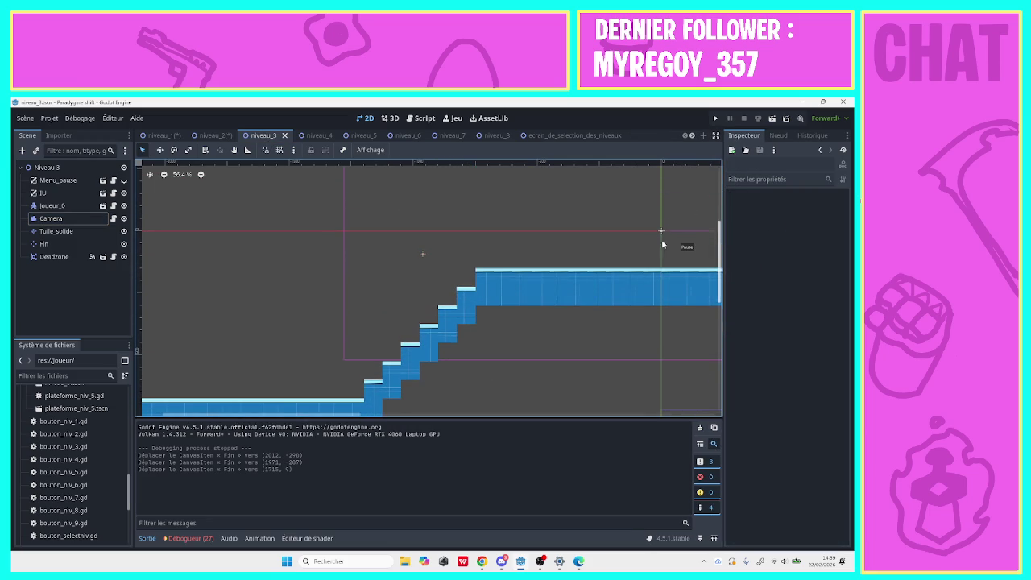
click(165, 176)
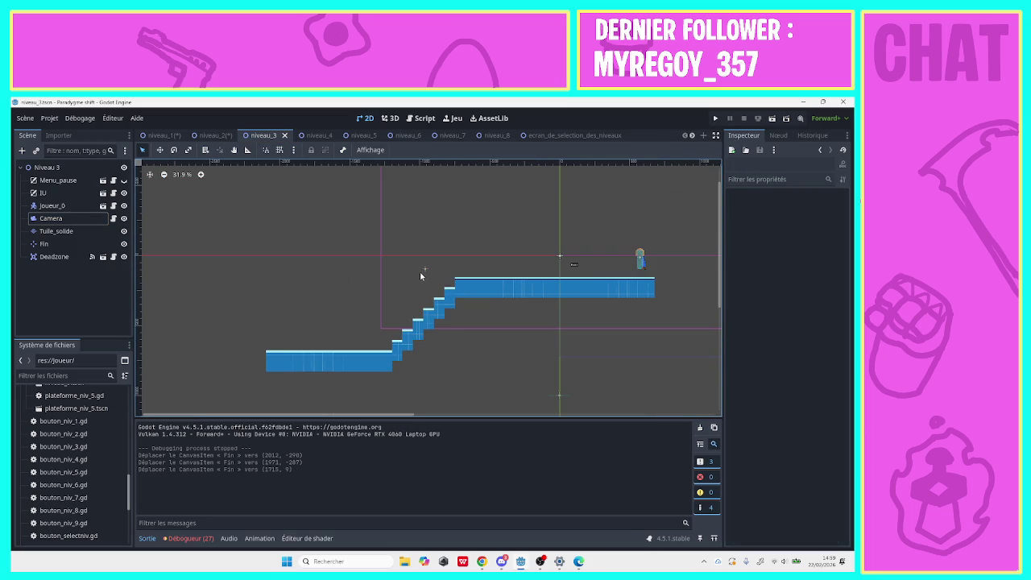
drag(421, 273, 459, 266)
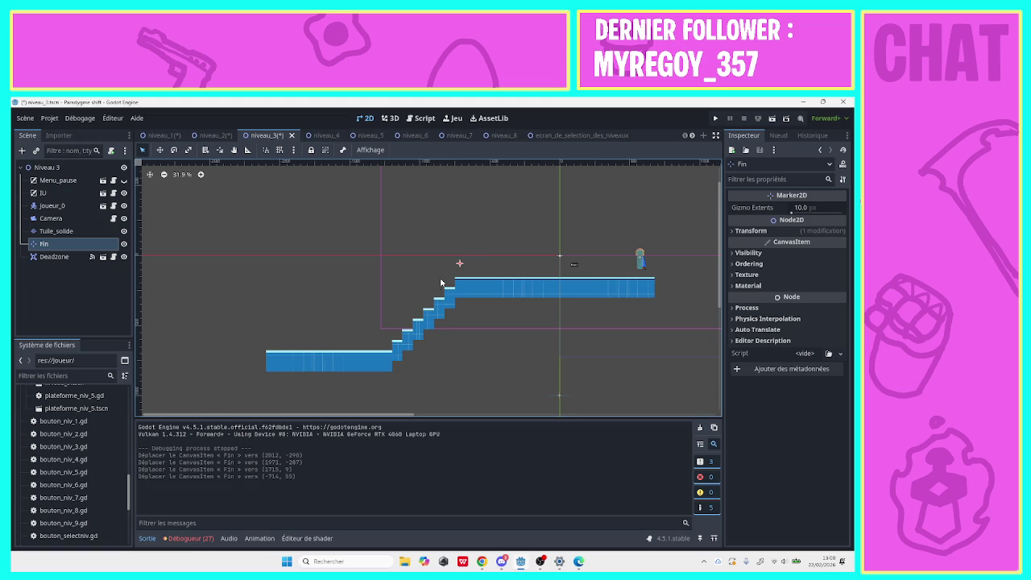
Move the Fin markers in niveau_4 and niveau_5 to new spots further left.
click(326, 135)
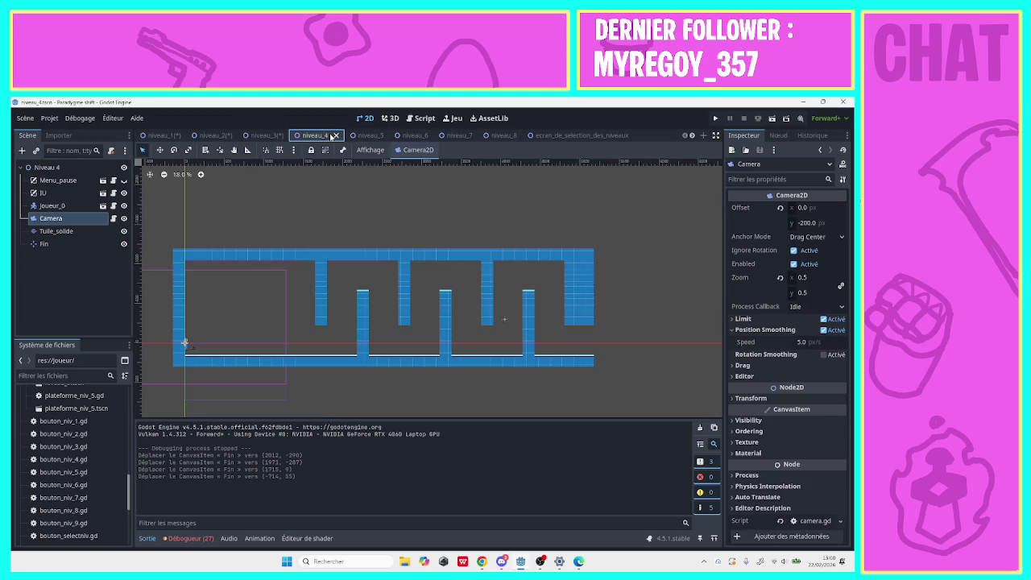
drag(509, 321, 487, 320)
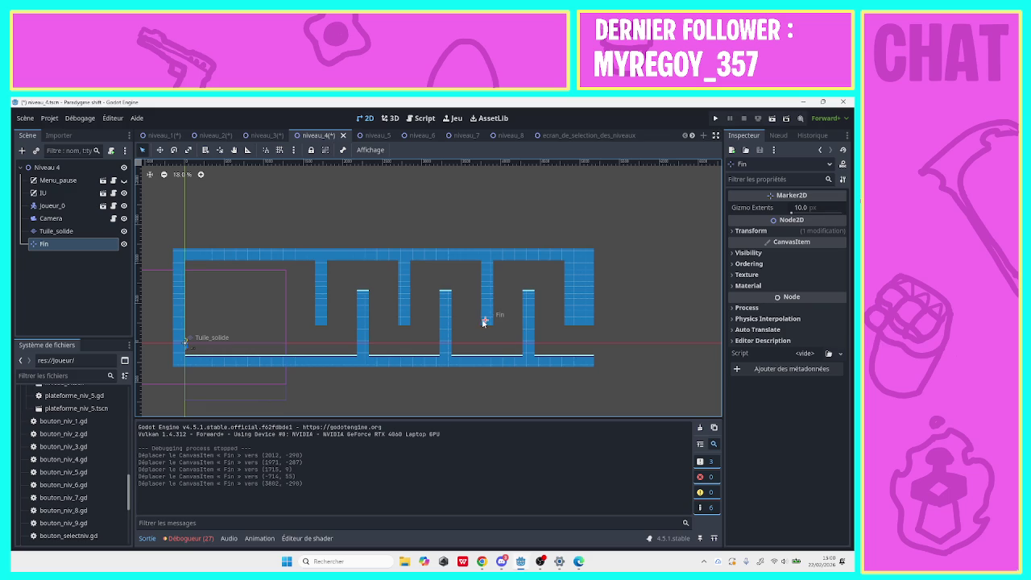
drag(484, 322, 479, 316)
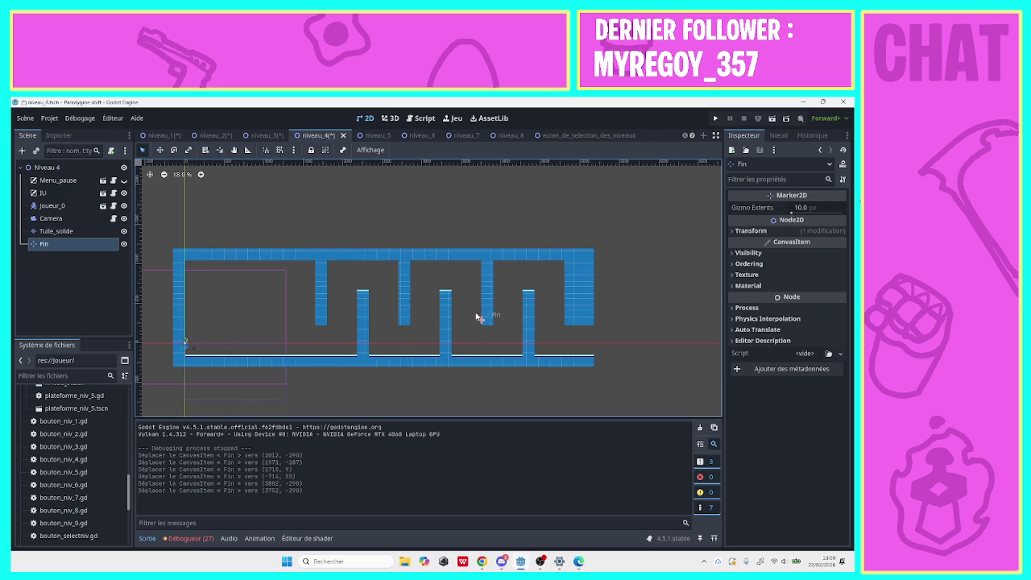
click(380, 136)
drag(519, 309, 490, 312)
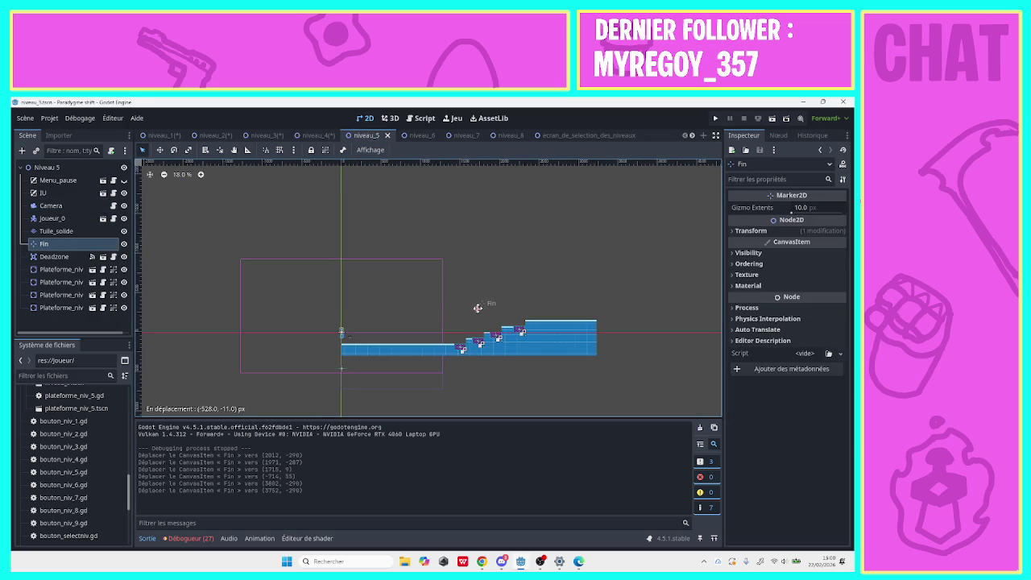
drag(478, 307, 479, 307)
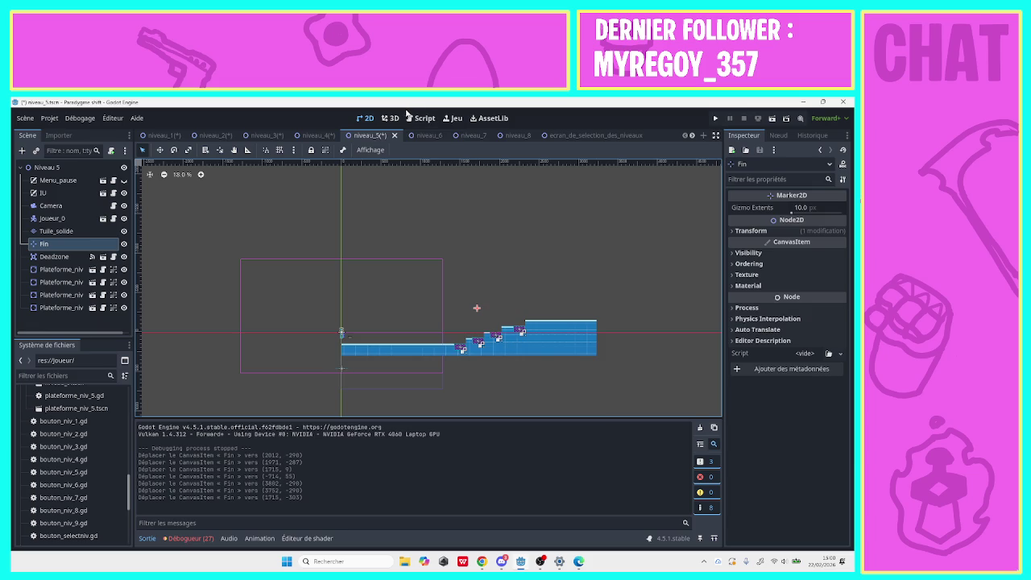
Move niveau_7's Fin marker up to (5255, -1719), then go to niveau_8.
click(418, 135)
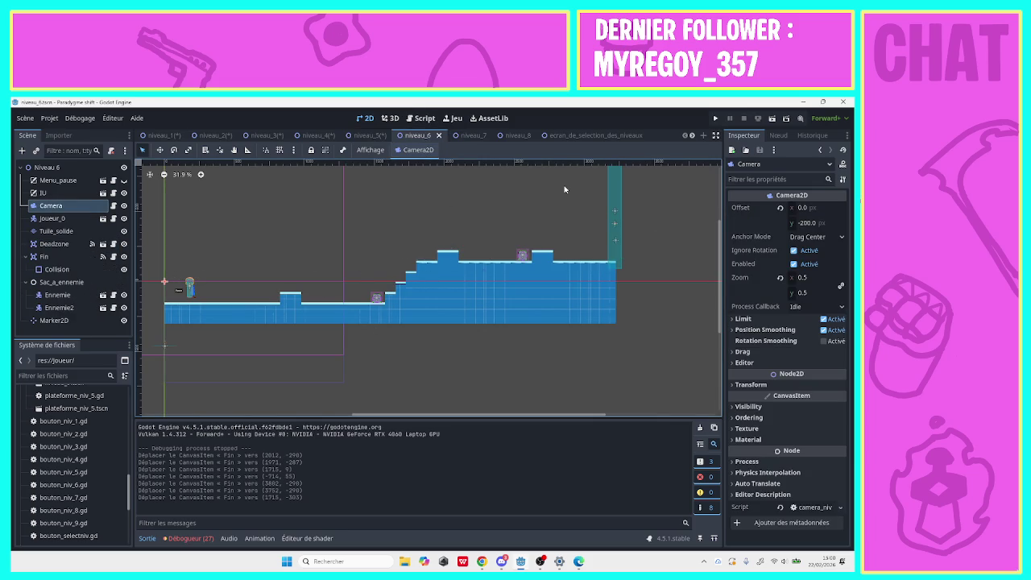
click(467, 135)
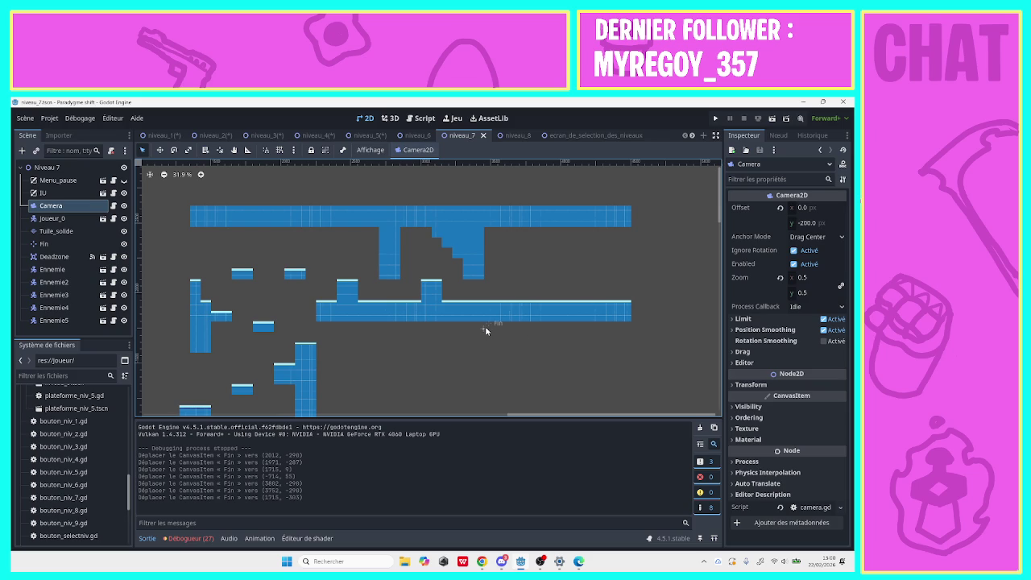
drag(548, 414, 432, 411)
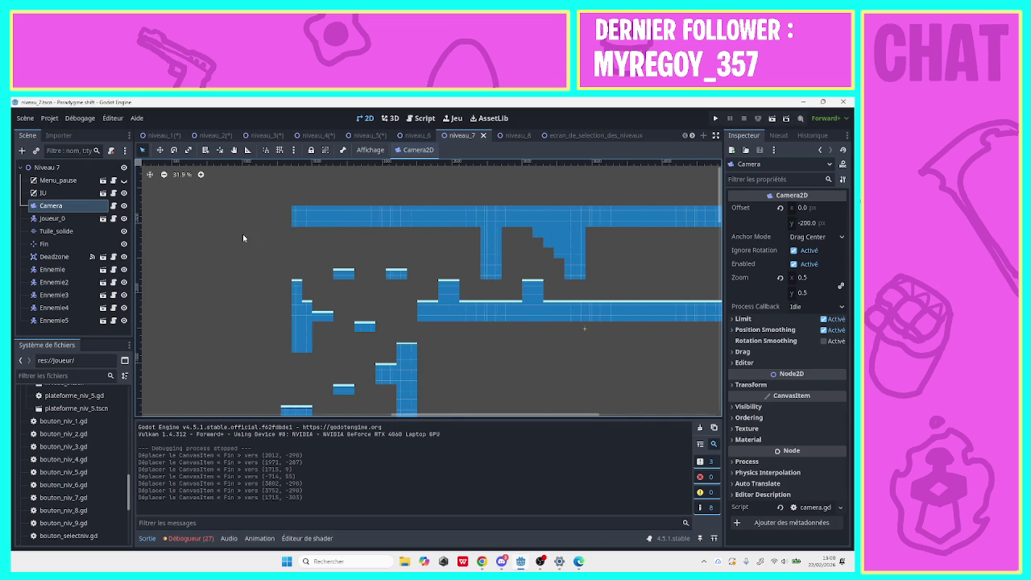
click(164, 174)
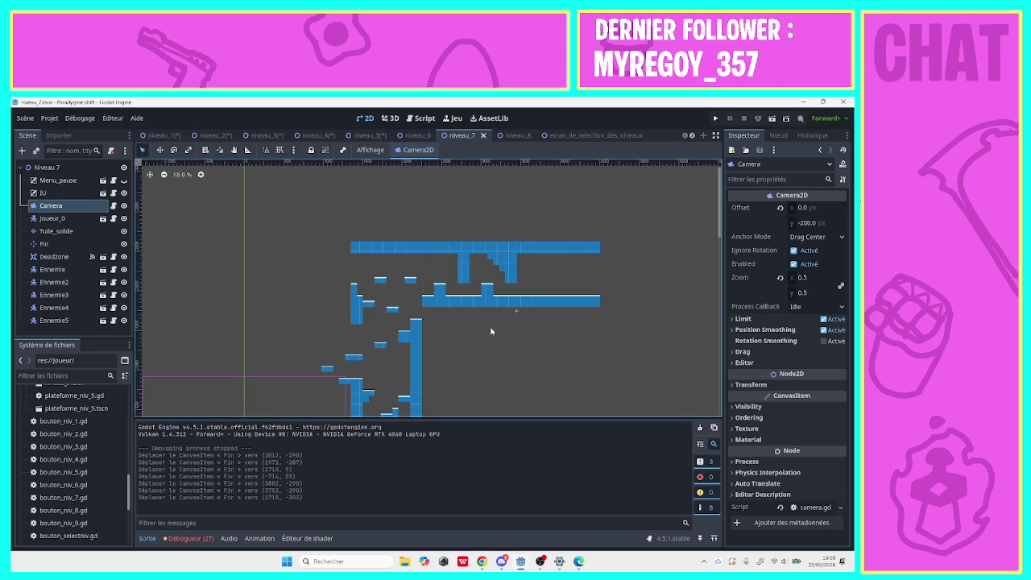
mouse_move(513, 318)
mouse_down()
mouse_move(471, 228)
mouse_move(524, 135)
mouse_up()
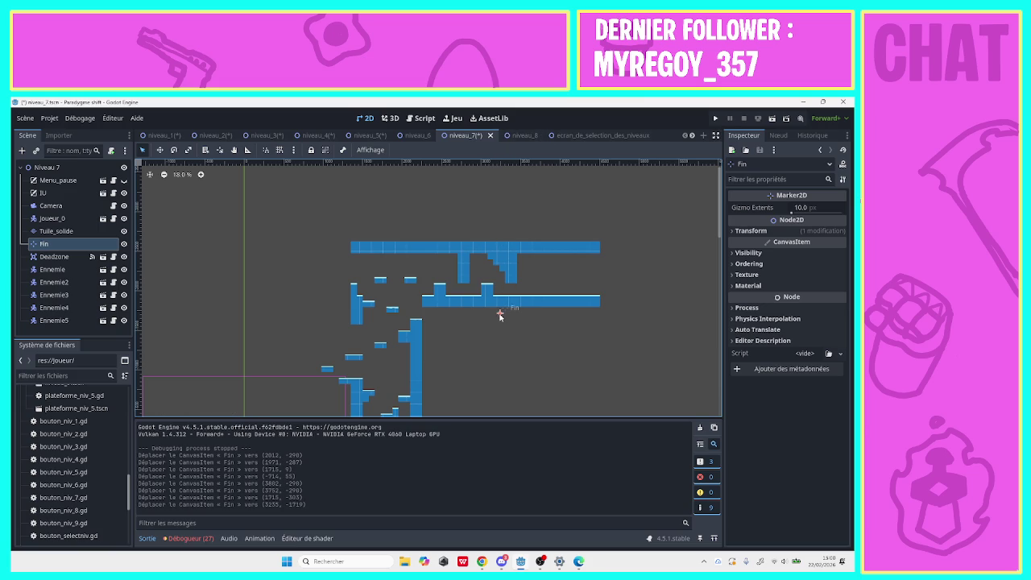
click(520, 136)
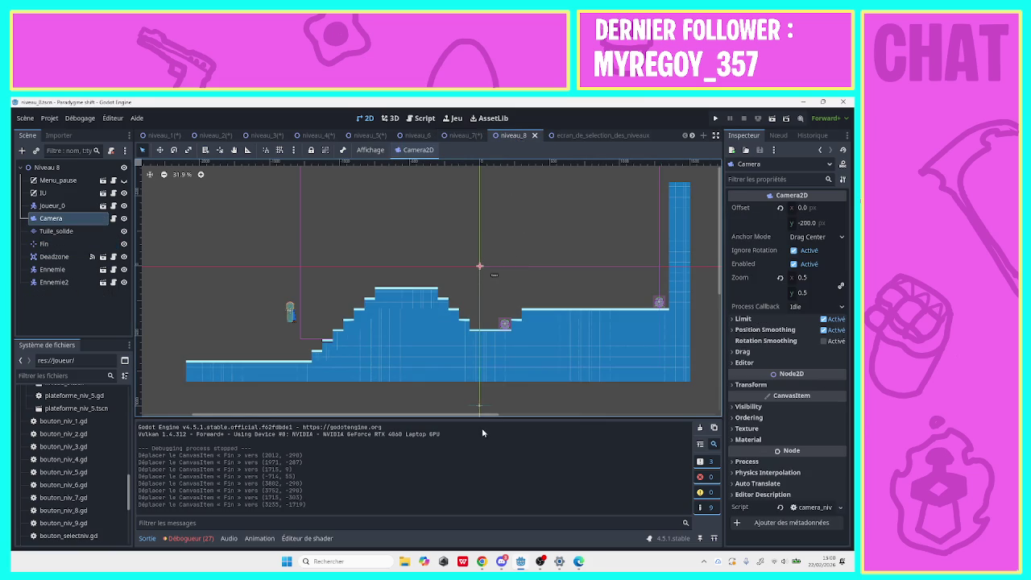
Drag niveau_8's Fin marker down-left to (-1045, 331), beside the player start.
drag(482, 416, 316, 419)
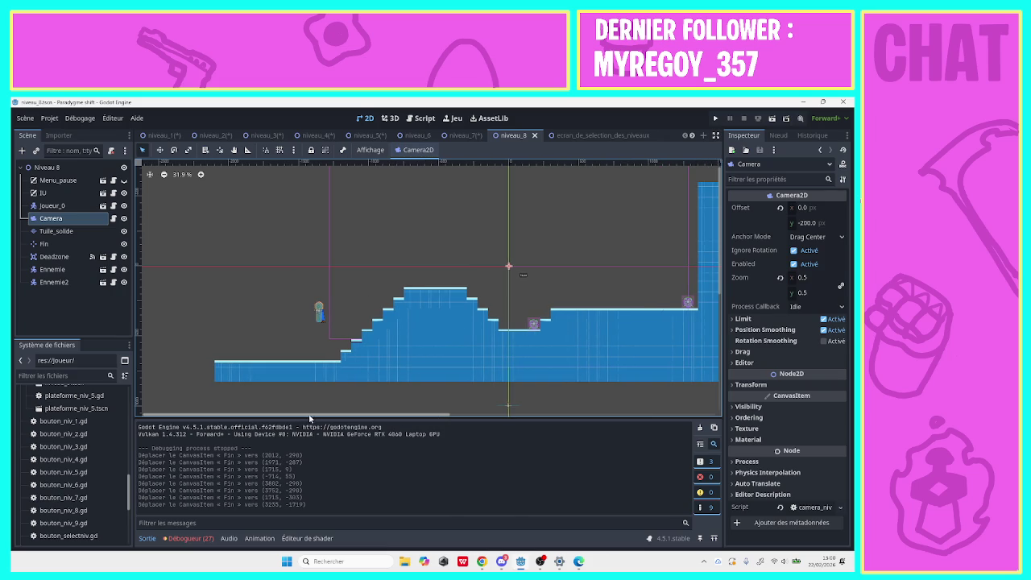
drag(319, 315, 364, 293)
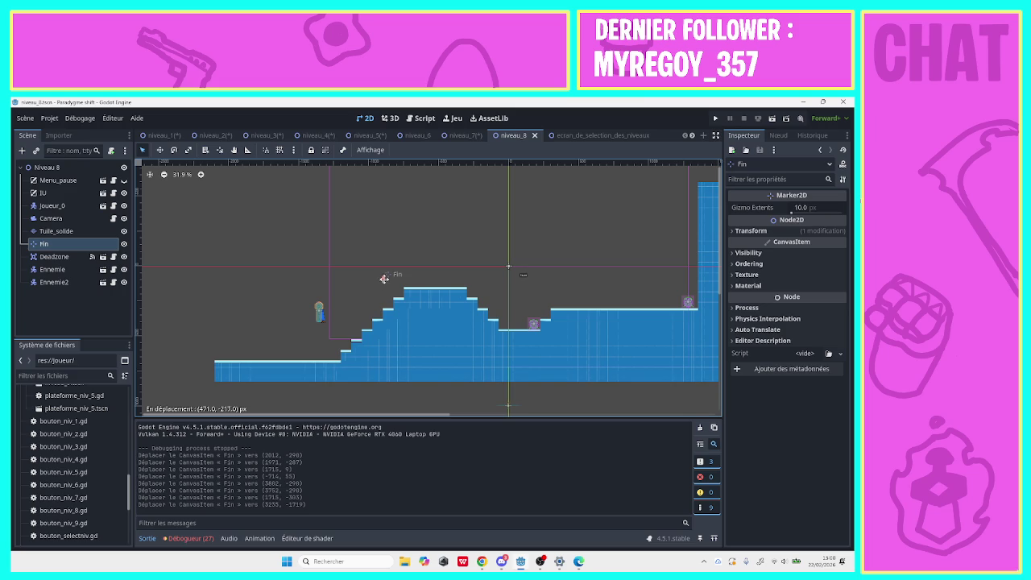
mouse_move(384, 258)
mouse_down()
mouse_move(274, 294)
mouse_move(327, 290)
mouse_move(320, 313)
mouse_up()
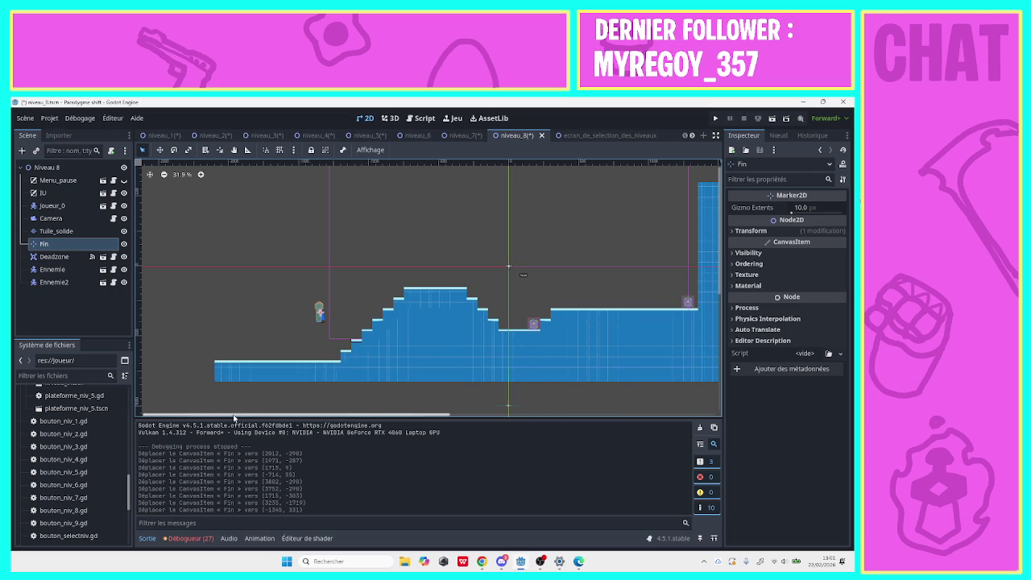
Paint tuile_2 tiles on the Tuile_solide layer to extend the lower platform leftward.
click(57, 232)
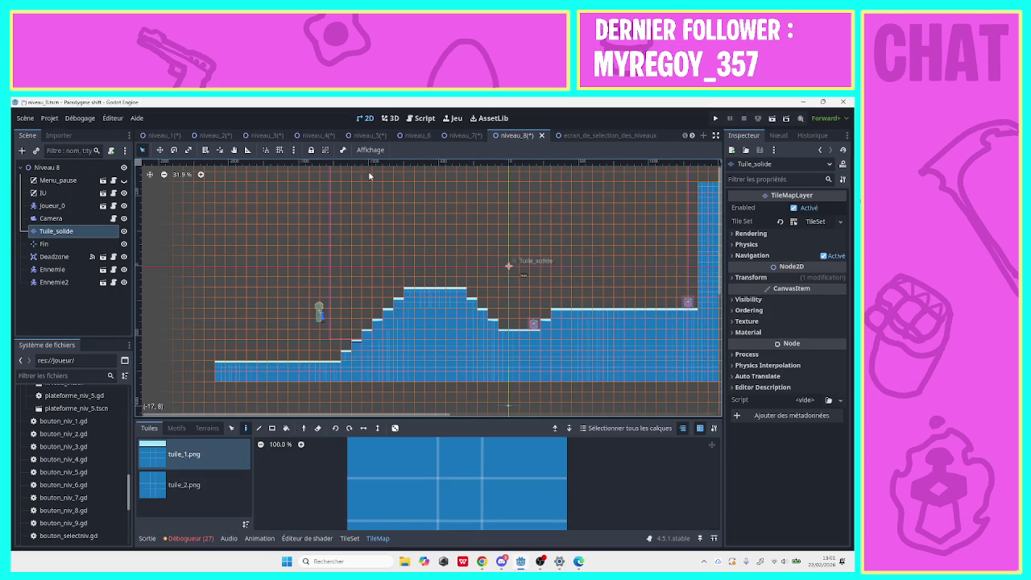
drag(271, 191, 440, 181)
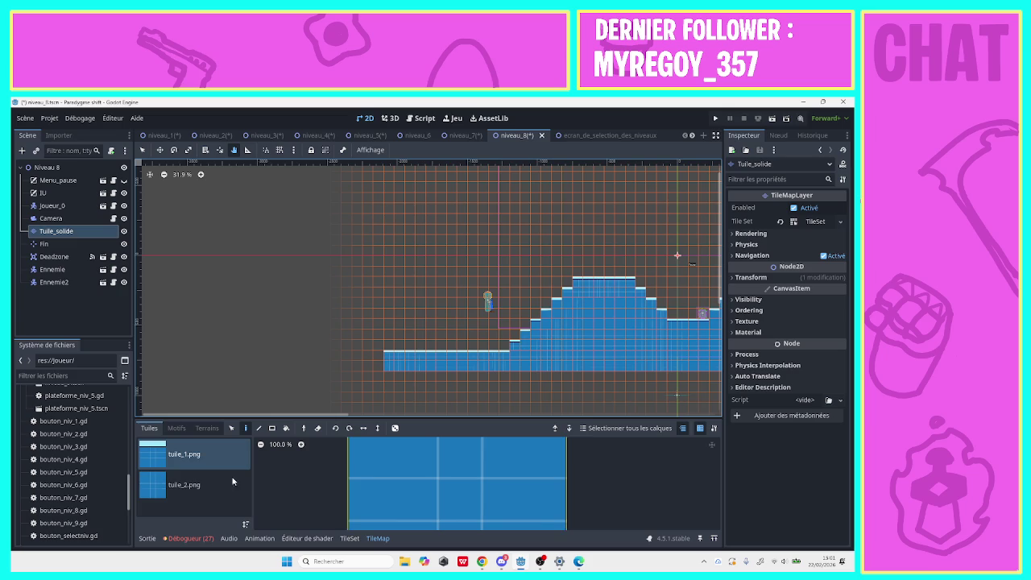
click(185, 484)
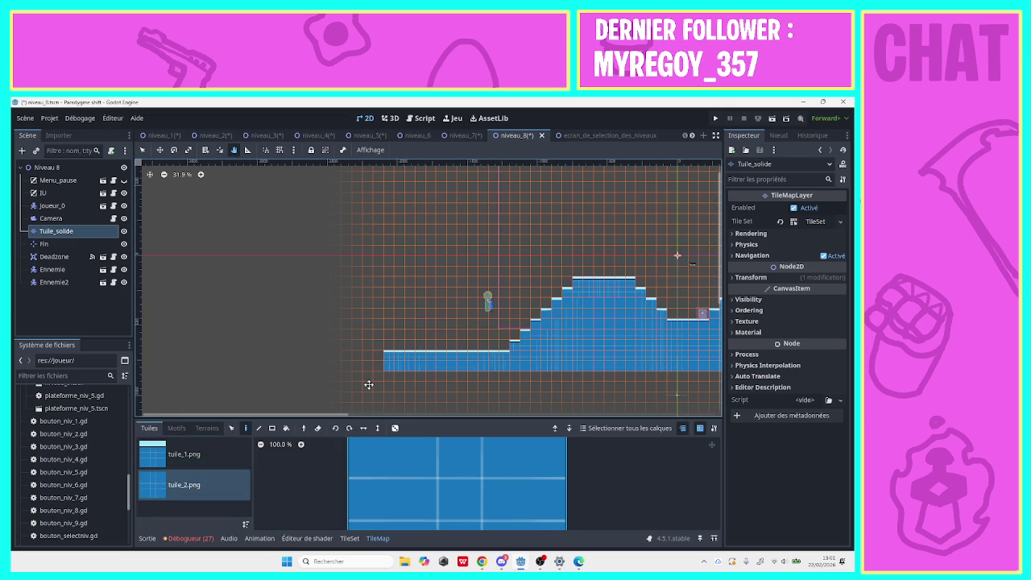
click(142, 150)
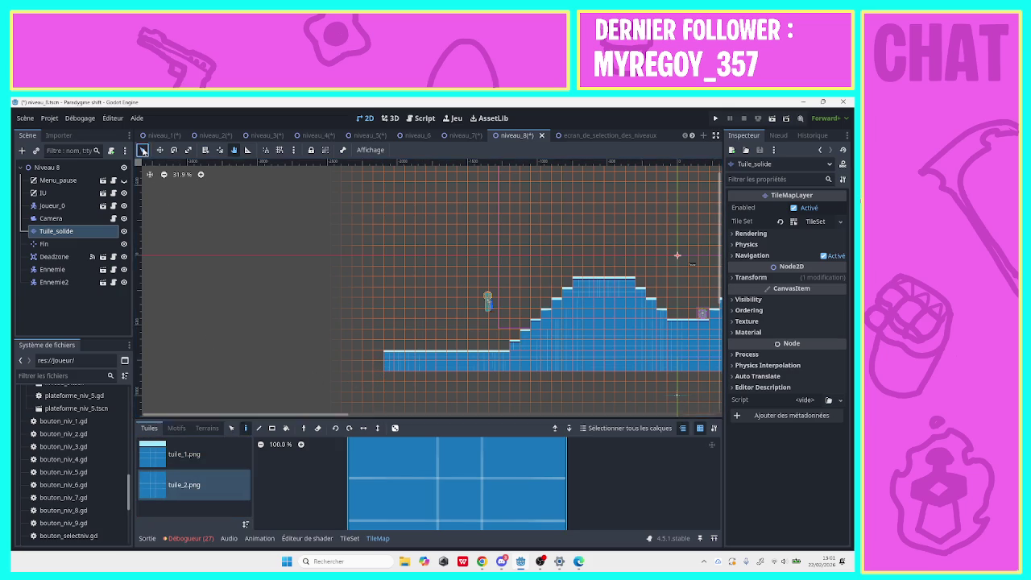
click(378, 365)
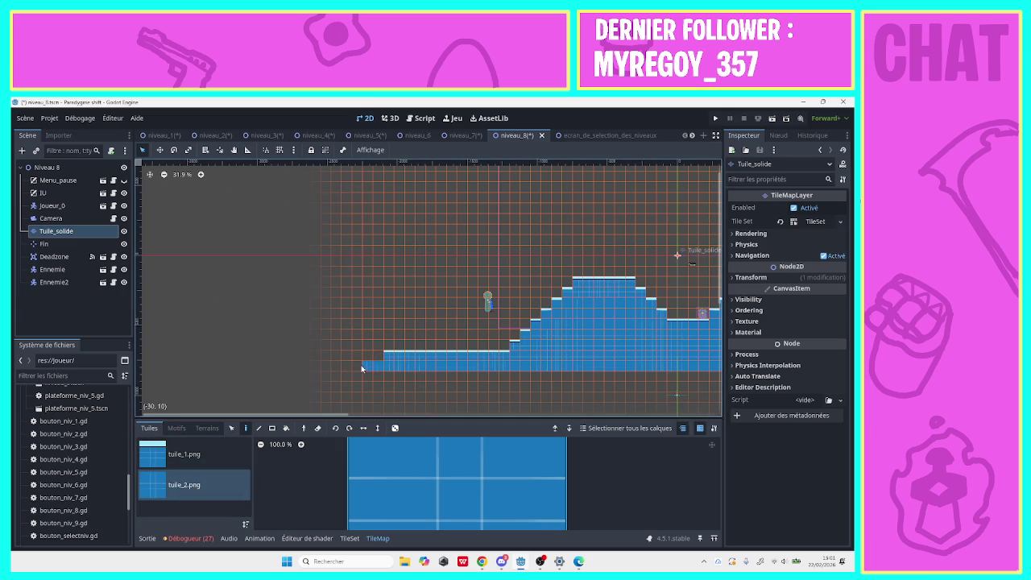
click(186, 454)
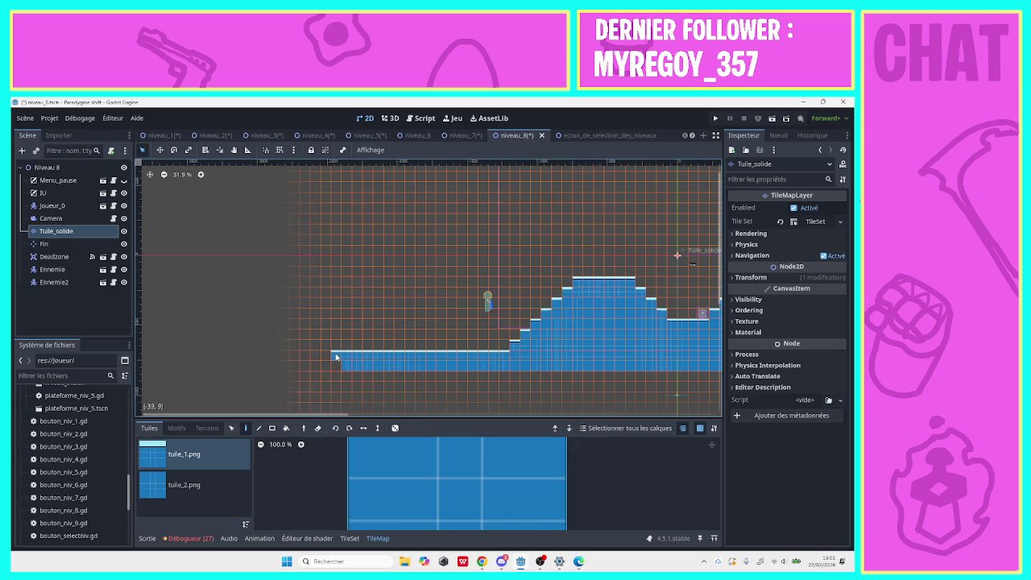
click(185, 485)
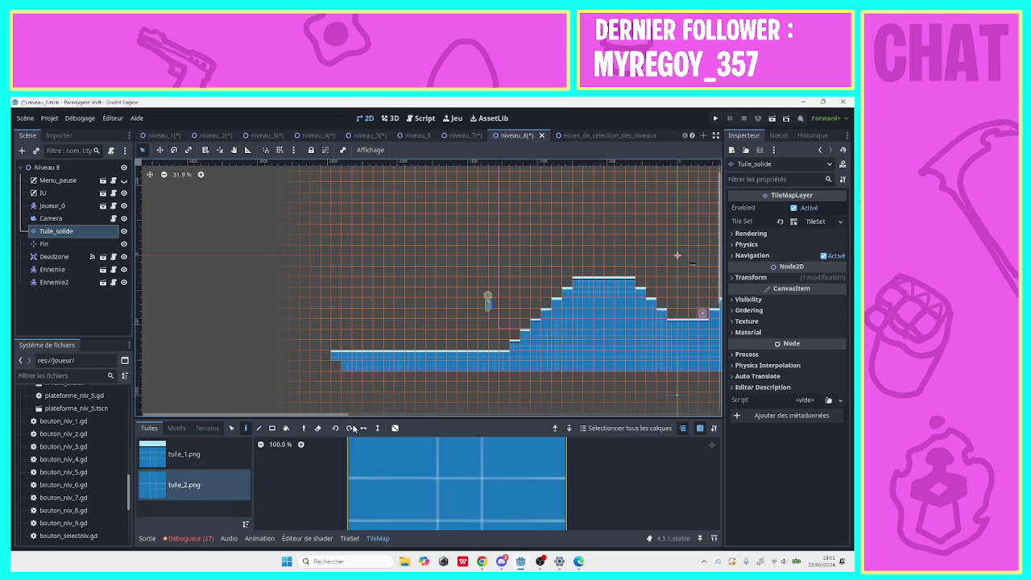
Save niveau_8 and scroll the scene tabs along to reach niveau_9.
key(ctrl+s)
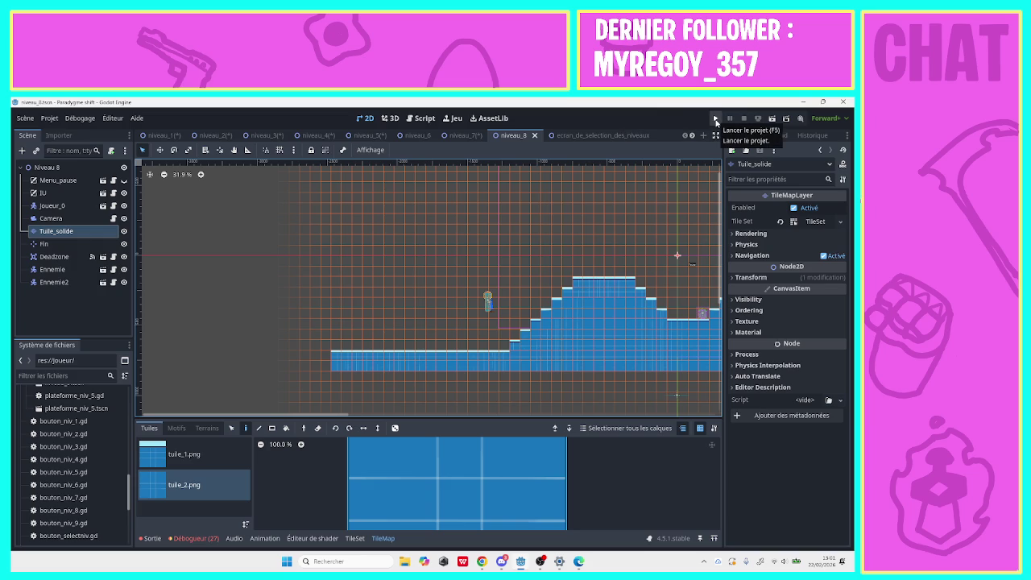
click(691, 135)
click(691, 135)
click(691, 136)
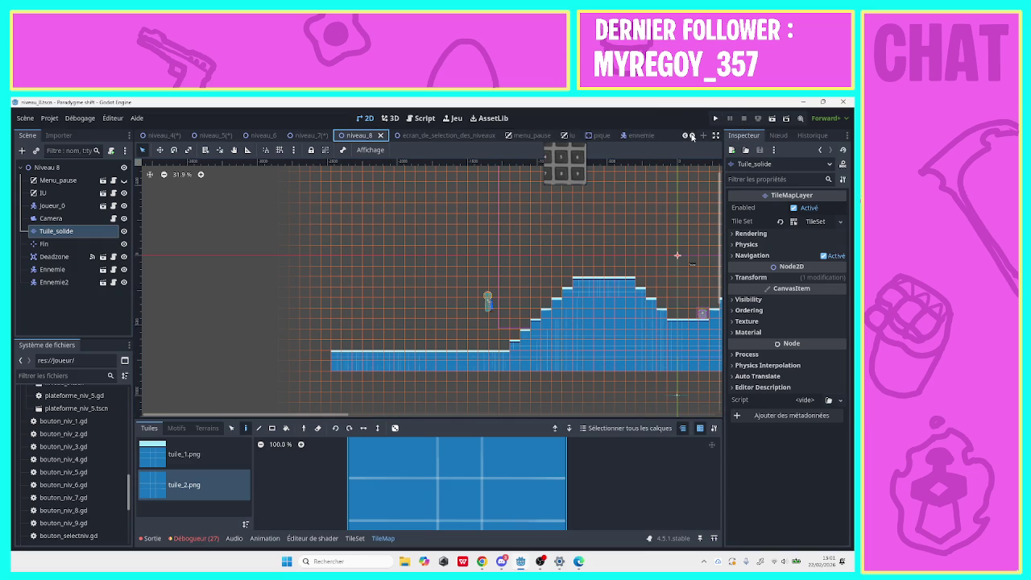
click(692, 135)
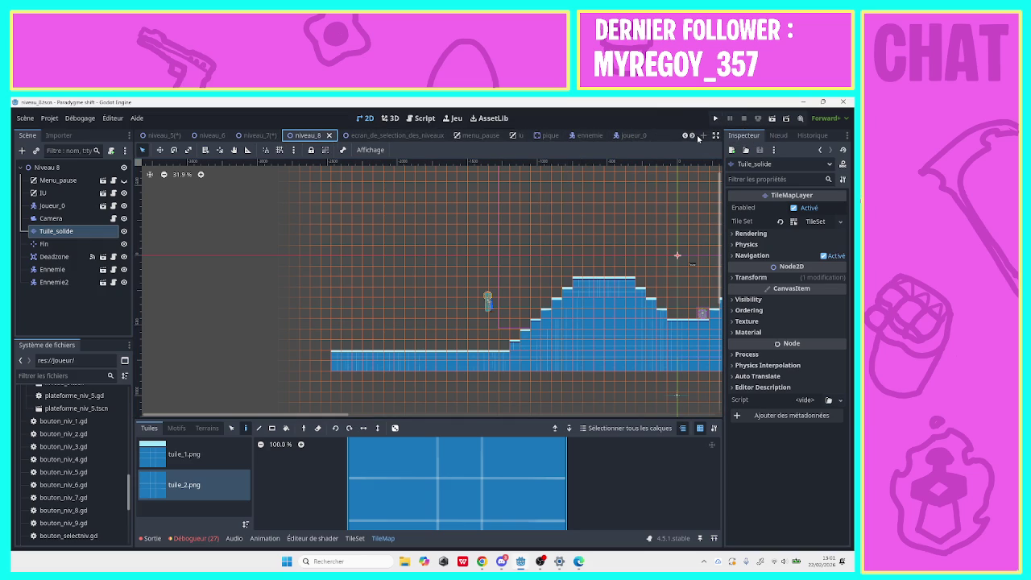
click(692, 135)
Shift niveau_9's Fin marker further left, then save the scene.
click(626, 136)
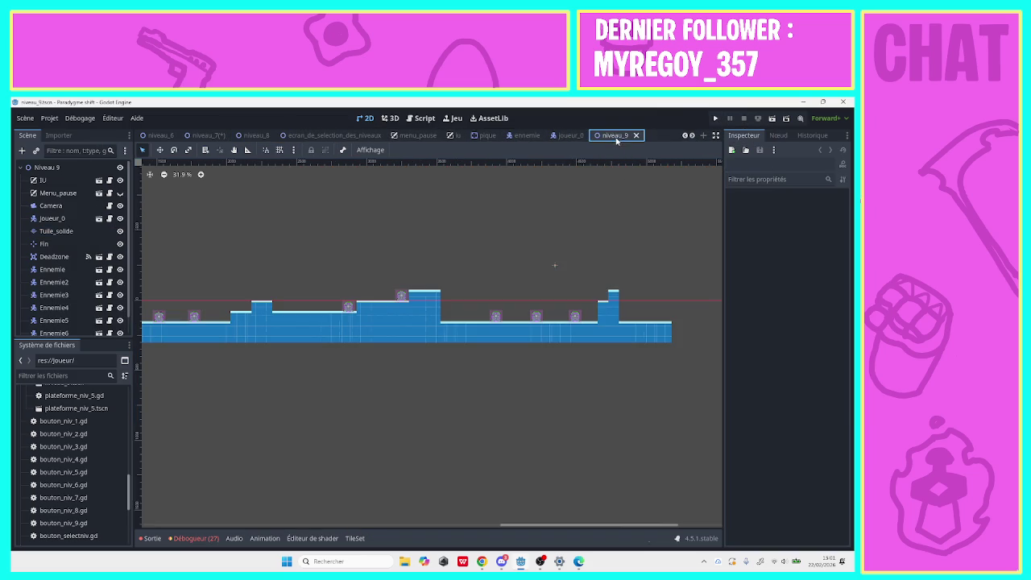
mouse_move(516, 525)
mouse_down()
mouse_move(467, 525)
mouse_move(522, 526)
mouse_up()
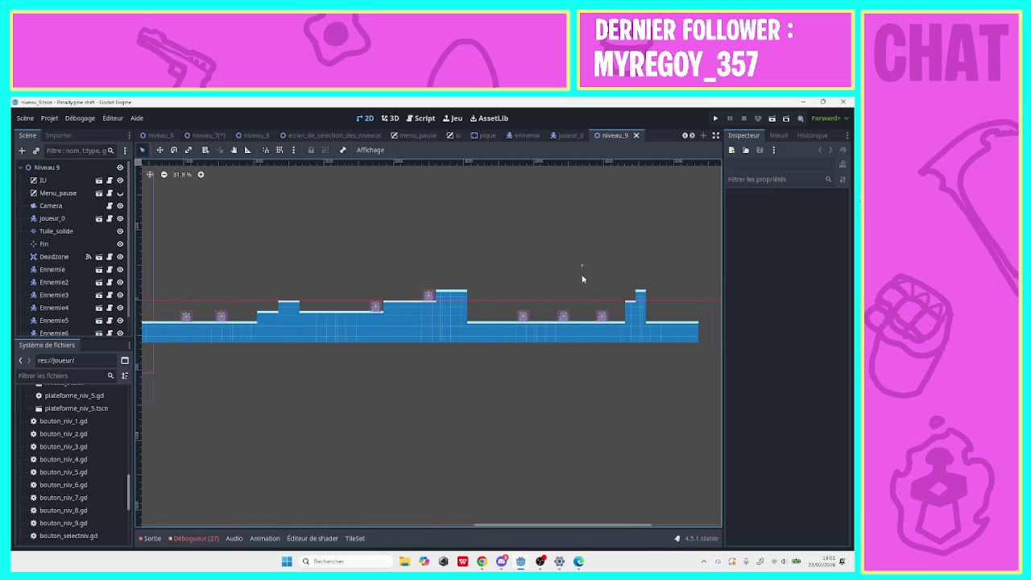
drag(584, 267, 510, 264)
click(163, 174)
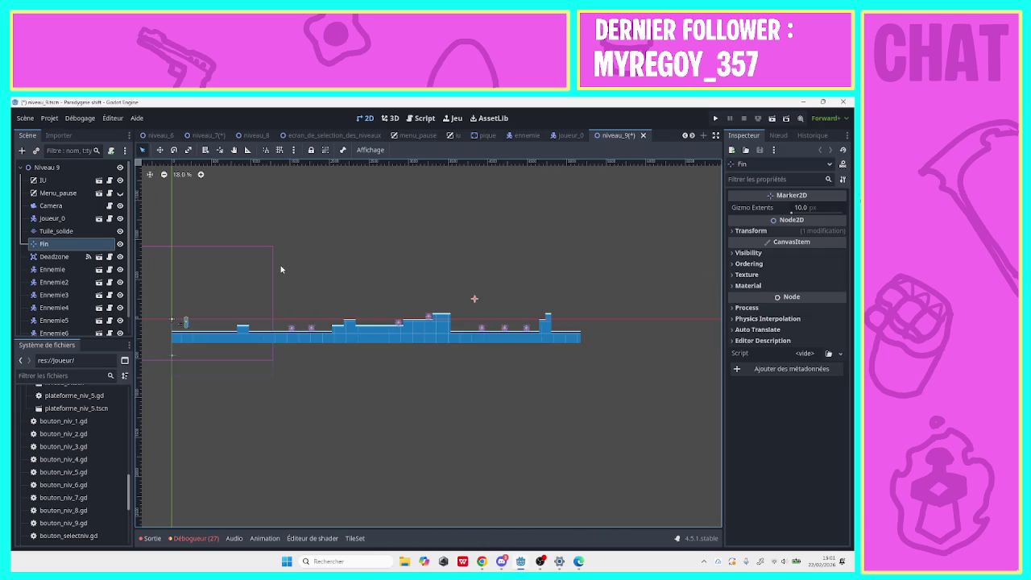
drag(475, 301, 471, 298)
click(494, 393)
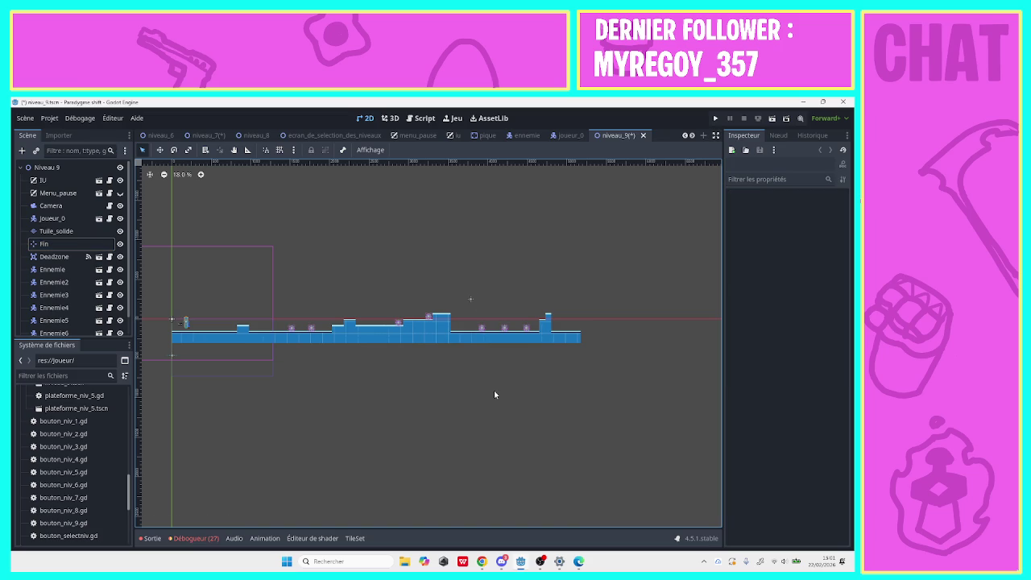
key(ctrl+s)
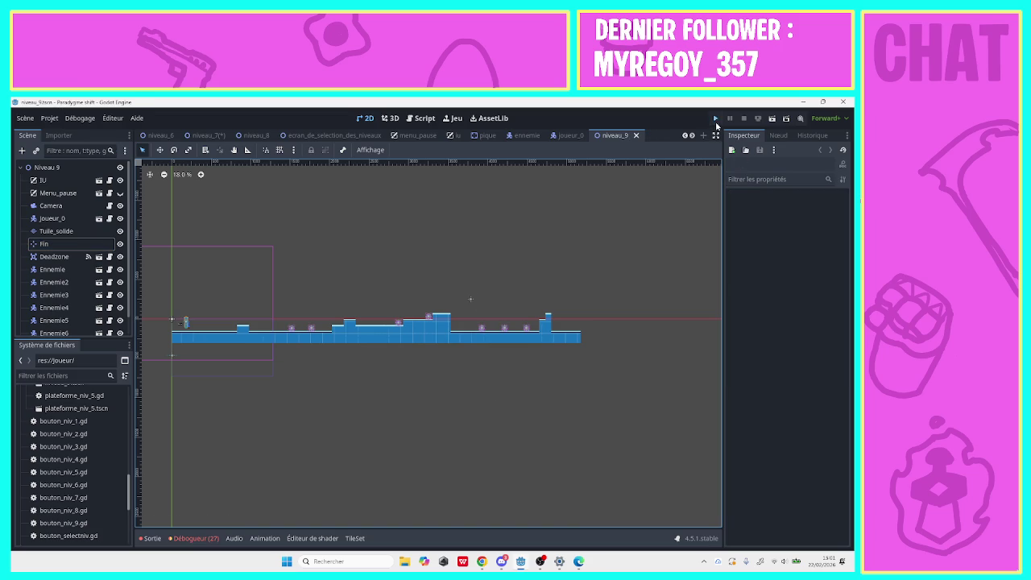
Launch the game and play the first level, climbing the stairs to the end.
click(716, 121)
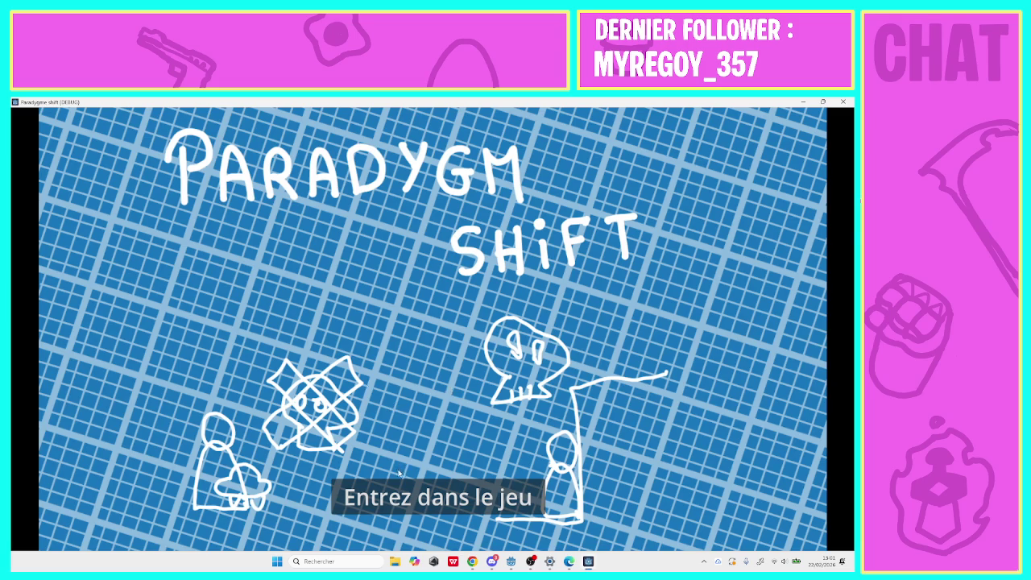
click(401, 497)
click(344, 218)
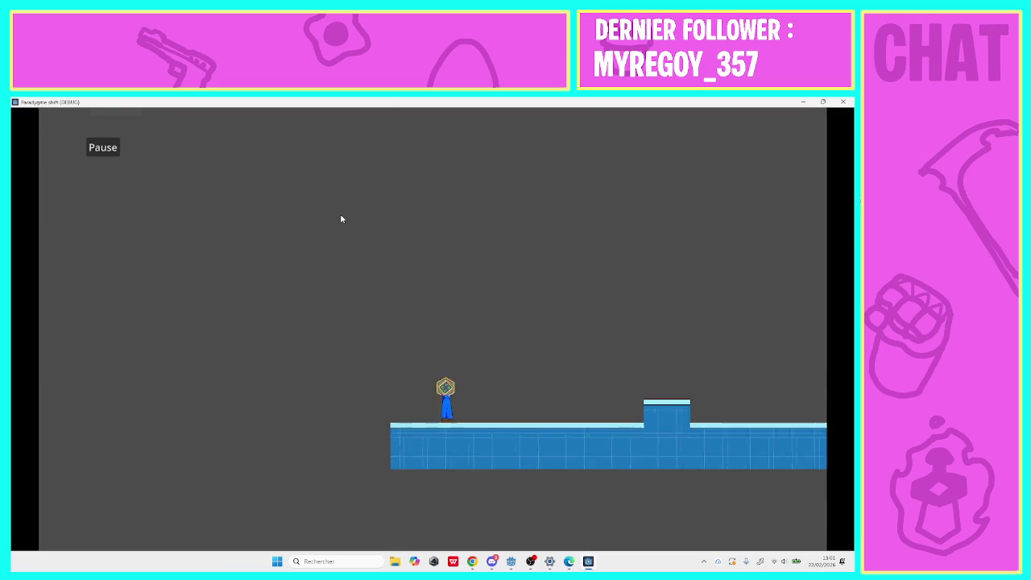
key(Right)
key(Left)
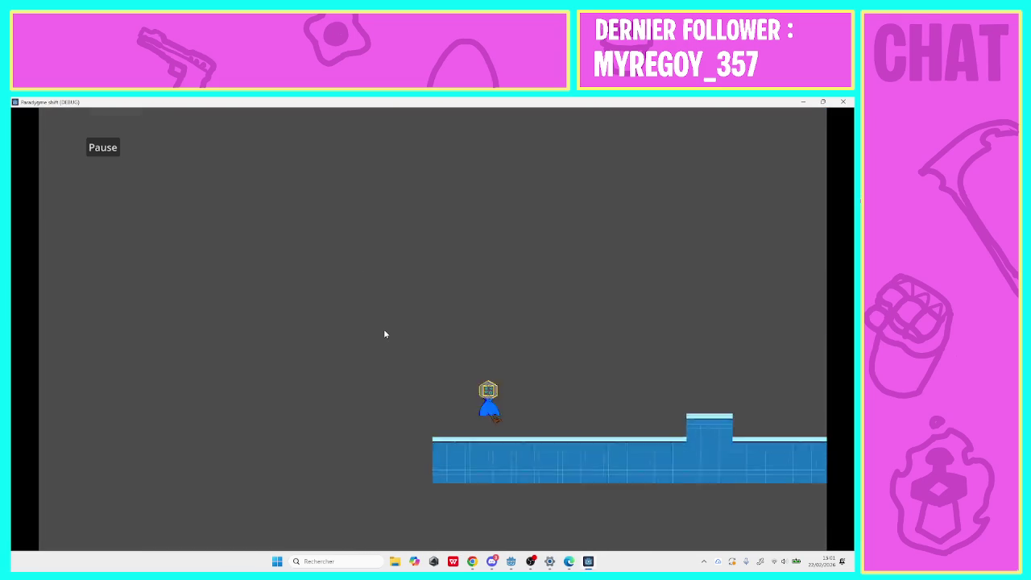
key(Right)
key(space)
key(space)
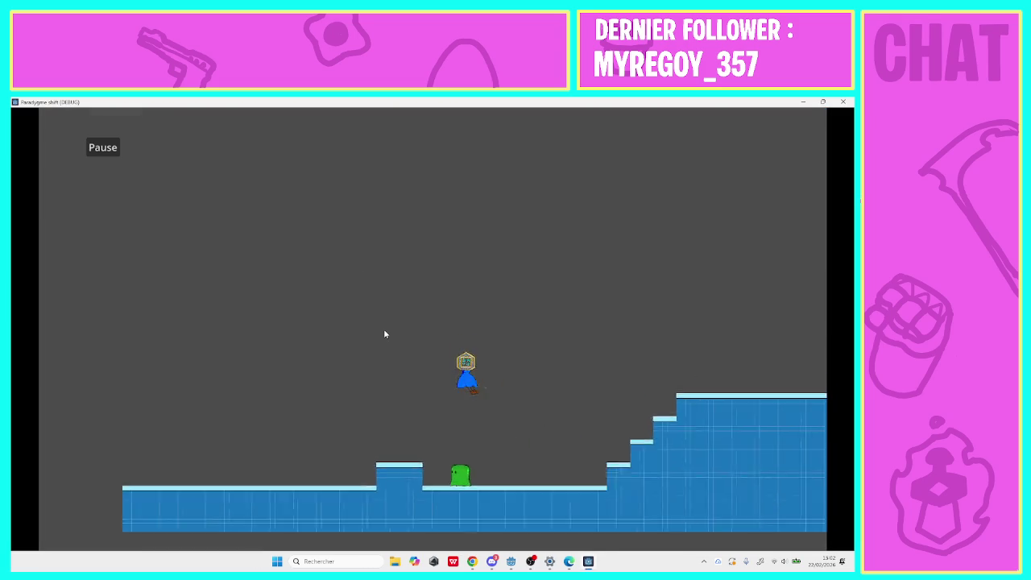
key(space)
key(Right)
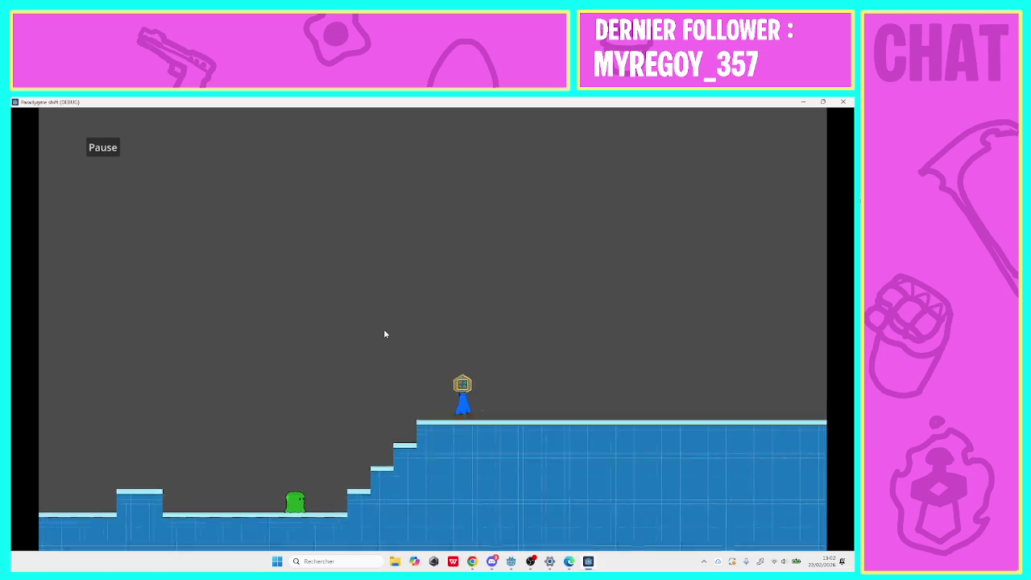
key(Right)
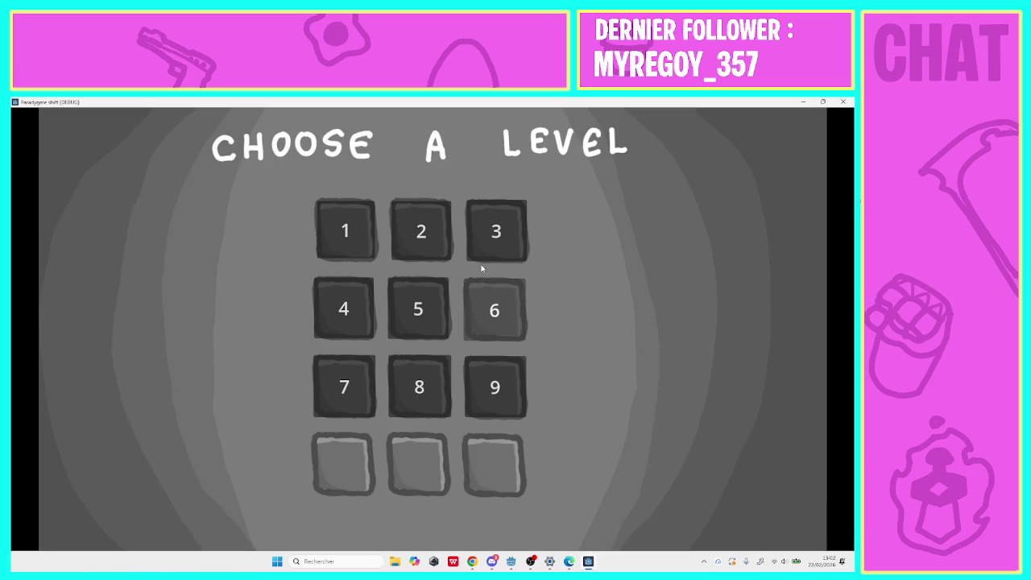
Walk level 2 to its end, then start level 3 and head left down the staircase.
click(440, 241)
key(Right)
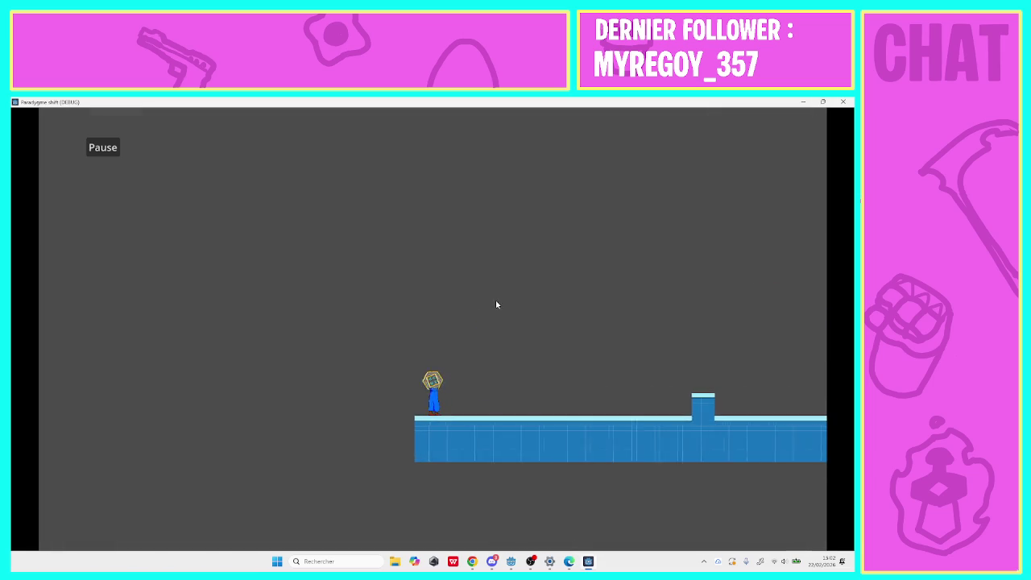
key(Right)
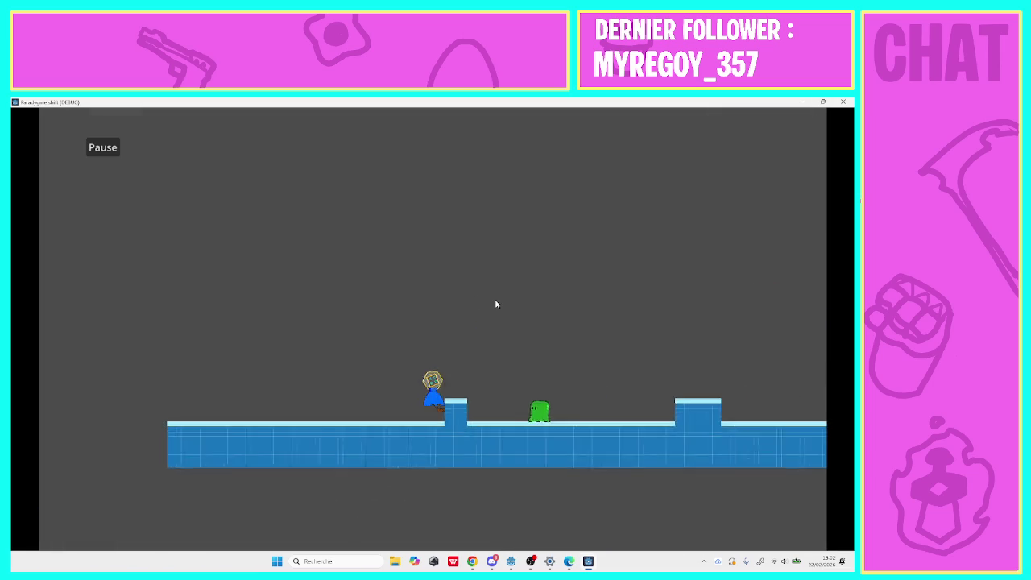
key(Right)
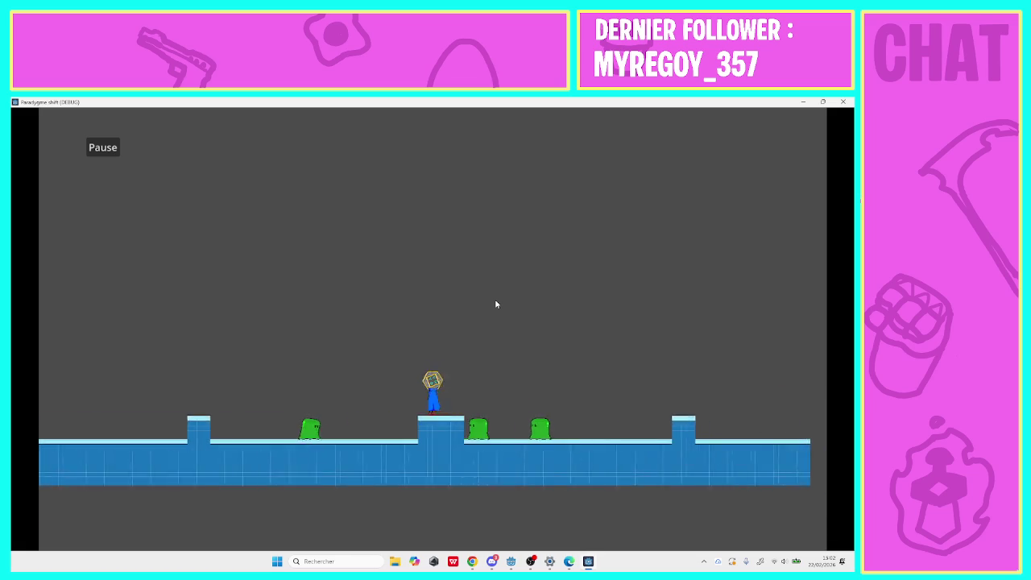
key(Right)
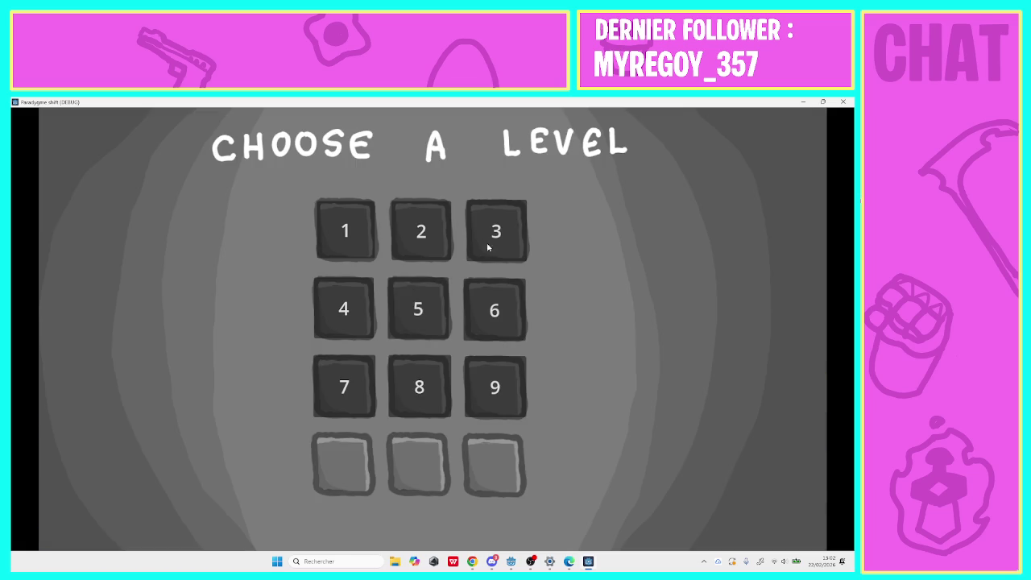
click(491, 229)
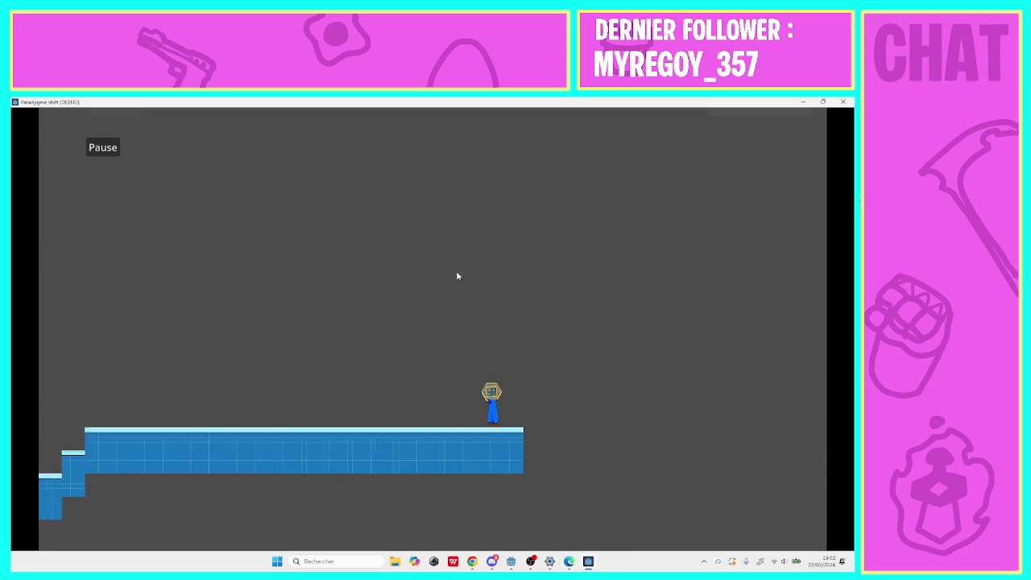
key(Left)
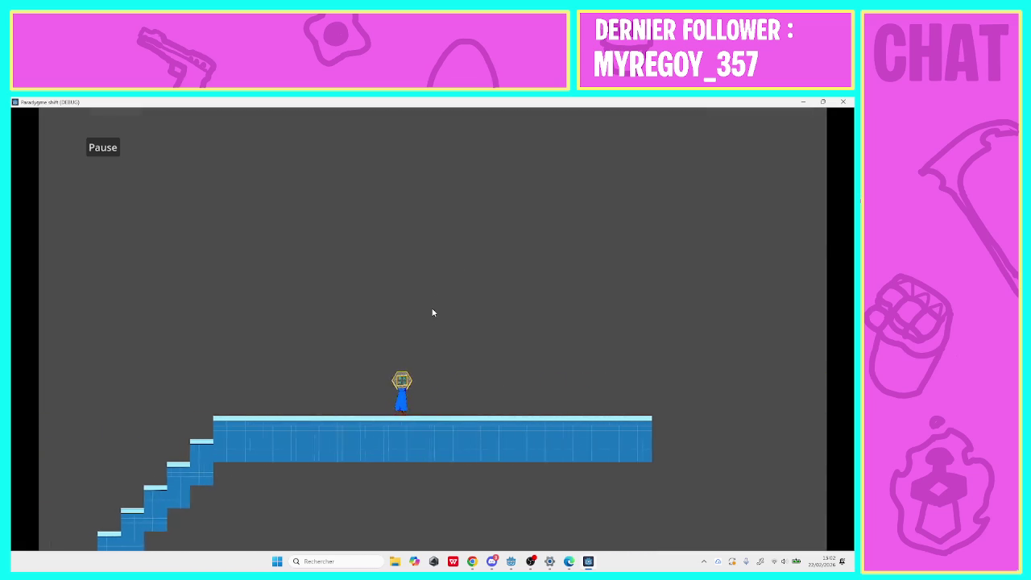
key(Left)
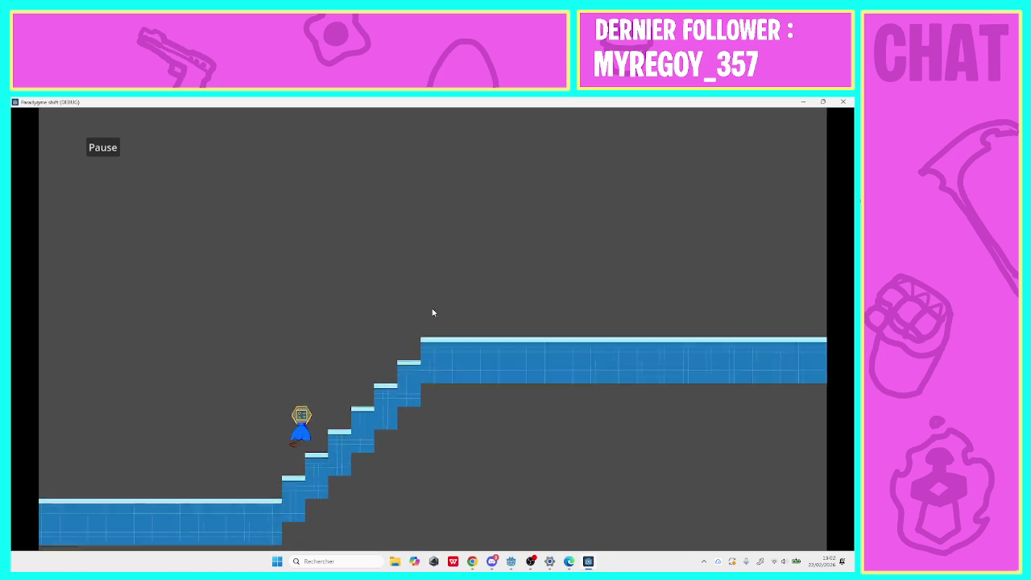
Finish level 3, then play level 4, jumping between the pillars to its end.
key(Escape)
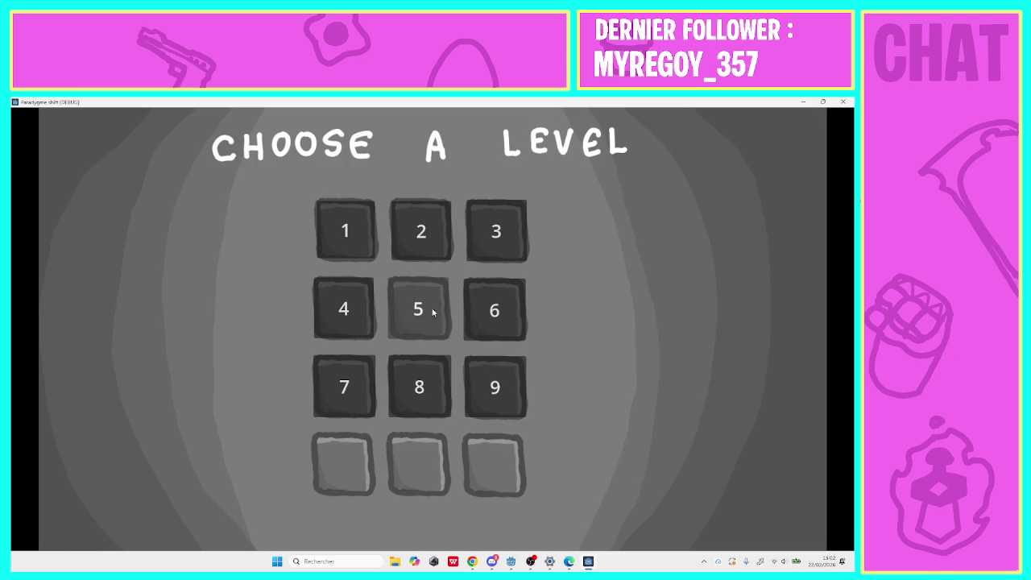
click(347, 320)
key(Right)
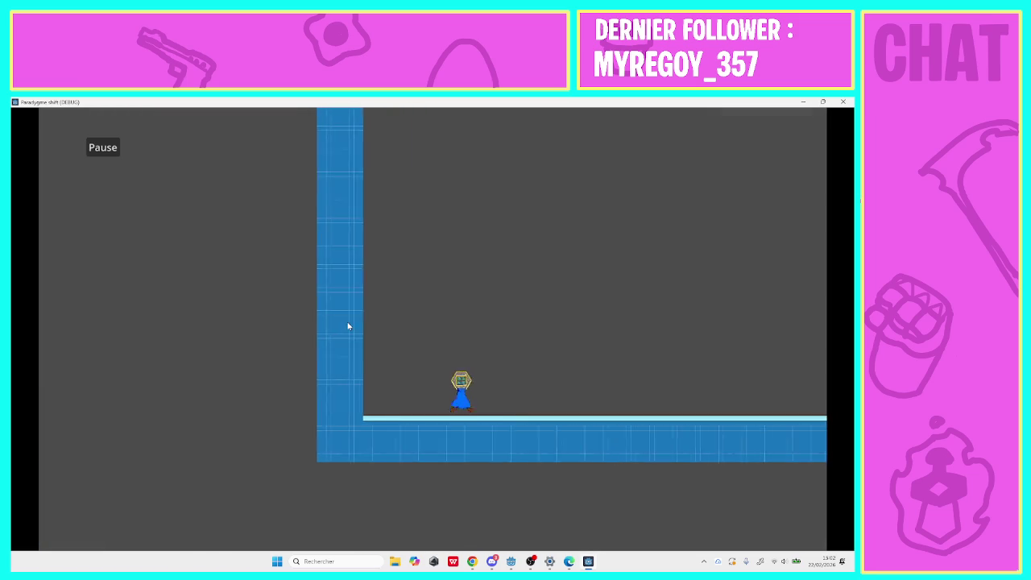
key(space)
key(Right)
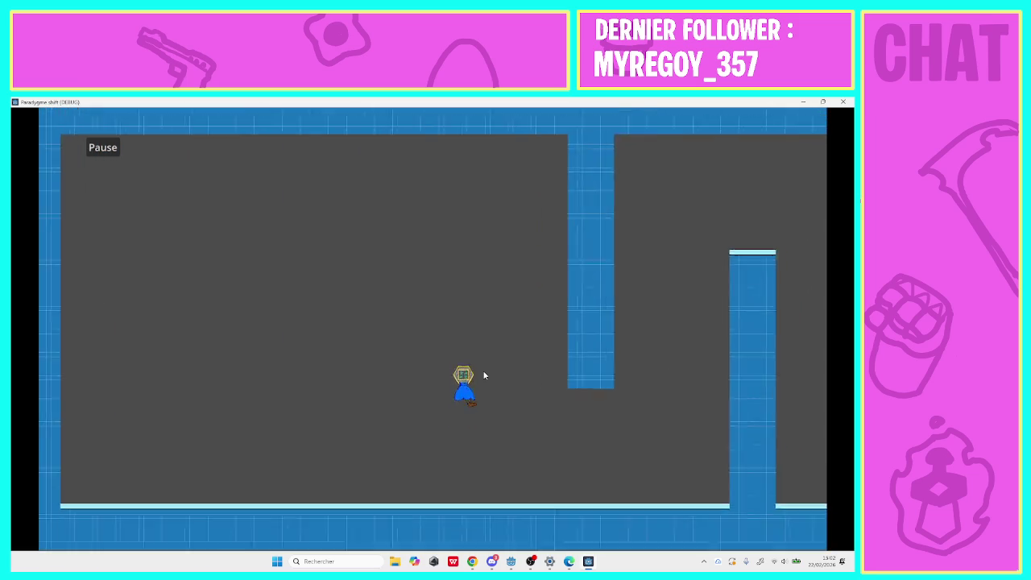
key(Right)
key(space)
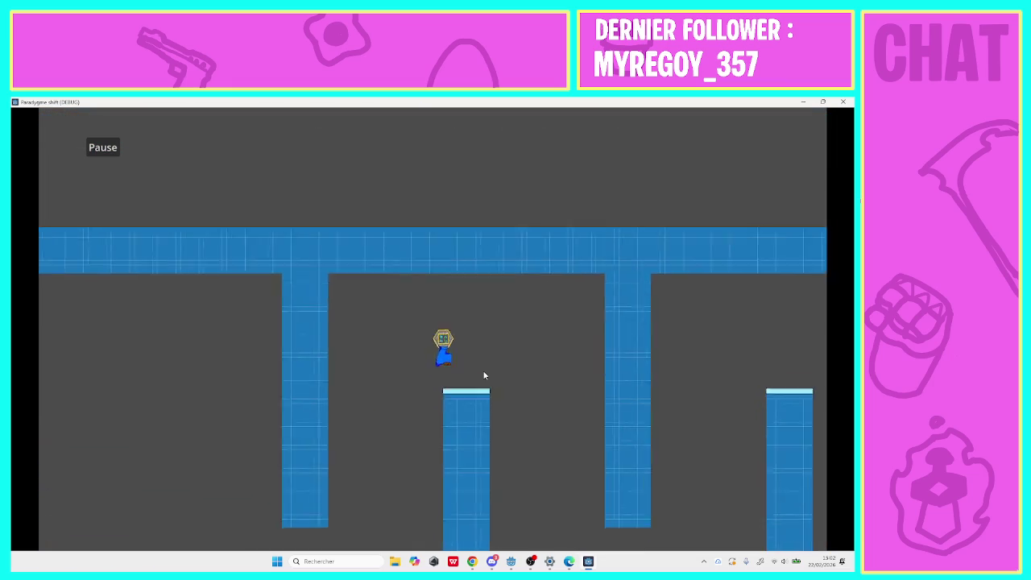
key(Right)
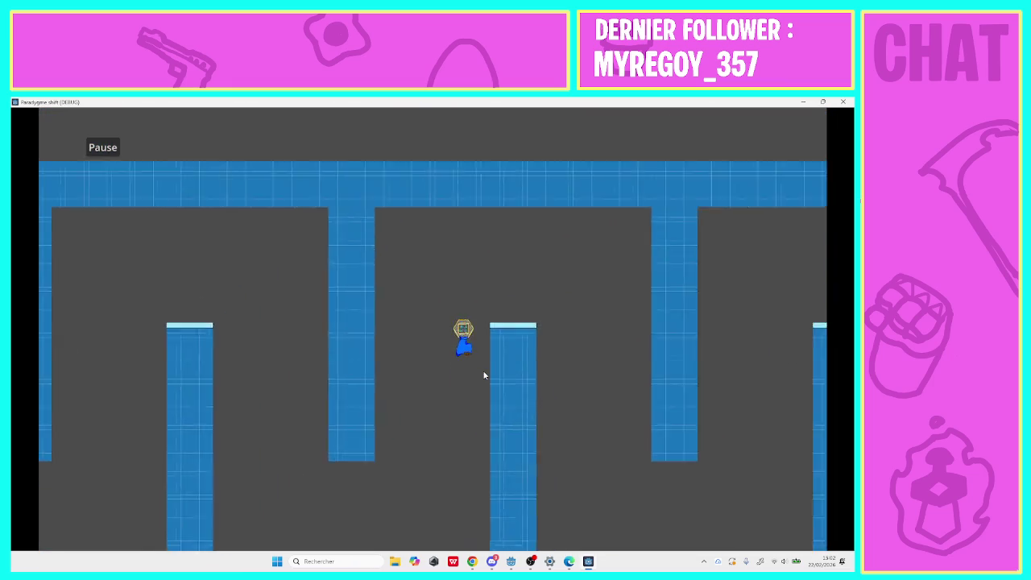
key(Right)
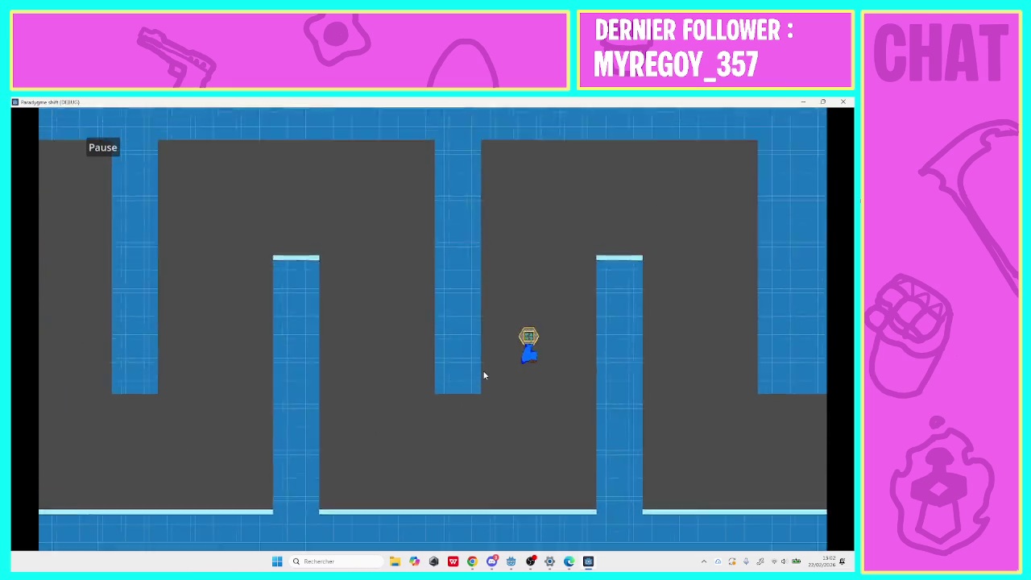
key(Right)
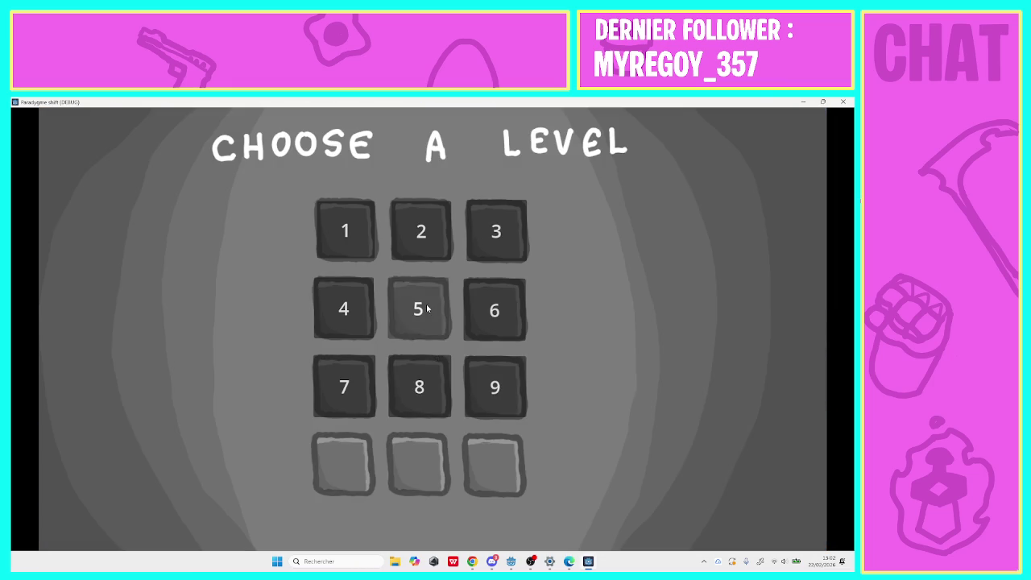
Play level 5, hopping up the checkered steps to the level end.
click(427, 308)
key(Right)
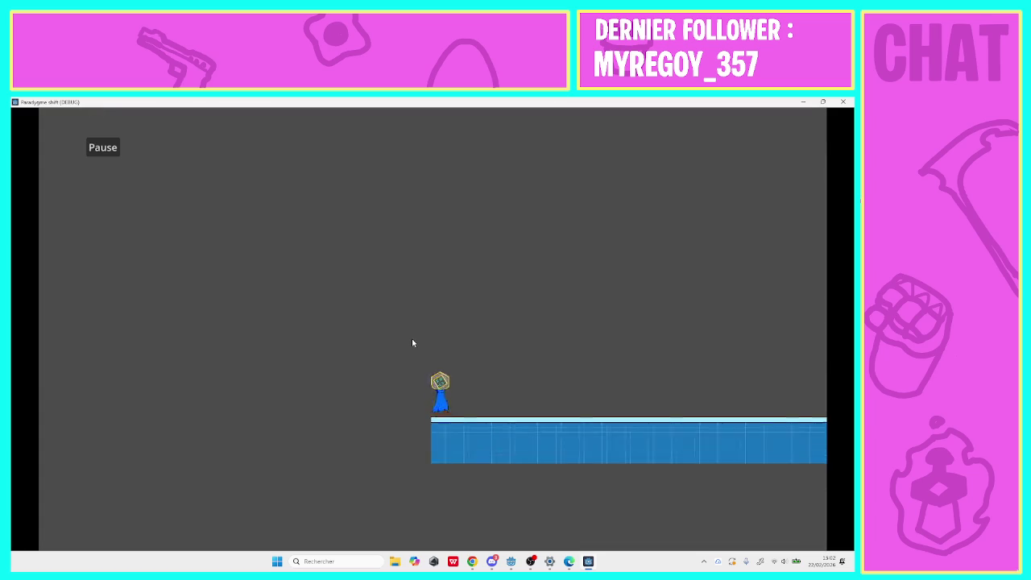
key(Right)
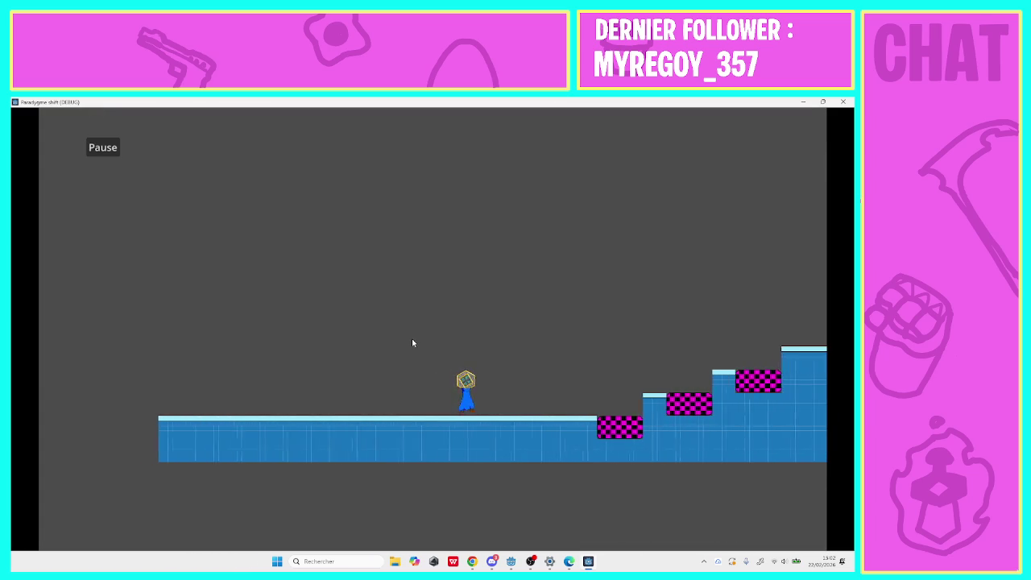
key(Right)
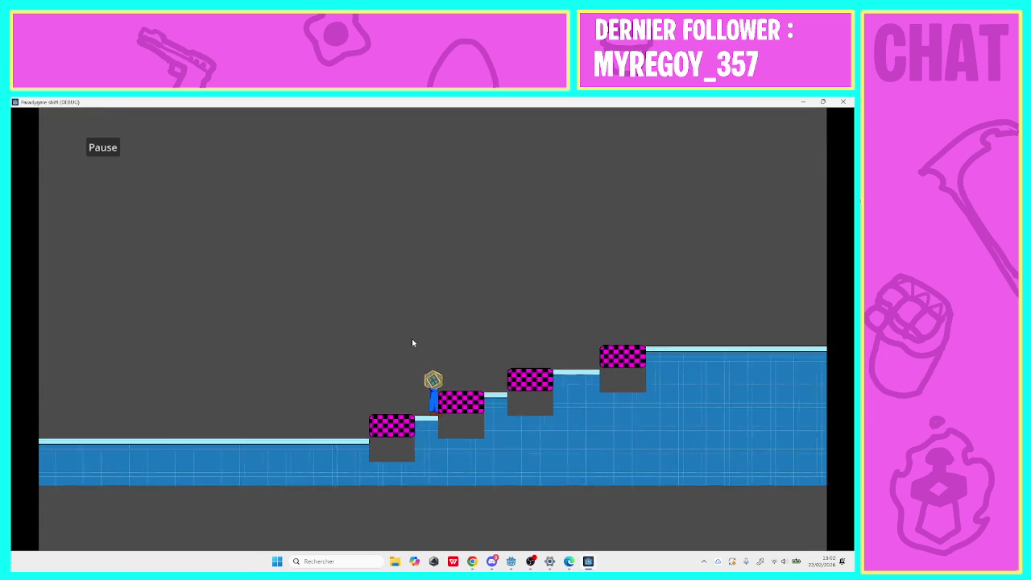
key(Right)
key(space)
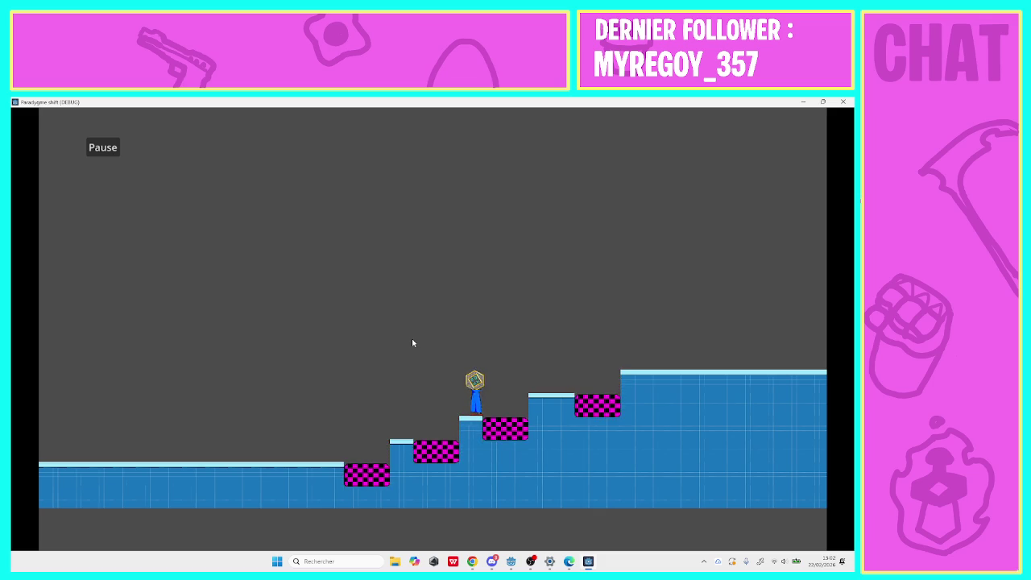
key(Right)
key(space)
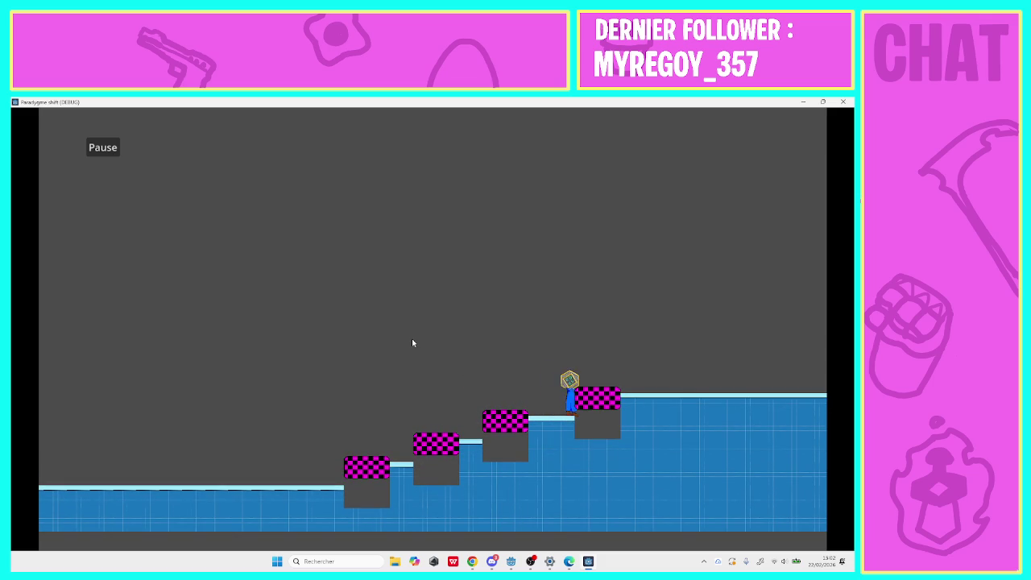
key(Right)
key(space)
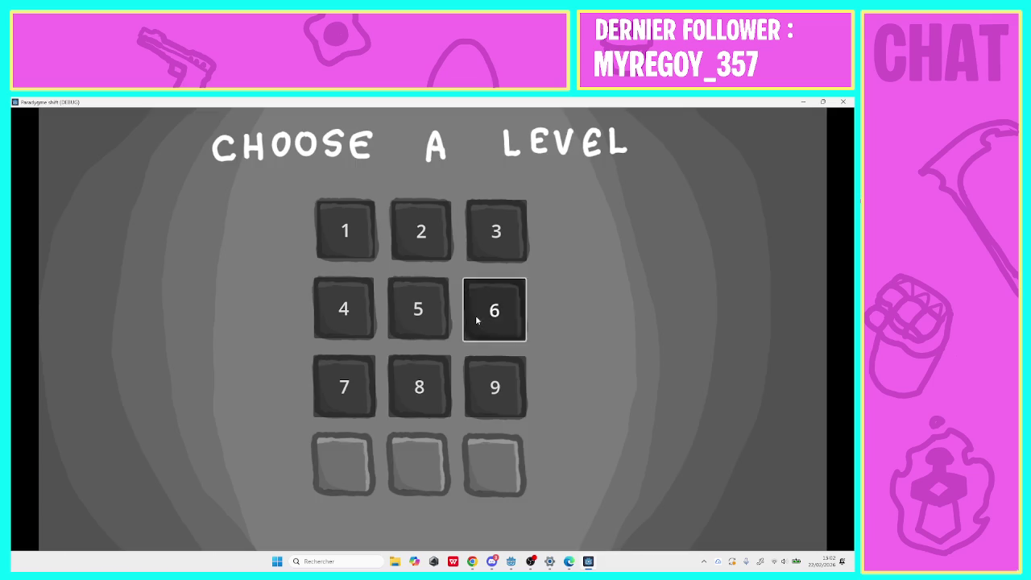
Start level 6 and run right, jumping up the steps onto the upper platform.
click(476, 316)
key(Right)
key(space)
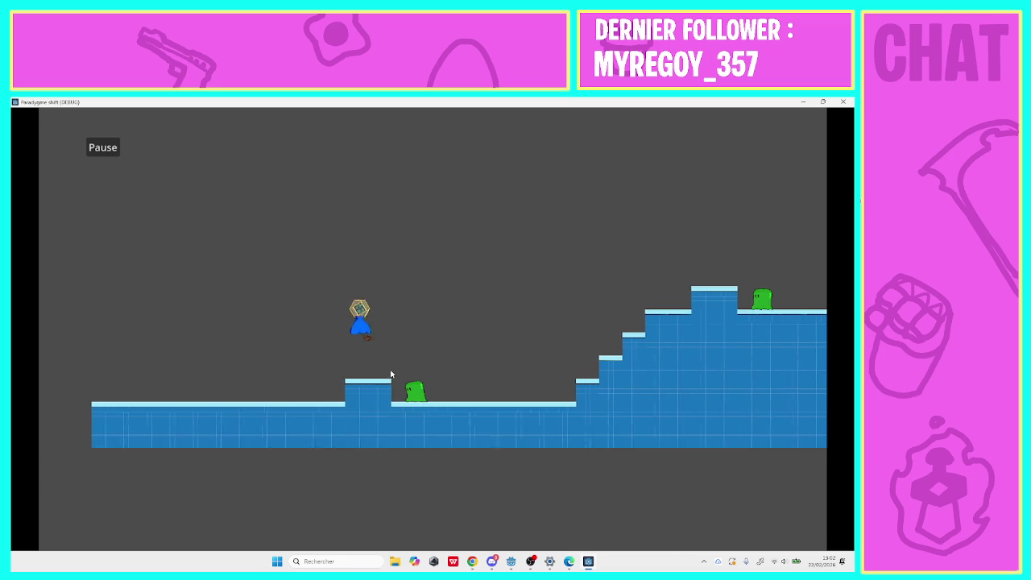
key(Right)
key(space)
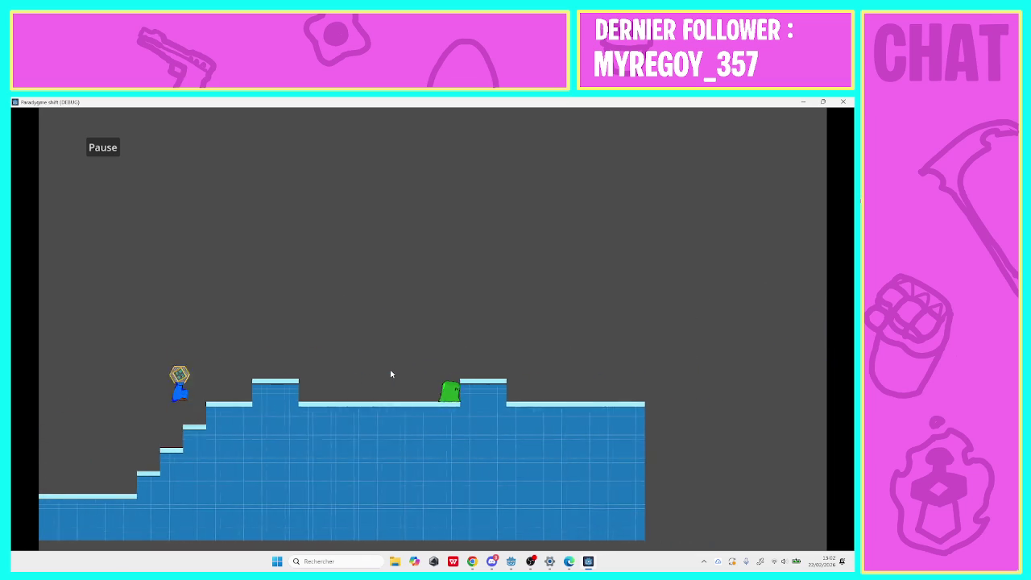
key(Right)
key(space)
key(space)
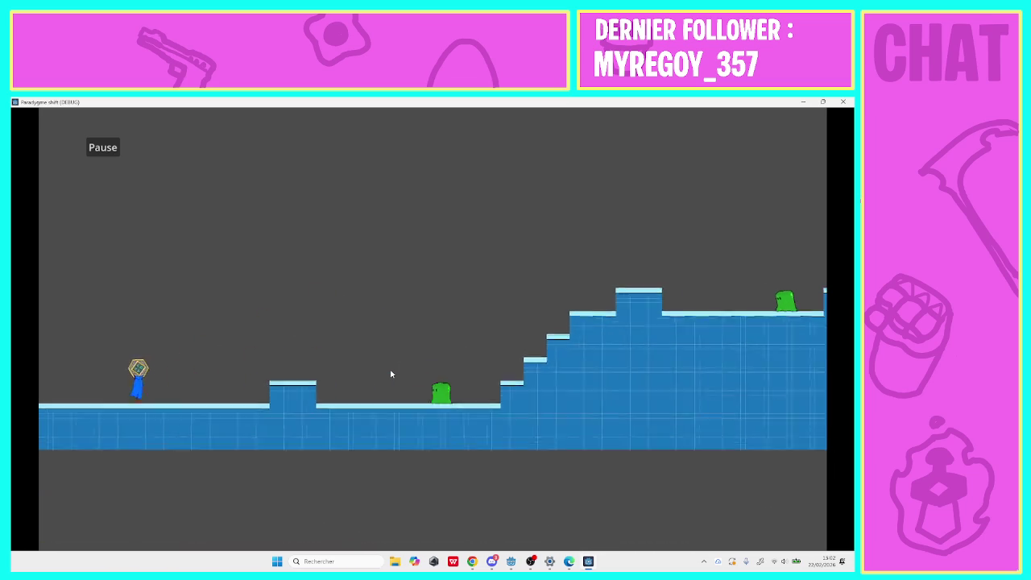
Jump up the staircase to level 6's end, then launch the next level.
key(Right)
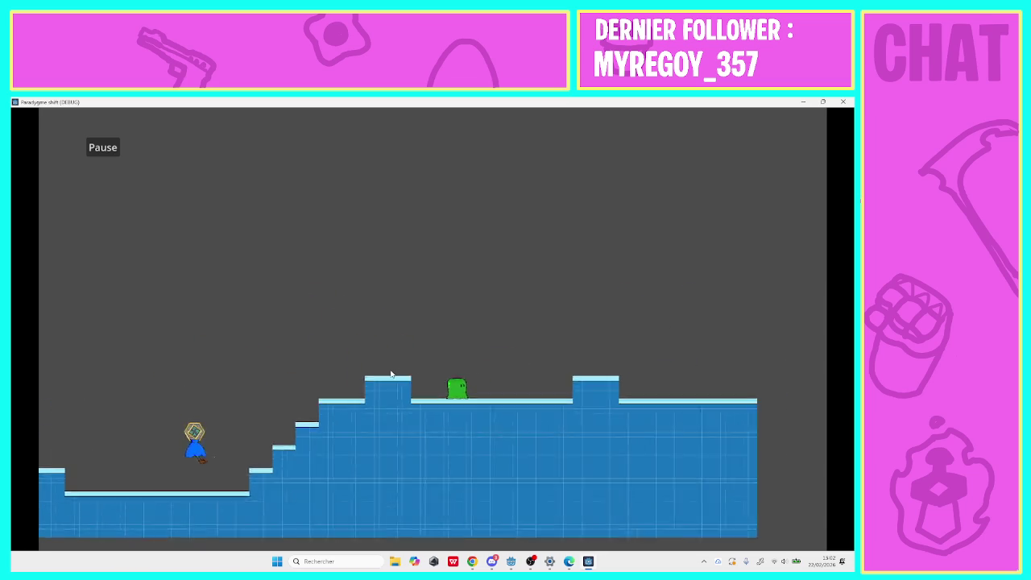
key(space)
key(Right)
key(space)
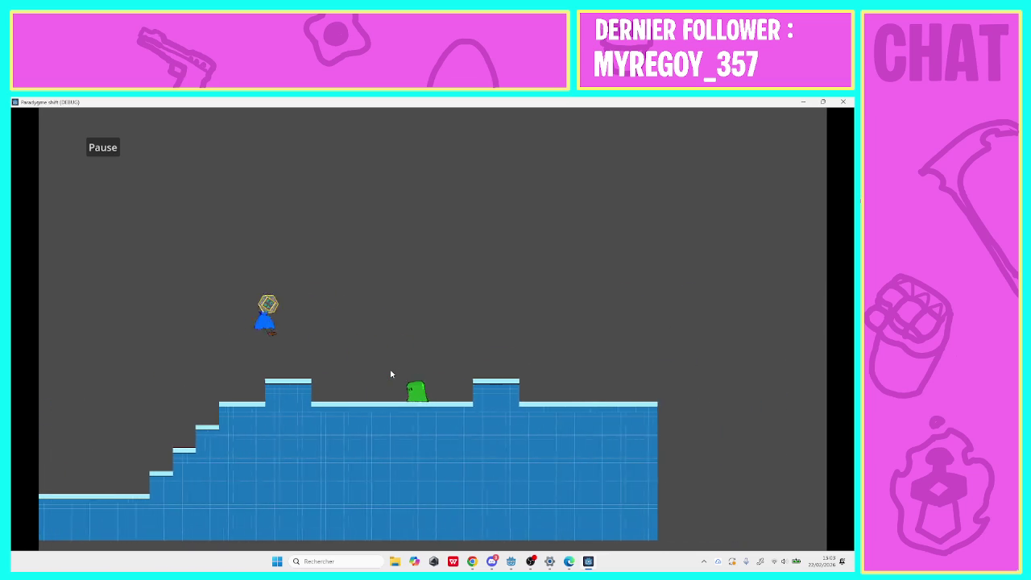
key(Right)
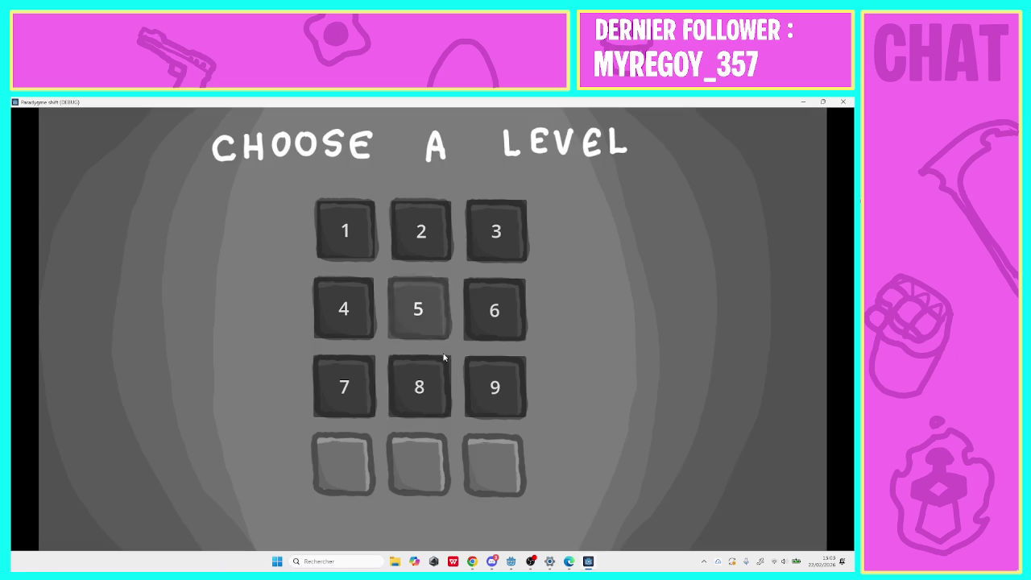
click(352, 375)
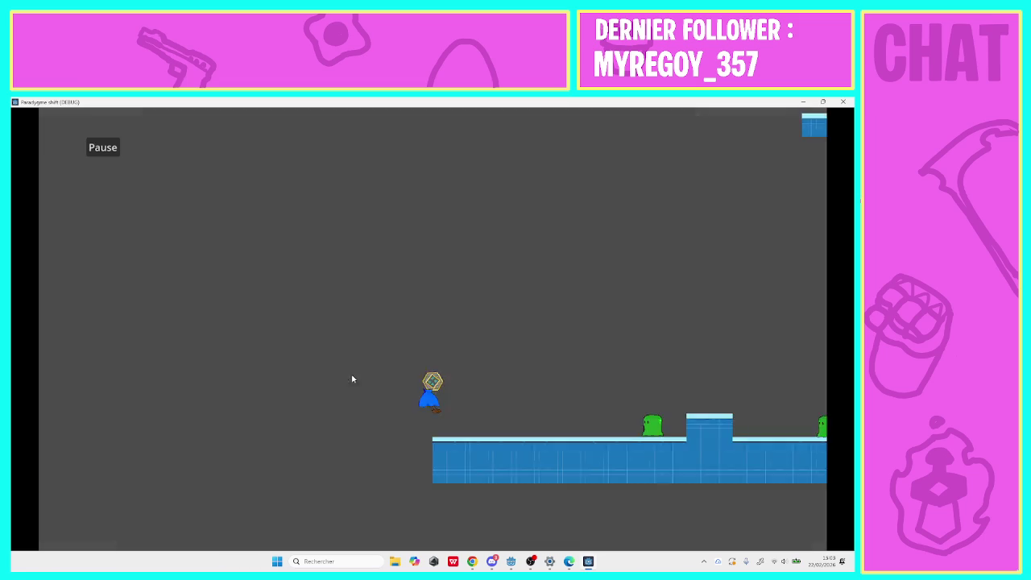
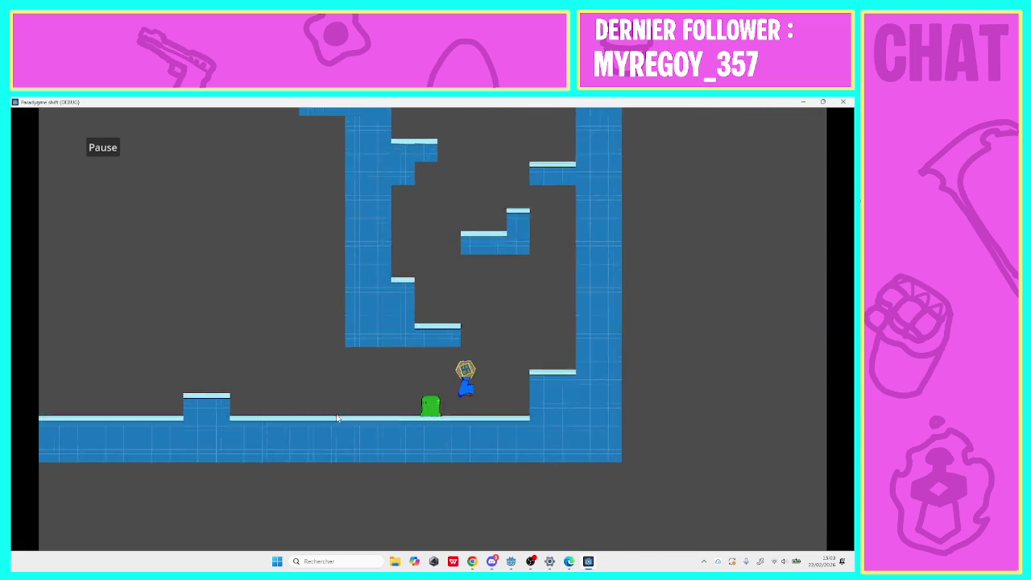
Playtest level 9 by running and jumping right past the pillars and green enemies.
key(space)
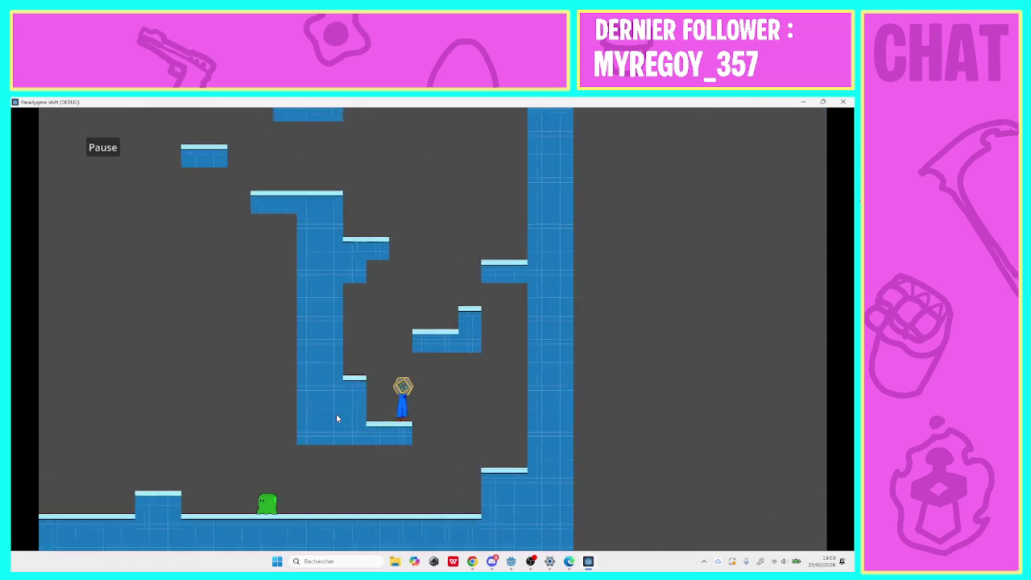
key(space)
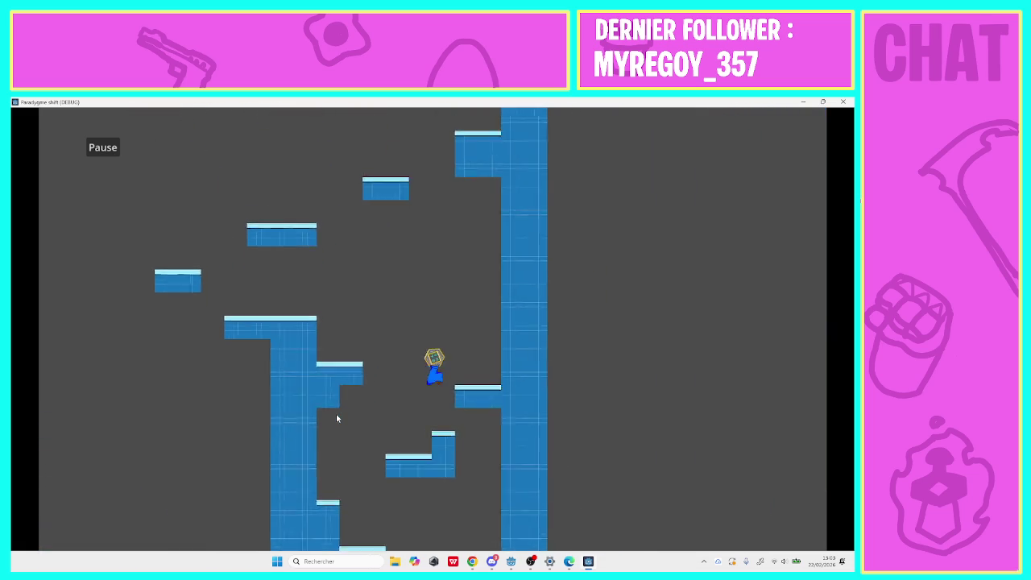
key(Right)
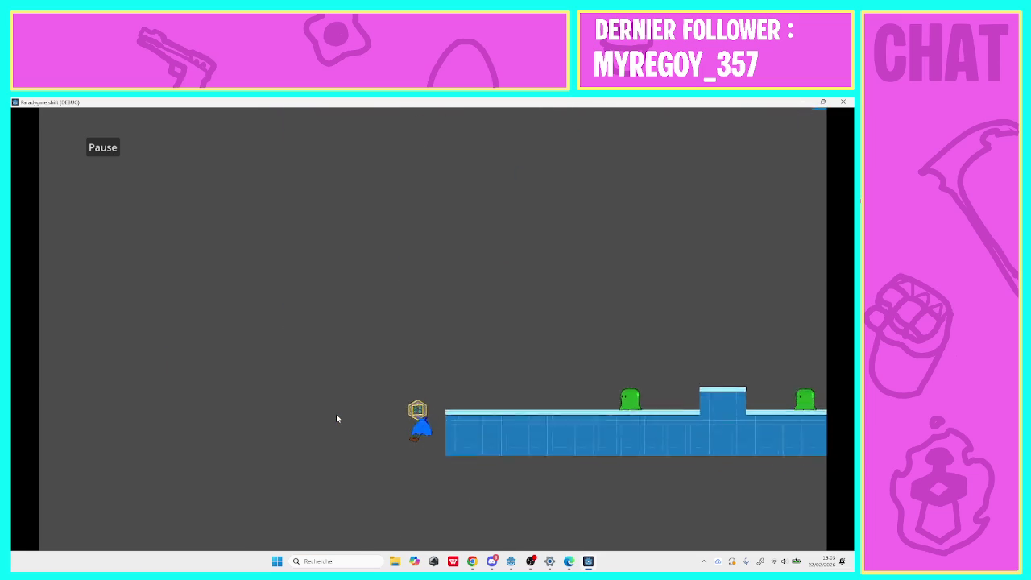
key(space)
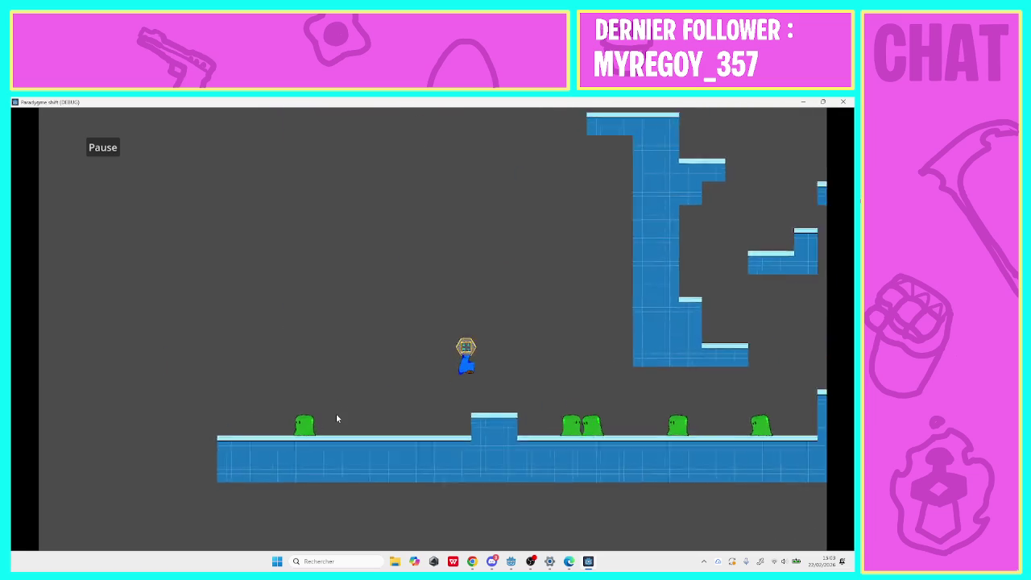
key(space)
key(Right)
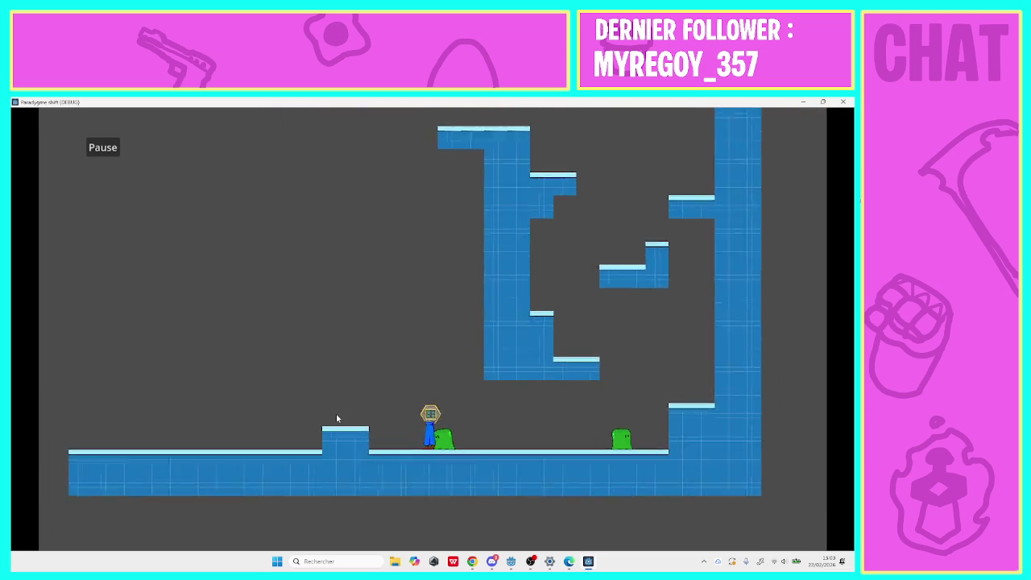
key(space)
key(Left)
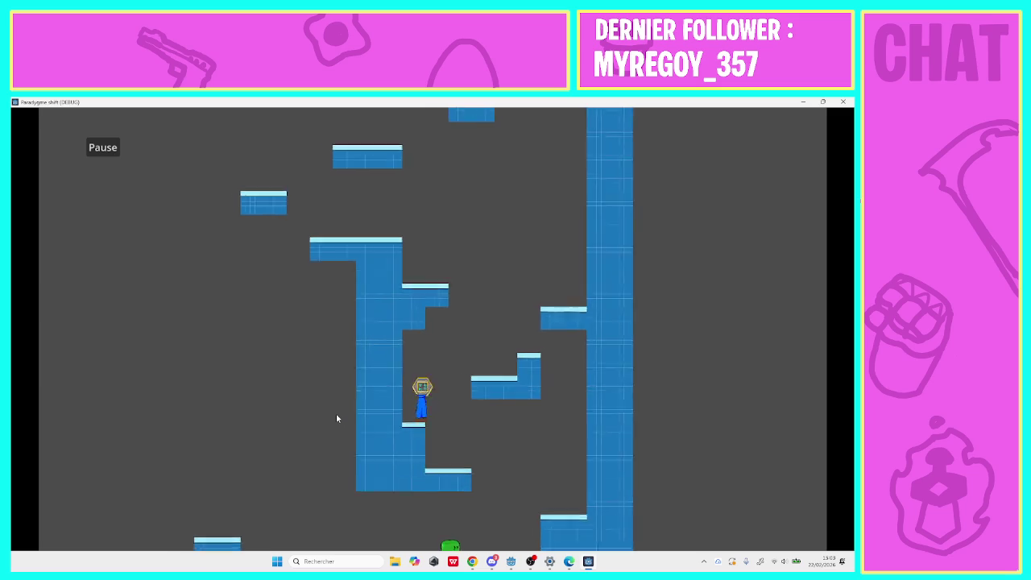
key(Right)
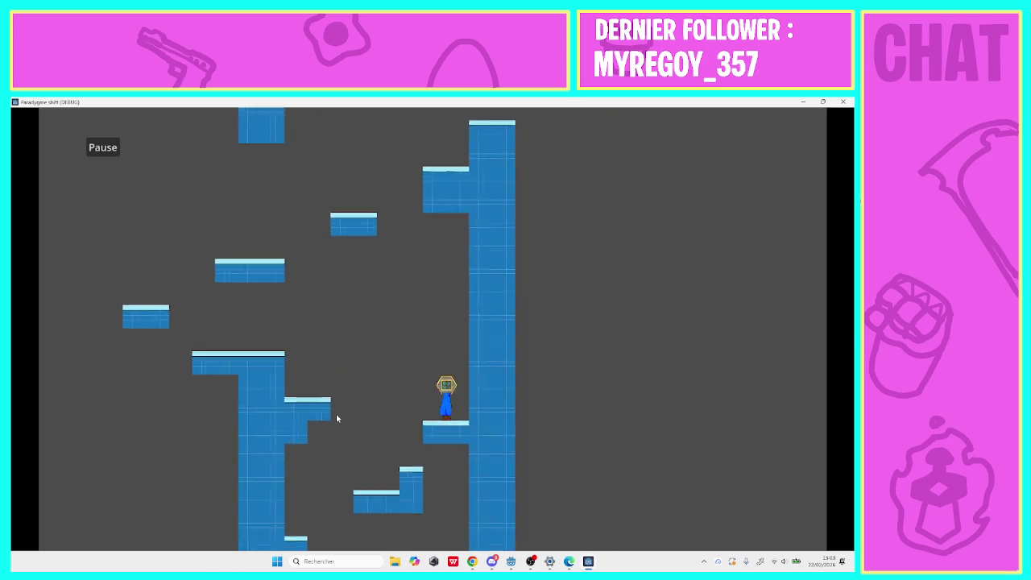
key(Left)
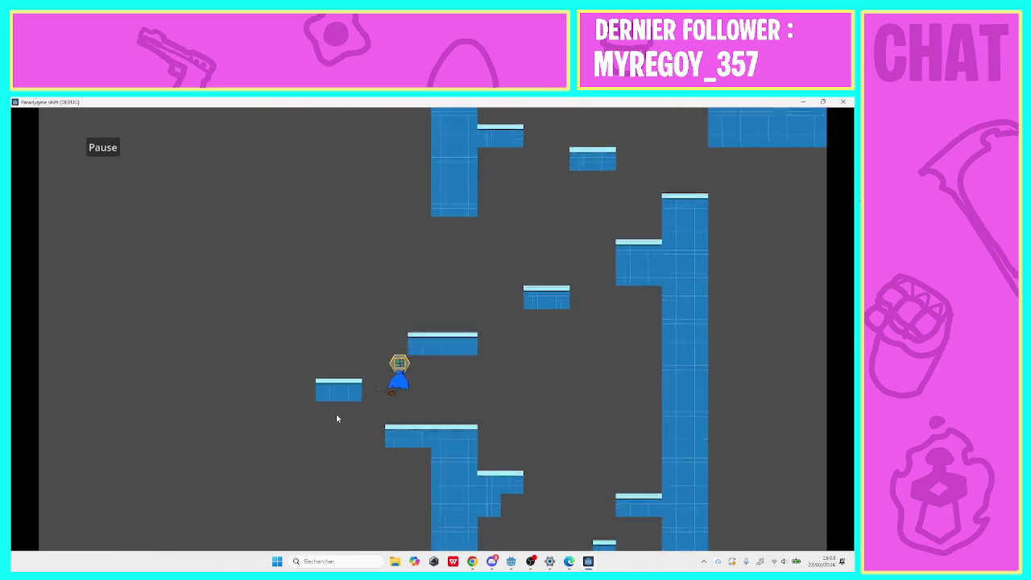
key(Right)
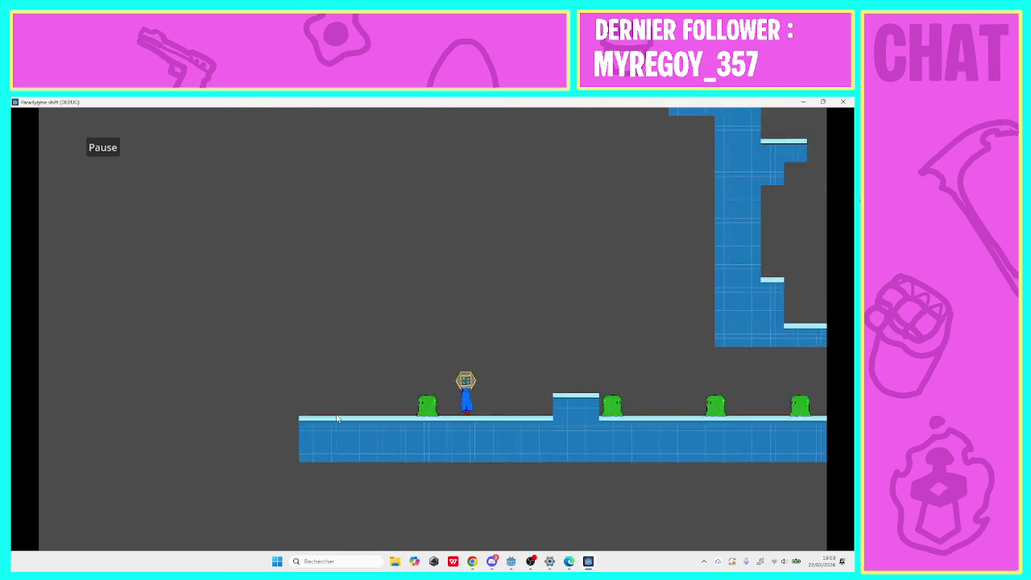
key(space)
key(Right)
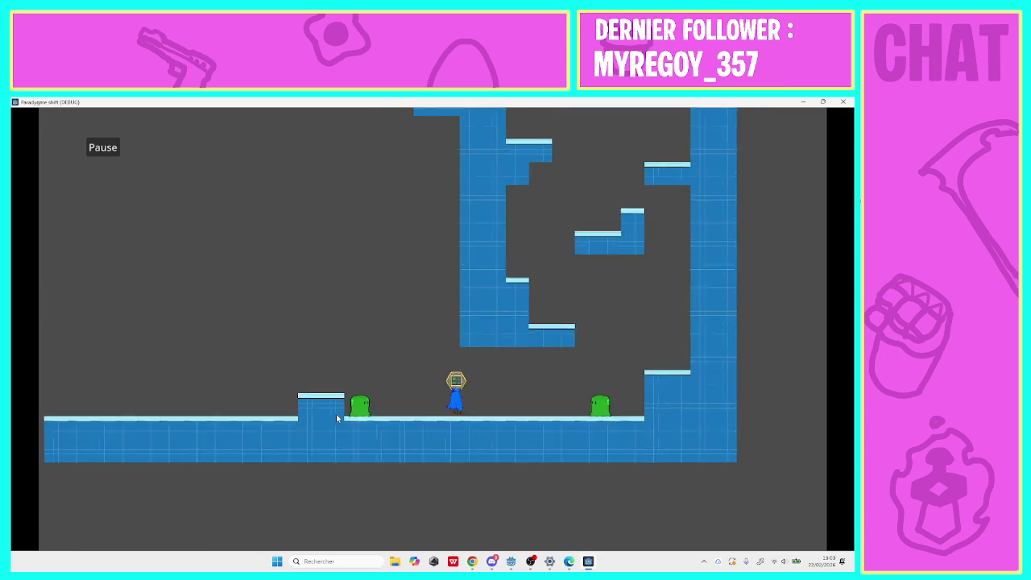
Climb the shaft and upper platforms, run right through the columns, then stop the game with F8.
key(Right)
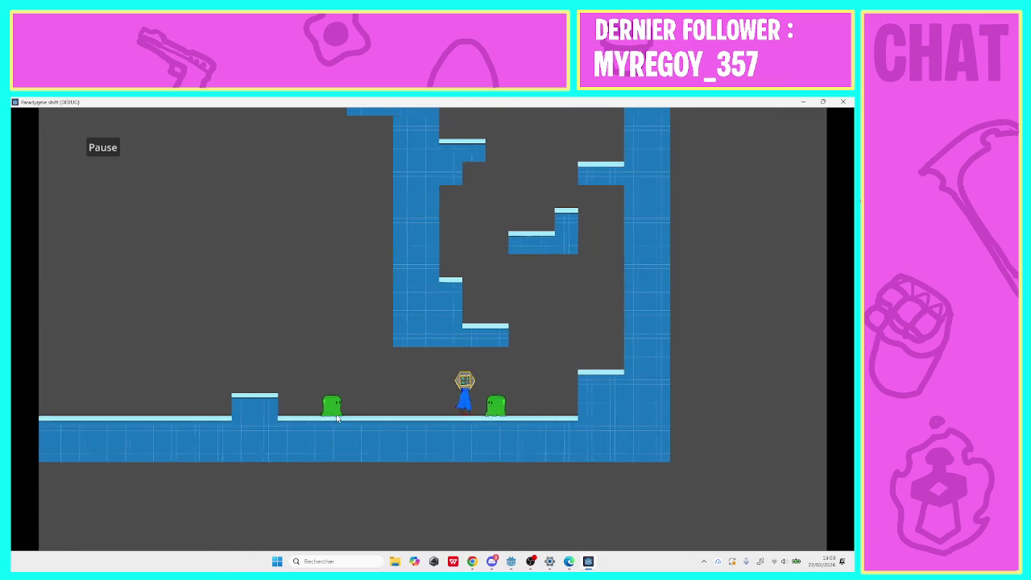
key(space)
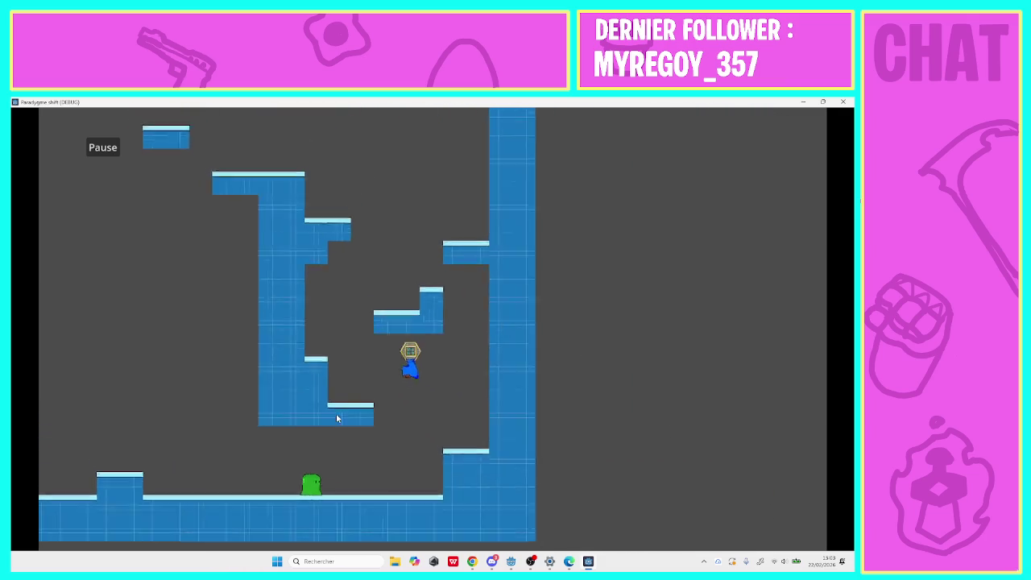
key(space)
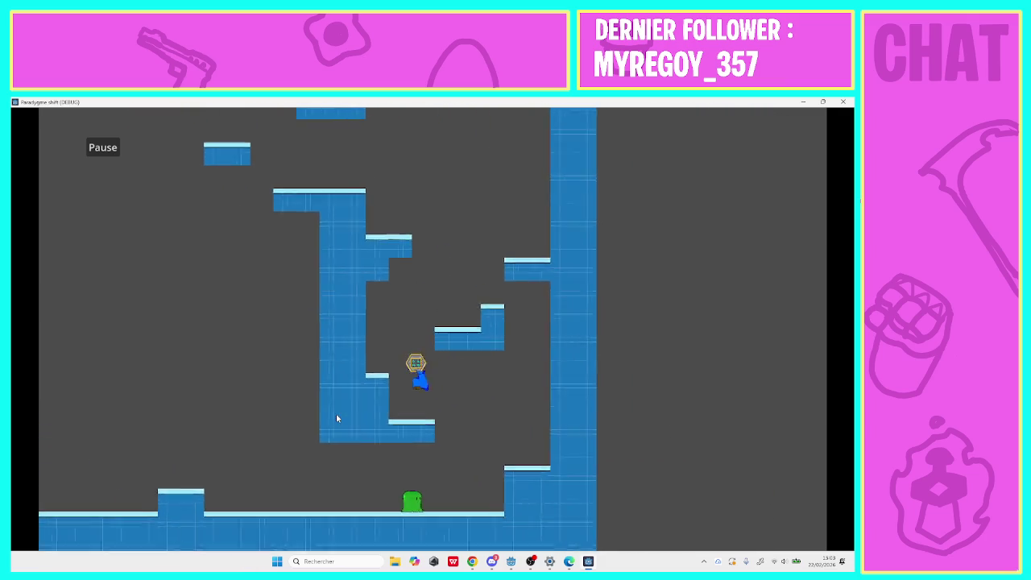
key(Right)
key(space)
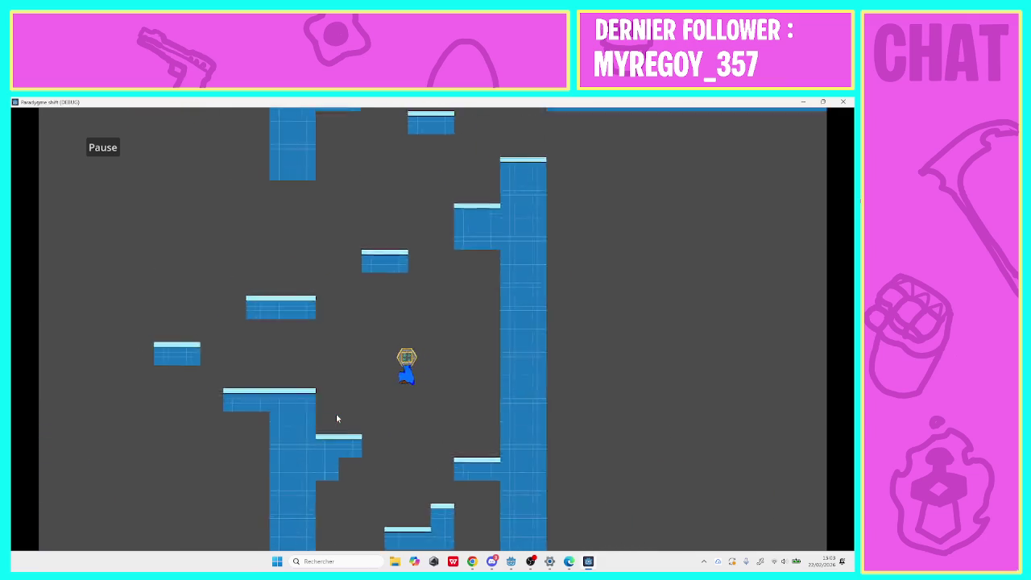
key(Left)
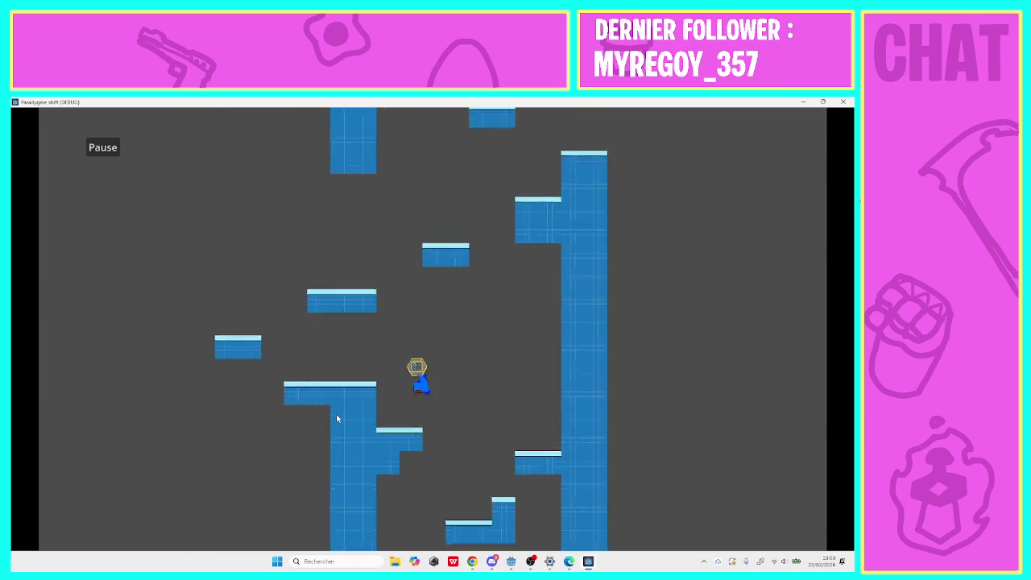
key(space)
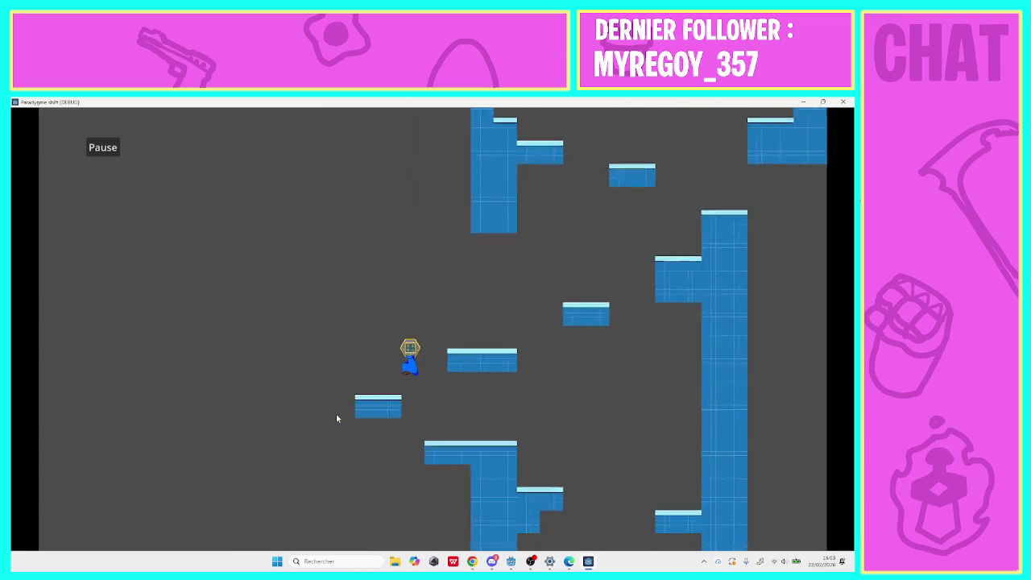
key(Right)
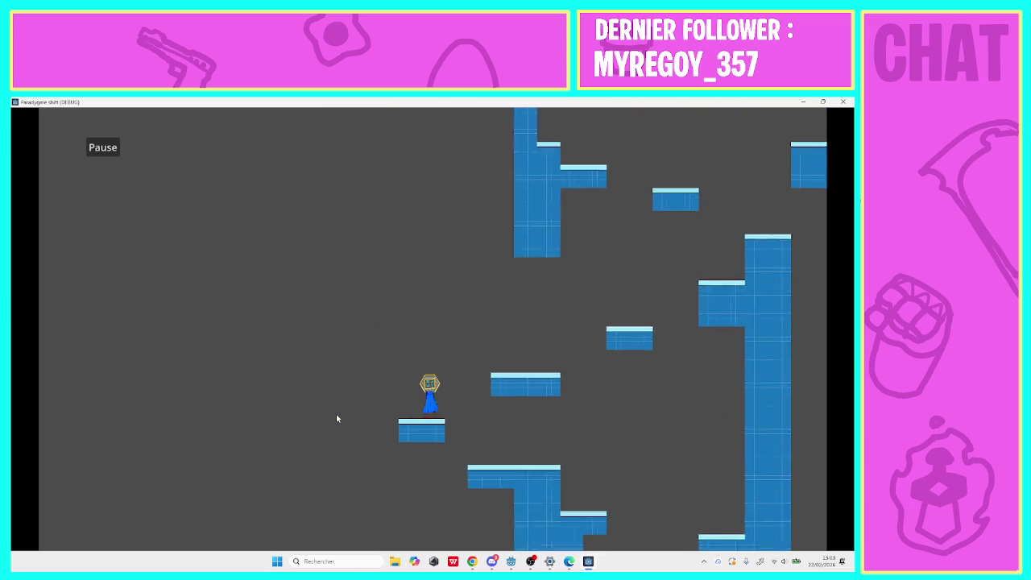
key(space)
key(Right)
key(space)
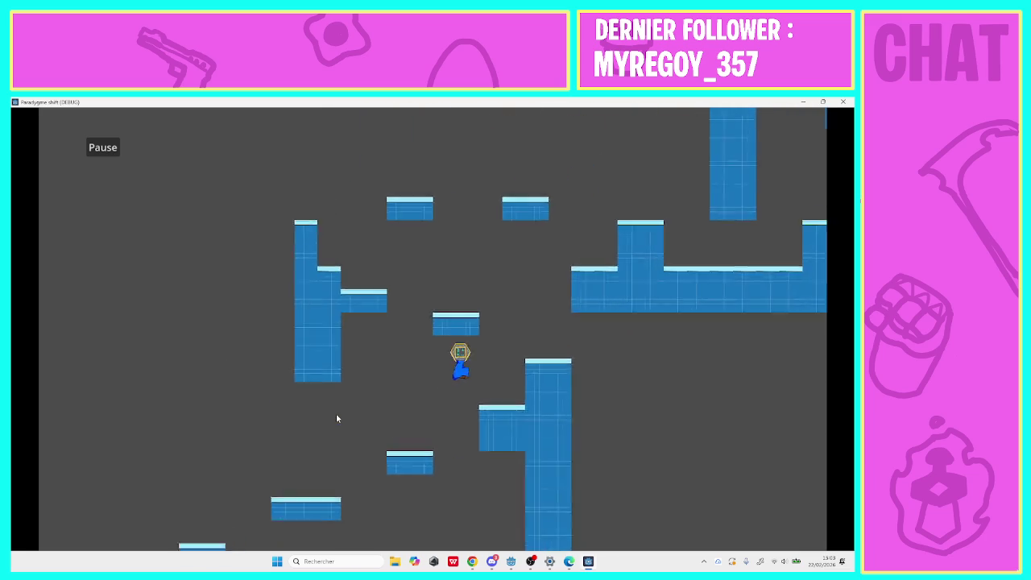
key(Left)
key(space)
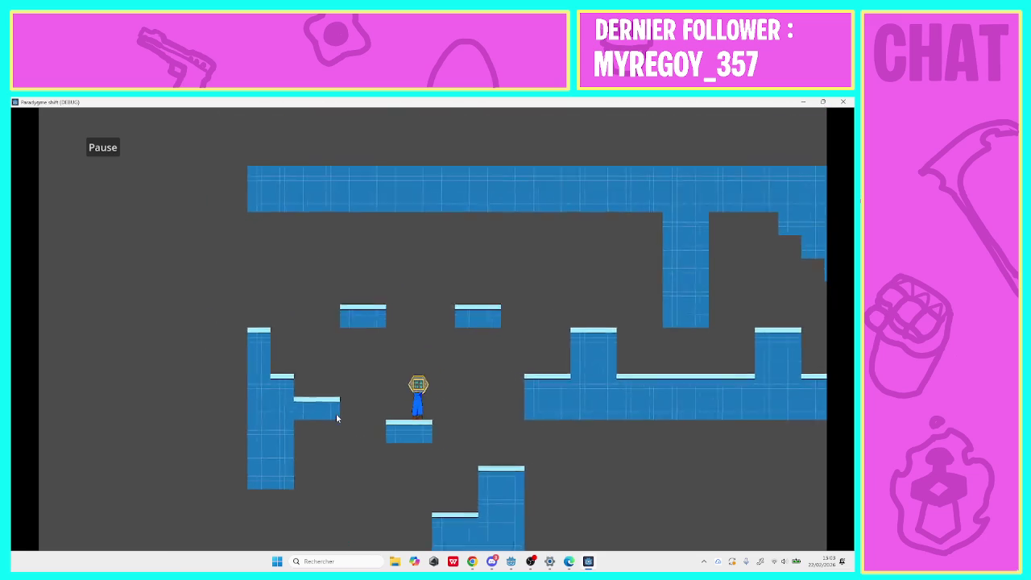
key(space)
key(Right)
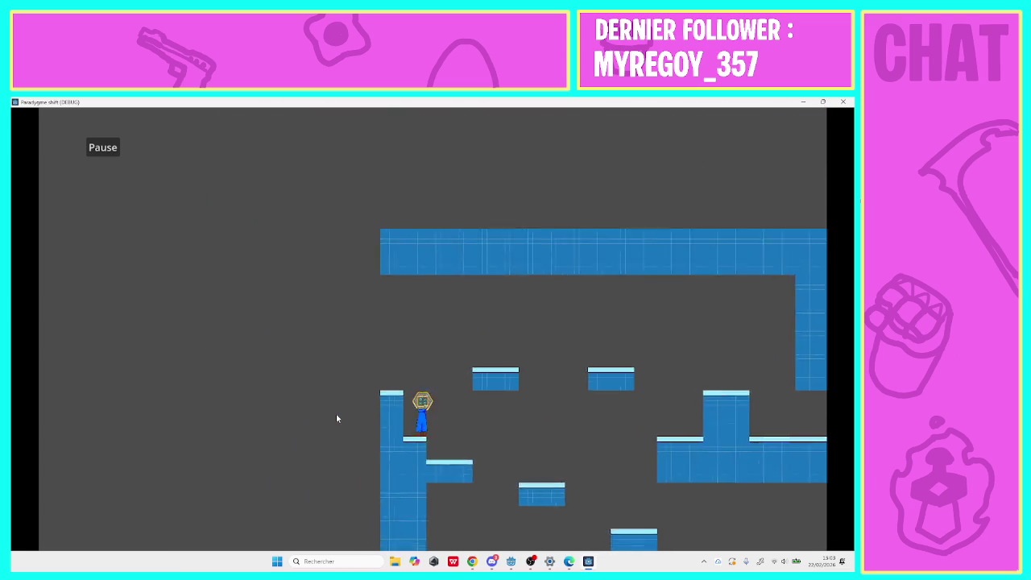
key(Right)
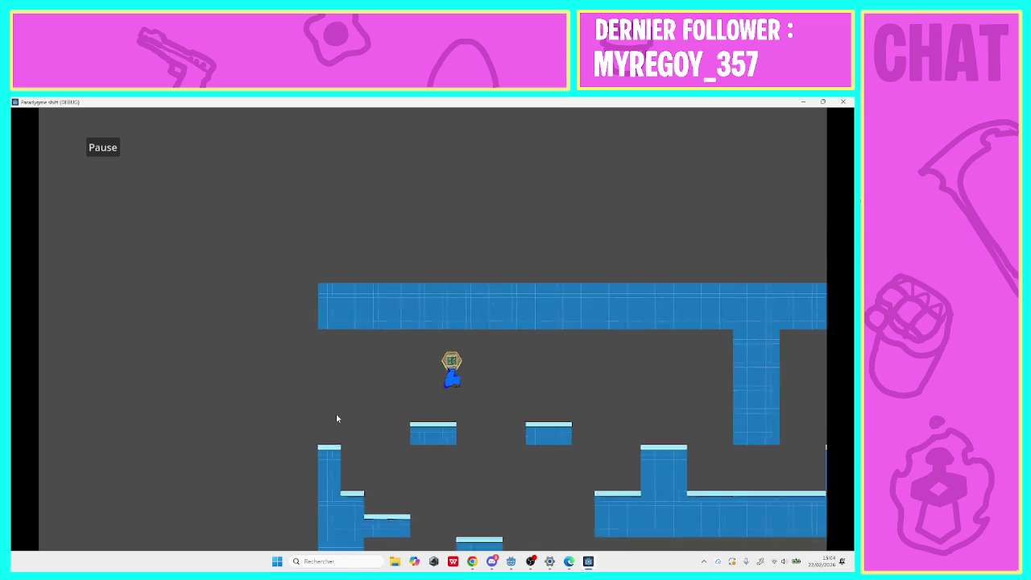
key(Left)
key(Right)
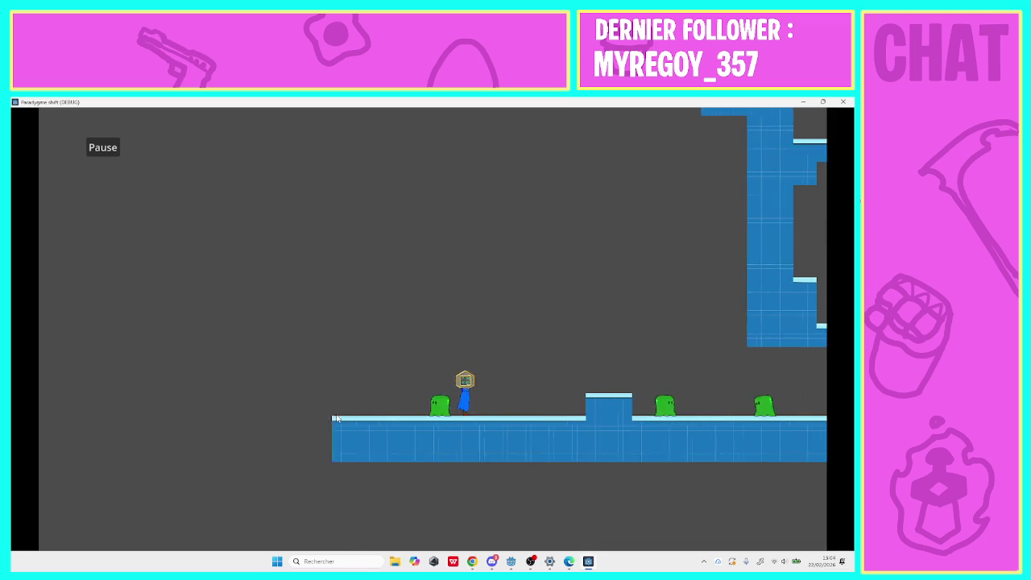
key(space)
key(Right)
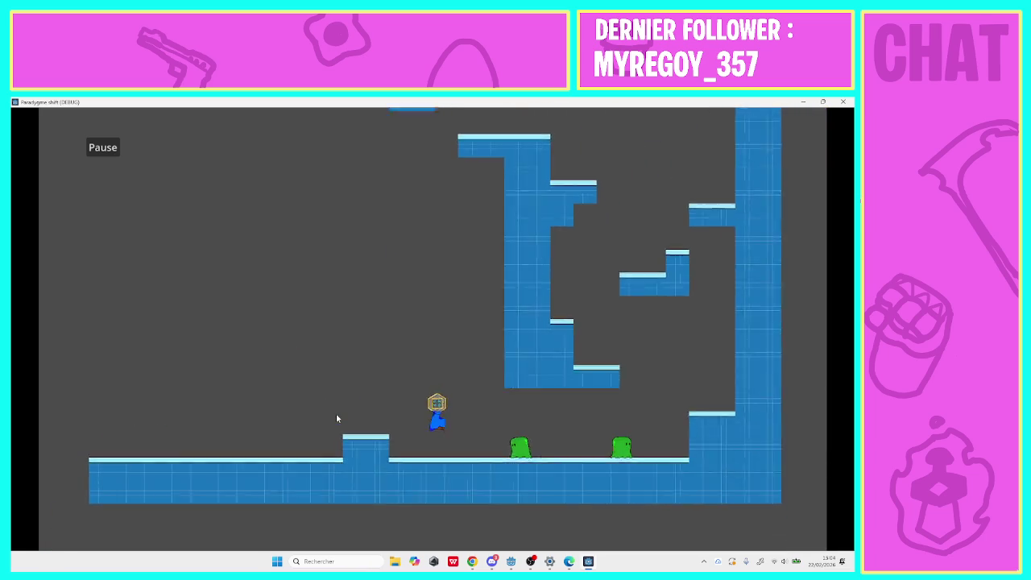
key(Right)
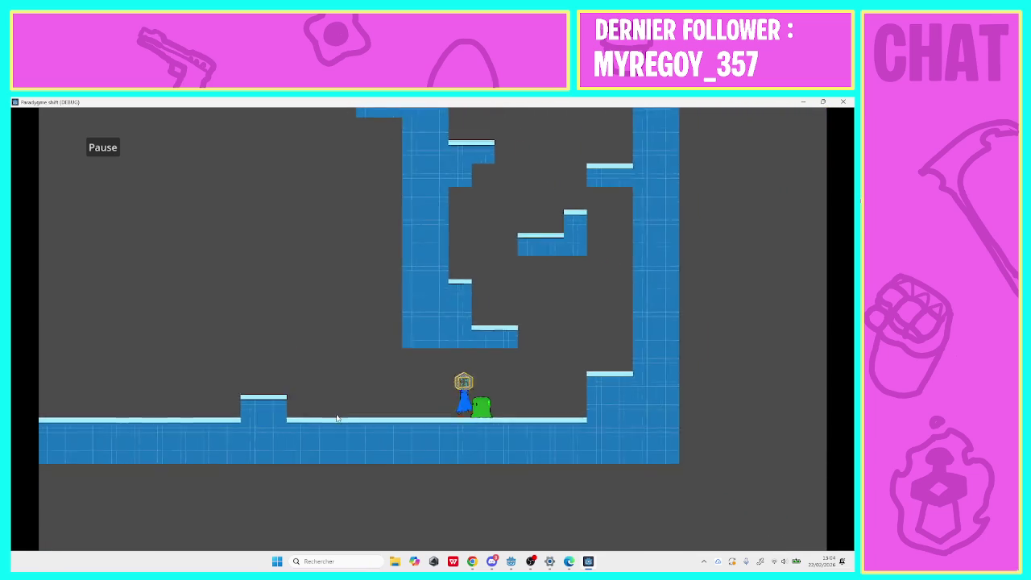
key(space)
key(Right)
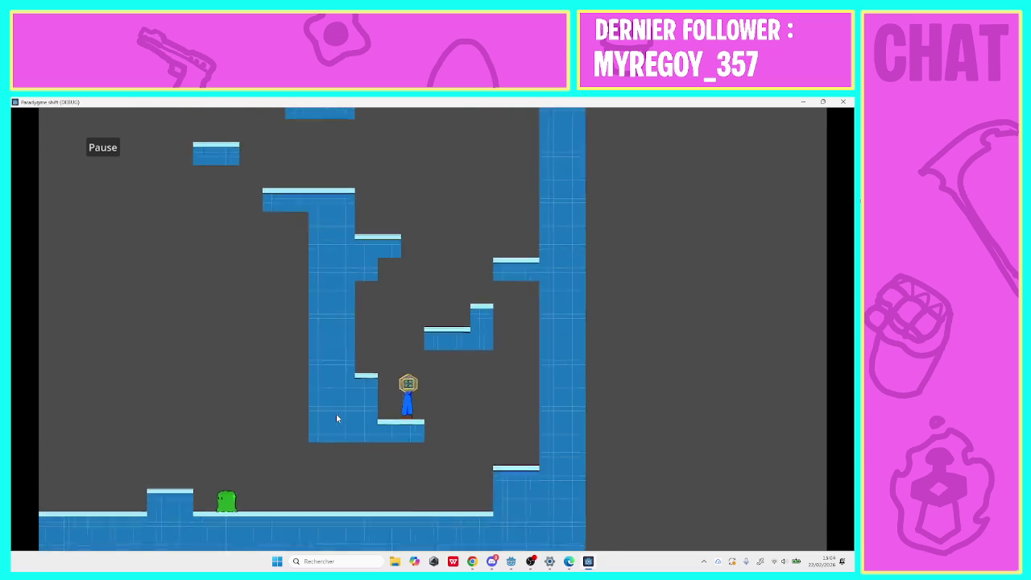
key(Right)
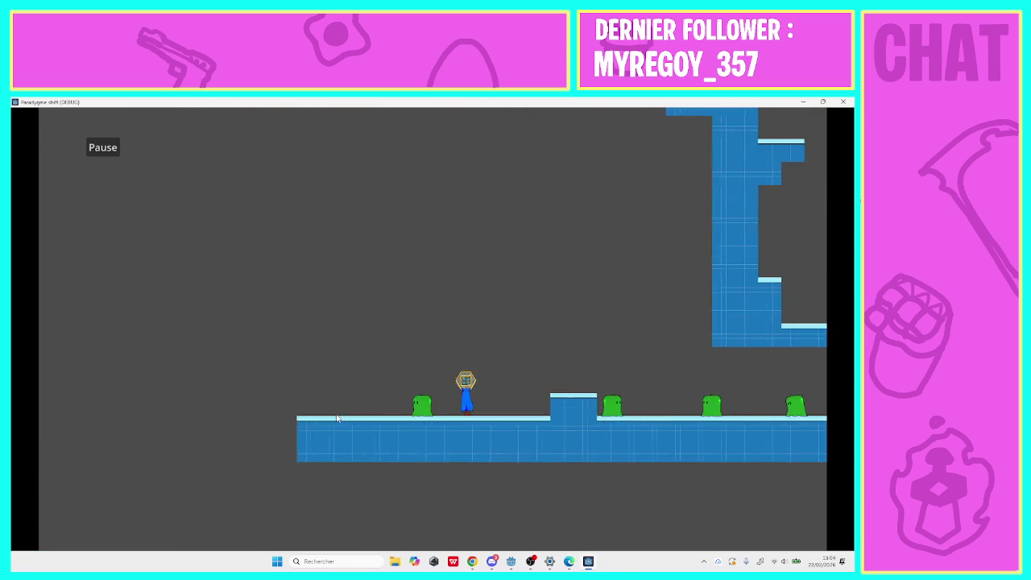
key(Right)
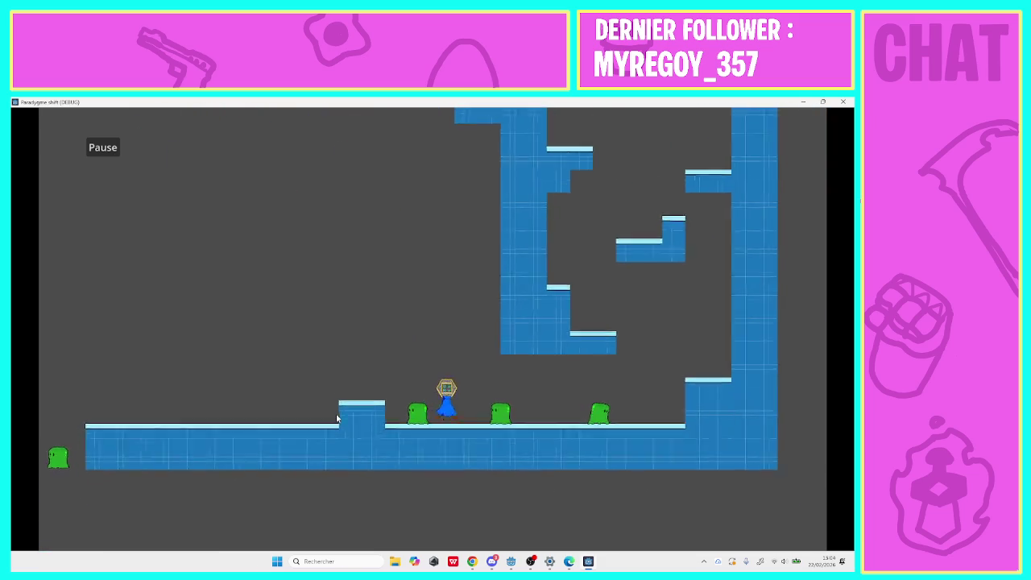
key(Left)
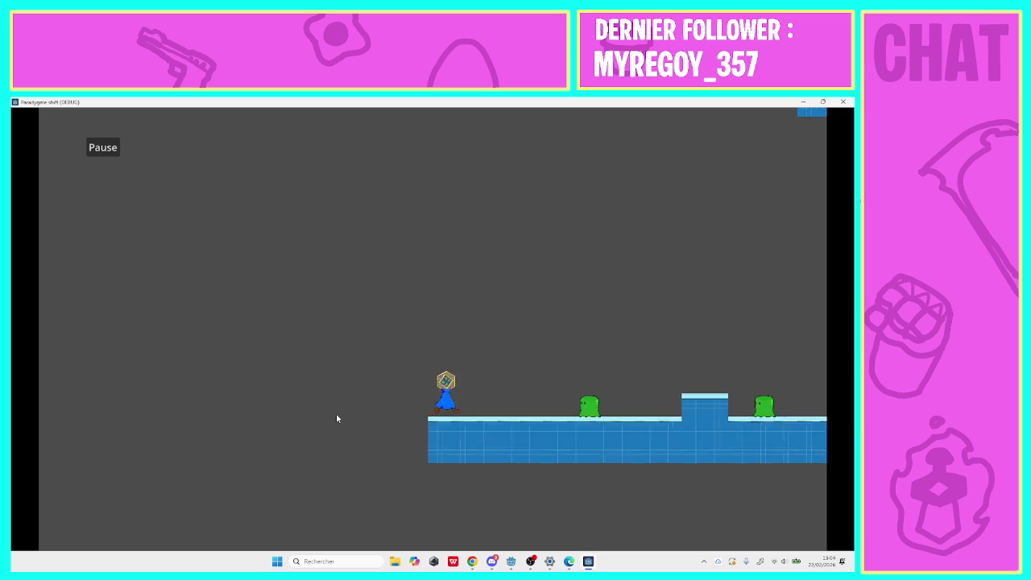
key(Right)
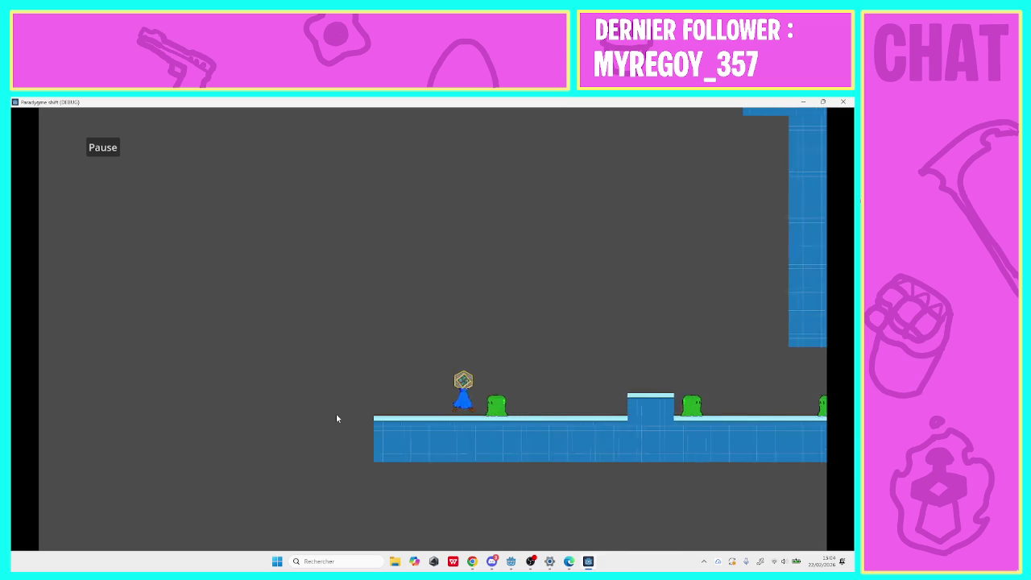
key(F8)
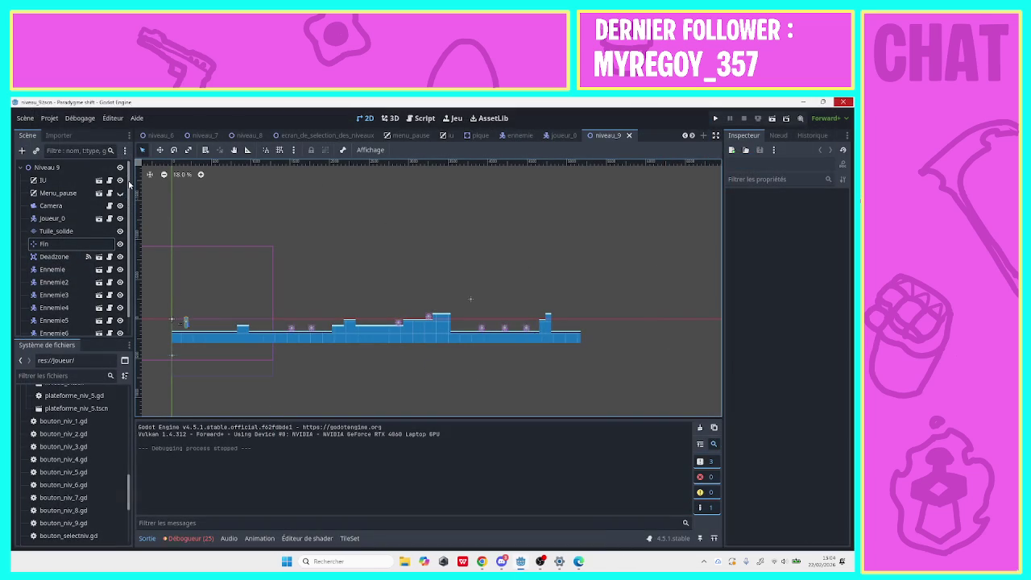
Select the Niveau 9 root node and move the niveau_9 tab after niveau_8.
click(47, 166)
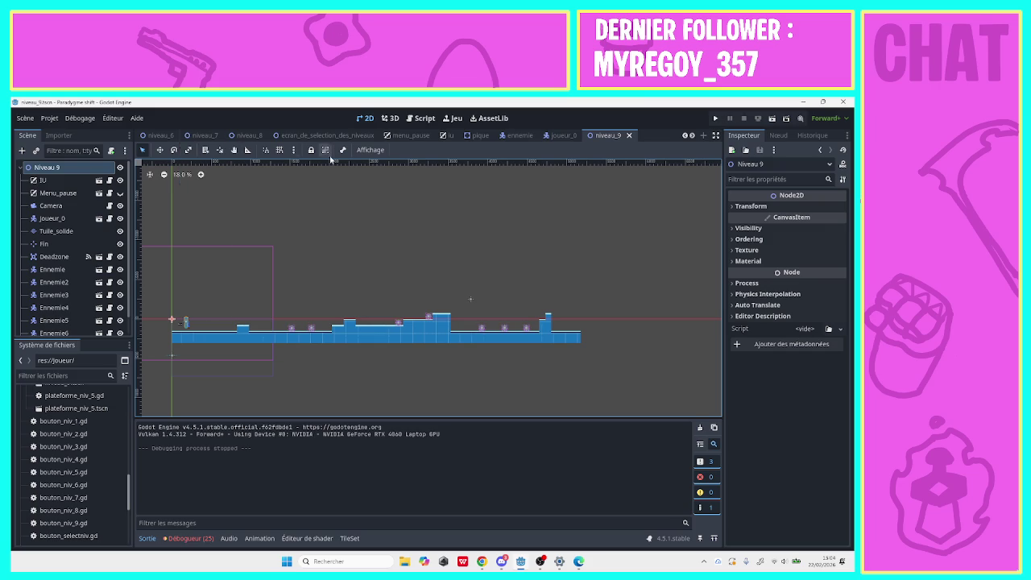
drag(612, 138, 274, 142)
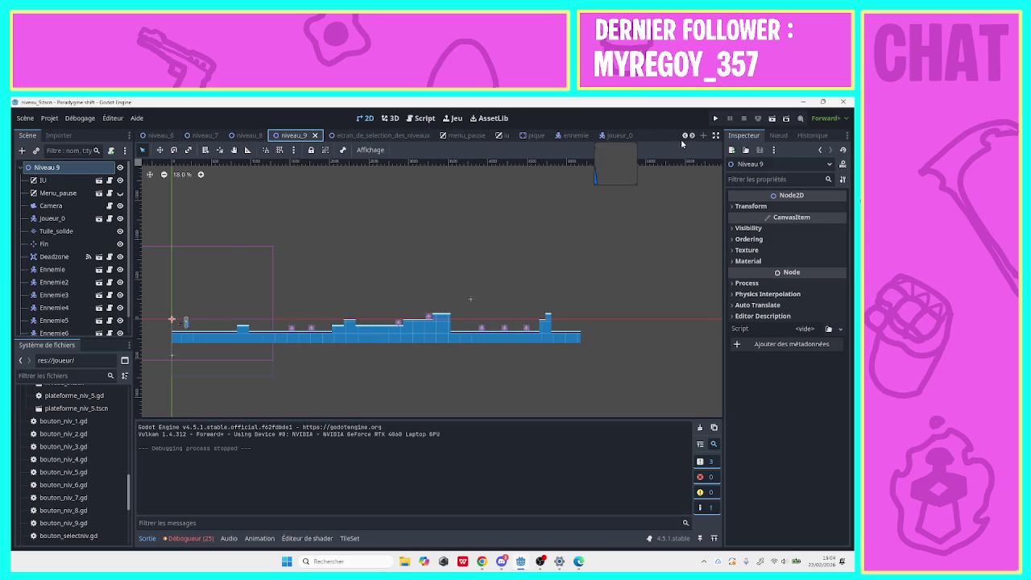
scroll(419, 136, up, 1)
Close the level selection, menu_pause and IU scenes with Ctrl+W.
click(433, 137)
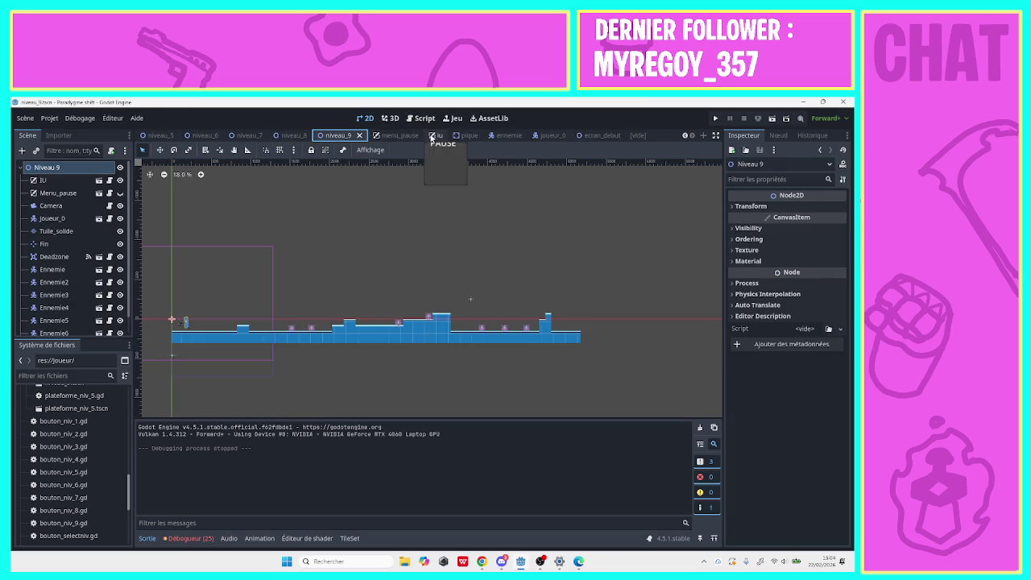
key(ctrl+w)
click(414, 137)
key(ctrl+w)
click(419, 137)
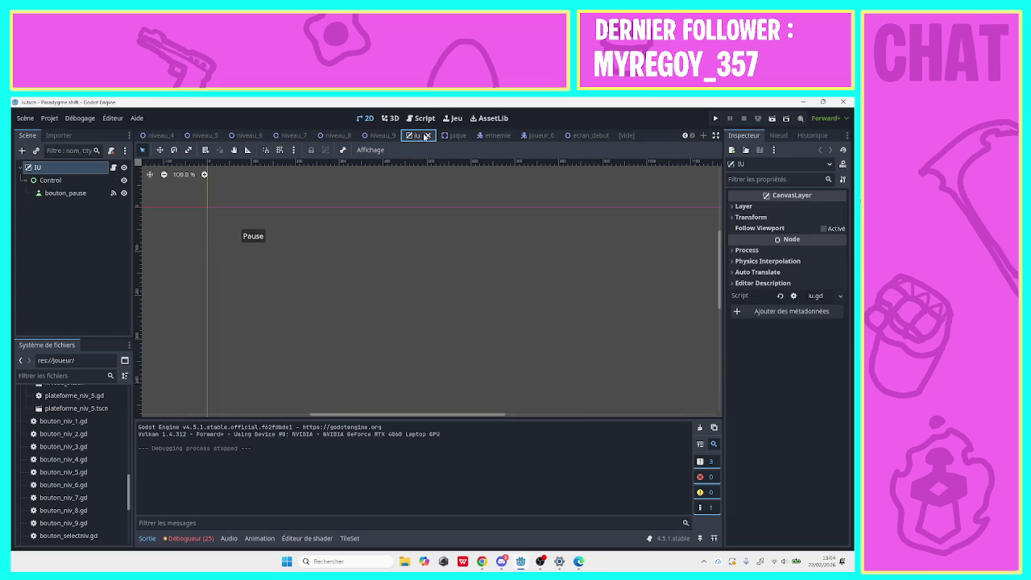
key(ctrl+w)
Close the pique, ennemie, joueur_0, ecran_debut and empty scene tabs.
click(432, 136)
click(530, 135)
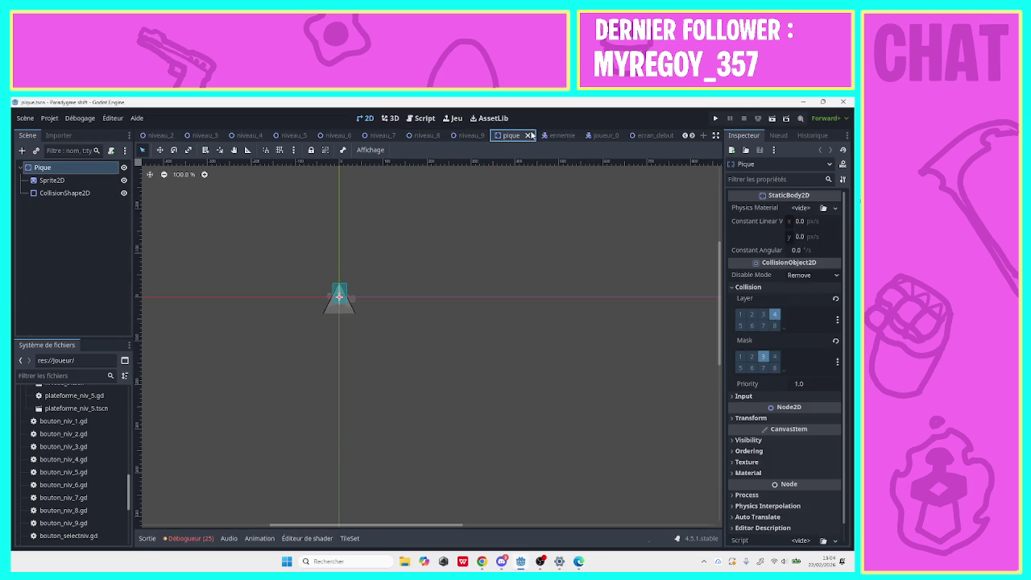
click(528, 135)
click(566, 136)
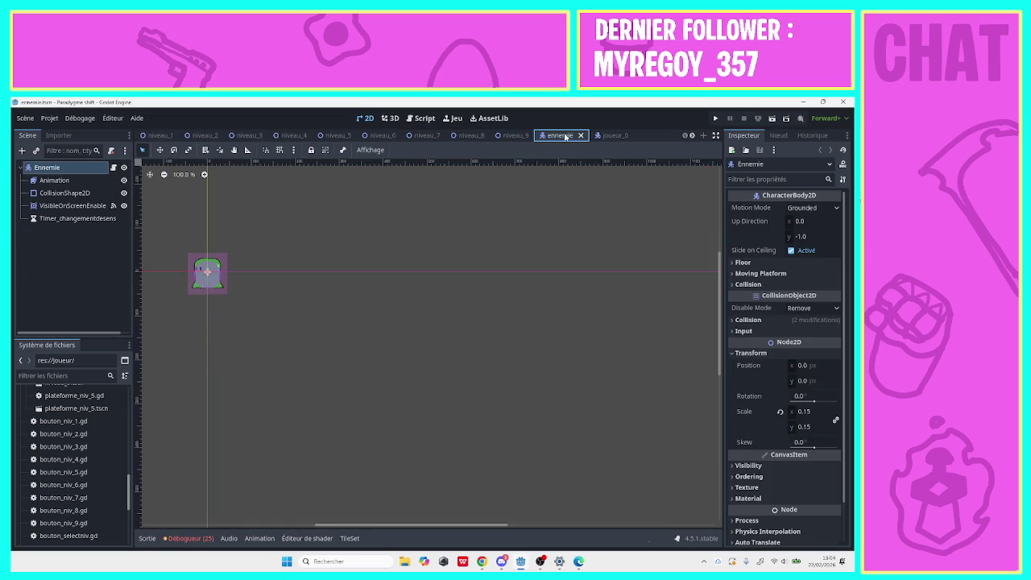
click(582, 135)
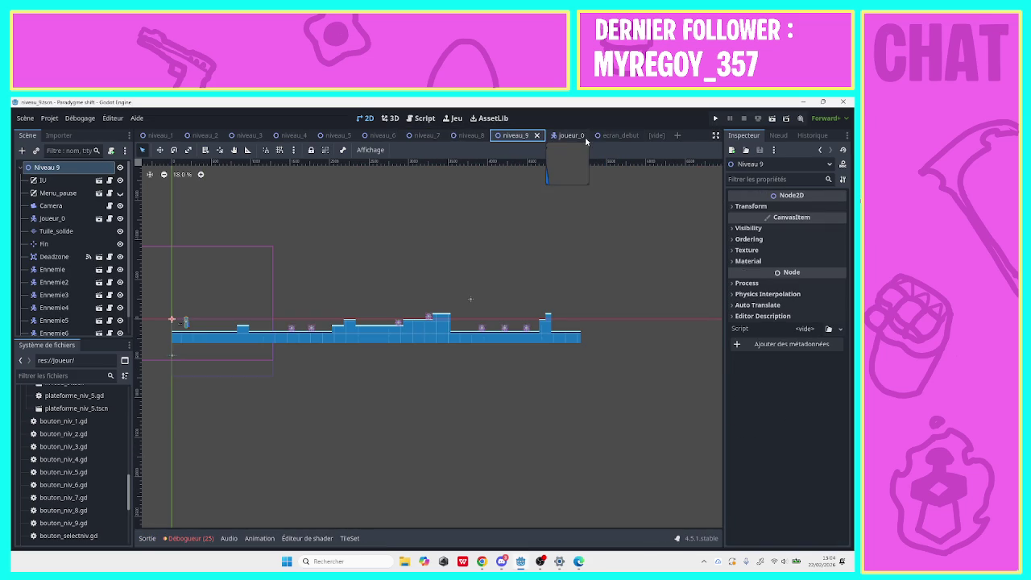
click(575, 136)
click(581, 136)
click(584, 136)
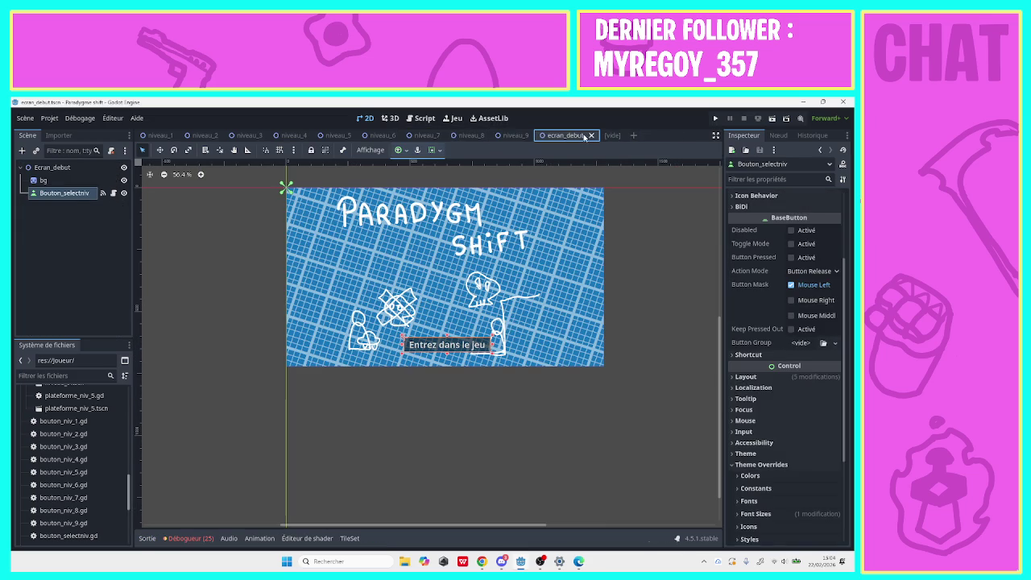
click(591, 136)
click(570, 137)
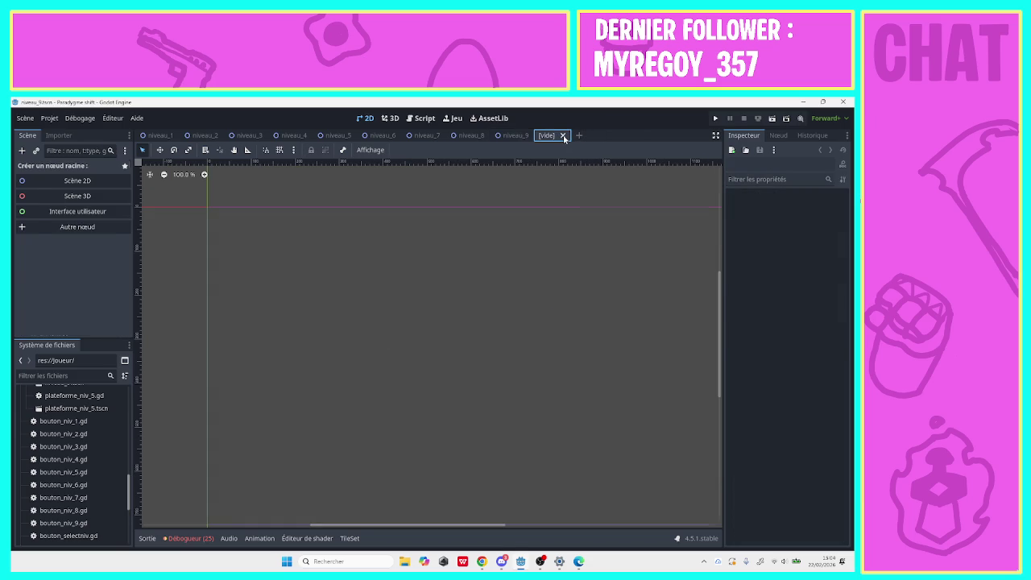
click(563, 136)
Open the niveau_1 scene and nudge the player character slightly downward.
click(161, 137)
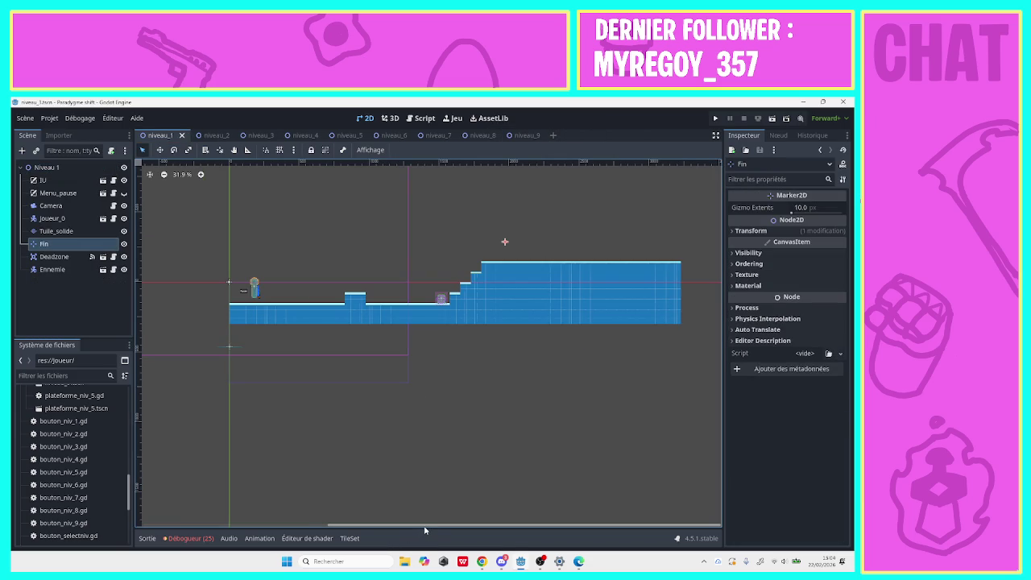
scroll(398, 481, down, 2)
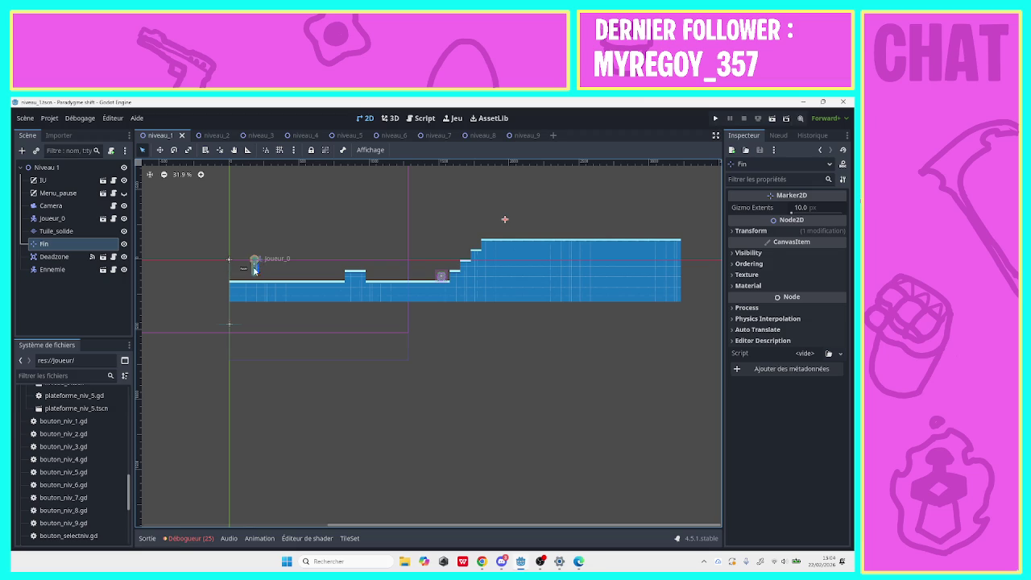
drag(254, 270, 258, 263)
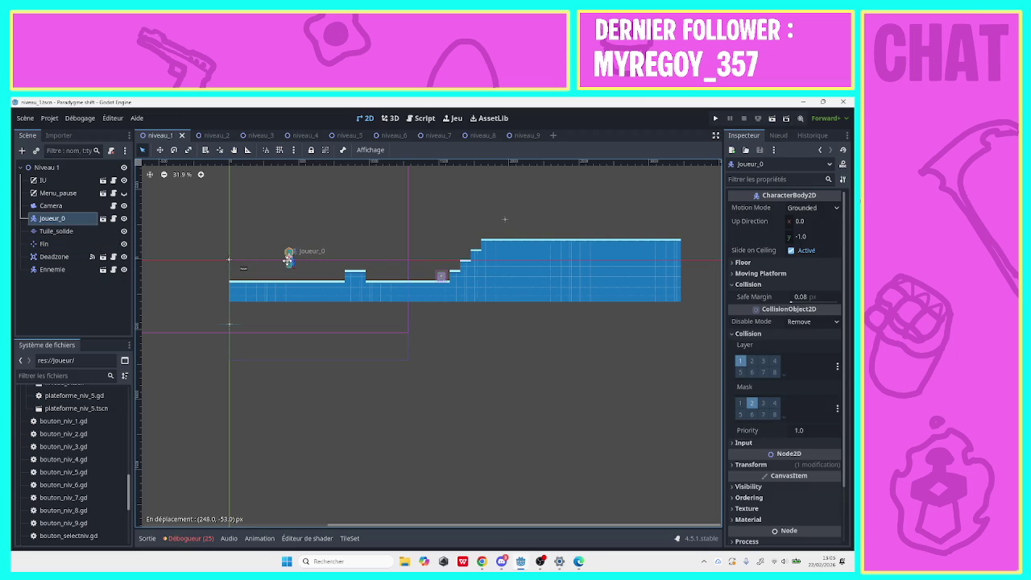
drag(287, 260, 289, 264)
Add a Marker2D, place it above Fin in the Scene dock and name it Debut.
click(43, 243)
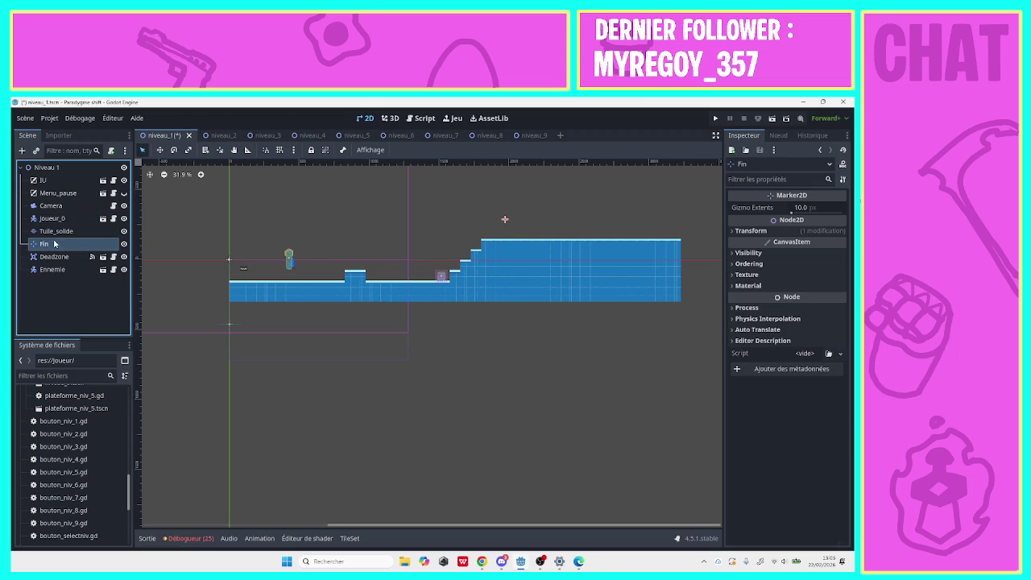
click(22, 150)
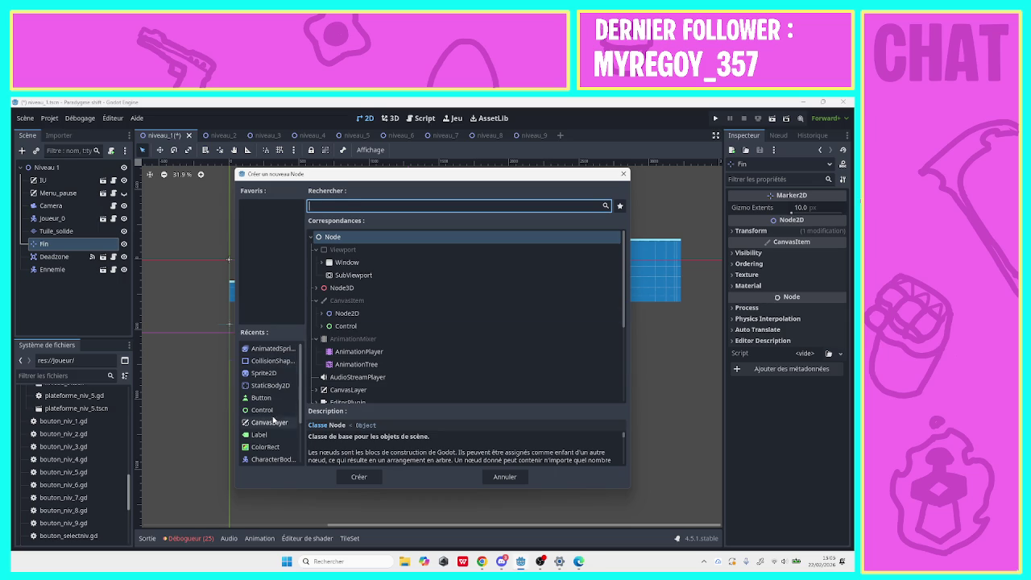
text(ma)
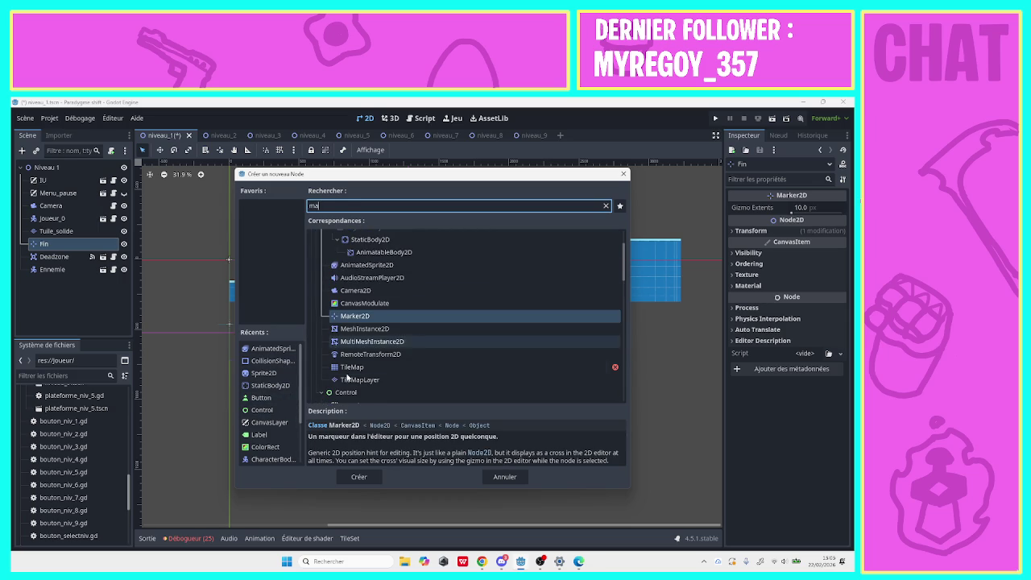
click(358, 477)
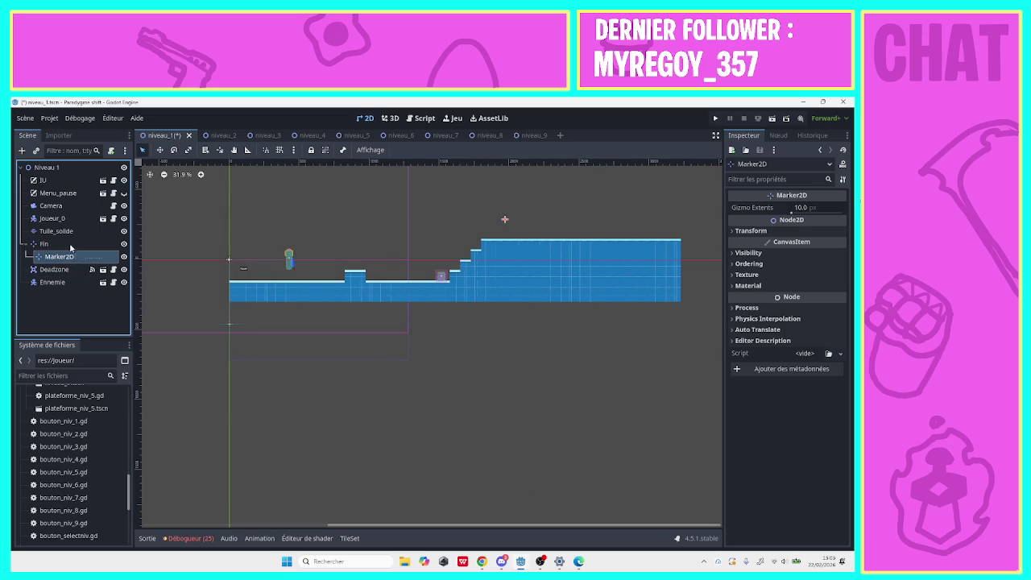
drag(65, 225, 50, 250)
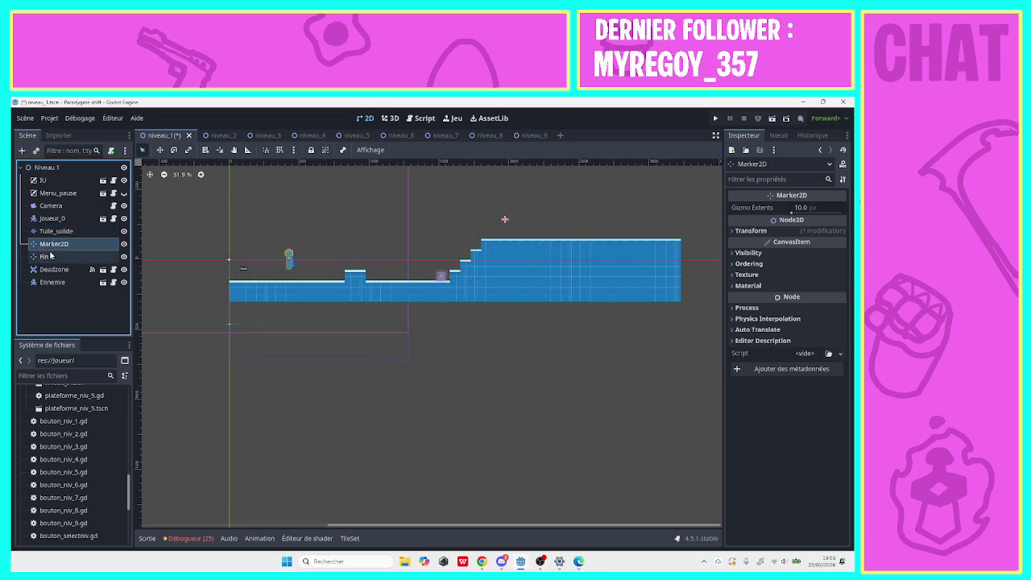
double_click(50, 243)
text(Début)
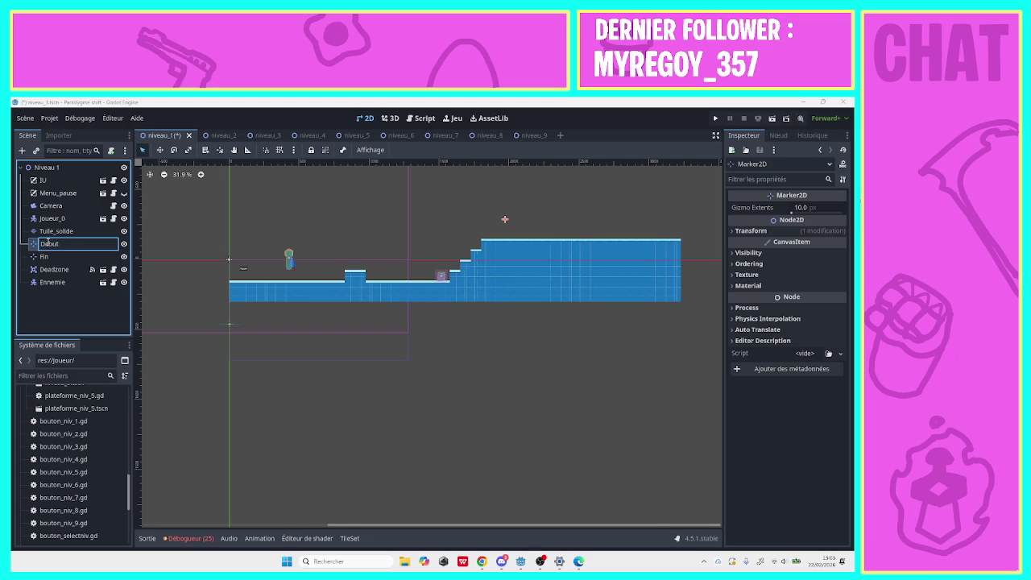
key(Return)
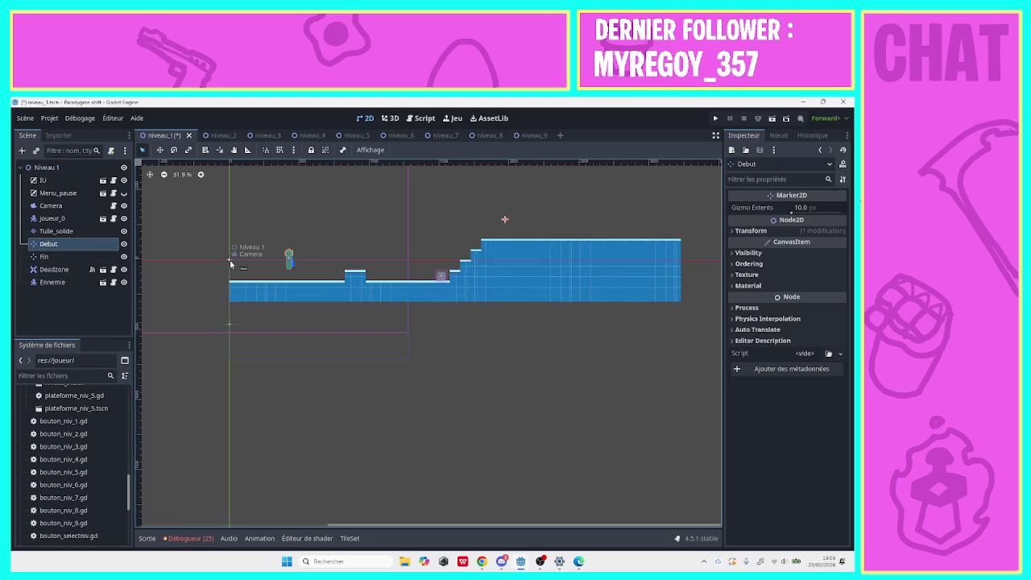
Move the Camera, save the level, then undo the camera move.
drag(230, 264, 261, 263)
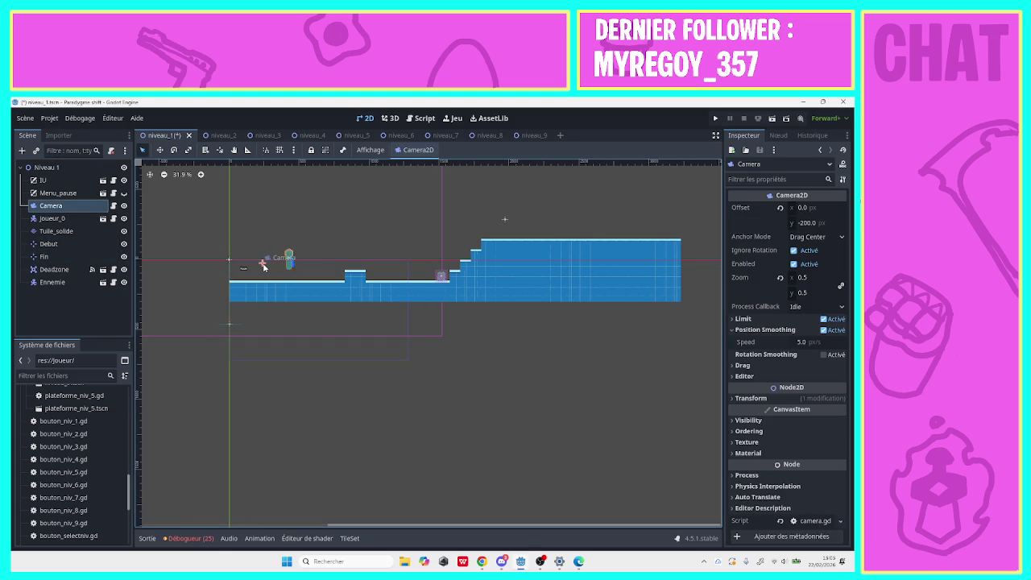
key(ctrl+s)
key(ctrl+z)
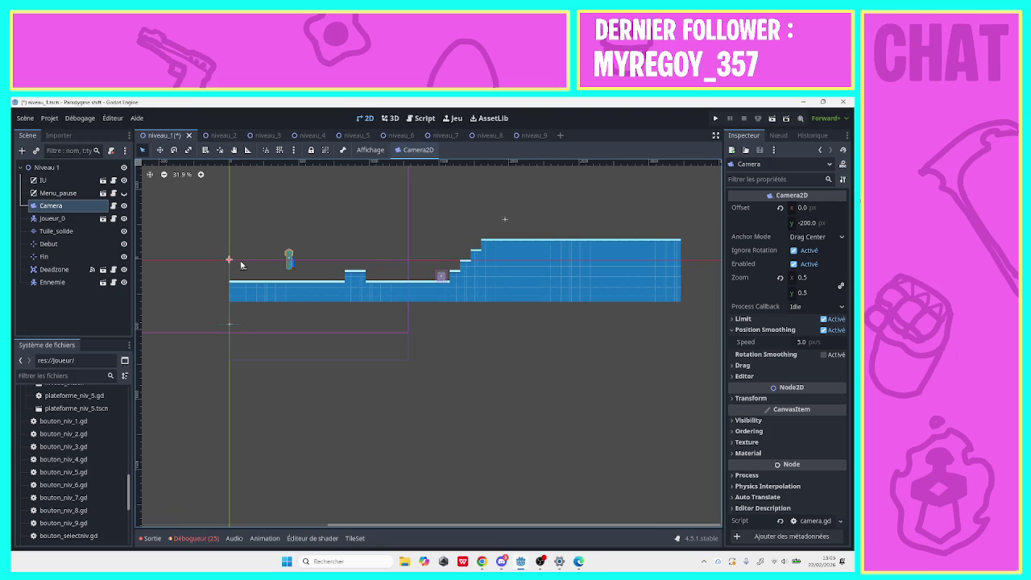
Try repositioning the Fin marker, cancel with Escape, and reselect the Debut marker.
click(76, 240)
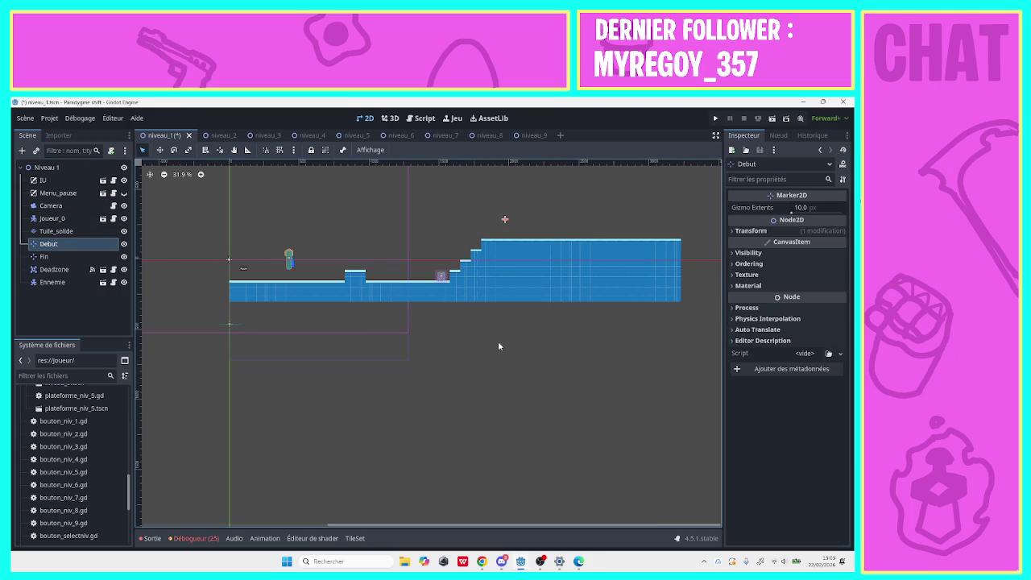
drag(506, 223, 445, 236)
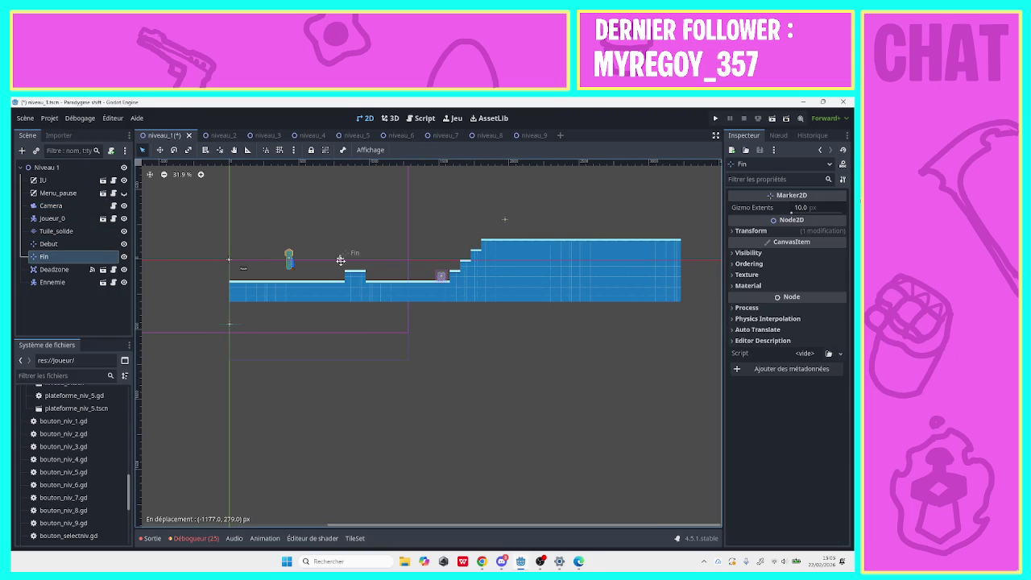
key(Escape)
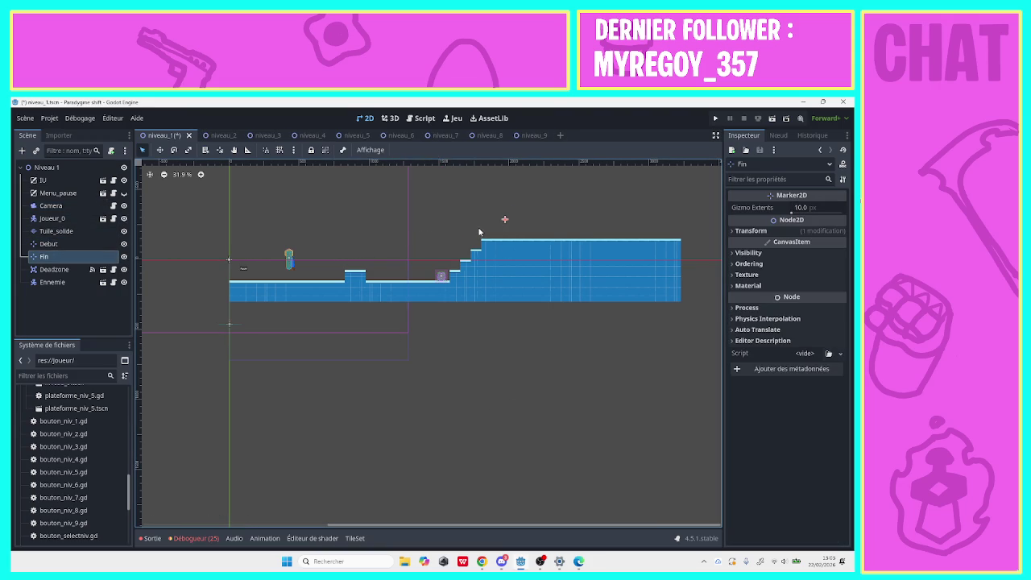
click(266, 269)
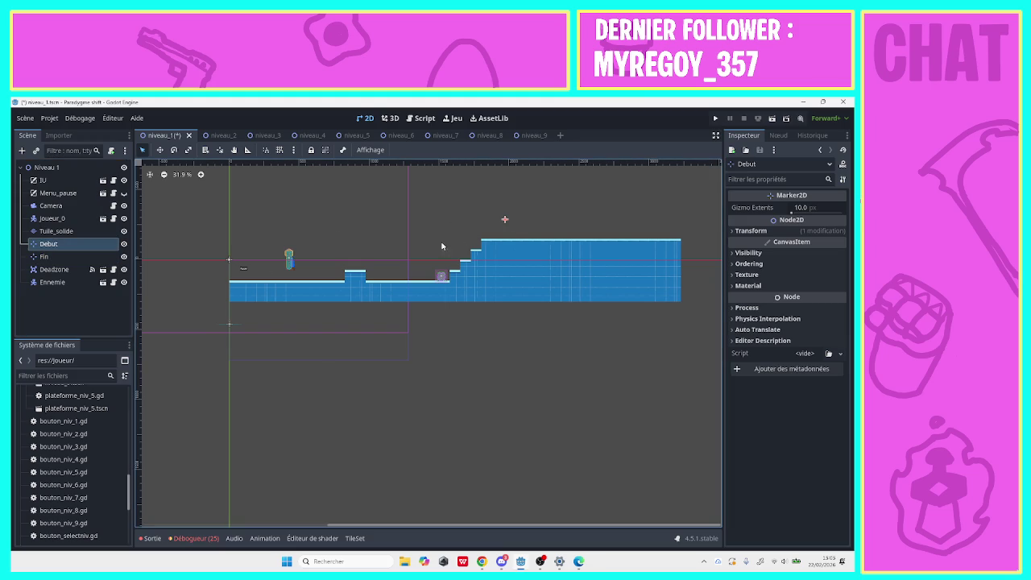
click(506, 223)
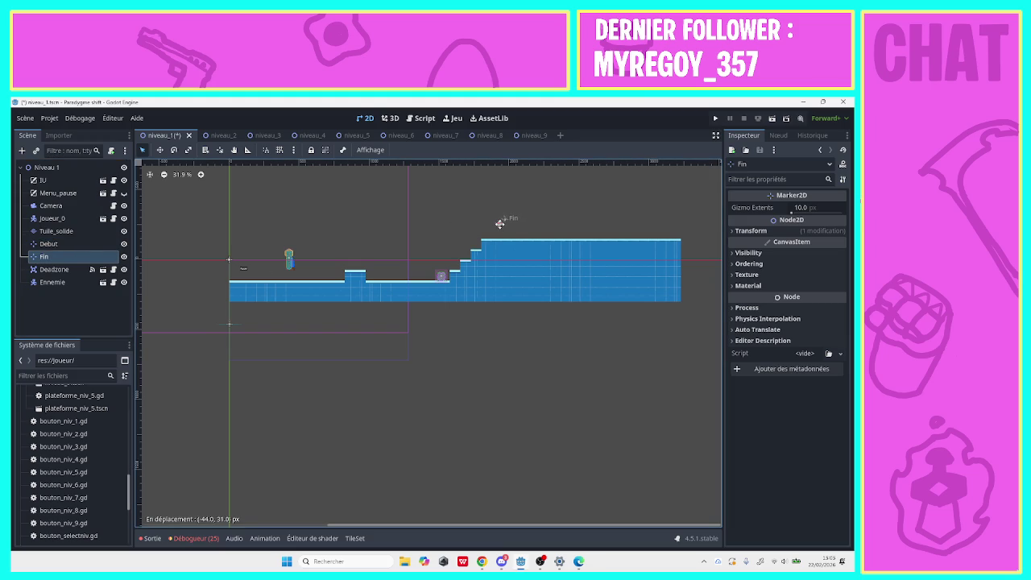
key(Escape)
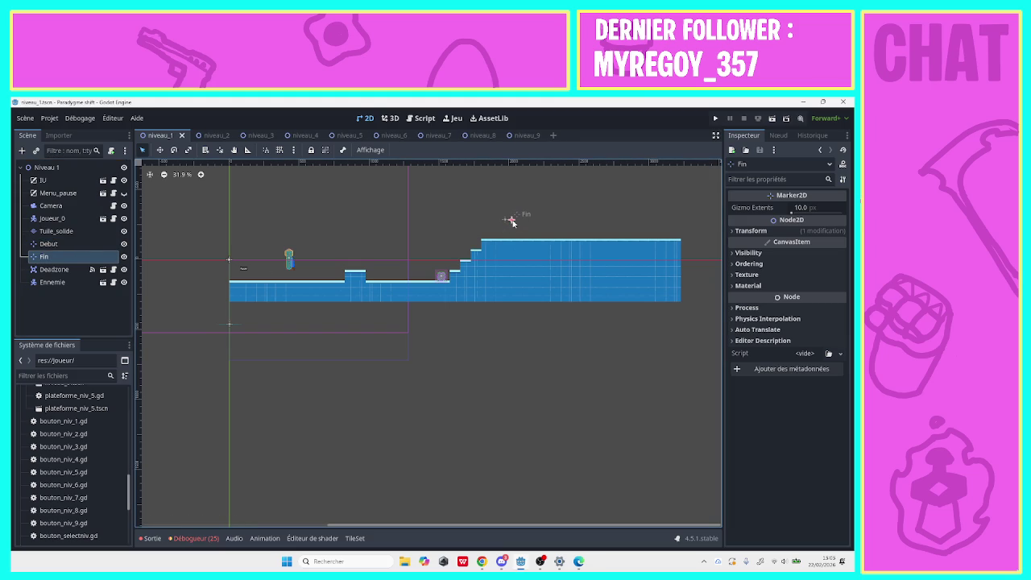
click(227, 257)
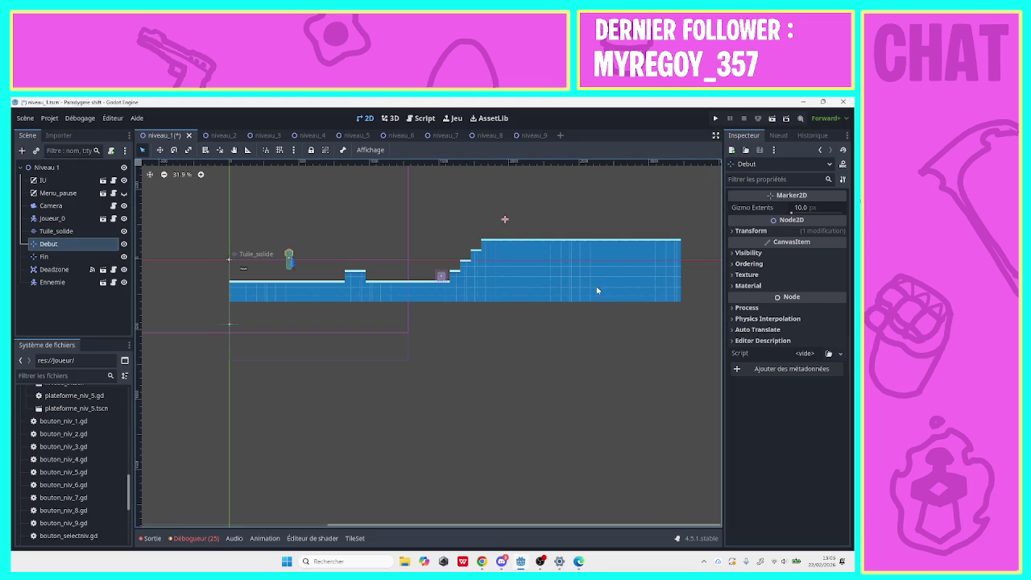
Edit the Debut marker's Transform Position x in the Inspector and save the level.
click(735, 231)
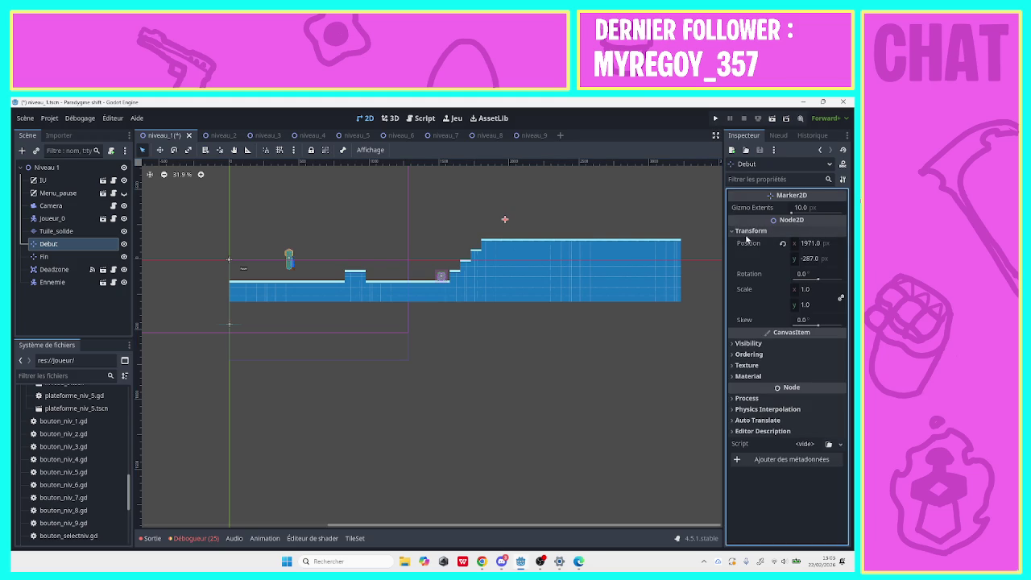
click(810, 245)
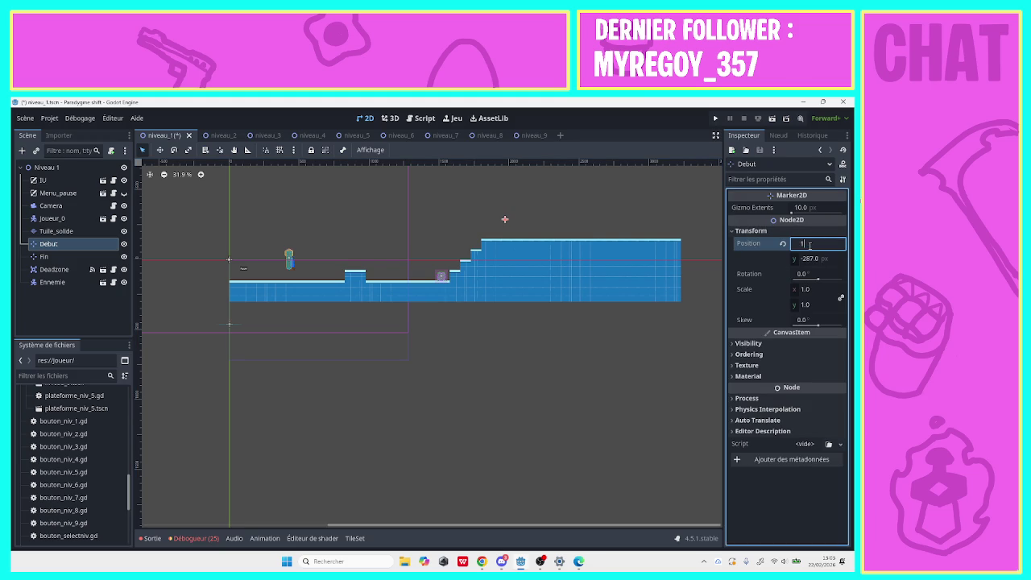
text(800)
key(Return)
key(ctrl+s)
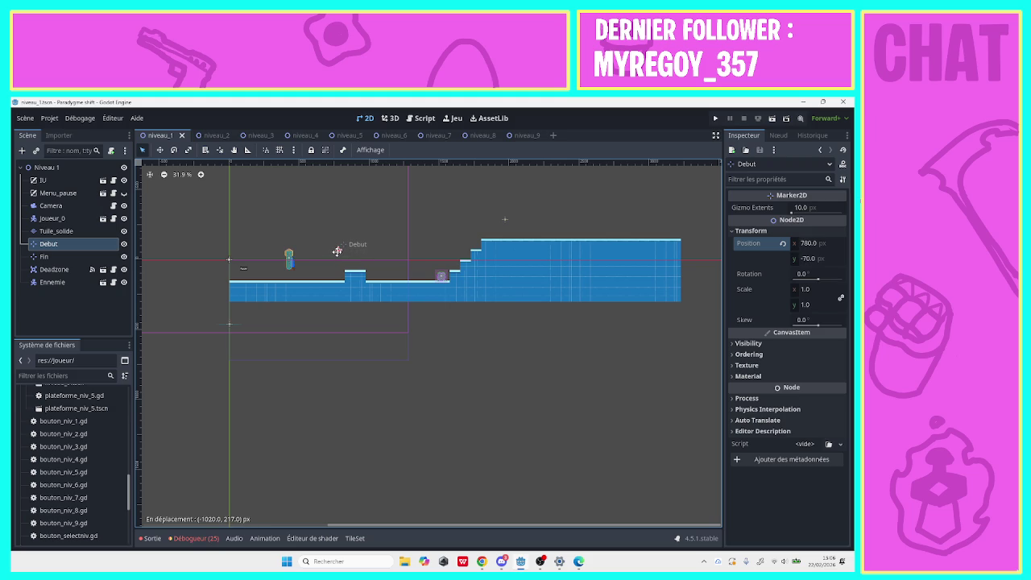
Drag Debut to (780, -70) just right of the player, then open the Camera script.
drag(337, 251, 338, 254)
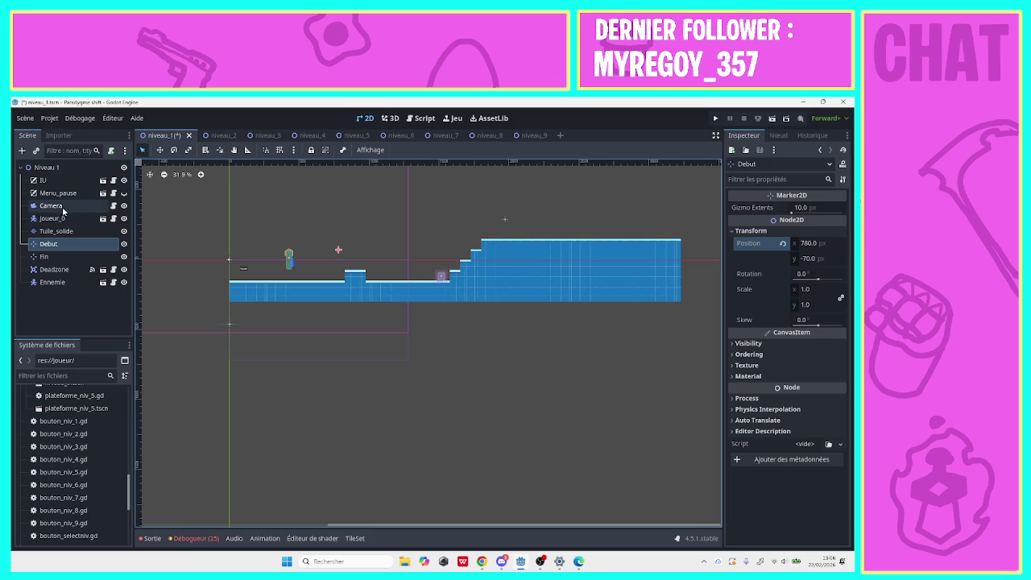
click(51, 206)
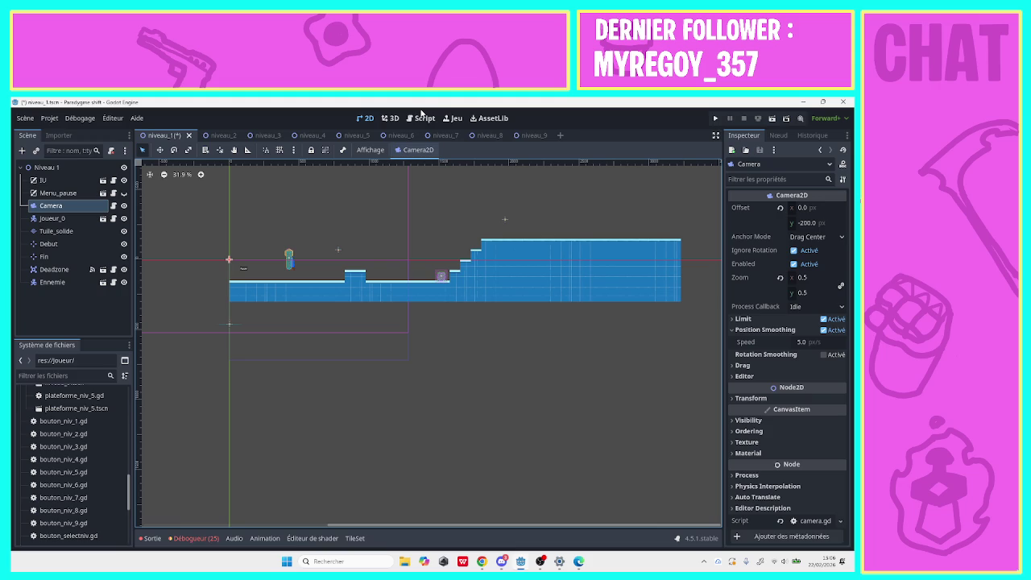
click(337, 250)
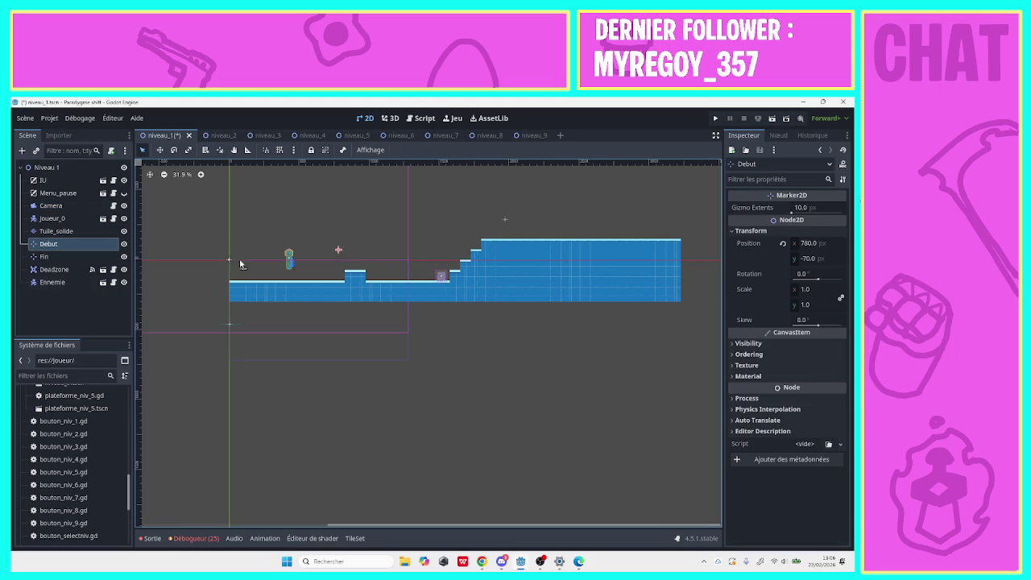
click(424, 119)
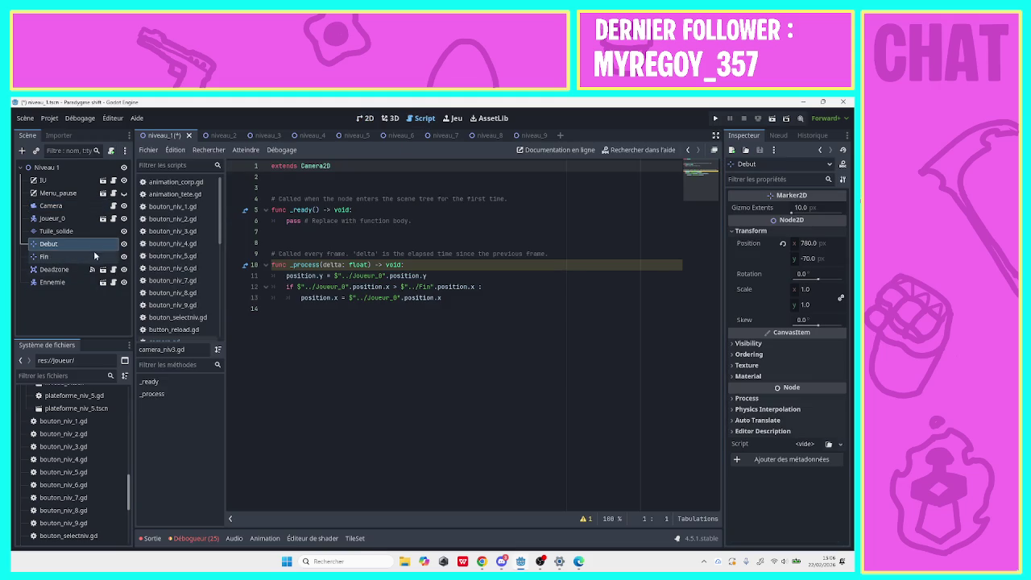
Add an 'else :' branch aligned with the if block after line 13.
click(102, 208)
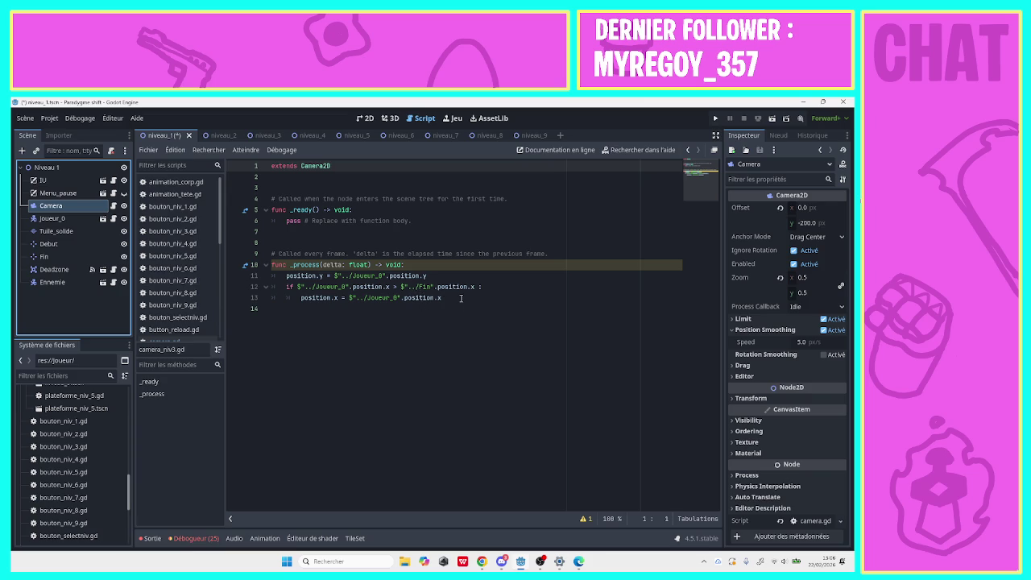
click(460, 298)
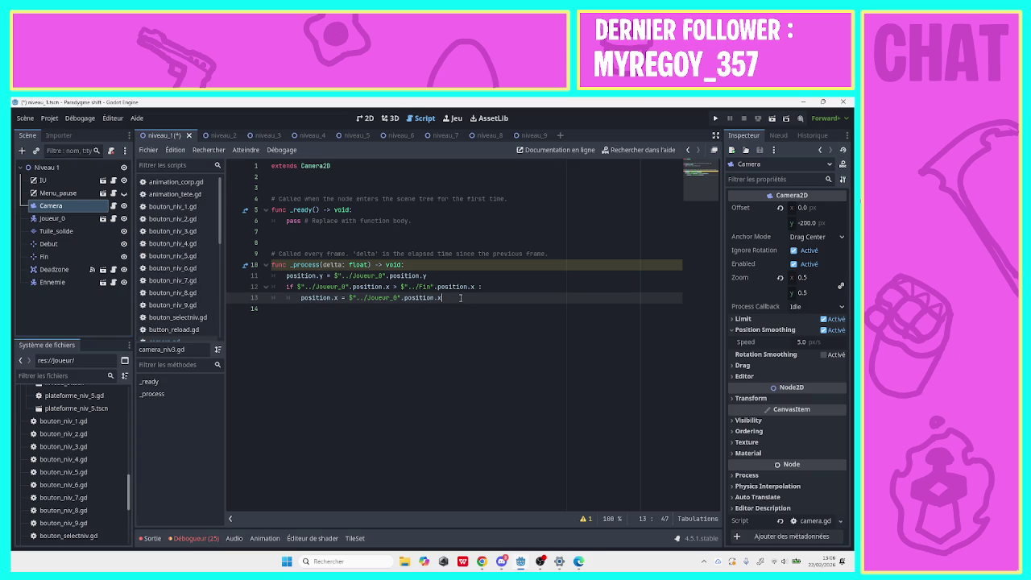
key(Return)
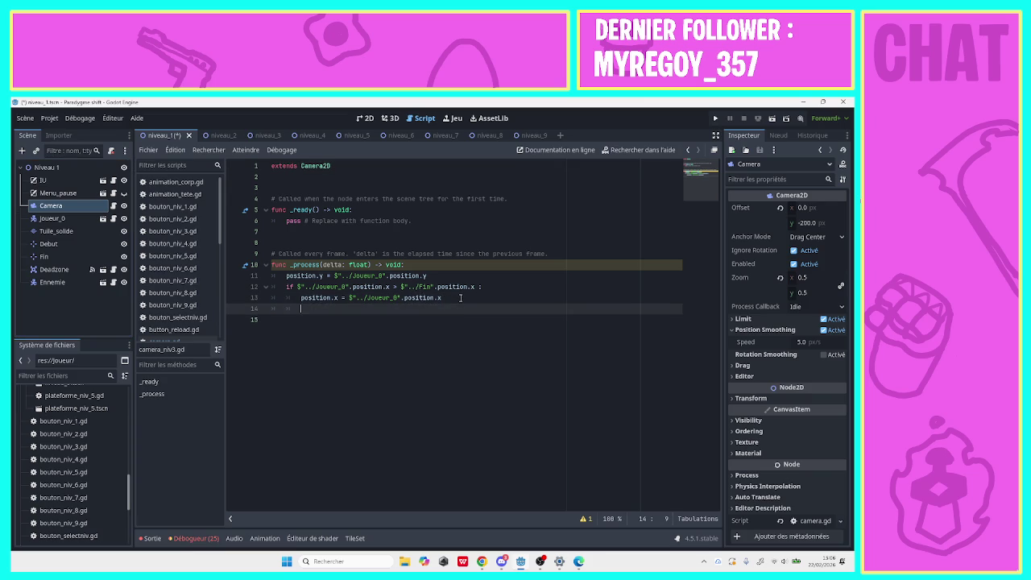
key(BackSpace)
text(else)
key(Return)
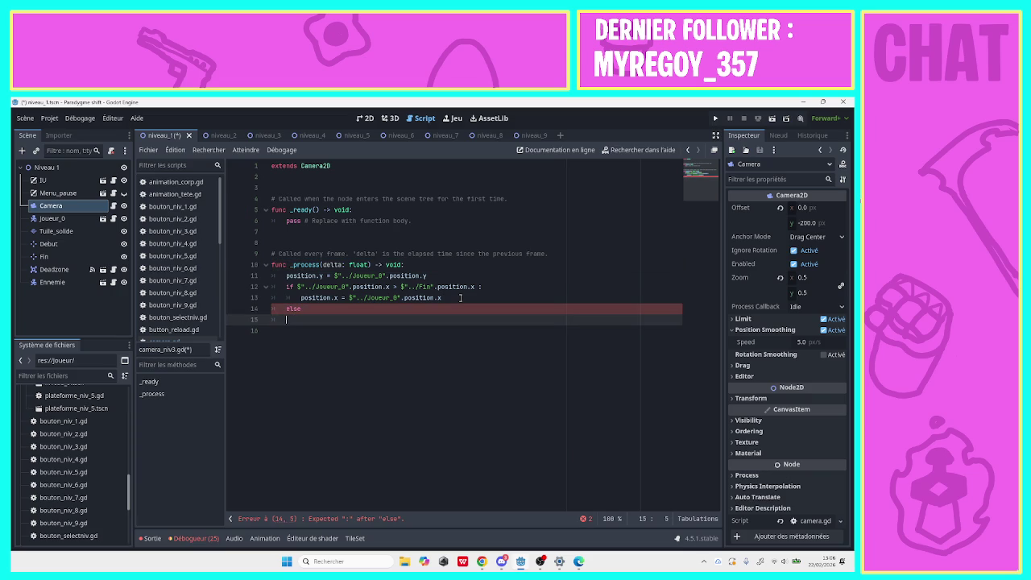
key(BackSpace)
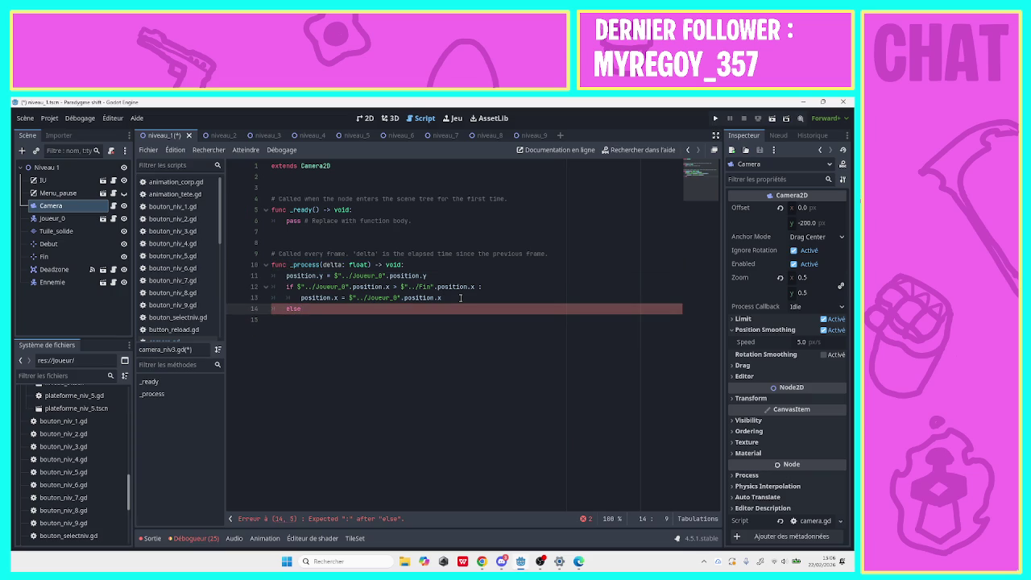
text( :)
key(Return)
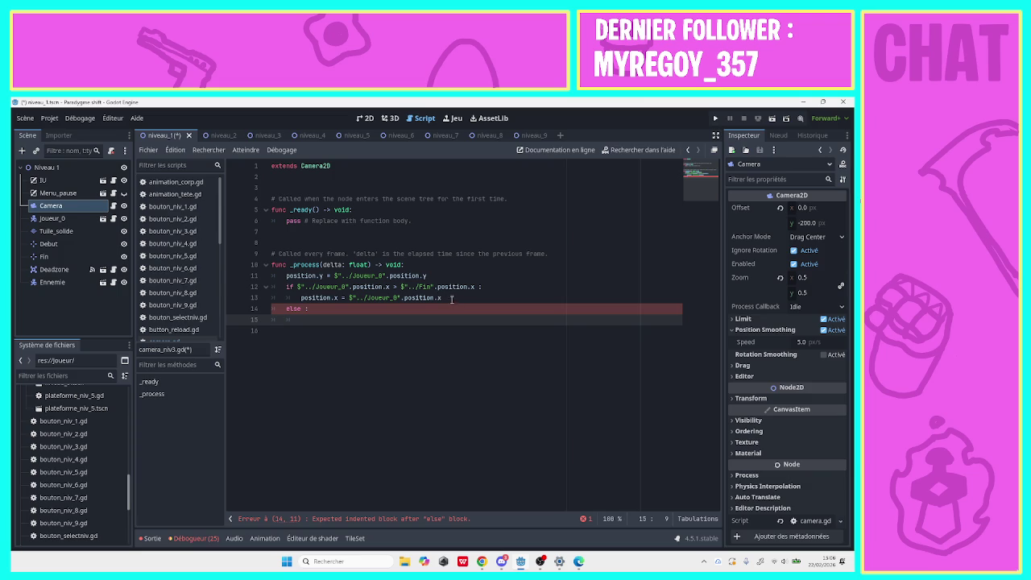
Fill the else body with position.x = $"../Fin".position.x and save the script.
mouse_move(453, 299)
mouse_down()
mouse_move(306, 309)
mouse_move(312, 298)
mouse_move(304, 321)
mouse_up()
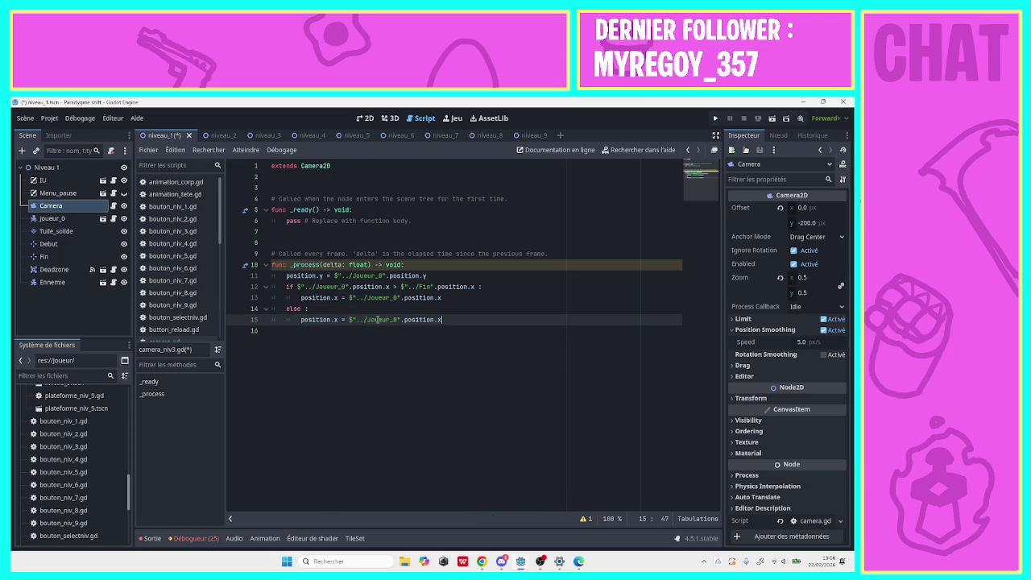
mouse_move(397, 320)
mouse_down()
mouse_move(353, 320)
mouse_move(367, 321)
mouse_up()
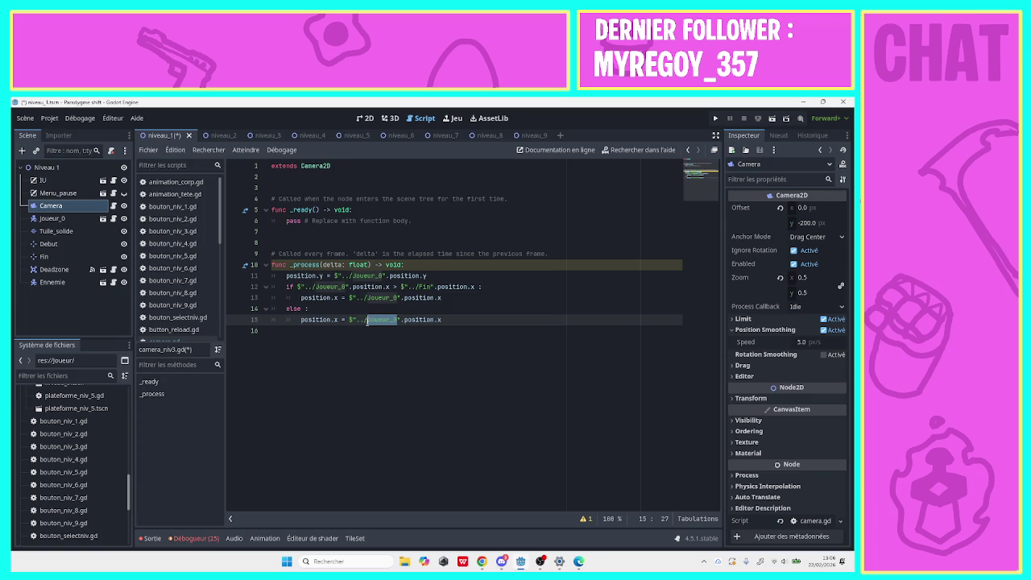
text(Fin)
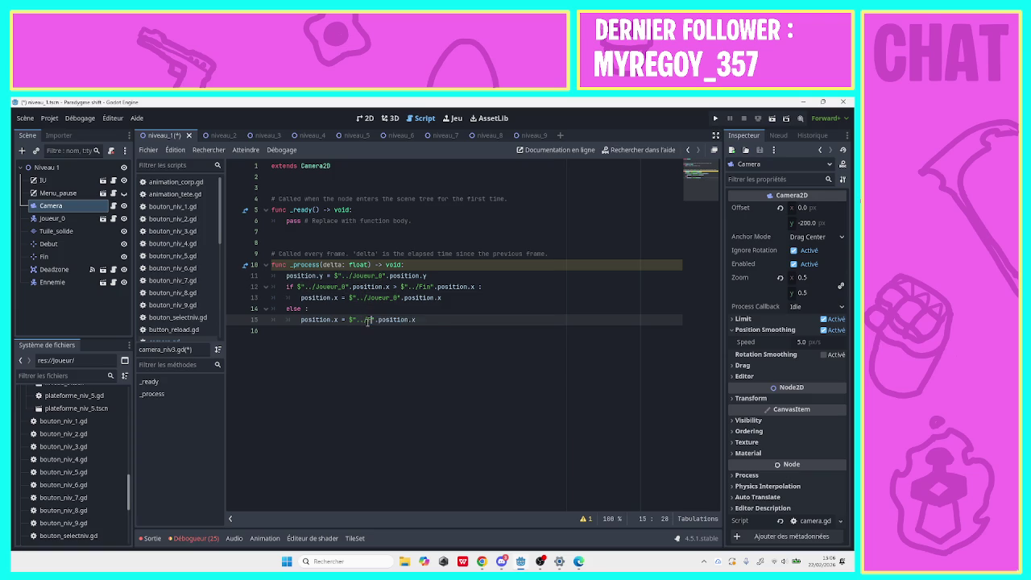
click(369, 327)
key(ctrl+s)
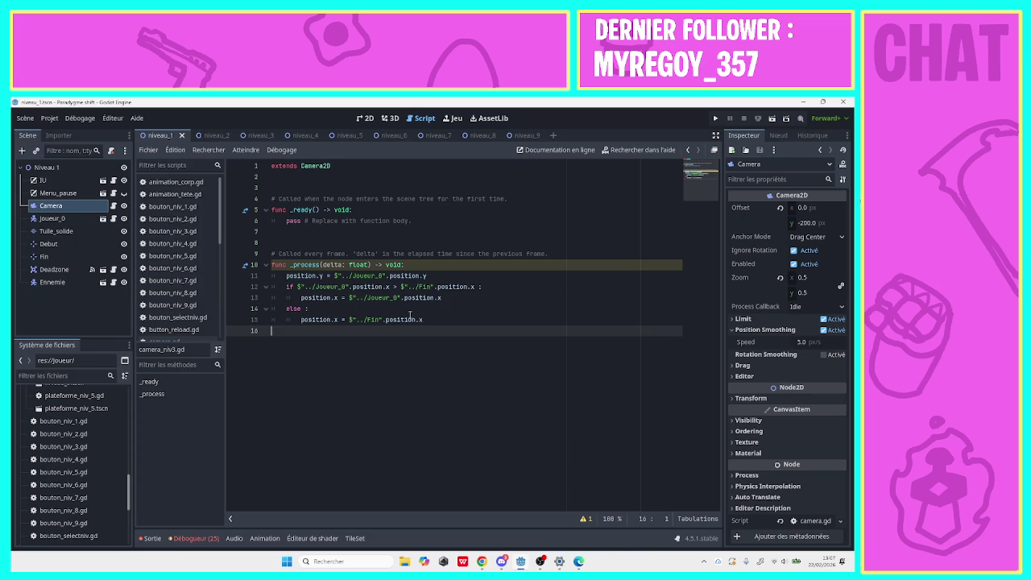
Start a nested if on line 13 comparing the player's position.x with a Debut marker reference.
click(301, 297)
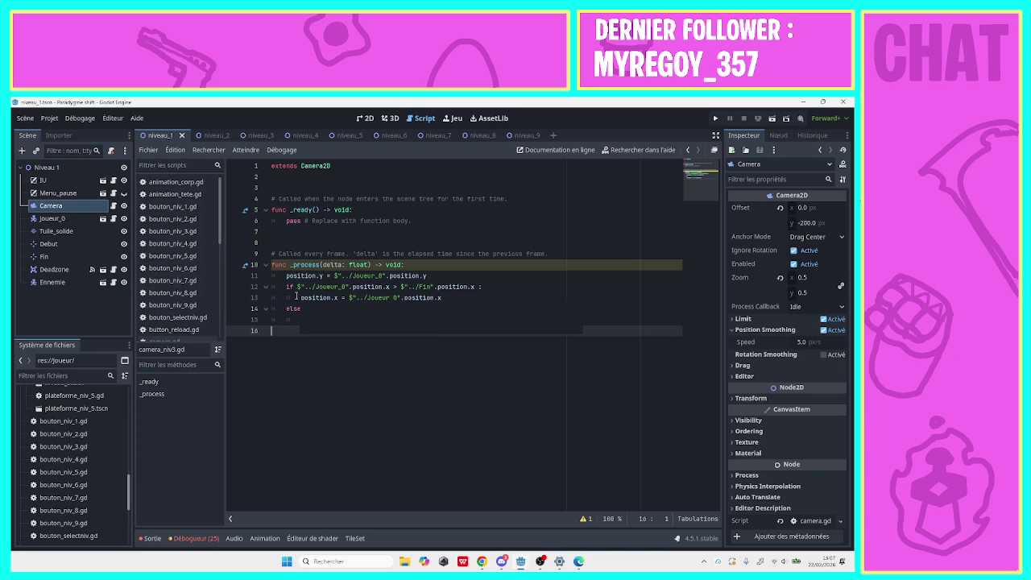
key(Return)
key(Up)
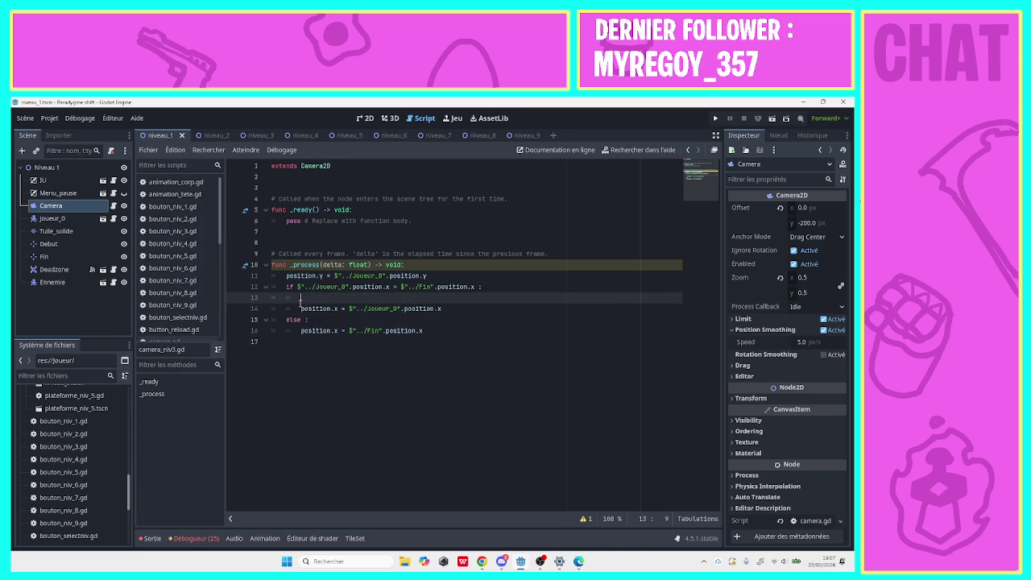
text(if)
mouse_move(53, 219)
mouse_down()
mouse_move(336, 272)
mouse_move(356, 297)
mouse_up()
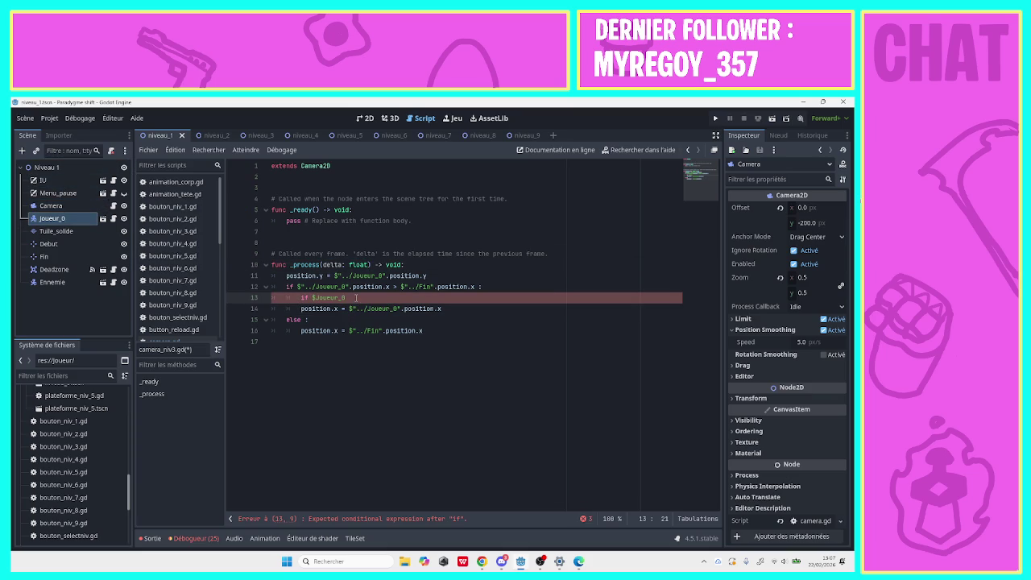
text(.position)
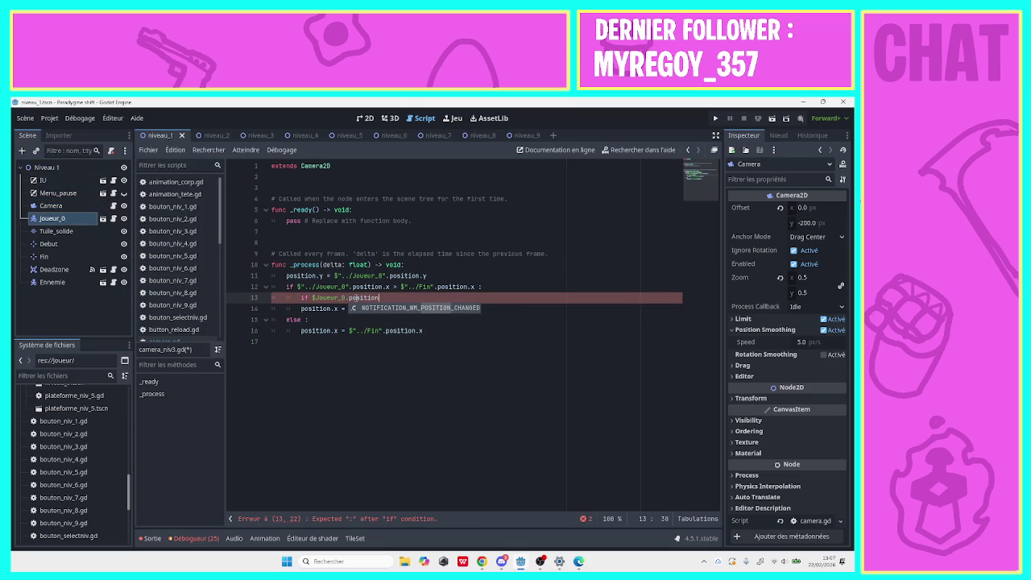
text(.x <)
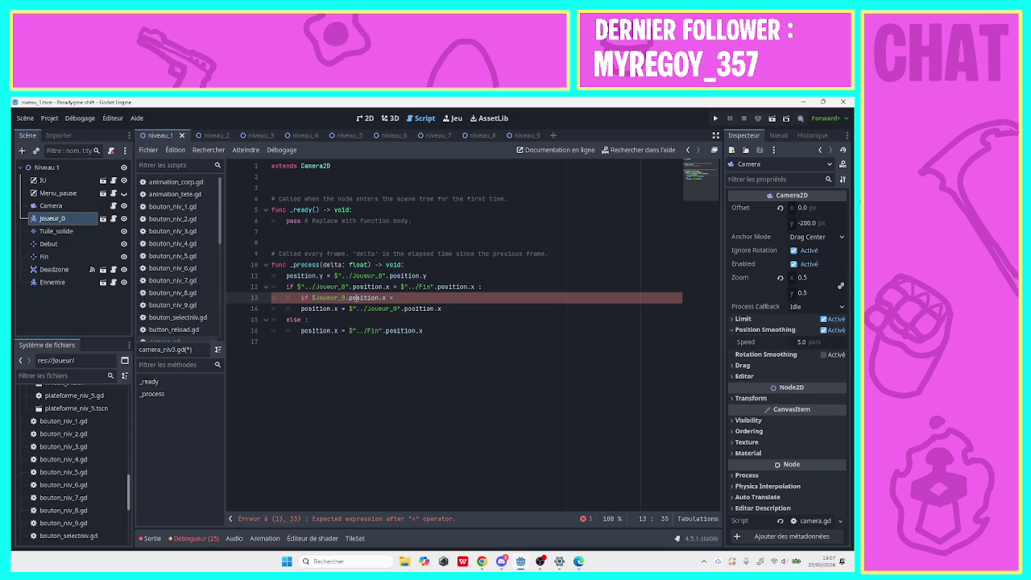
text($)
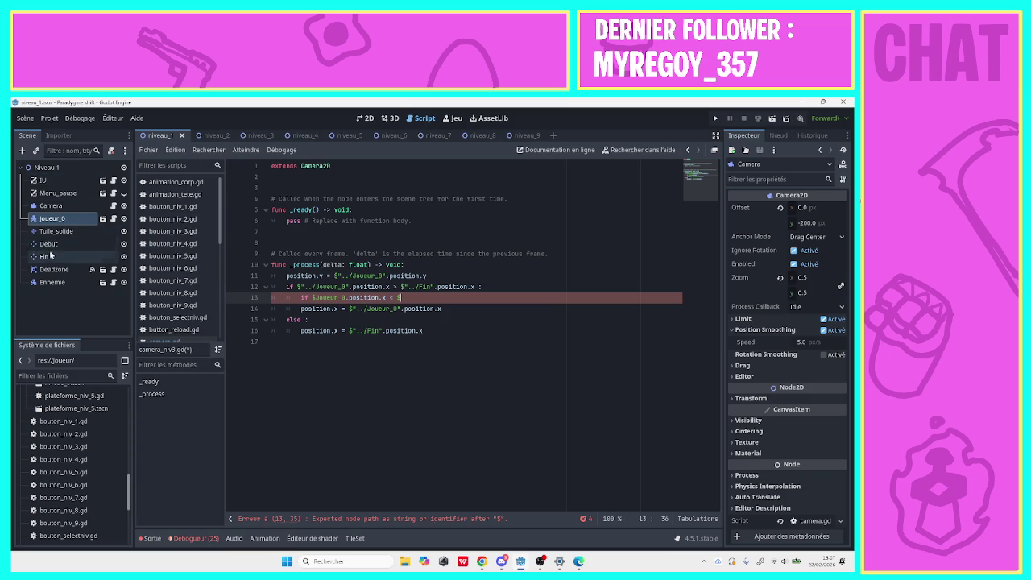
mouse_move(47, 256)
mouse_down()
mouse_move(203, 258)
mouse_move(420, 300)
mouse_move(83, 242)
mouse_move(408, 298)
mouse_up()
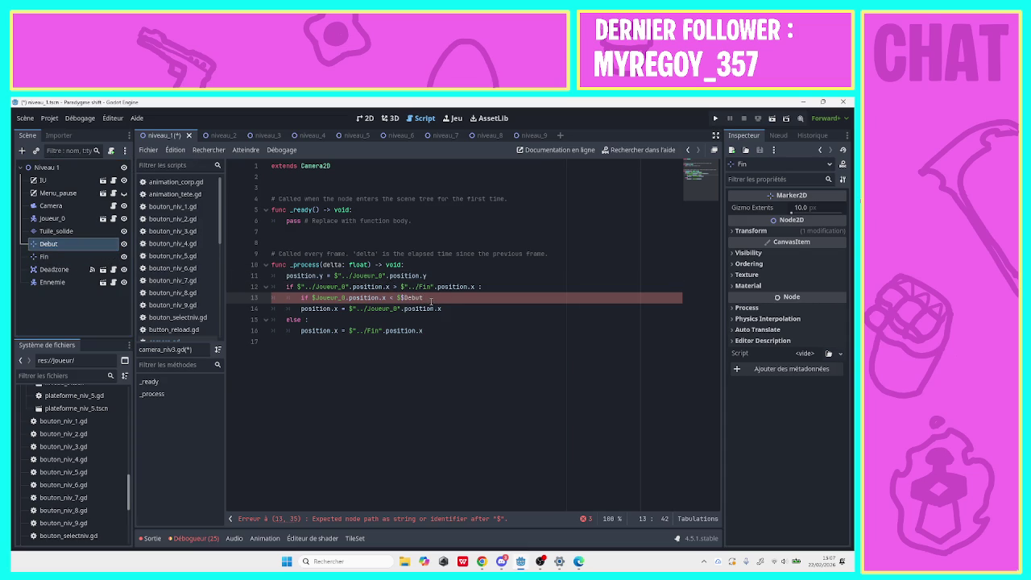
key(BackSpace)
key(BackSpace)
key(BackSpace)
mouse_move(95, 246)
mouse_down()
mouse_move(151, 265)
mouse_move(378, 301)
mouse_up()
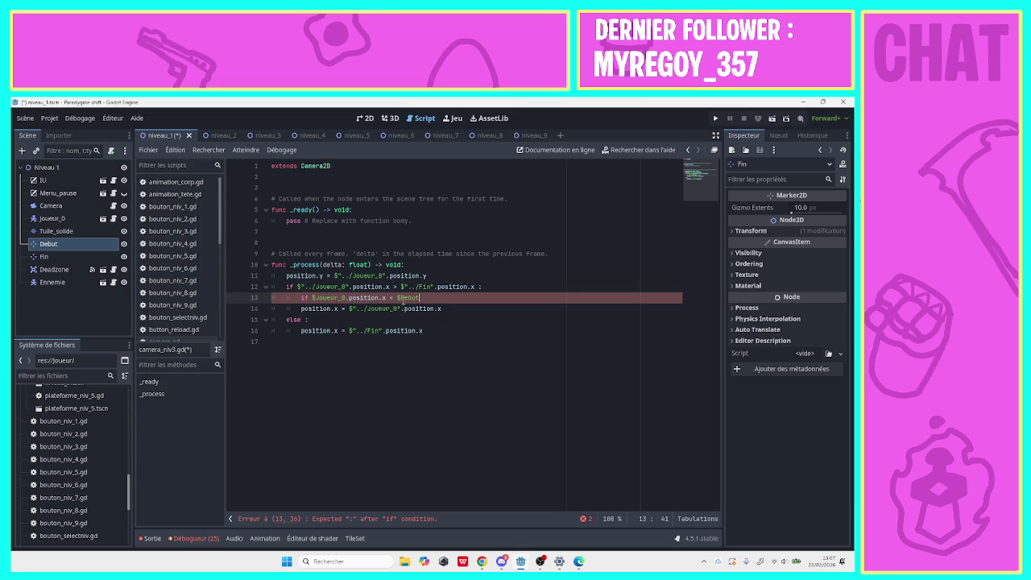
Adjust the ../ path prefix before Debut and check the Debut marker in the Scene dock.
click(402, 298)
text("..)
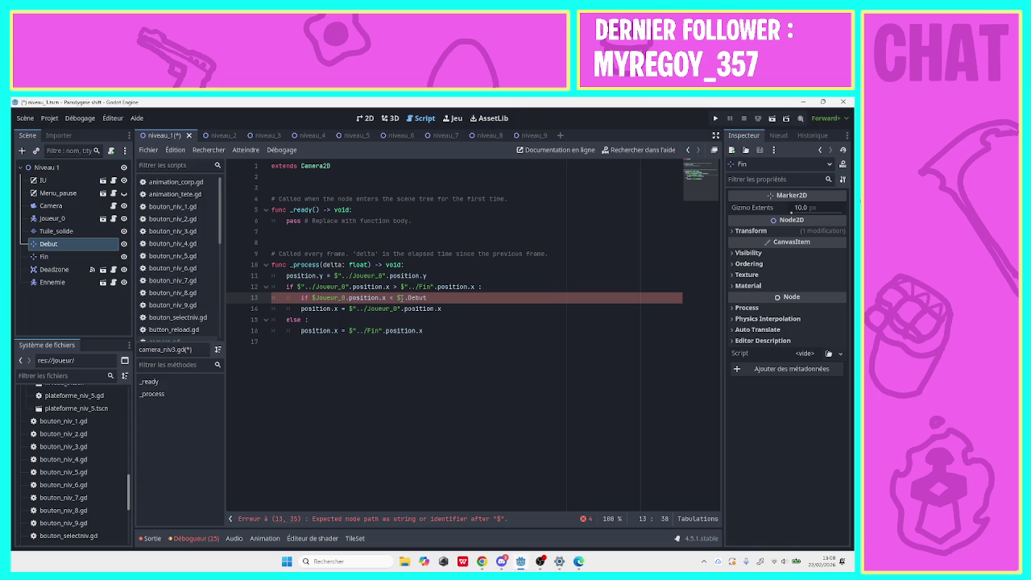
text(/)
click(433, 298)
click(412, 297)
key(BackSpace)
key(BackSpace)
key(BackSpace)
key(End)
click(73, 206)
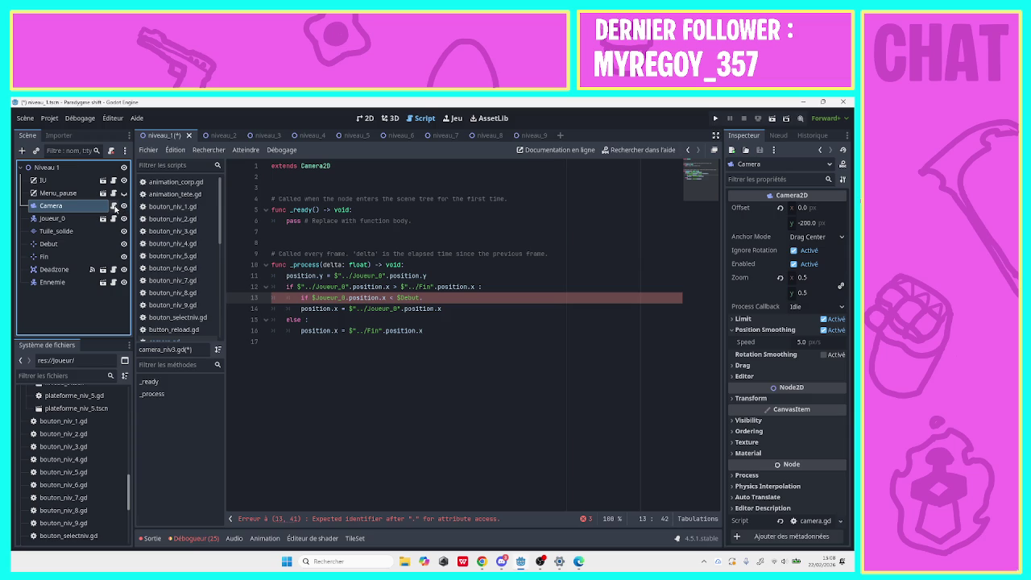
click(87, 245)
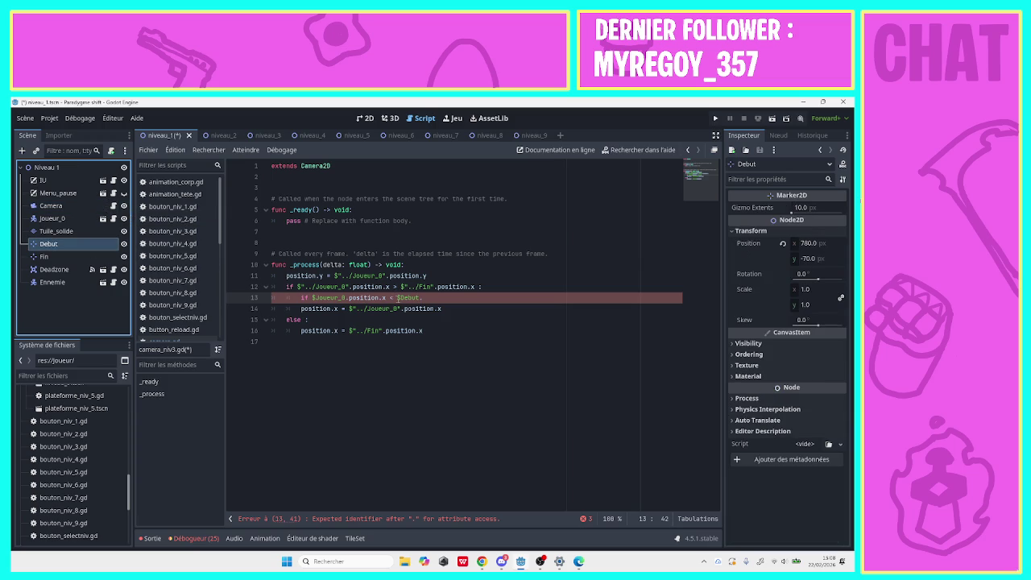
click(397, 298)
Rewrite line 13 with the player path copied from line 12, ../Debut and position.x.
click(314, 297)
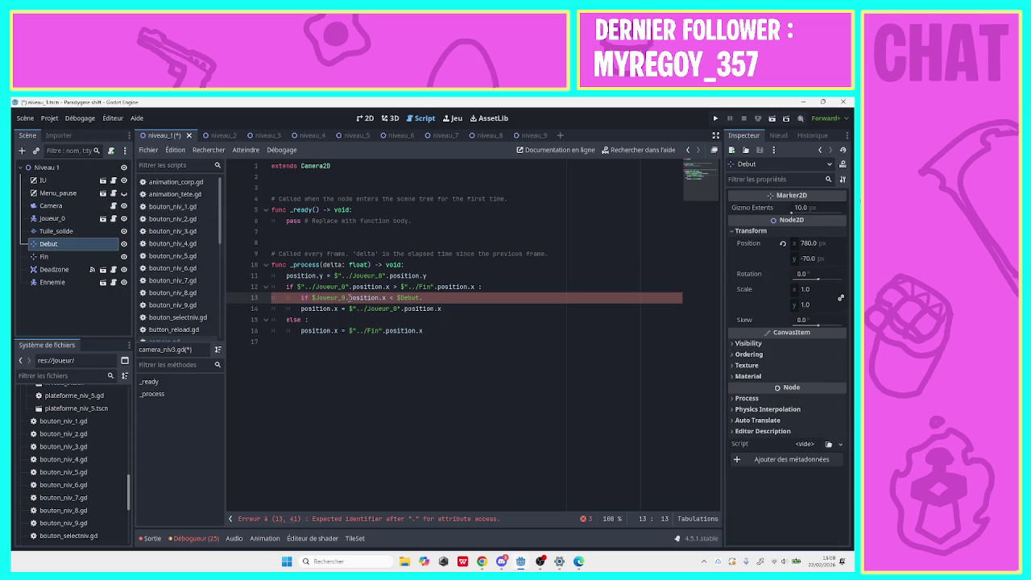
key(Delete)
key(Delete)
key(Delete)
text(Jo)
key(BackSpace)
key(BackSpace)
drag(297, 287, 349, 287)
key(ctrl+c)
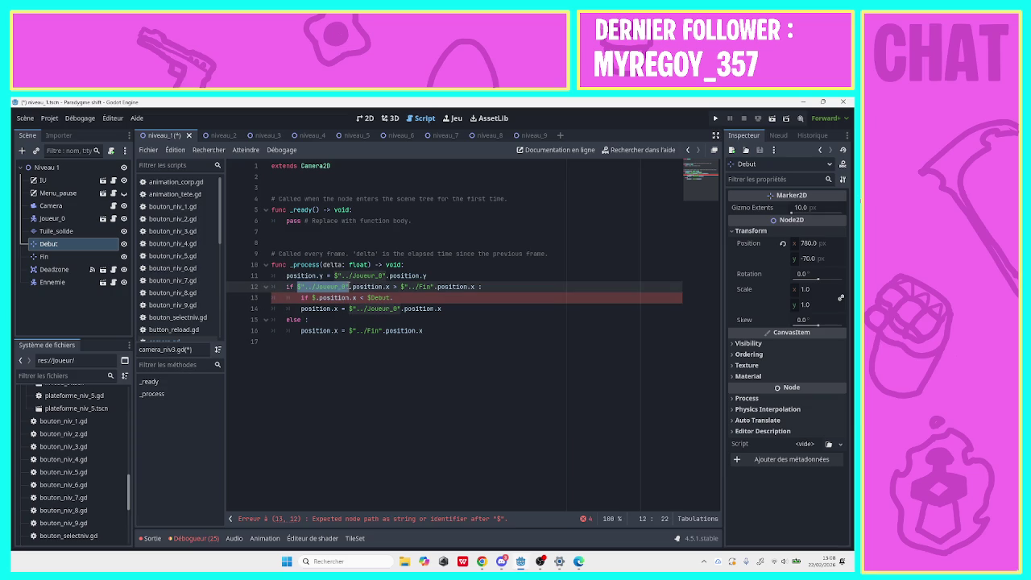
click(314, 298)
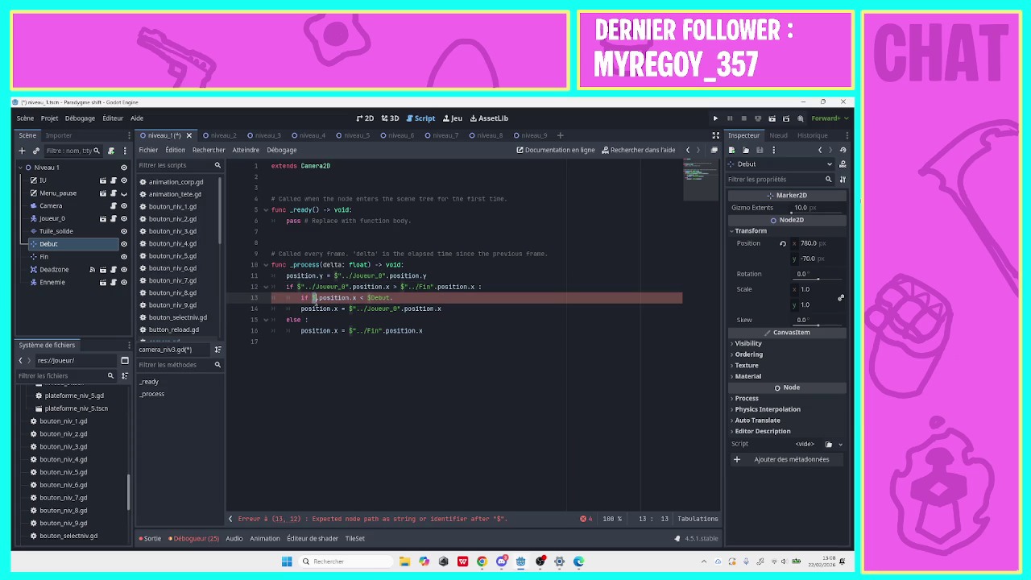
key(ctrl+v)
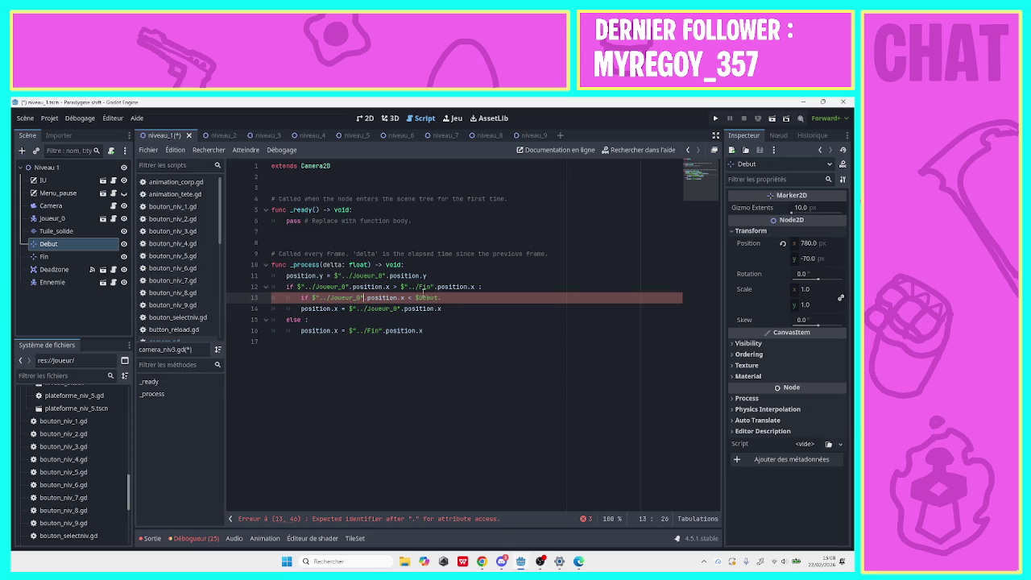
click(417, 298)
text(..)
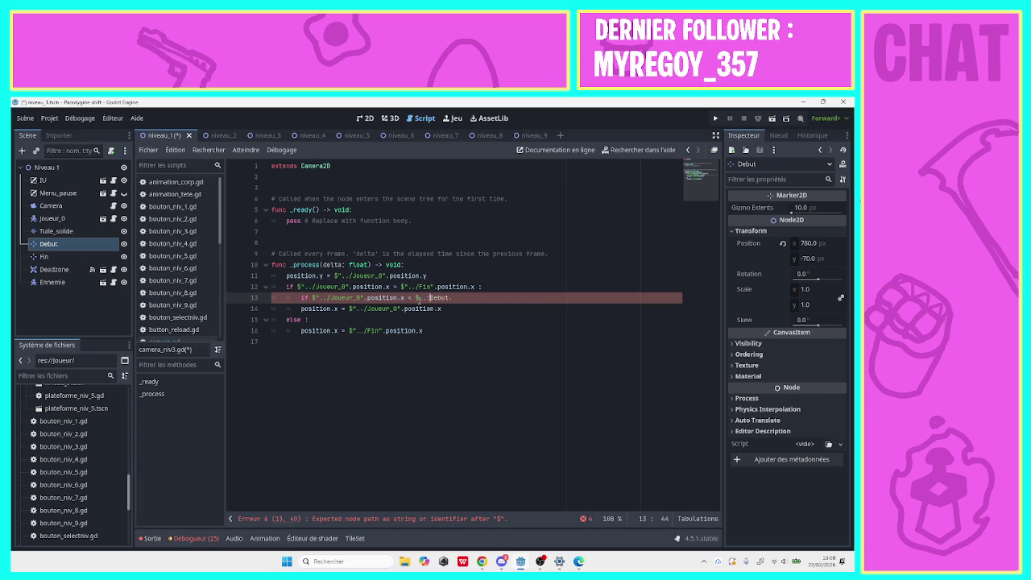
text(/)
click(455, 298)
text(position.)
text(x :)
Indent line 14 into the nested if and quote the ../Debut path to clear the parse error.
click(302, 308)
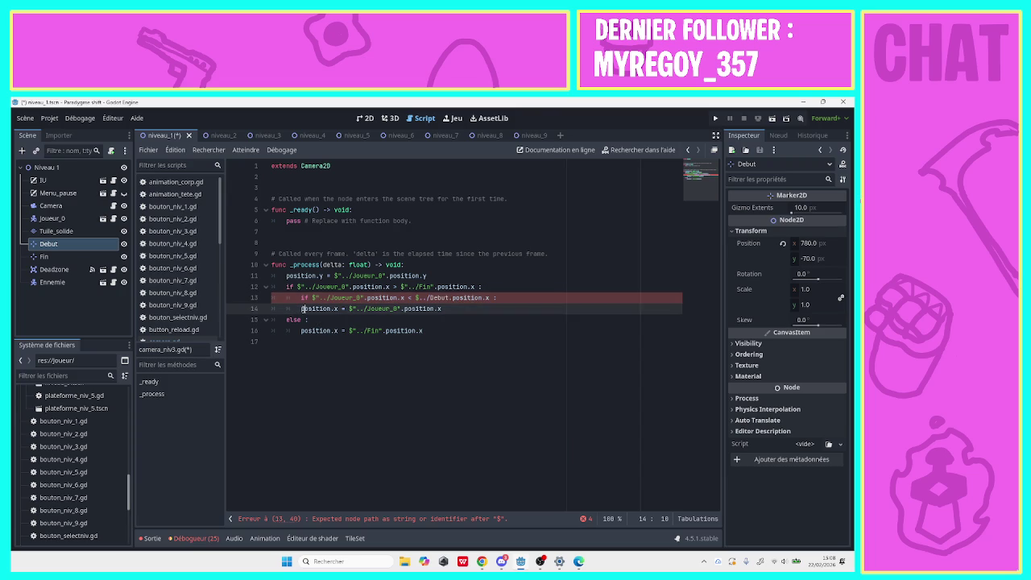
key(Tab)
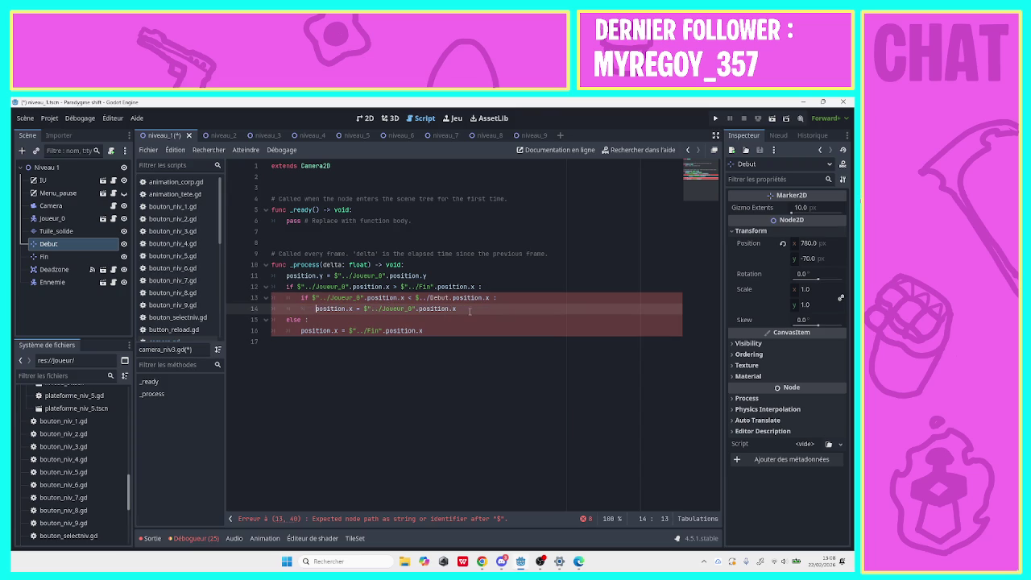
click(365, 520)
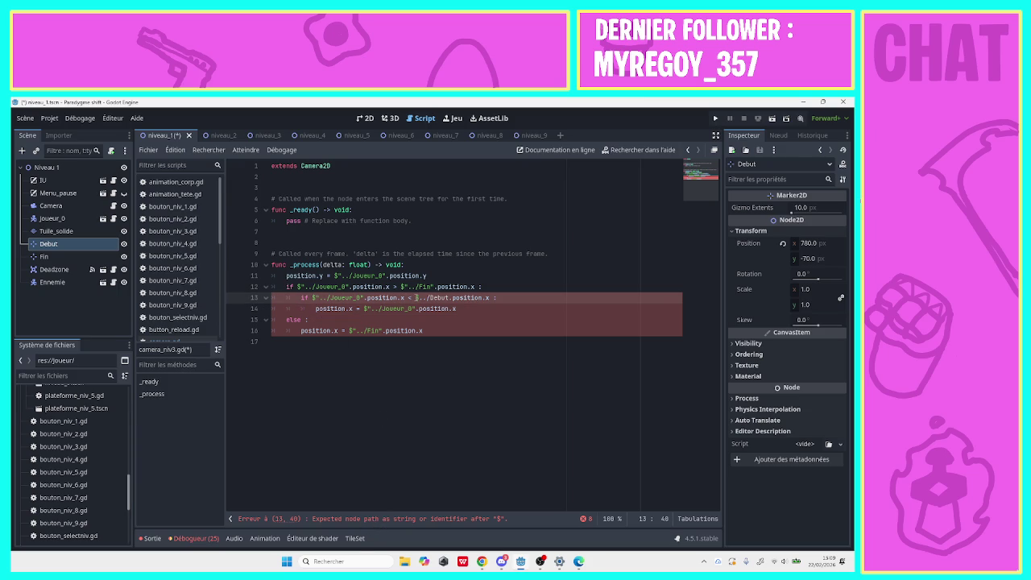
text(")
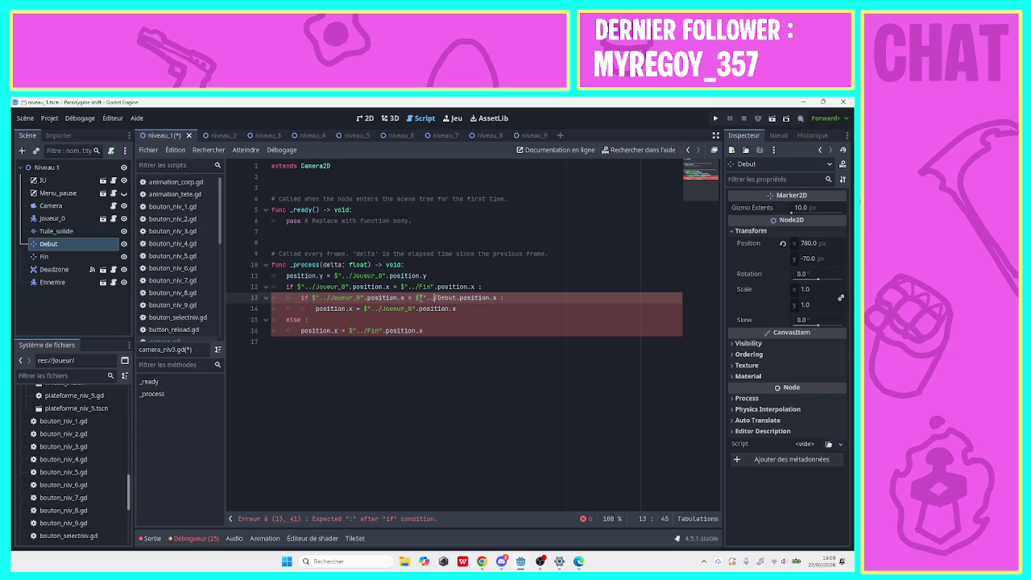
key(Right)
key(Right)
key(Right)
text(")
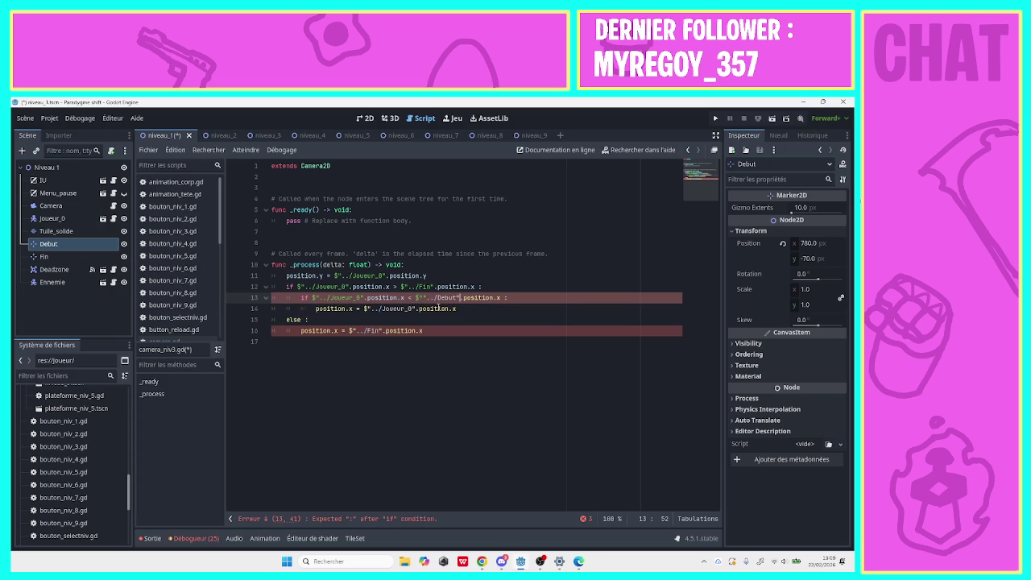
click(424, 297)
click(465, 308)
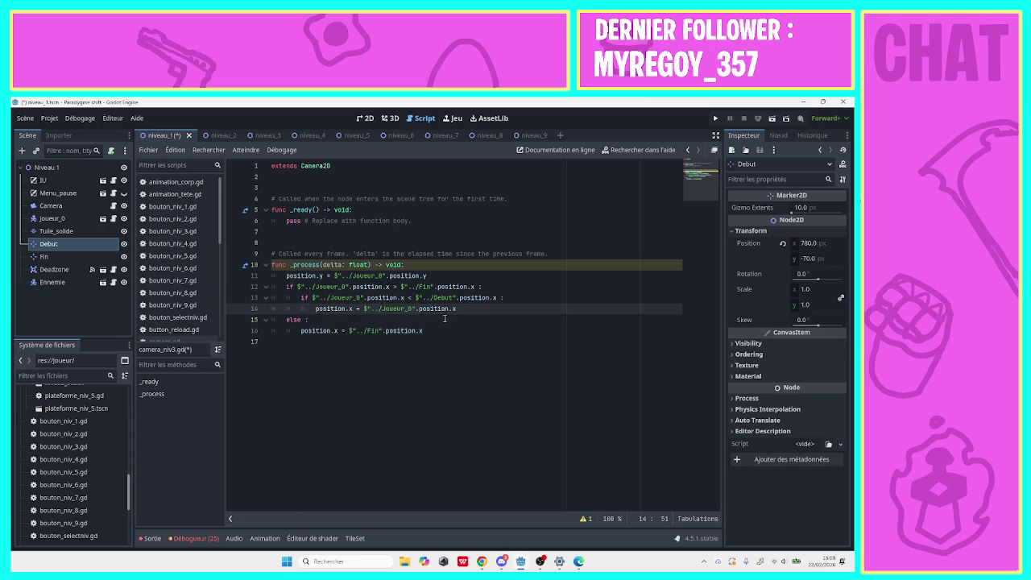
Add an inner 'else :' after line 14 and start the line 'position.x =' beneath it.
key(Return)
text(else)
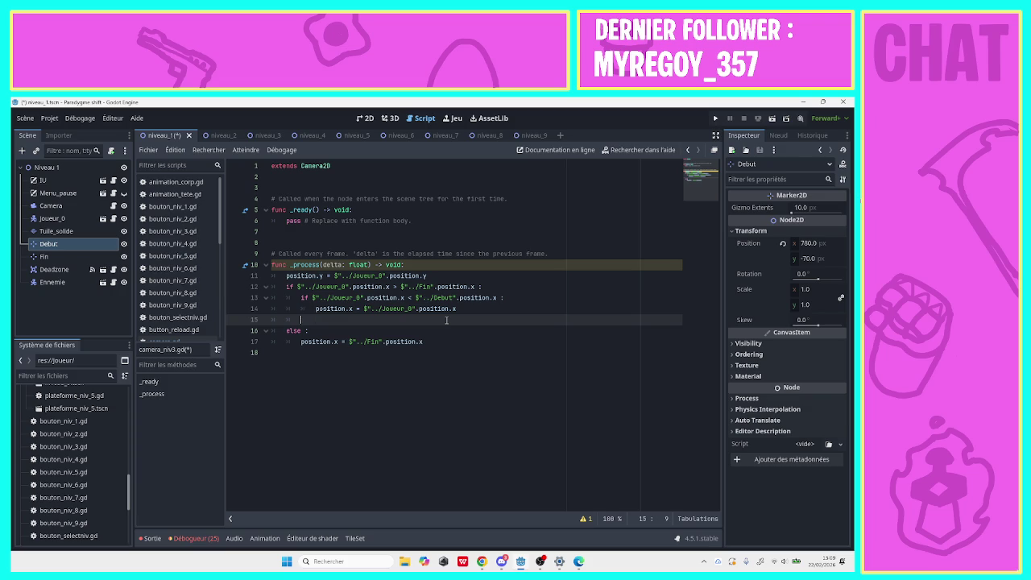
text( :)
key(Return)
drag(443, 353, 303, 353)
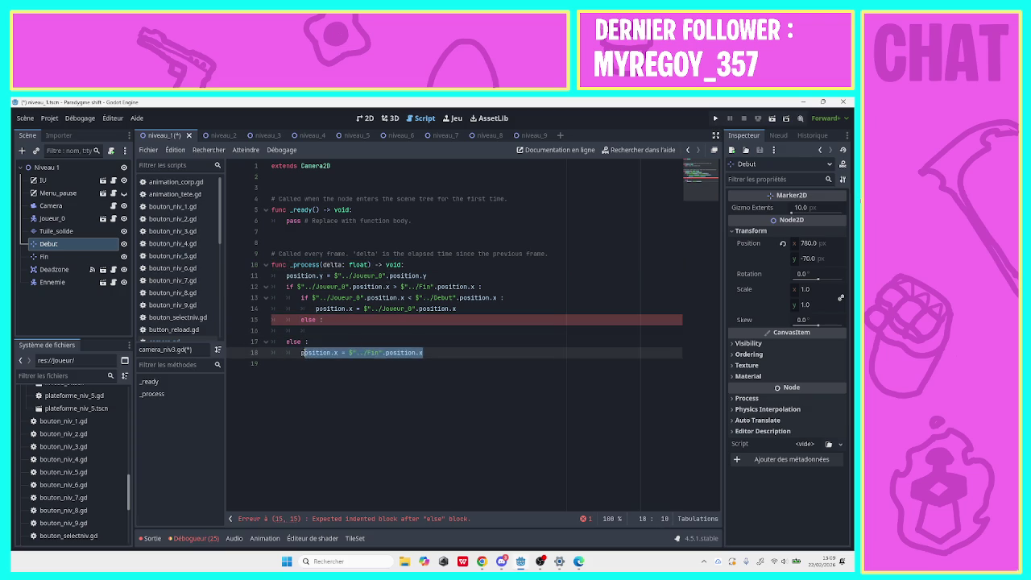
click(305, 353)
click(317, 330)
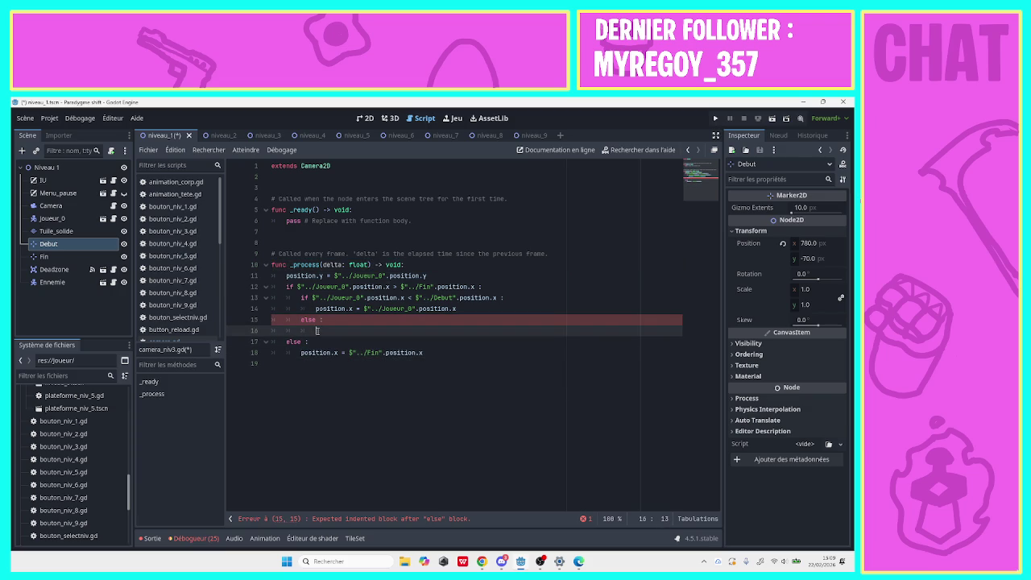
text(positoin)
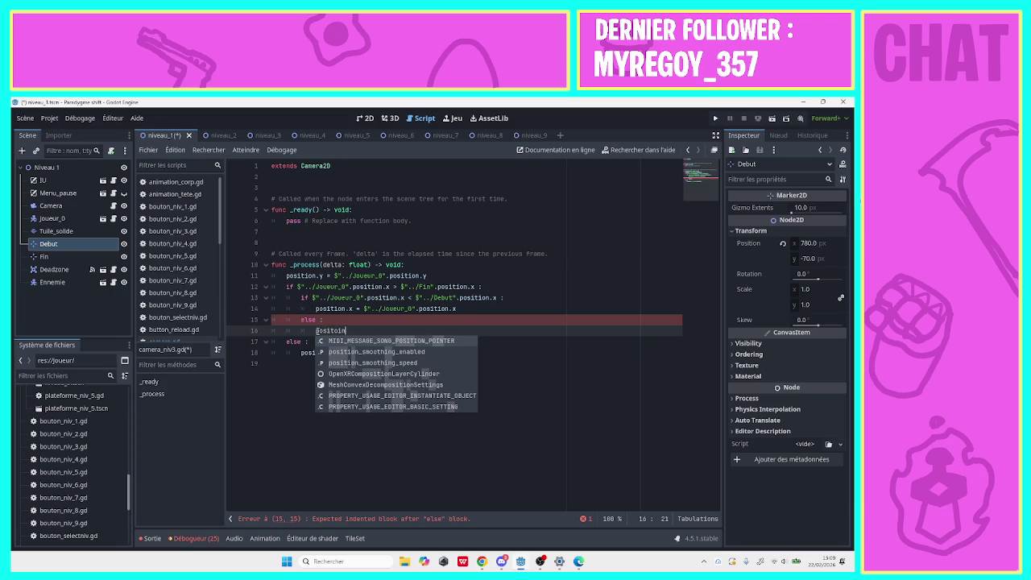
key(BackSpace)
key(BackSpace)
key(BackSpace)
text(io)
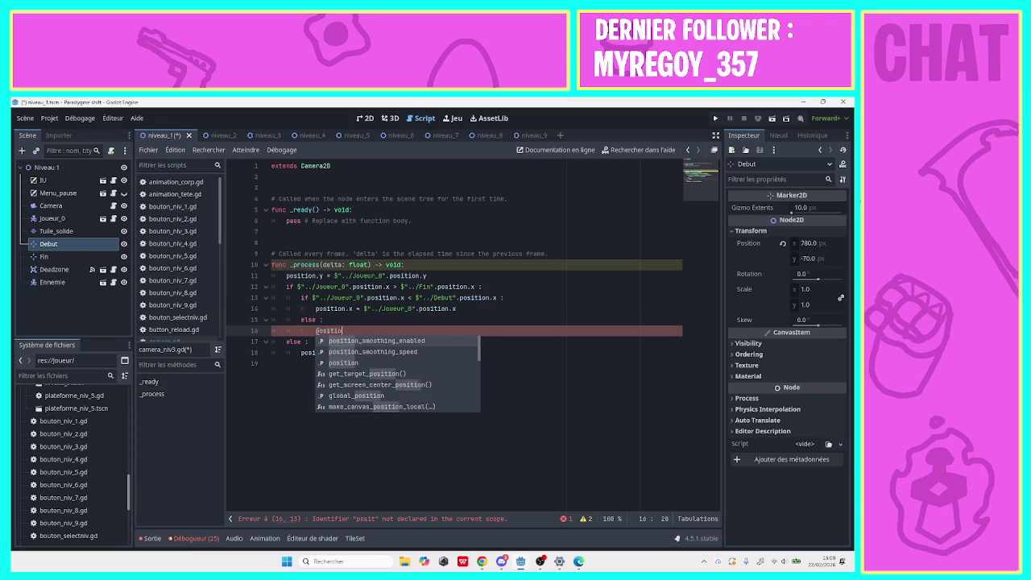
text(n.x )
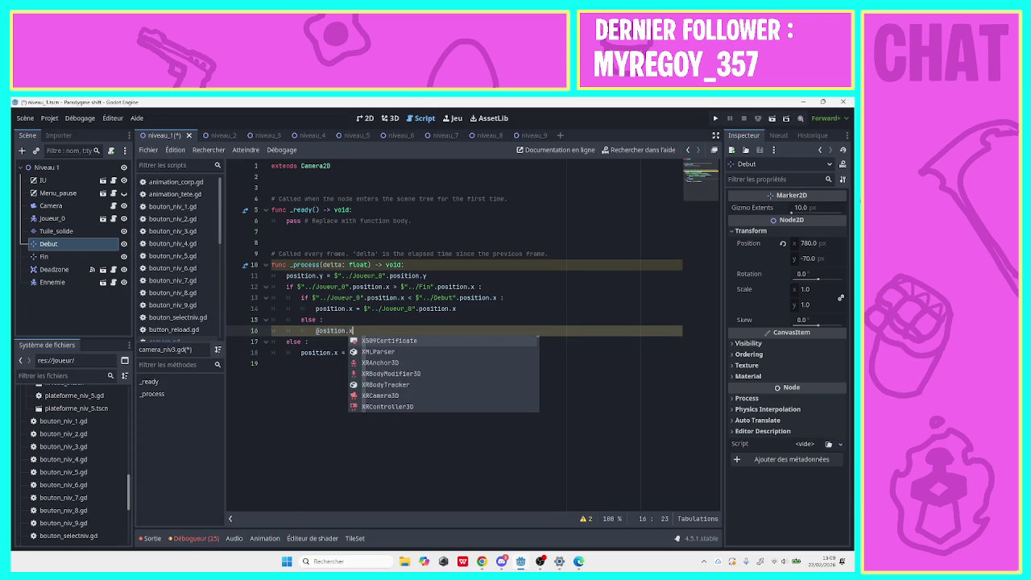
text(=)
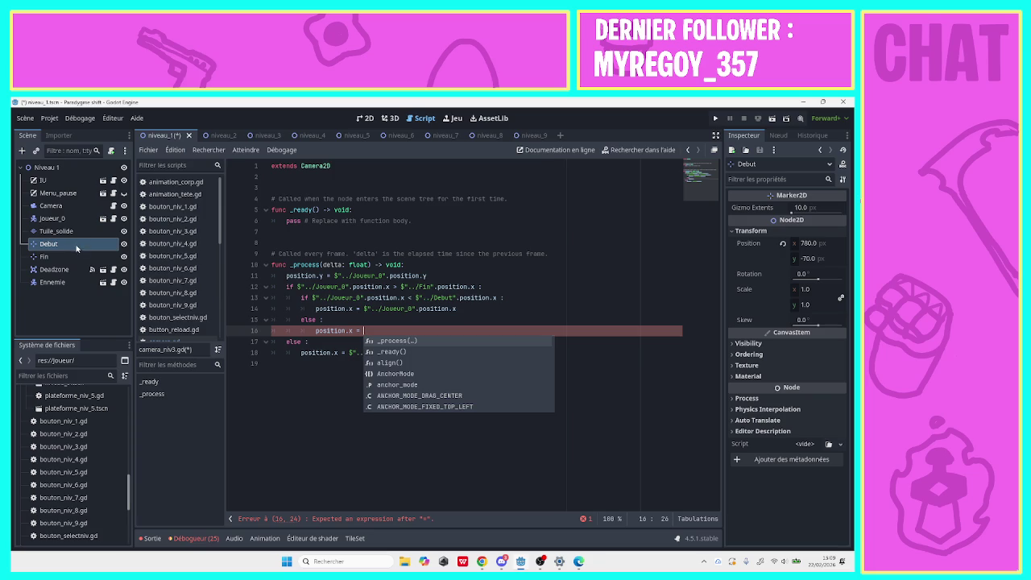
Complete the line as position.x = $"../Debut".position.x and save the script.
drag(48, 244, 414, 338)
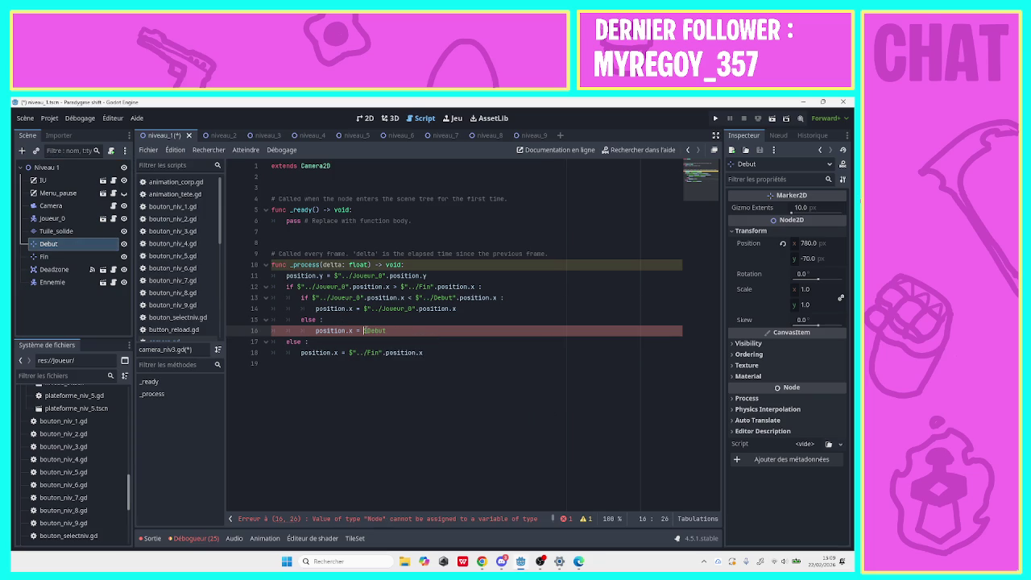
click(363, 331)
text(")
key(End)
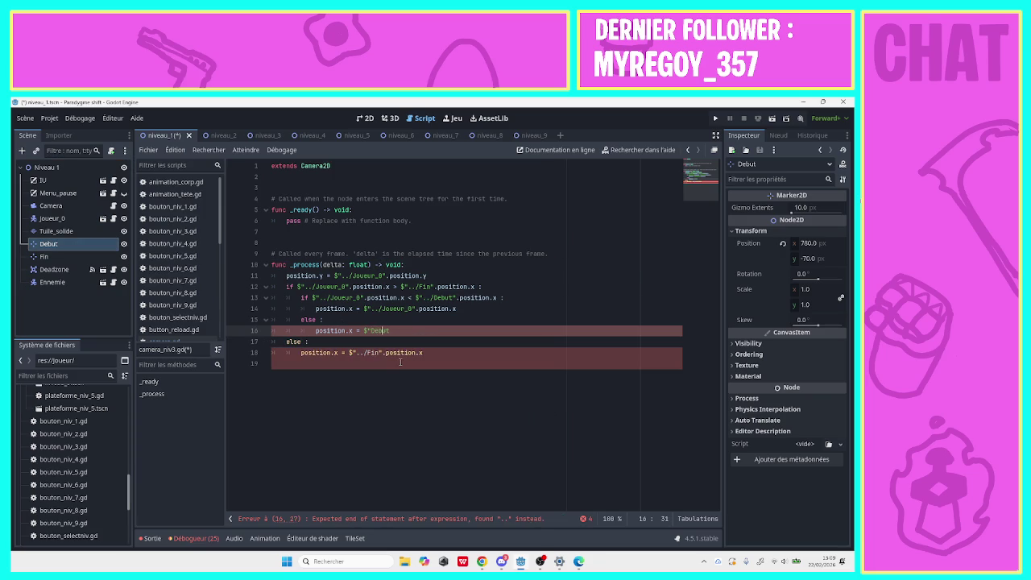
text(")
key(Left)
key(Left)
key(Left)
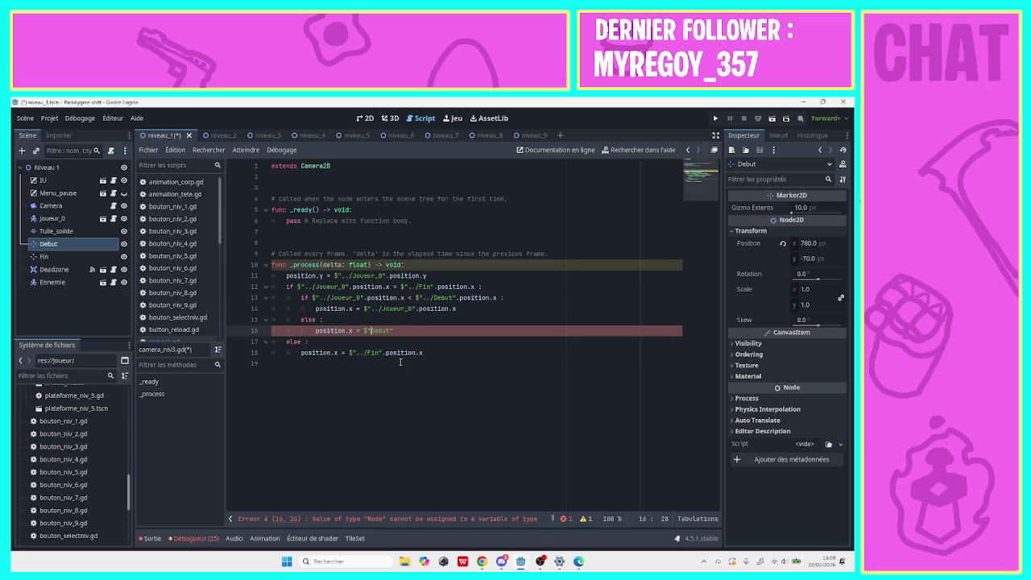
text(..)
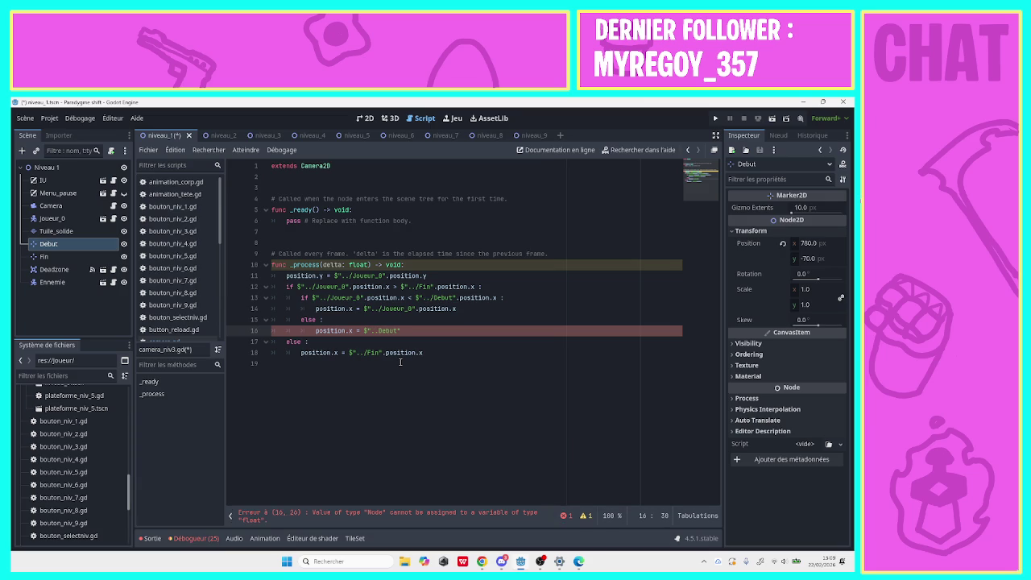
text(/)
click(408, 330)
text(.)
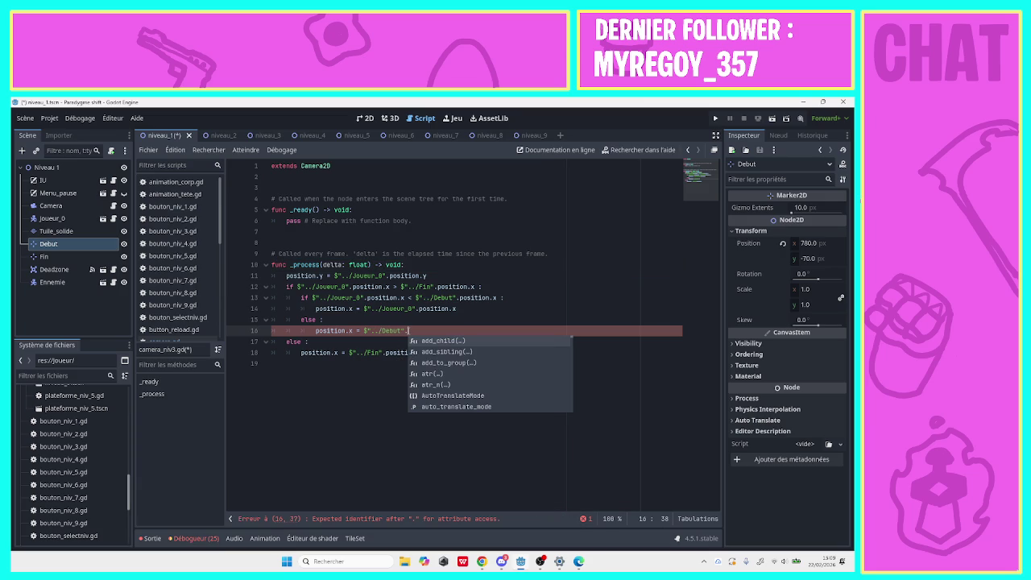
text(po)
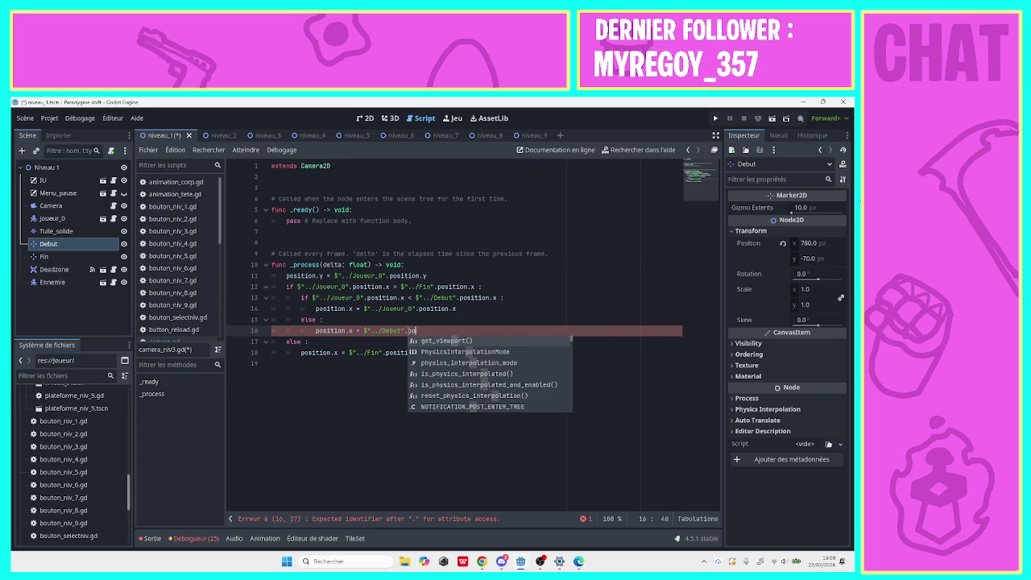
text(sition)
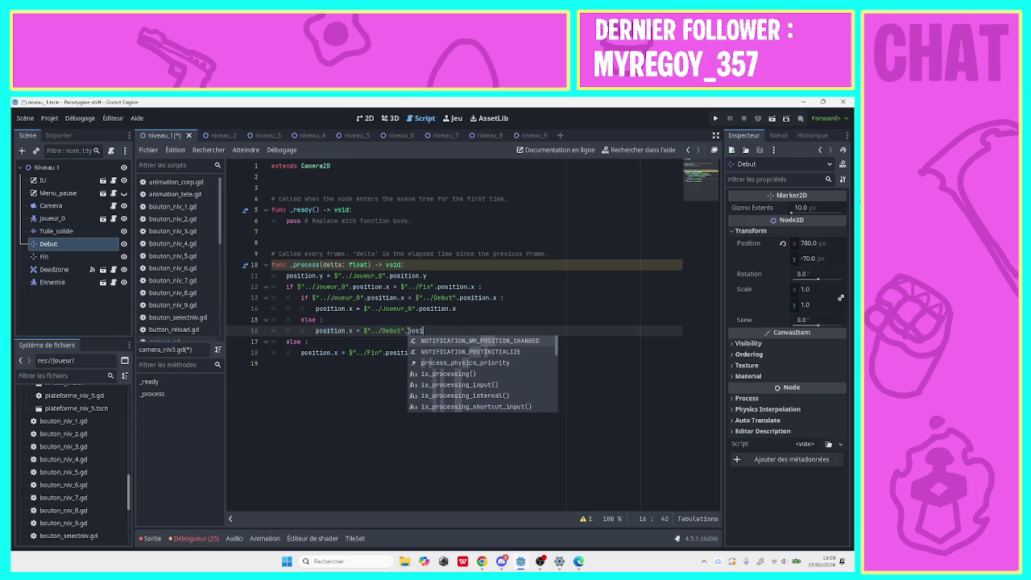
text(.x)
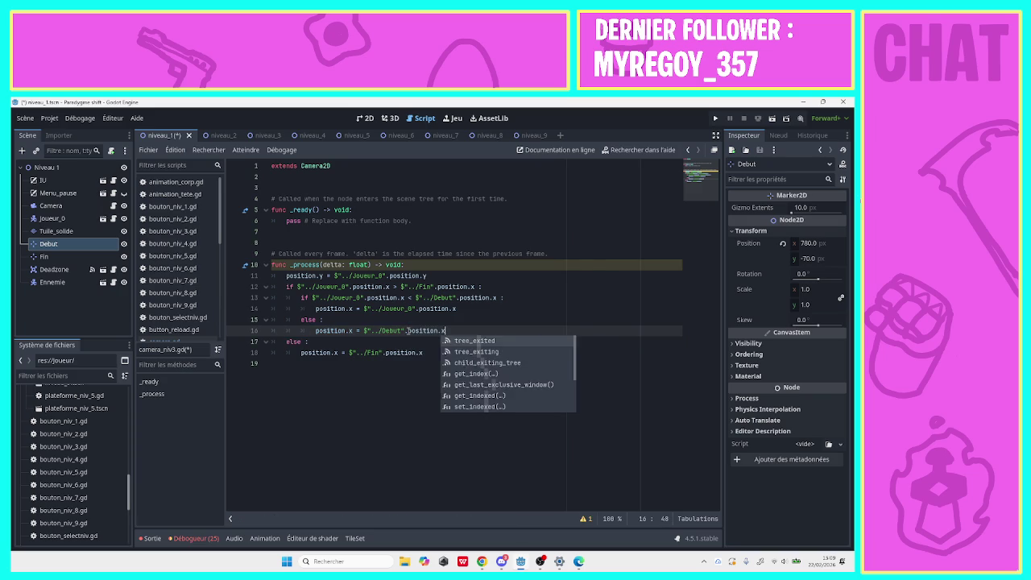
key(ctrl+s)
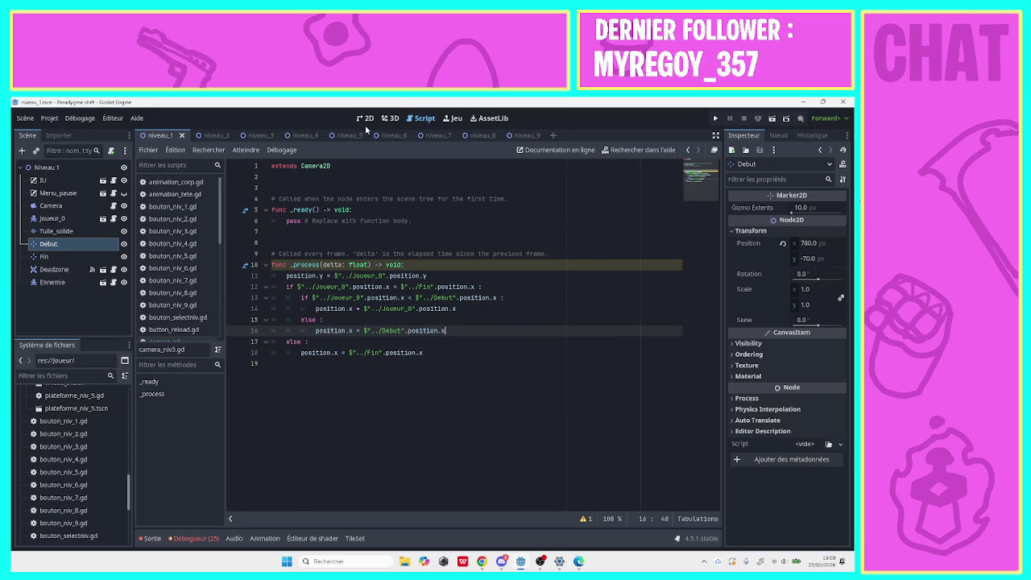
Switch to the 2D scene, run the game and start level 1.
click(365, 119)
click(716, 118)
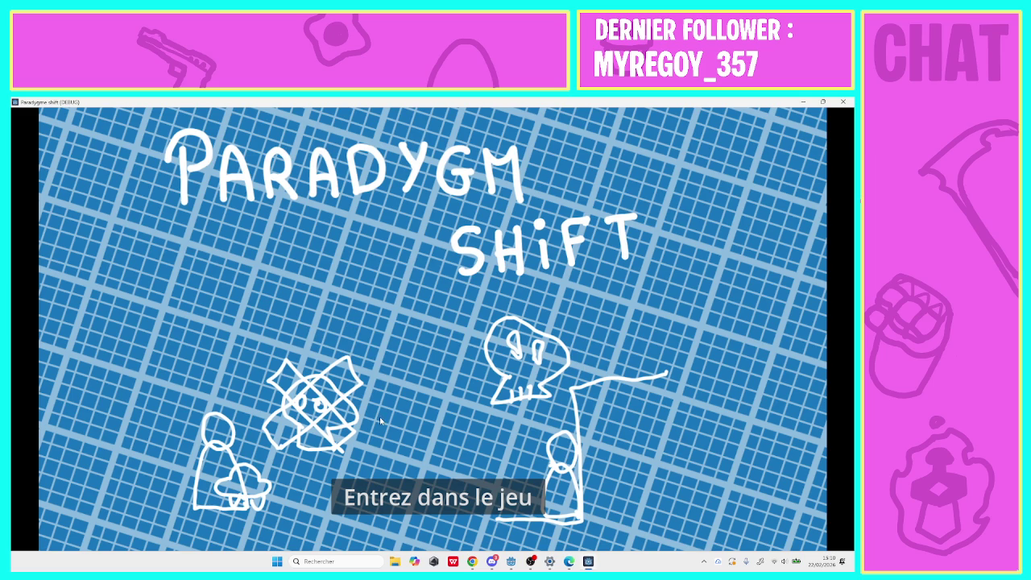
click(384, 492)
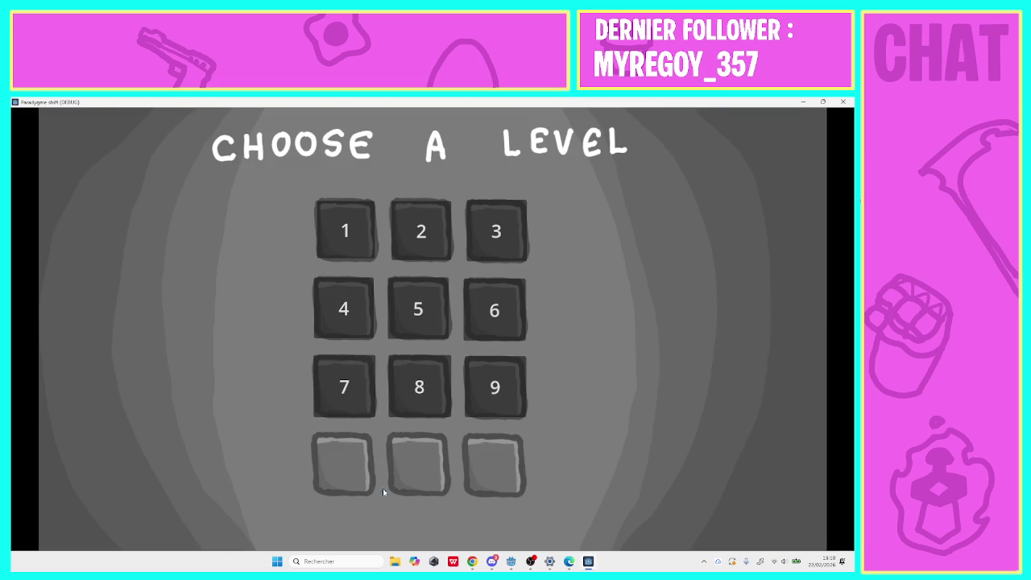
click(342, 232)
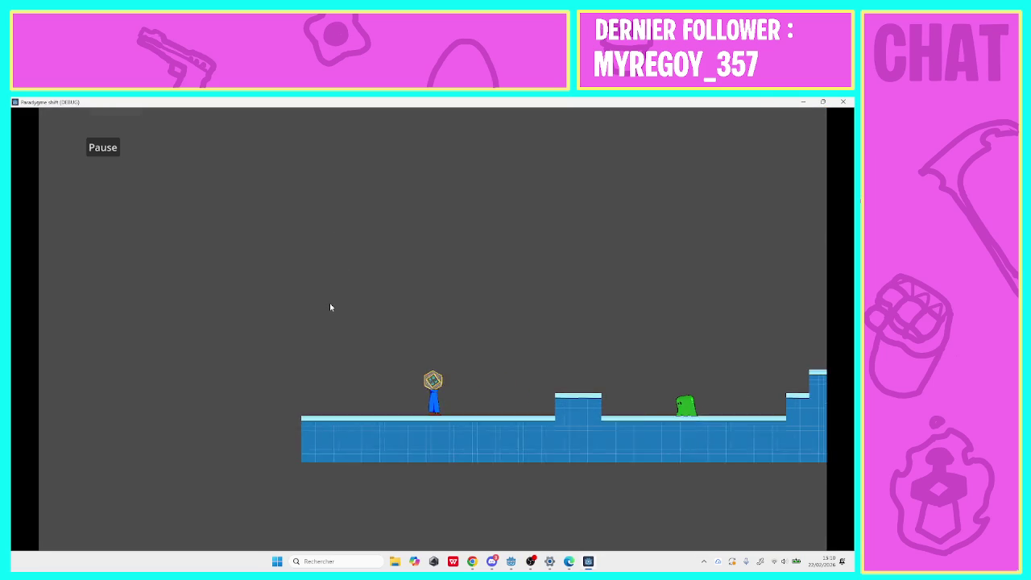
Run the character right up the stairs, back left to the start, then stop the game.
key(Right)
key(space)
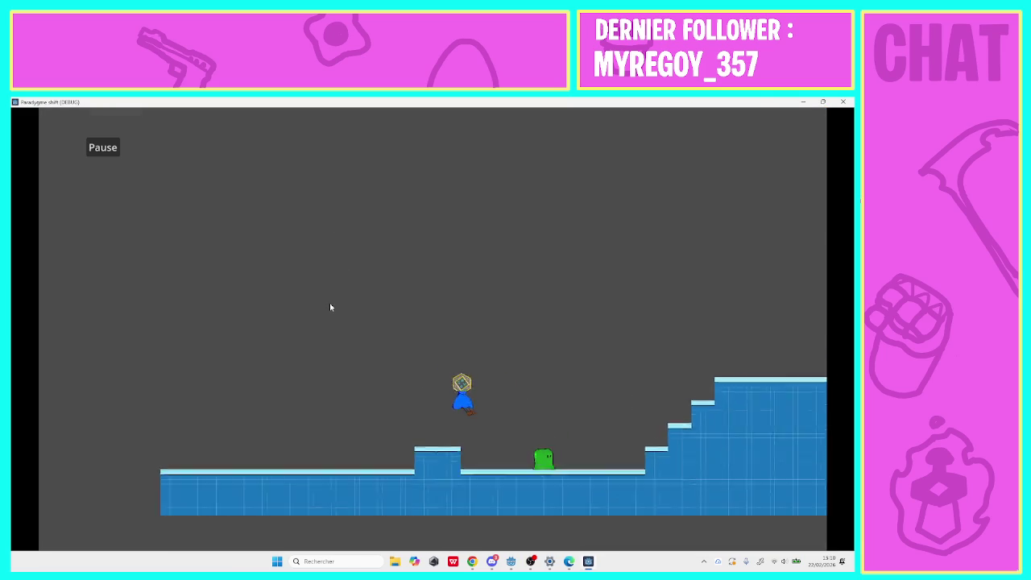
key(Right)
key(space)
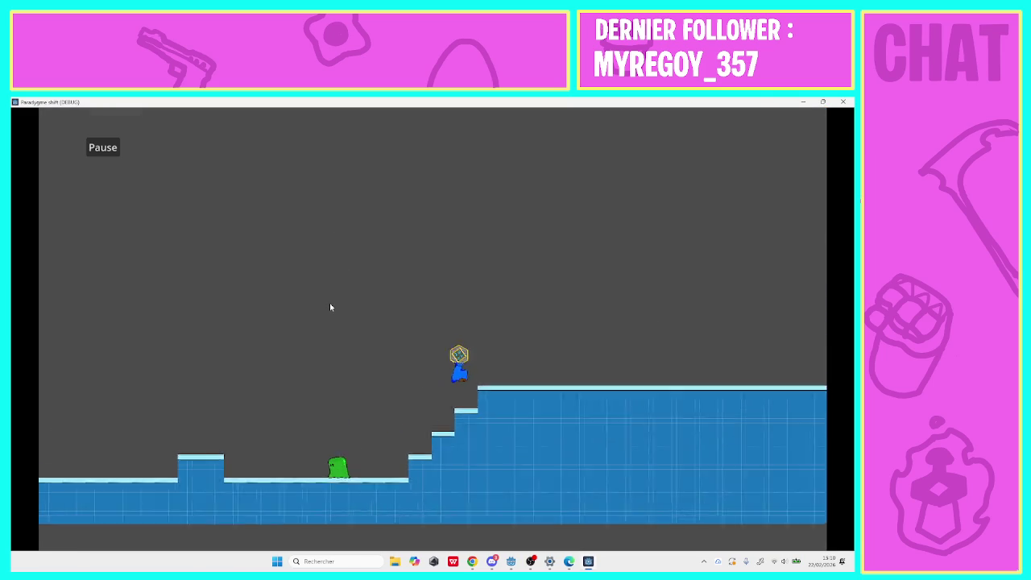
key(Right)
key(space)
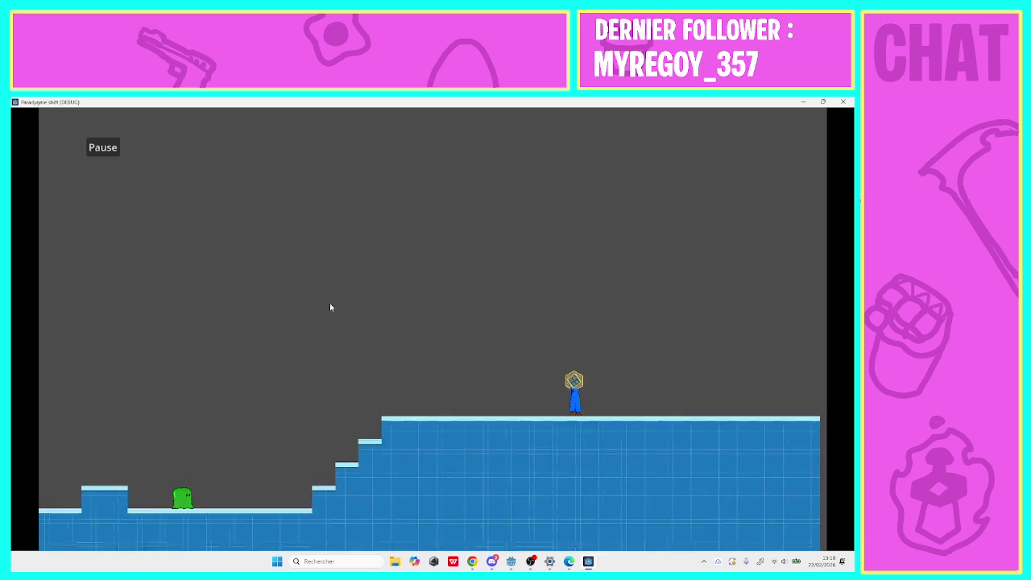
key(Left)
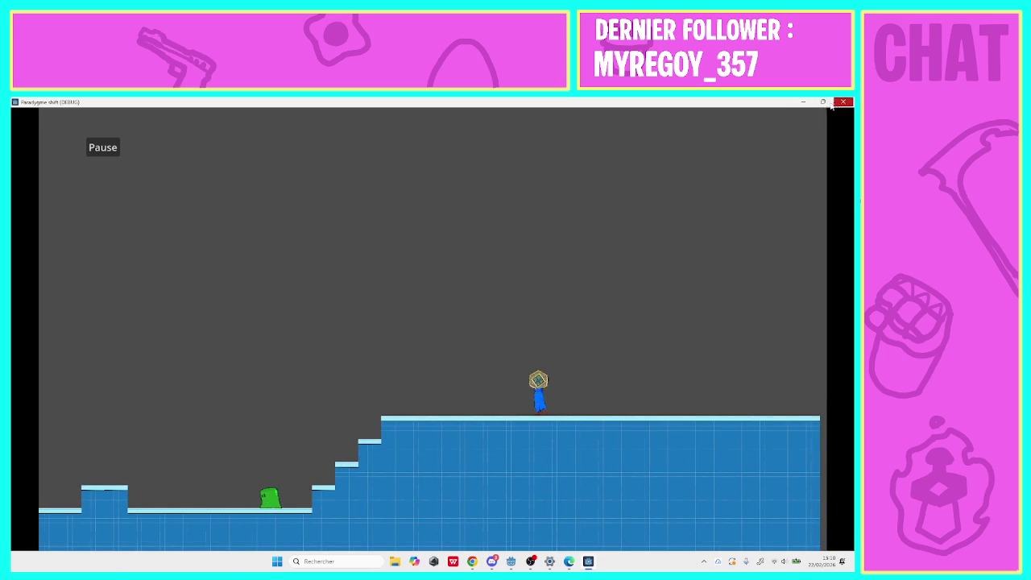
key(Left)
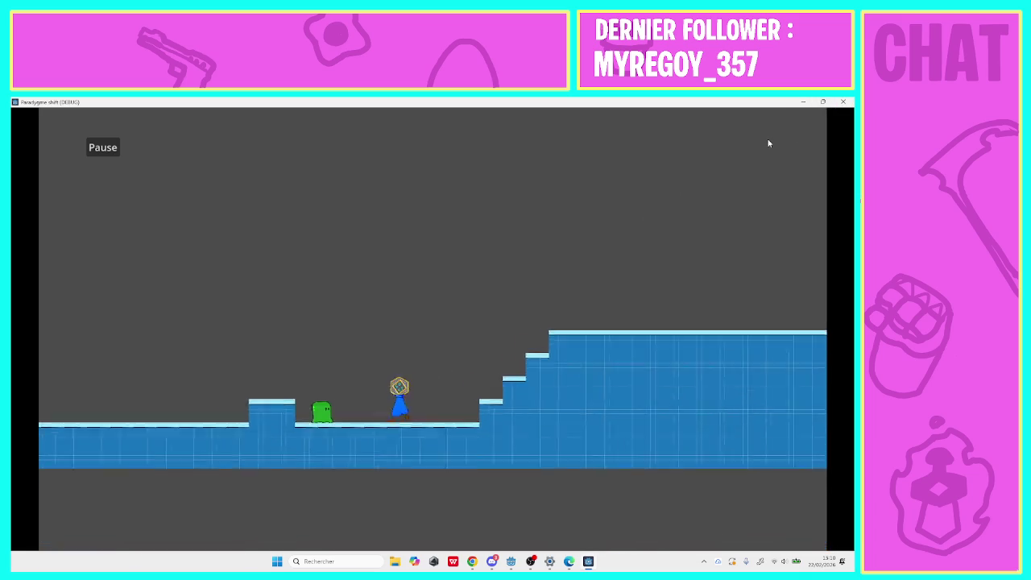
key(Left)
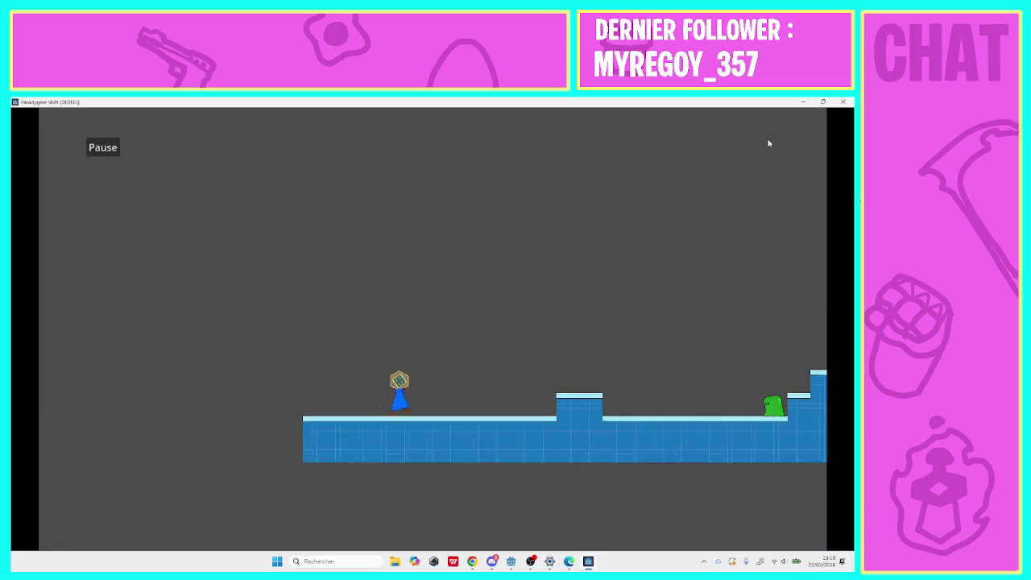
key(Left)
key(F8)
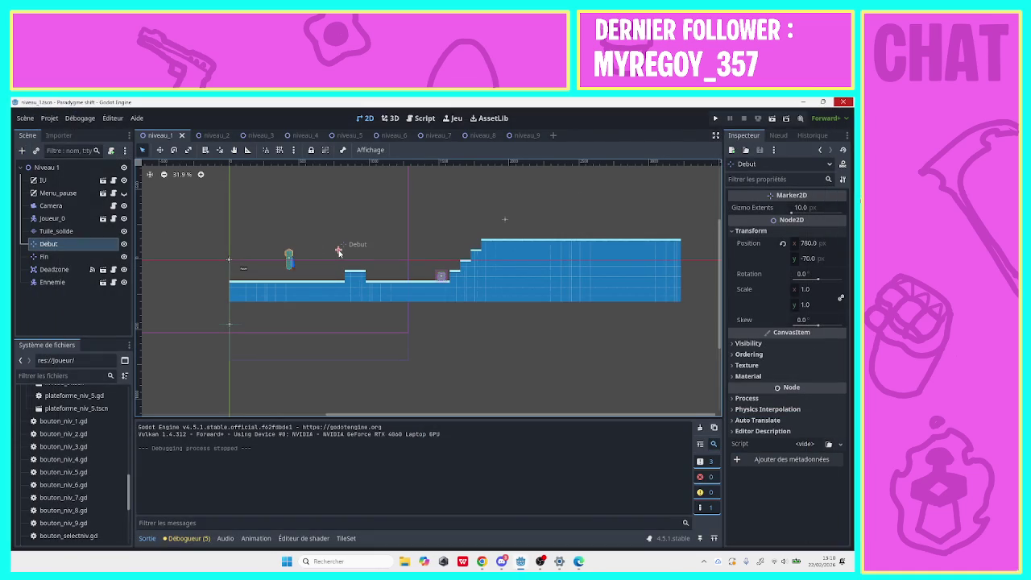
Nudge the Debut marker to (824, -95) and return to line 12 of the camera script.
drag(339, 252, 345, 249)
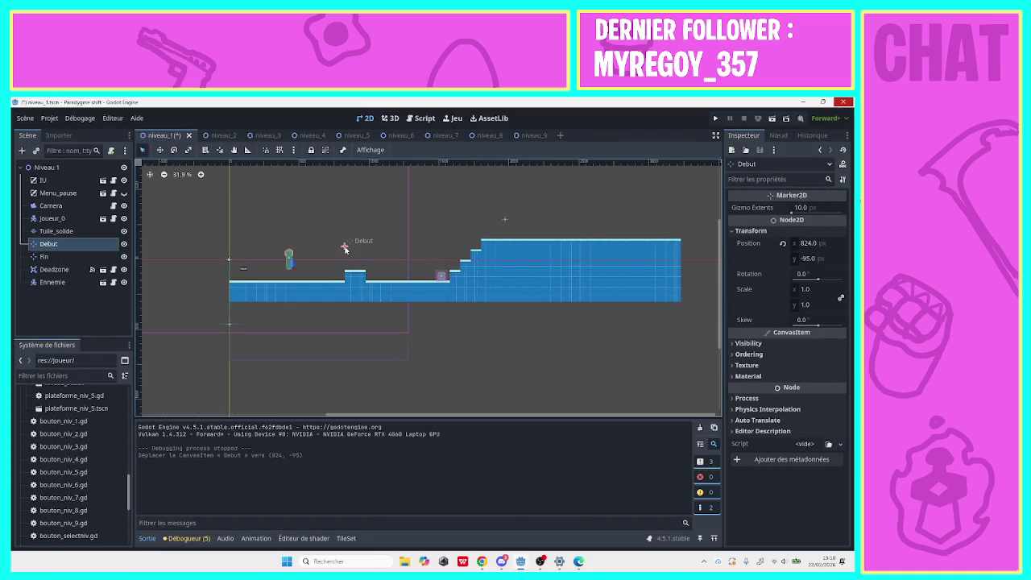
click(420, 118)
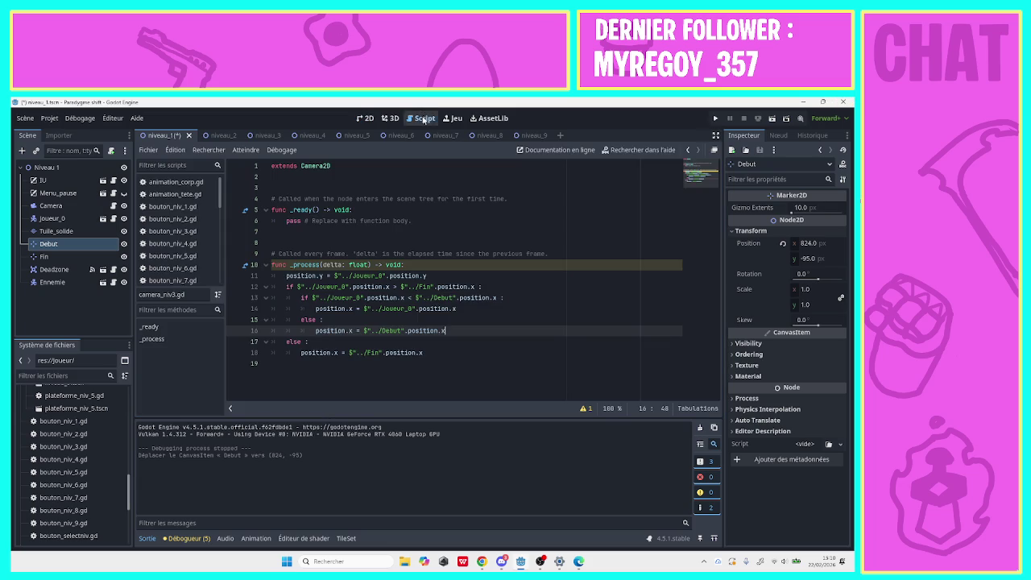
click(294, 287)
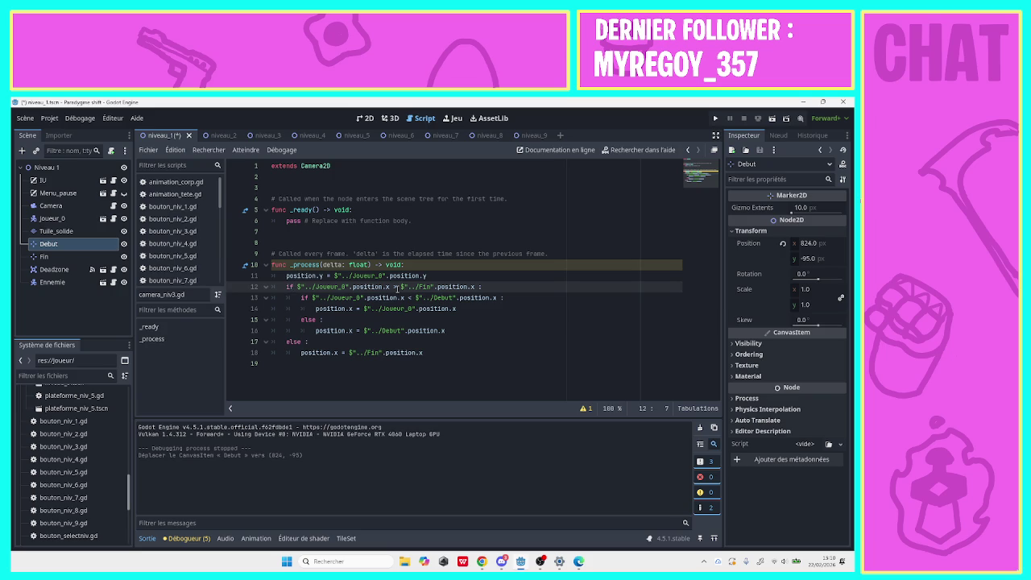
Delete the nested Debut if/else, outdent the player-x assignment, and save.
click(511, 297)
key(ctrl+shift+k)
drag(456, 298, 315, 297)
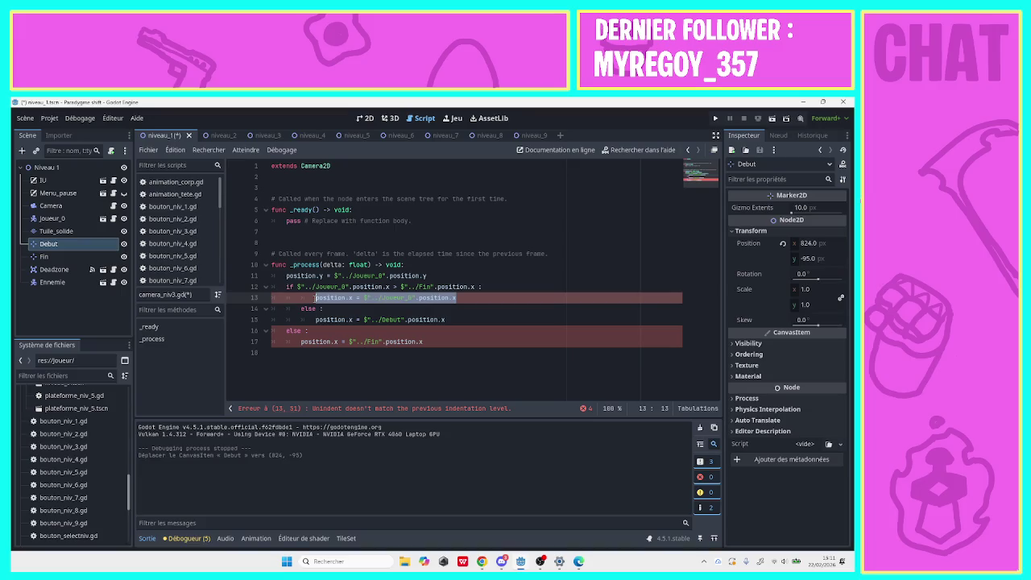
click(416, 320)
drag(445, 320, 202, 304)
key(ctrl+shift+k)
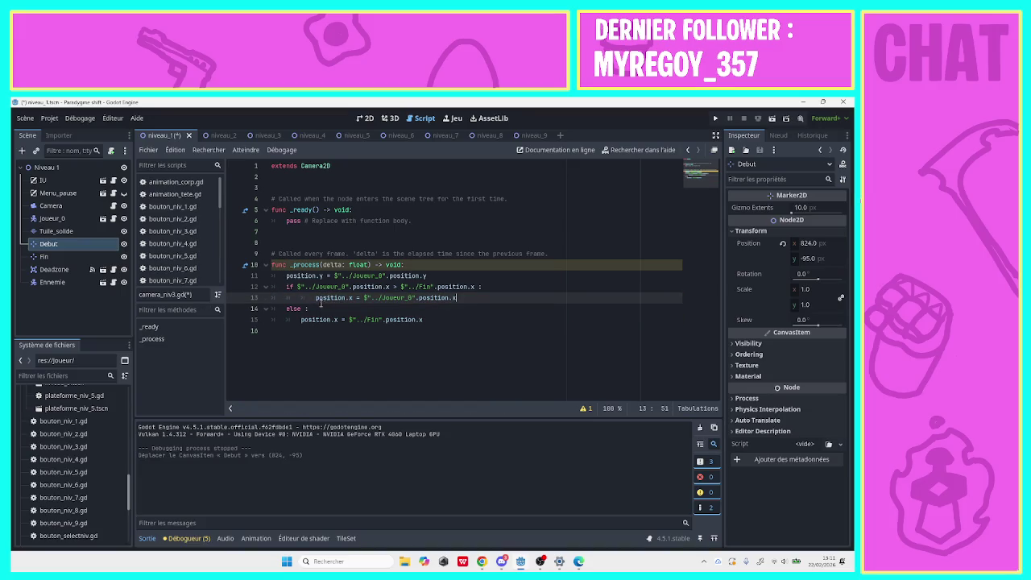
click(316, 299)
key(BackSpace)
key(ctrl+s)
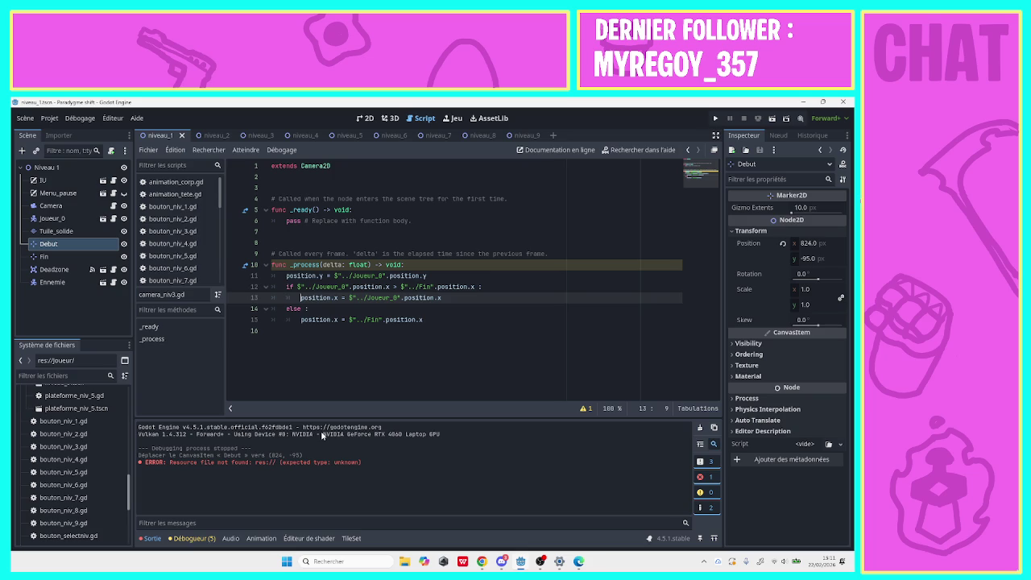
Change line 12's comparison to player x < Fin x and run the project.
click(352, 287)
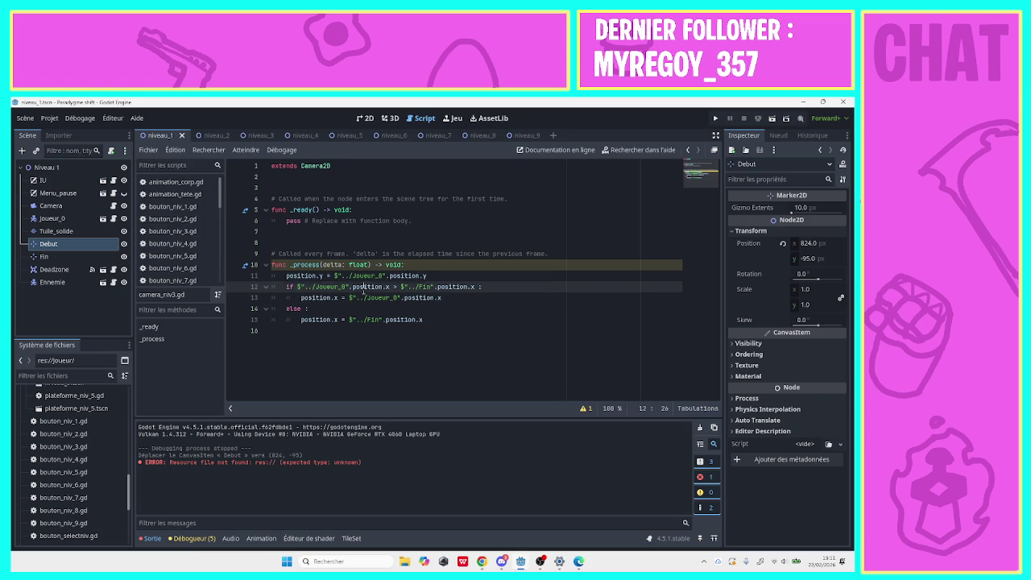
click(297, 286)
click(387, 287)
click(393, 287)
click(503, 296)
click(502, 288)
click(397, 288)
text(<)
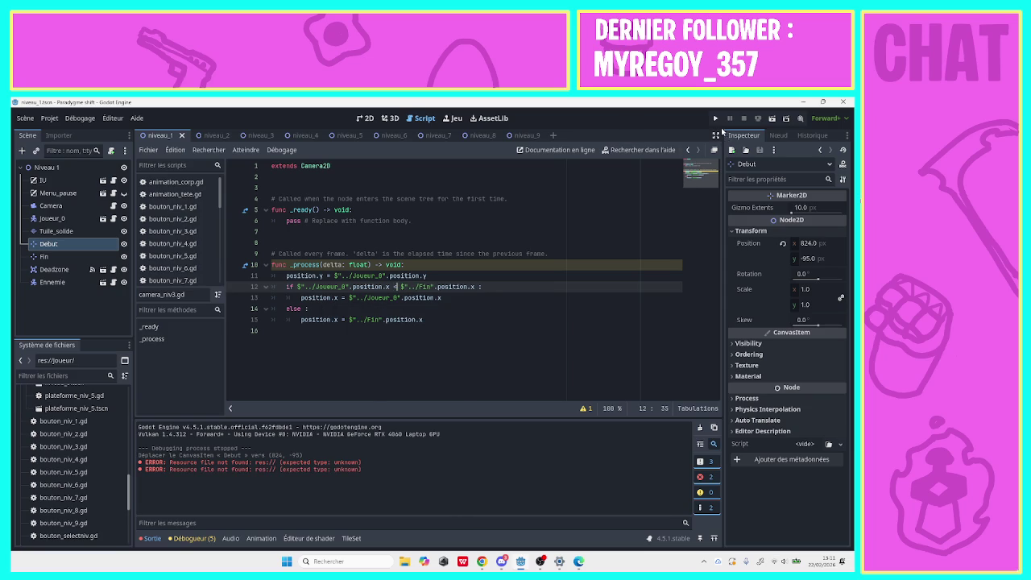
click(716, 118)
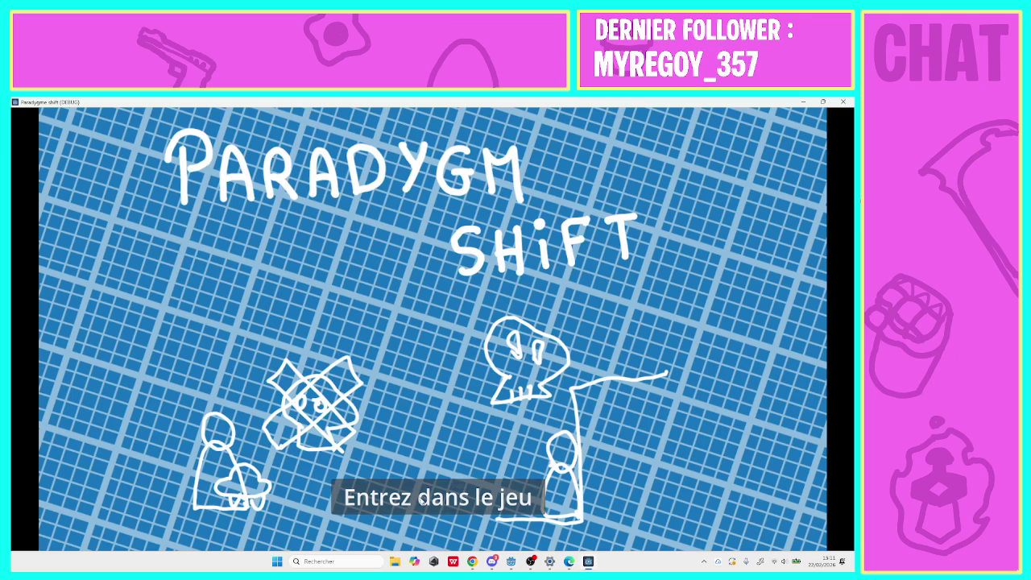
Start level 1, run right up the stairs onto the top platform, then close the game window.
click(447, 497)
click(338, 232)
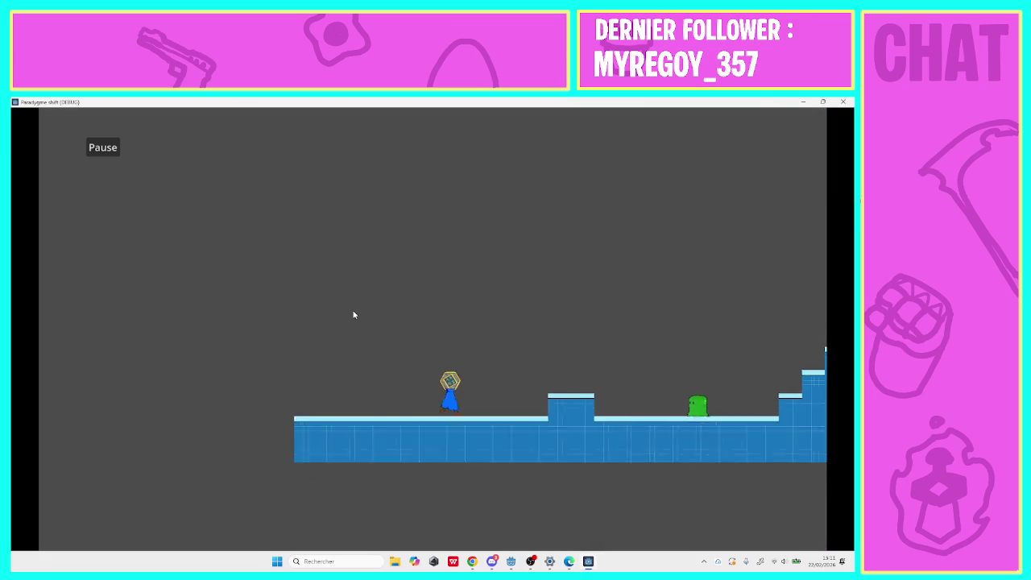
key(Right)
key(space)
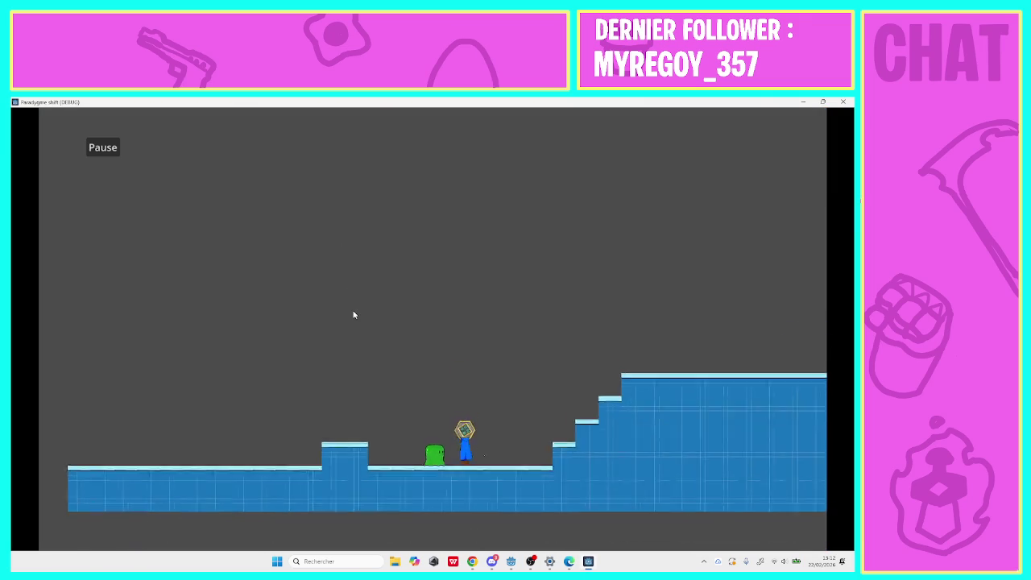
key(space)
key(space)
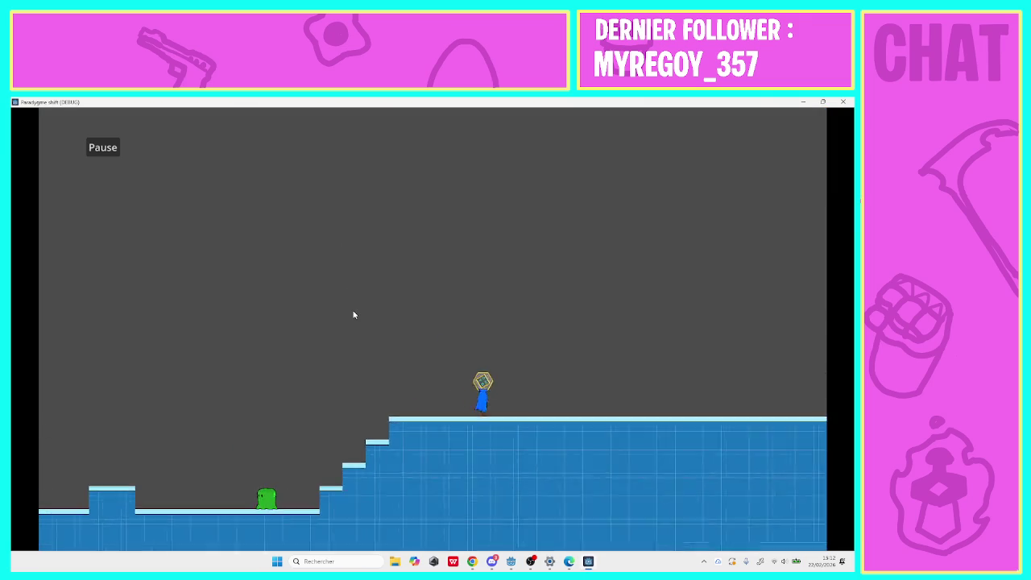
key(Right)
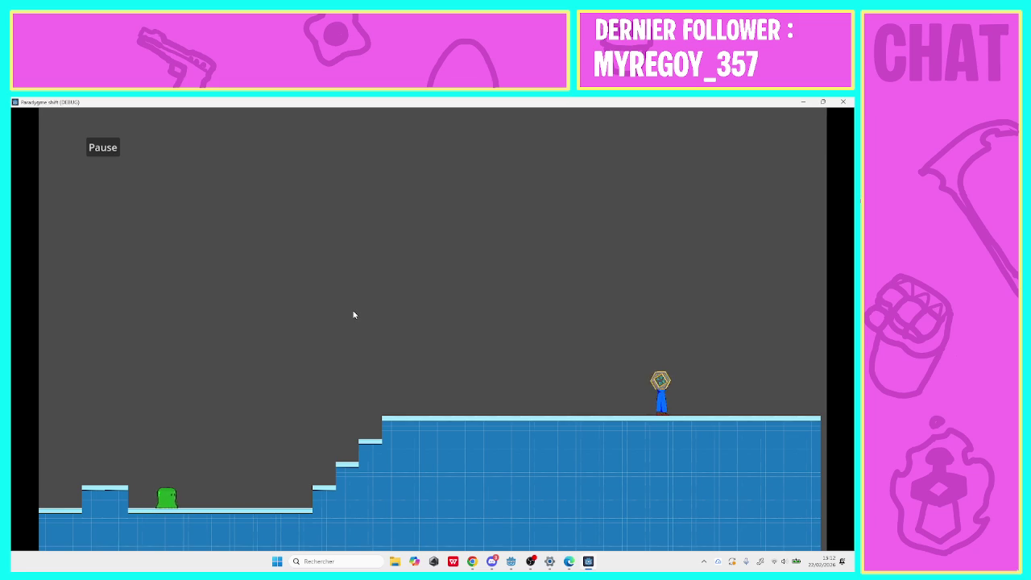
key(Left)
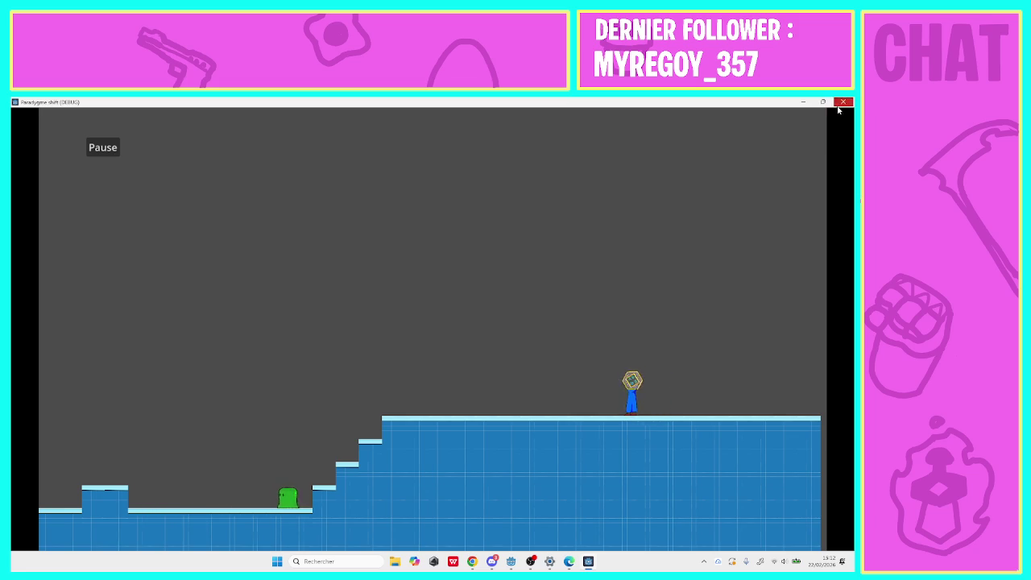
click(842, 102)
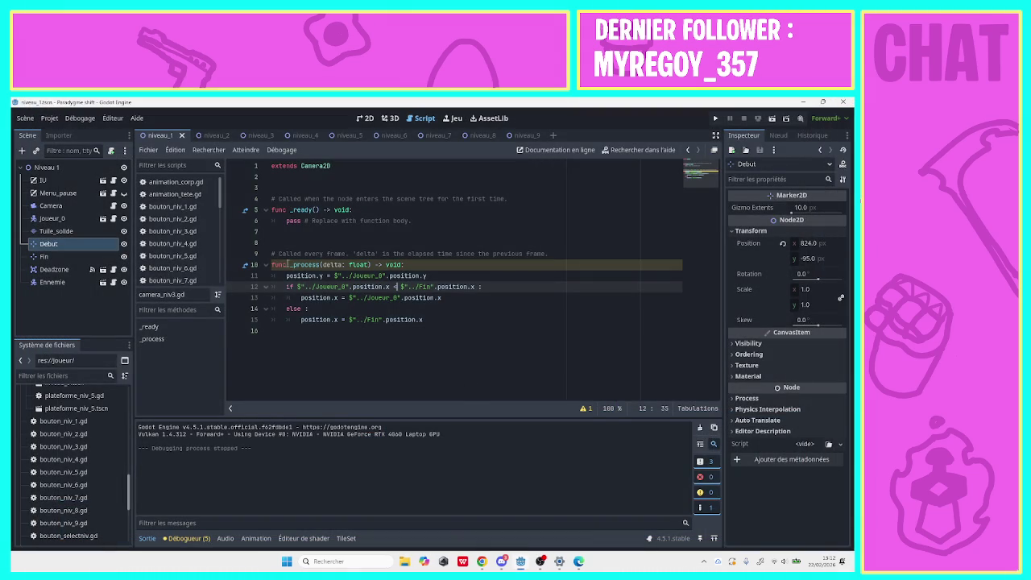
Try flipping the comparison to >, undo it, and return to camera.gd.
scroll(222, 242, down, 5)
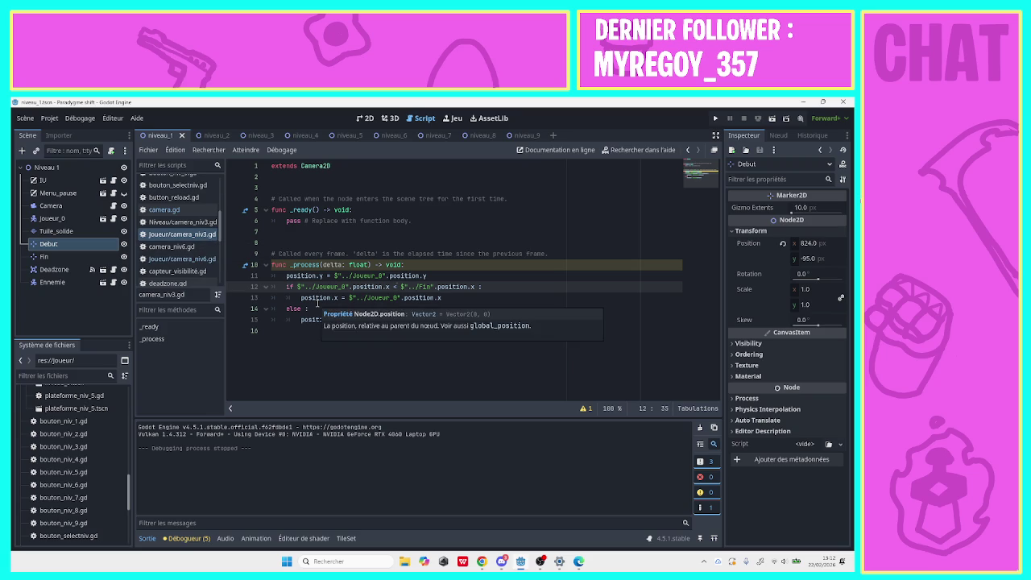
key(BackSpace)
text(>)
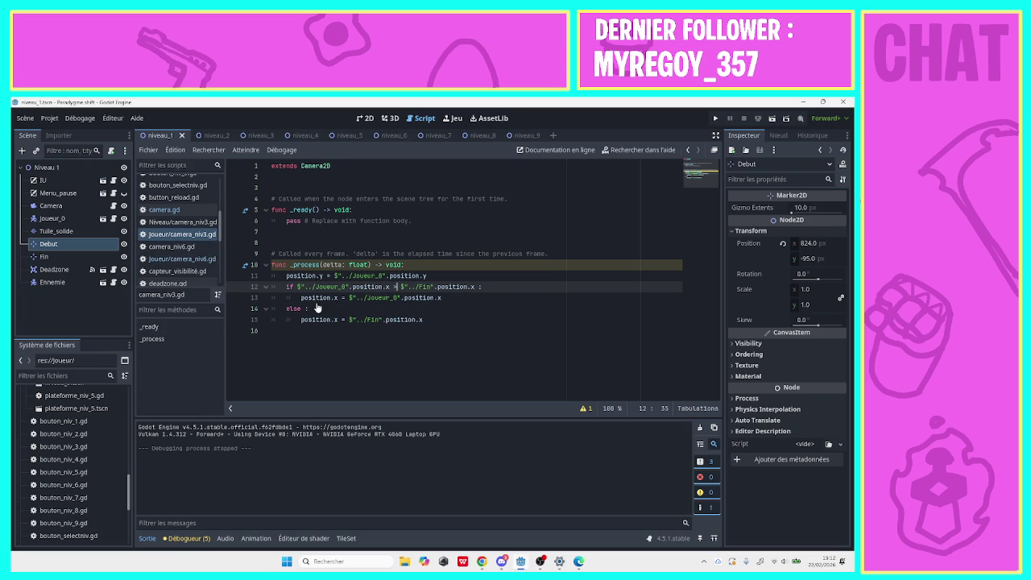
key(ctrl+z)
key(ctrl+z)
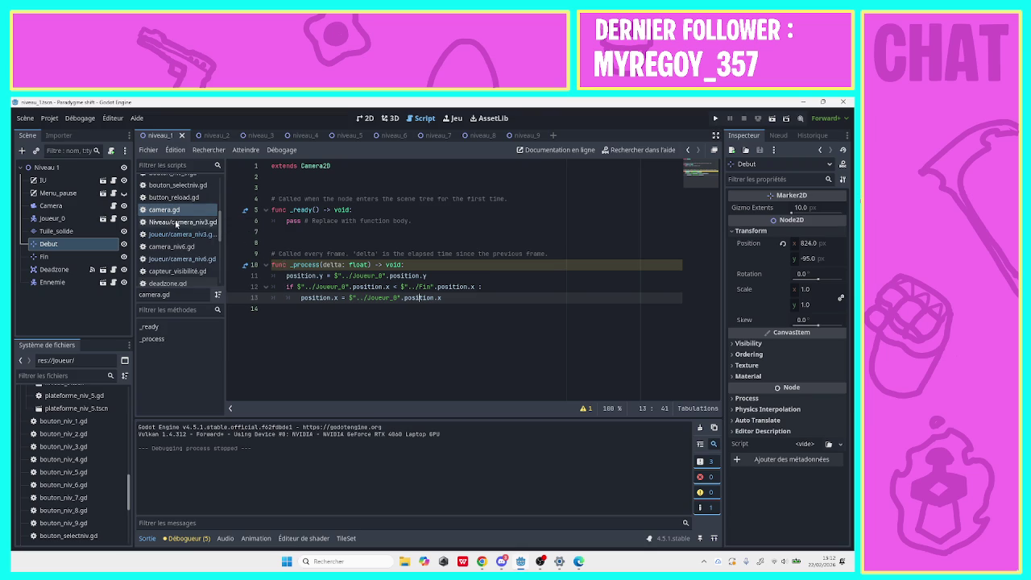
click(179, 233)
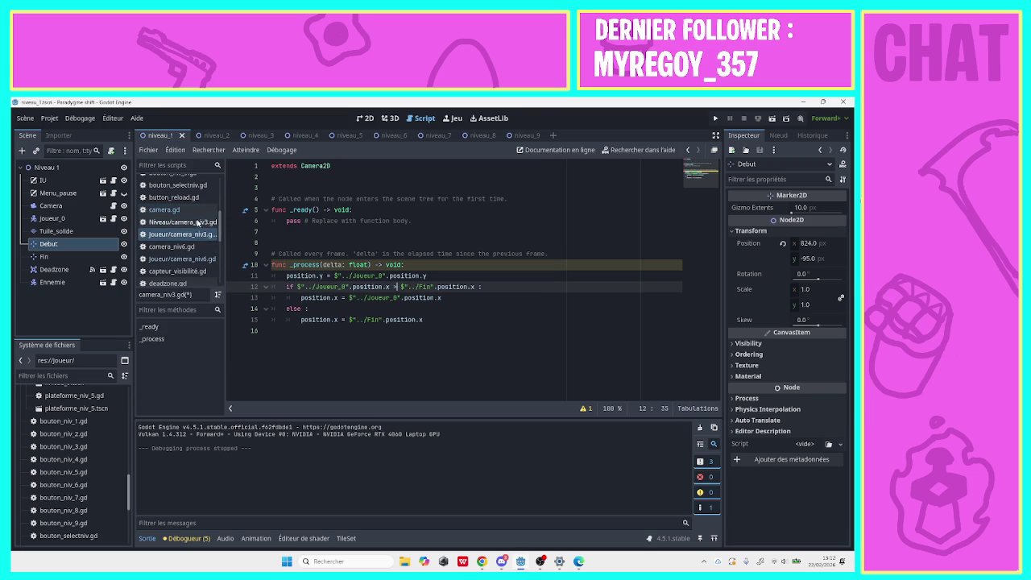
click(173, 209)
click(467, 298)
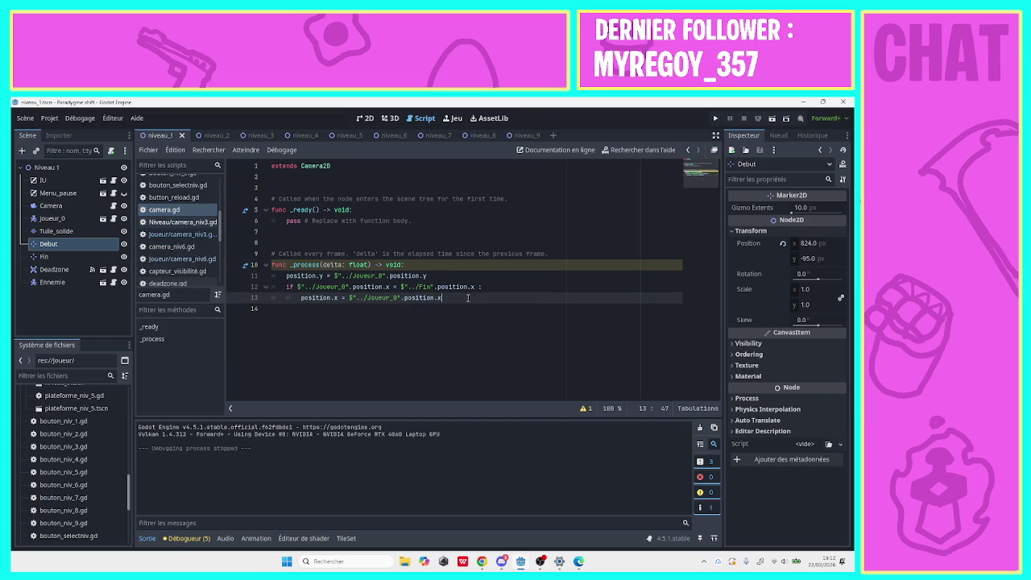
Add an 'else :' at the if level after the position assignment.
key(Return)
key(BackSpace)
text(esl)
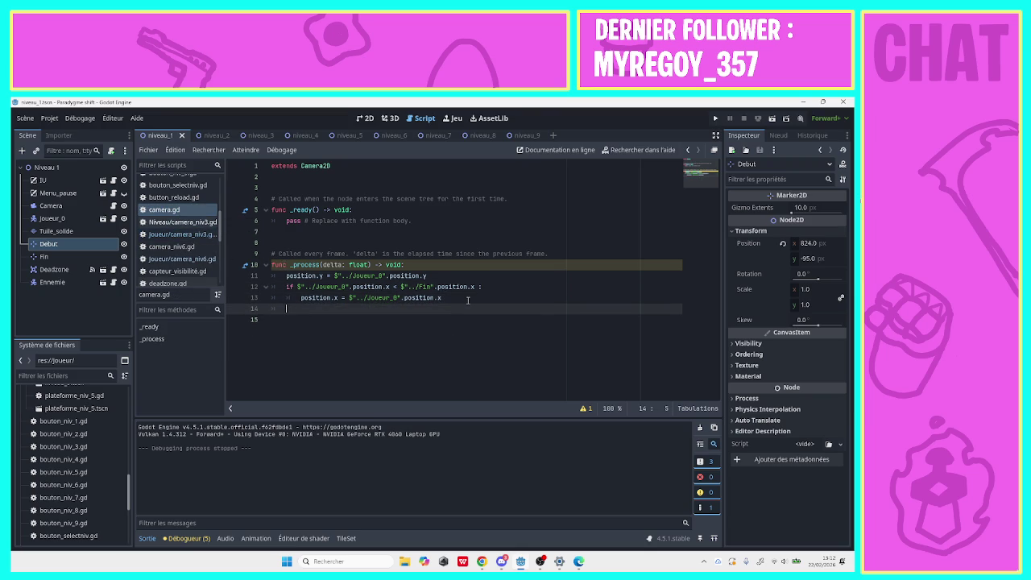
key(BackSpace)
key(BackSpace)
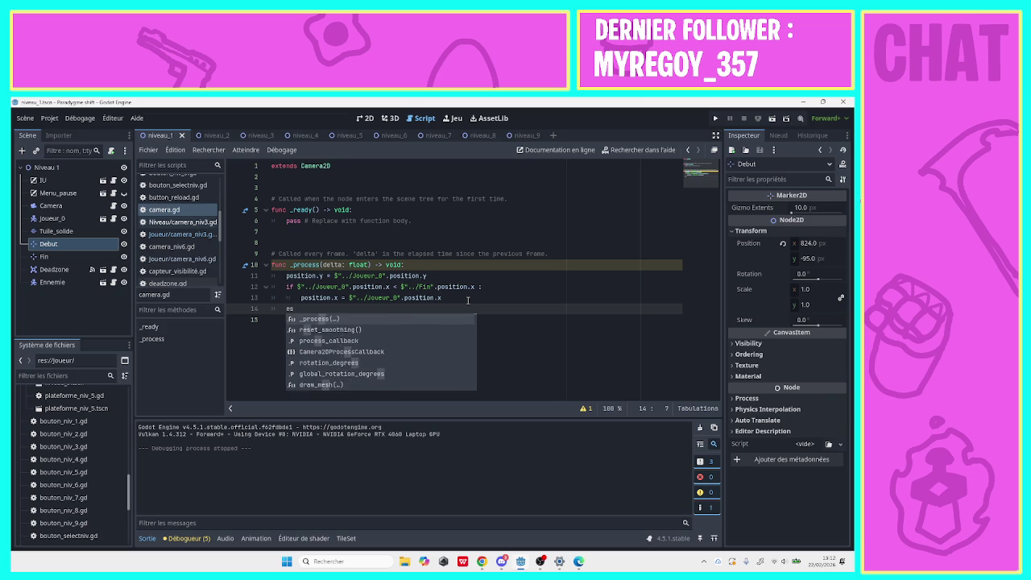
text(le)
key(BackSpace)
key(BackSpace)
text(se :)
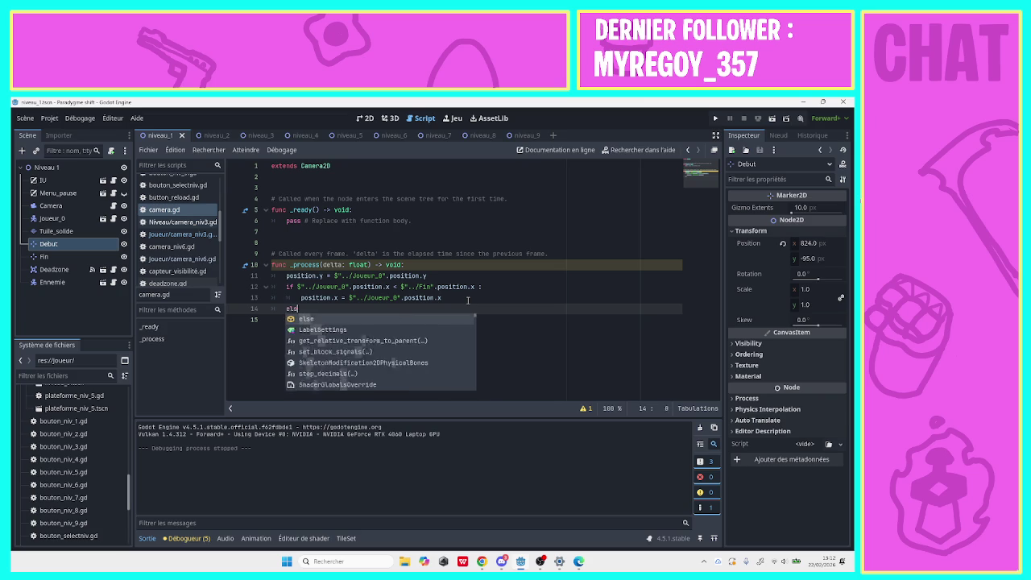
key(Return)
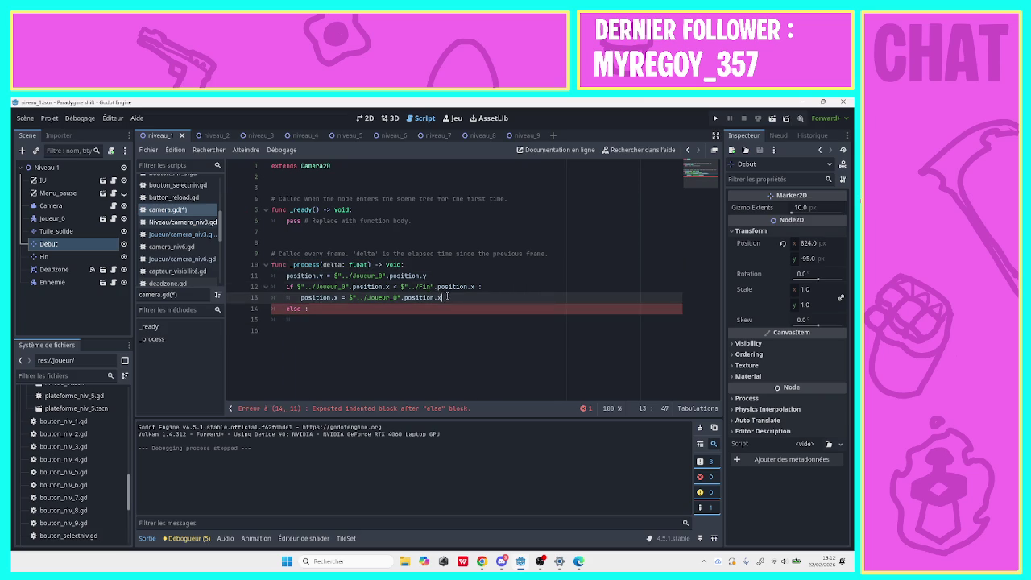
Paste the position assignment under else, replacing Joueur_0 with the Fin marker.
drag(443, 297, 314, 305)
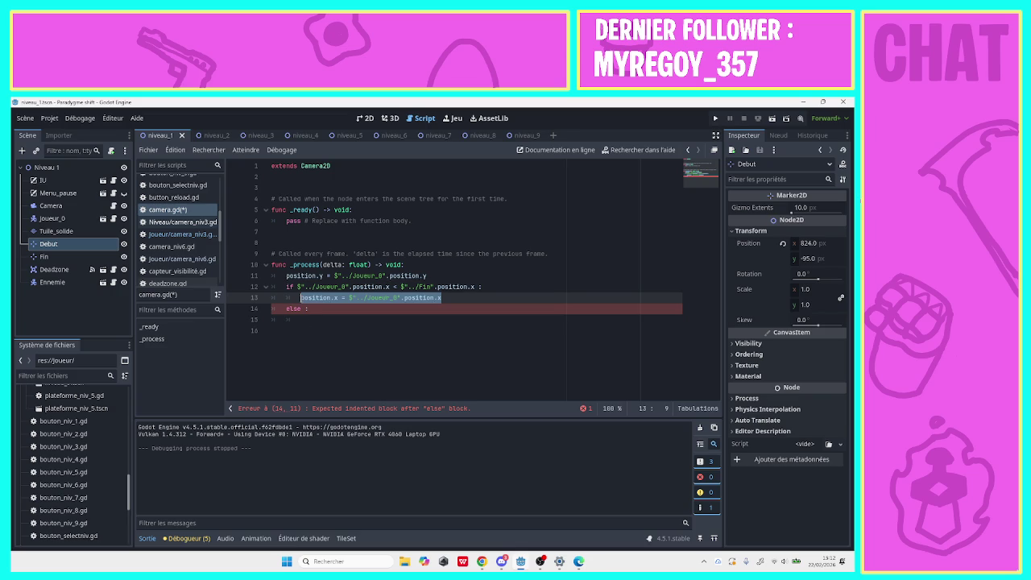
click(305, 322)
text(position.x = $"../Joueur_0".position.x)
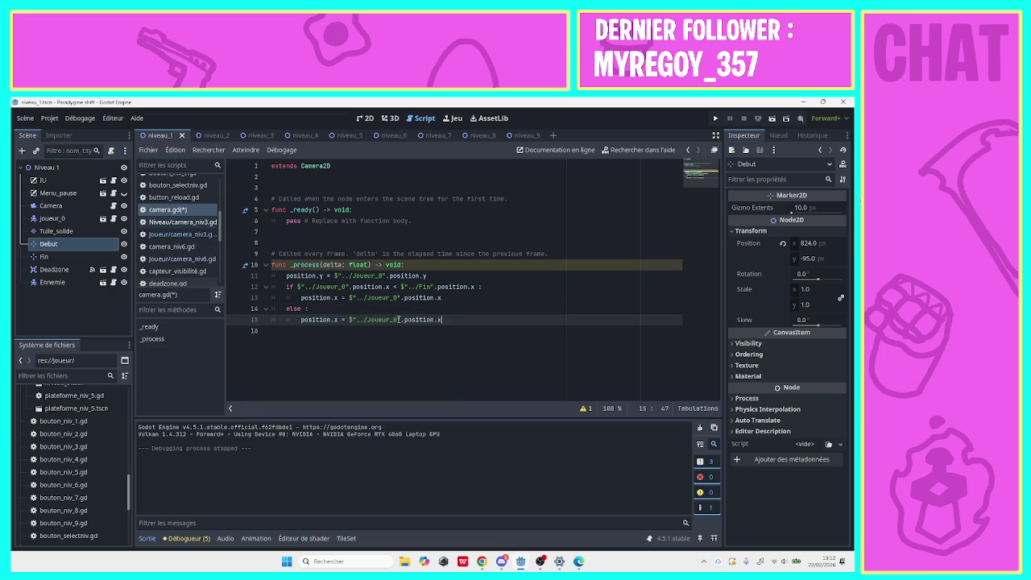
drag(400, 319, 349, 319)
key(BackSpace)
mouse_move(44, 256)
mouse_down()
mouse_move(347, 303)
mouse_move(360, 329)
mouse_move(351, 322)
mouse_up()
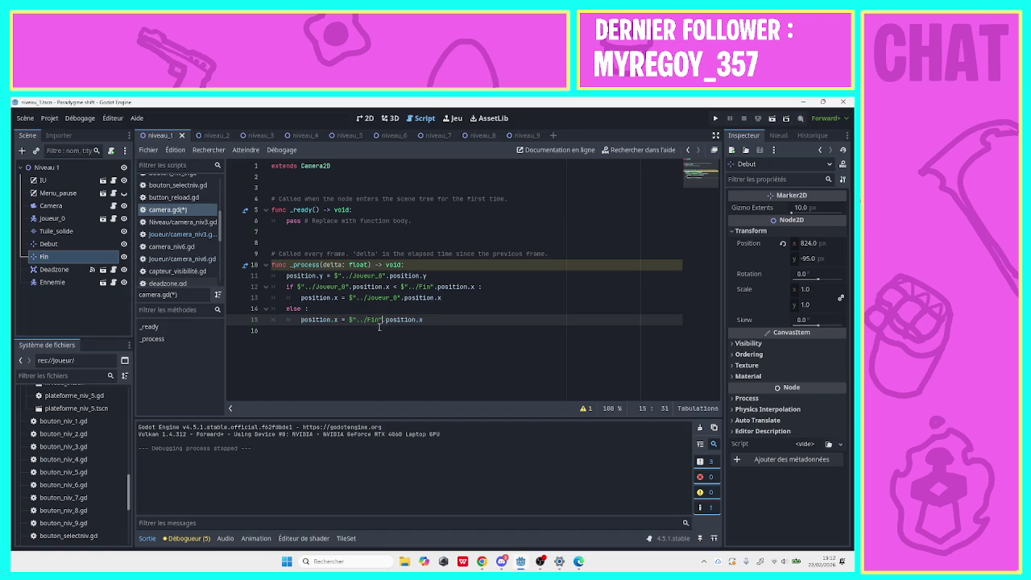
Insert a new indented line under the outer if and type 'if'.
click(438, 319)
click(489, 286)
key(Return)
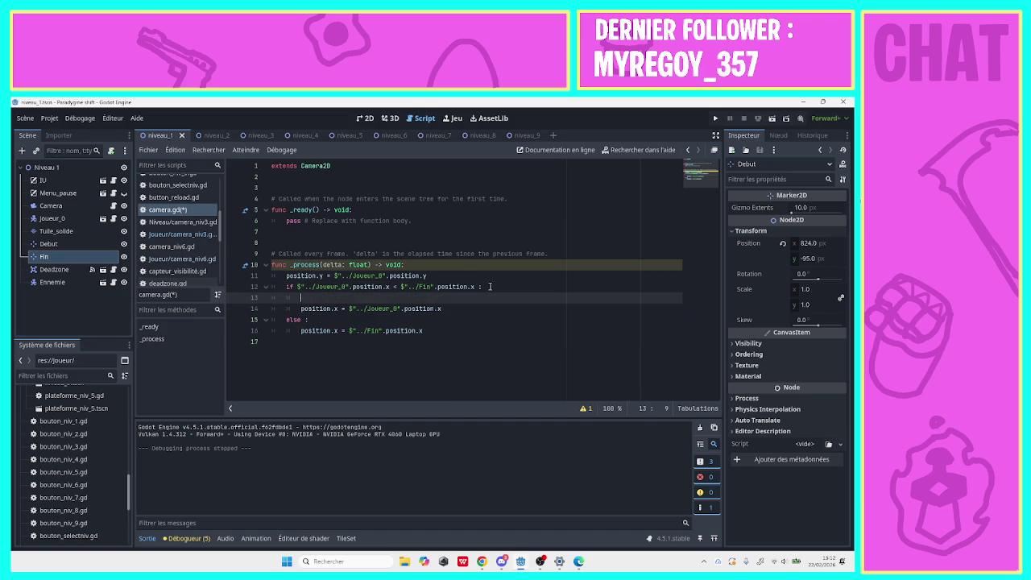
text(p)
key(BackSpace)
key(Escape)
text(if)
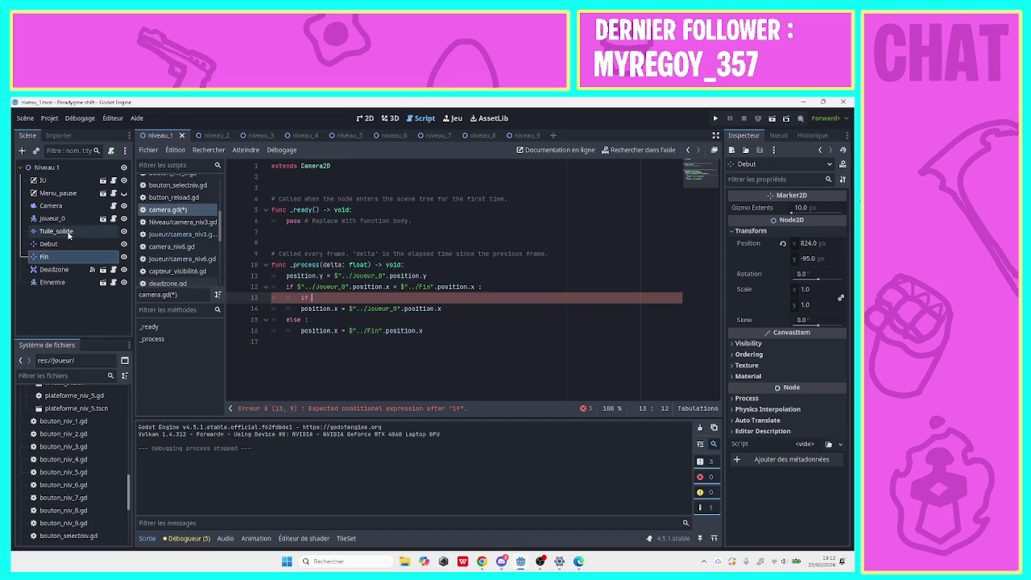
Build the comparison Joueur_0.position > Debut.position from dragged Scene nodes, then switch to OBS.
drag(53, 218, 327, 298)
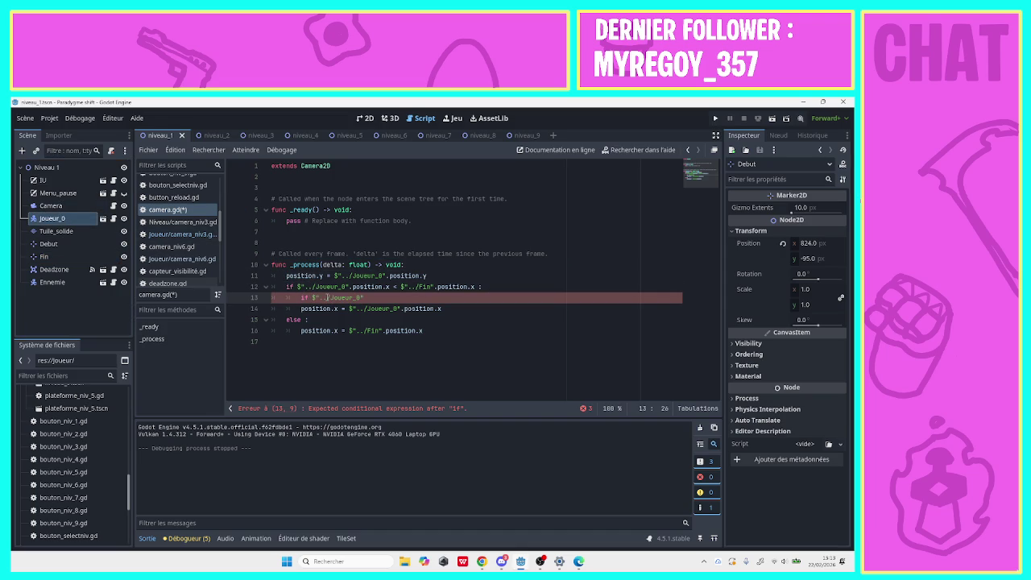
text(.pos)
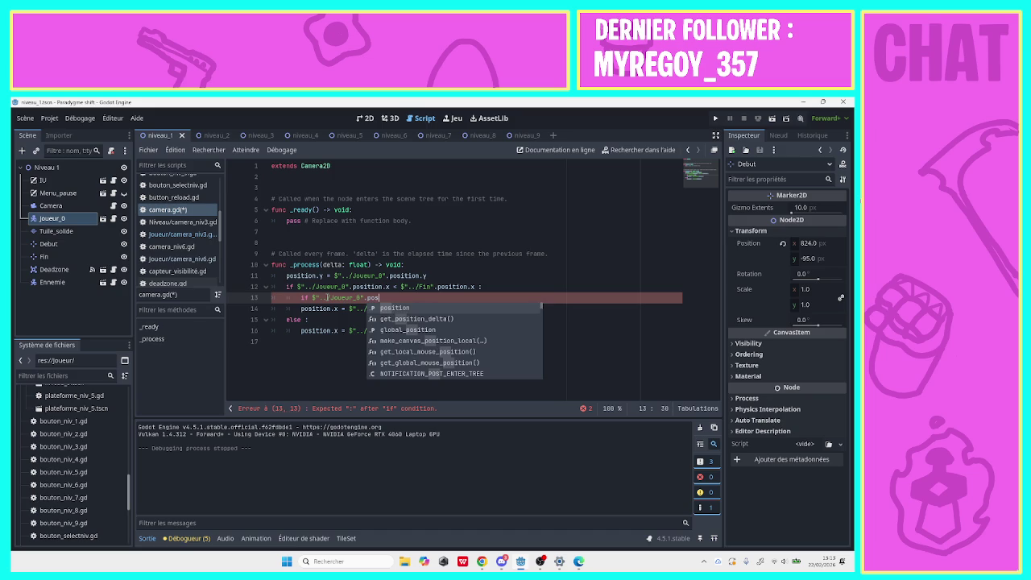
key(Return)
text(>)
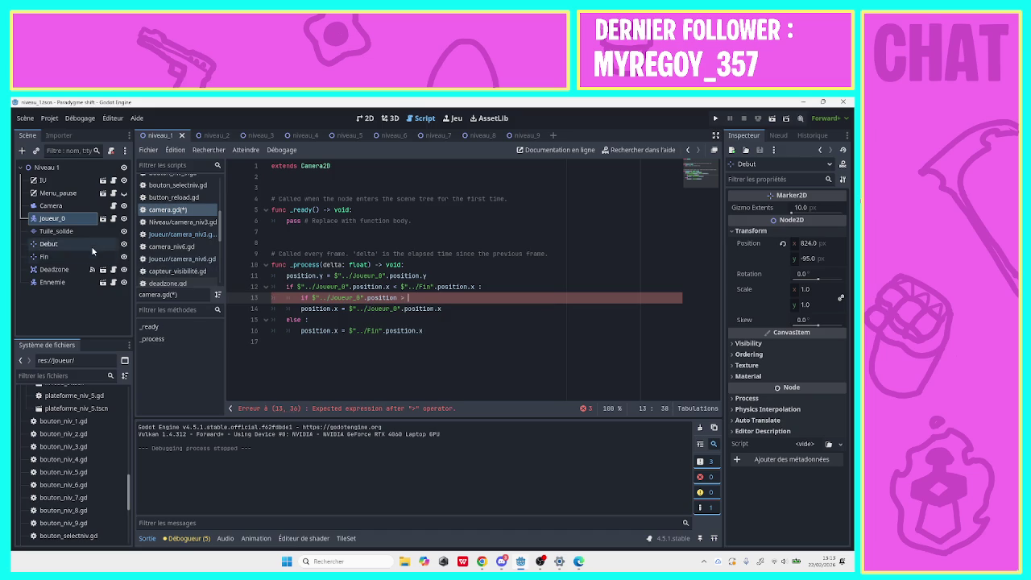
mouse_move(48, 243)
mouse_down()
mouse_move(314, 288)
mouse_move(432, 293)
mouse_up()
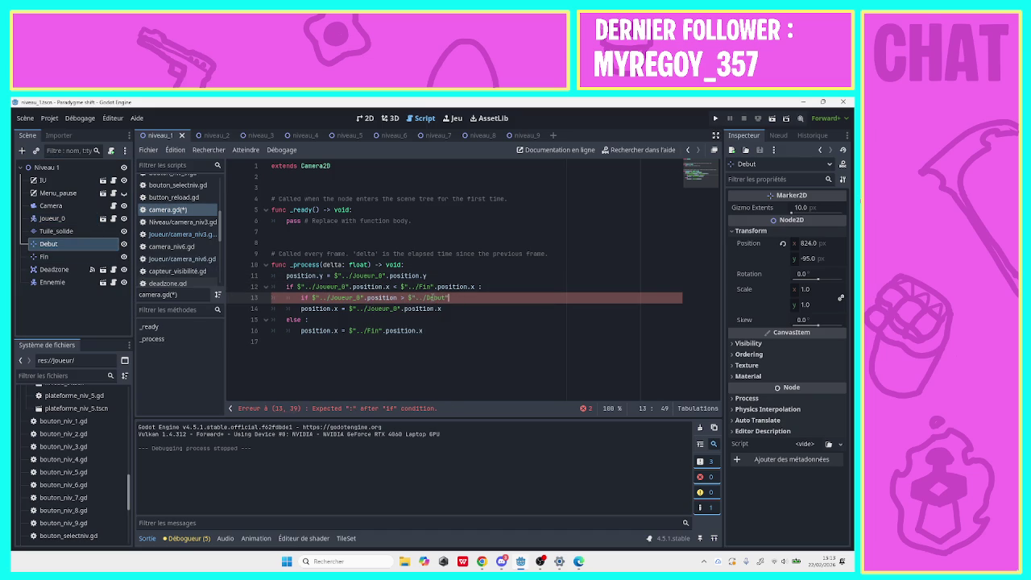
text(position)
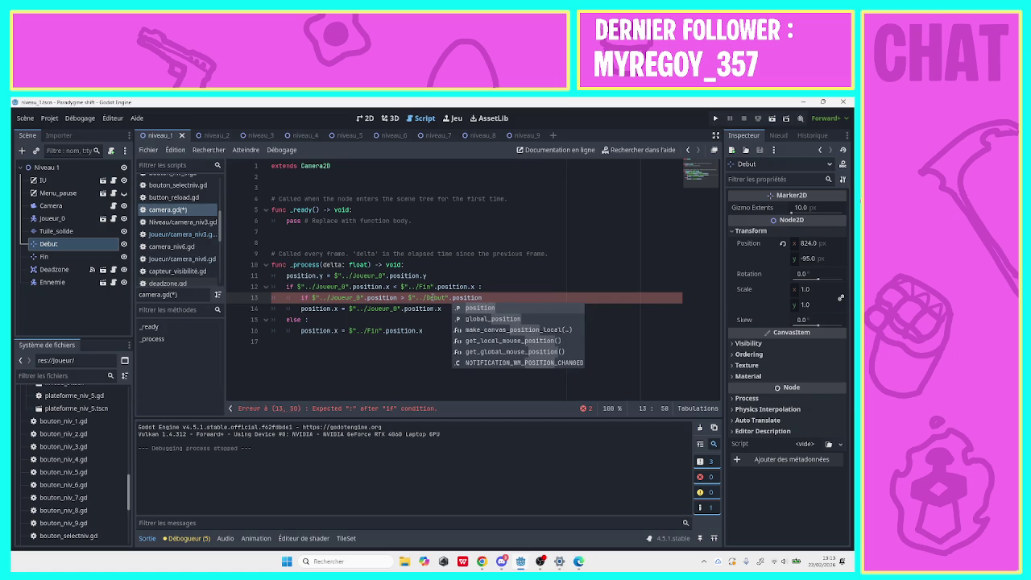
click(541, 562)
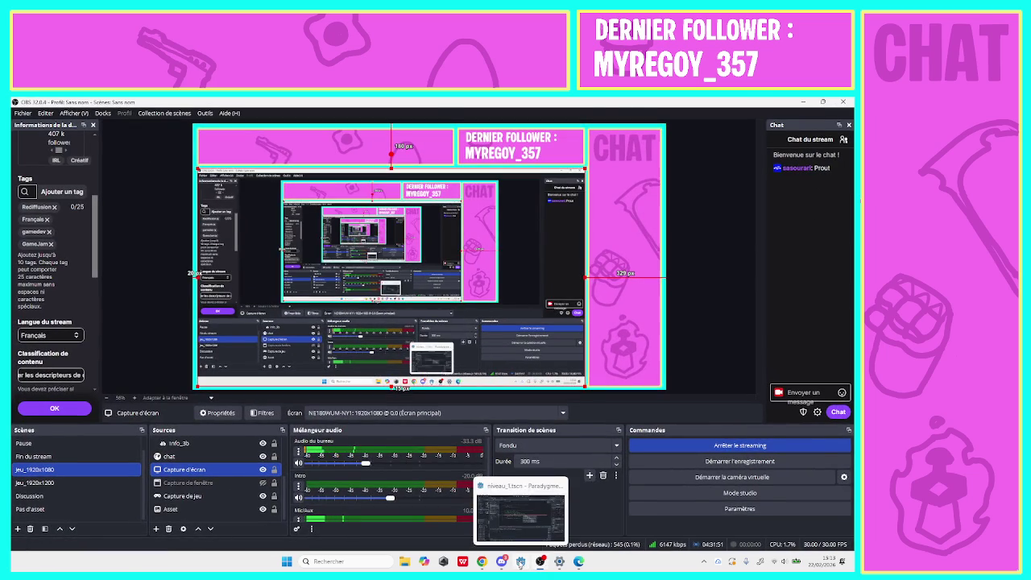
Bring the Godot editor back in front of OBS Studio.
click(520, 561)
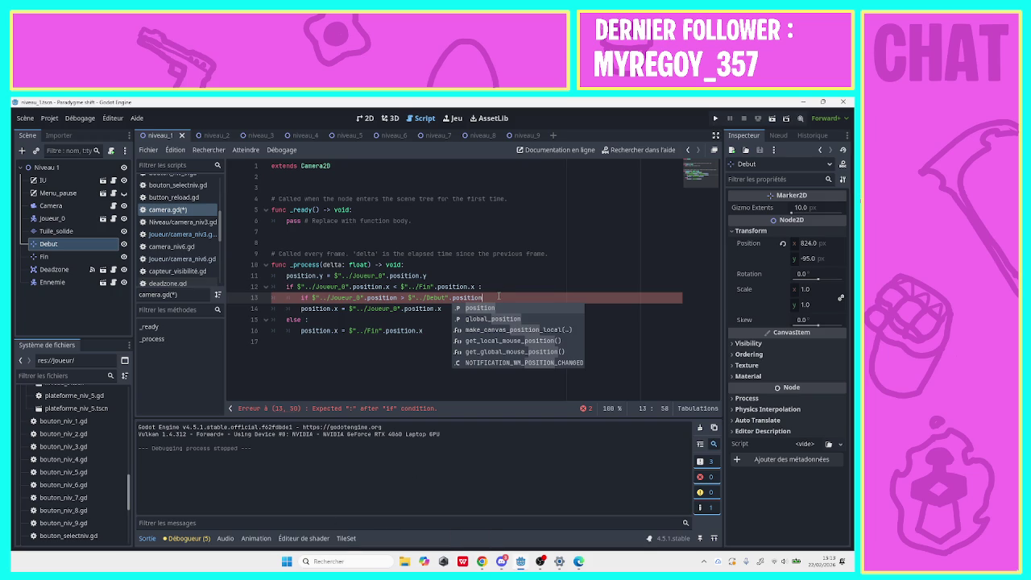
End the Debut condition with '.x :' and indent the player-x assignment under it.
key(Escape)
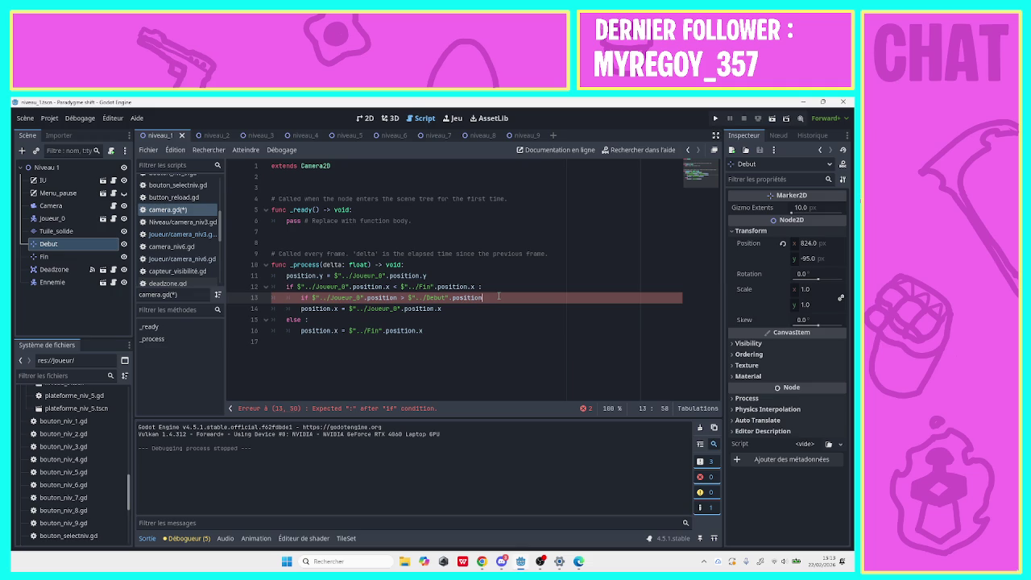
text(.x :)
click(301, 308)
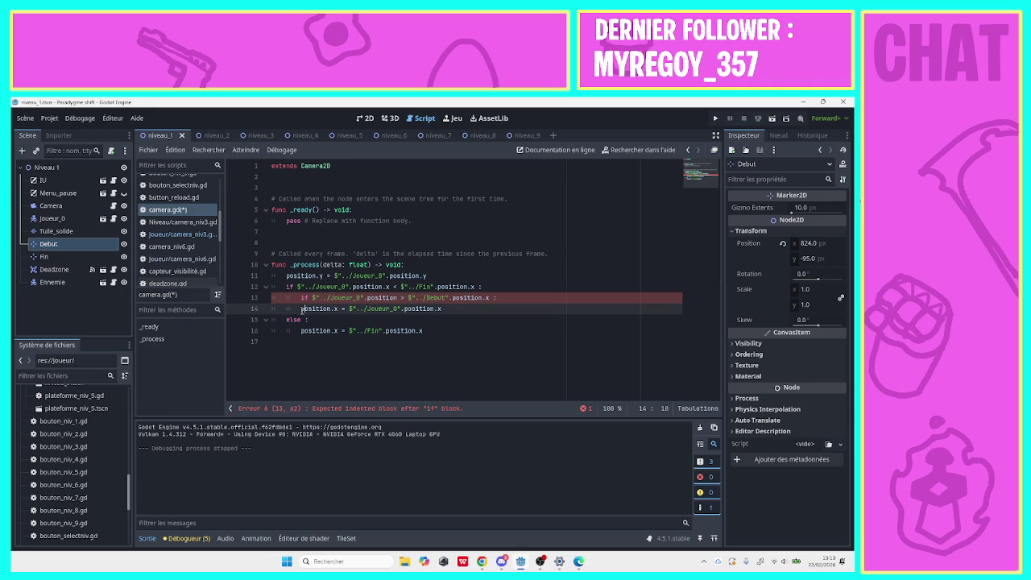
key(Tab)
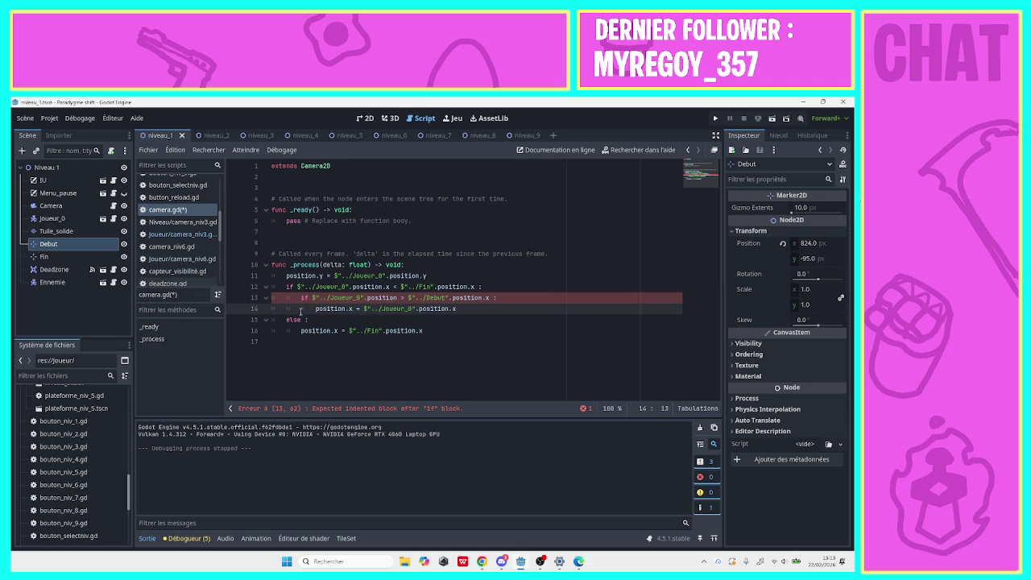
Remove the stray else line below the assignment and select the nested condition line.
click(460, 309)
key(Return)
text(e)
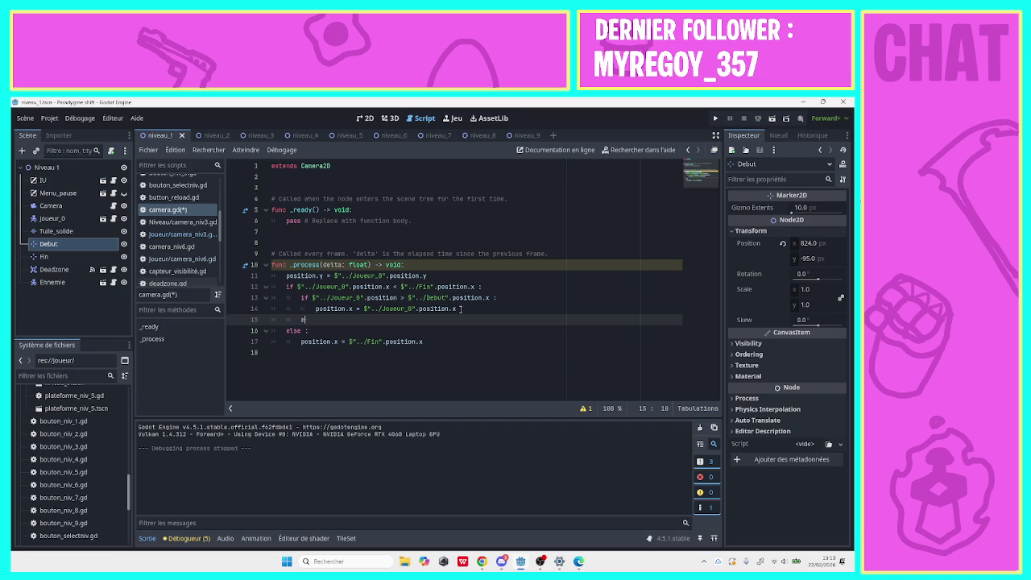
text(lse)
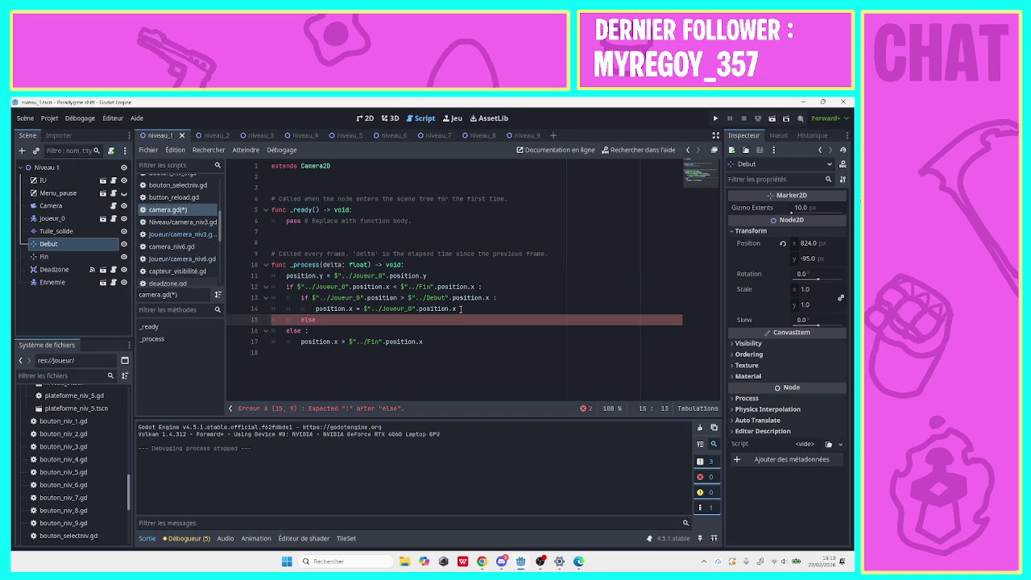
key(BackSpace)
key(BackSpace)
key(BackSpace)
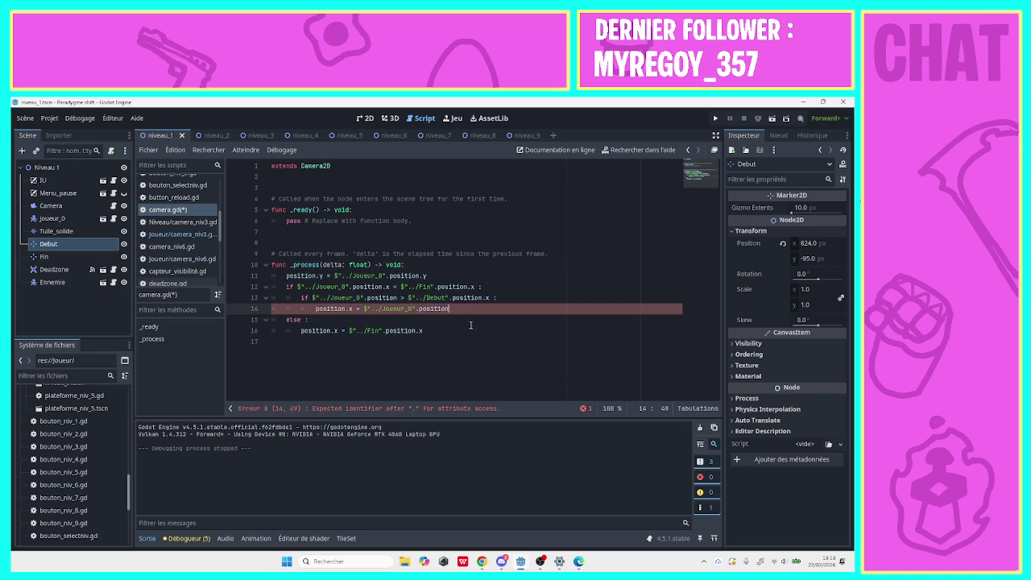
key(BackSpace)
key(BackSpace)
key(BackSpace)
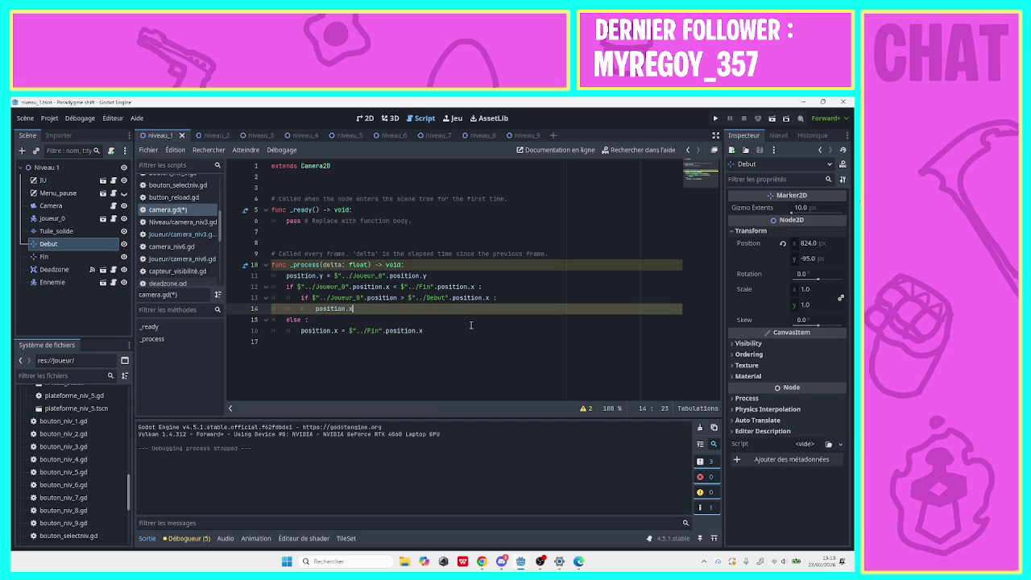
key(ctrl+z)
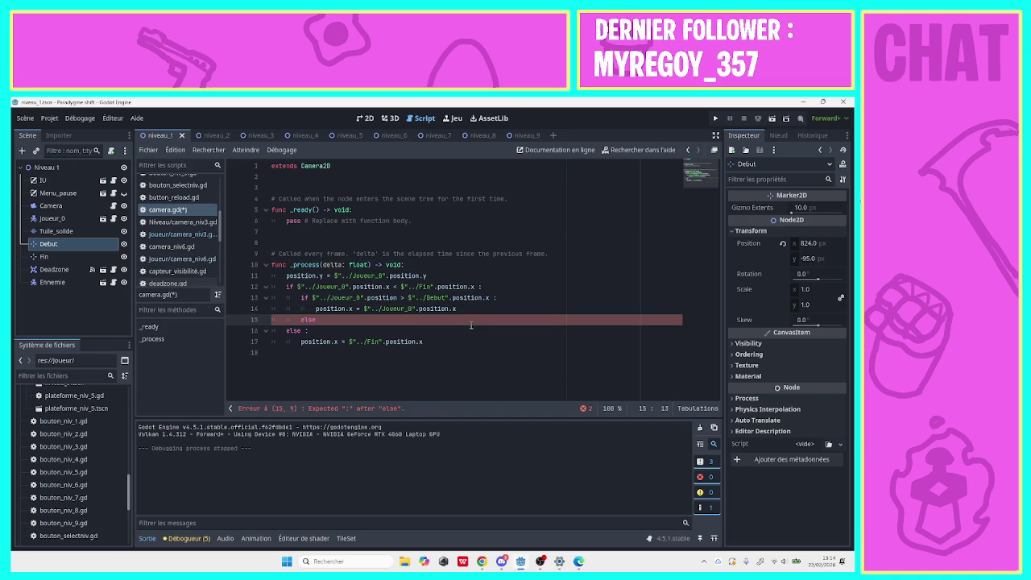
key(BackSpace)
key(BackSpace)
key(BackSpace)
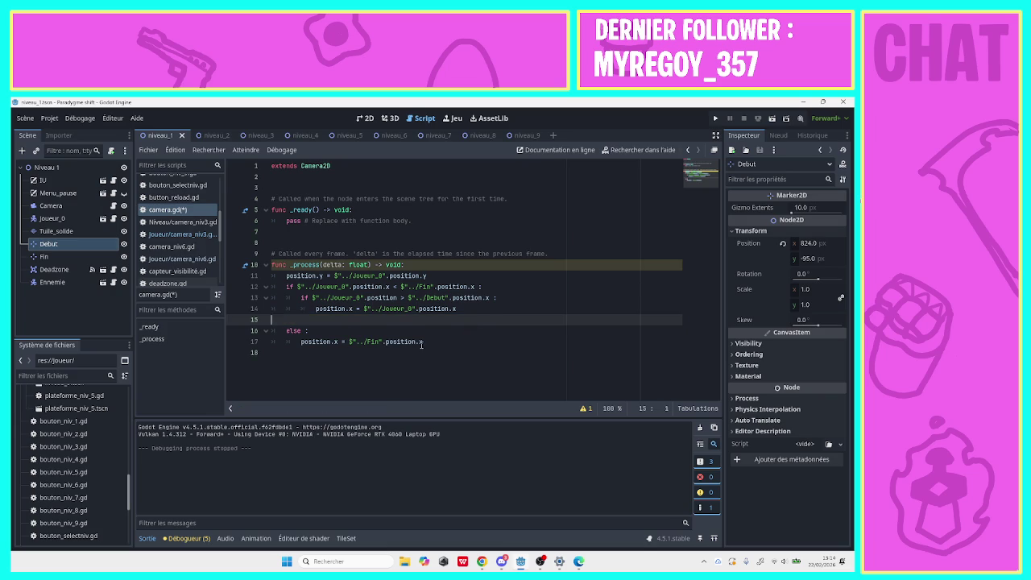
key(BackSpace)
key(BackSpace)
key(BackSpace)
drag(507, 297, 312, 298)
key(ctrl+c)
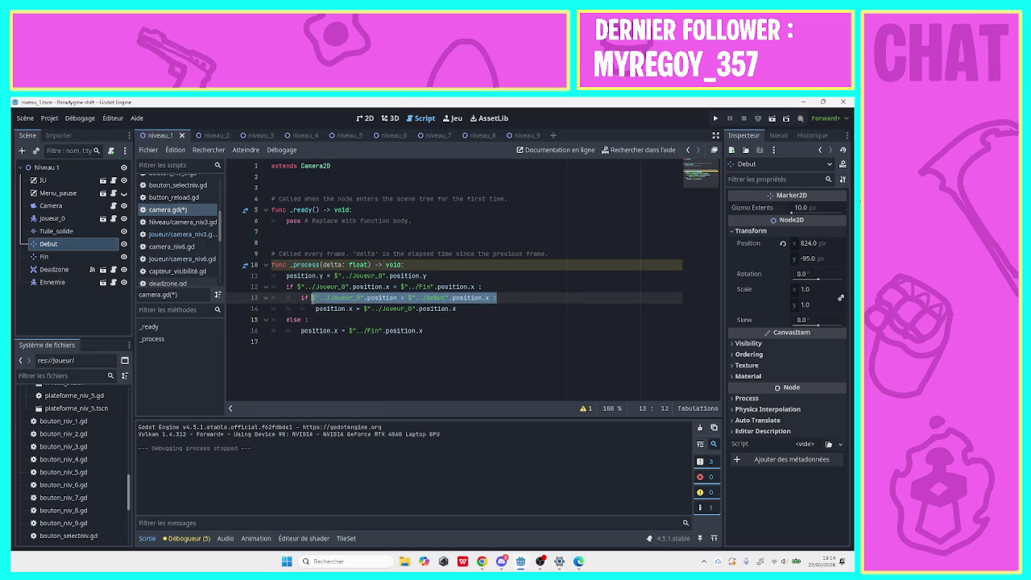
Delete line 13's nested Debut if and make line 12 read 'if not' player x < Fin x.
key(BackSpace)
key(BackSpace)
key(BackSpace)
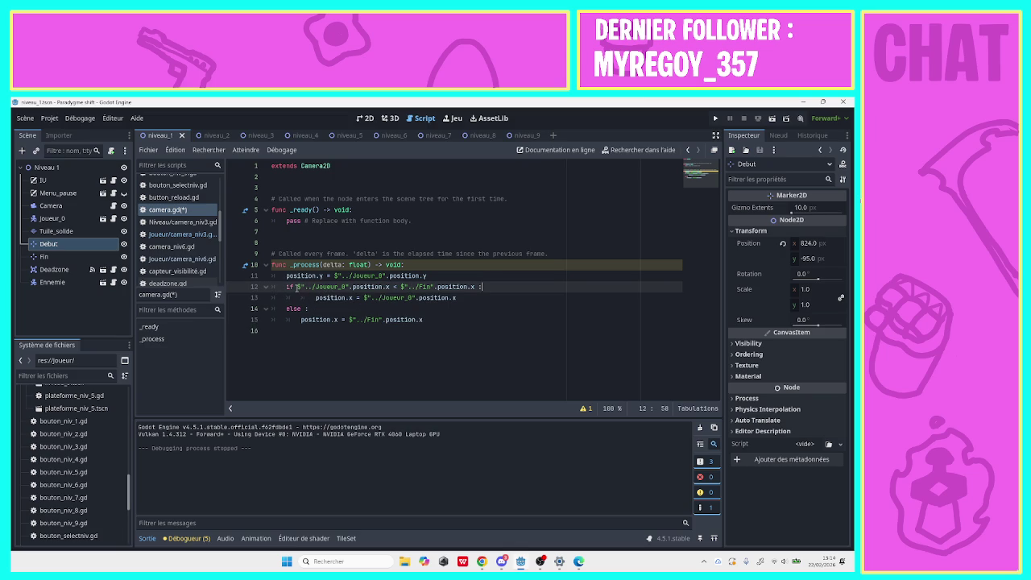
text(not)
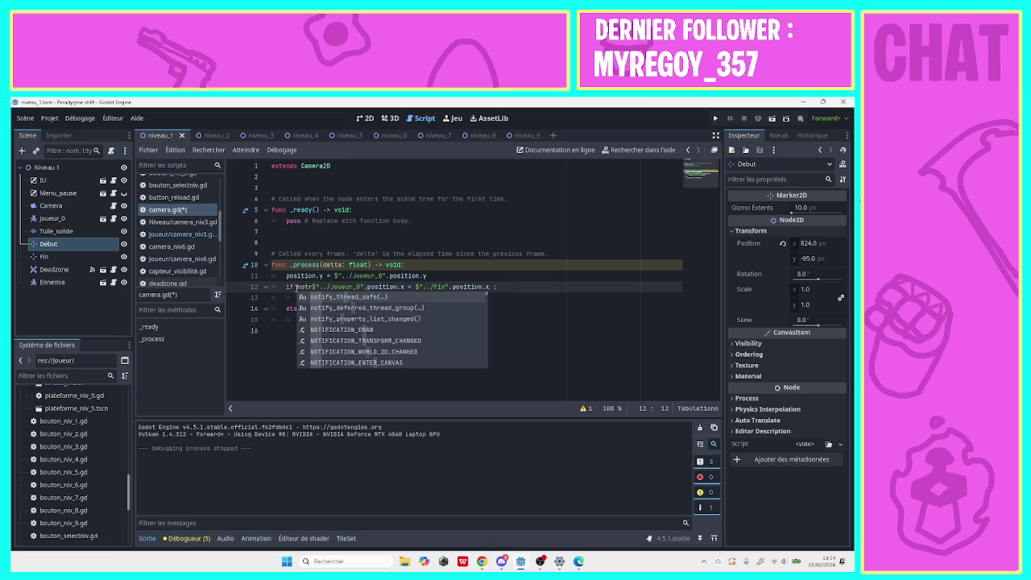
key(Escape)
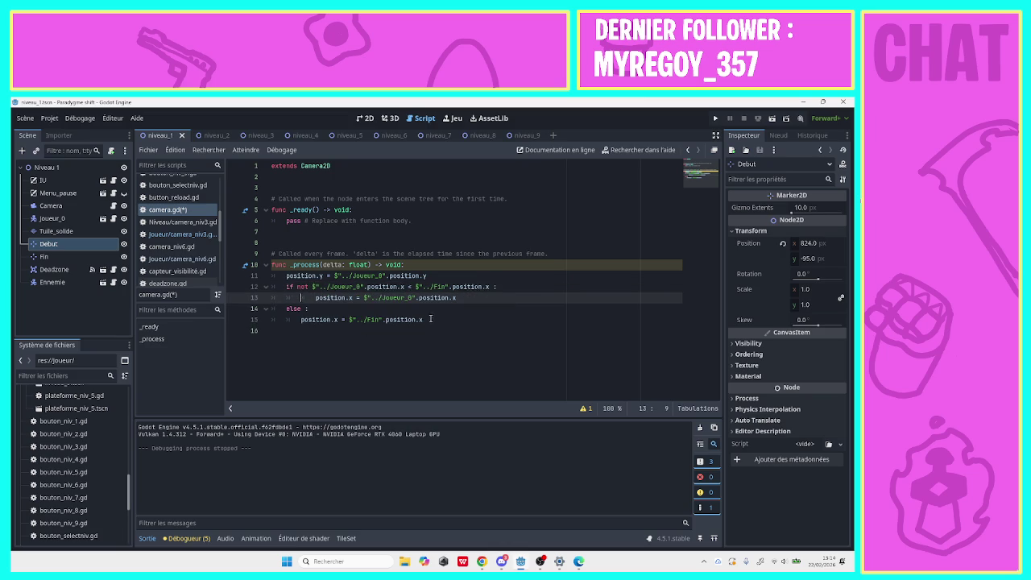
mouse_move(425, 320)
mouse_down()
mouse_move(273, 309)
mouse_move(298, 321)
mouse_up()
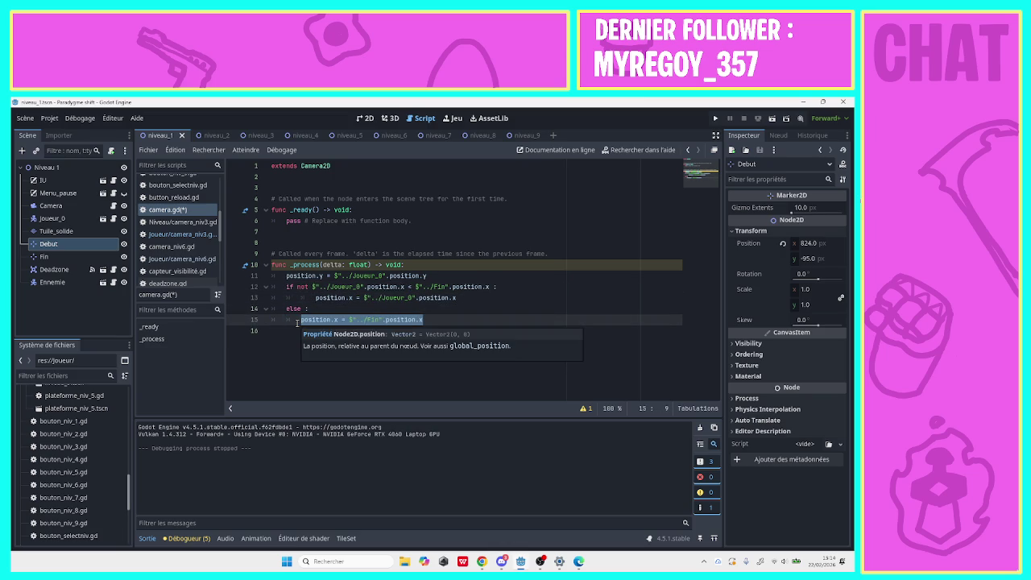
click(421, 298)
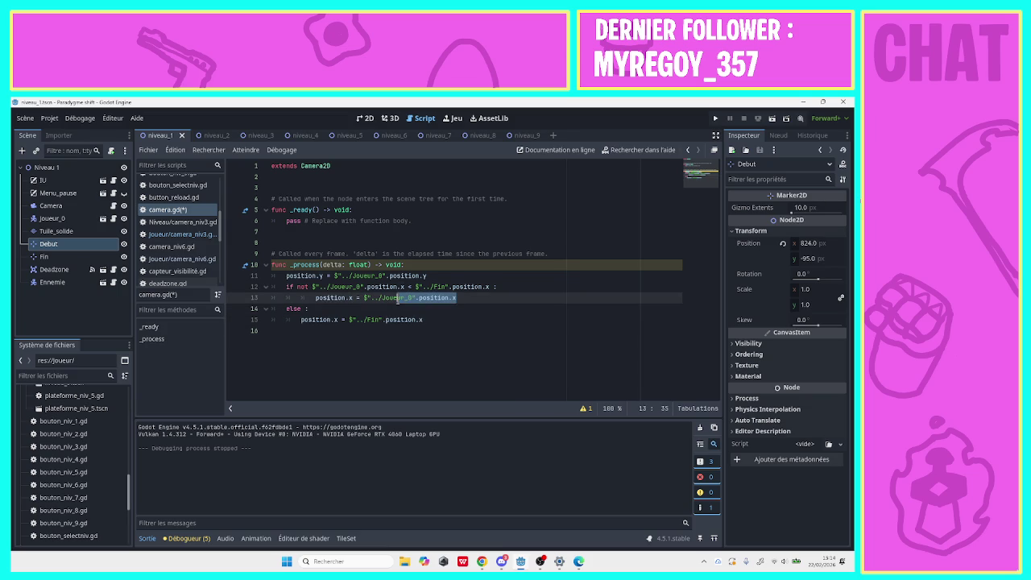
click(316, 298)
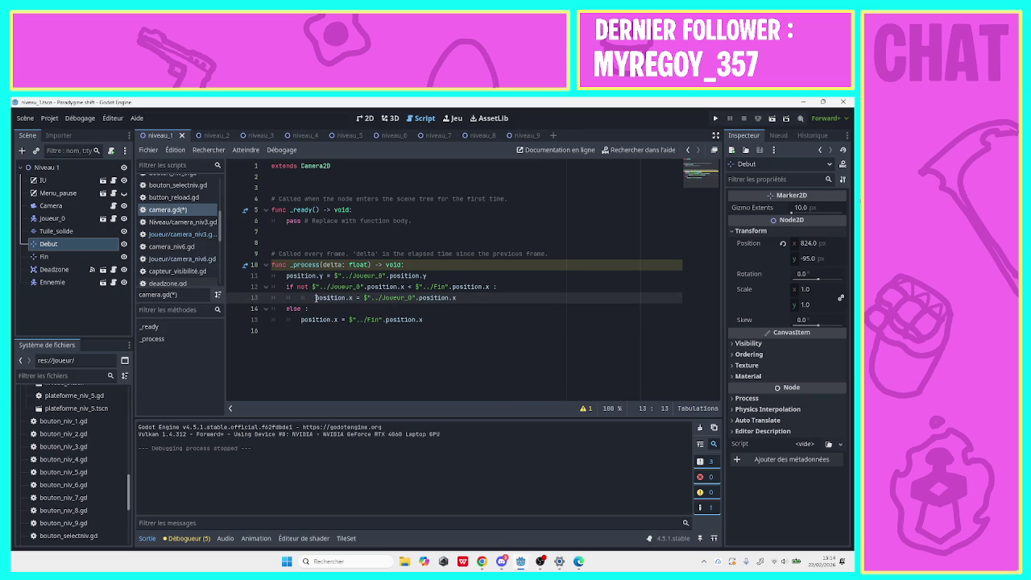
Move the player-x assignment below the else block and the Fin assignment under the if, dedenting it.
mouse_move(341, 299)
mouse_down()
mouse_move(456, 298)
mouse_move(455, 346)
mouse_up()
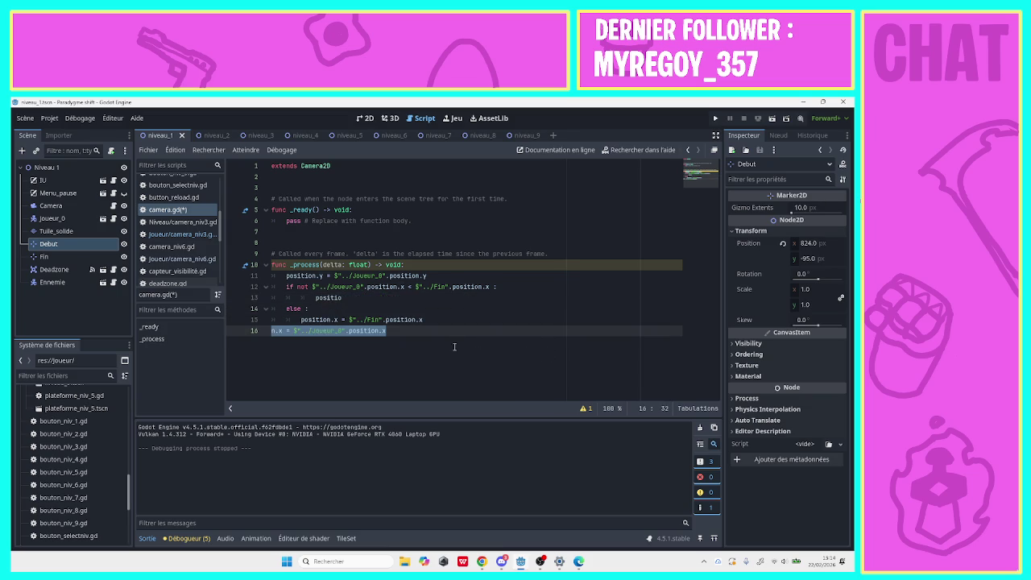
mouse_move(342, 298)
mouse_down()
mouse_move(282, 314)
mouse_move(272, 331)
mouse_up()
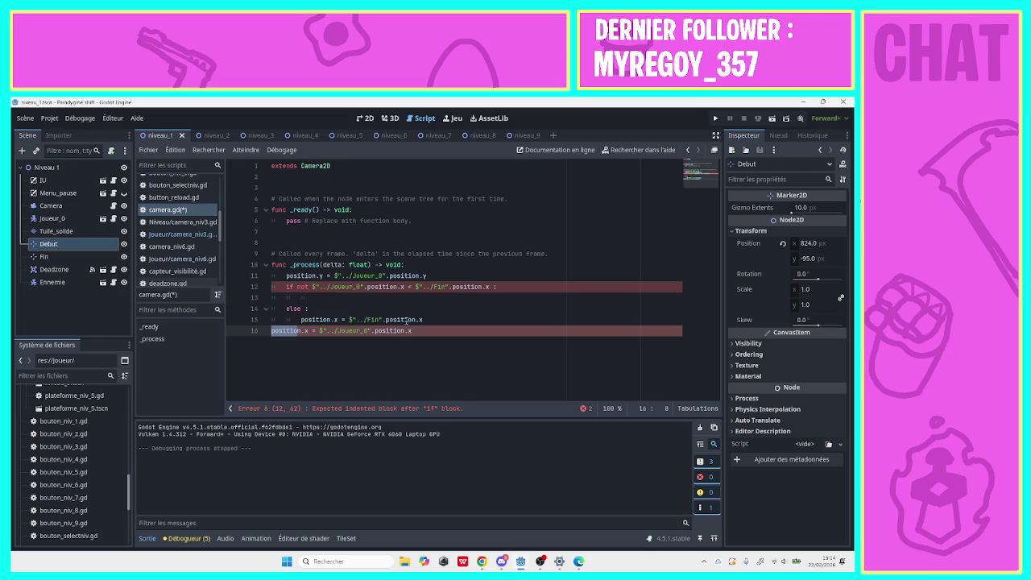
mouse_move(423, 320)
mouse_down()
mouse_move(300, 320)
mouse_move(315, 298)
mouse_up()
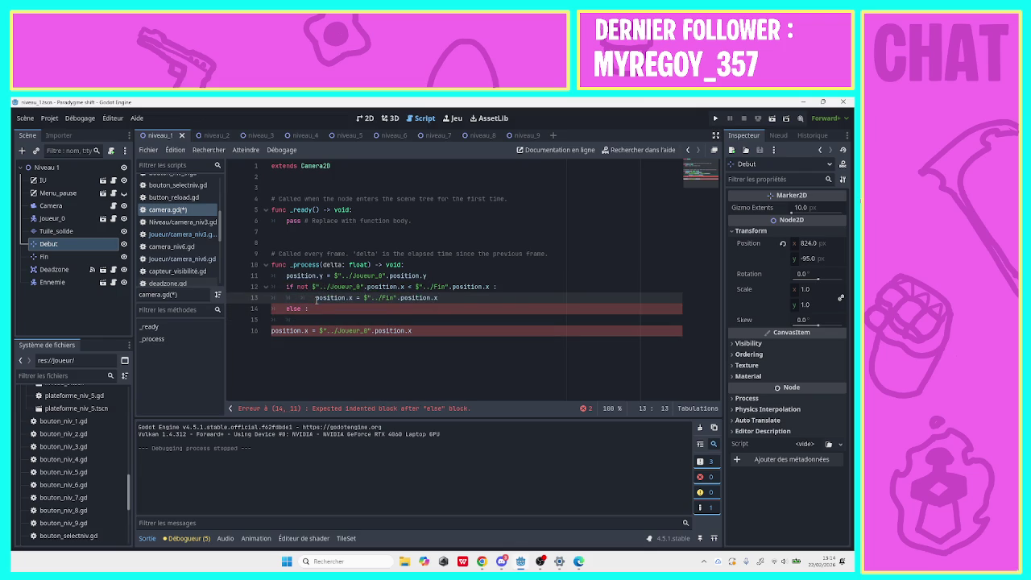
key(BackSpace)
Turn the else line into an elif by pasting in the Debut position comparison.
click(299, 310)
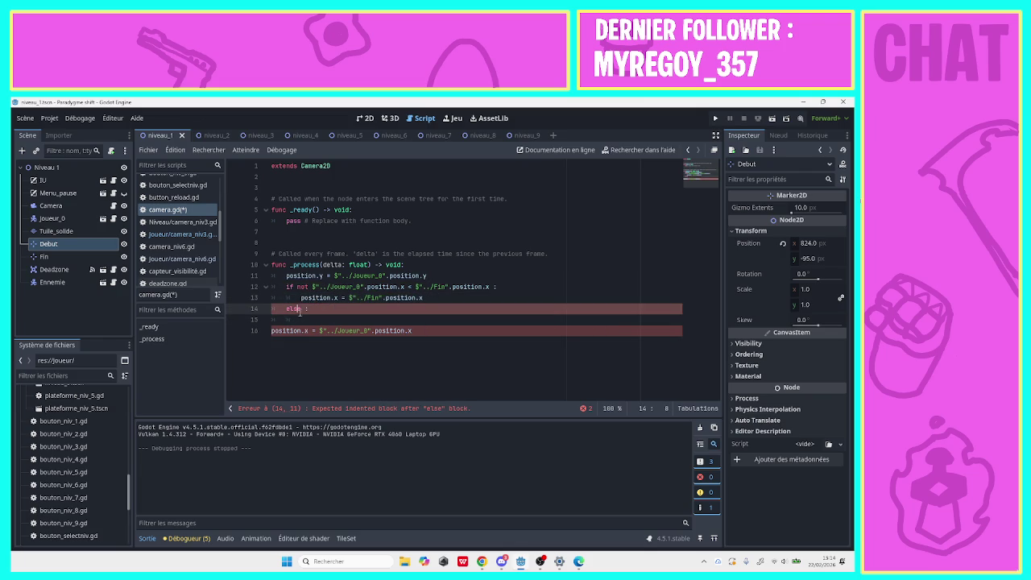
key(BackSpace)
key(BackSpace)
text(i)
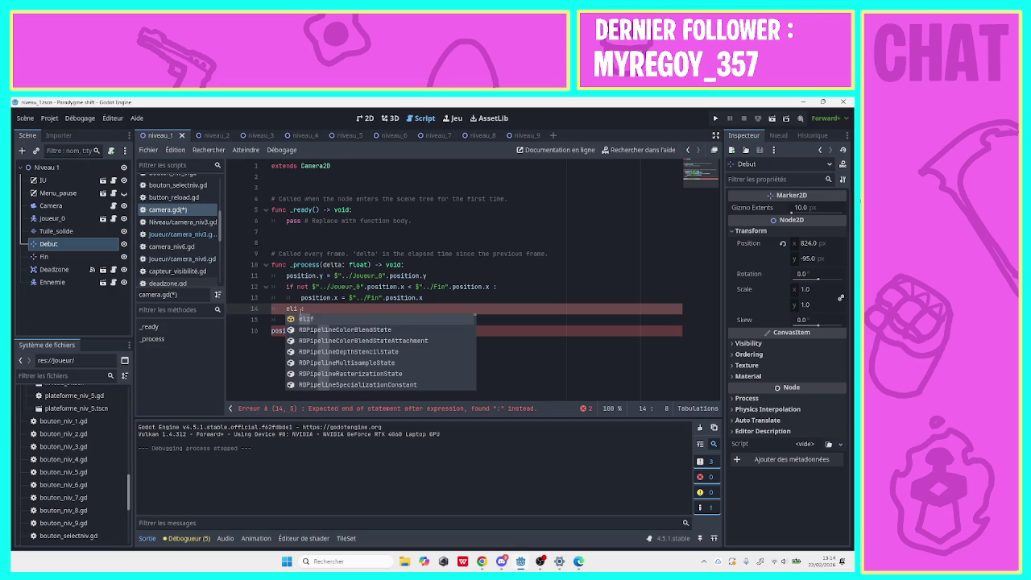
text(f)
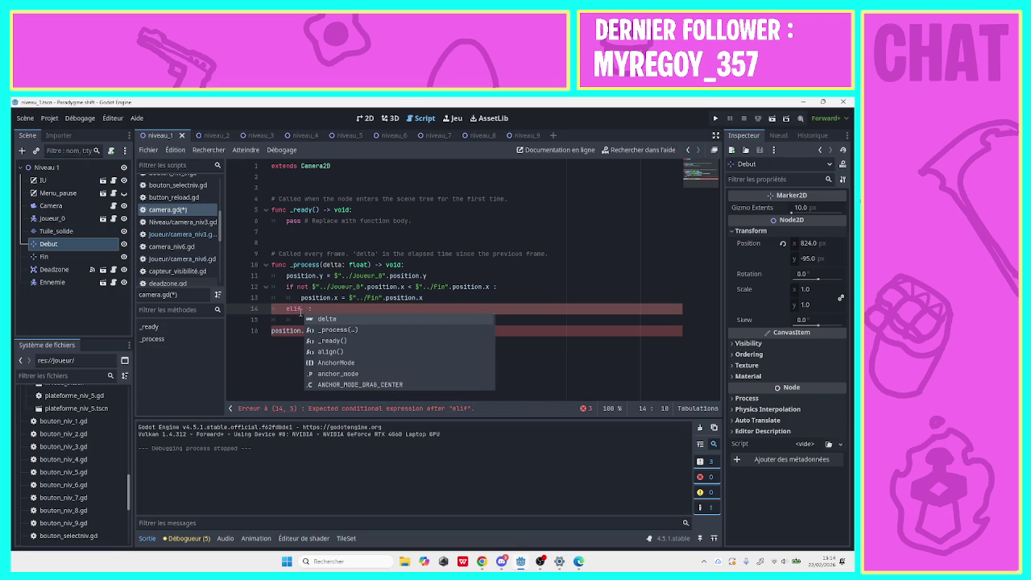
key(ctrl+v)
click(305, 310)
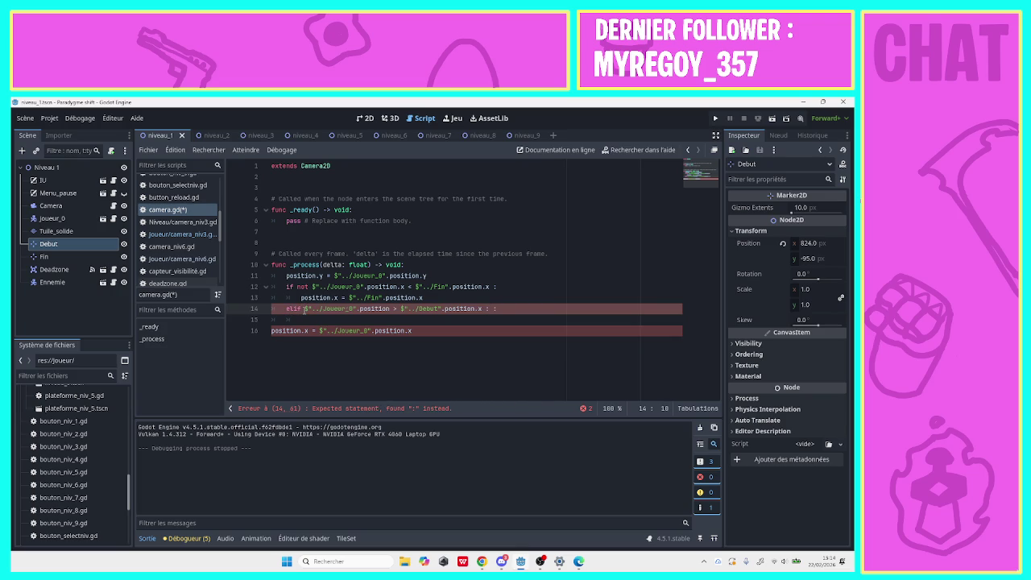
text(not)
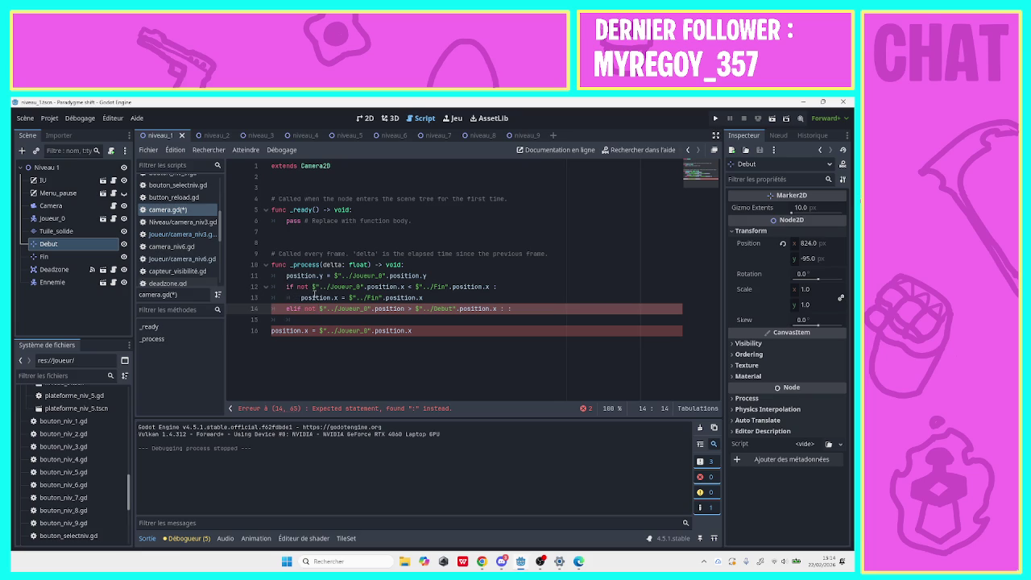
Drop 'not' from both conditions, making line 12 use '>' against Fin and line 14 use '<' against Debut.
click(312, 288)
key(BackSpace)
key(BackSpace)
key(BackSpace)
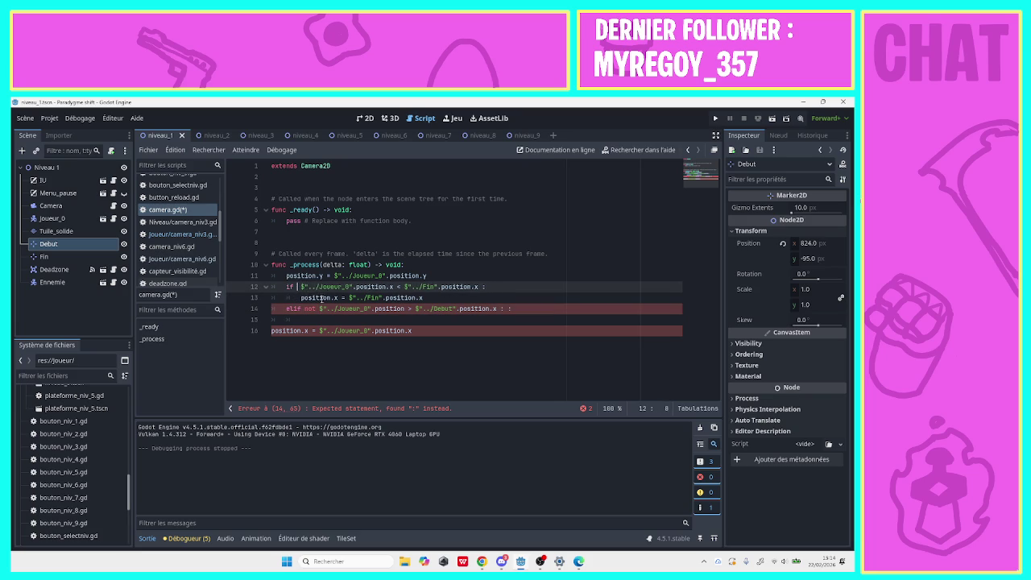
key(BackSpace)
click(395, 287)
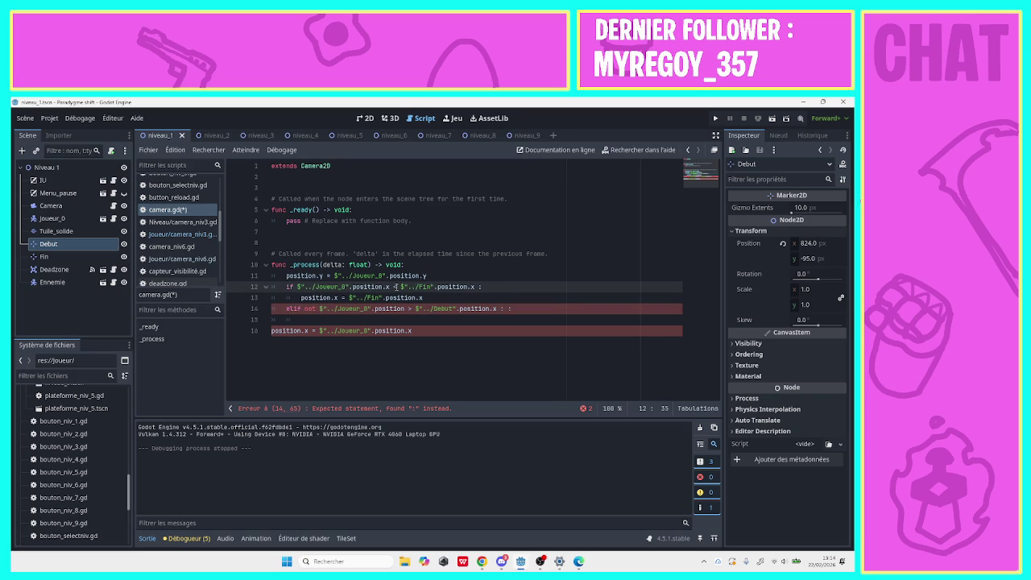
key(BackSpace)
text(>)
click(411, 308)
key(BackSpace)
text(<)
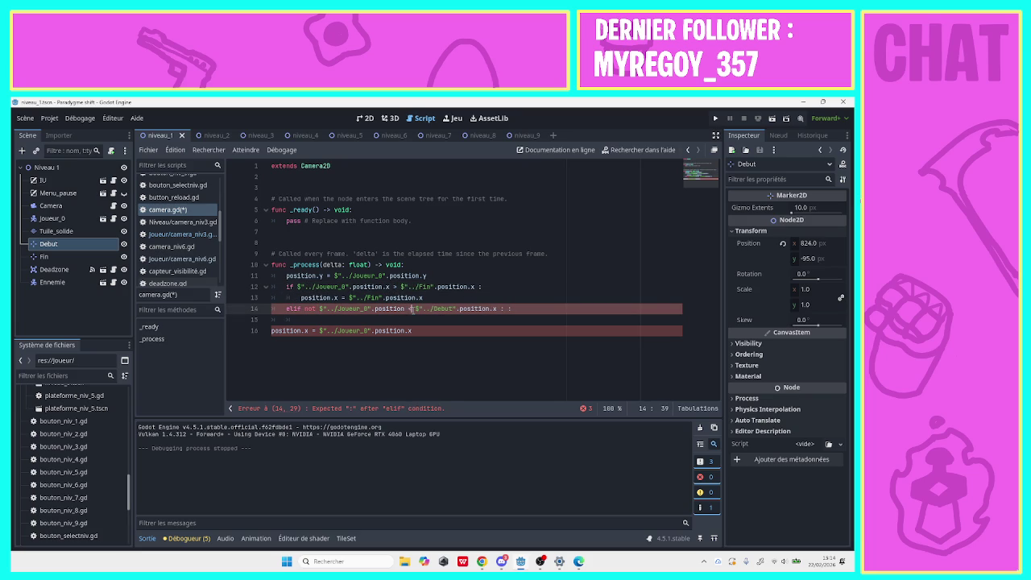
click(319, 308)
key(BackSpace)
key(BackSpace)
key(BackSpace)
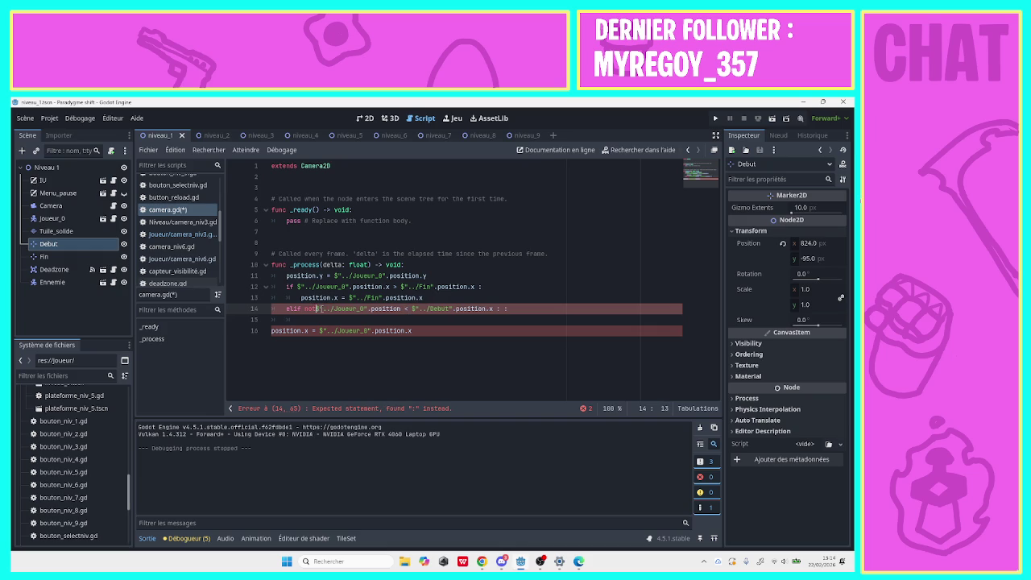
Remove the duplicate colon at the end of the elif on line 14.
click(491, 315)
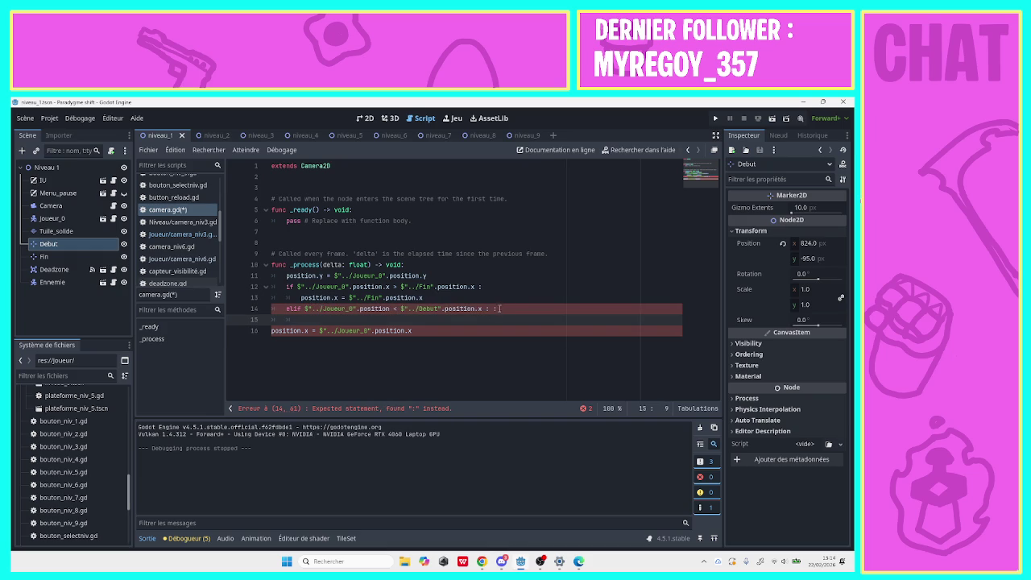
click(500, 308)
key(BackSpace)
key(BackSpace)
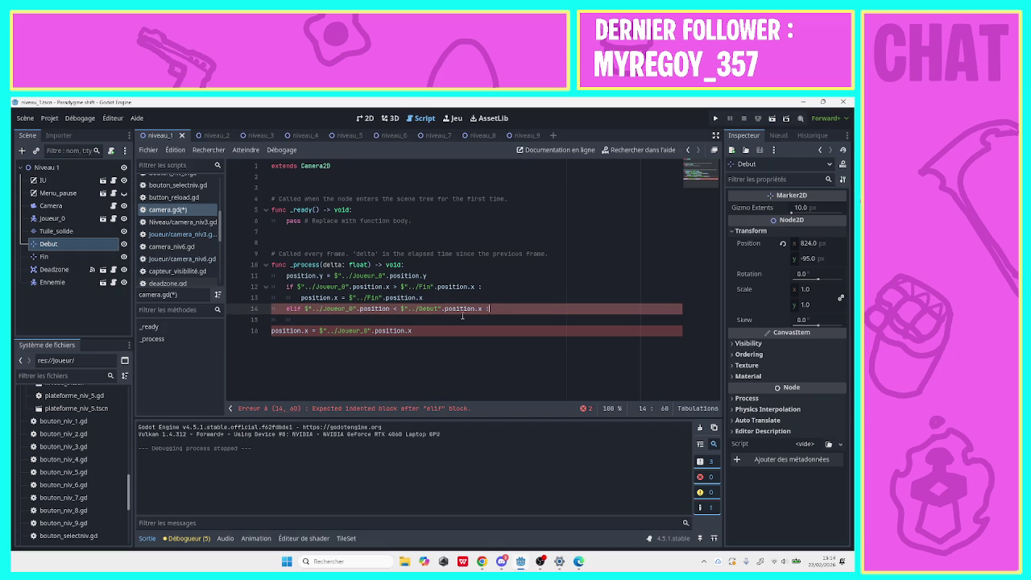
click(460, 319)
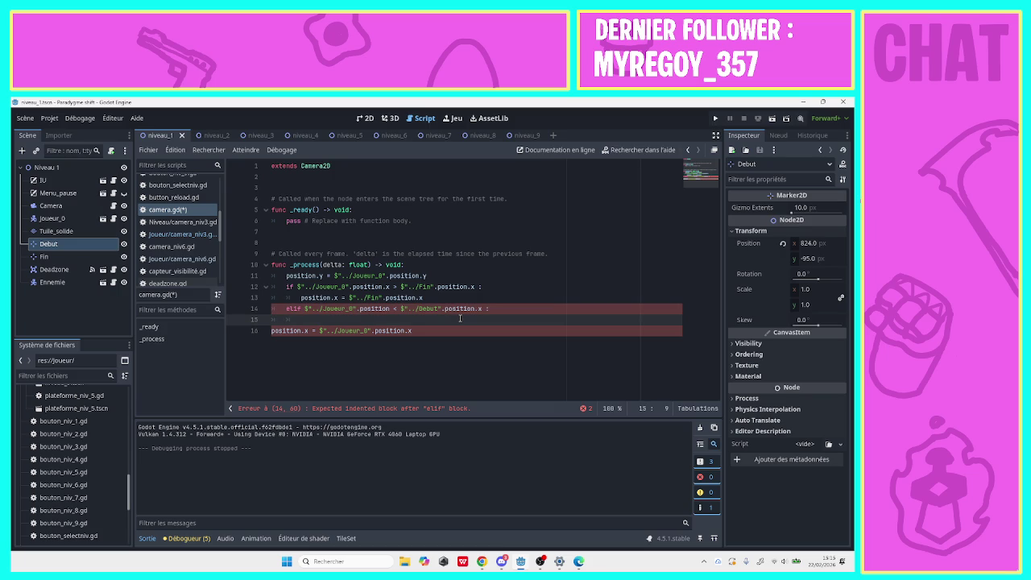
Write 'position.x = $"../Debut".position.x' as the elif body on line 15.
text(po)
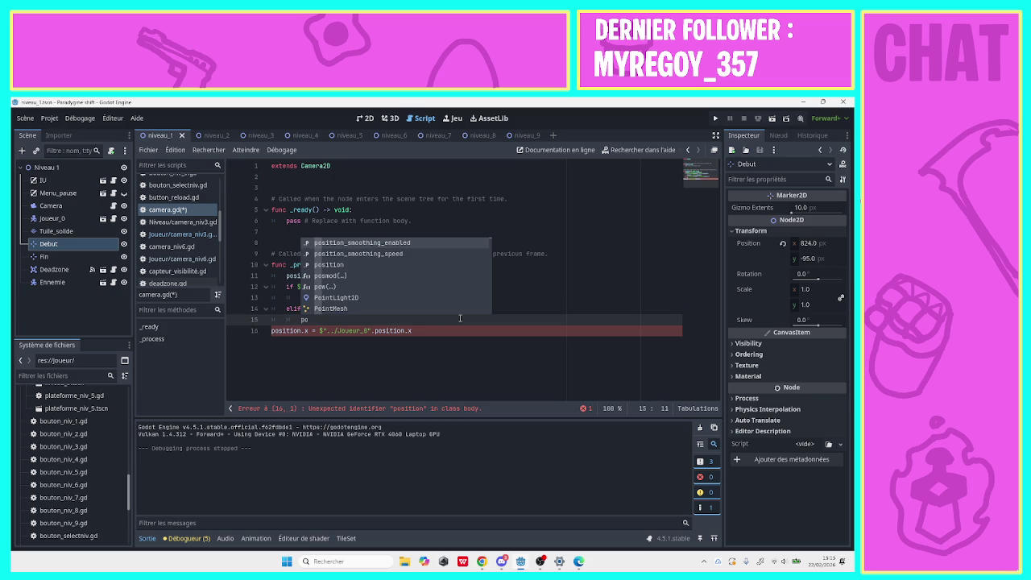
key(Down)
key(Down)
key(Return)
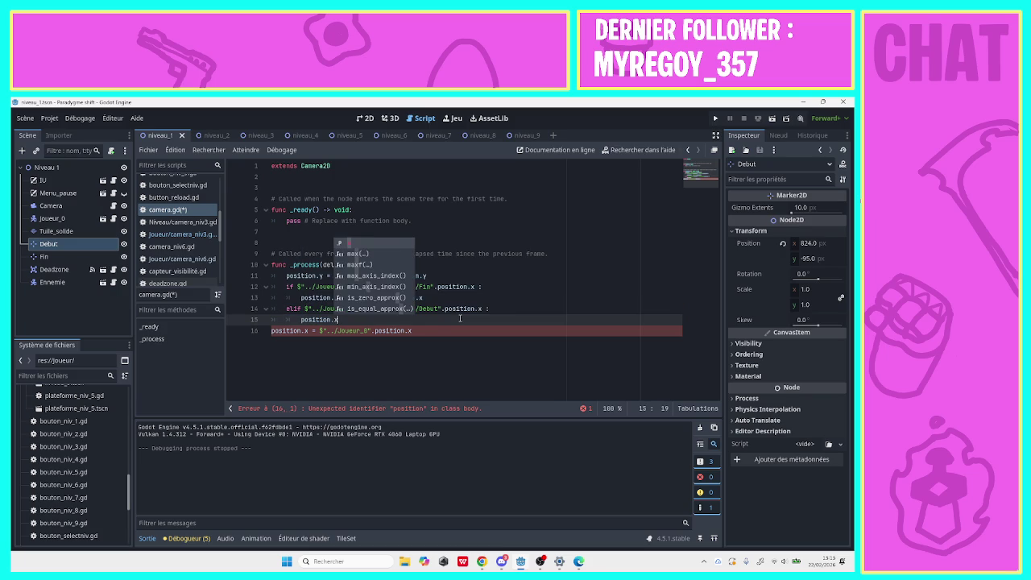
text(x)
click(365, 316)
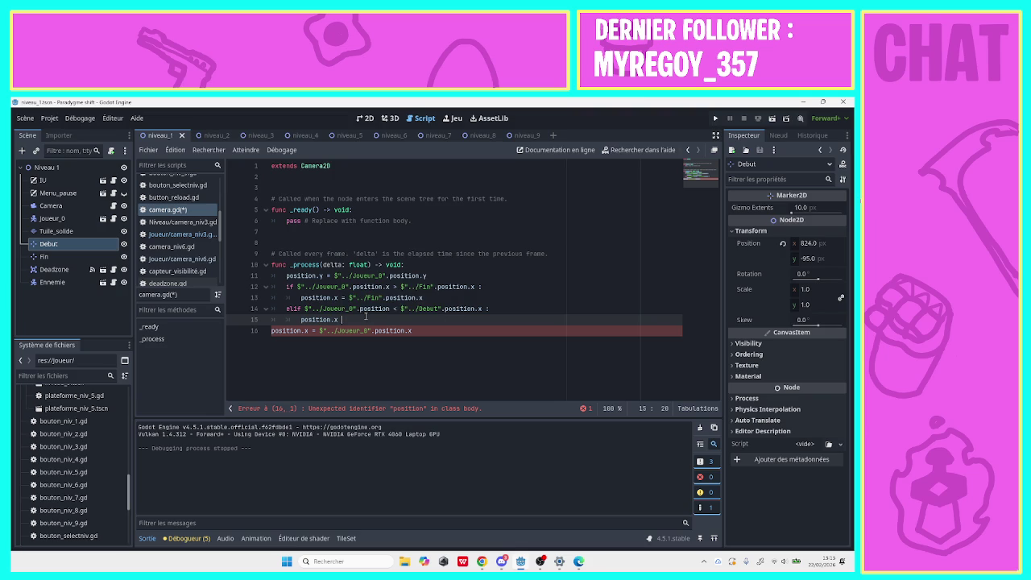
text(=)
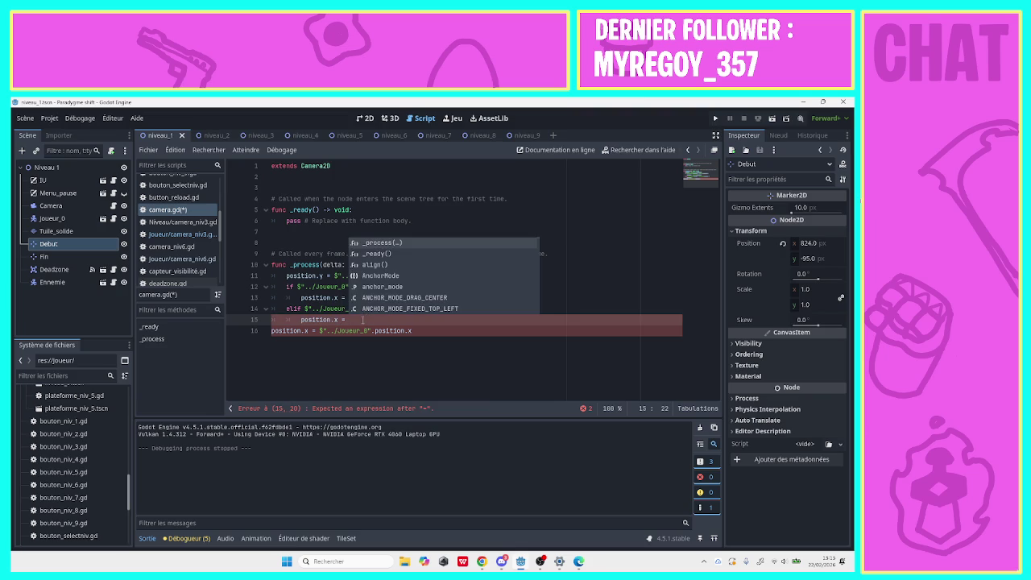
drag(48, 244, 411, 320)
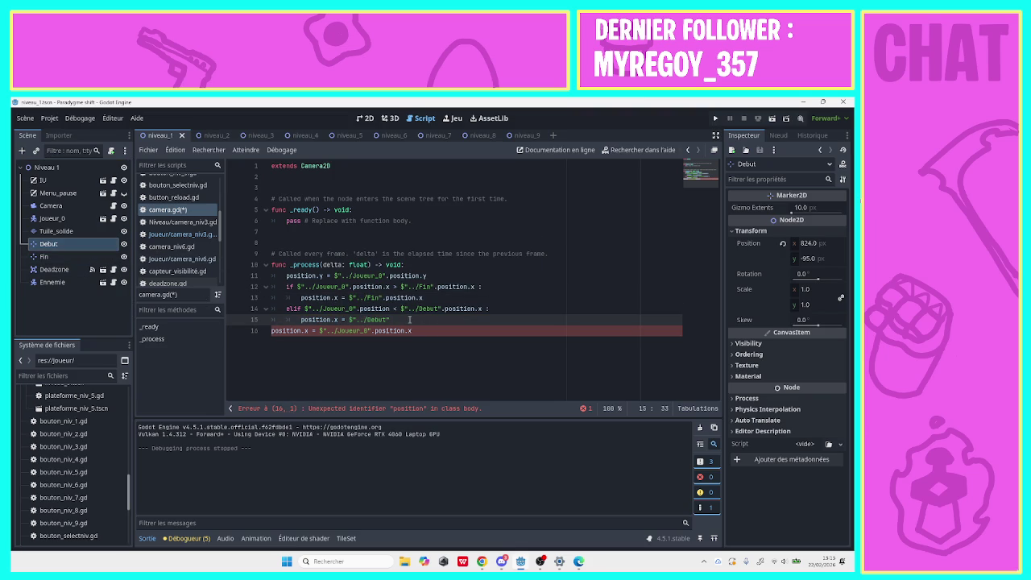
text(.po)
key(Return)
text(x)
Add an 'else :' line, indent the player-follow line beneath it, and save camera.gd.
key(Return)
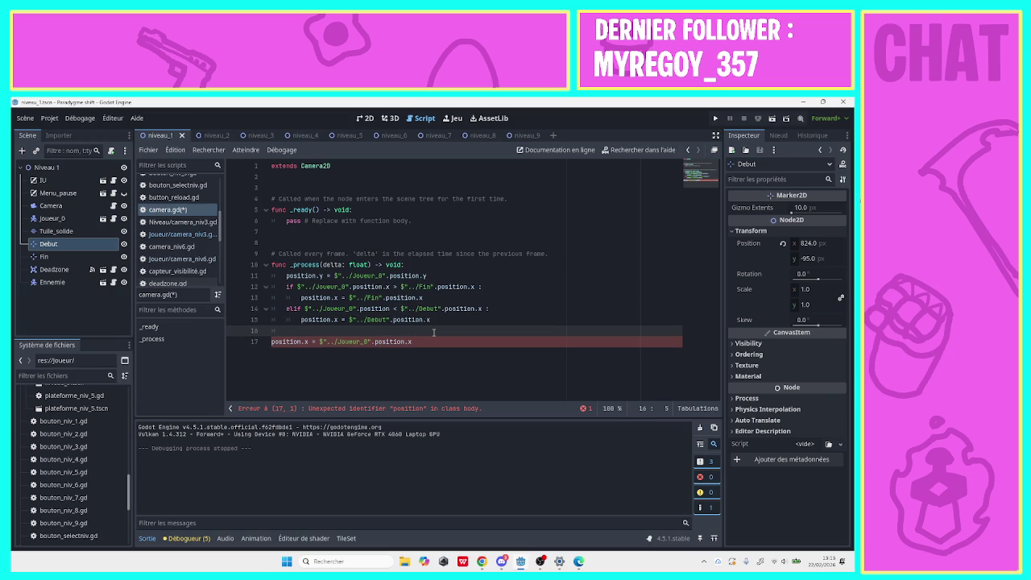
text(else :)
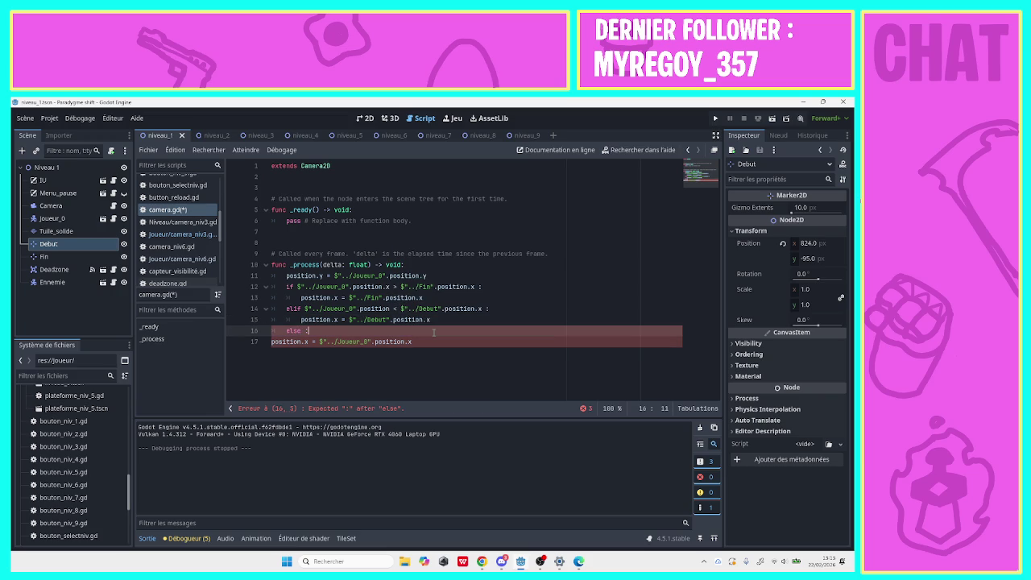
double_click(271, 342)
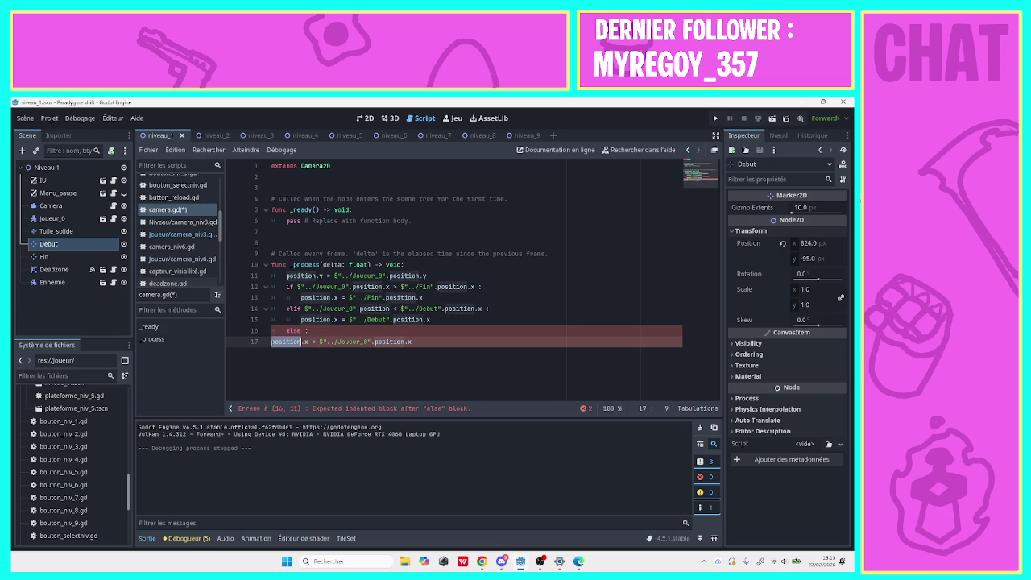
key(Tab)
key(Tab)
click(274, 343)
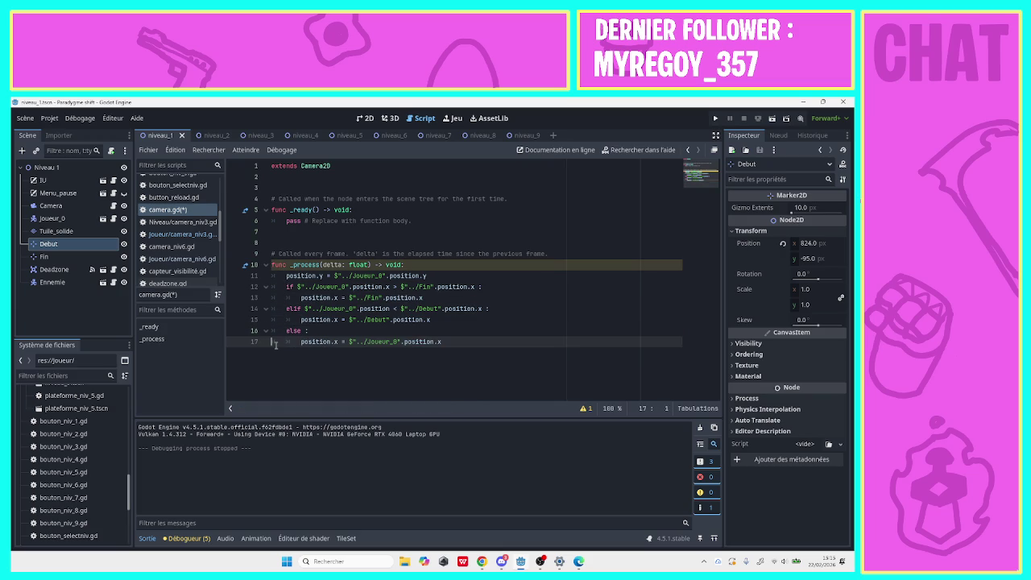
key(ctrl+s)
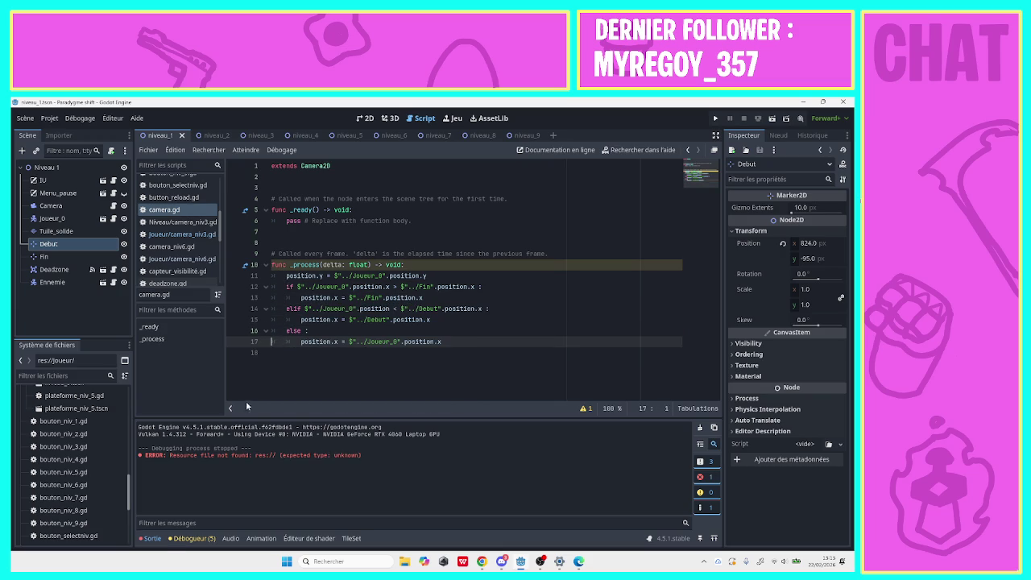
Run the project and open level 1, which halts on a Vector2-versus-float comparison error.
click(715, 118)
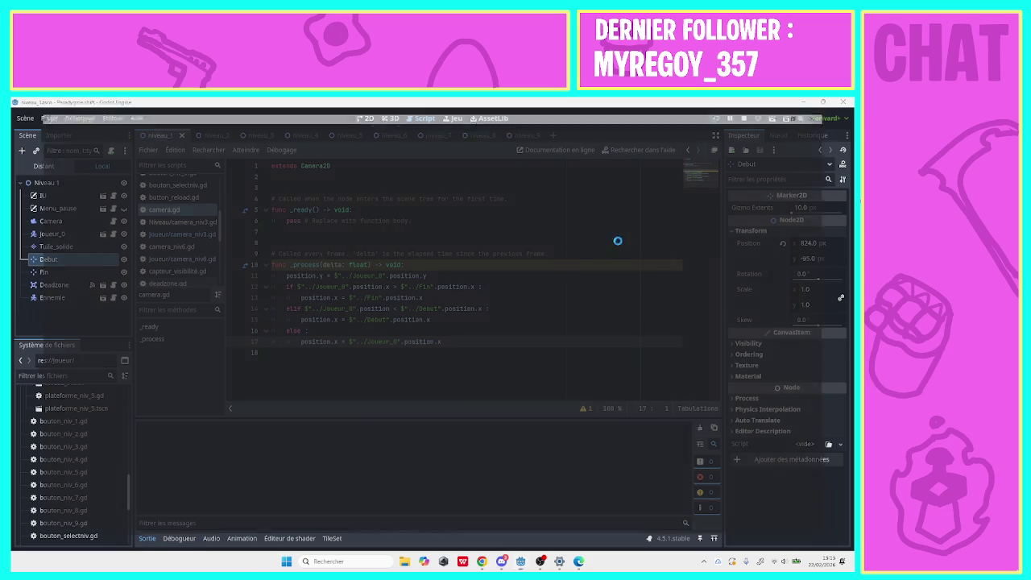
click(419, 484)
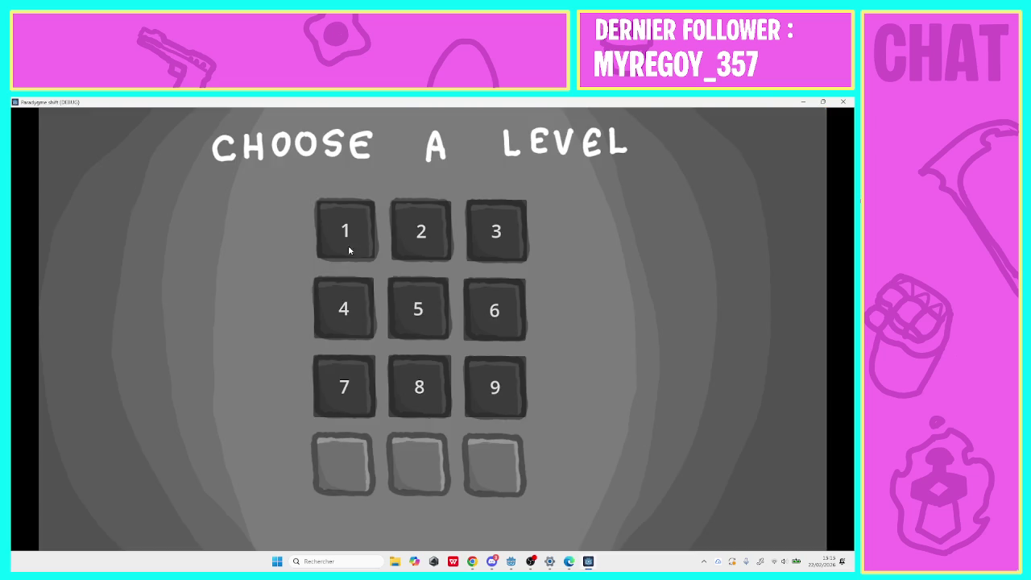
click(349, 237)
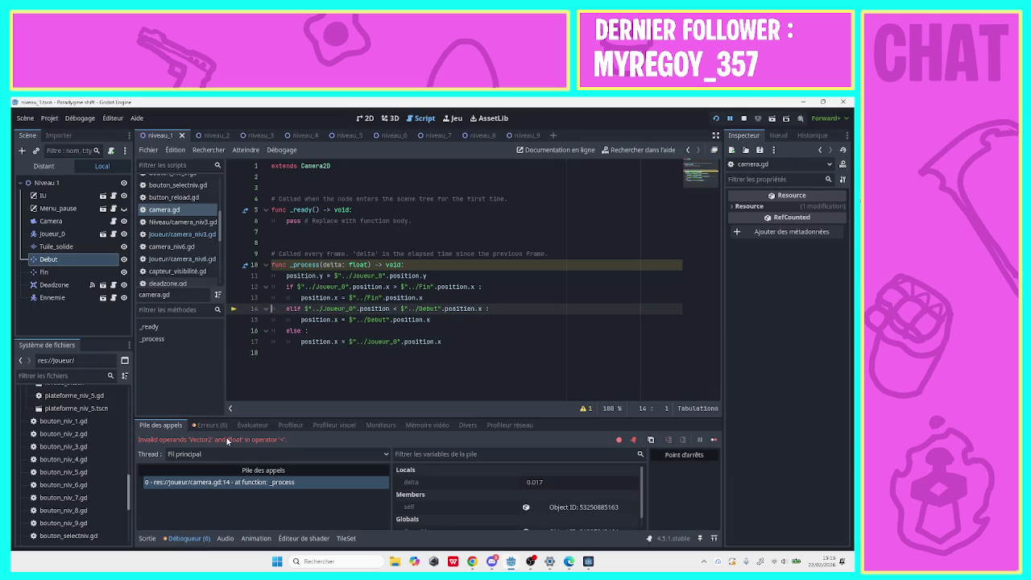
Append '.x' after position on line 14 and relaunch the game.
click(389, 308)
text(.x)
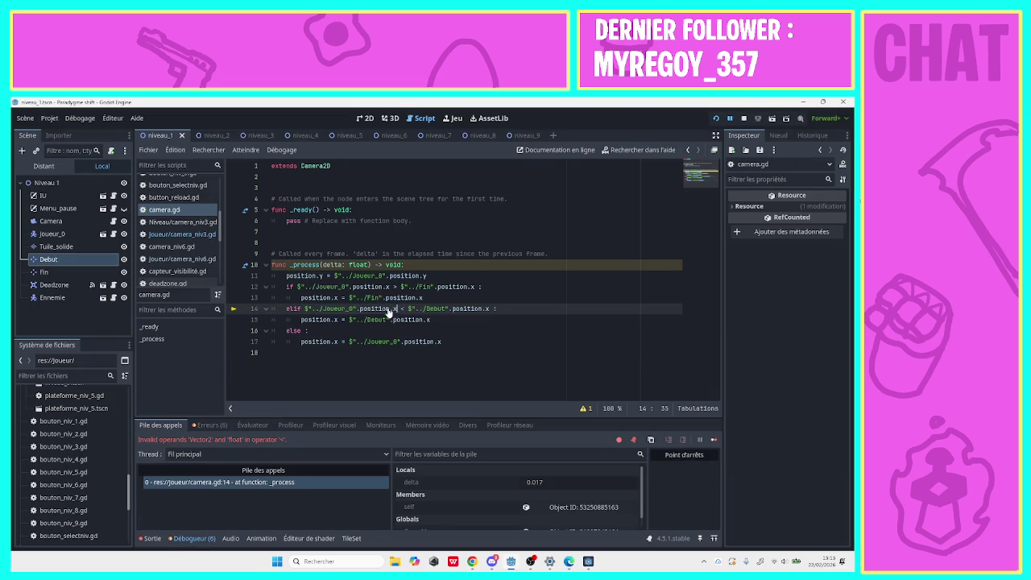
click(715, 117)
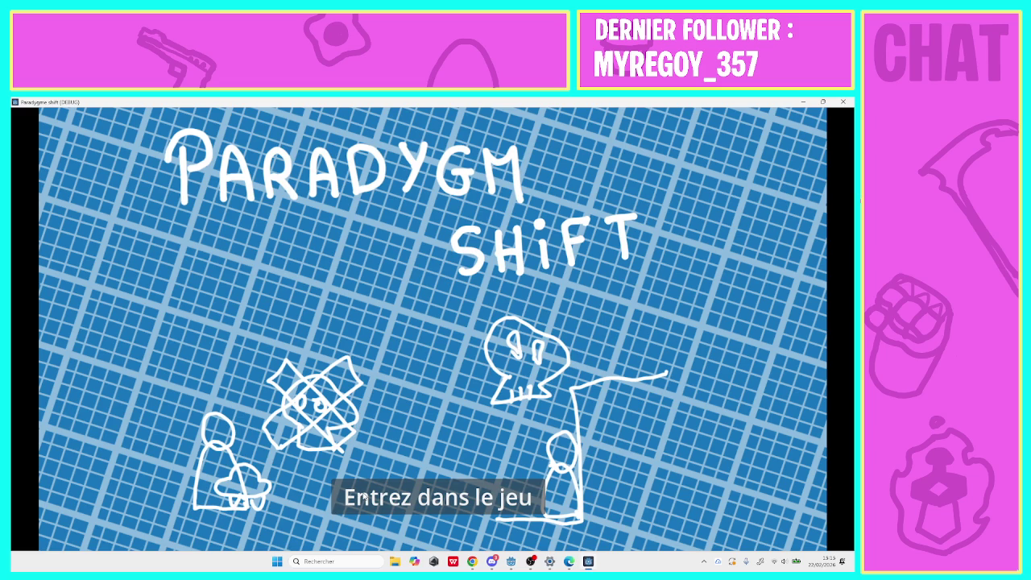
Start level 1, walk and jump the player right up the stairs to the level's end, then close the game.
click(361, 491)
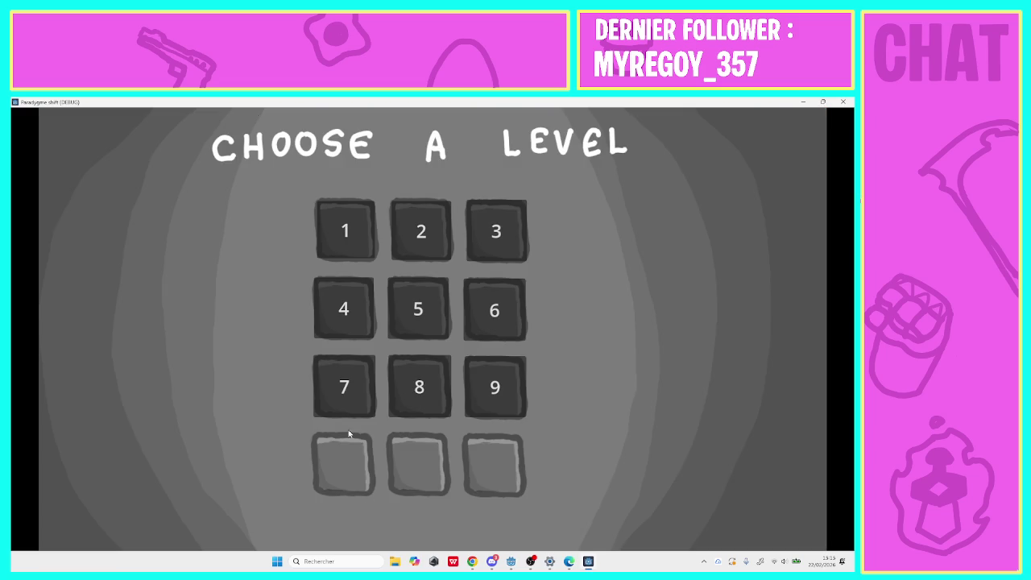
click(326, 235)
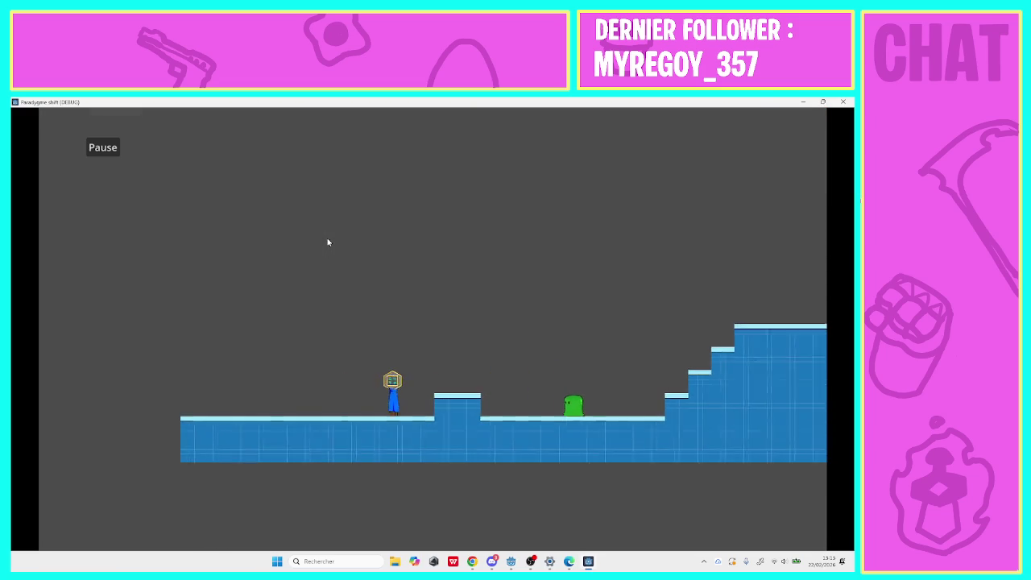
key(Left)
key(Right)
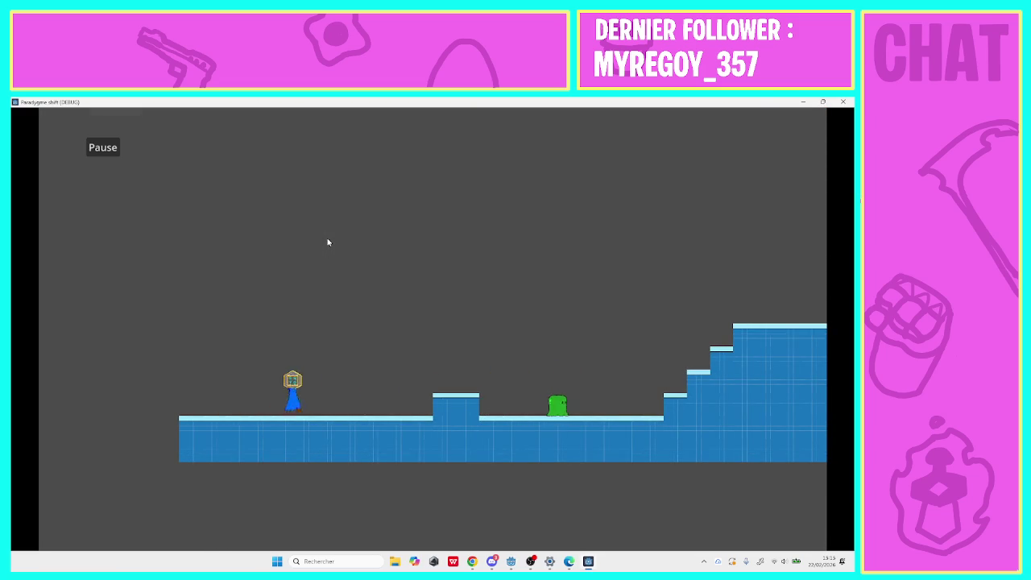
key(Right)
key(space)
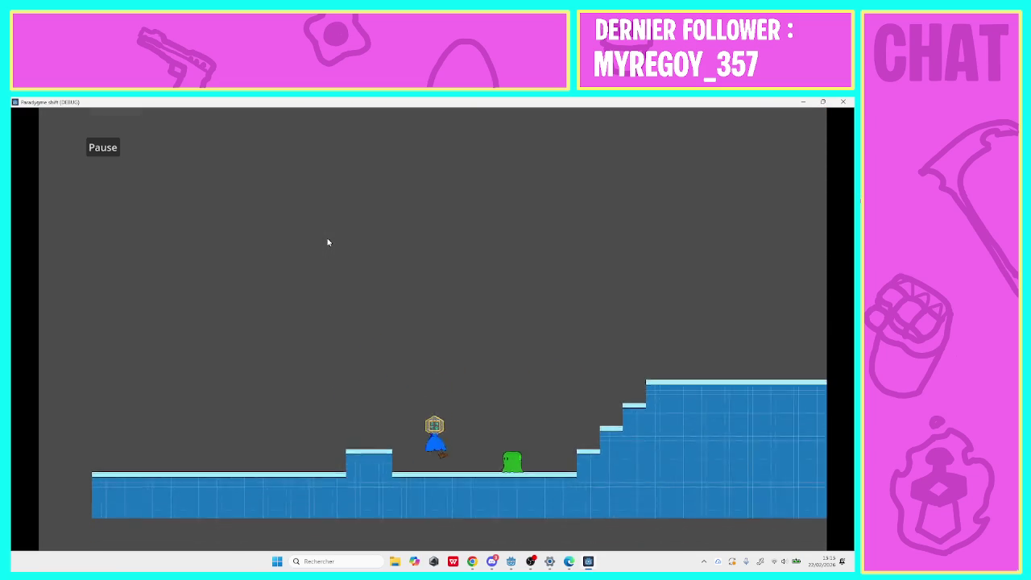
key(Right)
key(Left)
key(Right)
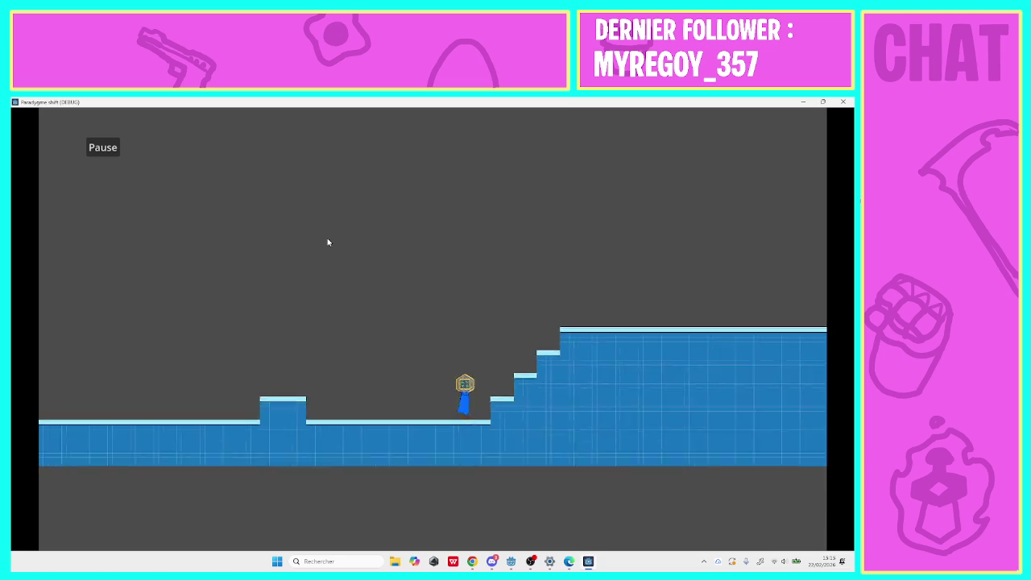
key(Right)
key(space)
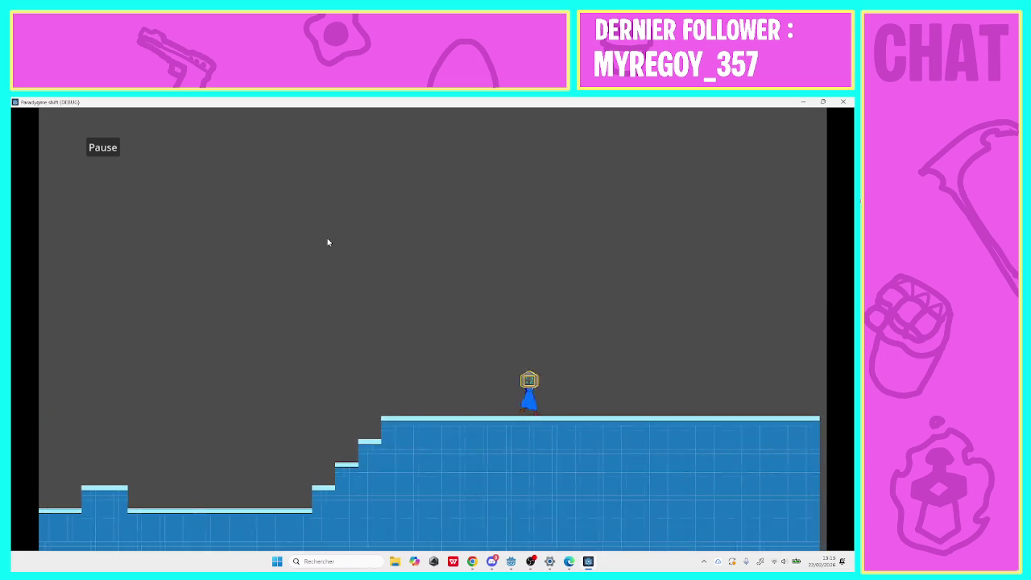
key(Right)
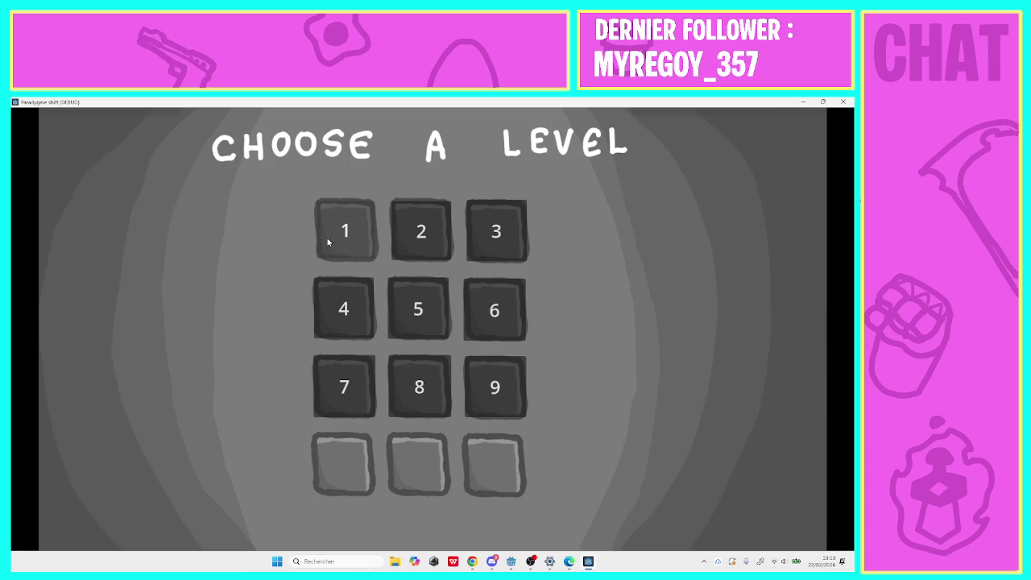
click(842, 101)
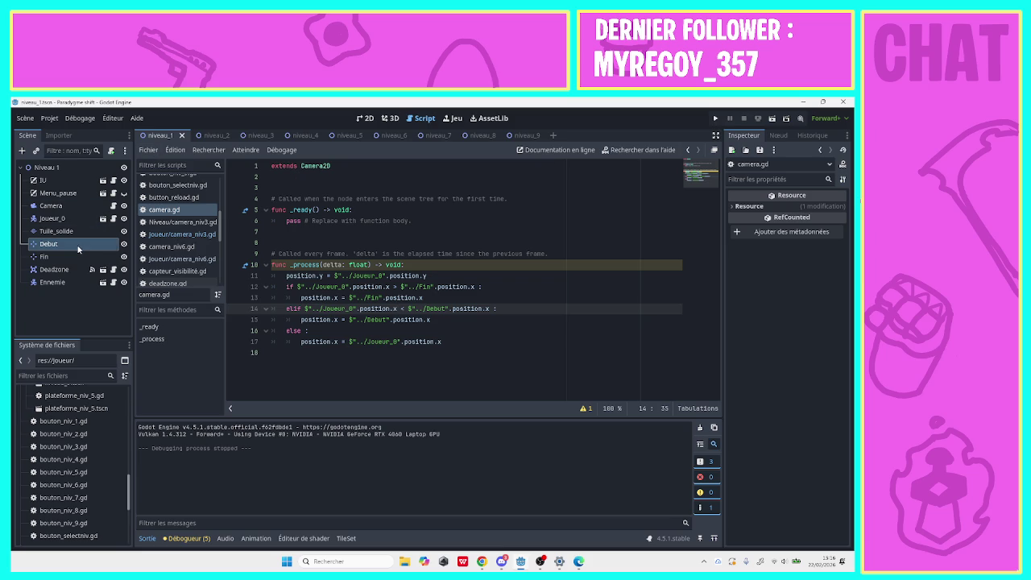
Copy the Debut marker node from the niveau_1 scene.
click(202, 137)
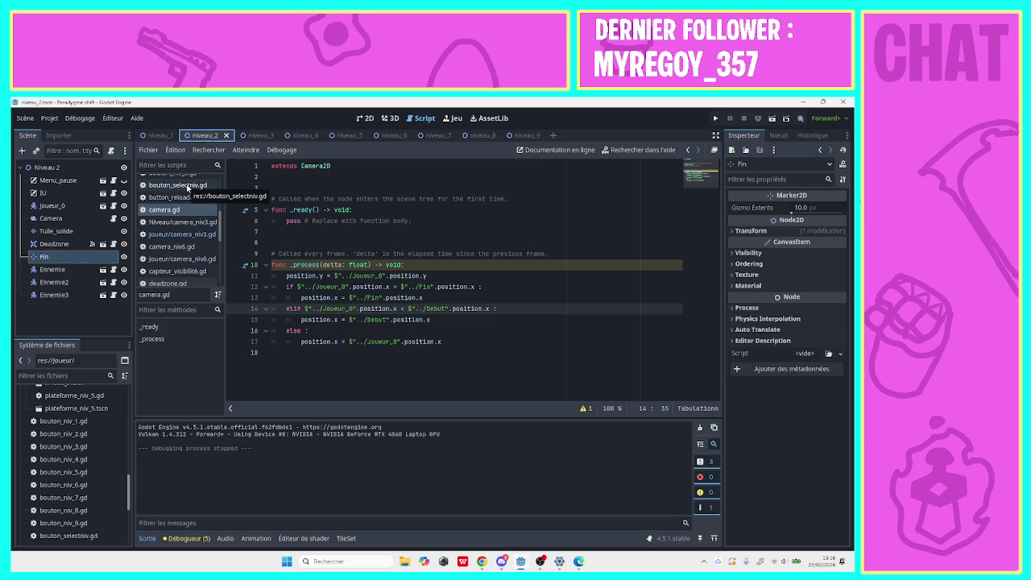
click(47, 168)
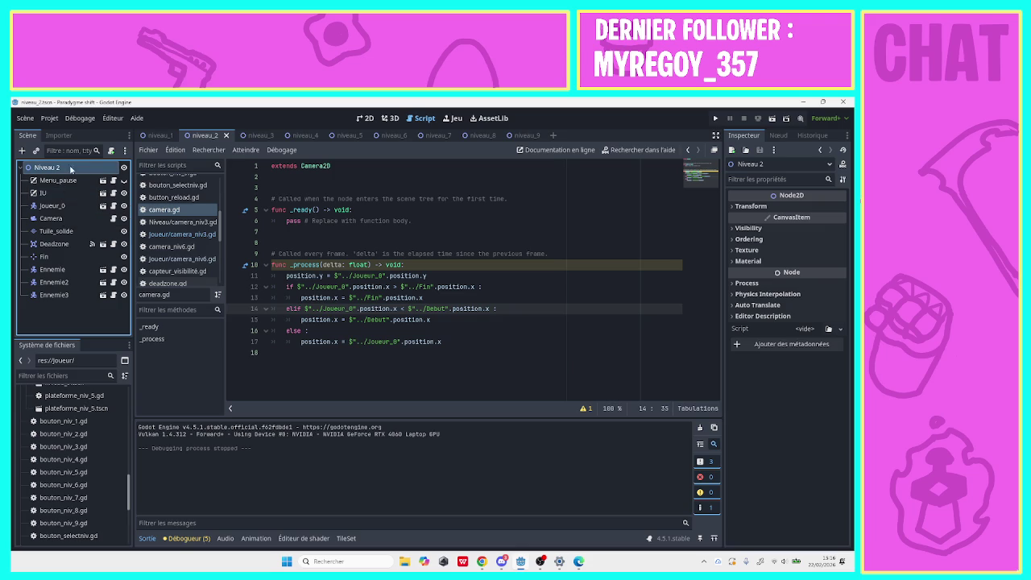
mouse_move(153, 141)
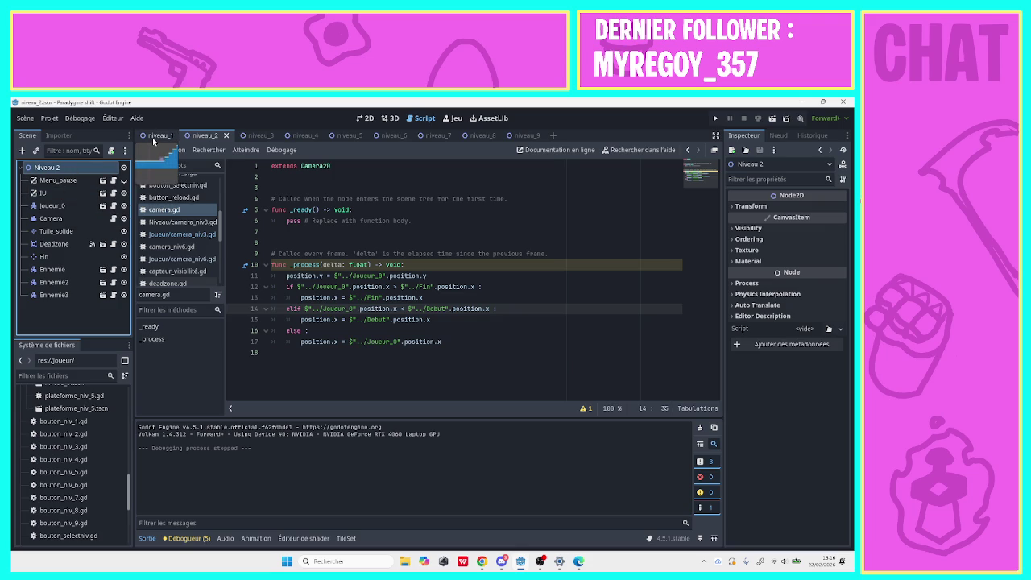
click(153, 138)
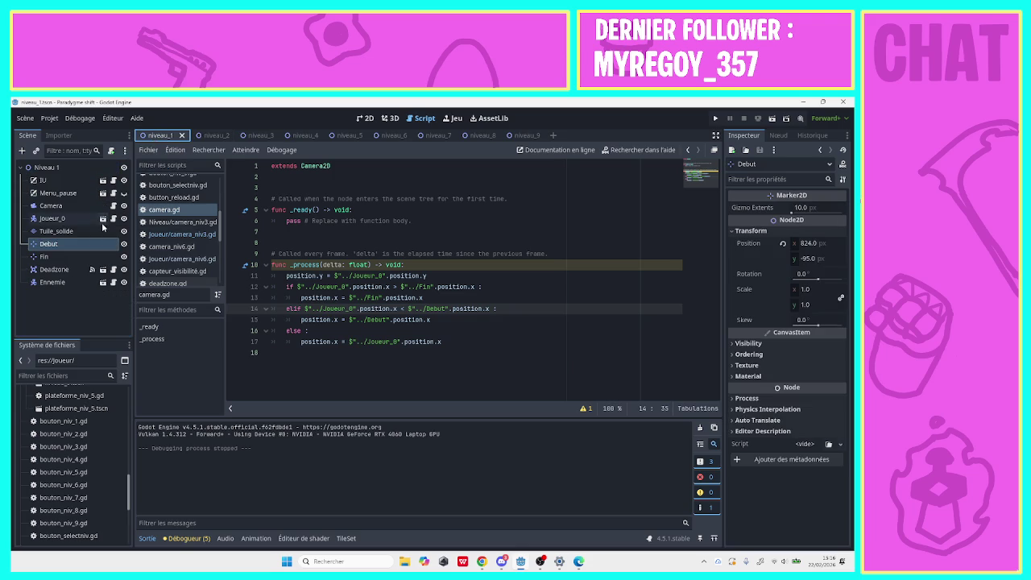
click(80, 242)
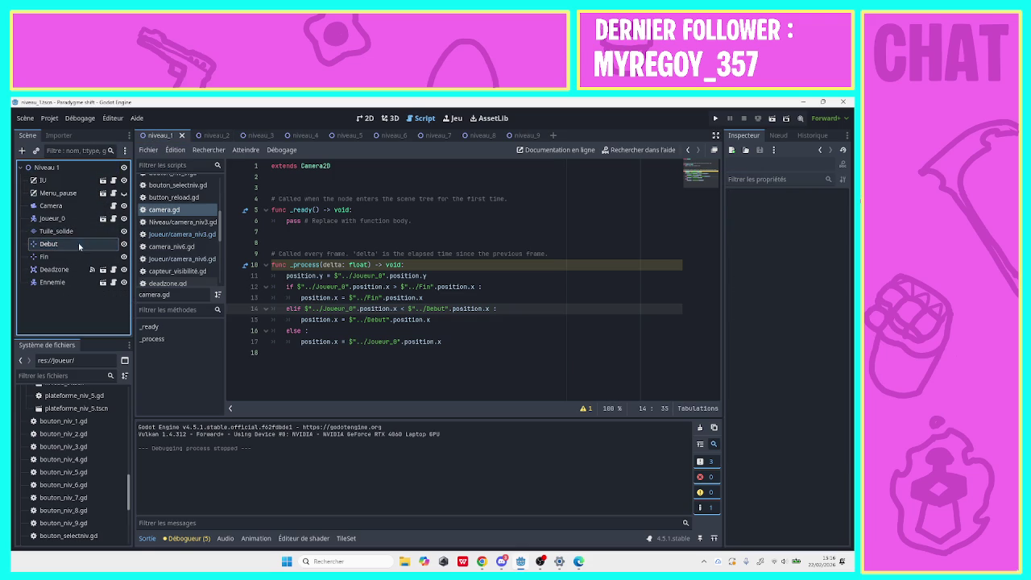
right_click(78, 242)
click(92, 305)
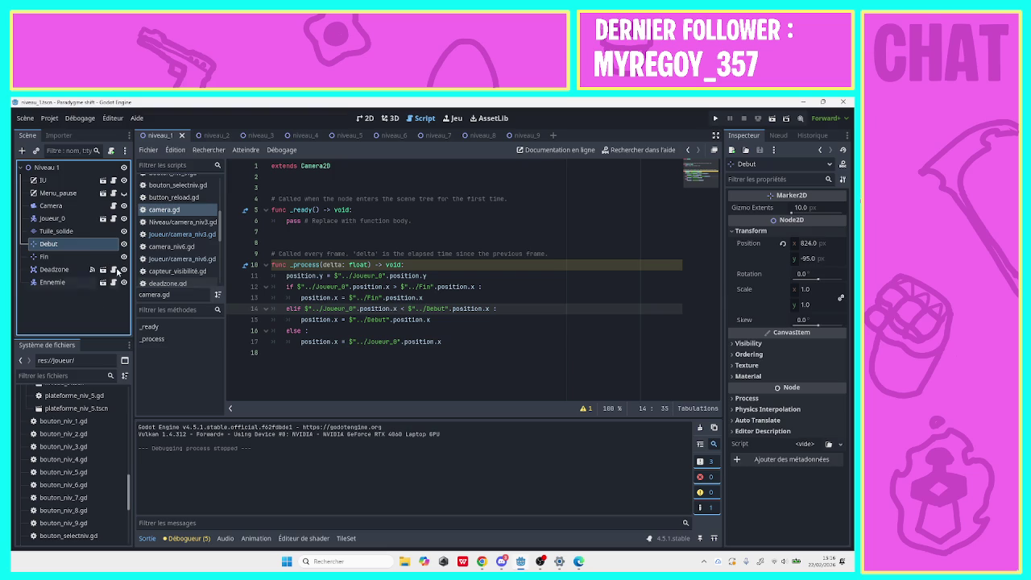
Paste Debut under the Niveau 2 root and show the level in 2D.
click(205, 135)
click(93, 169)
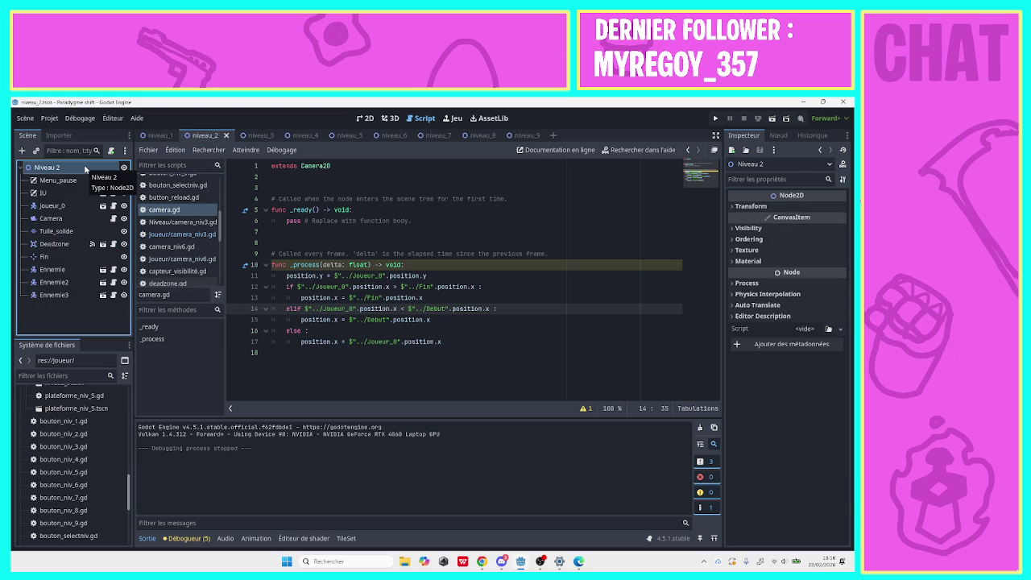
key(ctrl+v)
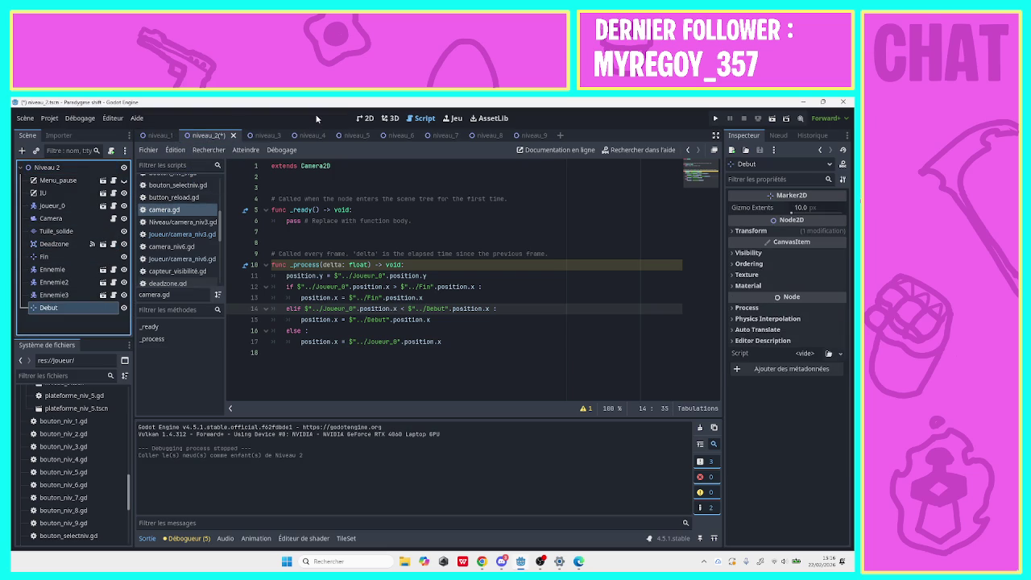
click(362, 119)
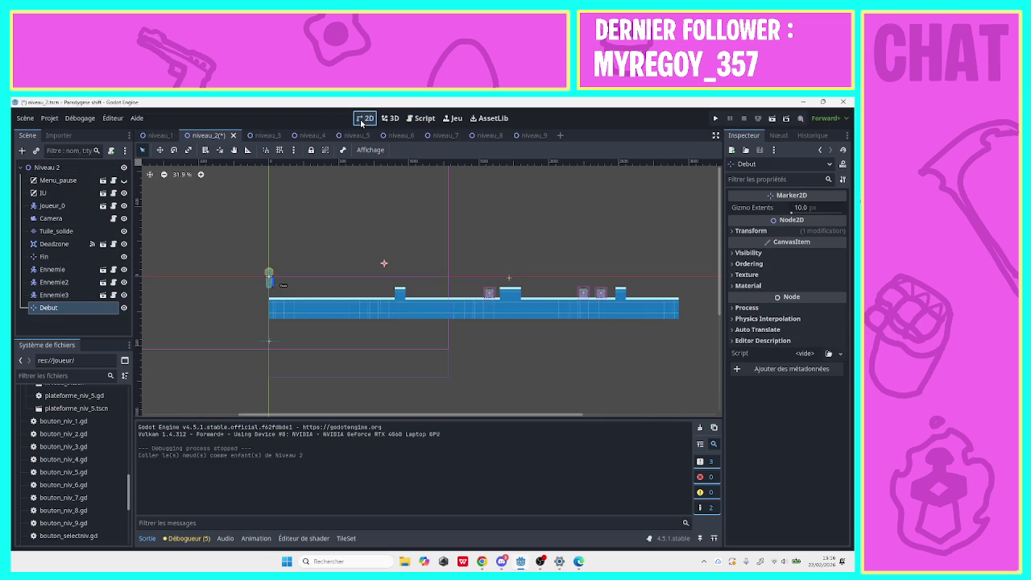
Paste Debut into Niveau 3, near the upper platform's left end and out from under Fin.
click(268, 135)
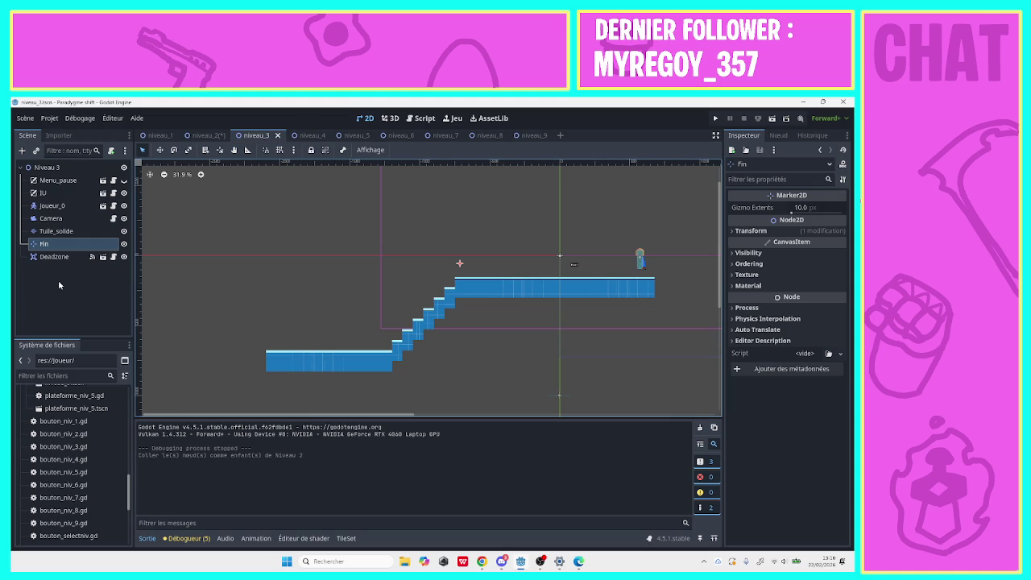
key(ctrl+v)
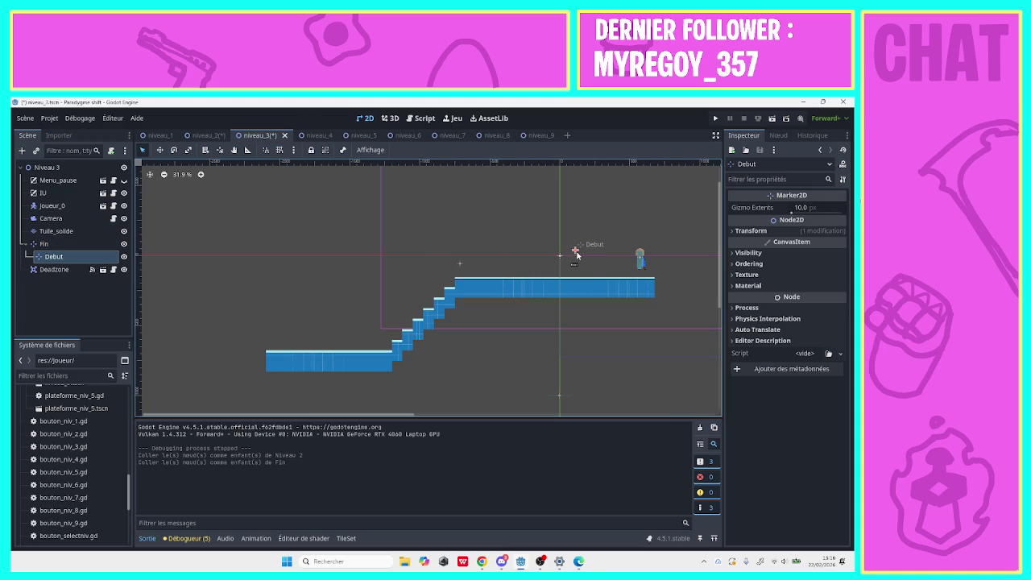
mouse_move(573, 251)
mouse_down()
mouse_move(280, 339)
mouse_move(310, 331)
mouse_move(318, 312)
mouse_up()
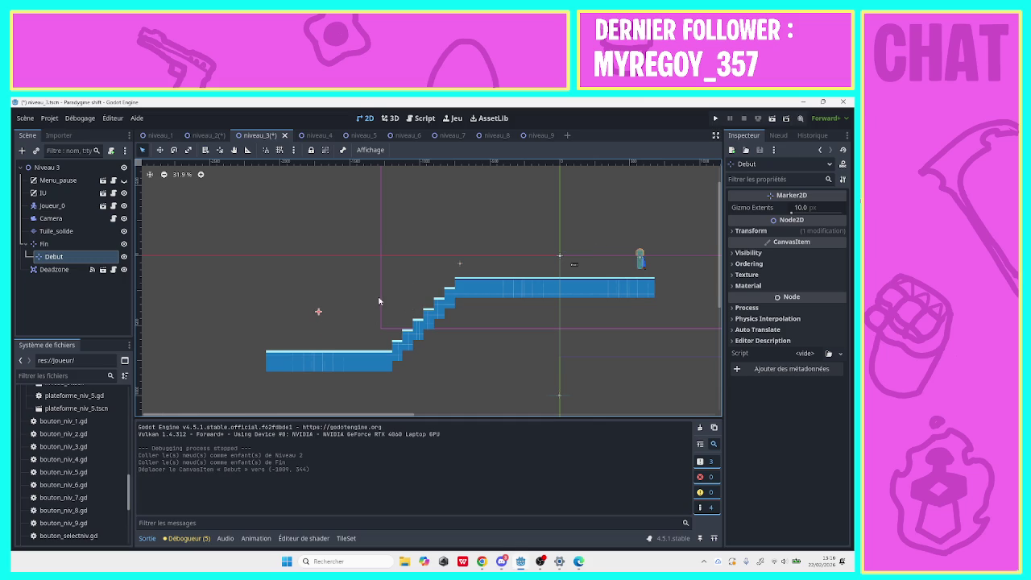
mouse_move(320, 315)
mouse_down()
mouse_move(455, 242)
mouse_move(639, 244)
mouse_move(552, 254)
mouse_up()
click(459, 264)
key(ctrl+z)
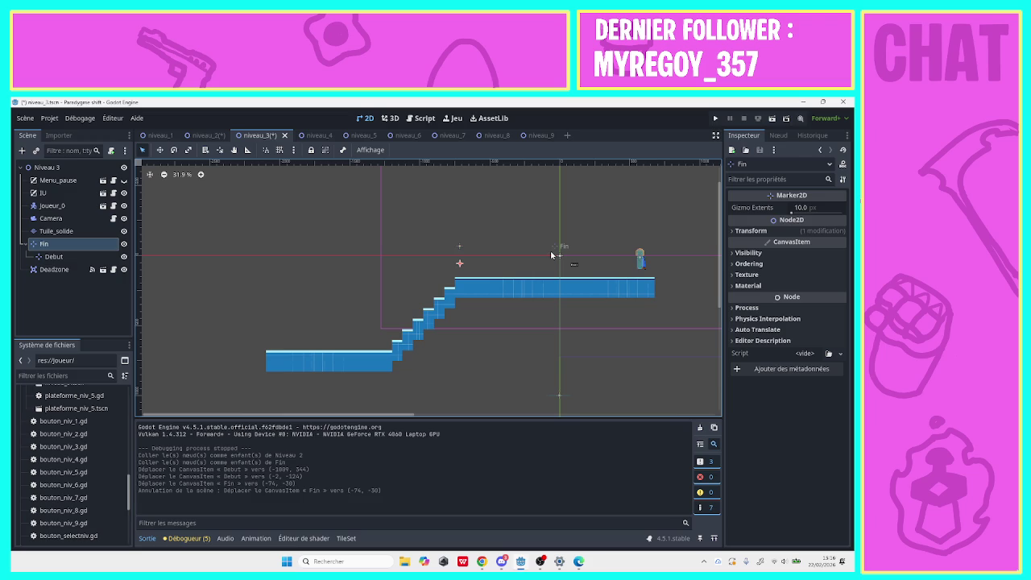
drag(97, 256, 93, 240)
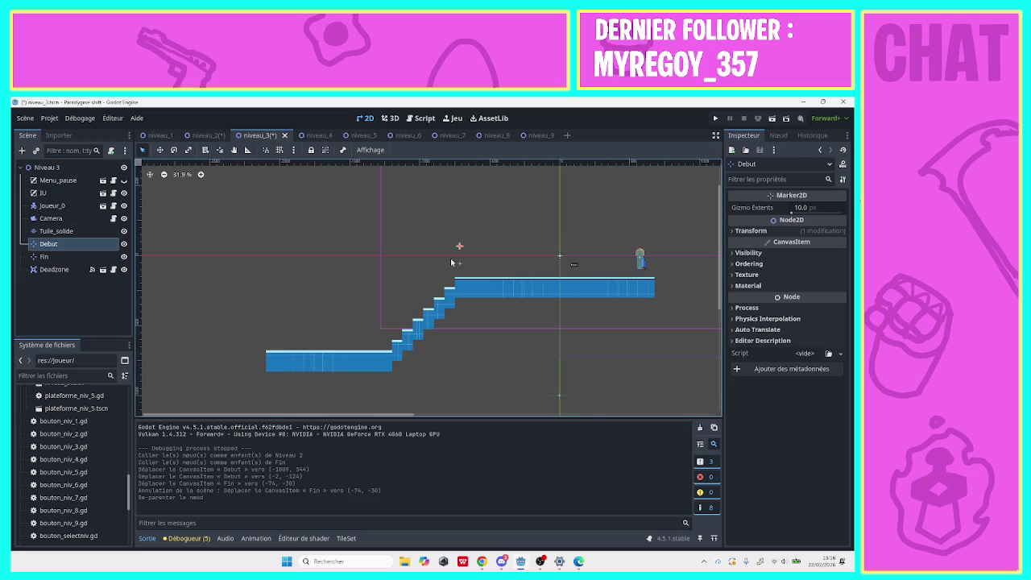
Move the Fin marker further right, to about (65, -99).
mouse_move(461, 267)
mouse_down()
mouse_move(621, 245)
mouse_move(559, 240)
mouse_move(569, 242)
mouse_up()
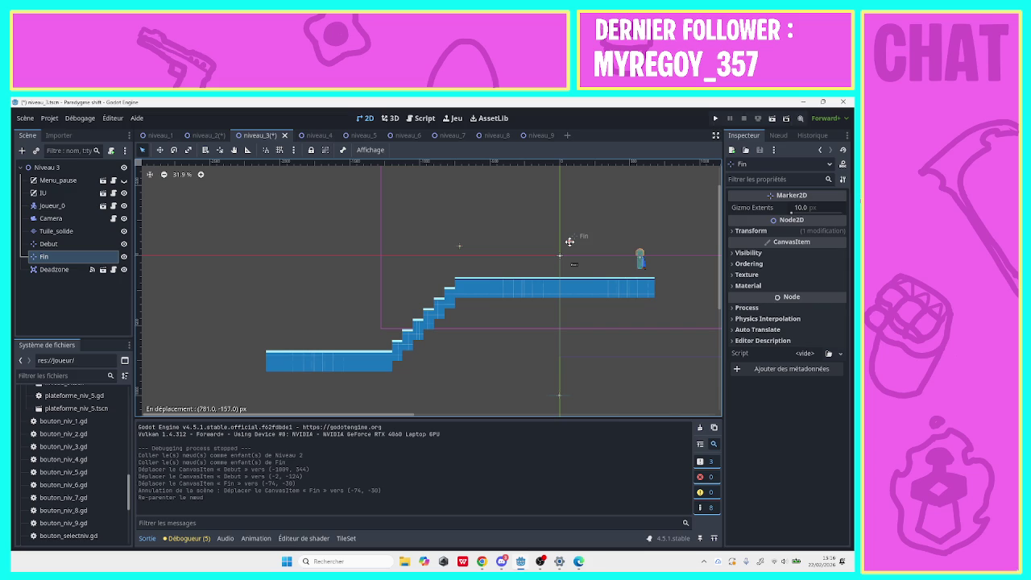
drag(569, 241, 571, 243)
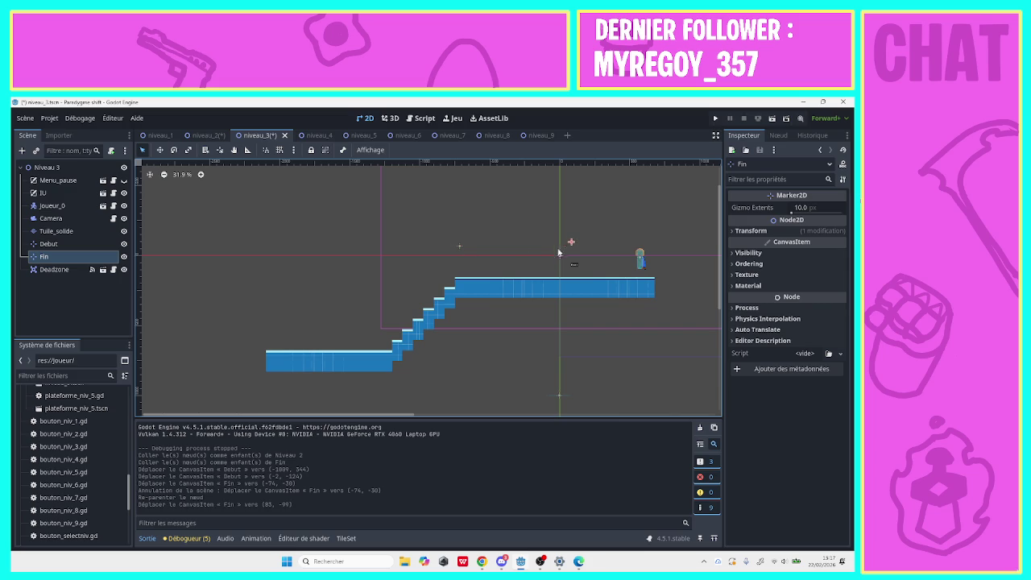
click(108, 222)
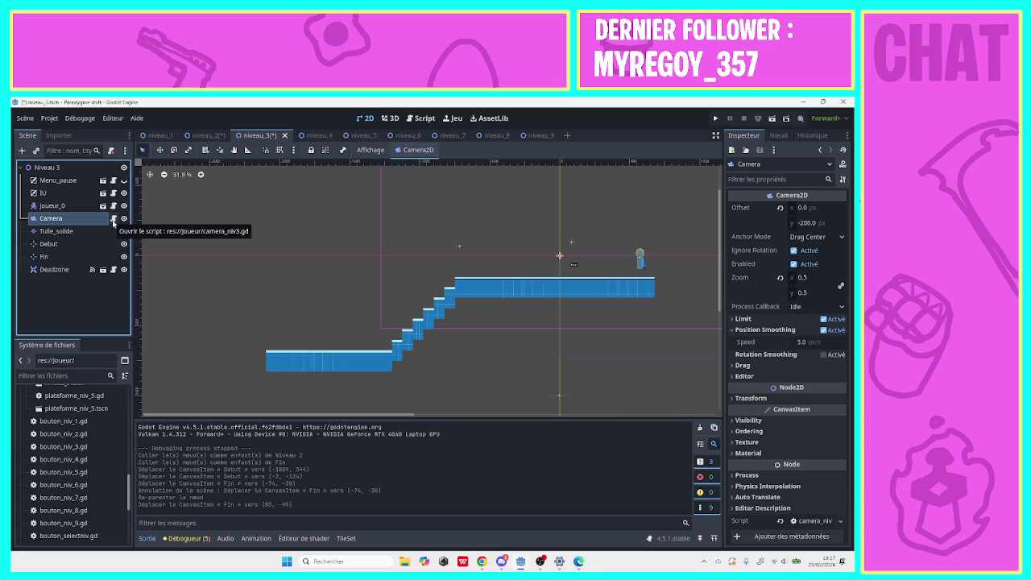
Replace the Camera's script with res://Joueur/camera.gd and save niveau_3.
click(111, 150)
click(111, 150)
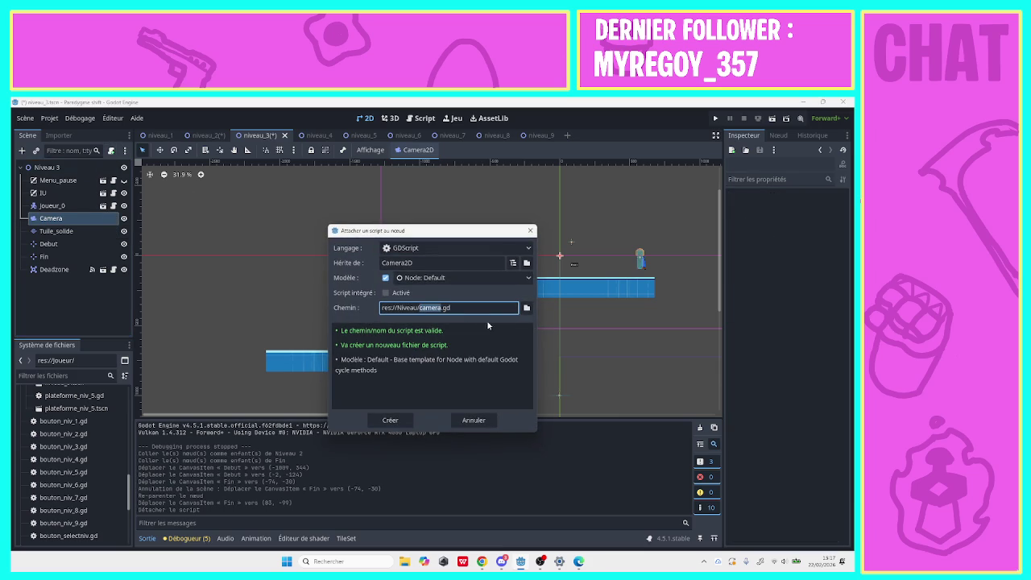
click(527, 308)
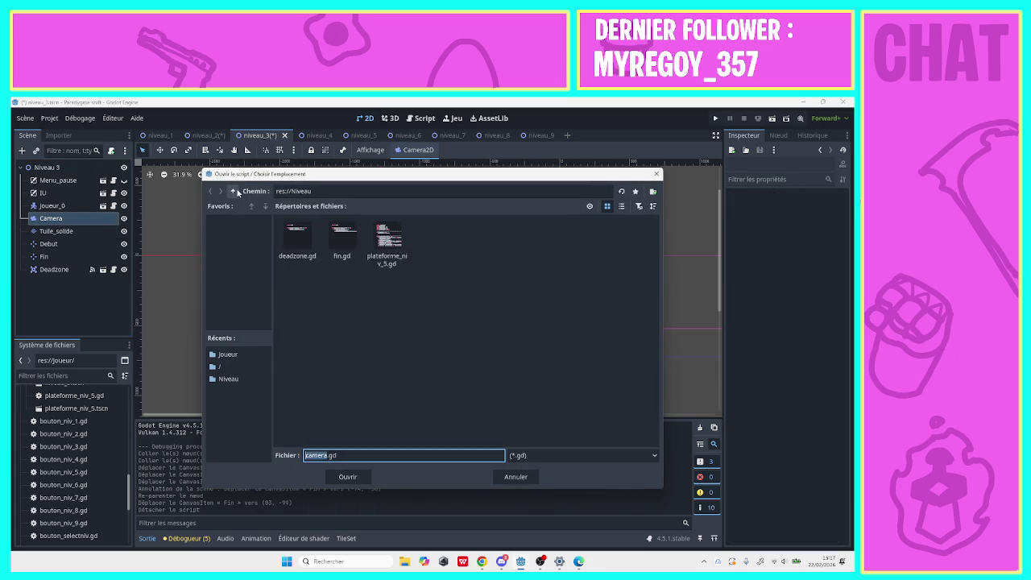
double_click(342, 239)
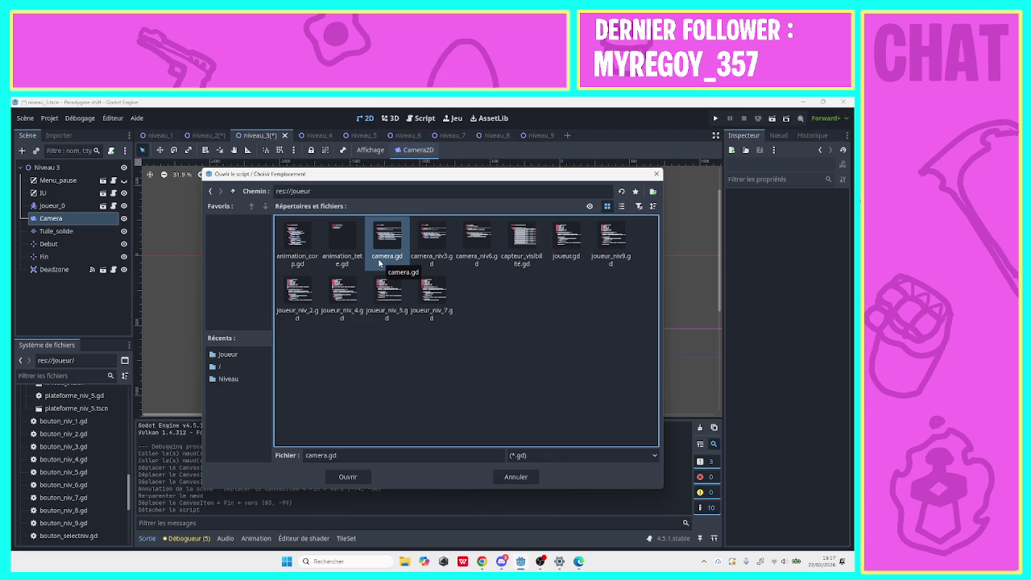
click(347, 477)
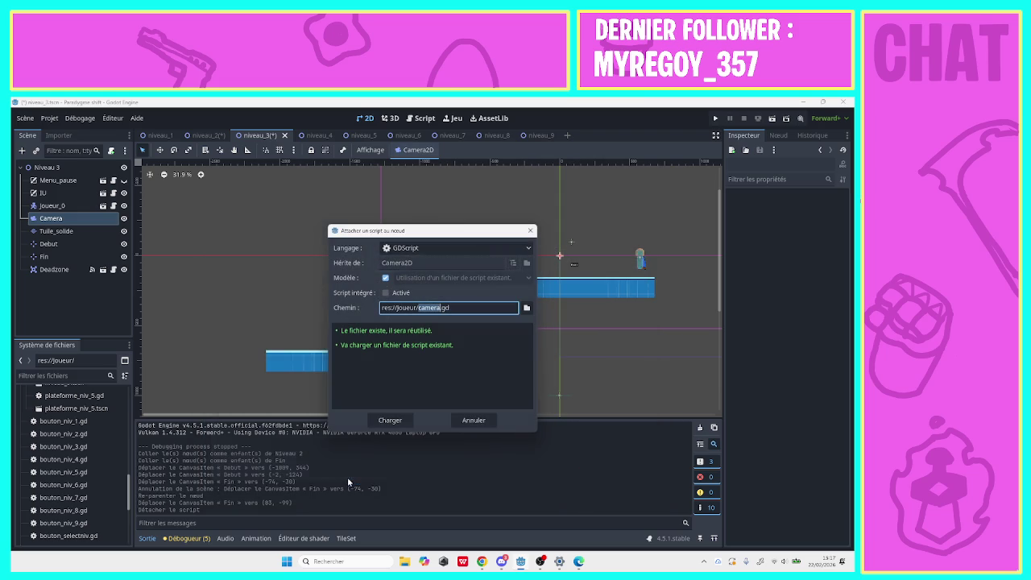
click(399, 423)
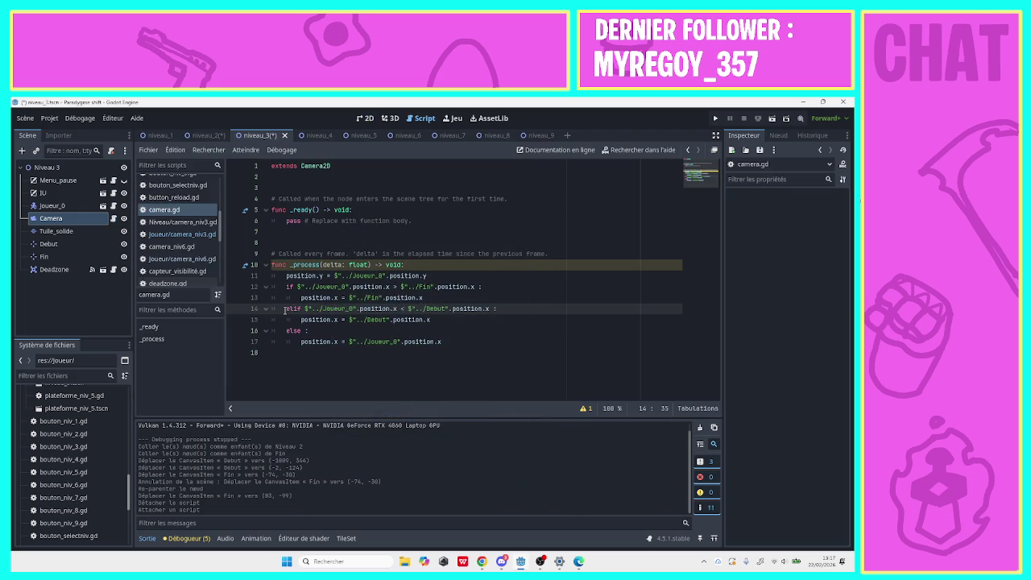
click(74, 207)
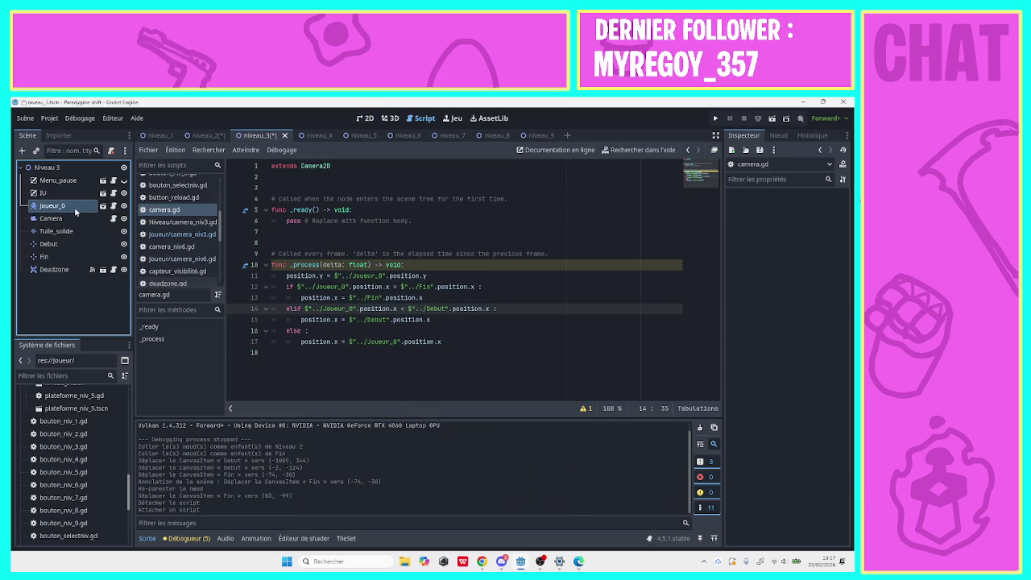
click(77, 218)
key(ctrl+s)
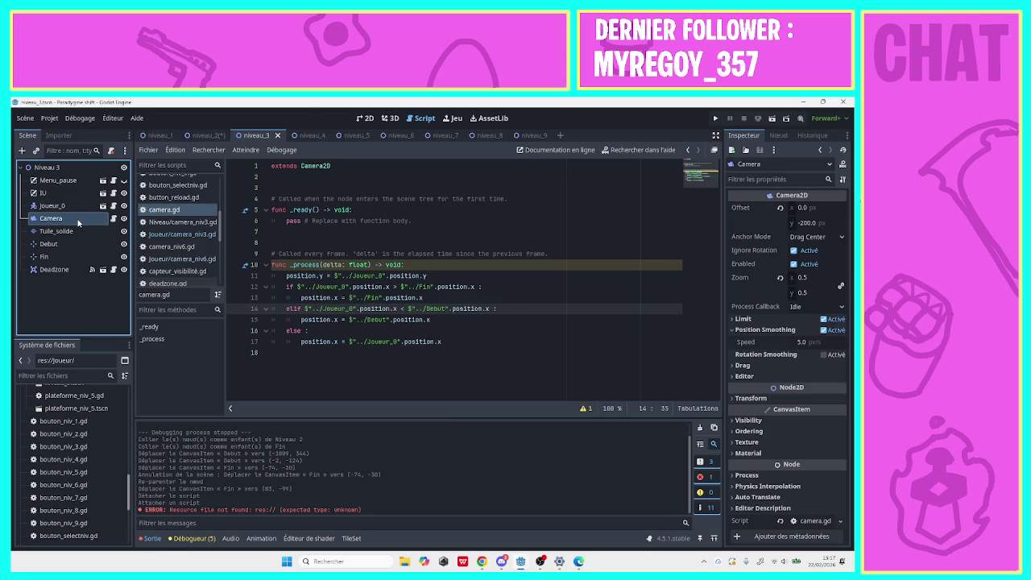
Paste the Debut marker into Niveau 4 and view the level in 2D.
click(310, 135)
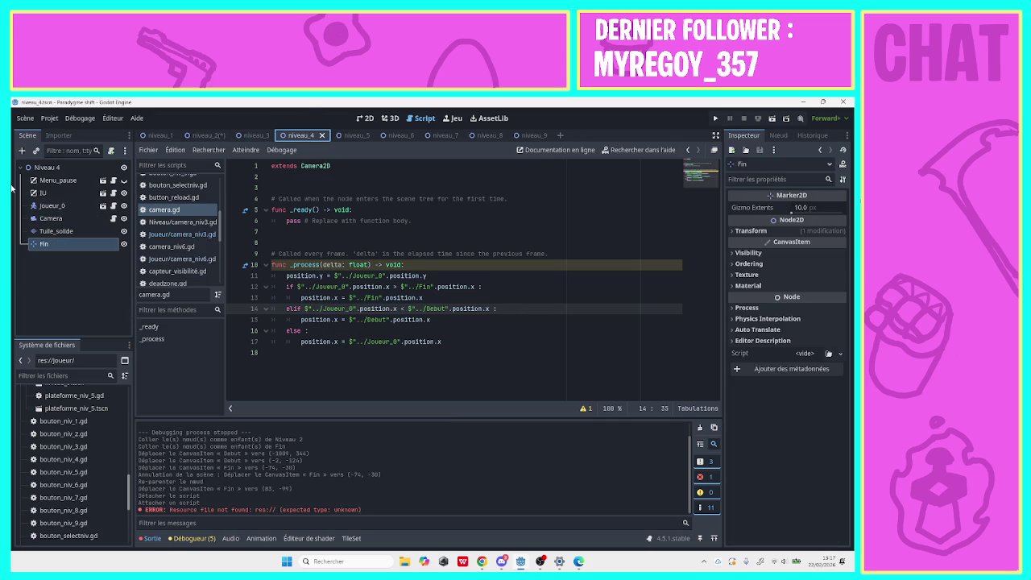
click(47, 168)
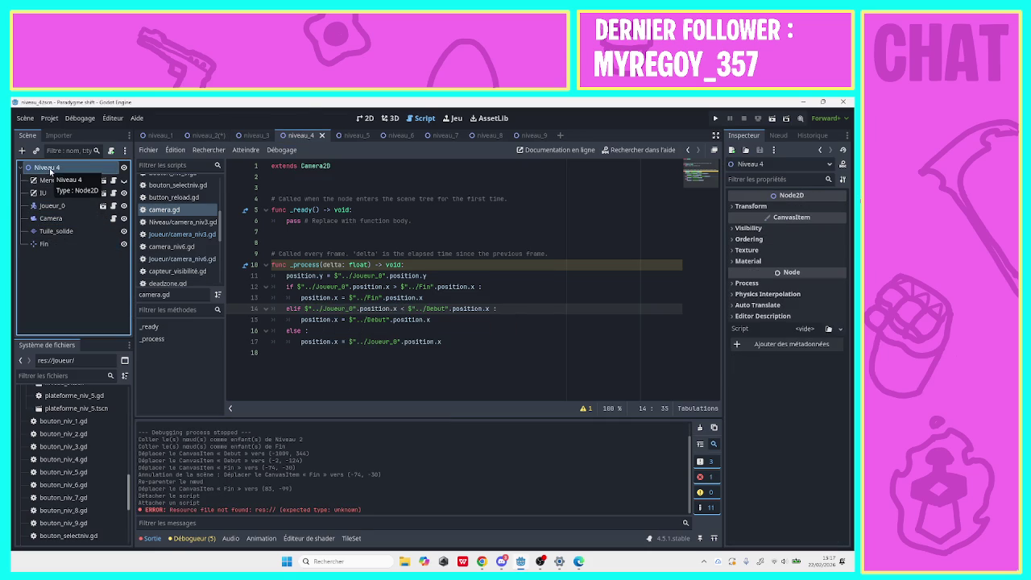
key(ctrl+v)
click(365, 118)
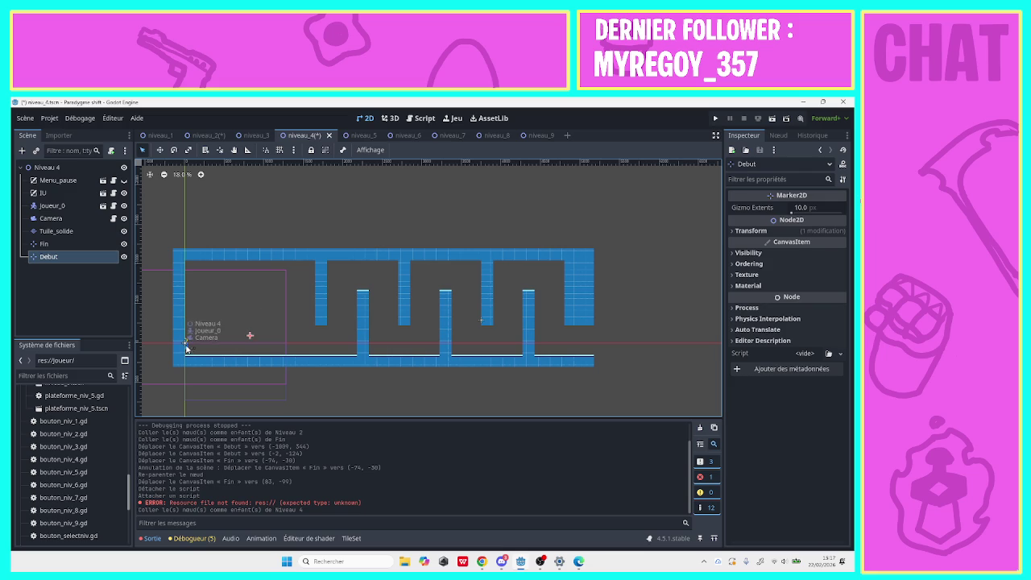
Nudge Joueur_0 right to (222, 0).
drag(193, 344, 194, 344)
key(ctrl+z)
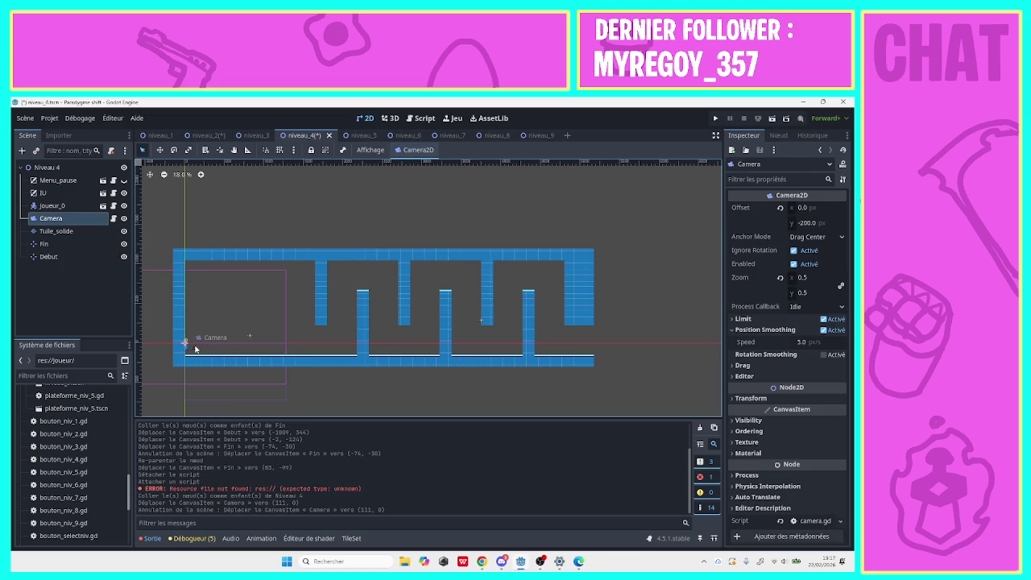
click(52, 205)
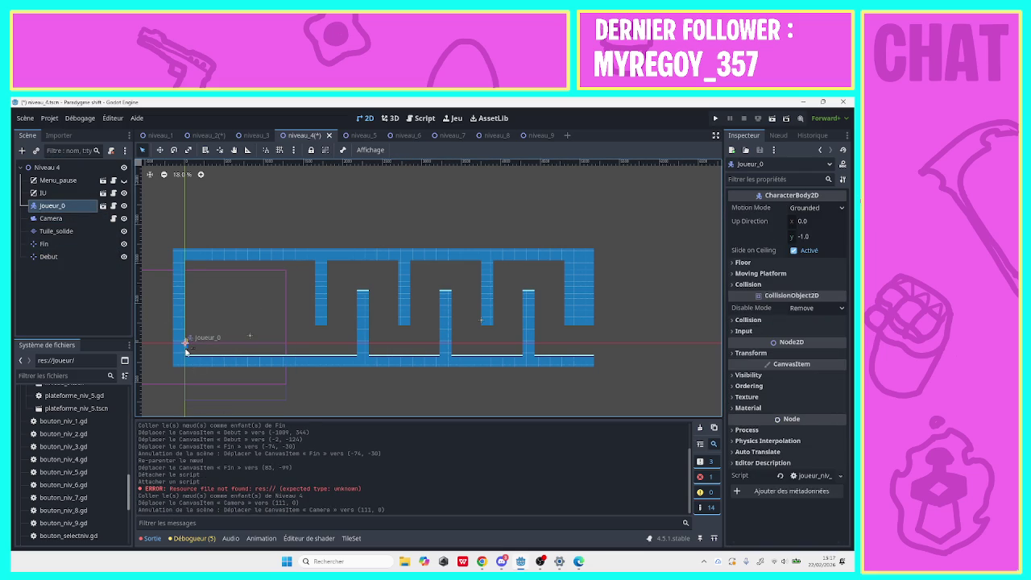
drag(185, 349, 187, 350)
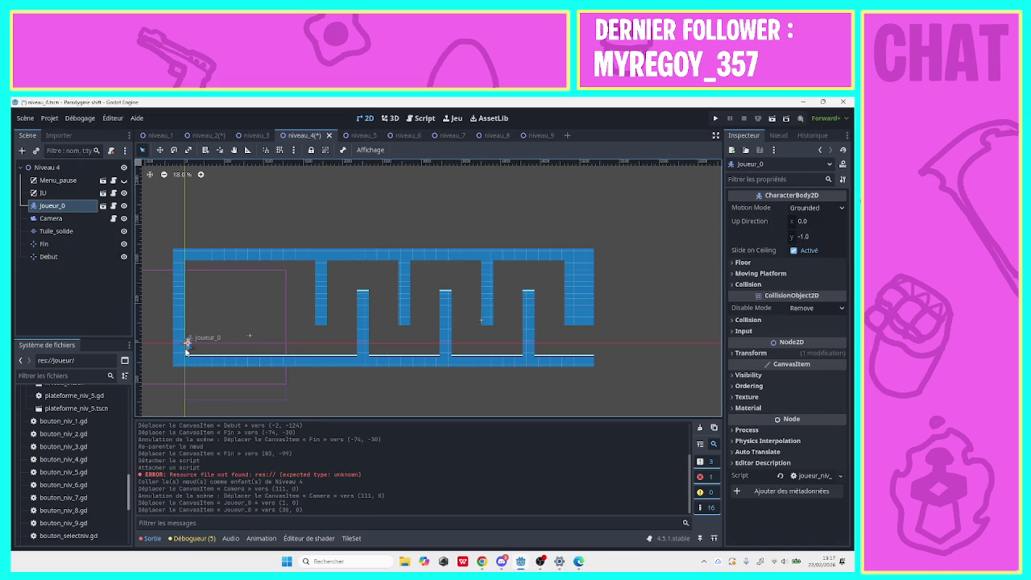
key(Right)
key(Right)
key(Right)
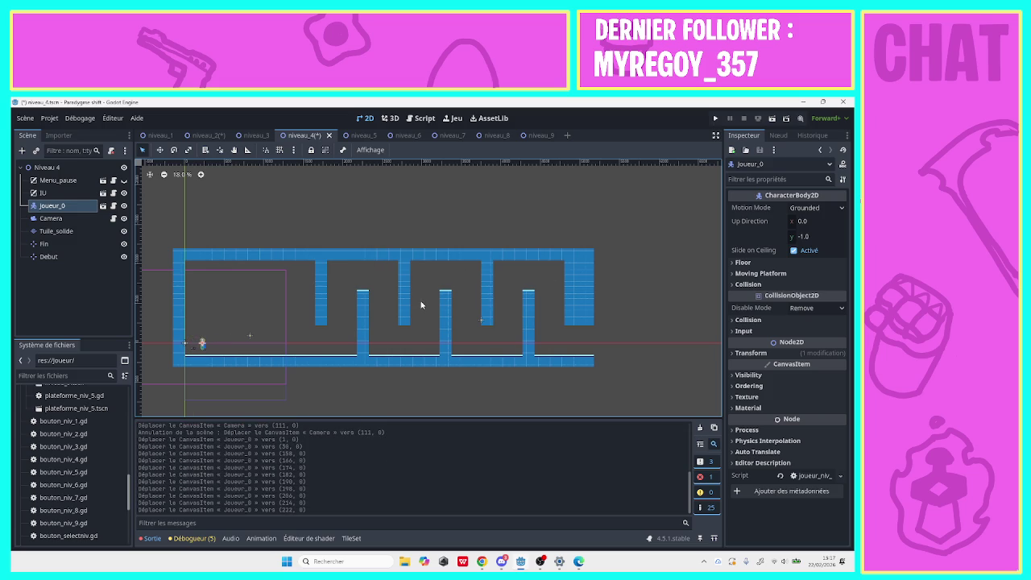
click(352, 136)
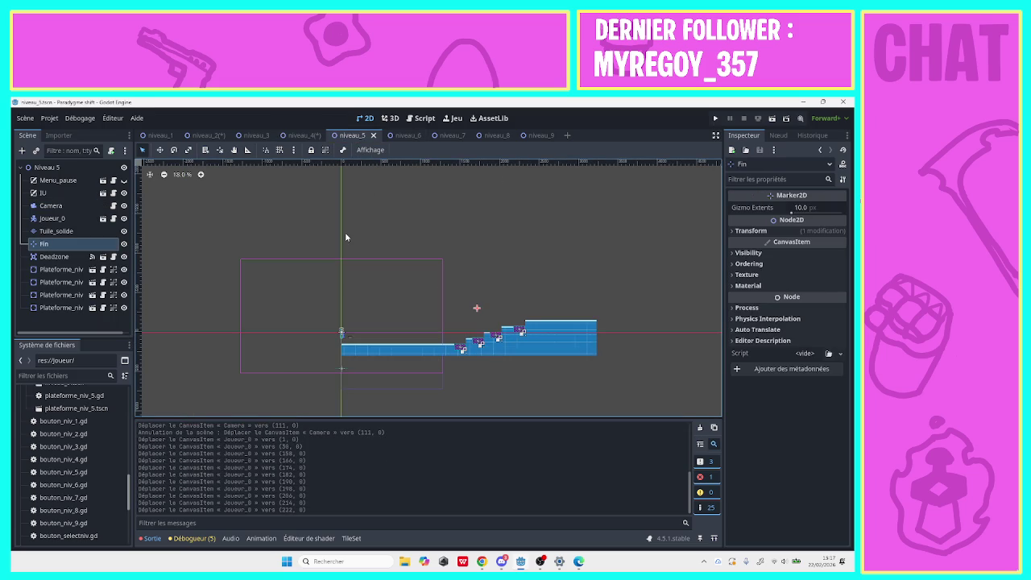
Paste the Debut marker into Niveaux 5 and 6.
click(77, 167)
key(ctrl+v)
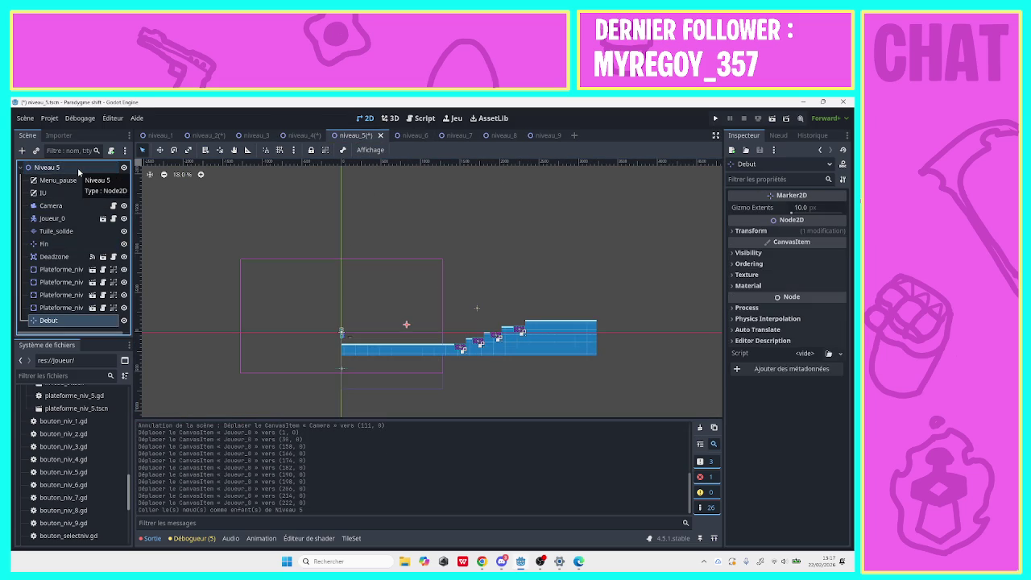
click(342, 340)
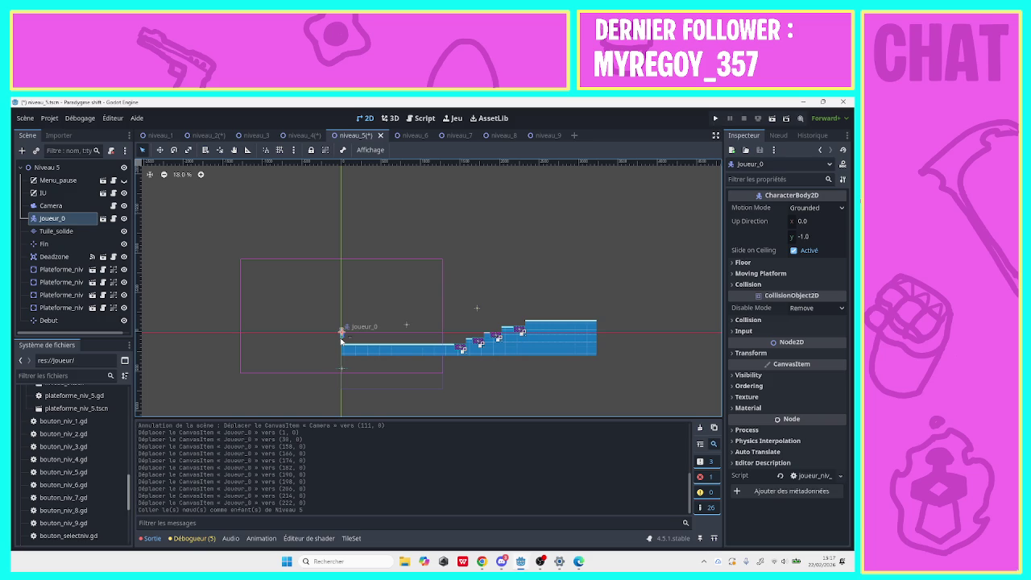
drag(342, 341, 342, 341)
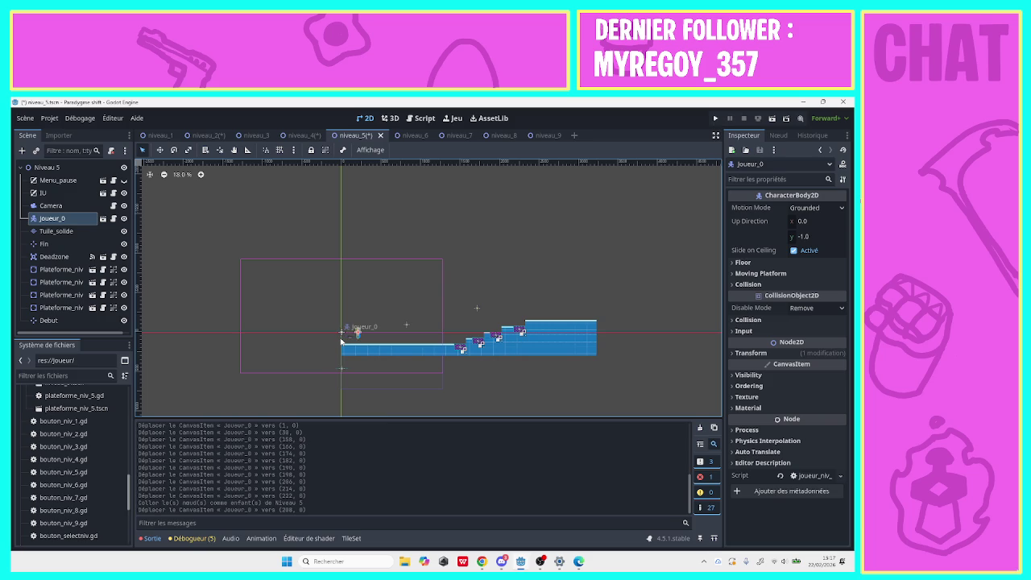
click(407, 135)
click(80, 171)
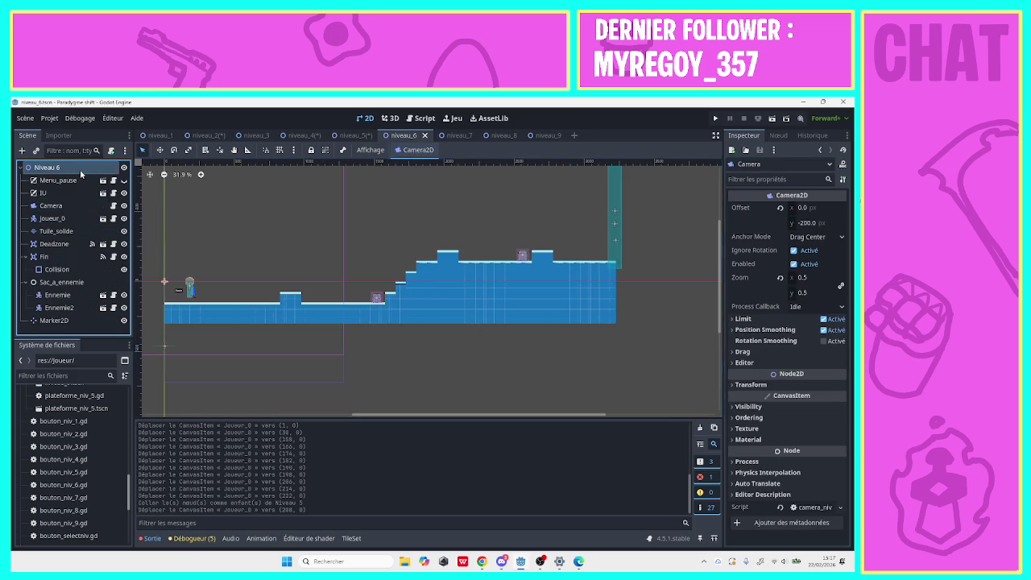
key(ctrl+v)
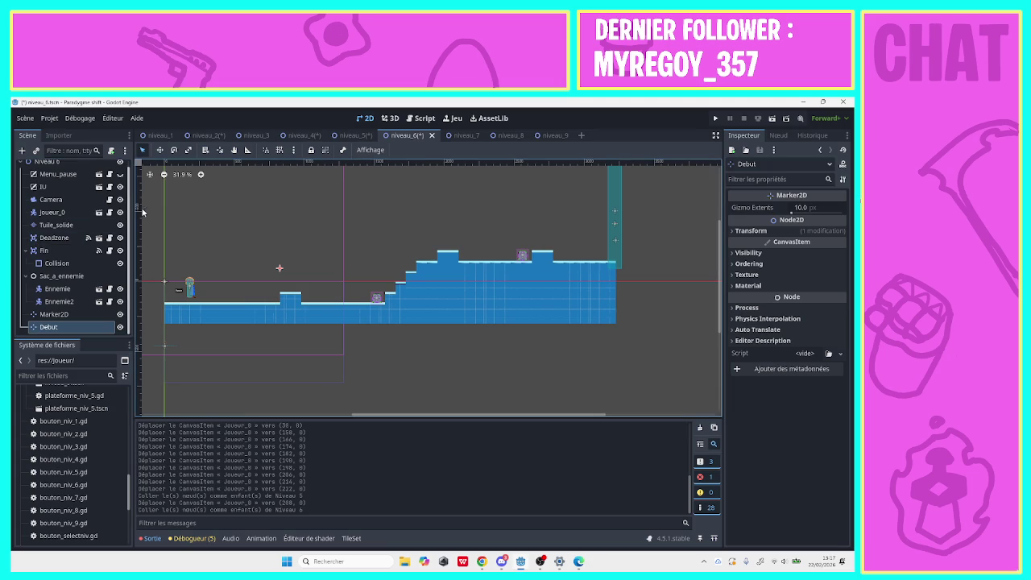
Paste the Debut marker into Niveaux 7, 8 and 9.
click(457, 135)
click(44, 168)
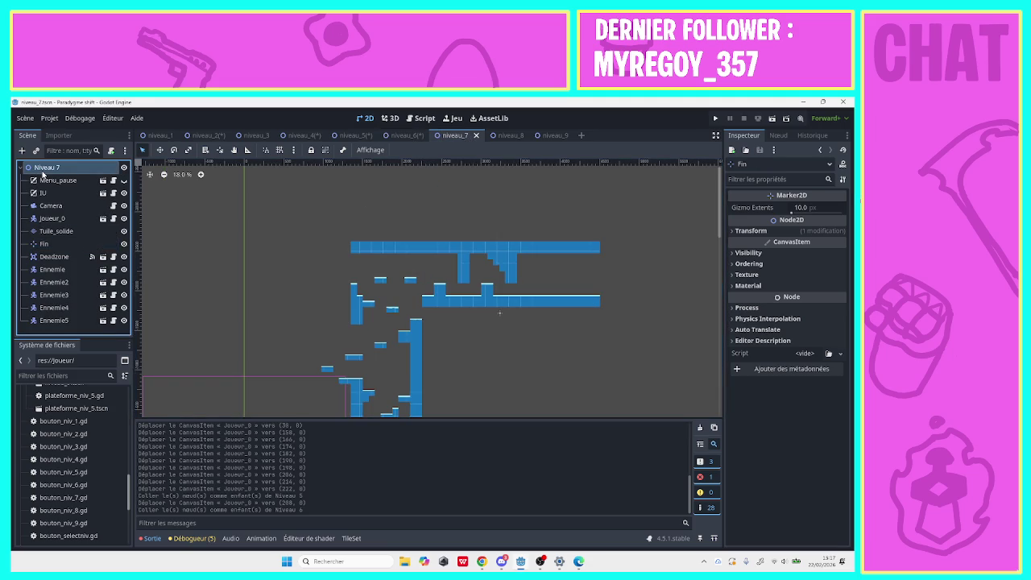
key(ctrl+v)
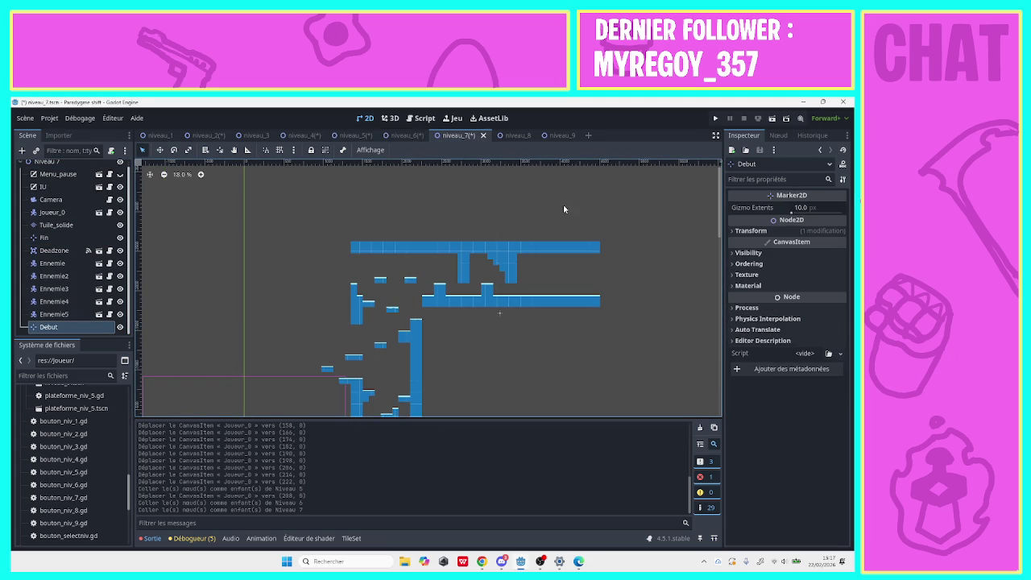
drag(722, 214, 723, 297)
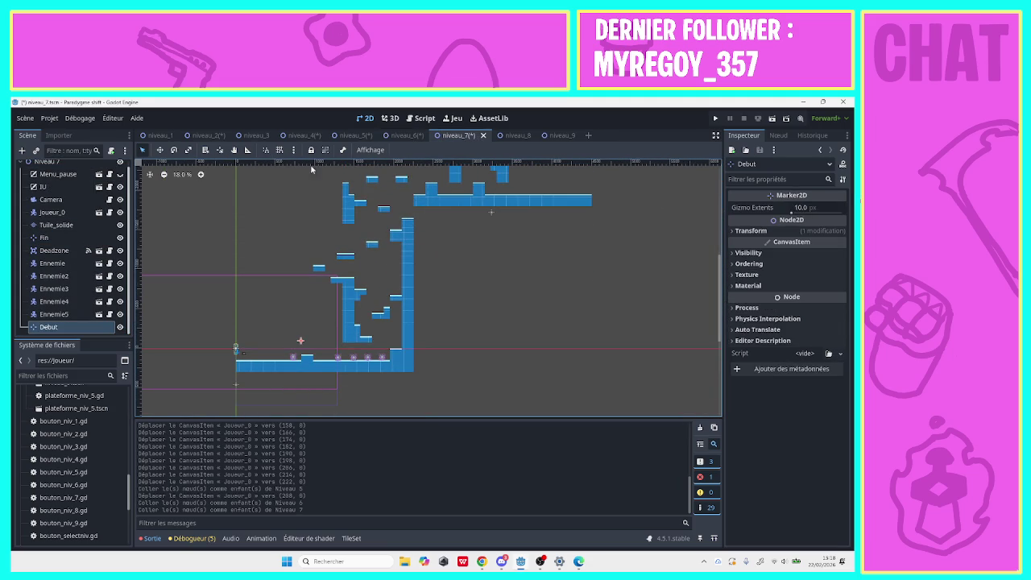
click(503, 137)
click(55, 168)
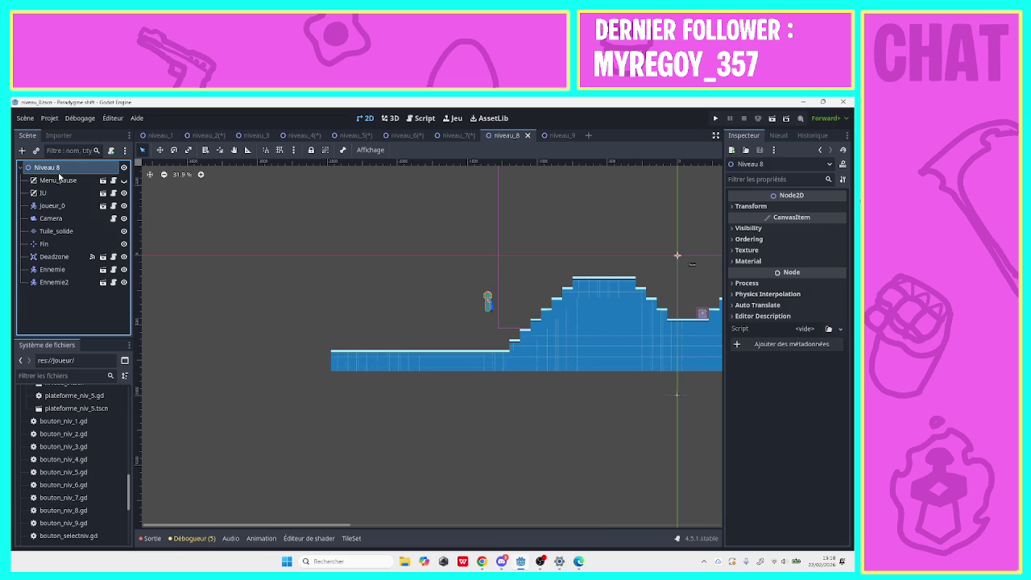
key(ctrl+v)
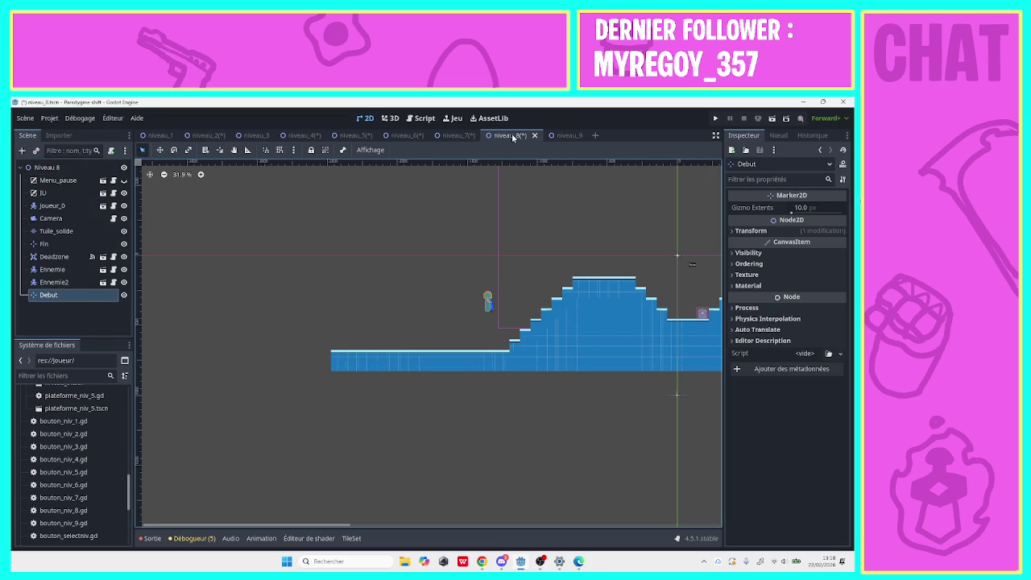
click(553, 134)
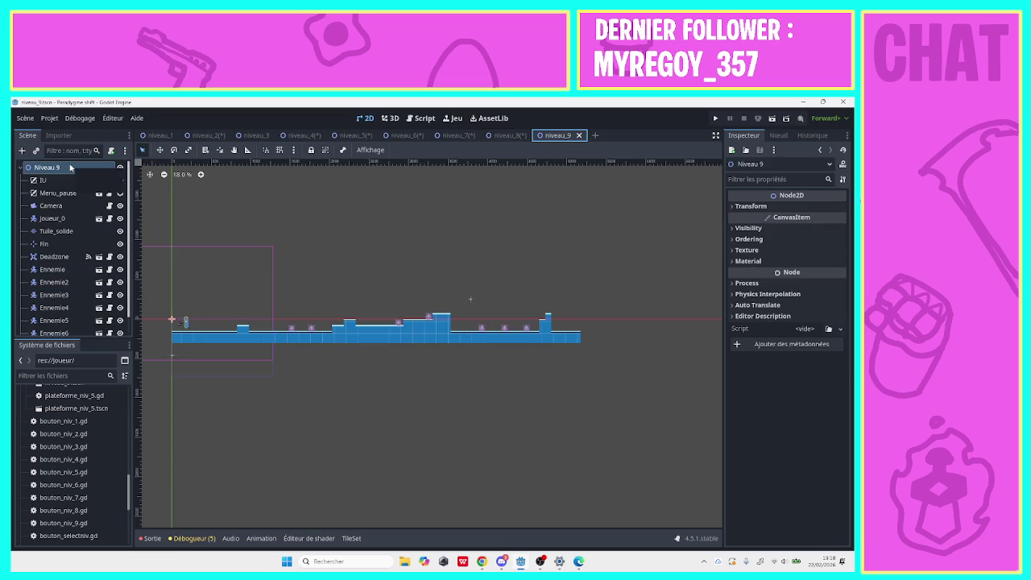
key(ctrl+v)
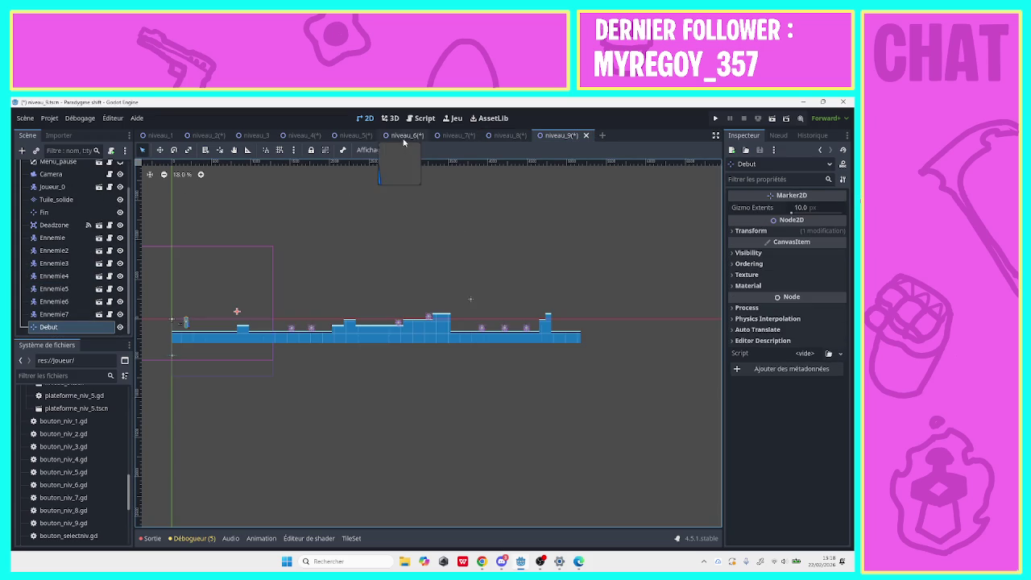
Delete the extra Debut node from Niveau 6.
click(400, 135)
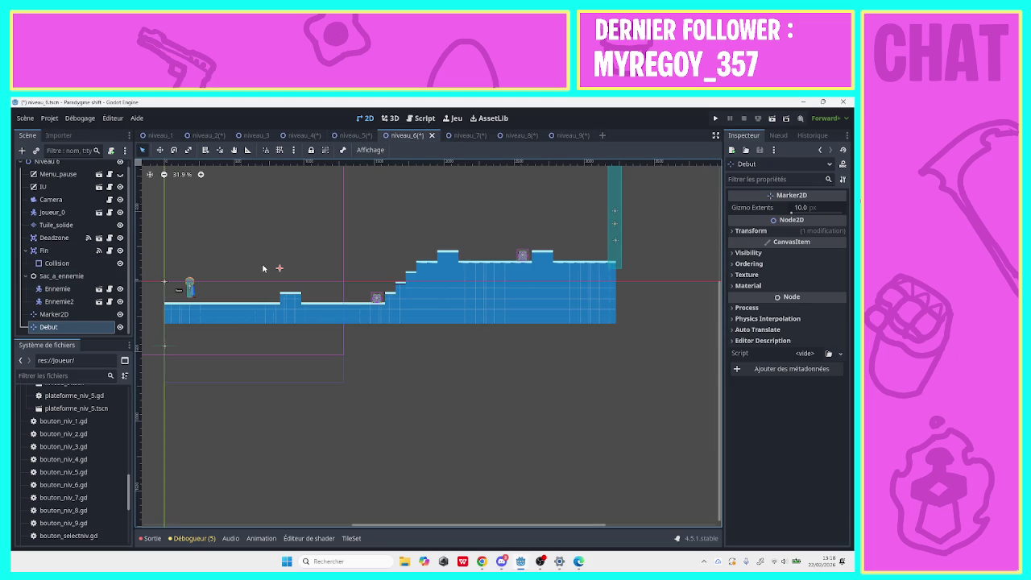
right_click(94, 322)
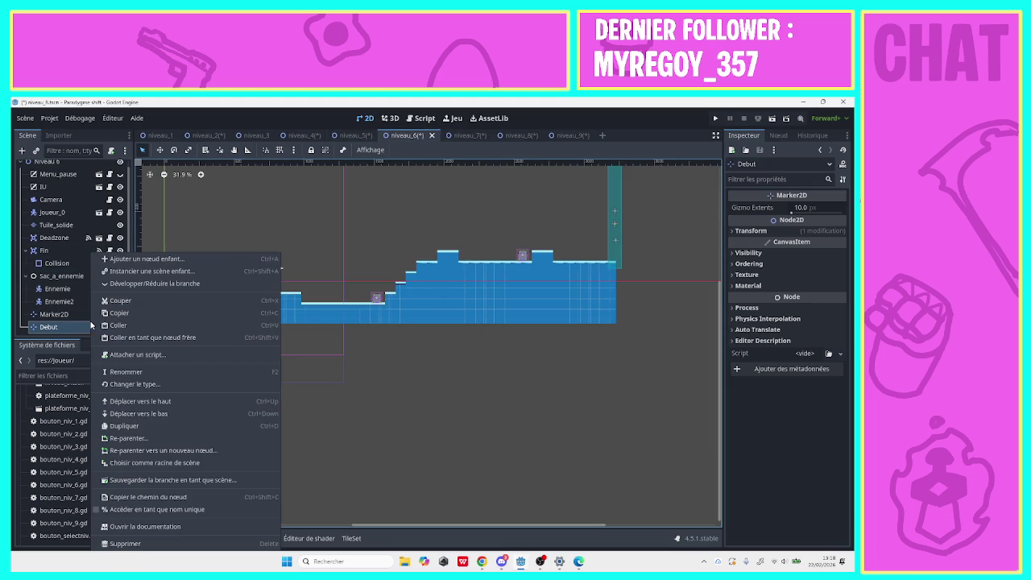
click(125, 543)
click(402, 343)
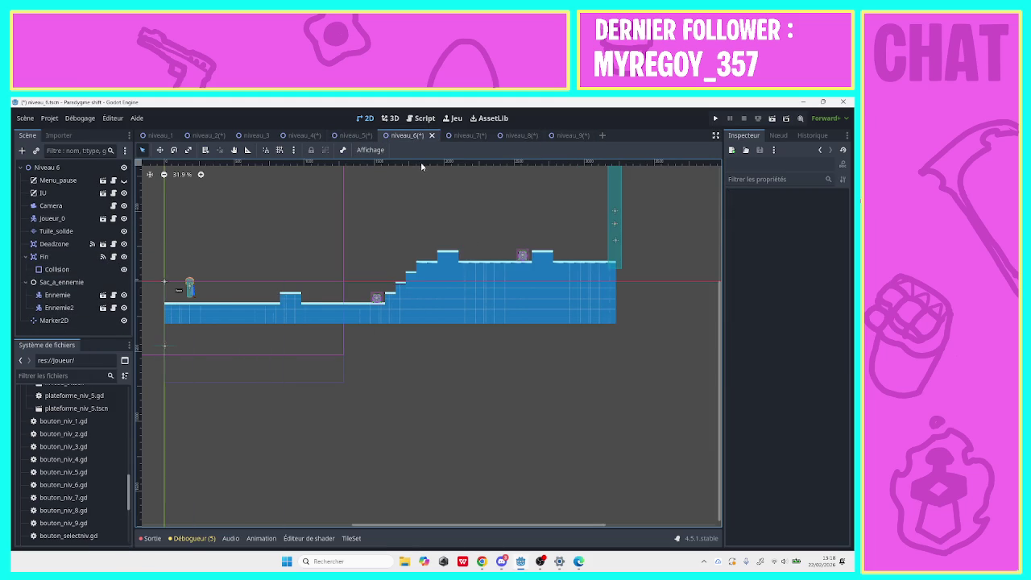
click(566, 135)
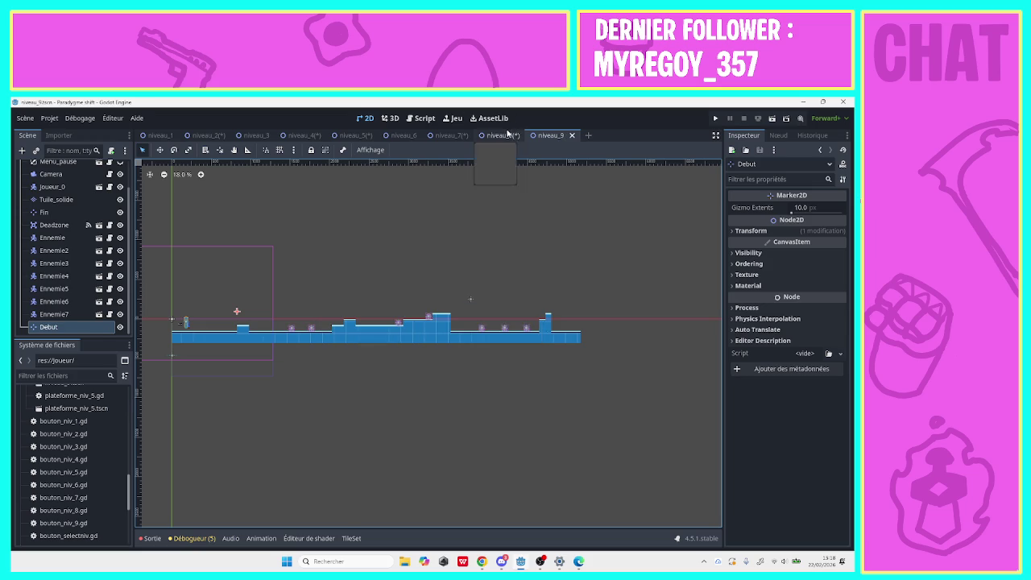
Save Niveau 8 and place its Debut marker at the player's start.
click(498, 135)
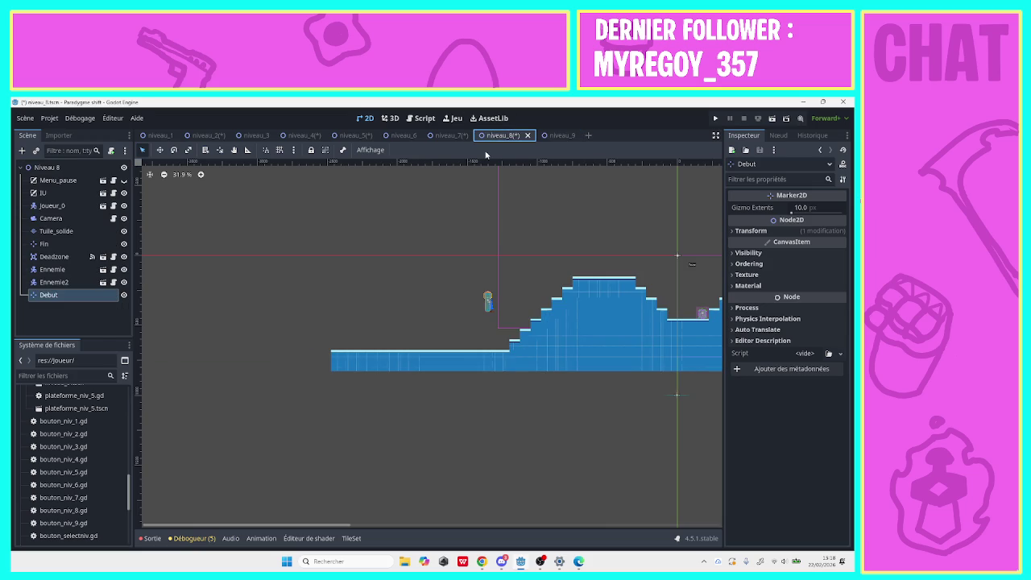
key(ctrl+s)
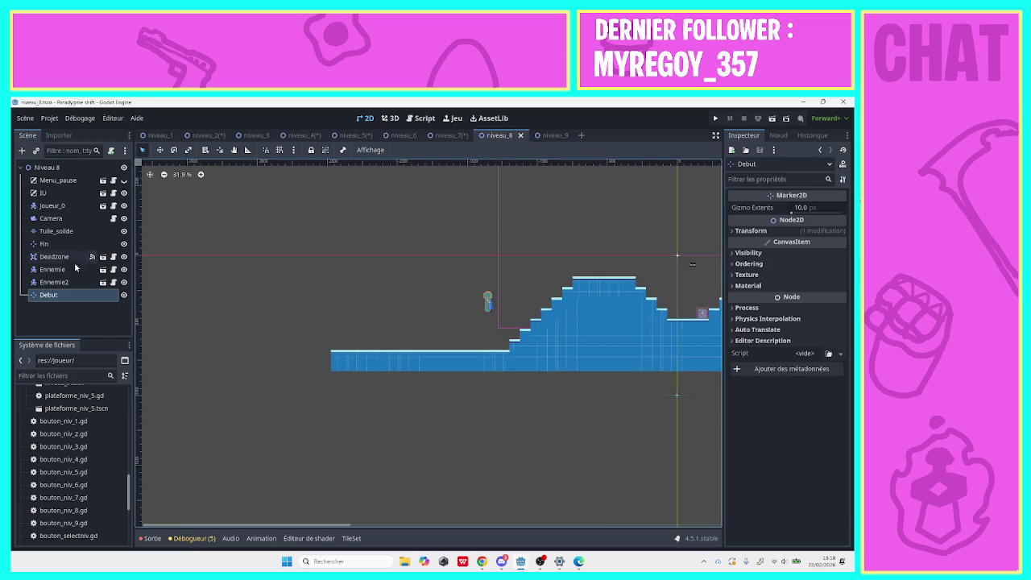
click(51, 295)
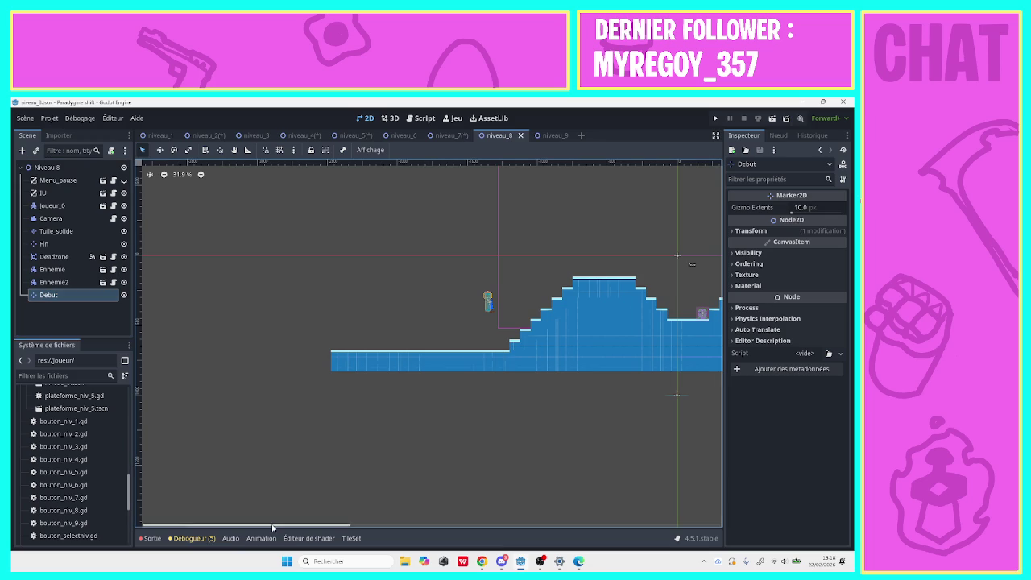
drag(267, 524, 589, 496)
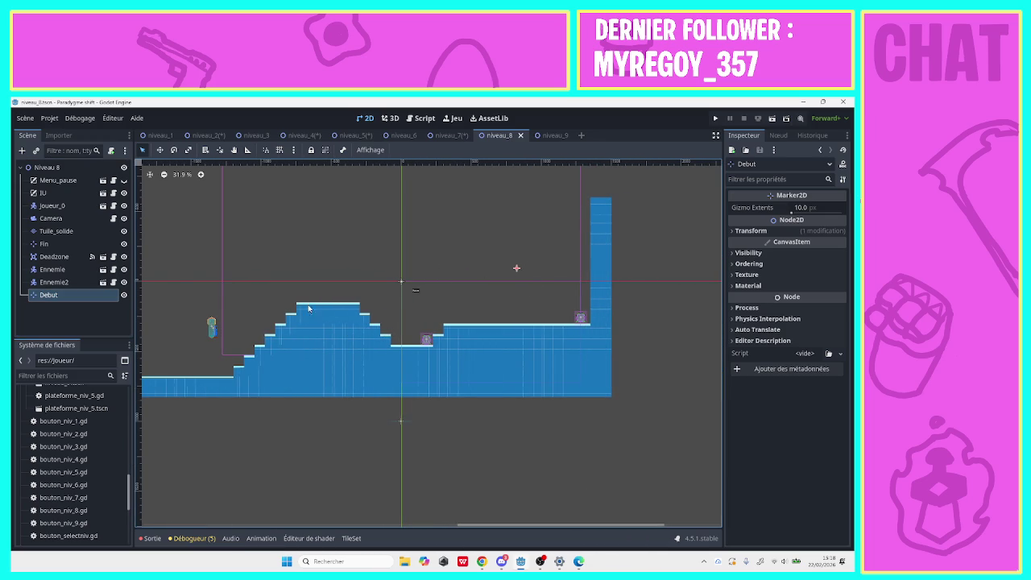
mouse_move(211, 330)
mouse_down()
mouse_move(520, 276)
mouse_move(208, 304)
mouse_move(211, 327)
mouse_up()
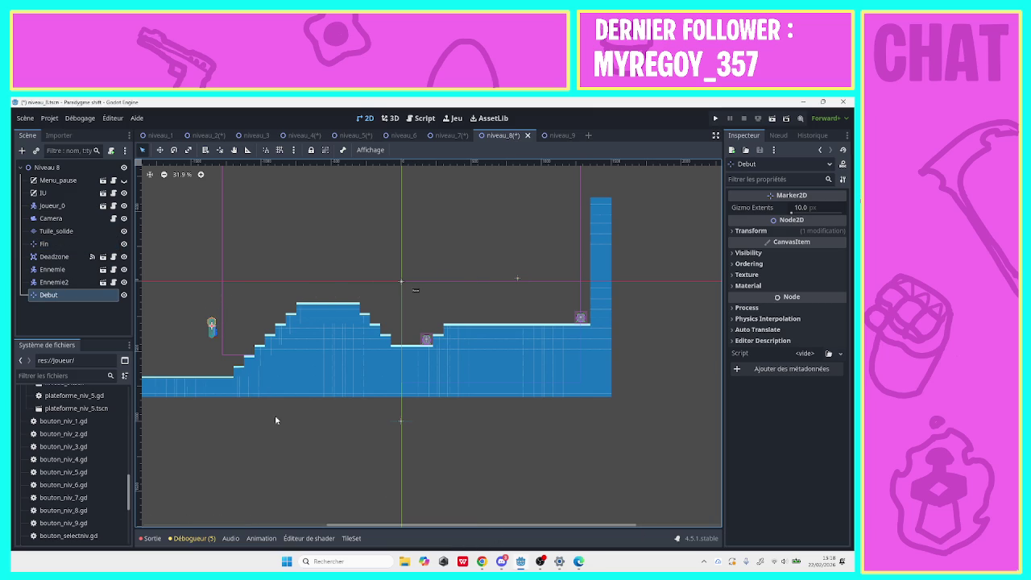
click(216, 331)
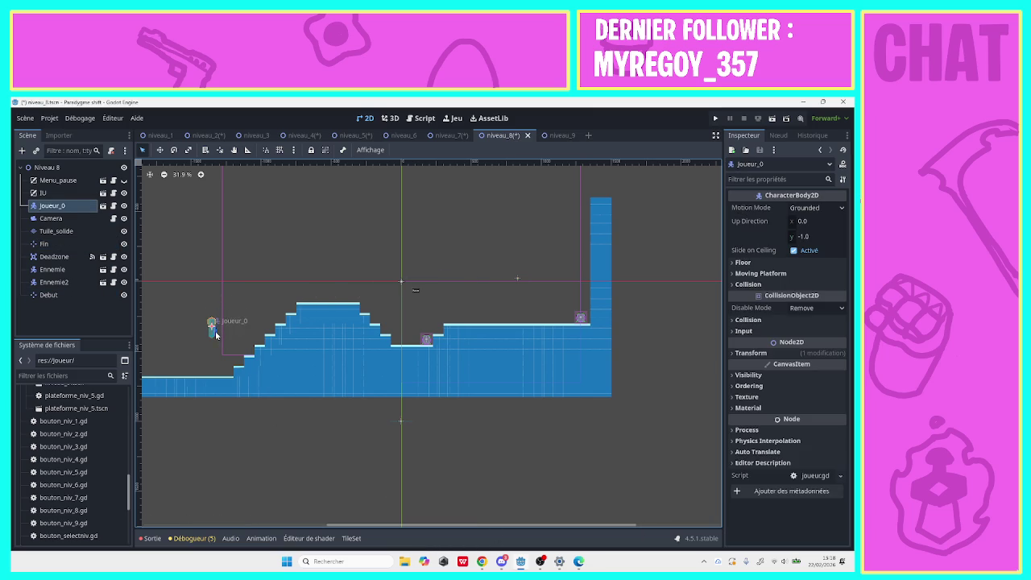
drag(217, 325, 203, 327)
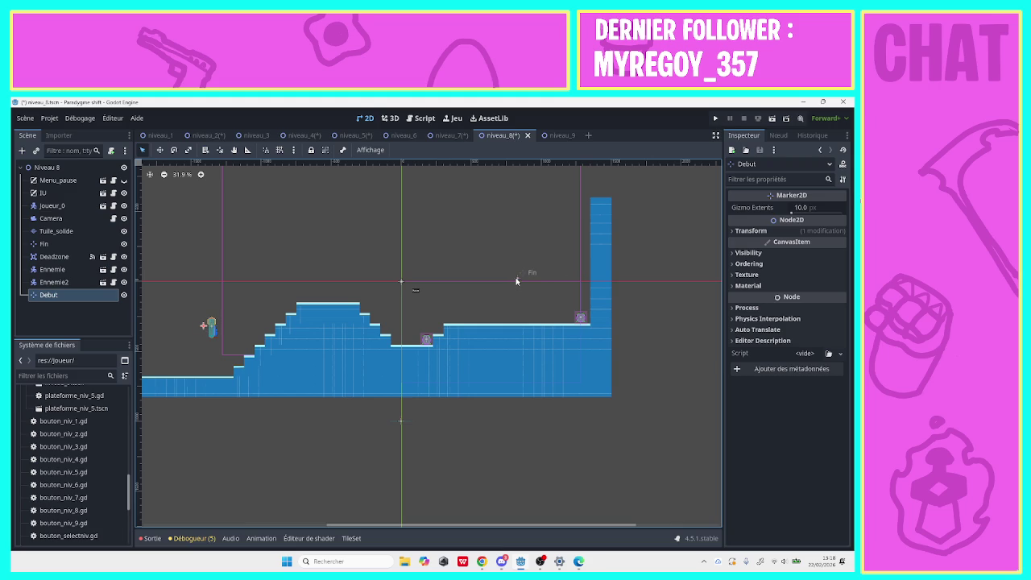
Move the Fin marker above the level's middle and select the Tuile_solide layer.
mouse_move(516, 281)
mouse_down()
mouse_move(543, 283)
mouse_move(492, 282)
mouse_move(508, 283)
mouse_up()
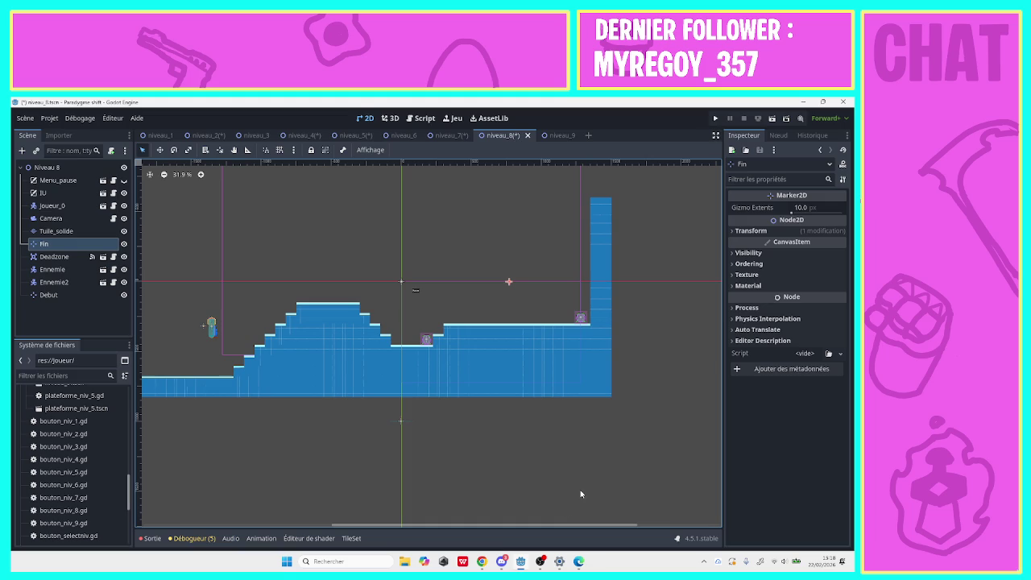
scroll(565, 516, right, 2)
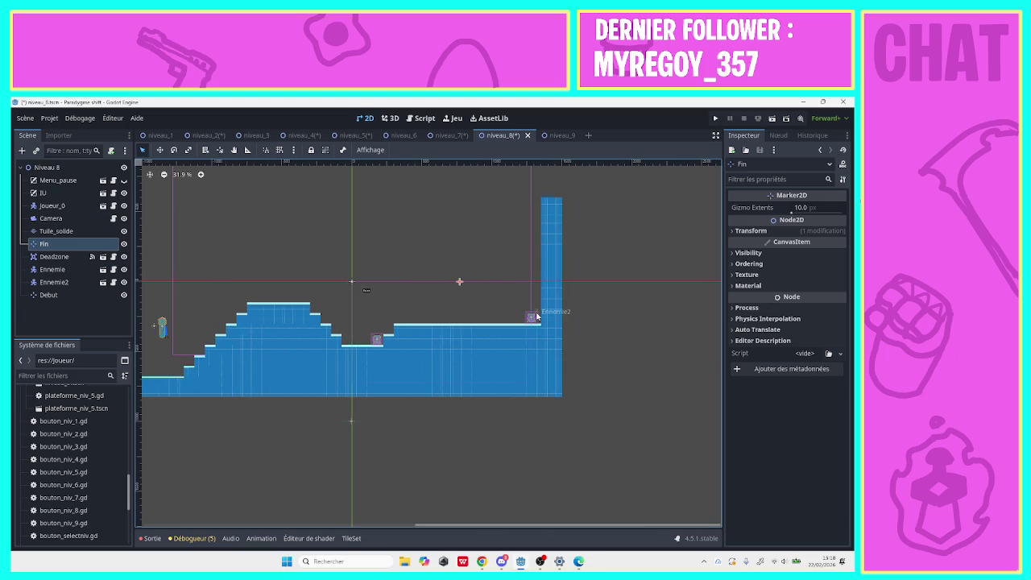
click(51, 218)
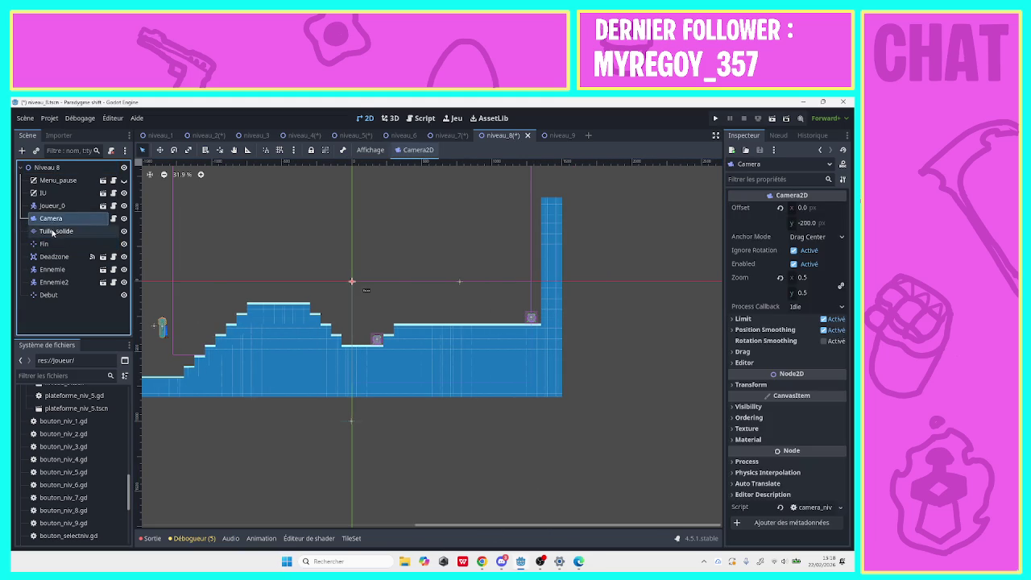
click(53, 231)
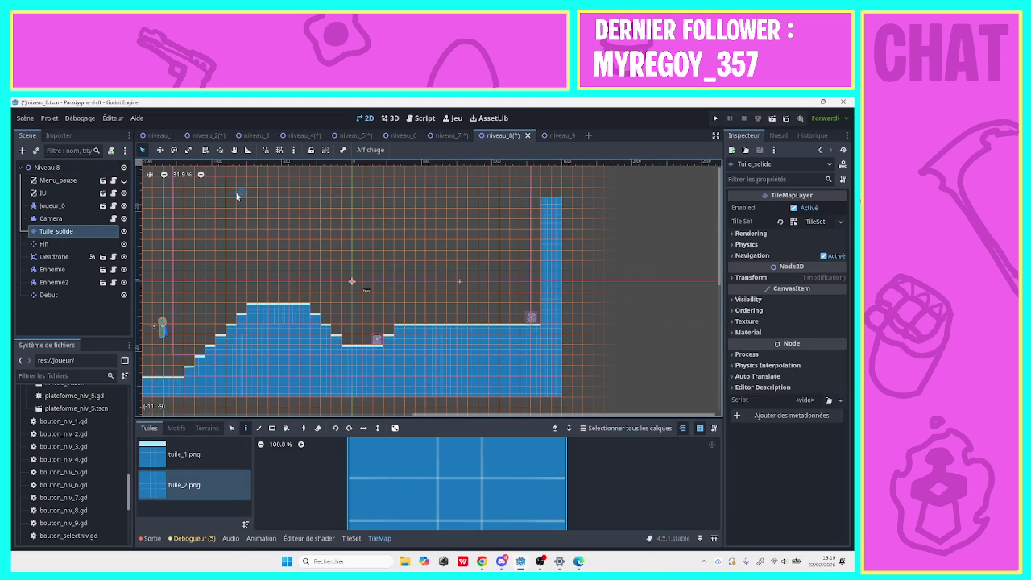
Paint a rectangle of tiles above the blue column at the level's right end.
click(234, 150)
drag(310, 208, 296, 338)
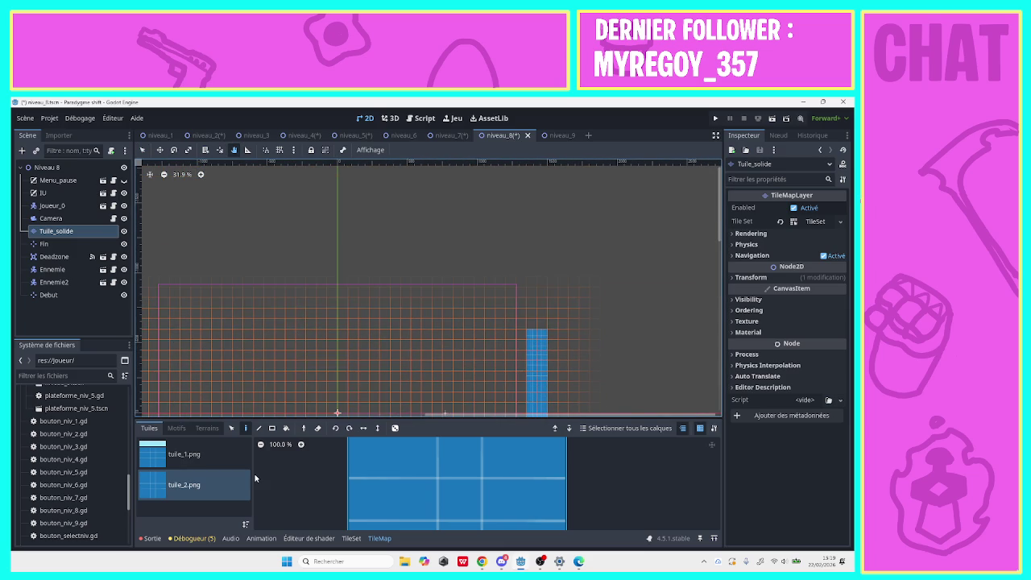
click(271, 428)
key(q)
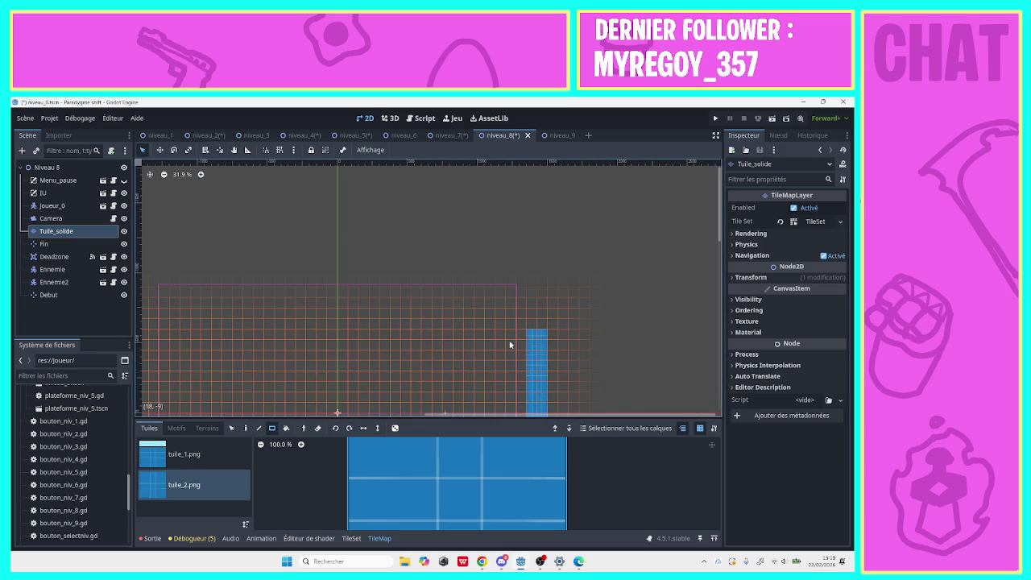
mouse_move(533, 324)
mouse_down()
mouse_move(551, 264)
mouse_move(546, 164)
mouse_up()
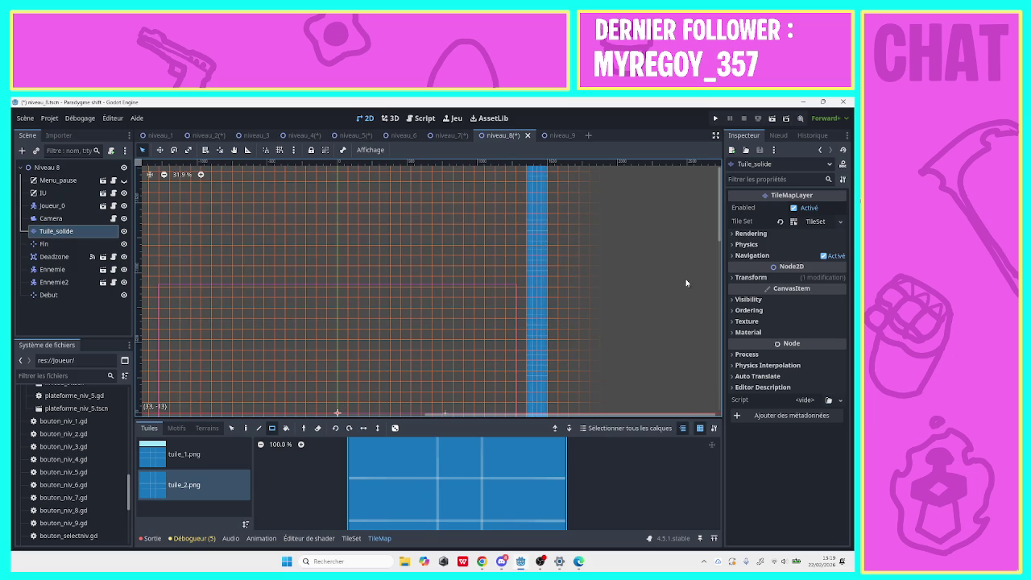
Widen the right wall with a tall tile block and save the scene.
click(234, 150)
mouse_move(310, 258)
mouse_down()
mouse_move(327, 387)
mouse_move(451, 376)
mouse_up()
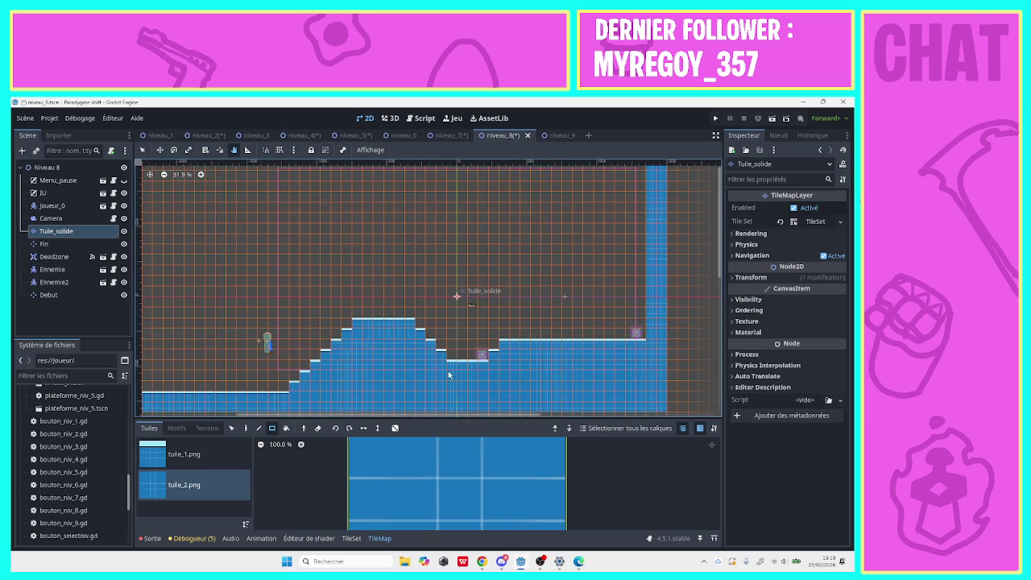
mouse_move(411, 242)
mouse_down()
mouse_move(234, 227)
mouse_move(158, 209)
mouse_up()
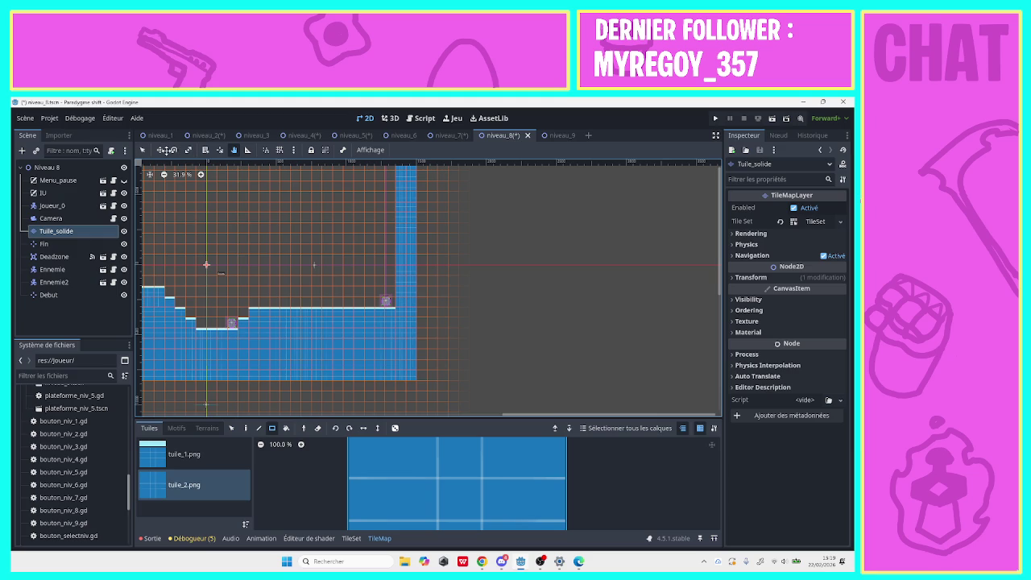
click(165, 174)
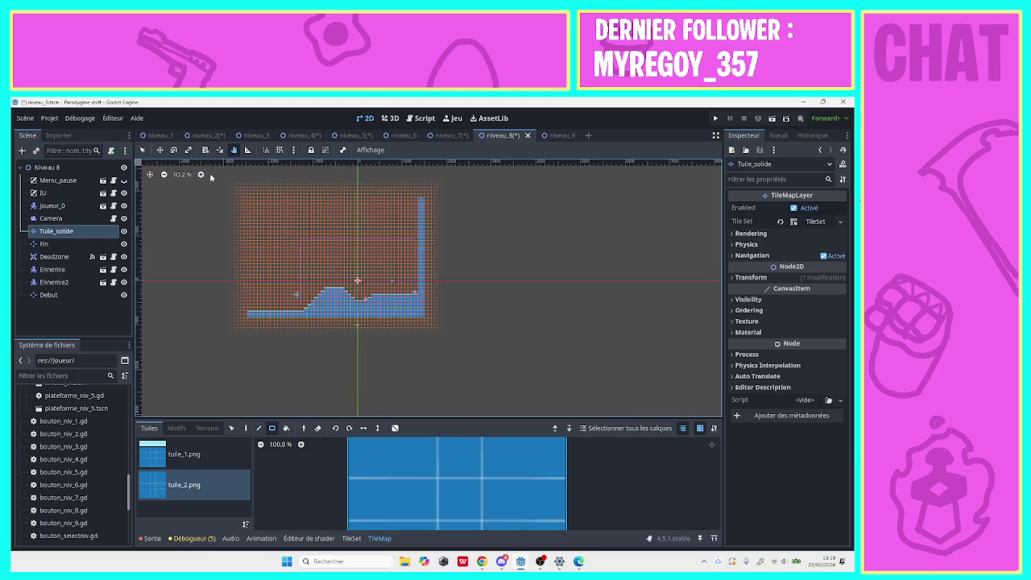
click(145, 151)
mouse_move(427, 321)
mouse_down()
mouse_move(453, 268)
mouse_move(456, 201)
mouse_move(484, 201)
mouse_up()
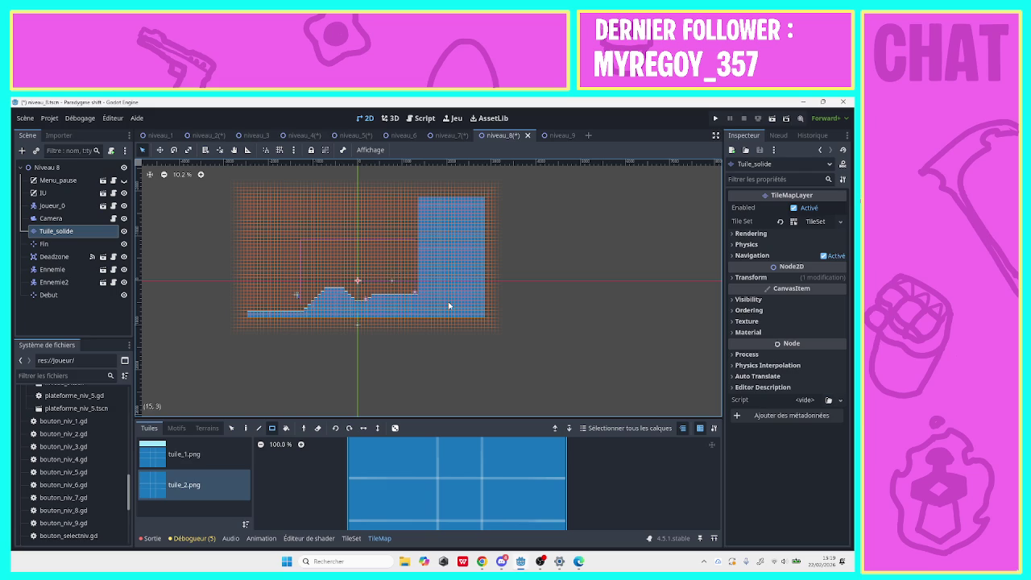
key(ctrl+s)
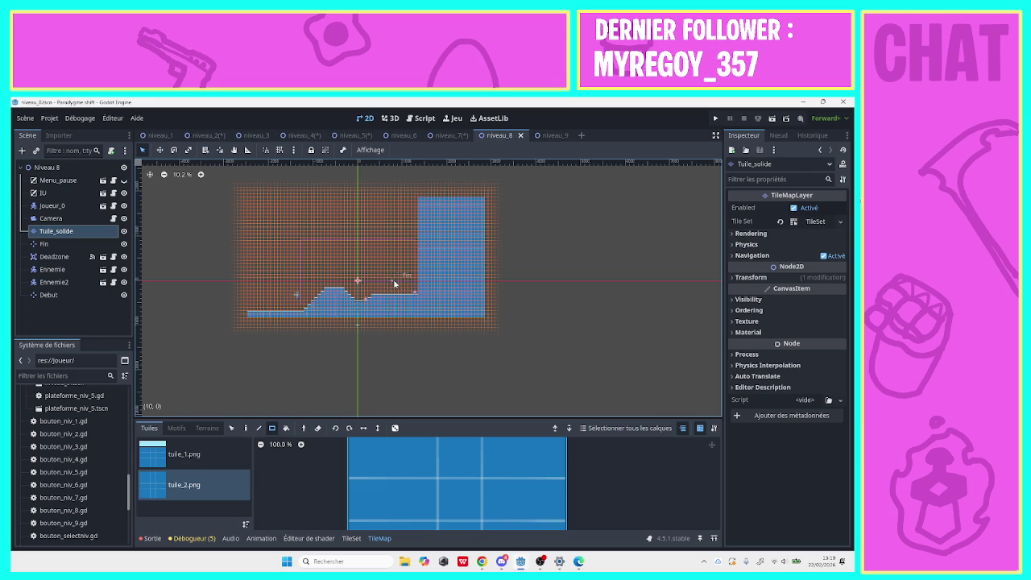
Shift the Fin marker right toward the new wall.
drag(393, 283, 403, 282)
key(ctrl+z)
click(60, 244)
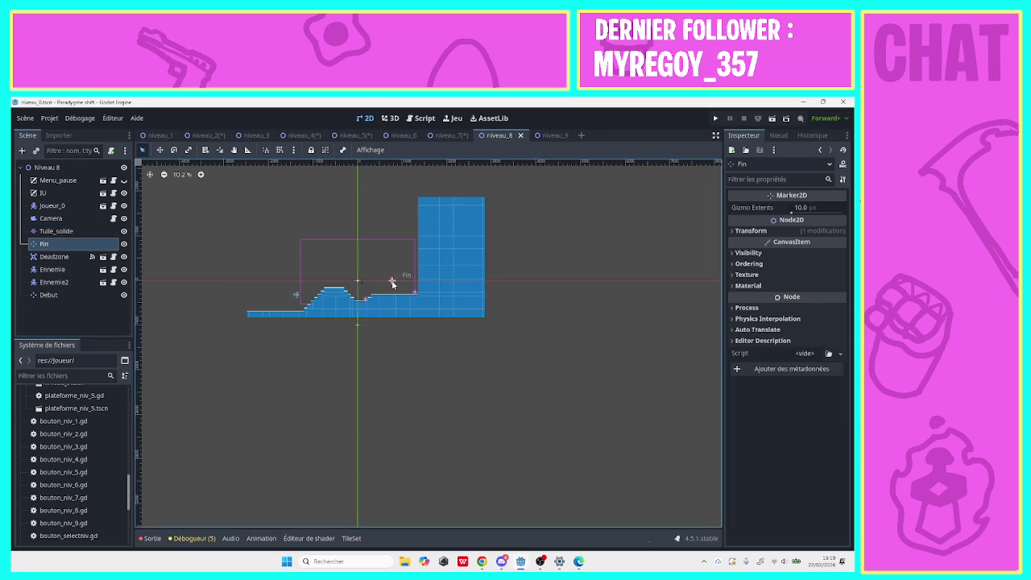
drag(393, 281, 400, 283)
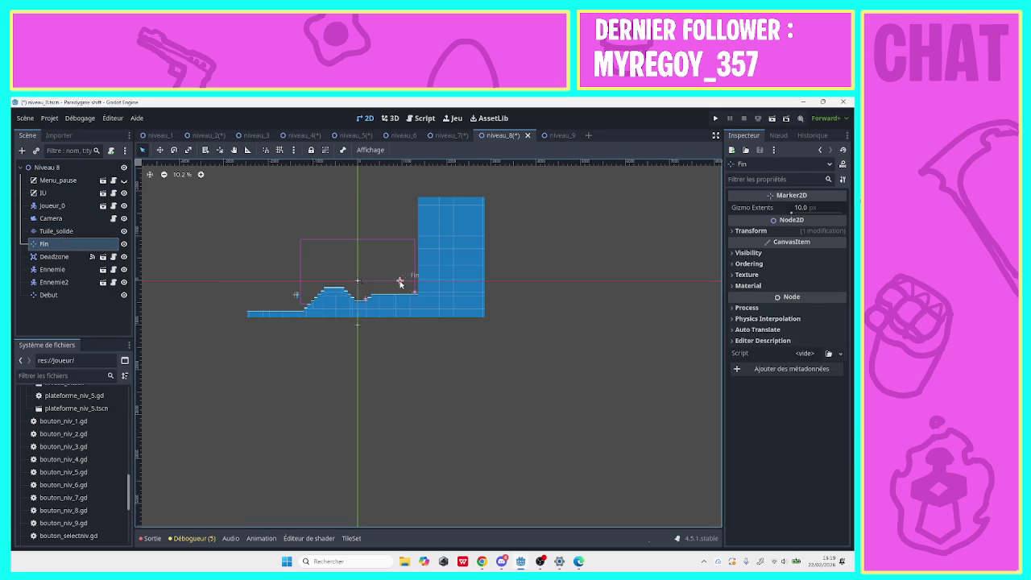
click(275, 273)
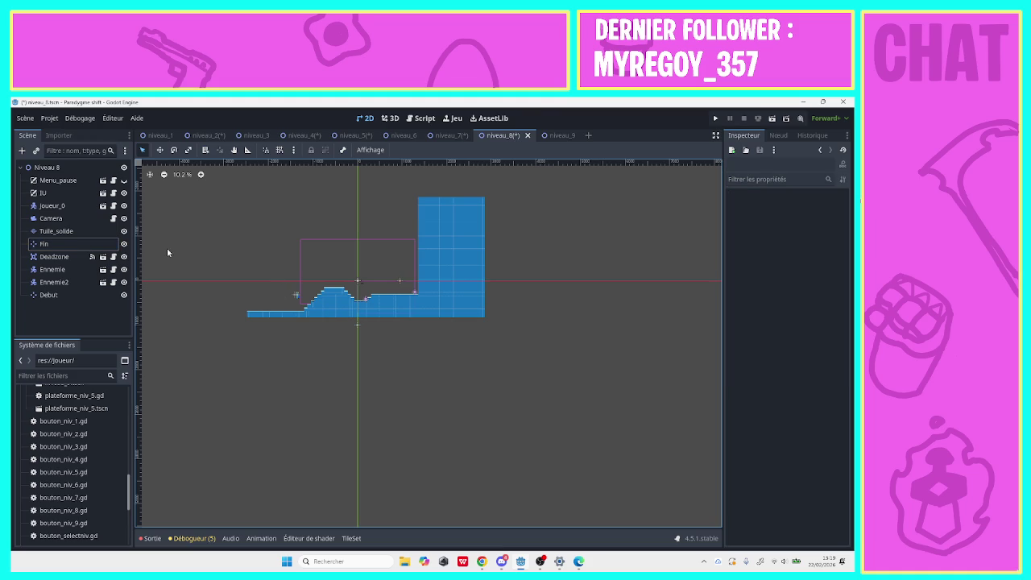
Attach res://Joueur/camera.gd to Niveau 8's Camera and save the scene.
click(93, 218)
click(111, 151)
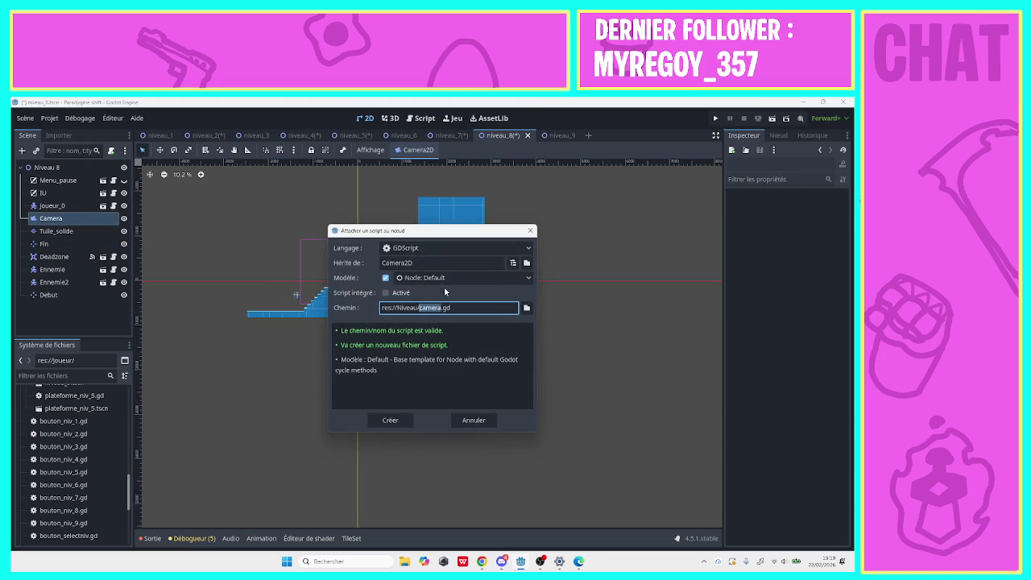
click(527, 307)
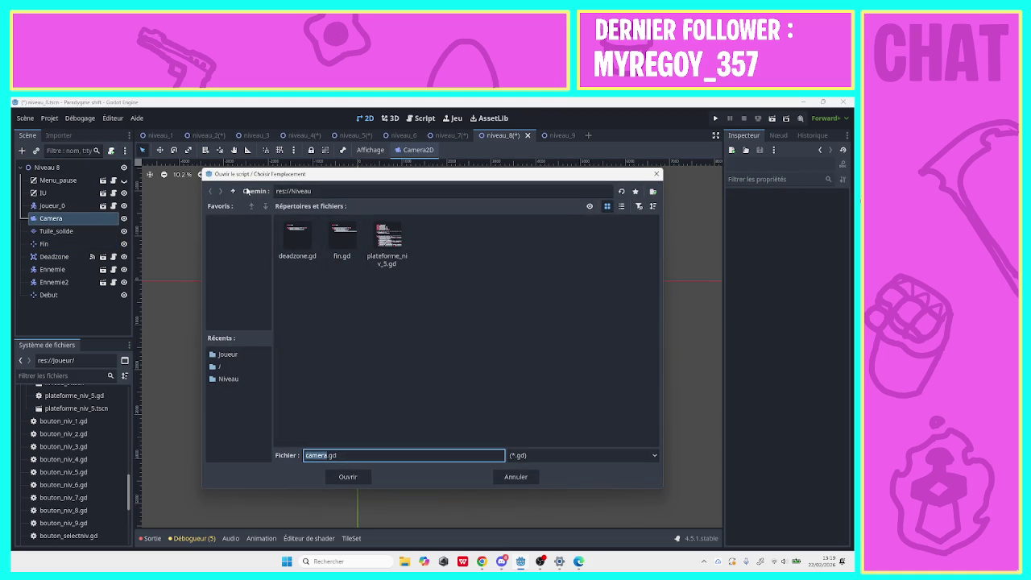
click(233, 191)
double_click(341, 238)
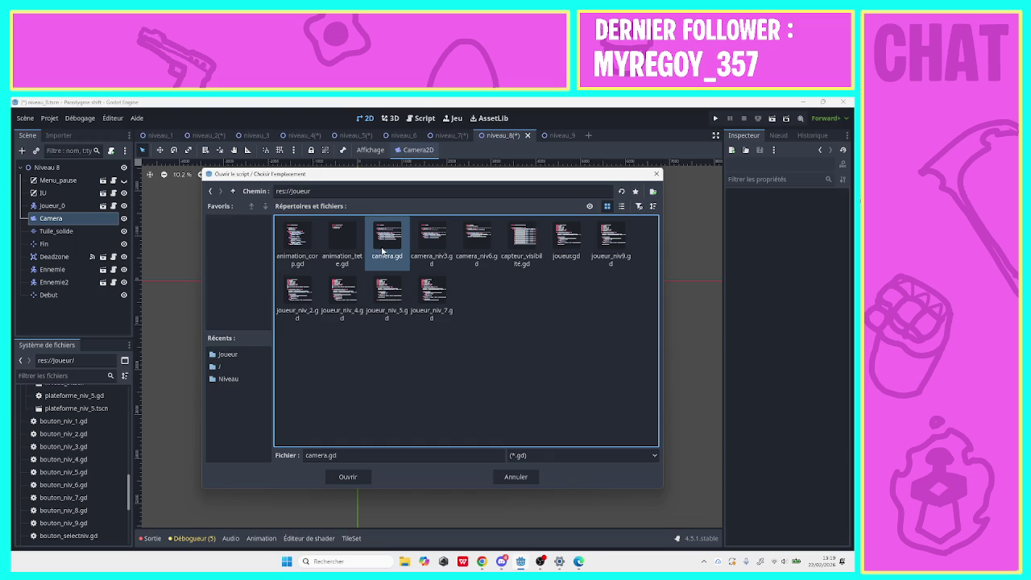
click(348, 476)
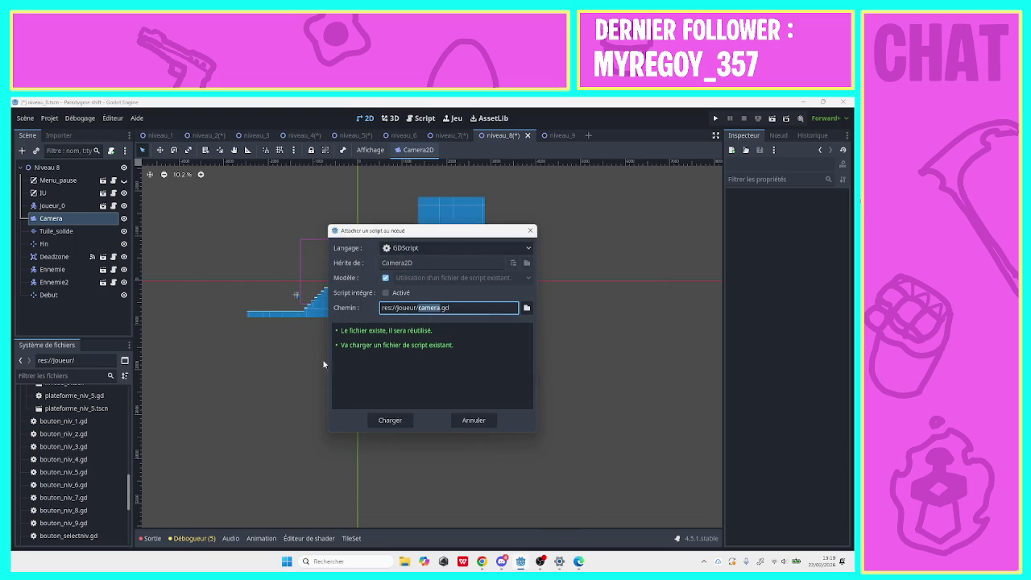
click(384, 417)
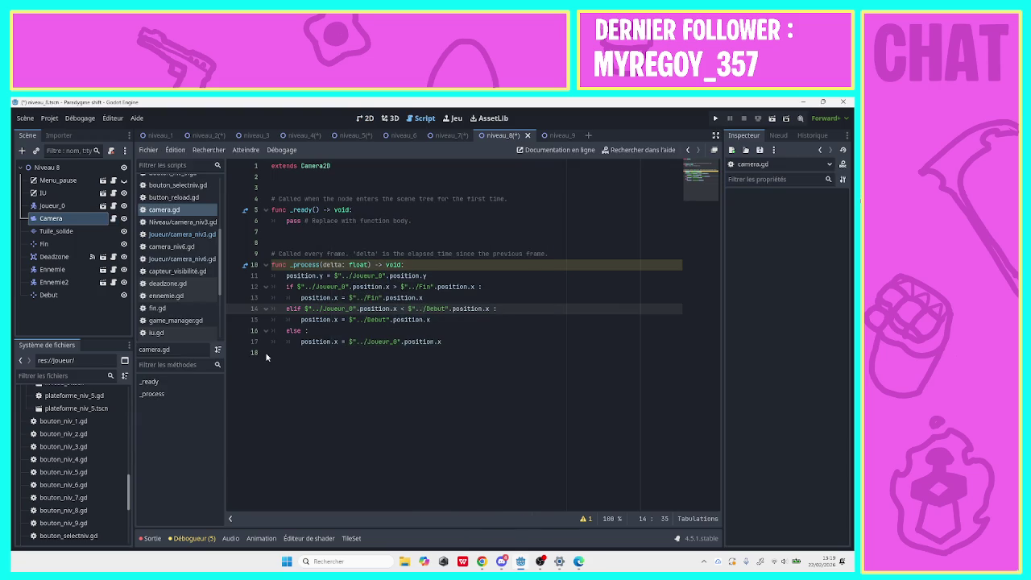
key(ctrl+s)
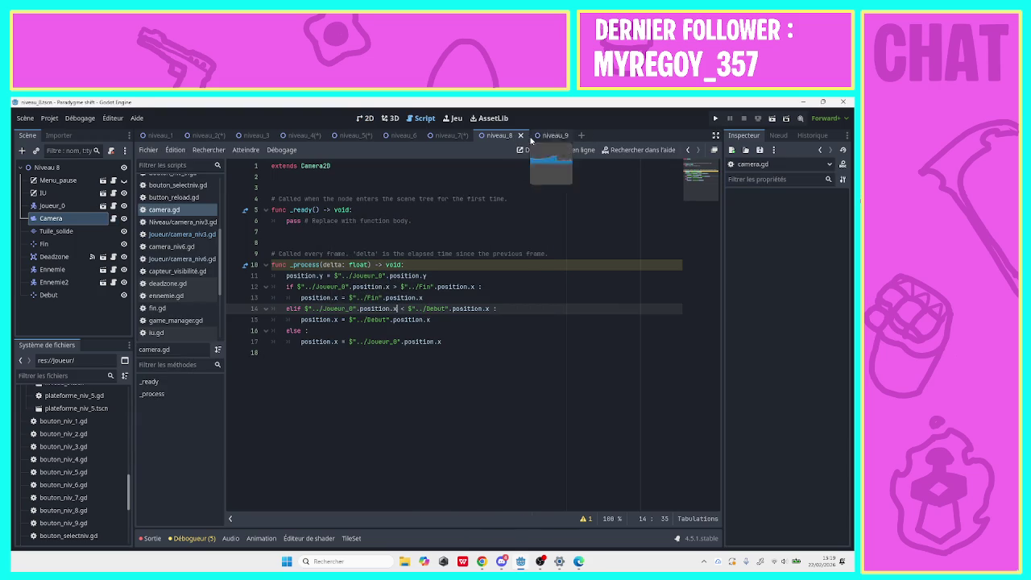
Return to the niveau_1 scene and run the project.
click(435, 135)
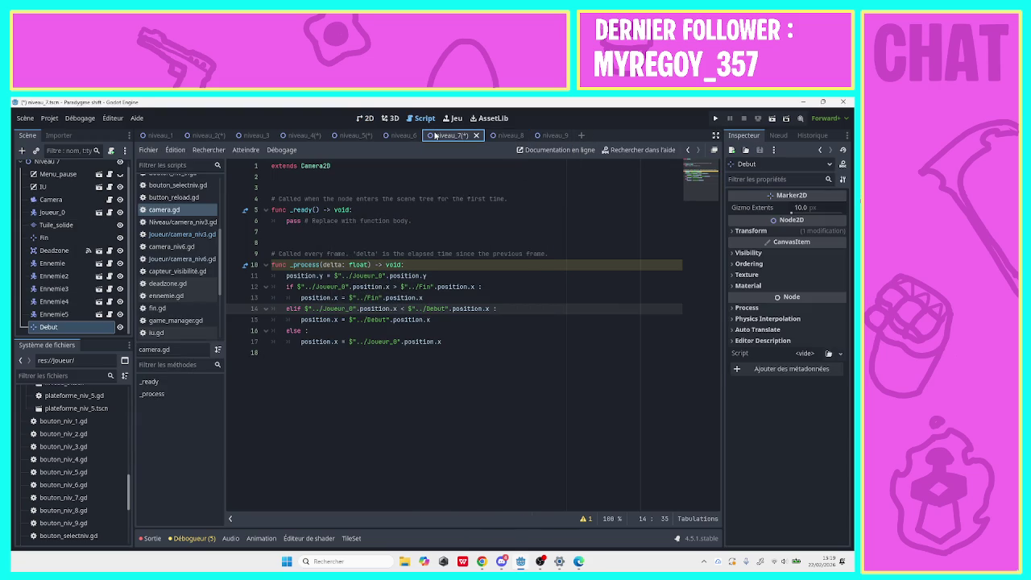
click(344, 137)
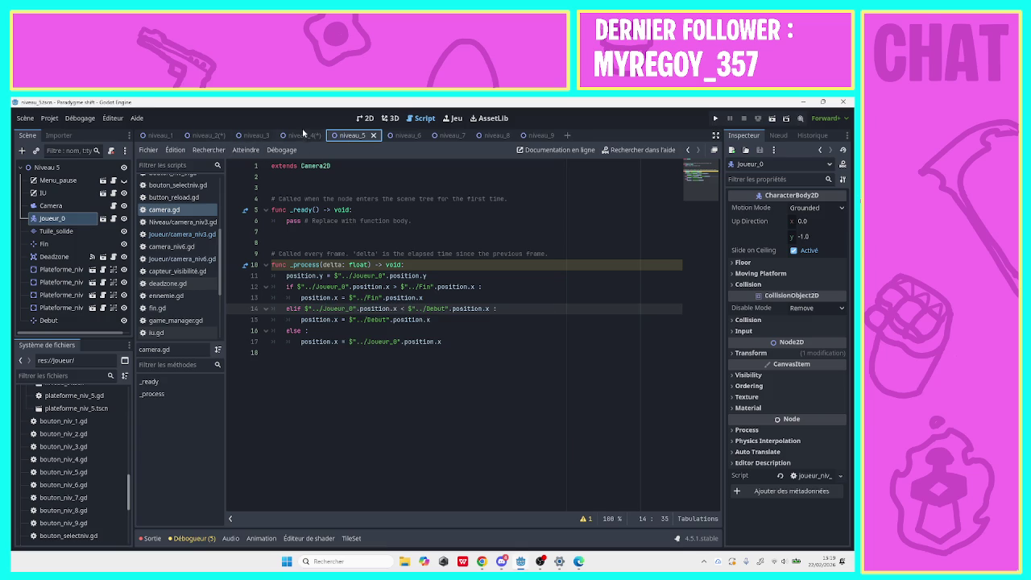
click(304, 135)
click(195, 136)
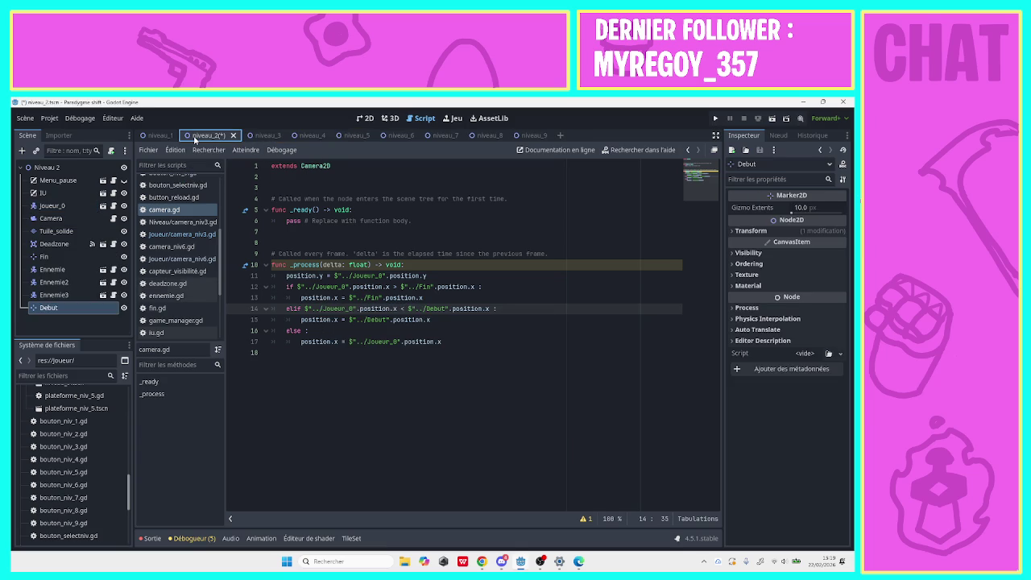
click(158, 136)
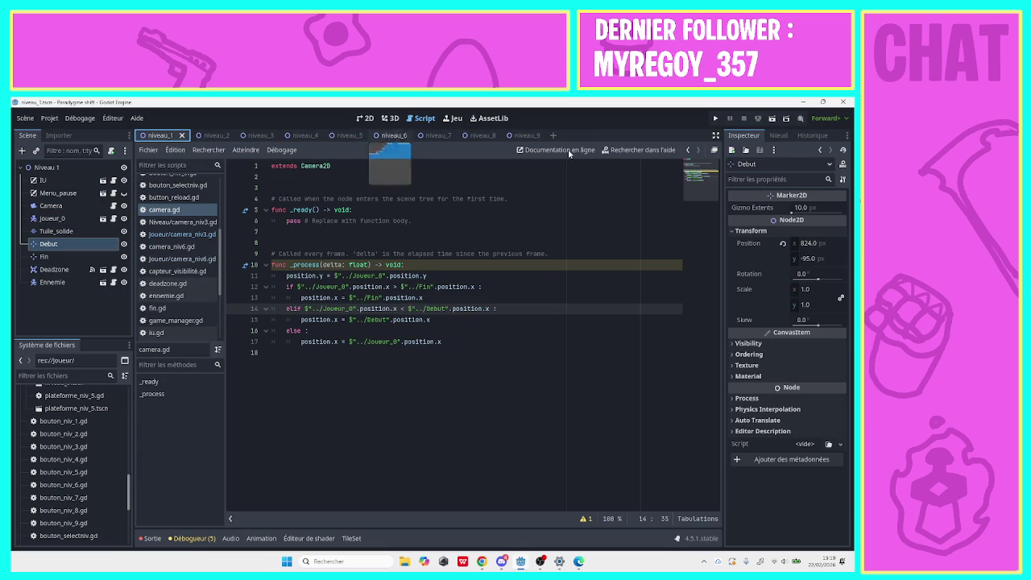
click(715, 120)
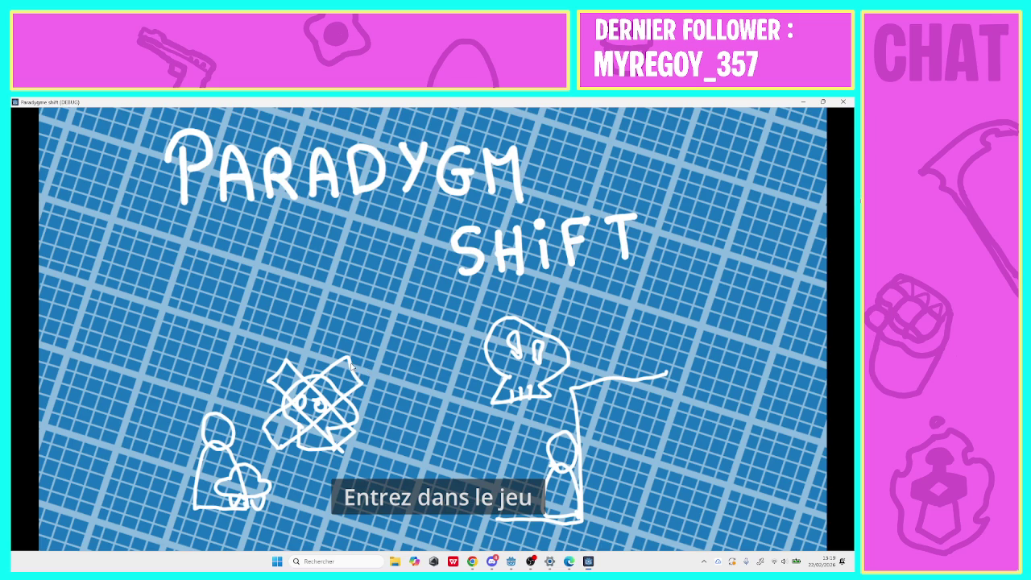
Play level 1 briefly, start level 2, then close the game window.
click(401, 493)
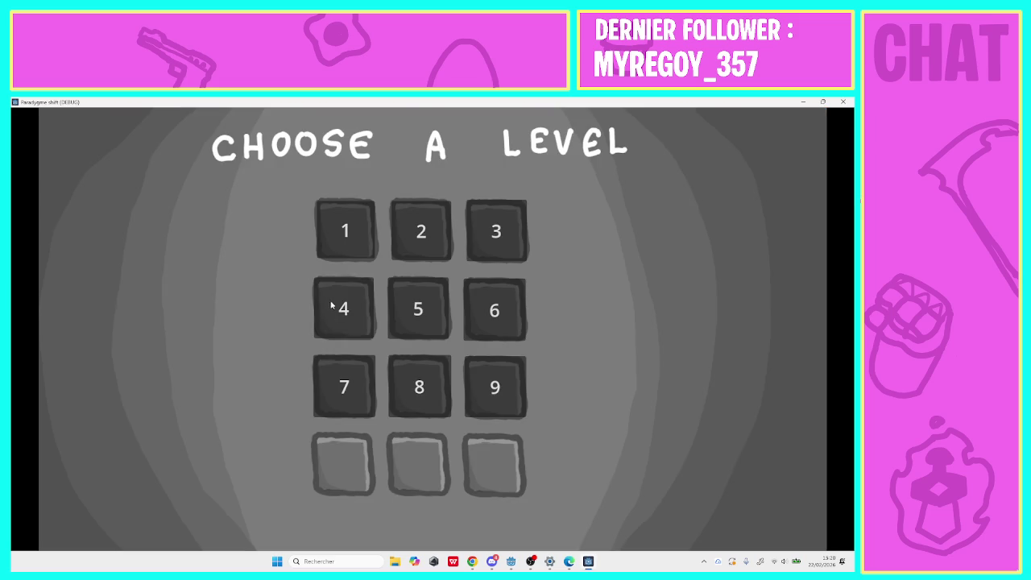
click(347, 232)
key(Right)
key(space)
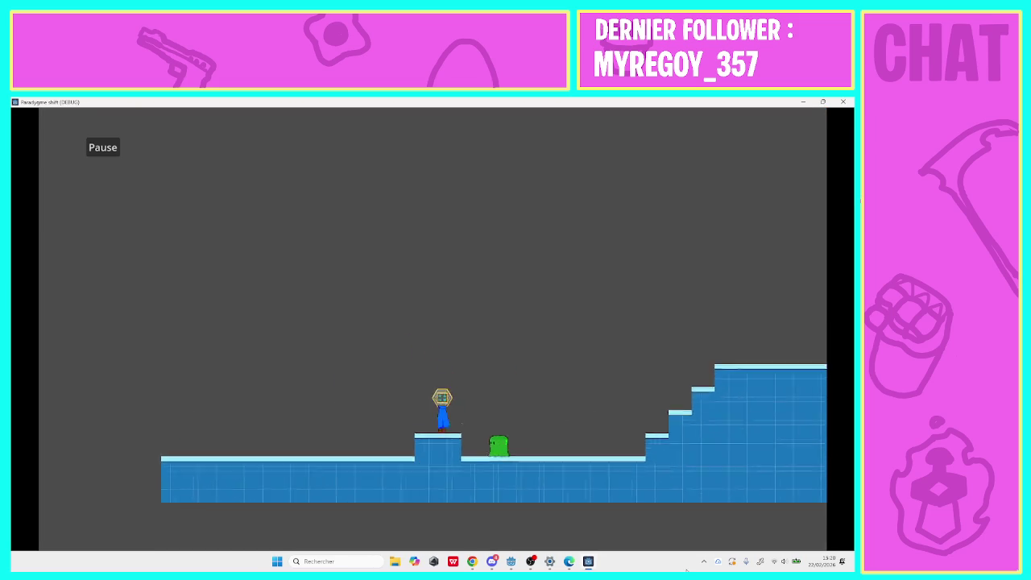
key(space)
key(space)
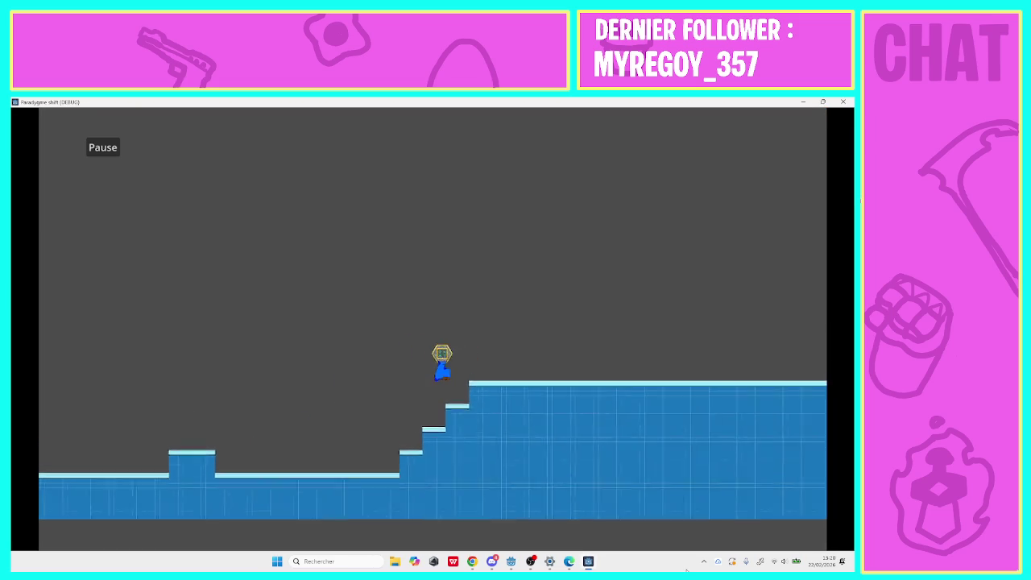
key(Right)
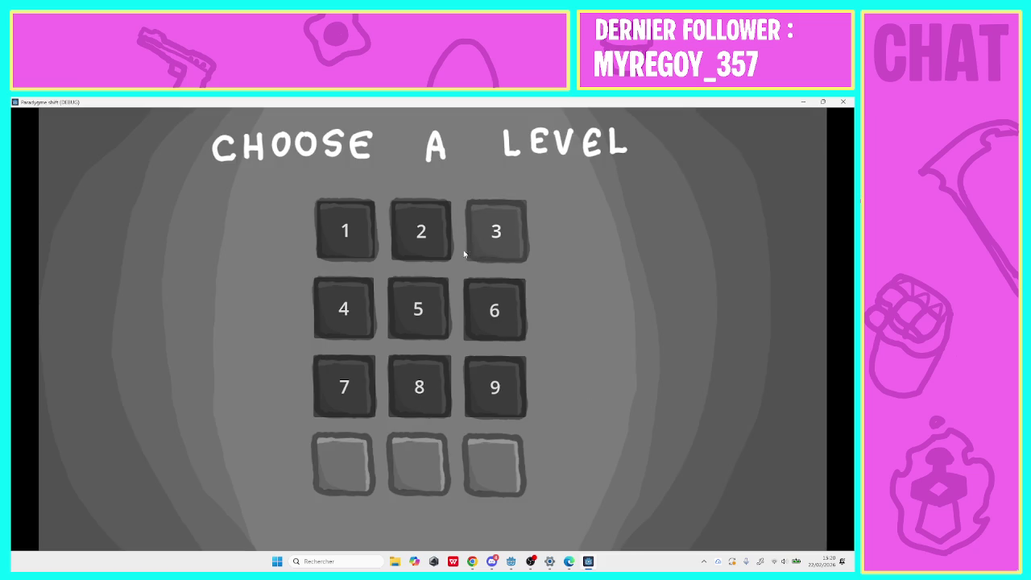
click(443, 252)
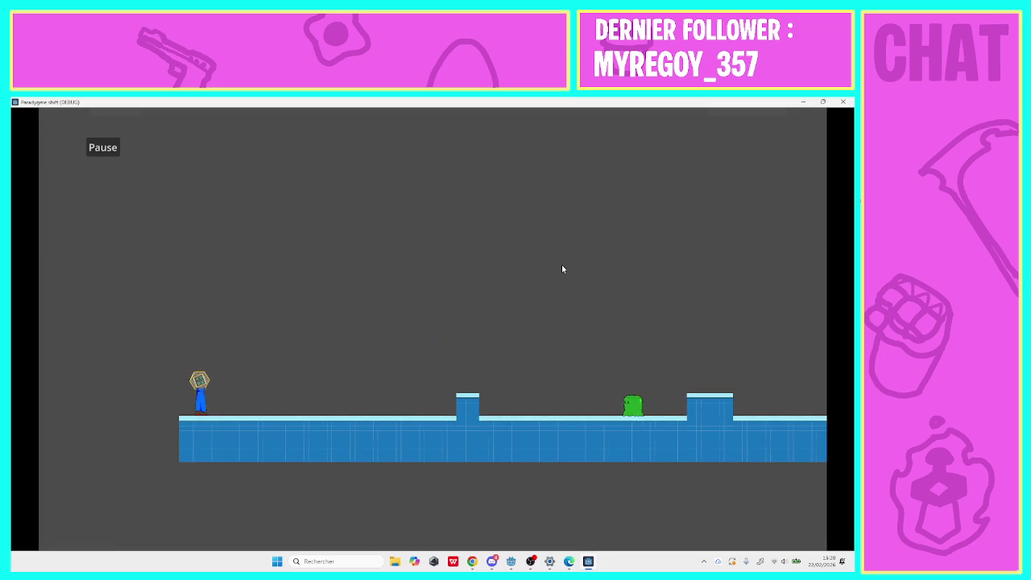
click(845, 102)
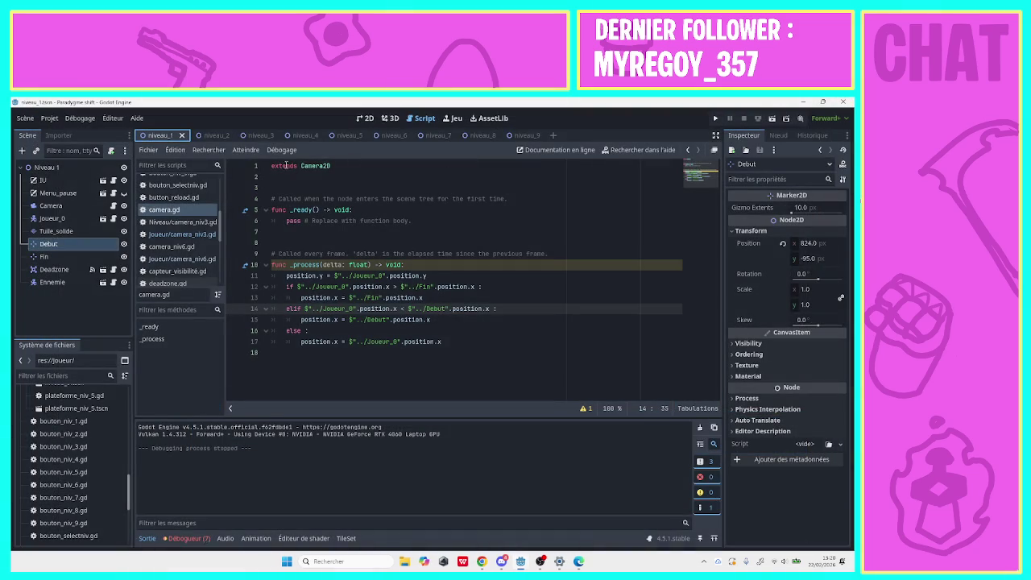
Nudge Niveau 2's Joueur_0 right beside the Debut marker and relaunch the game.
click(363, 118)
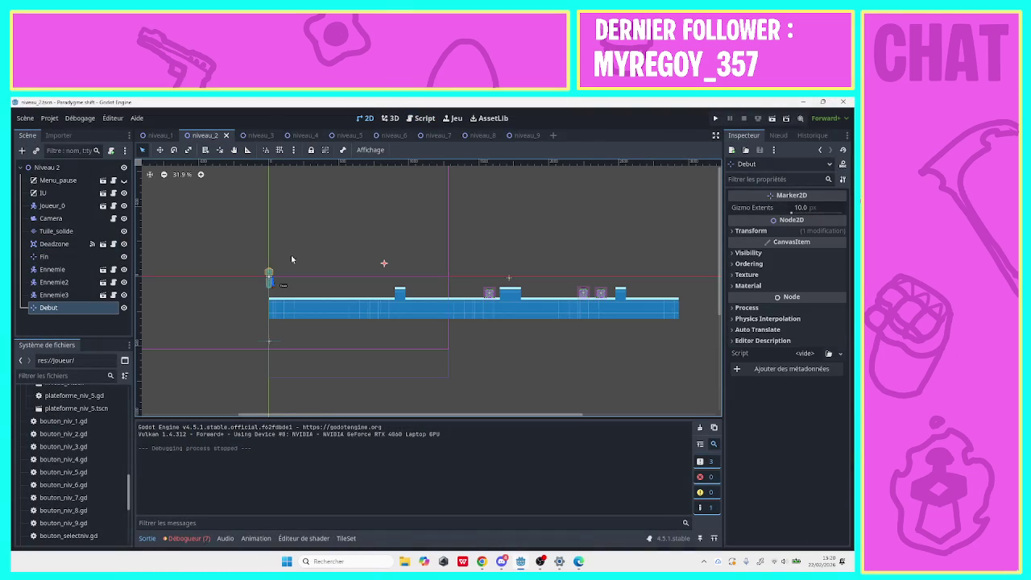
click(273, 280)
key(ctrl+z)
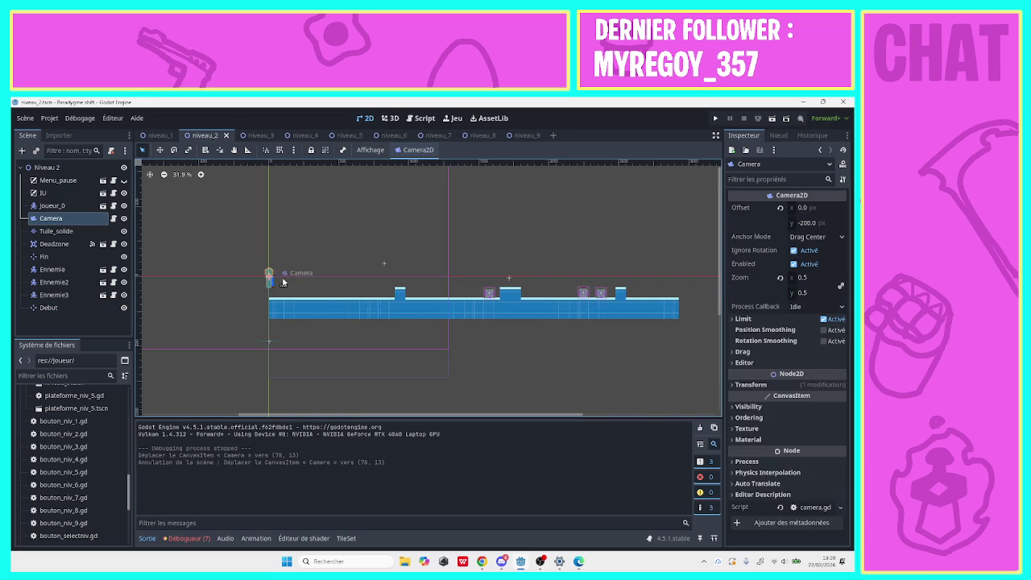
click(77, 206)
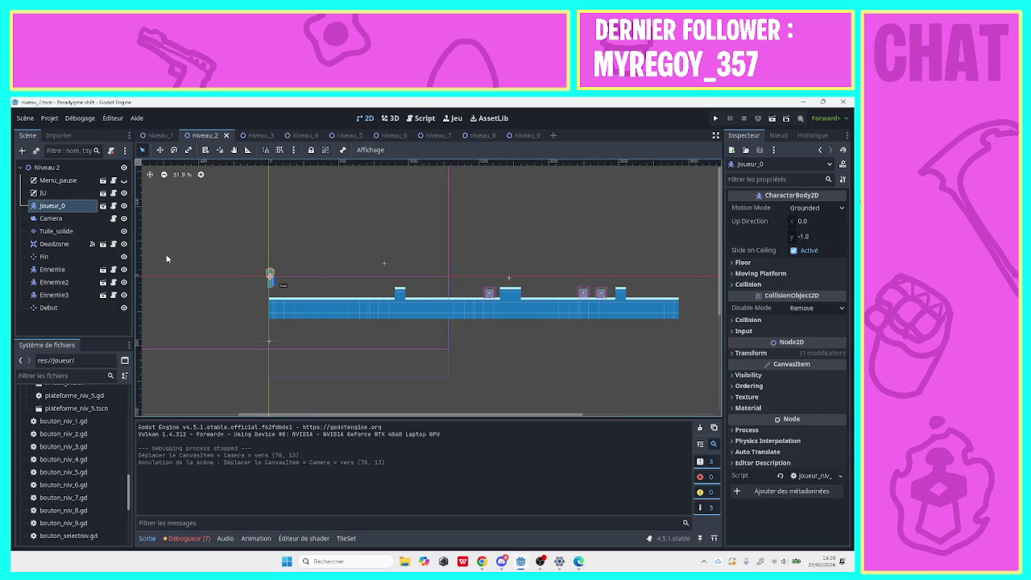
key(Right)
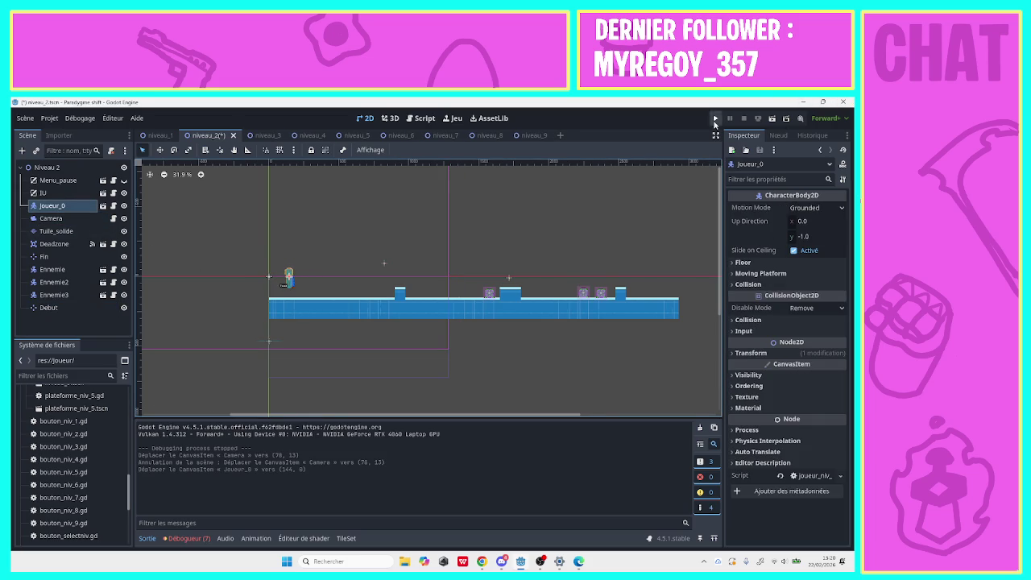
click(714, 120)
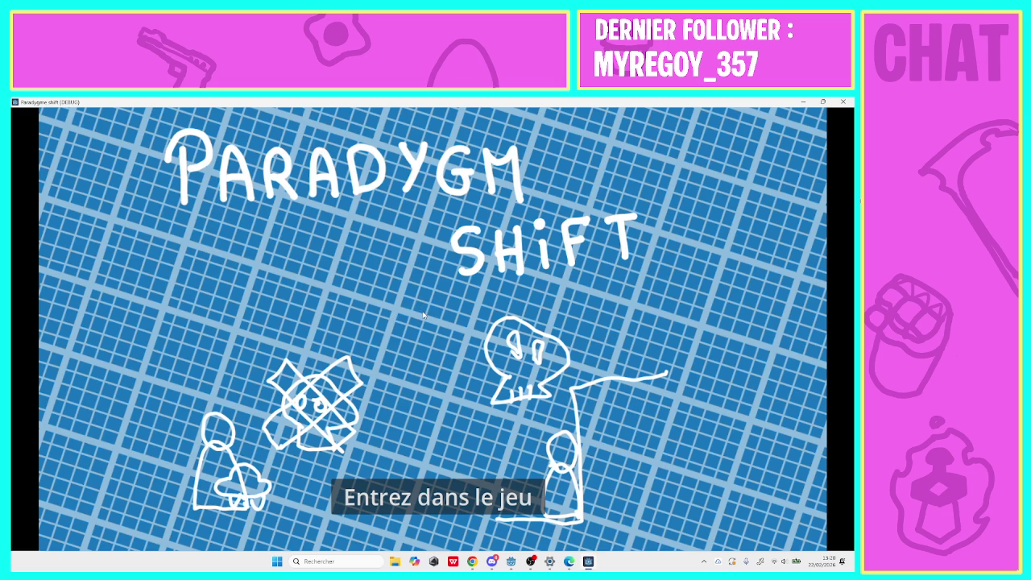
Enter the game from the title screen and run the first level through to its end.
click(408, 508)
click(418, 288)
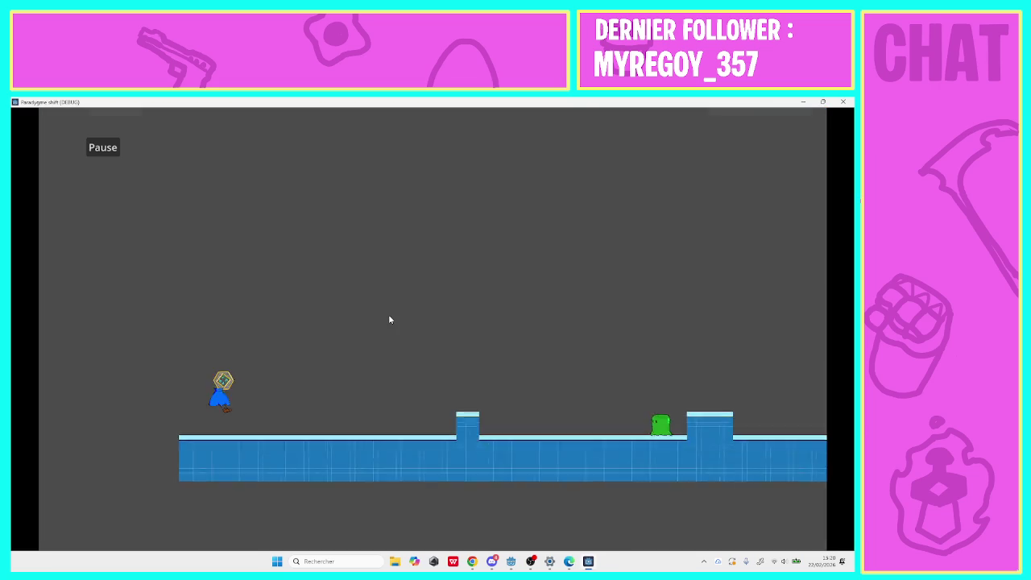
key(Right)
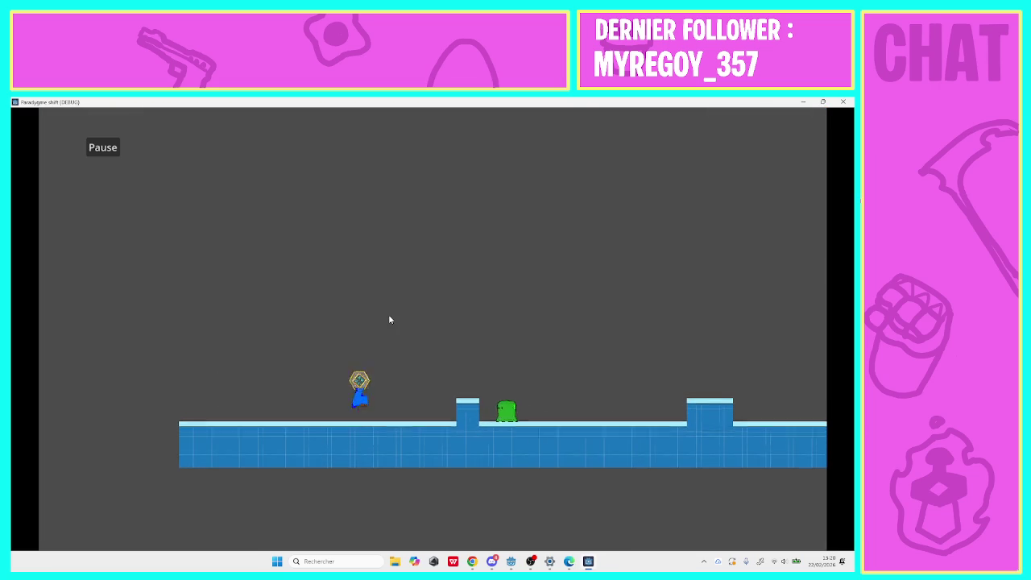
key(space)
key(Right)
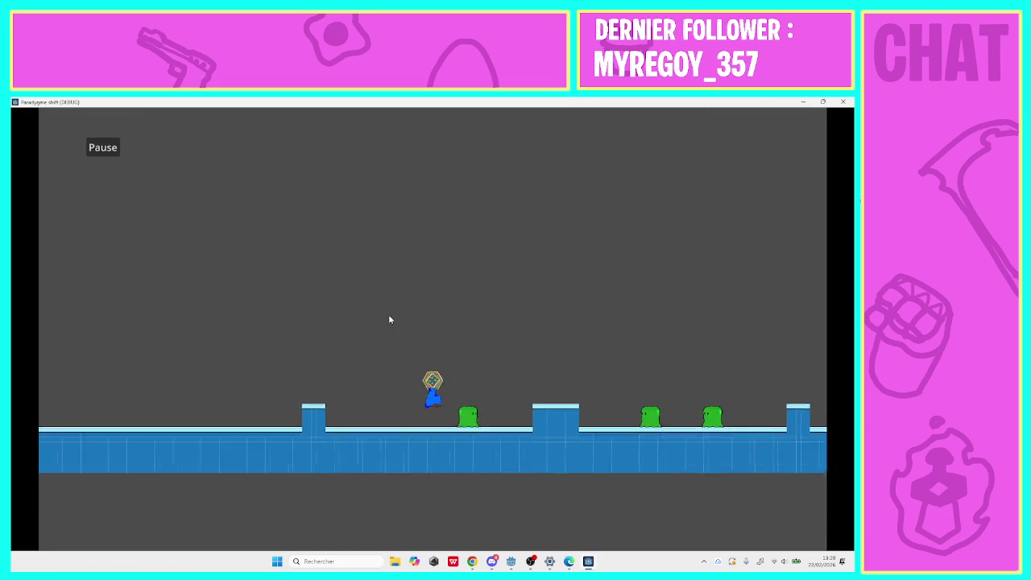
key(Right)
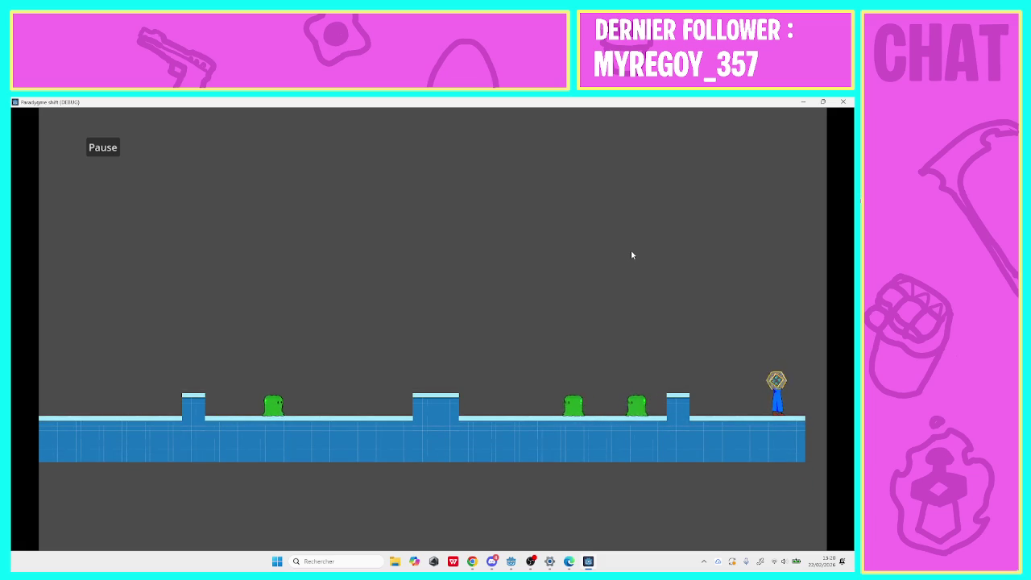
key(Right)
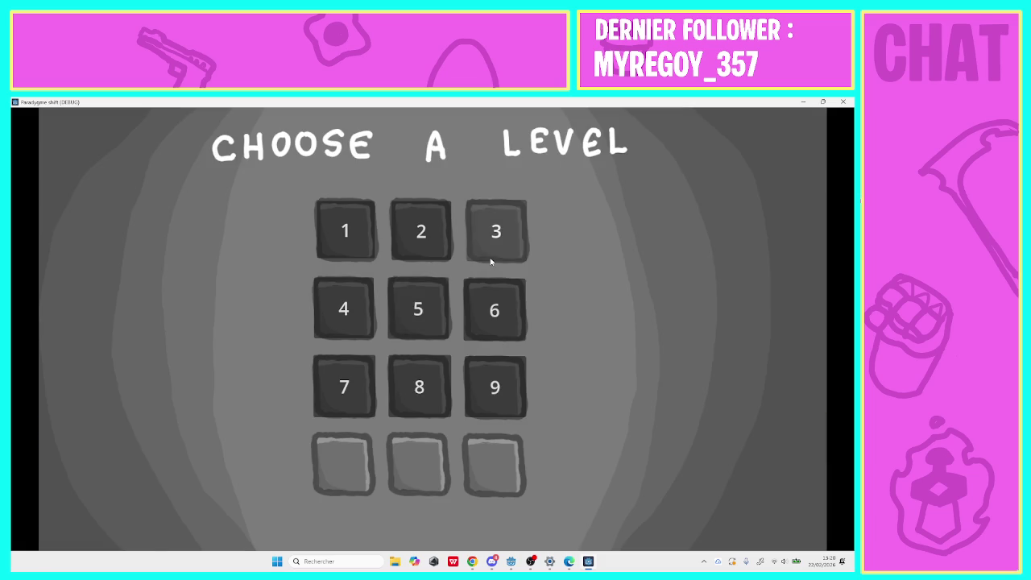
Playtest level 3 by walking right, then down the left staircase, and escape to level select.
click(490, 260)
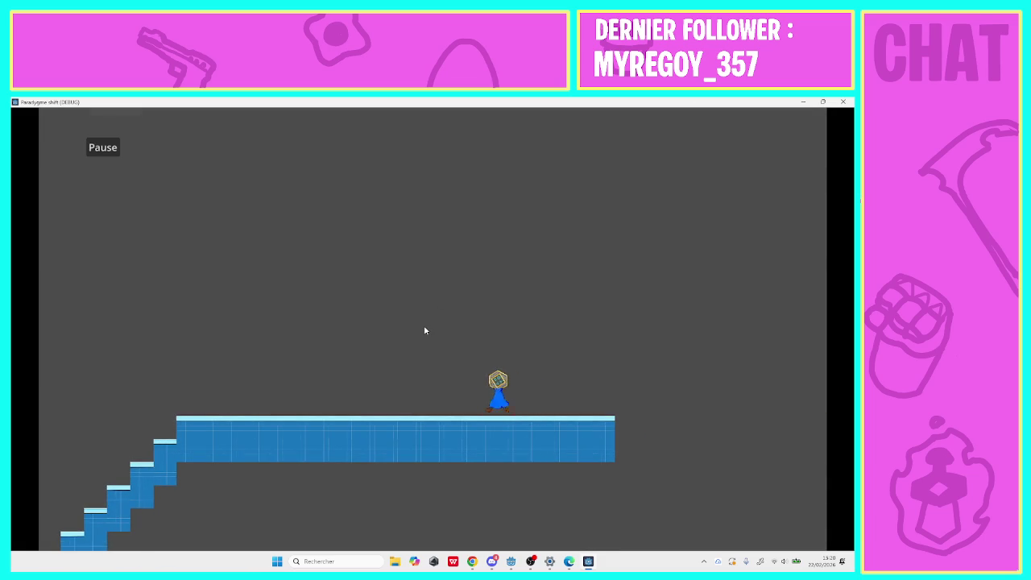
key(Right)
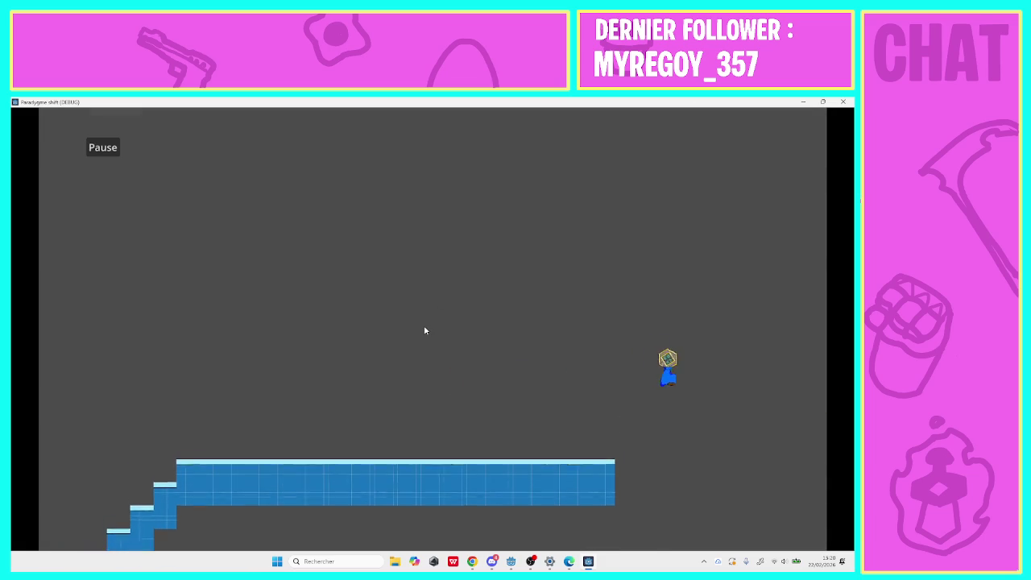
key(Right)
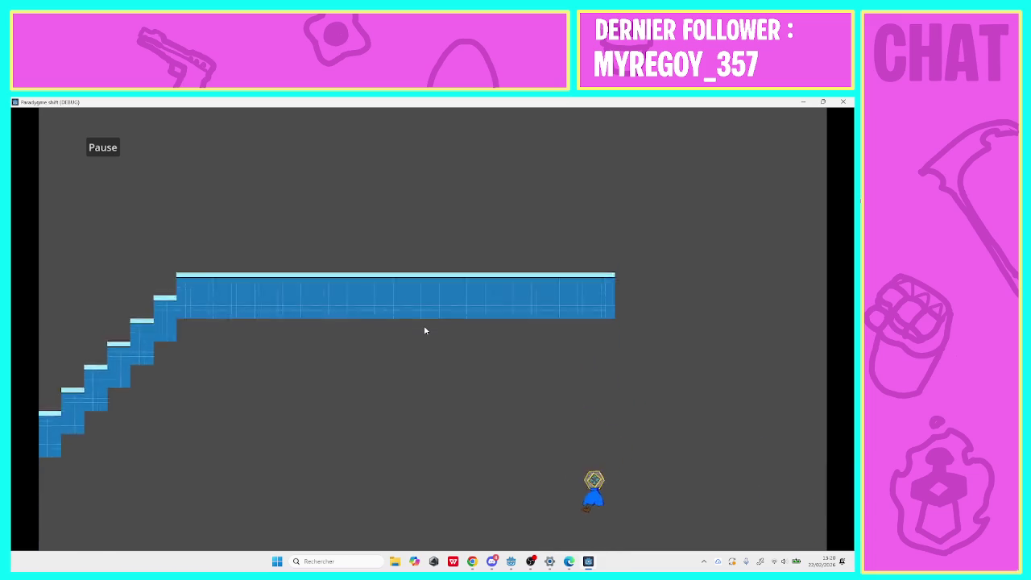
key(Left)
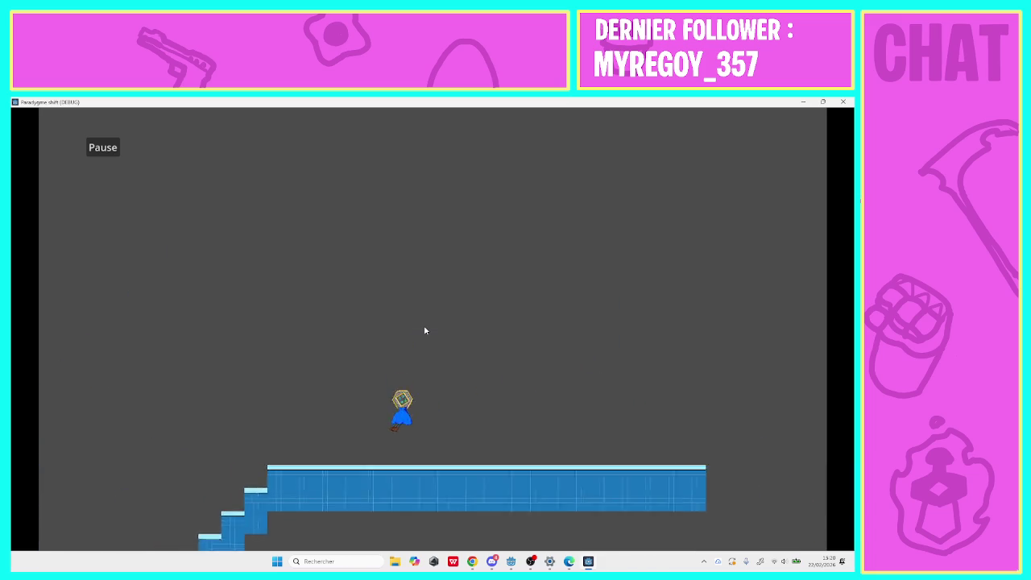
key(Left)
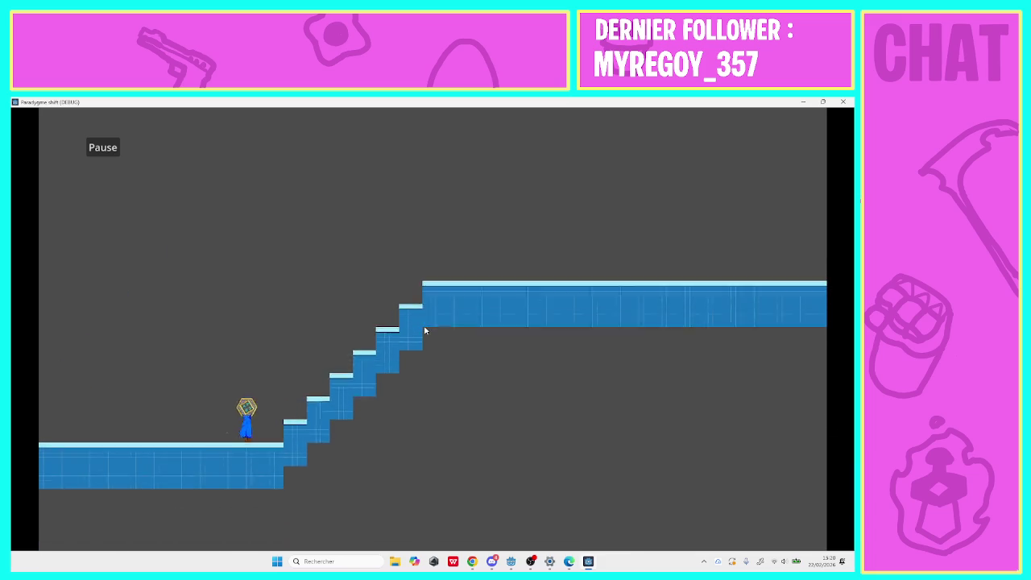
key(Escape)
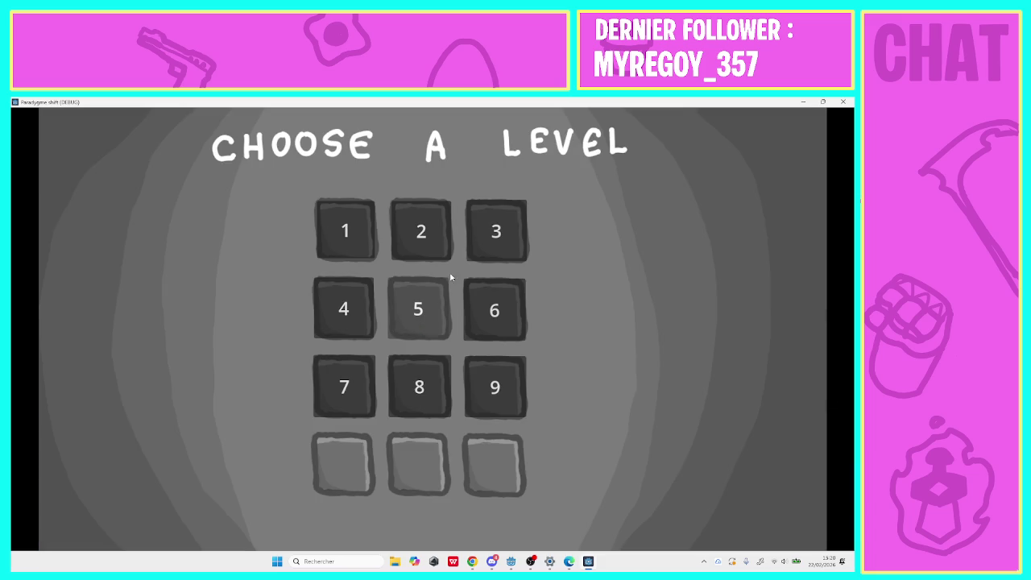
Playtest level 4 by running and jumping right through the pillars until falling out.
click(344, 306)
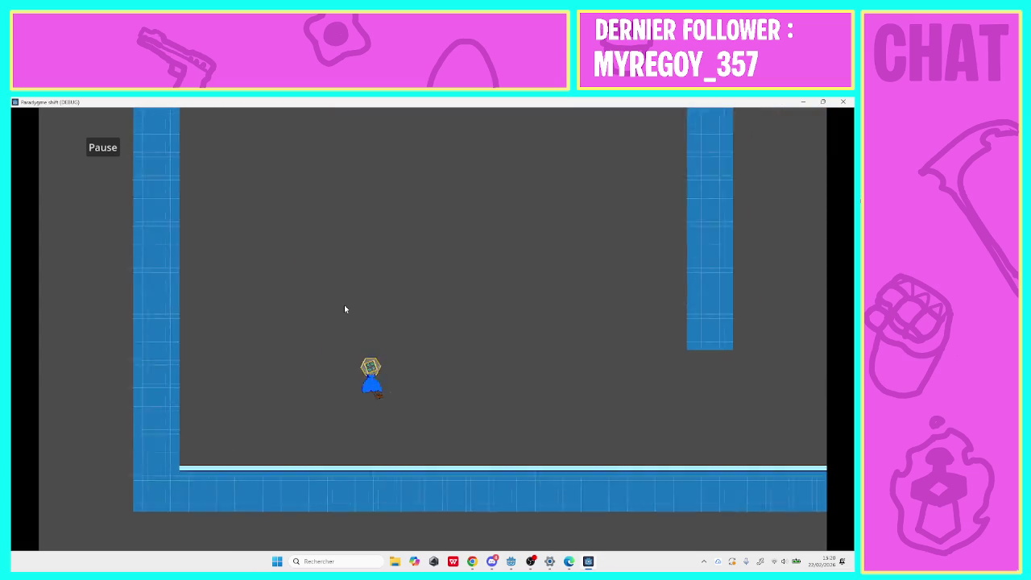
key(Right)
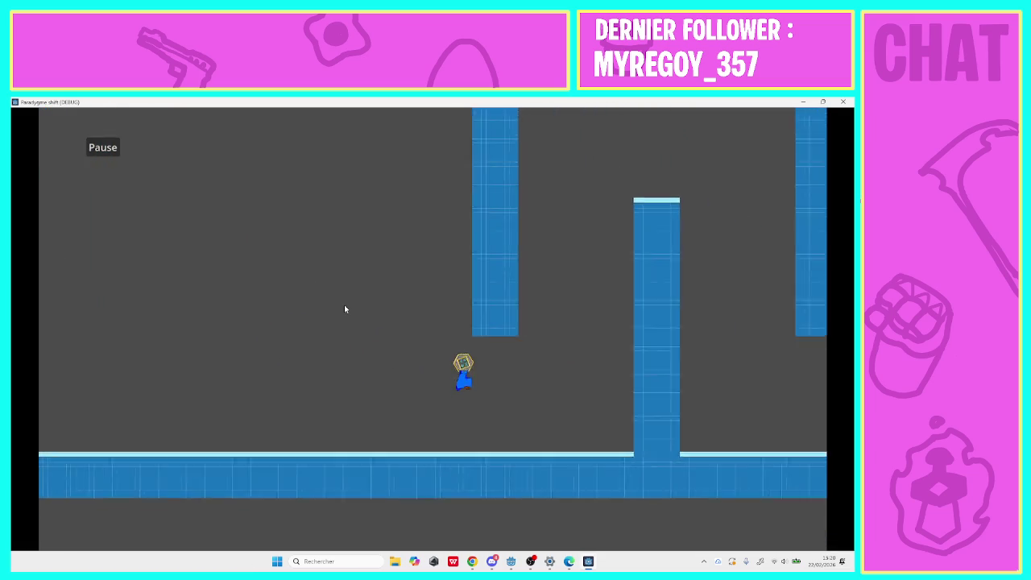
key(Right)
key(space)
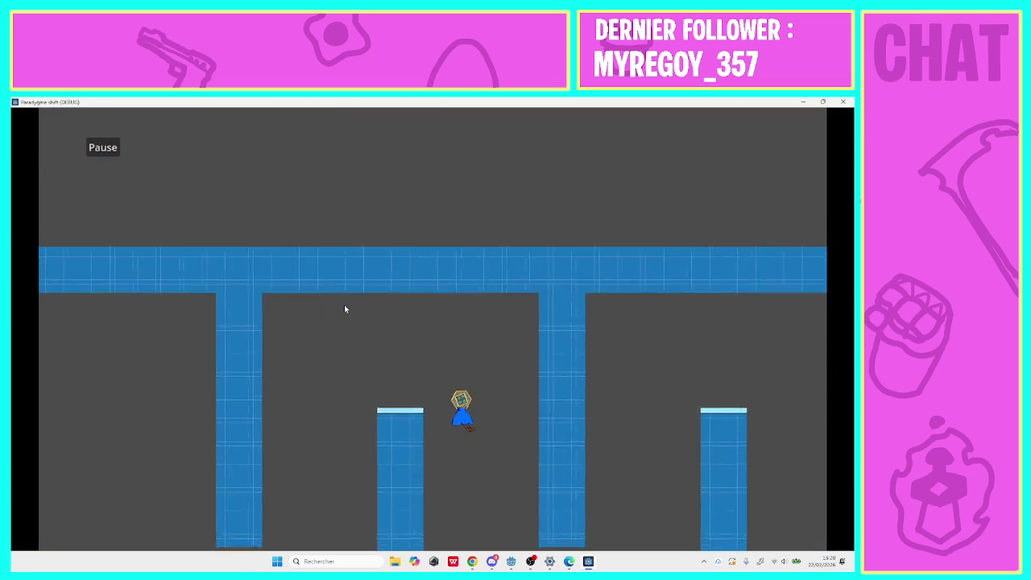
key(Right)
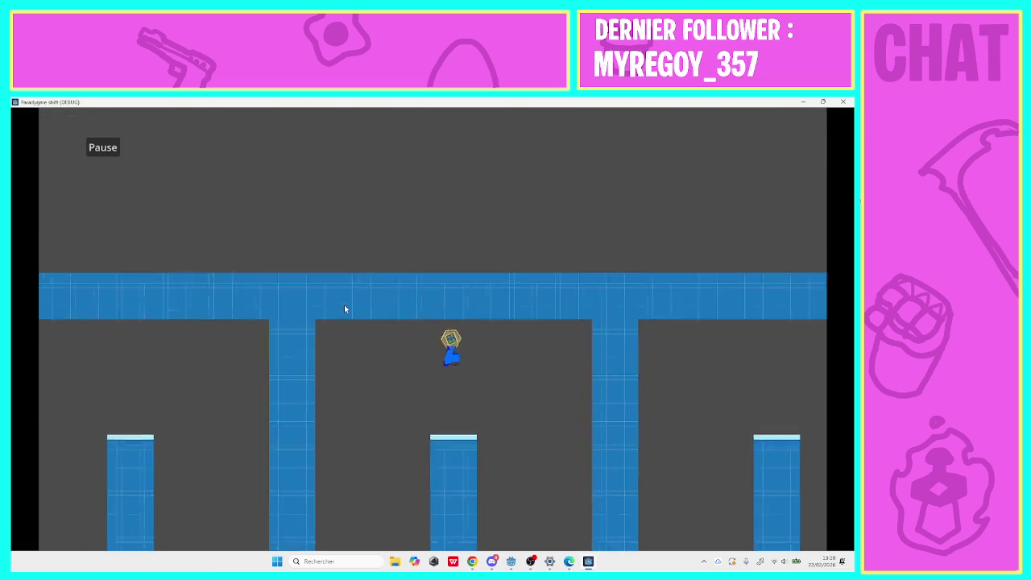
key(Right)
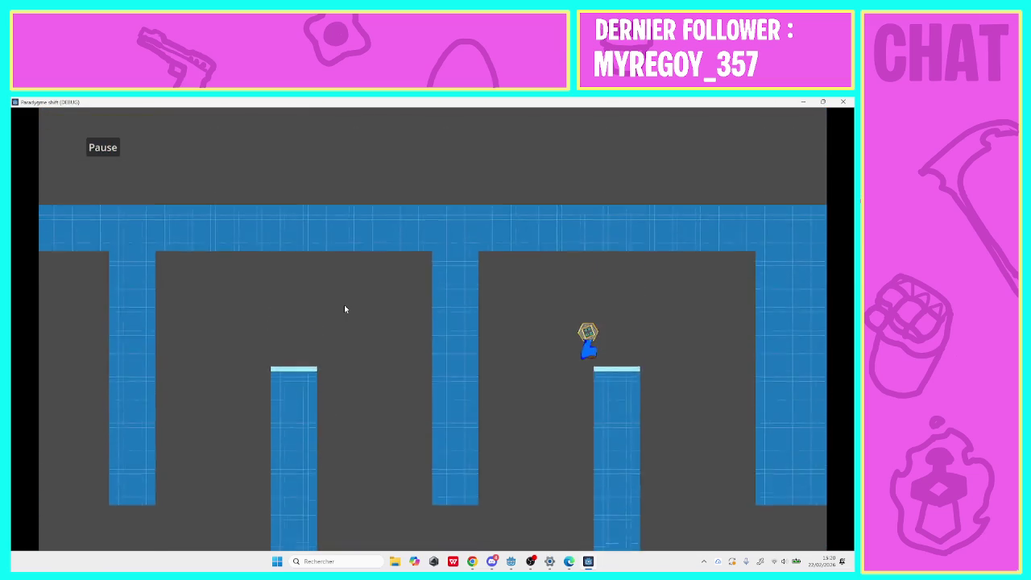
key(Right)
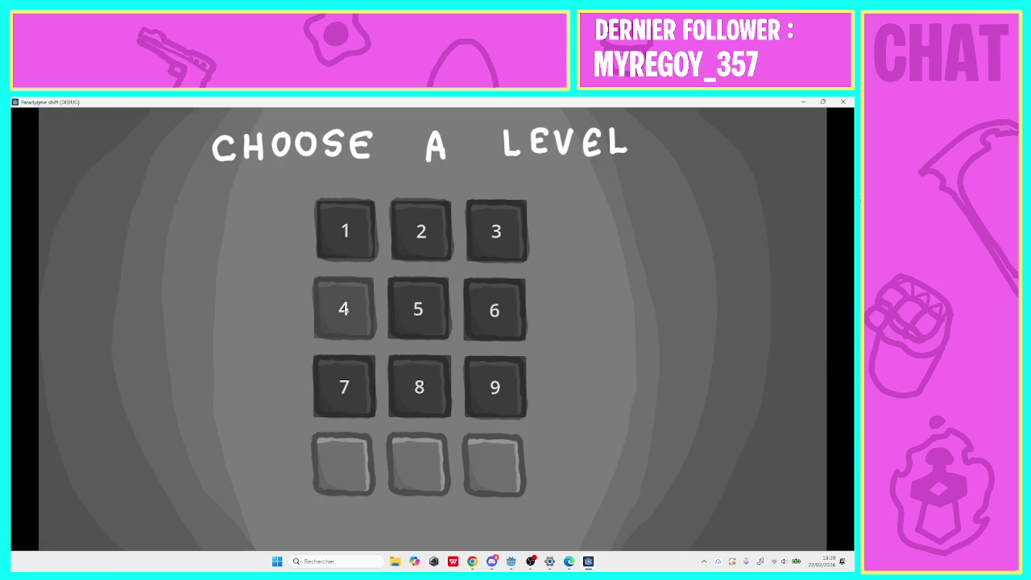
Playtest level 5 by jumping up the stairs onto the top platform.
click(399, 312)
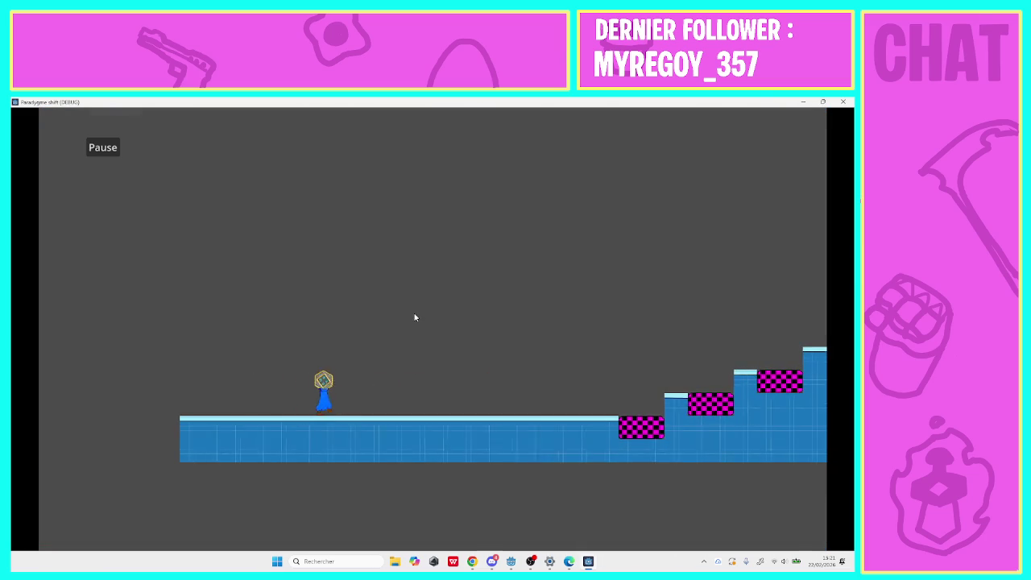
key(Right)
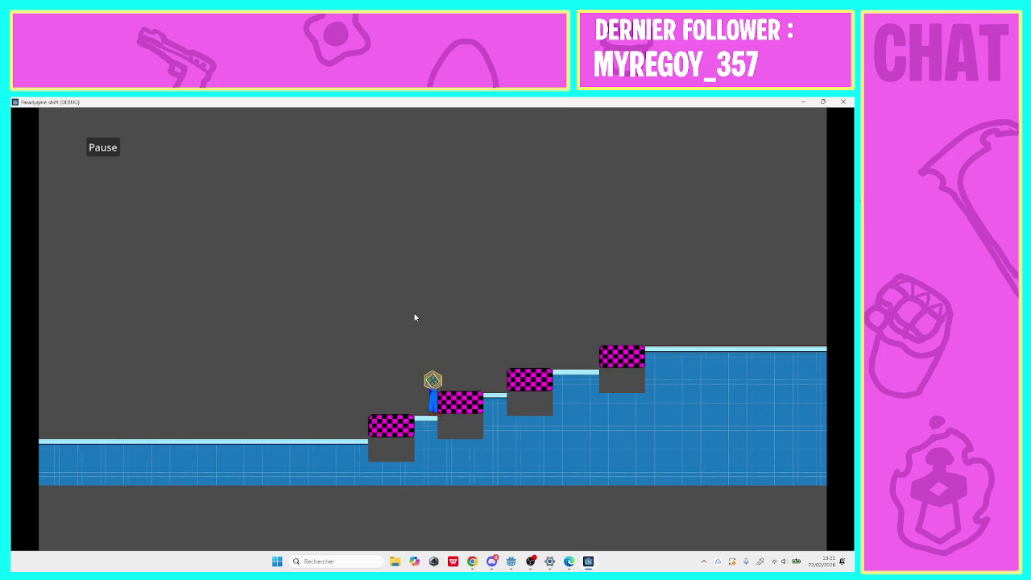
key(space)
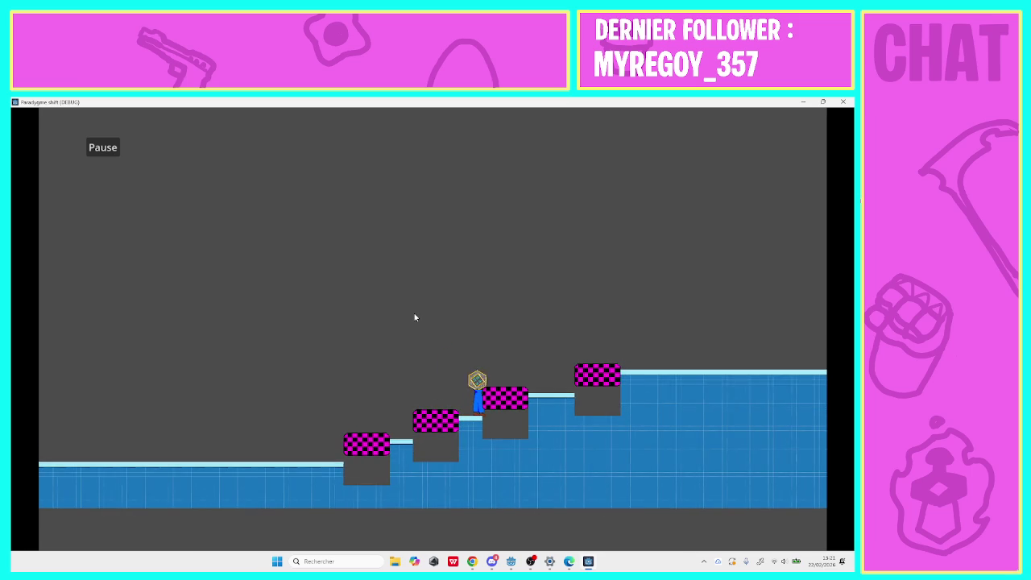
key(Right)
key(space)
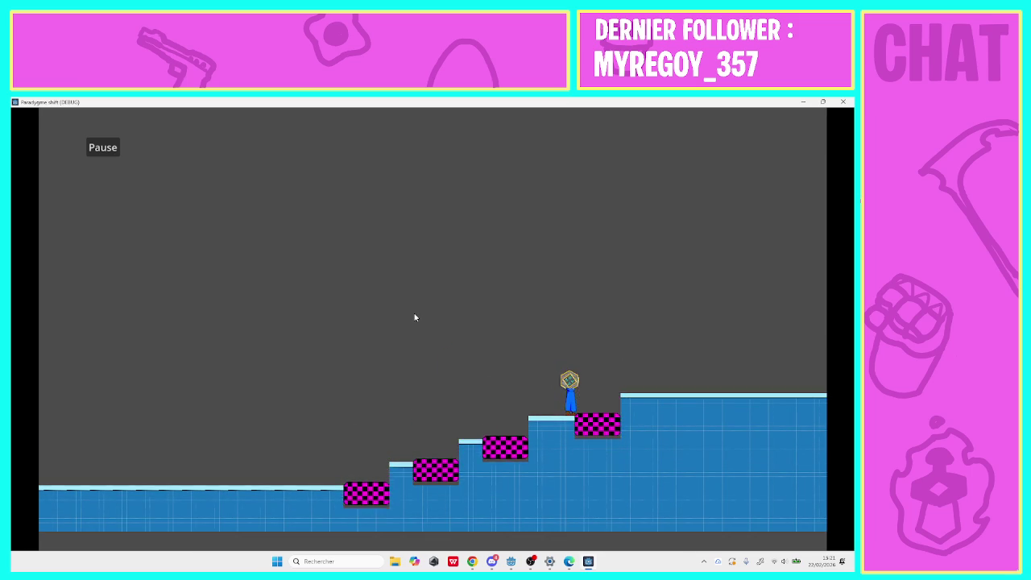
key(Right)
key(space)
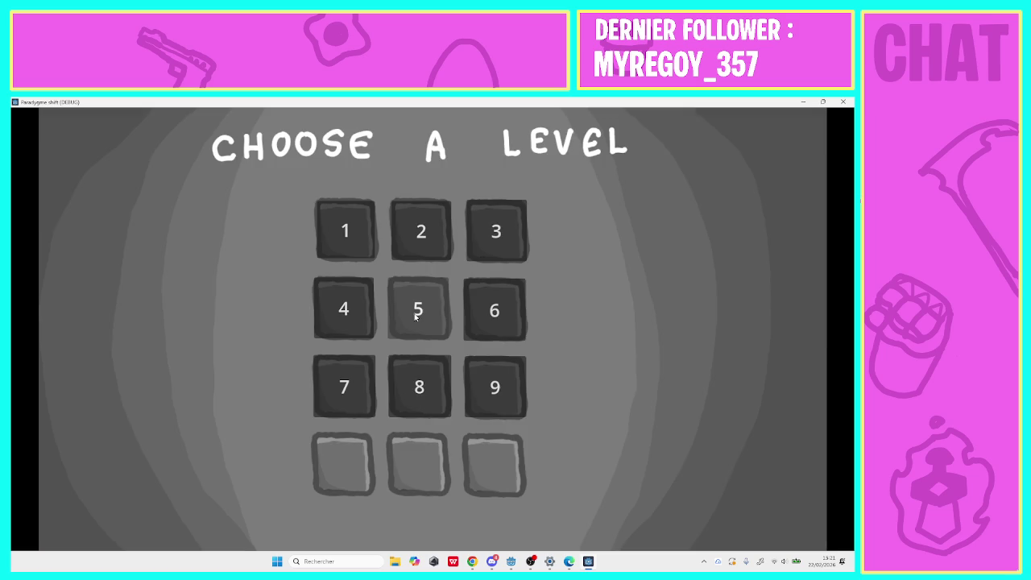
Playtest level 6 by running right and jumping up the steps.
click(493, 321)
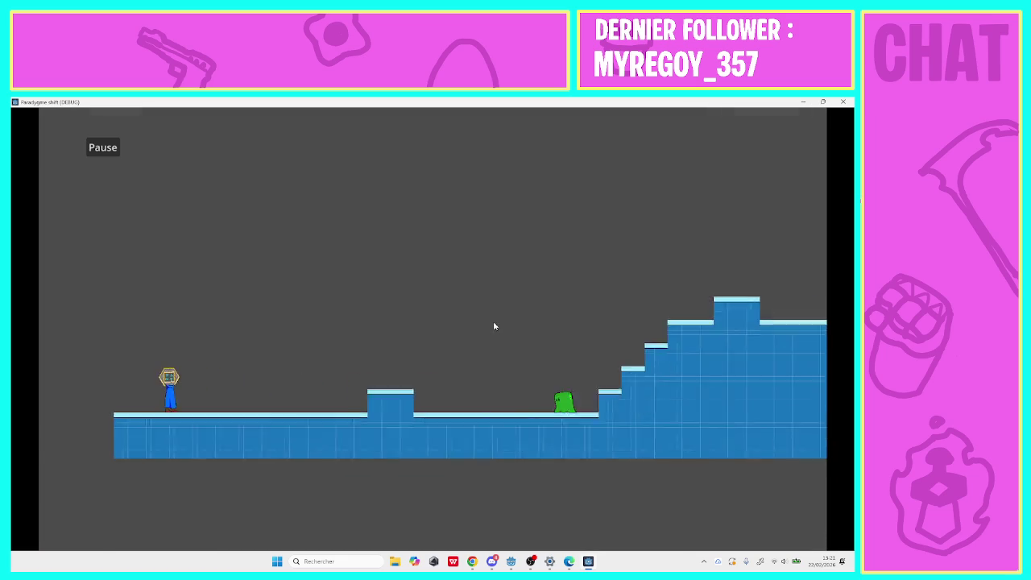
key(Right)
key(space)
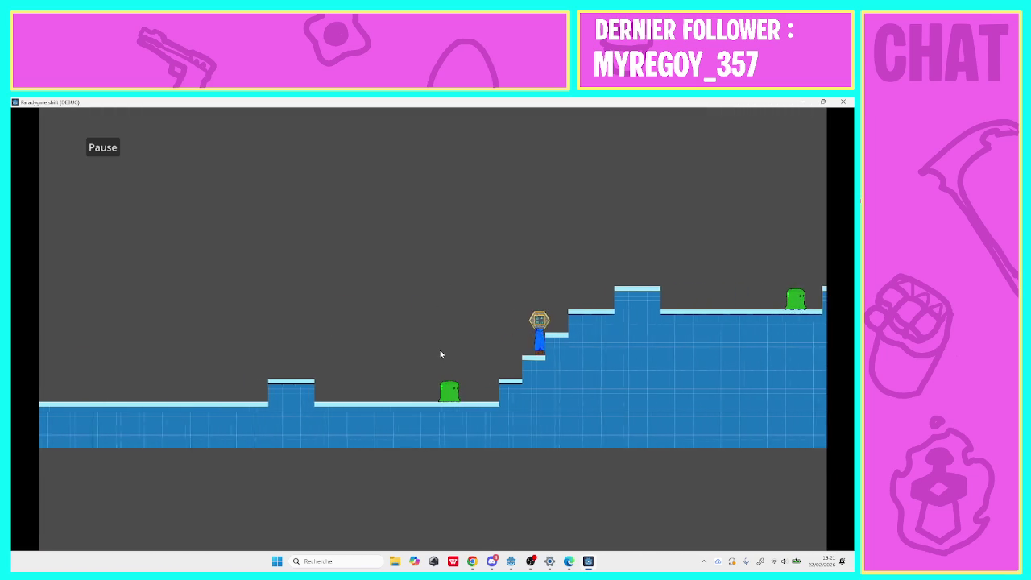
key(space)
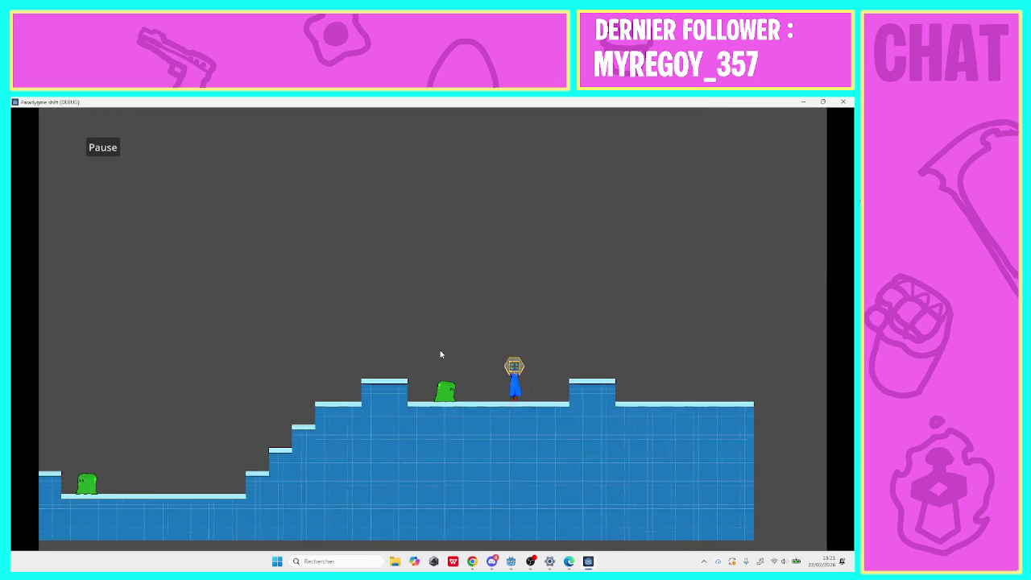
key(space)
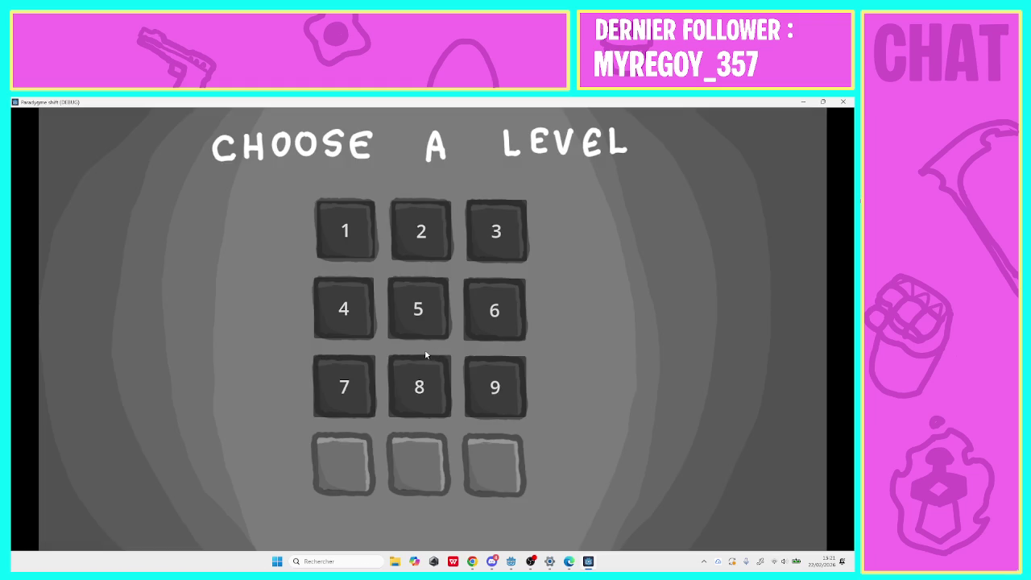
Playtest level 7 by jumping up past the platforms, then close the game window.
click(356, 377)
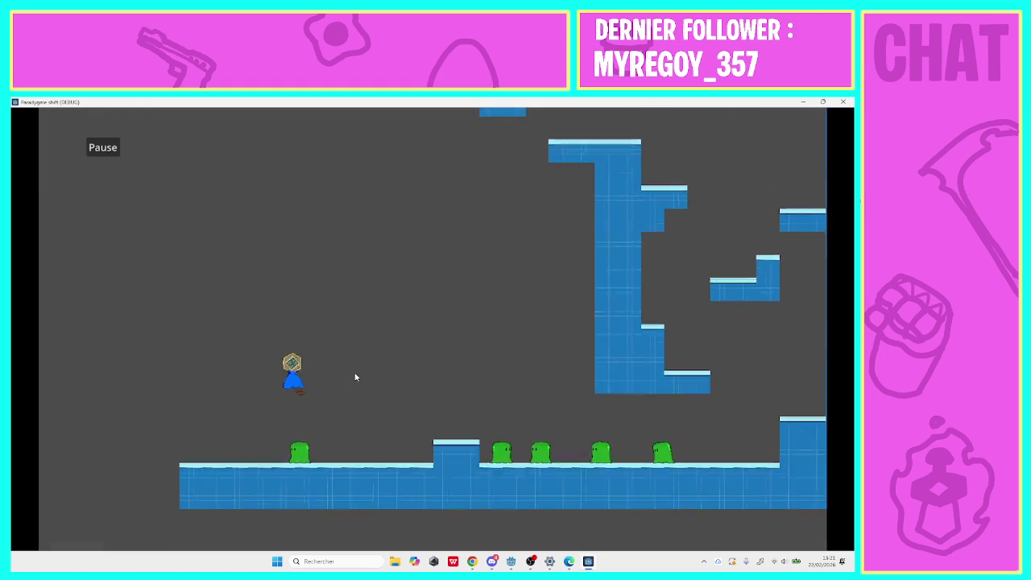
key(space)
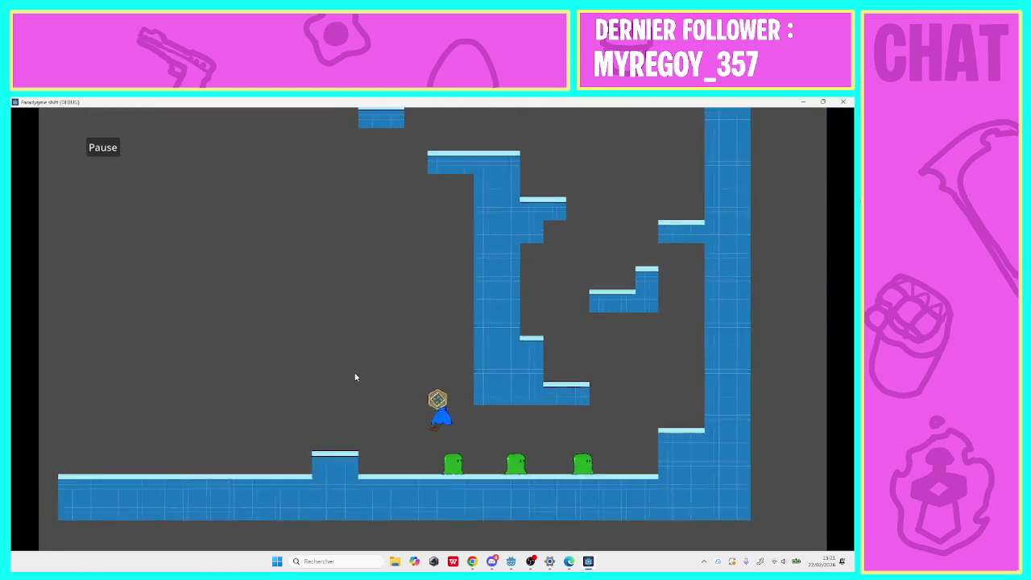
key(space)
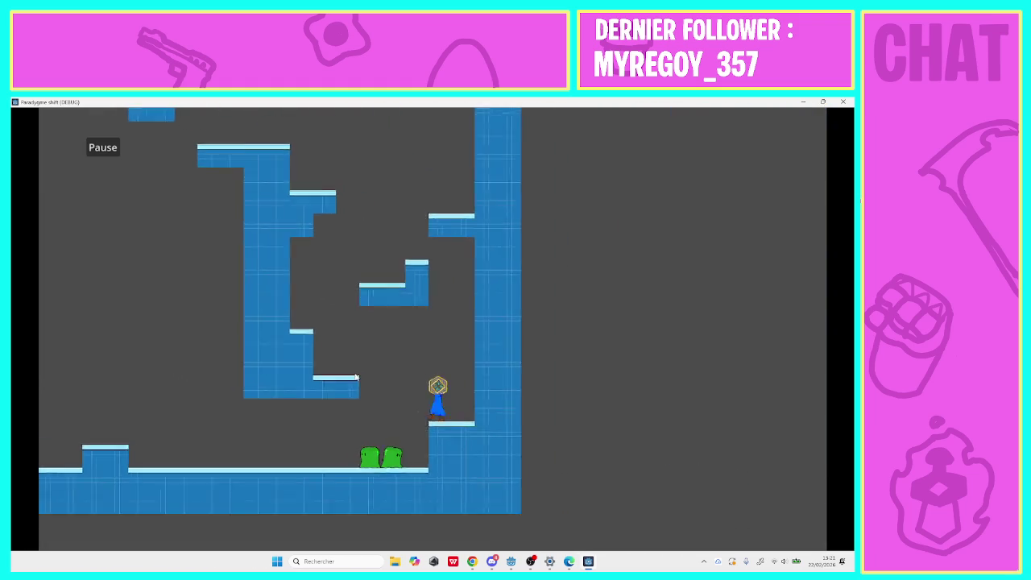
key(space)
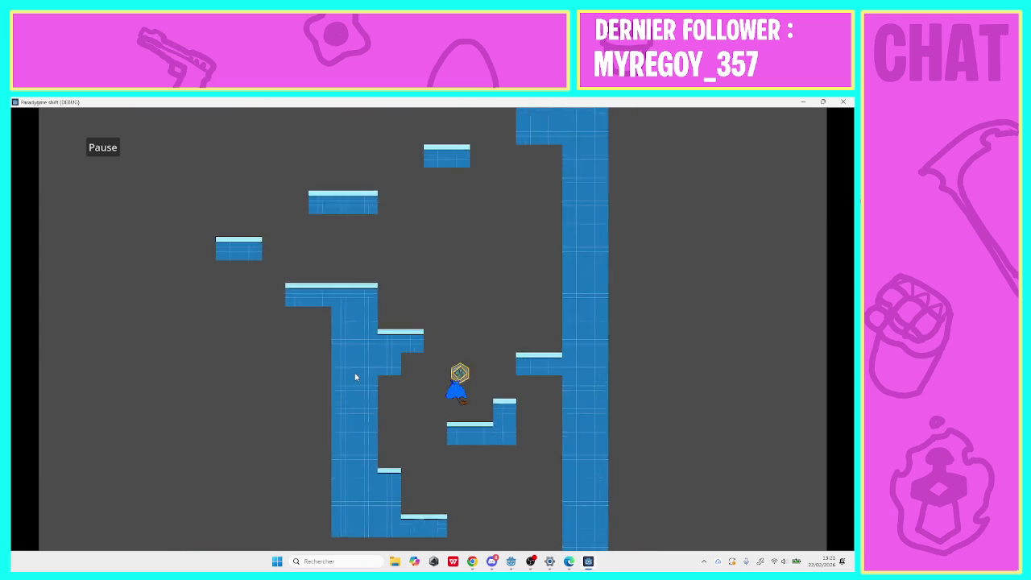
key(Left)
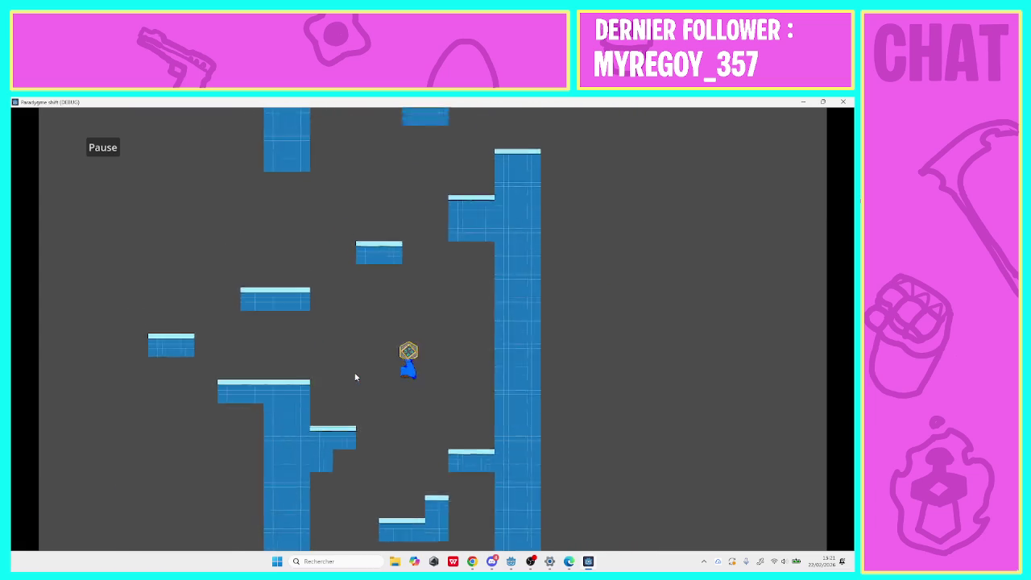
key(Left)
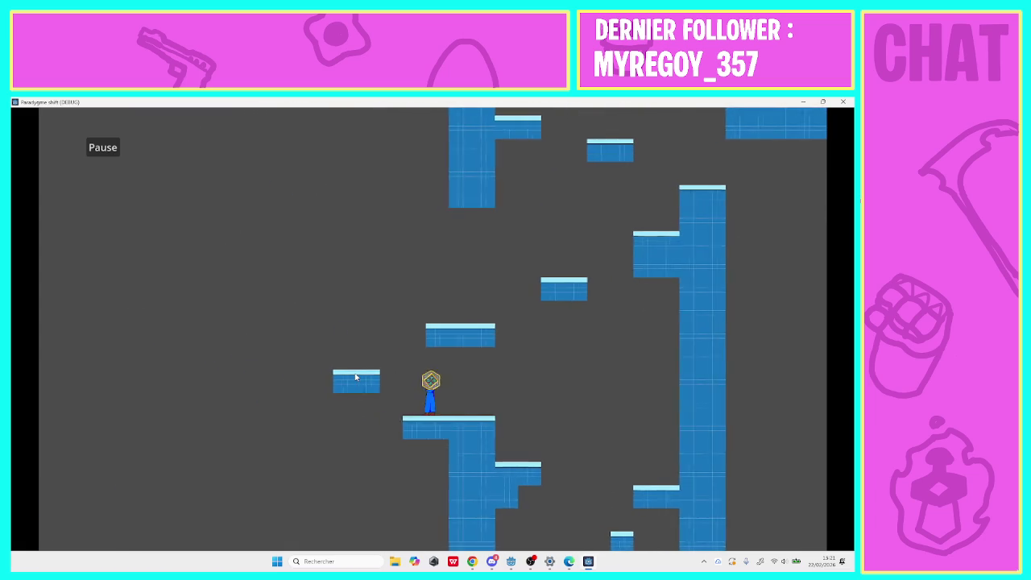
key(shift)
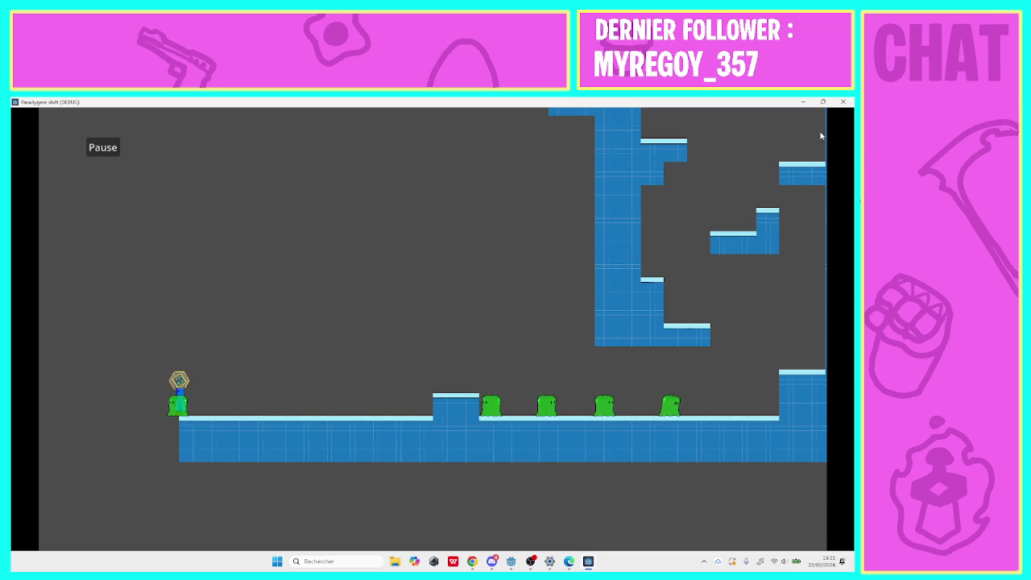
click(843, 101)
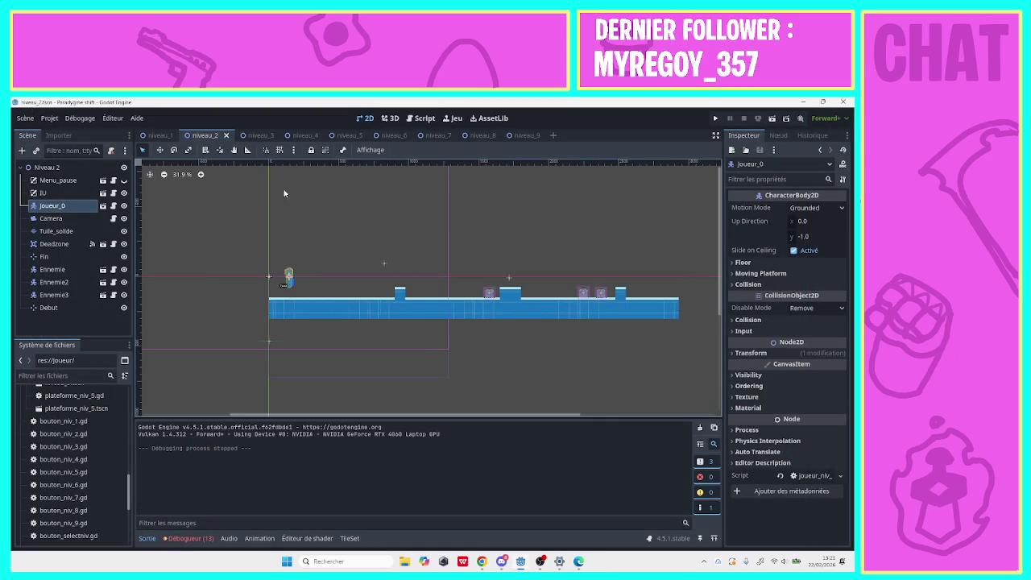
Bring up the niveau_9 level scene, with its Debut marker at the left end.
click(520, 135)
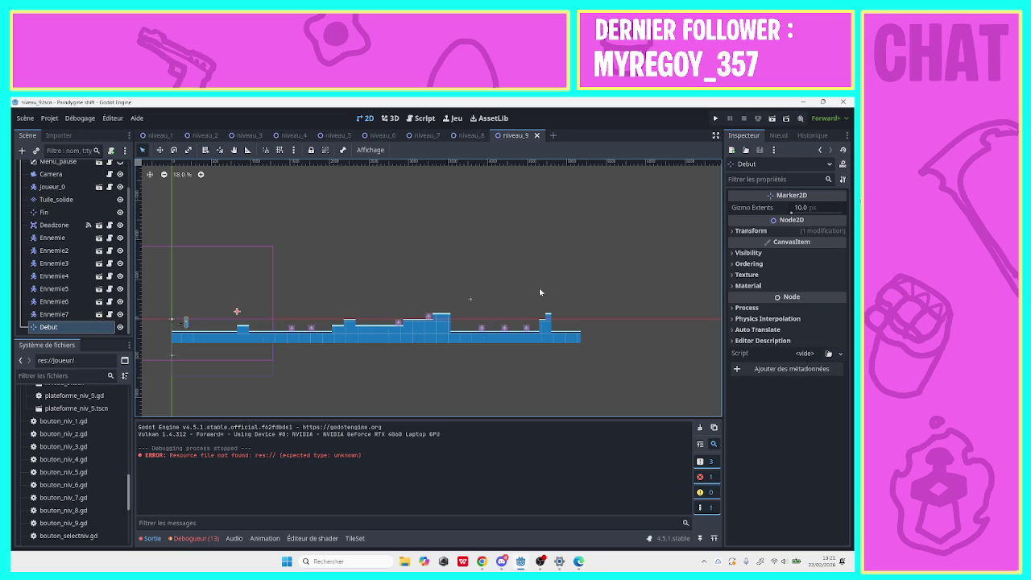
Start a new scene with a CanvasLayer as its root node.
click(553, 134)
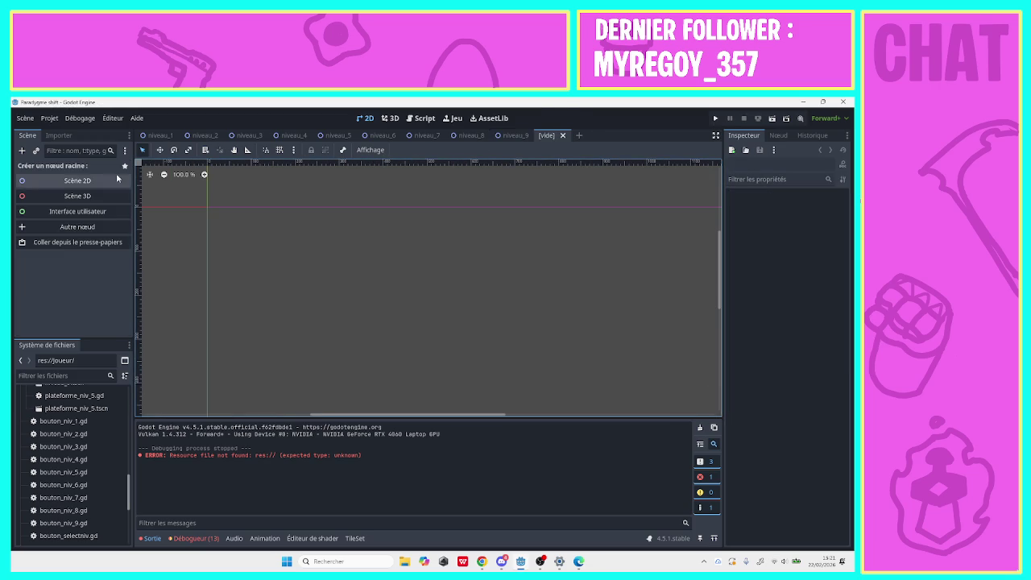
click(45, 226)
text(can)
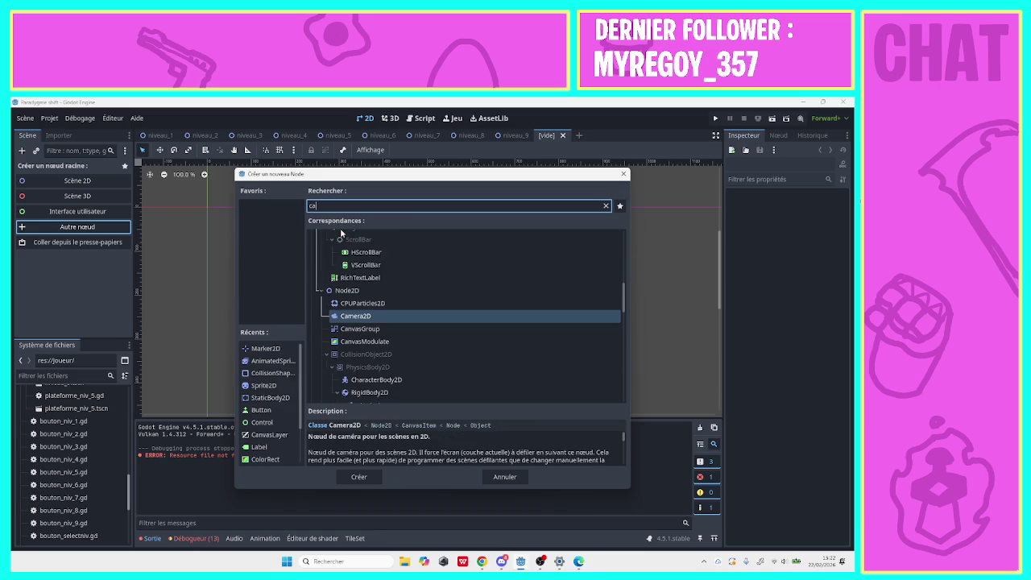
text(vas)
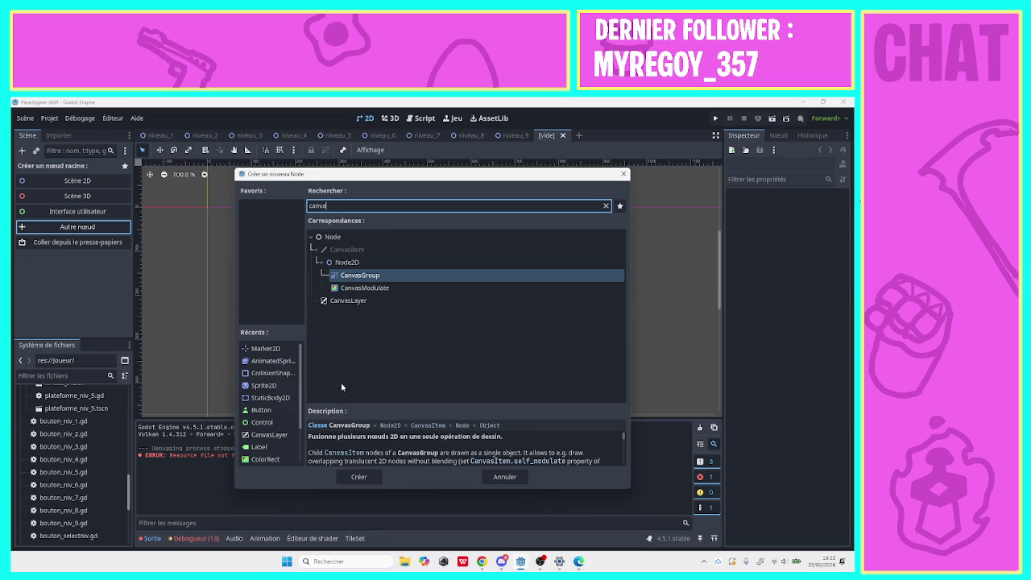
click(347, 300)
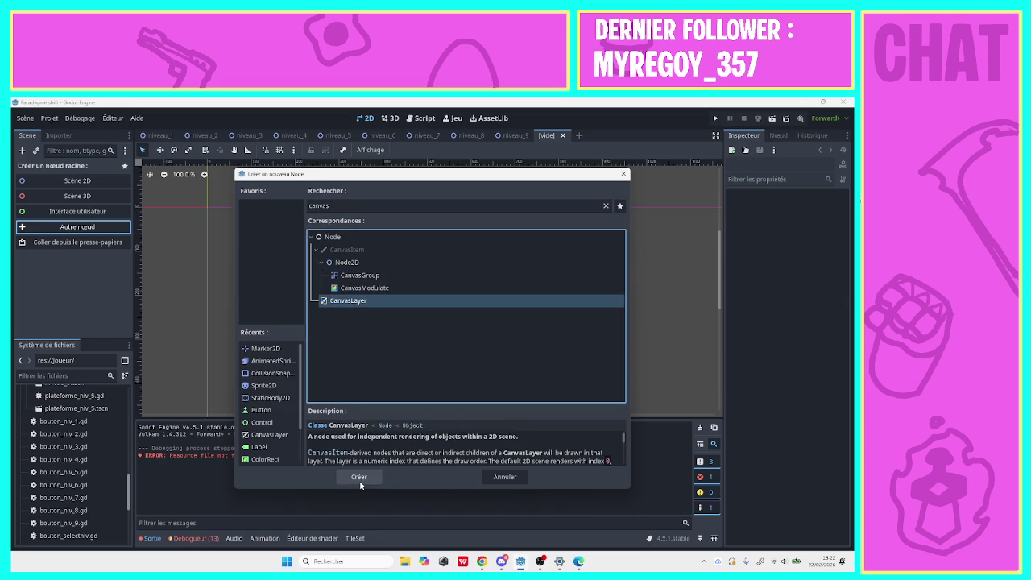
click(359, 477)
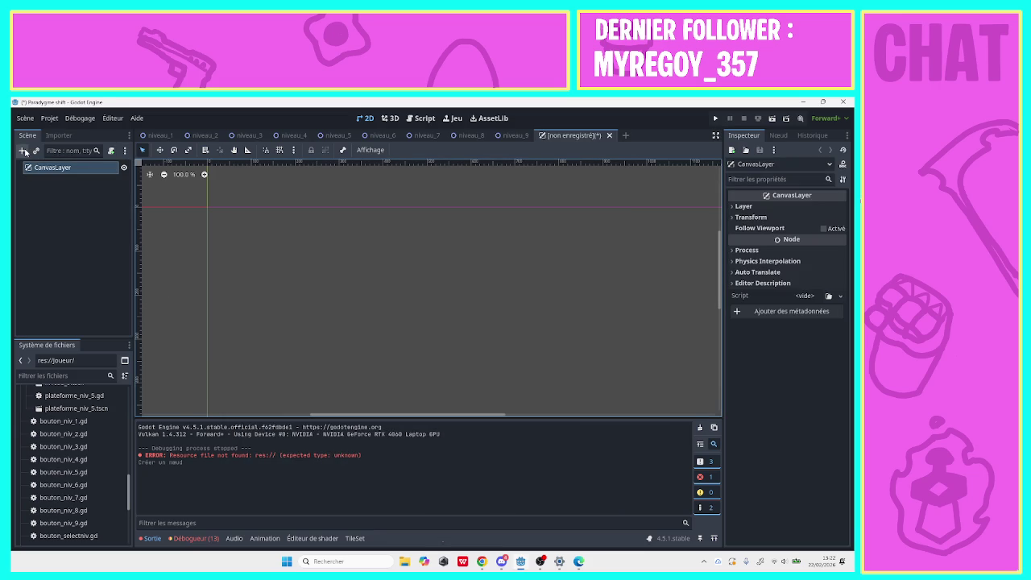
Add a Sprite2D child node under the CanvasLayer.
click(23, 152)
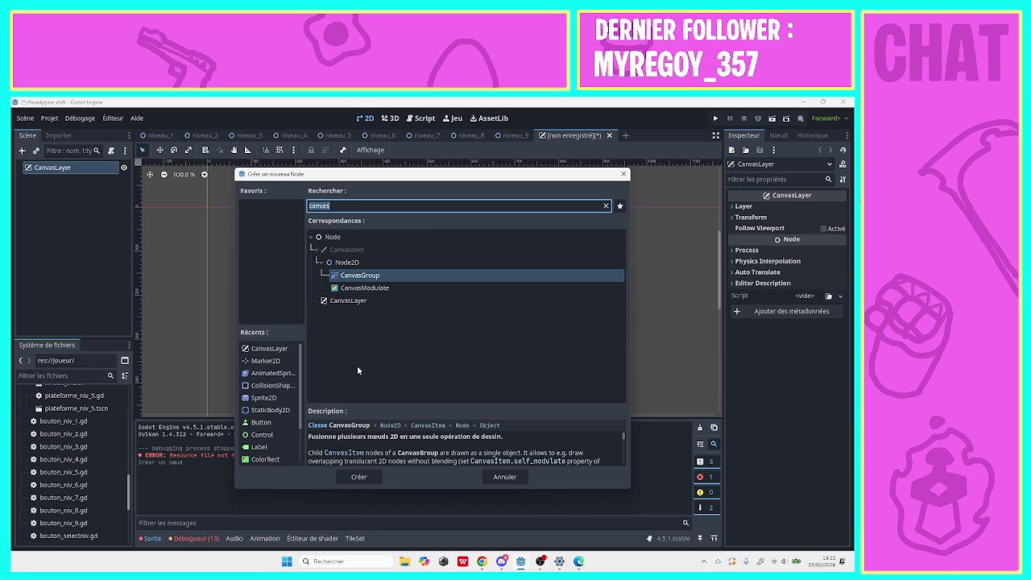
text(spr)
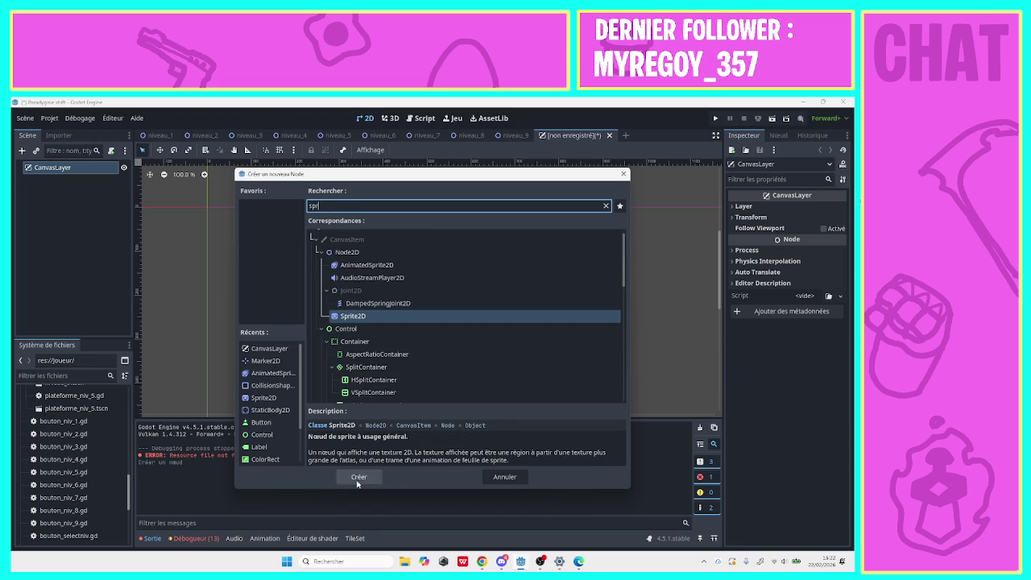
click(358, 477)
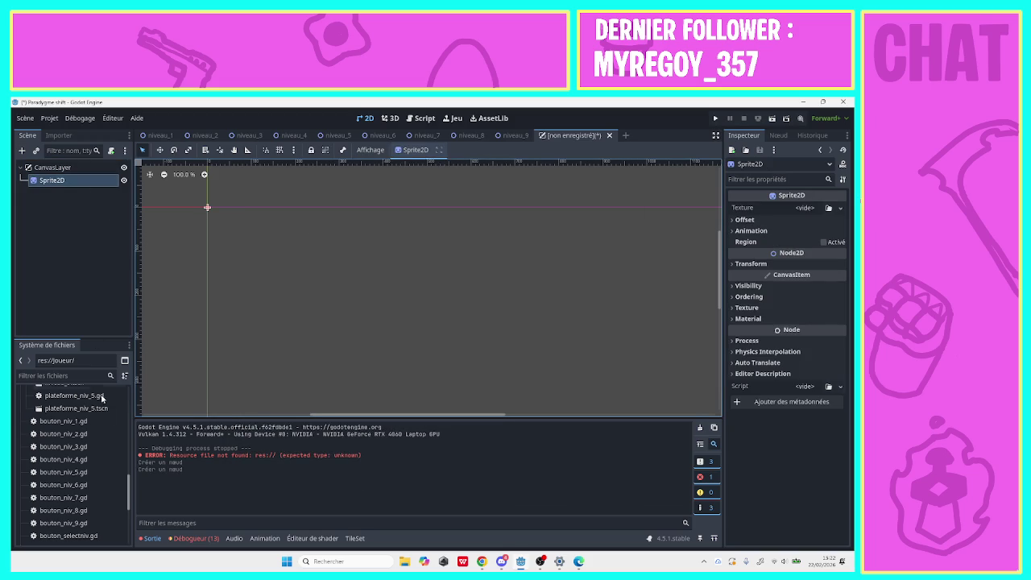
Try the sprite's quick texture picker, then close it without choosing a texture.
click(840, 208)
click(829, 208)
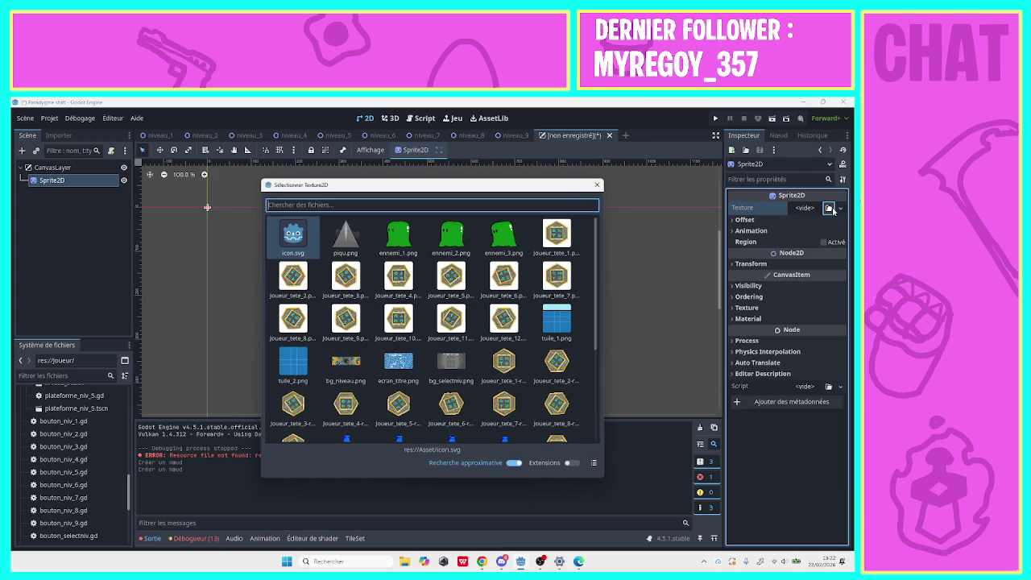
scroll(593, 387, down, 2)
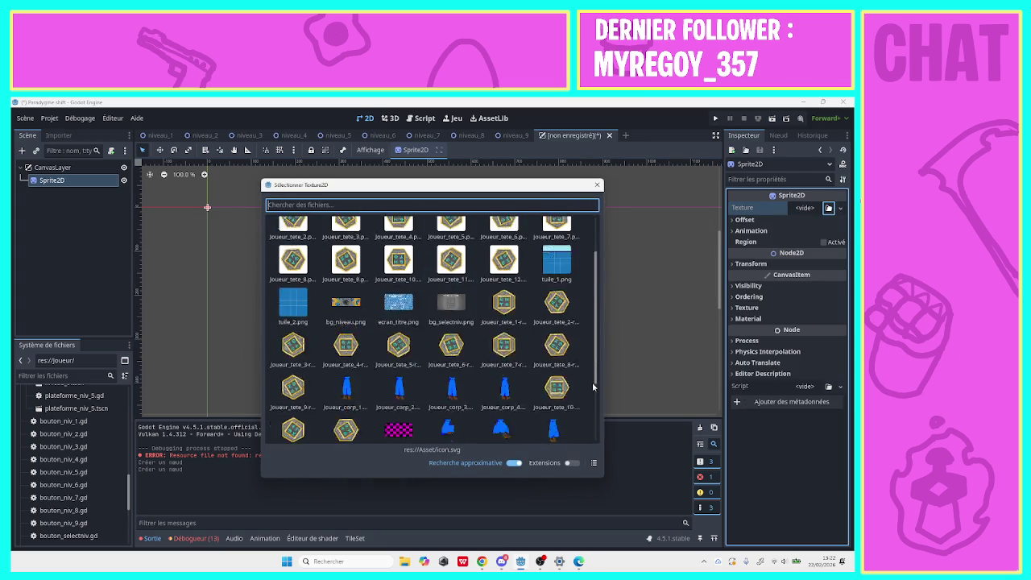
mouse_move(593, 388)
mouse_down()
mouse_move(593, 403)
mouse_move(609, 247)
mouse_up()
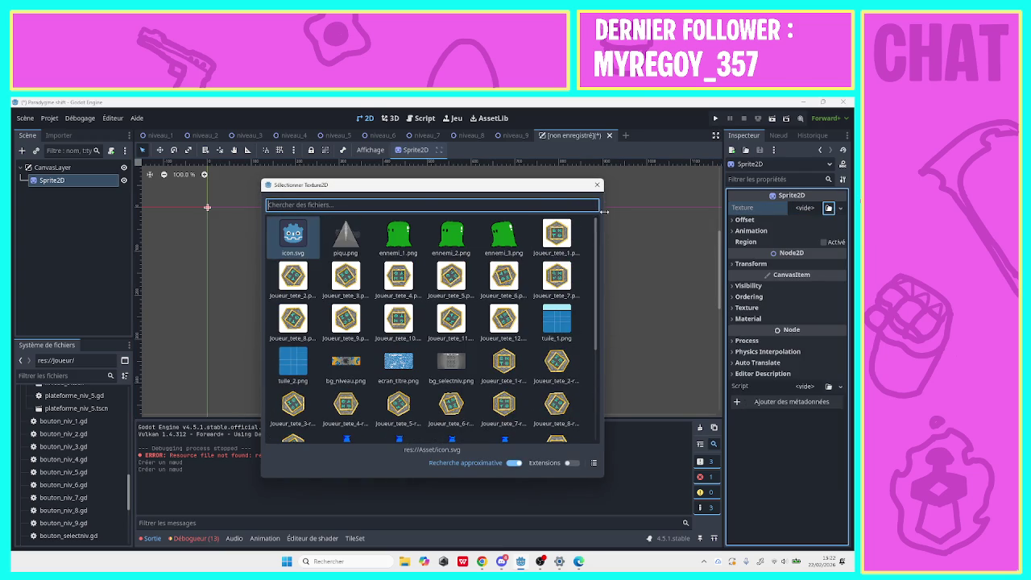
click(596, 187)
click(829, 208)
click(597, 186)
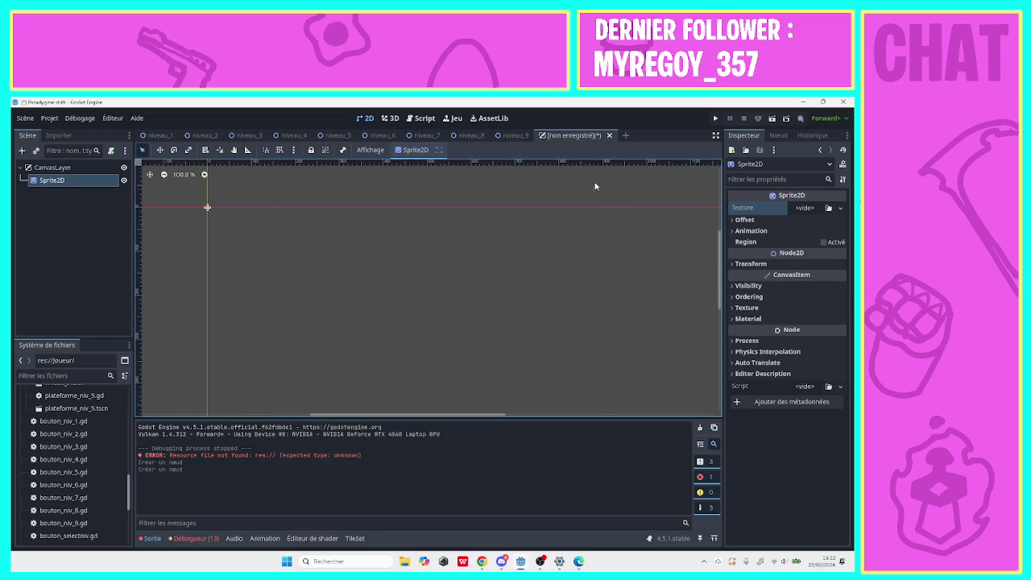
Load bg_niveau.png from Asset/tilemap as the Sprite2D texture.
click(840, 209)
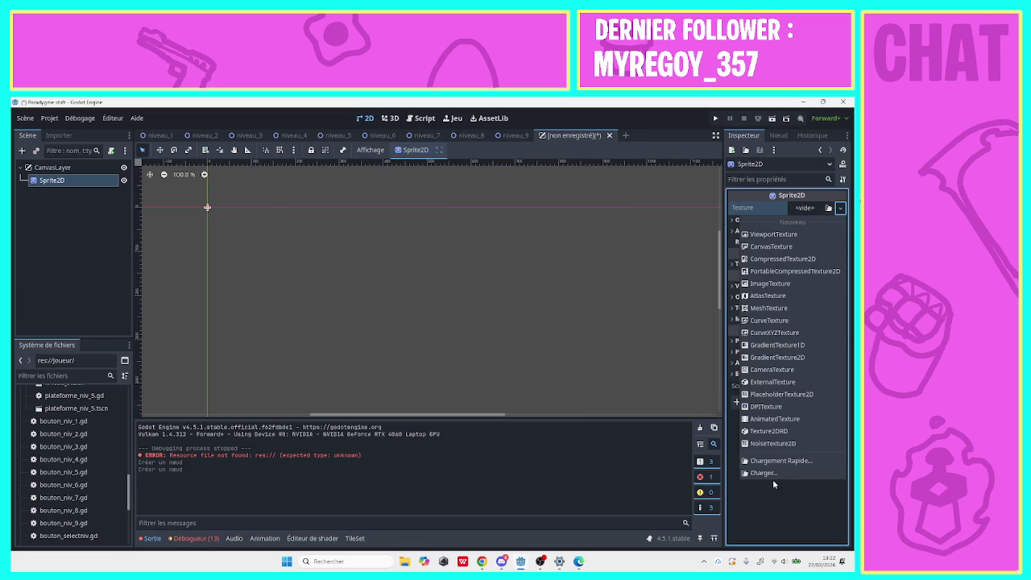
click(770, 472)
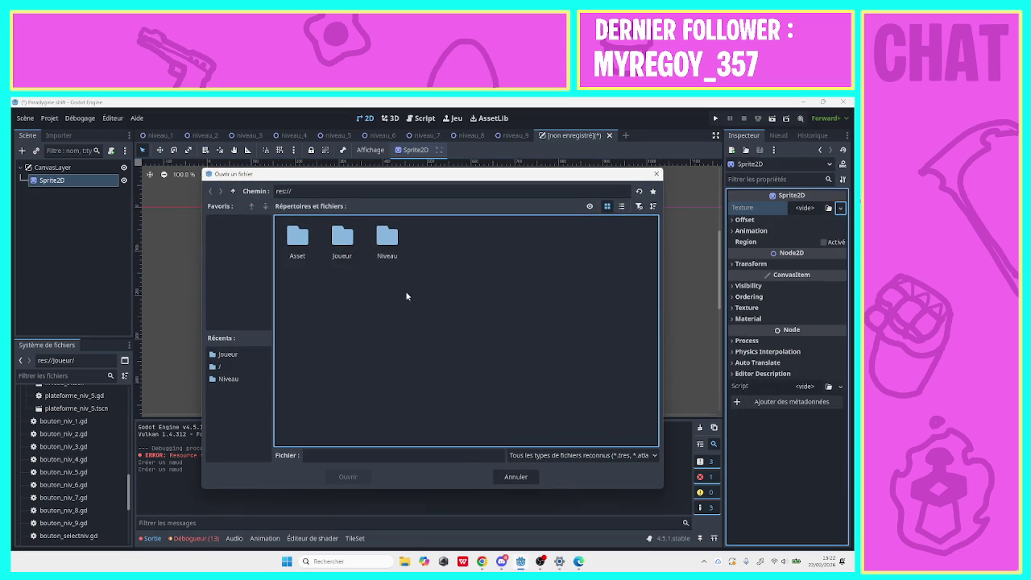
double_click(297, 240)
double_click(341, 240)
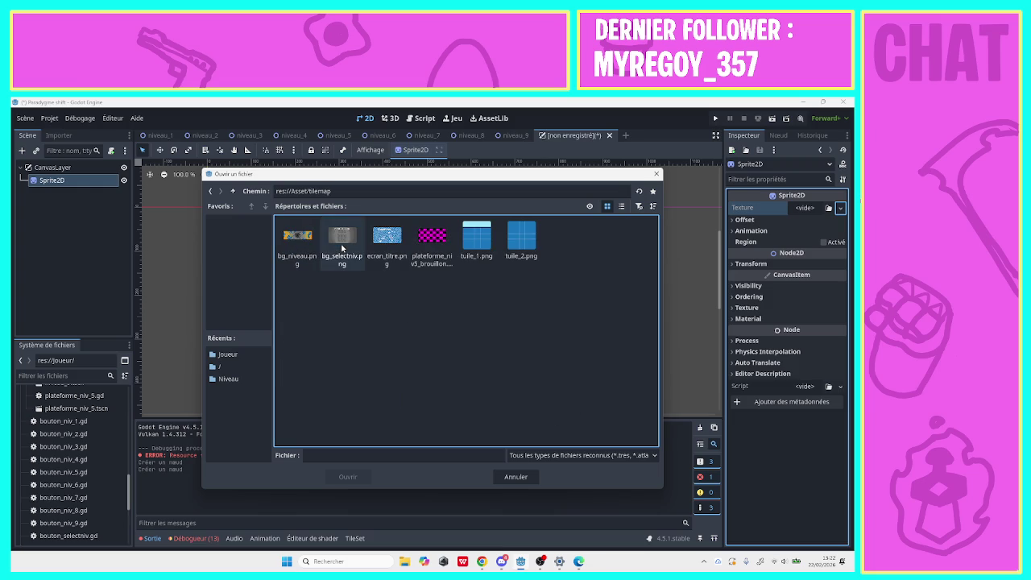
click(298, 240)
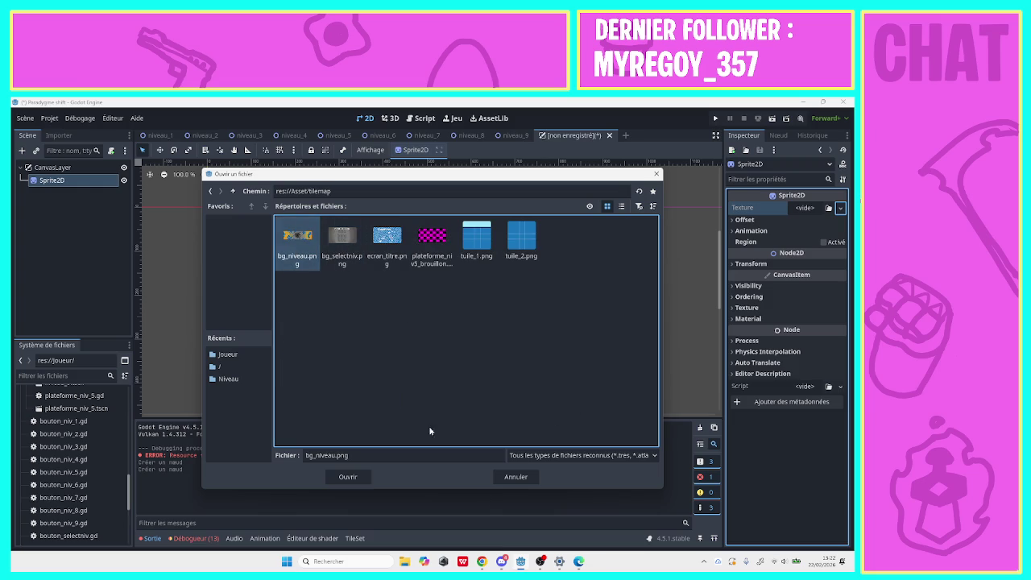
click(348, 477)
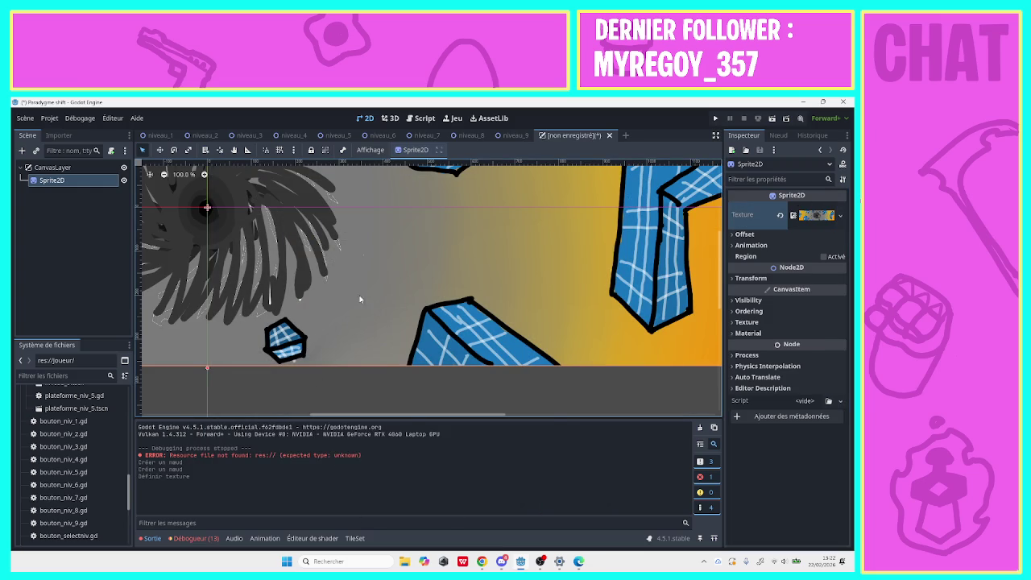
Set the background Sprite2D's Transform position to x 640, y 360.
scroll(360, 298, down, 1)
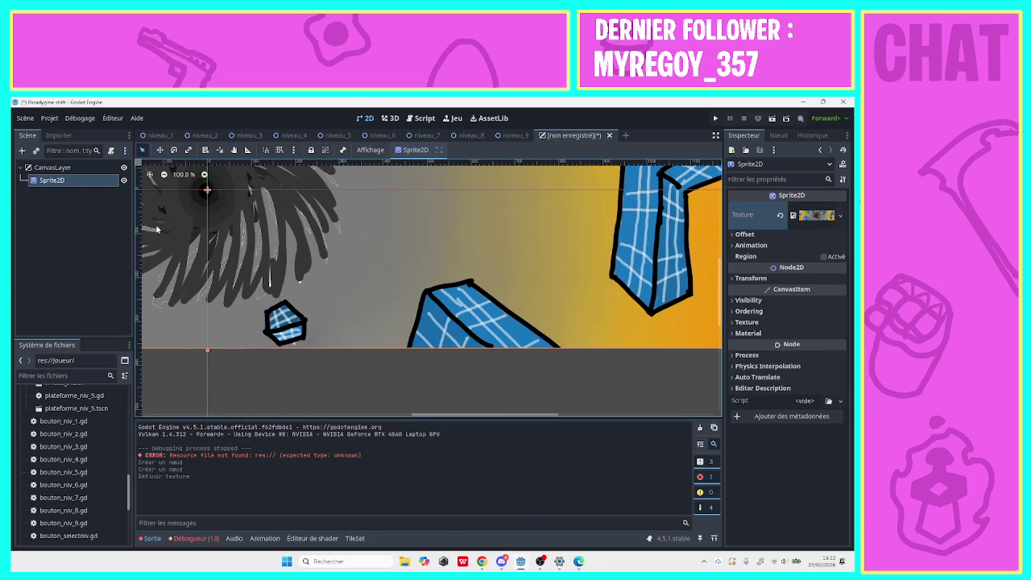
click(755, 278)
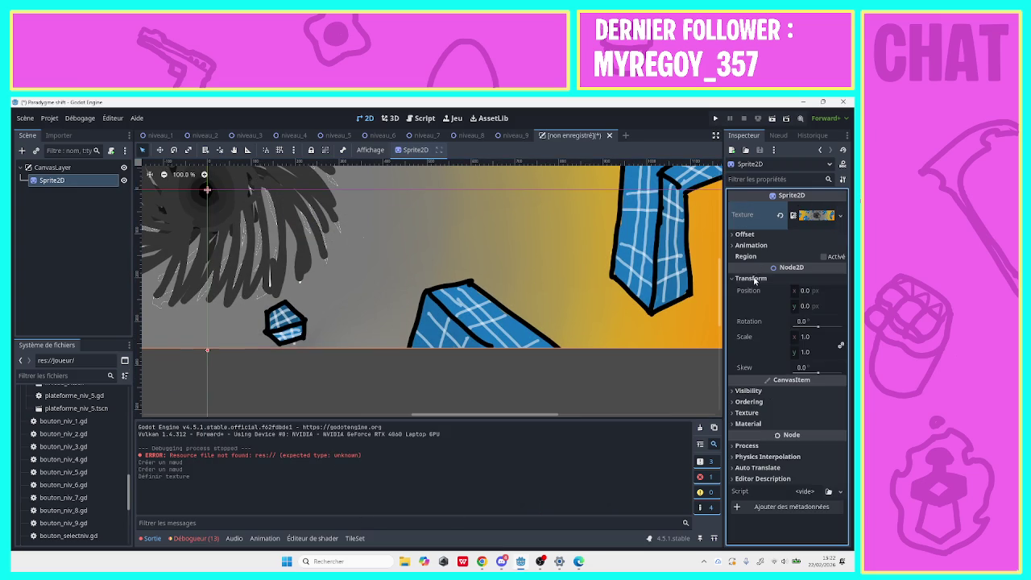
click(808, 293)
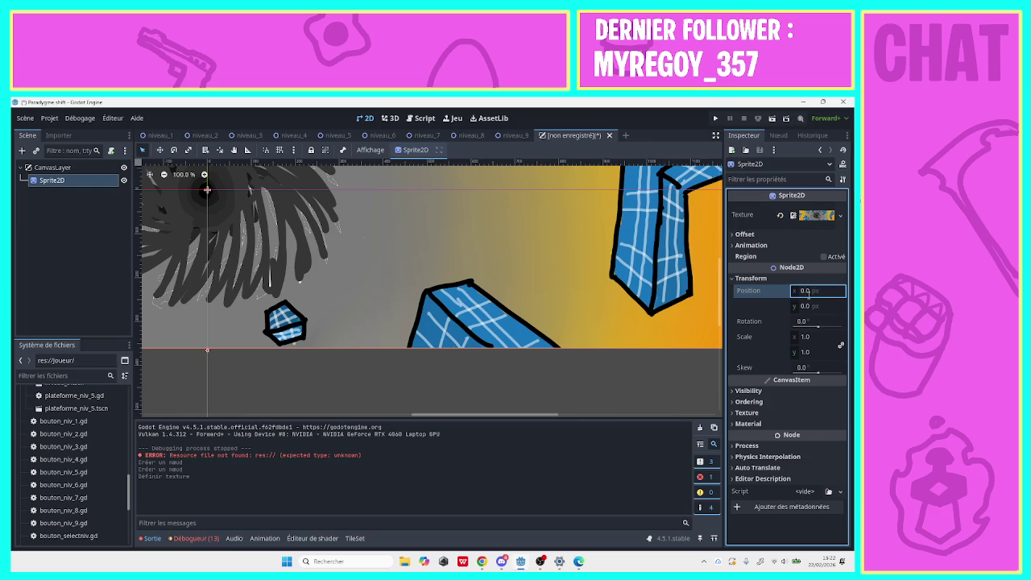
key(Right)
key(Return)
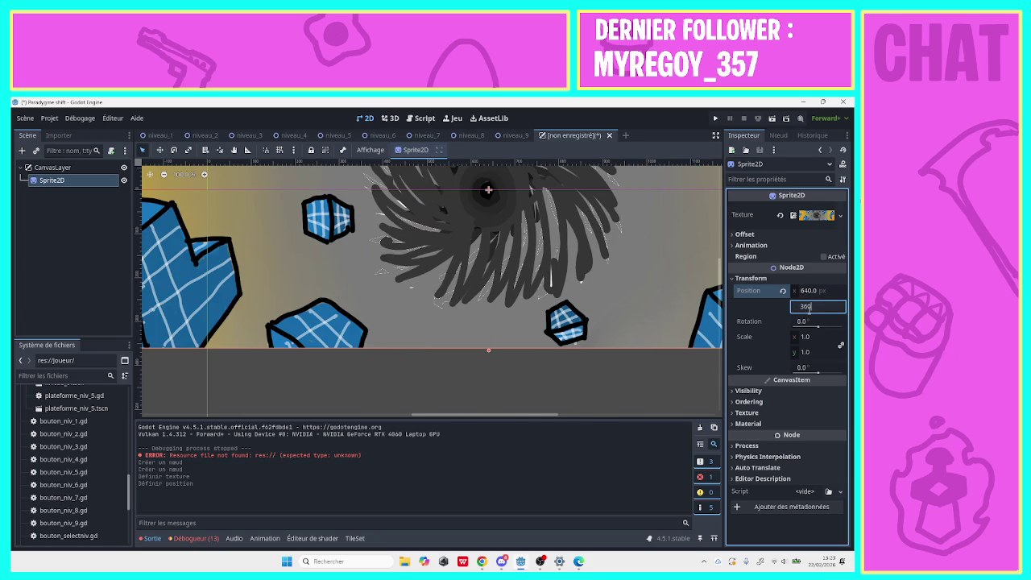
key(Return)
mouse_move(420, 418)
mouse_down()
mouse_move(209, 415)
mouse_move(540, 426)
mouse_move(382, 418)
mouse_move(330, 429)
mouse_up()
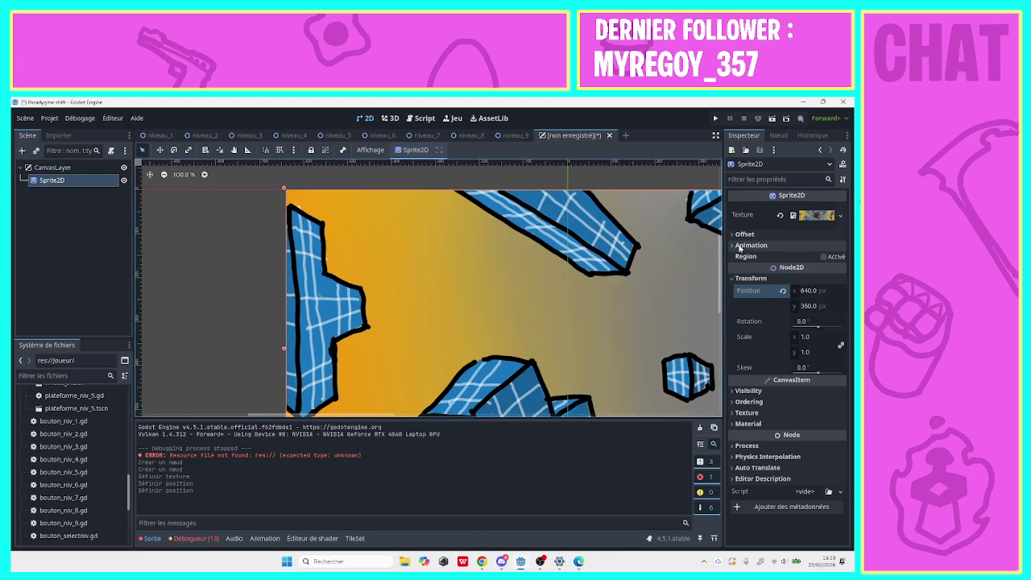
click(743, 236)
click(743, 240)
click(743, 244)
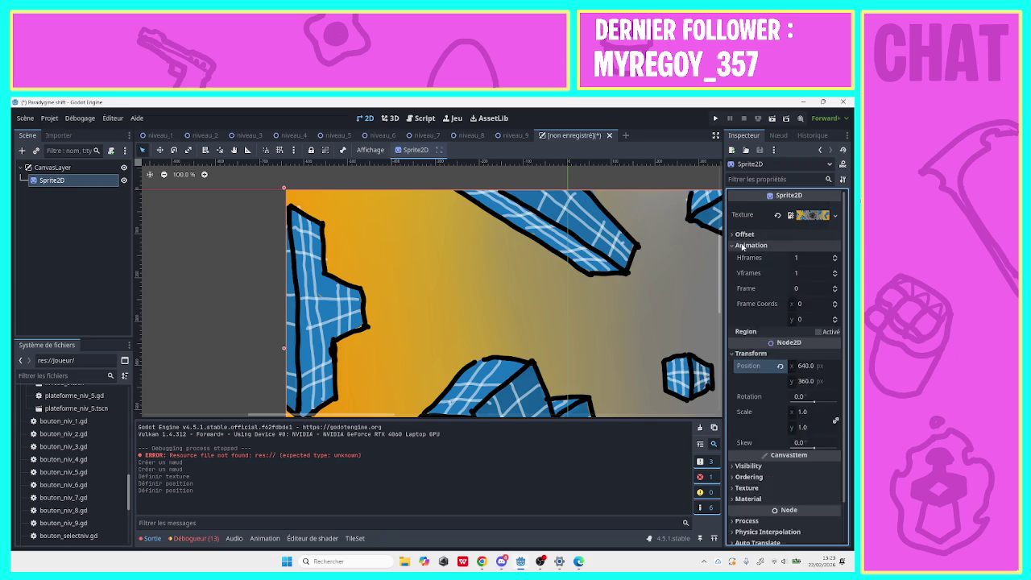
click(743, 244)
click(754, 391)
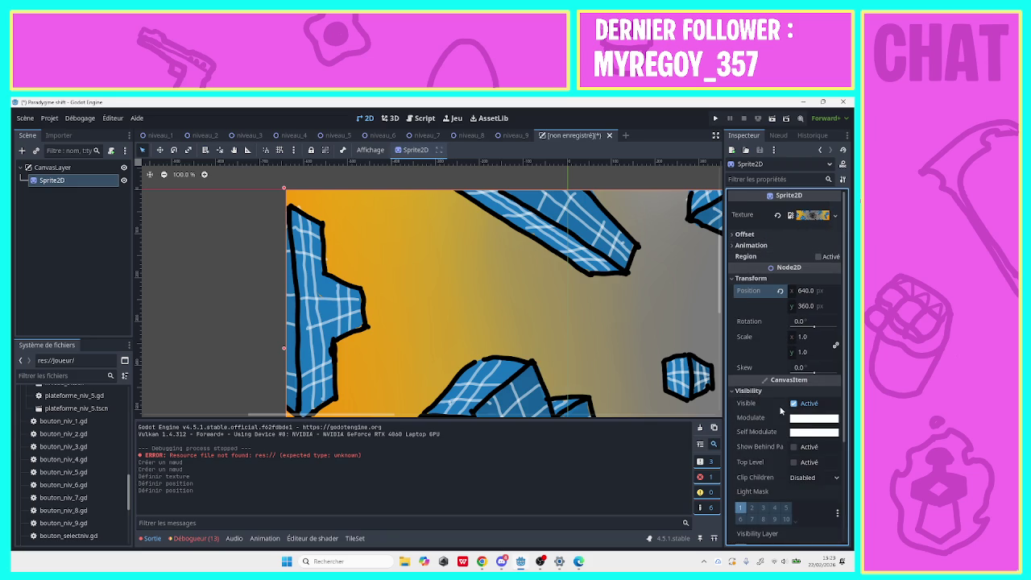
click(802, 477)
click(797, 478)
scroll(845, 390, down, 5)
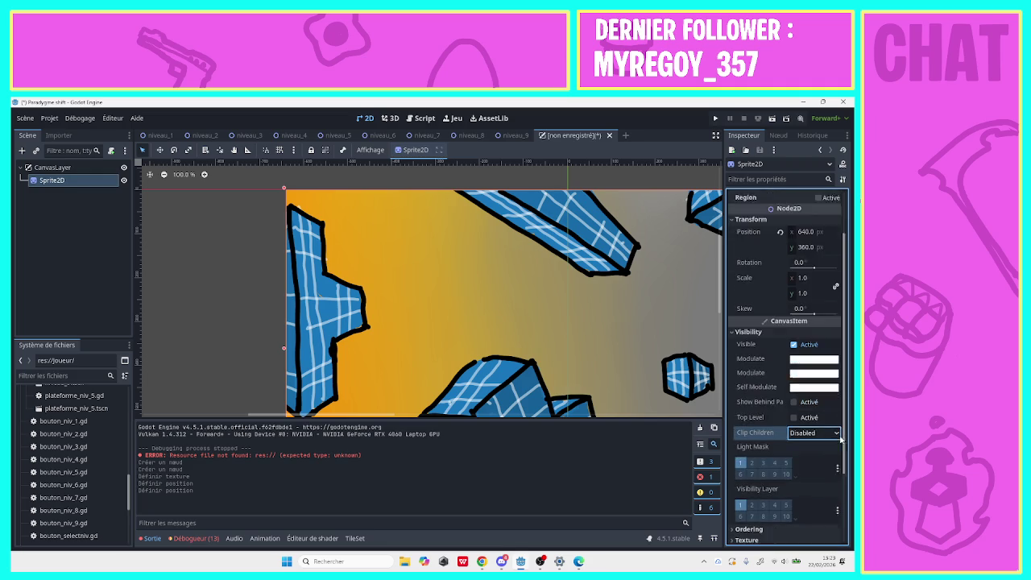
click(751, 365)
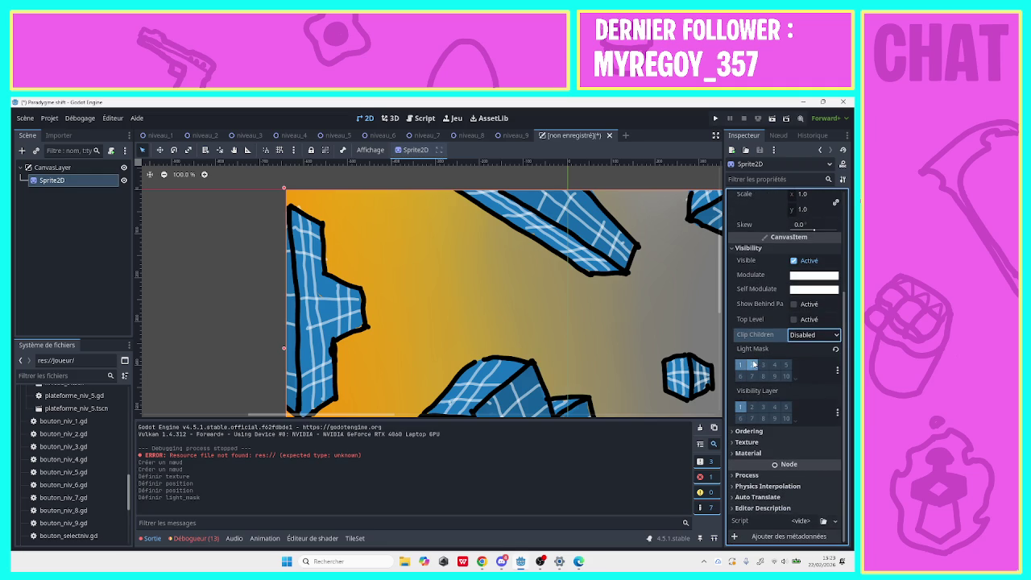
click(752, 365)
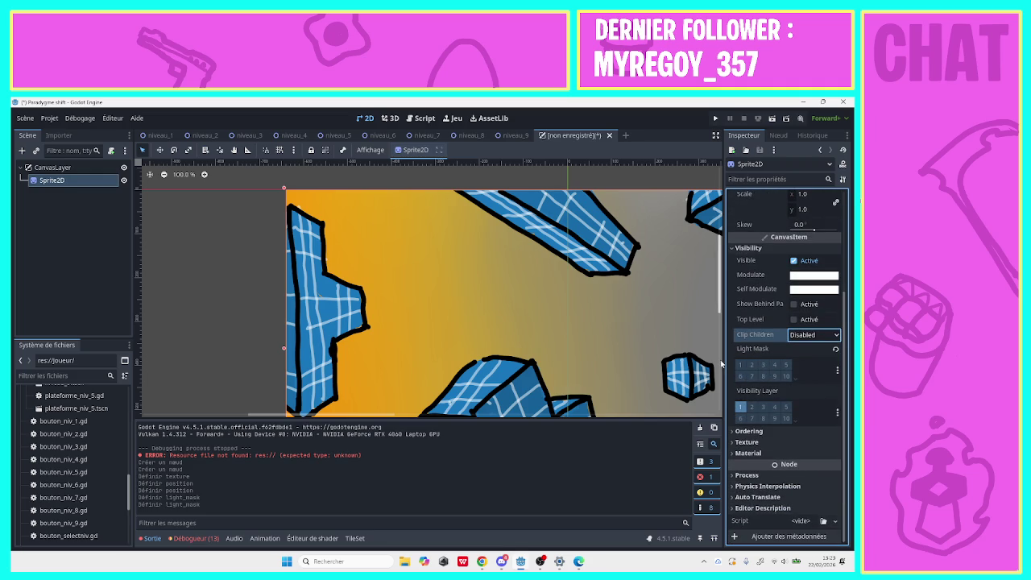
click(740, 365)
click(744, 434)
click(745, 435)
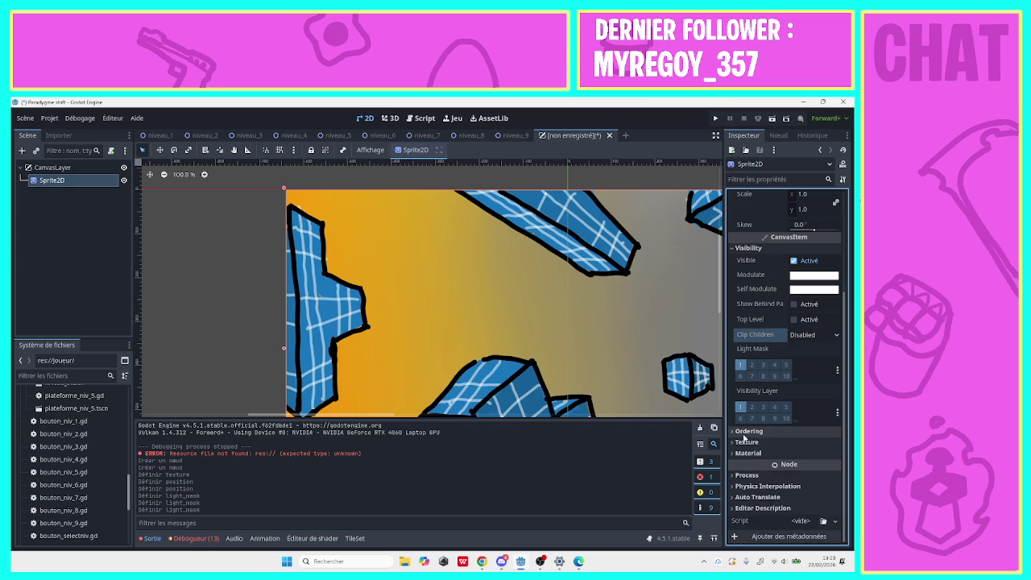
click(746, 442)
click(813, 455)
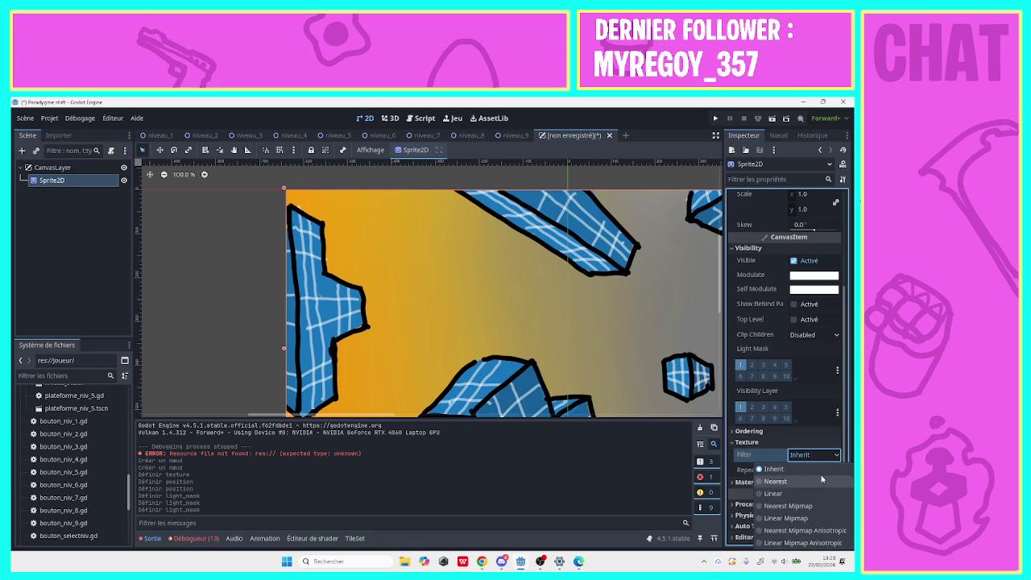
click(837, 455)
scroll(837, 456, down, 1)
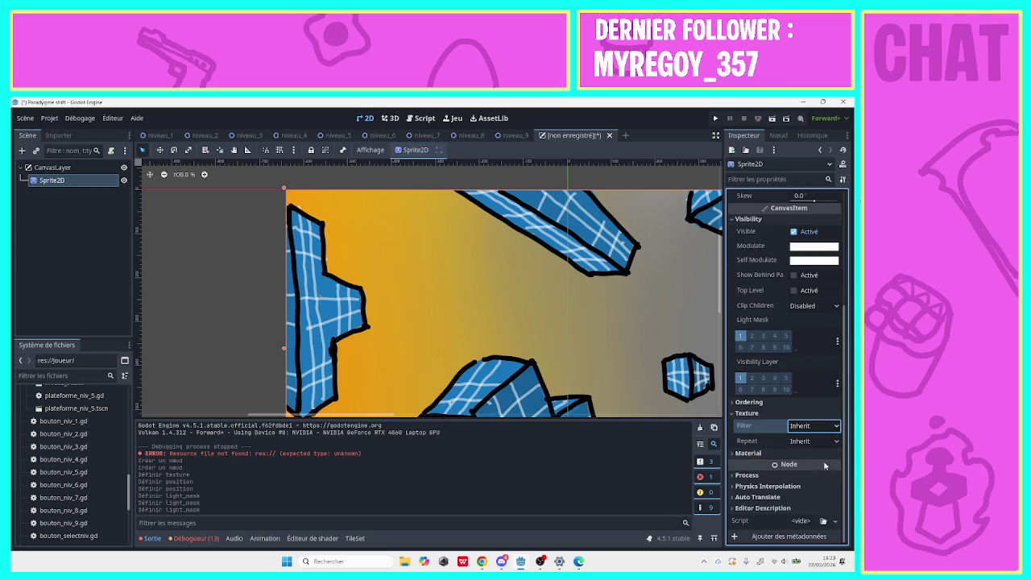
click(803, 426)
click(803, 428)
click(778, 453)
click(802, 465)
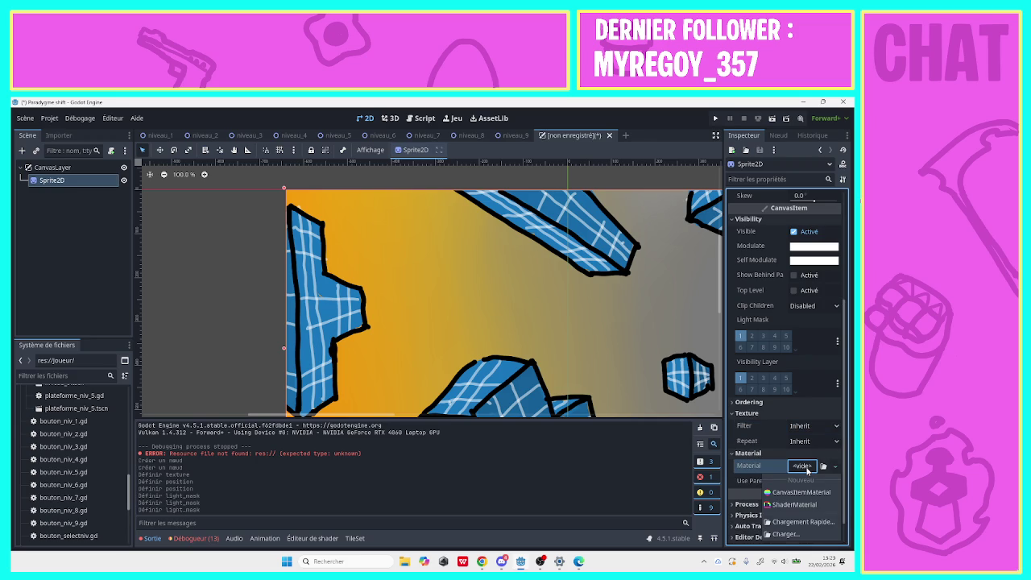
click(804, 469)
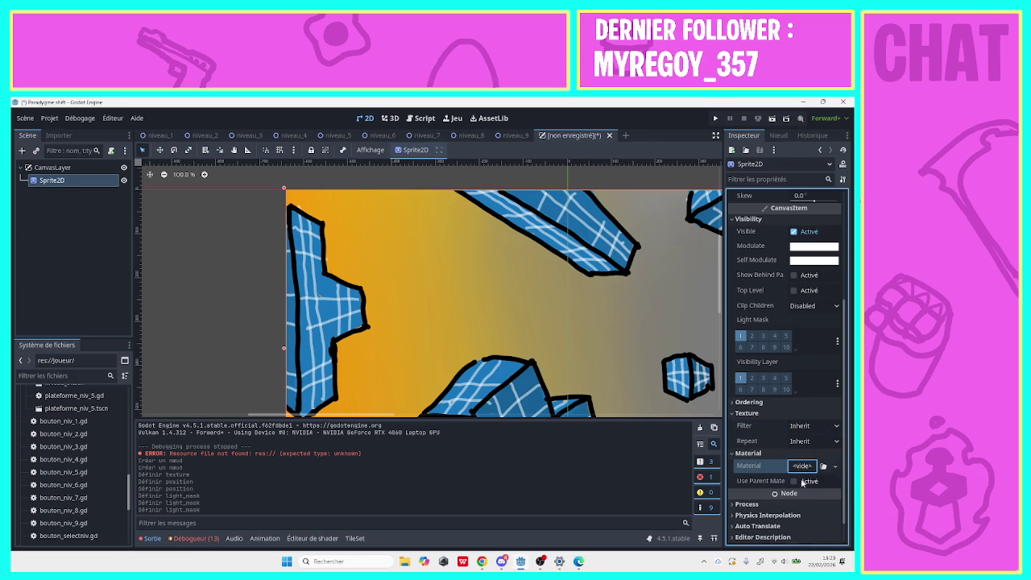
click(798, 464)
click(798, 459)
click(796, 454)
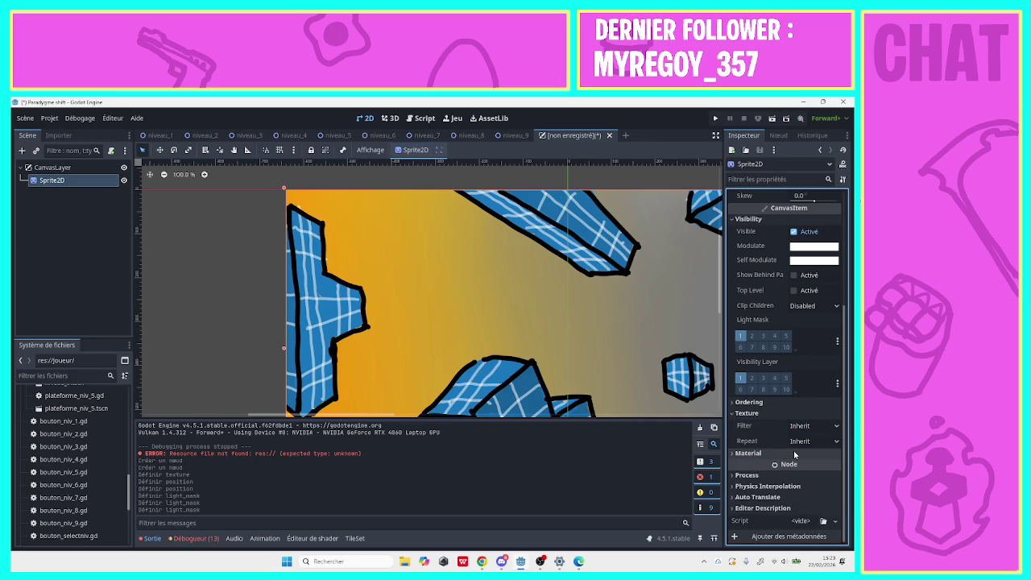
click(758, 414)
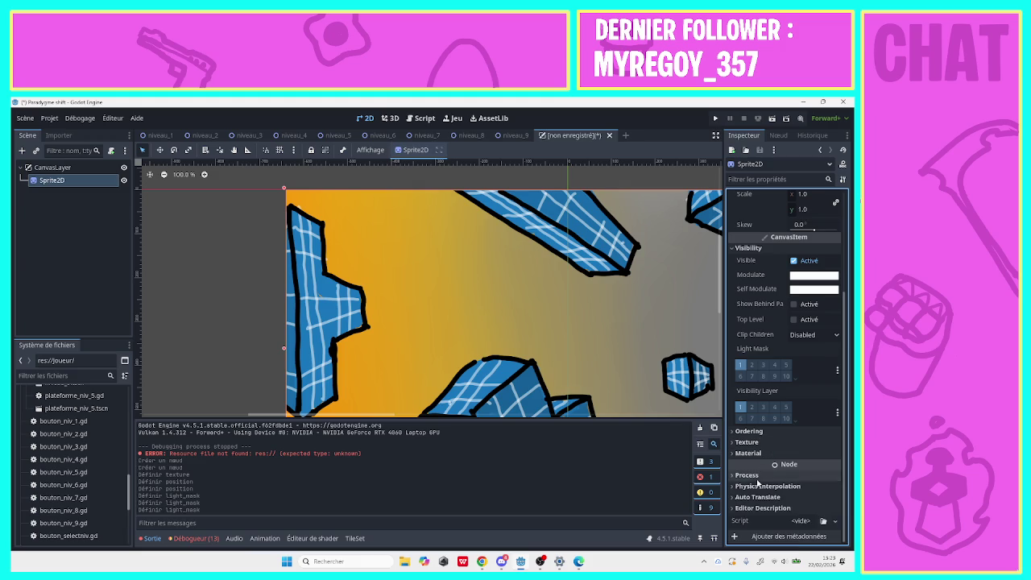
double_click(753, 475)
click(753, 475)
click(796, 488)
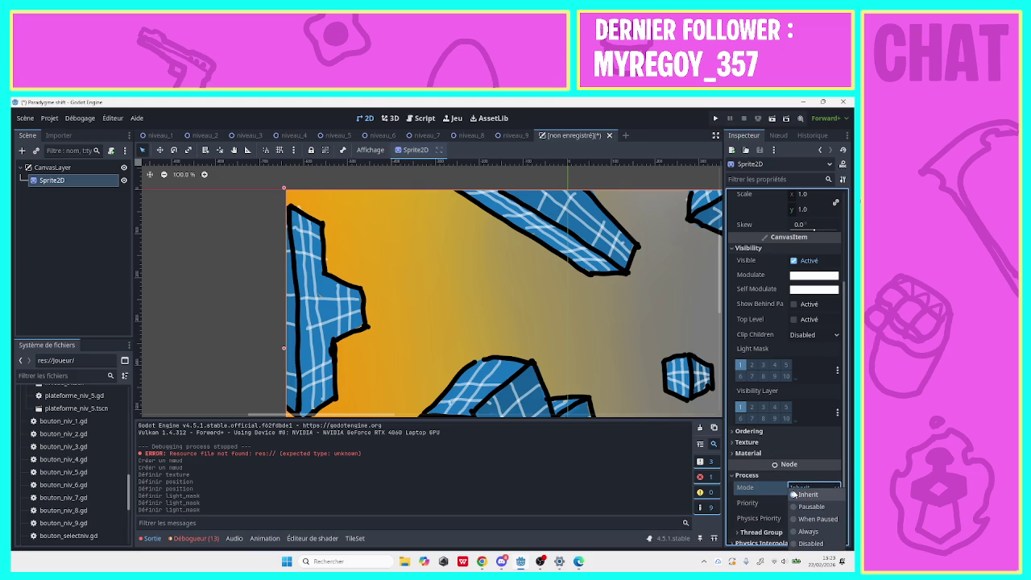
click(806, 493)
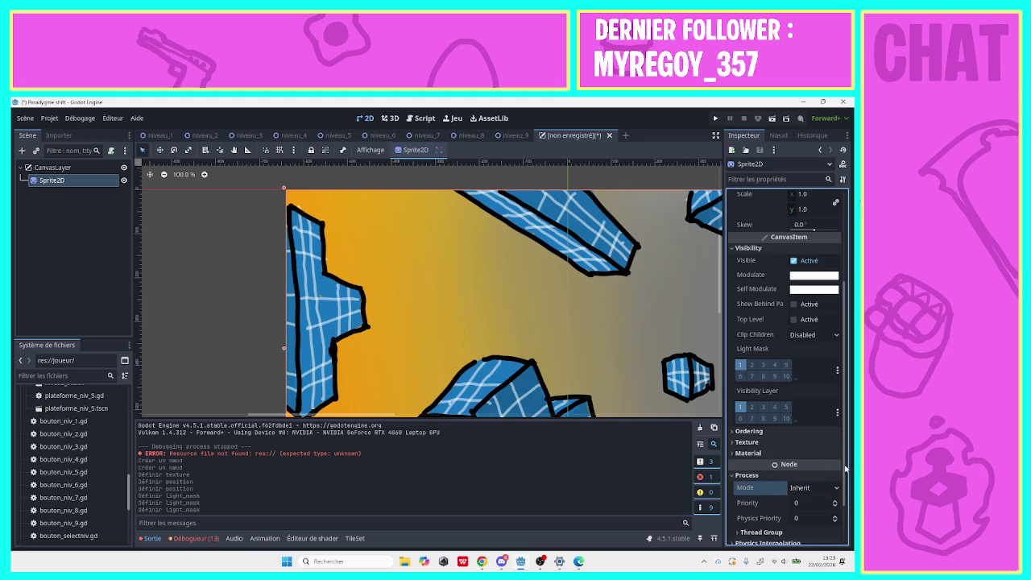
click(776, 476)
drag(846, 405, 846, 304)
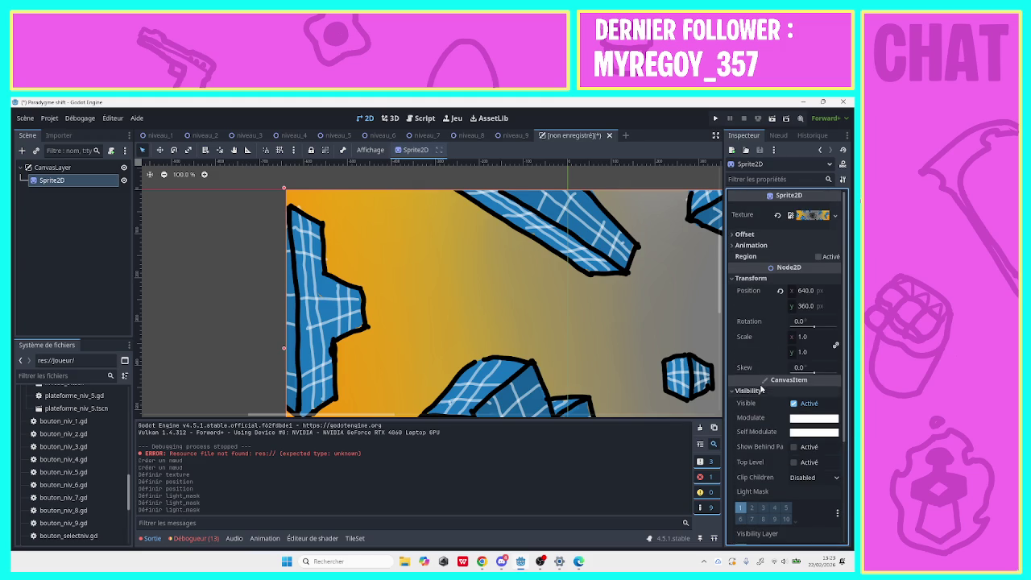
click(778, 392)
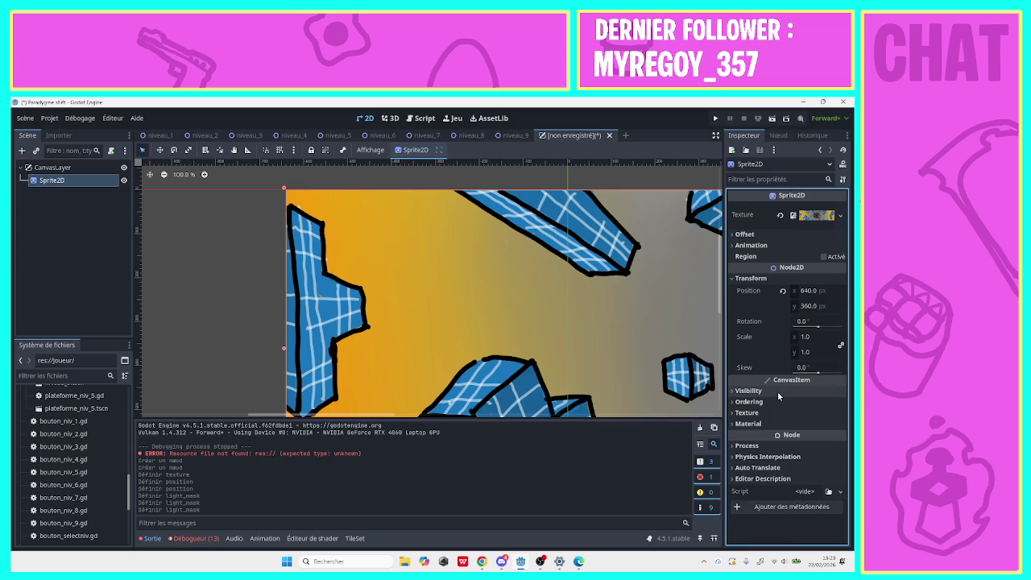
click(783, 280)
click(750, 245)
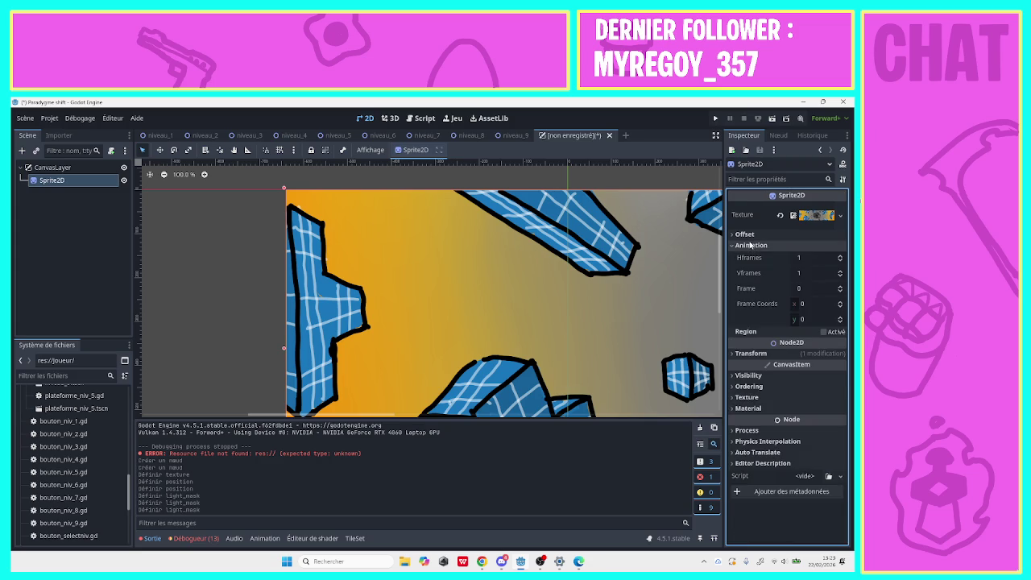
click(750, 245)
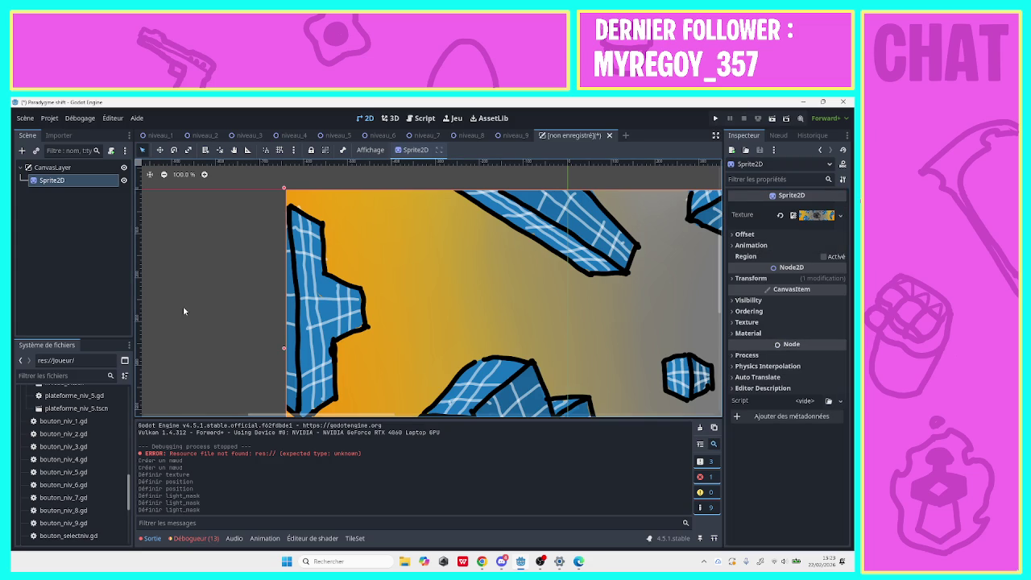
click(67, 168)
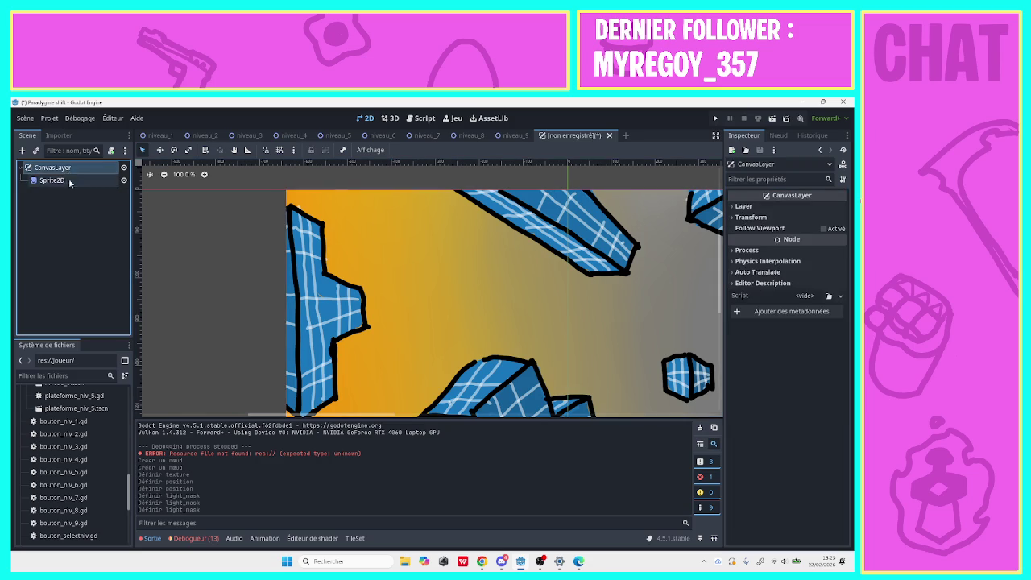
click(69, 180)
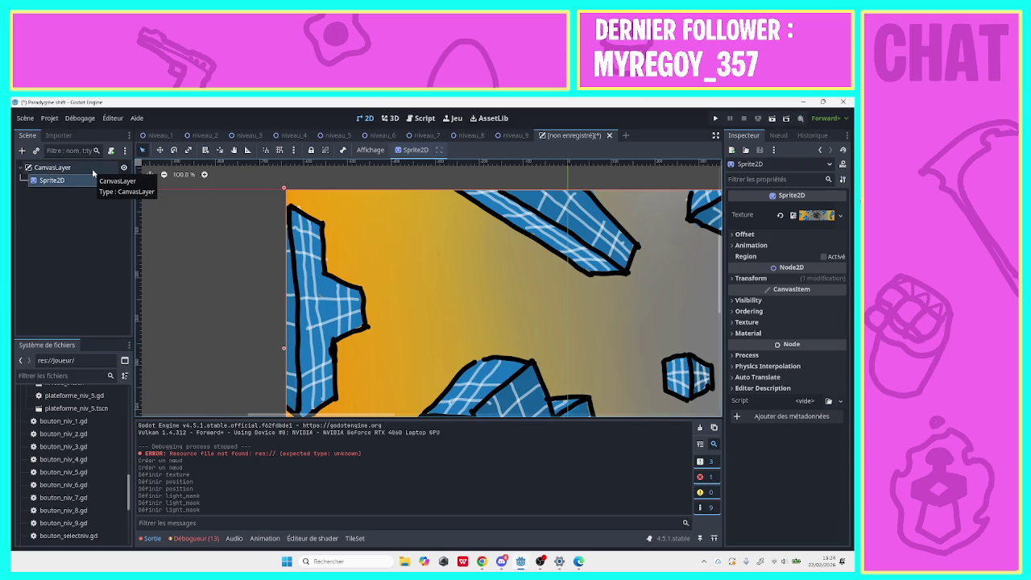
Set the sprite's Ordering Z Index to -1 so it draws behind the level.
click(89, 179)
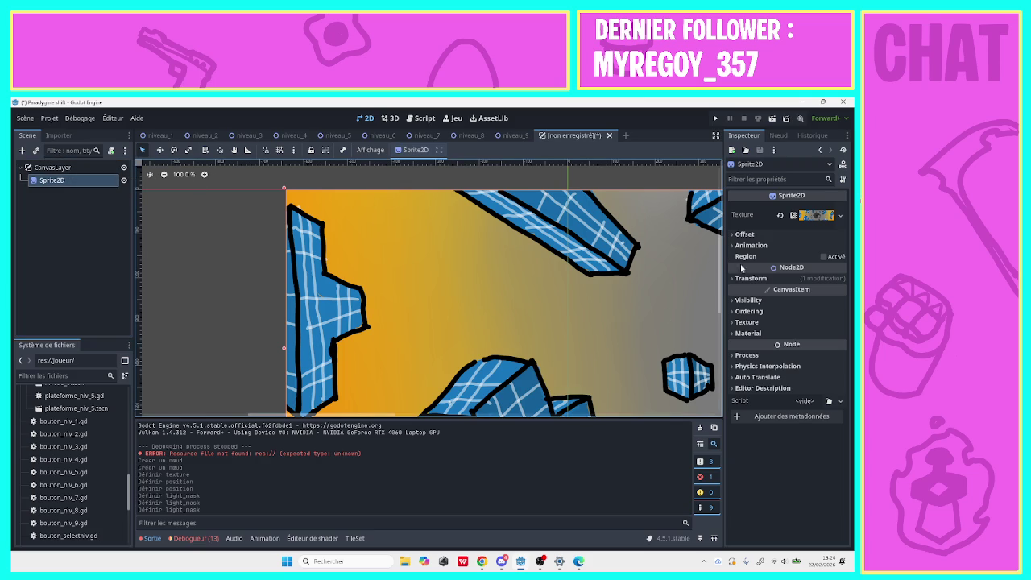
click(749, 300)
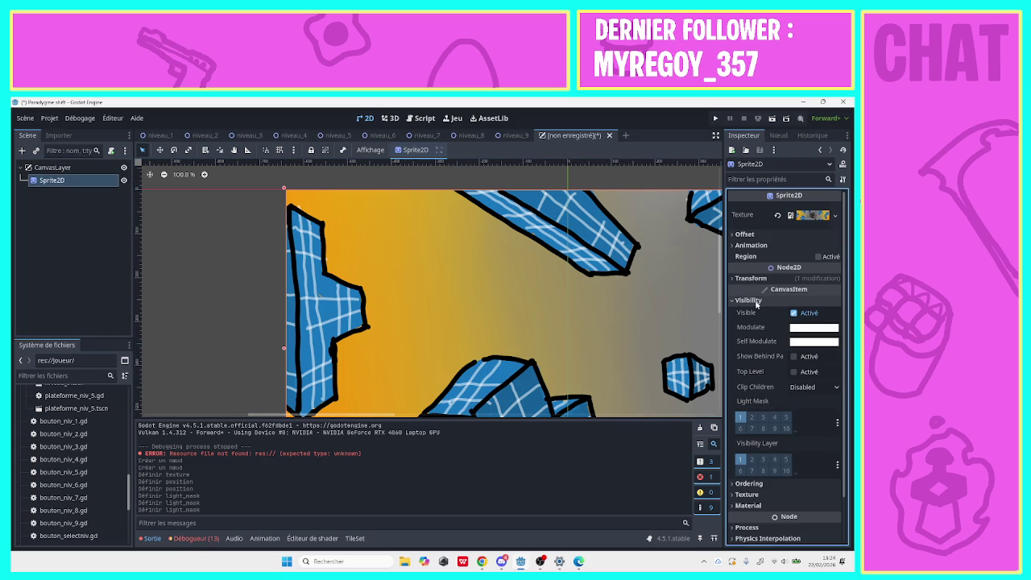
click(749, 484)
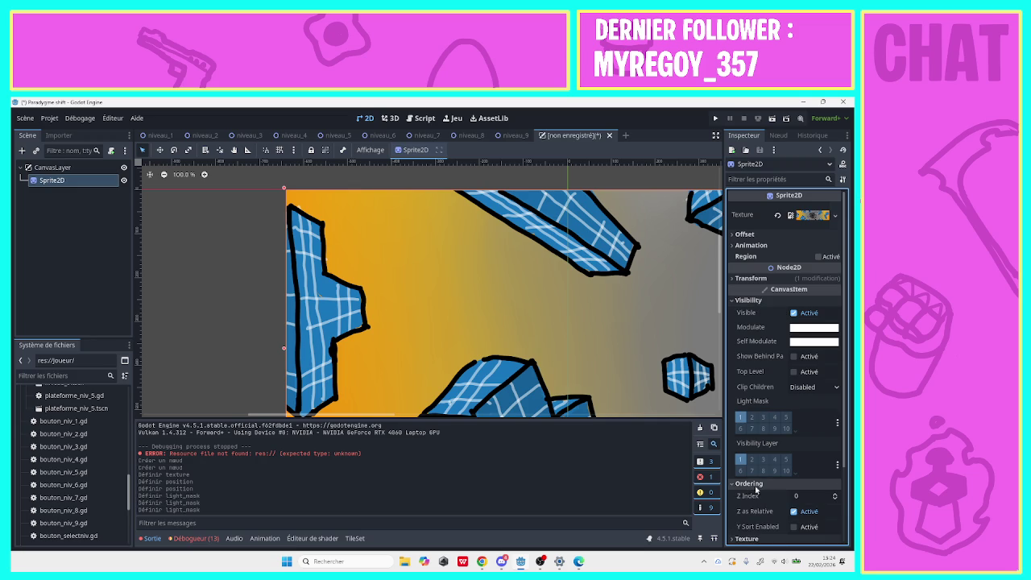
click(796, 496)
text(-1)
key(Return)
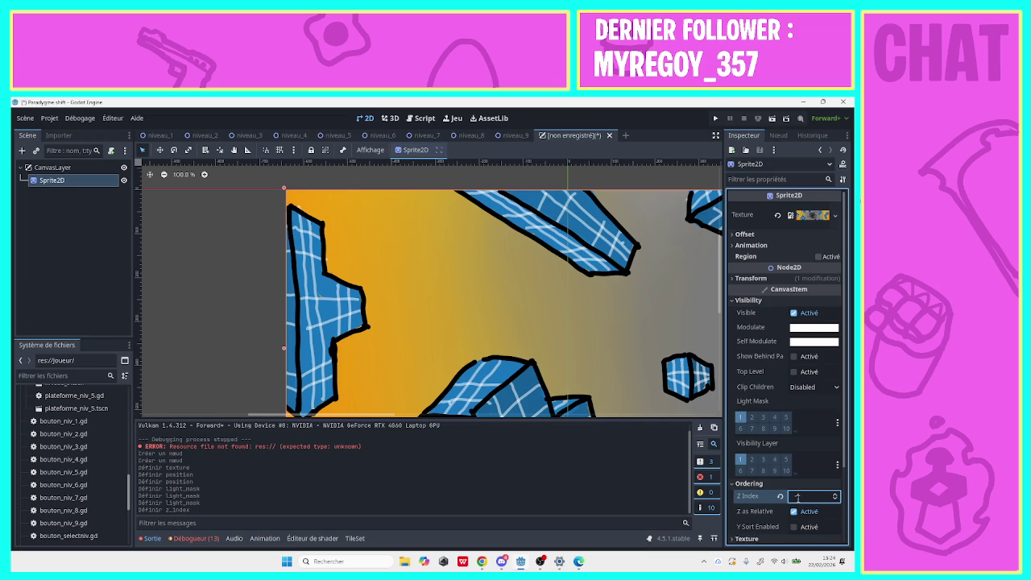
key(ctrl+s)
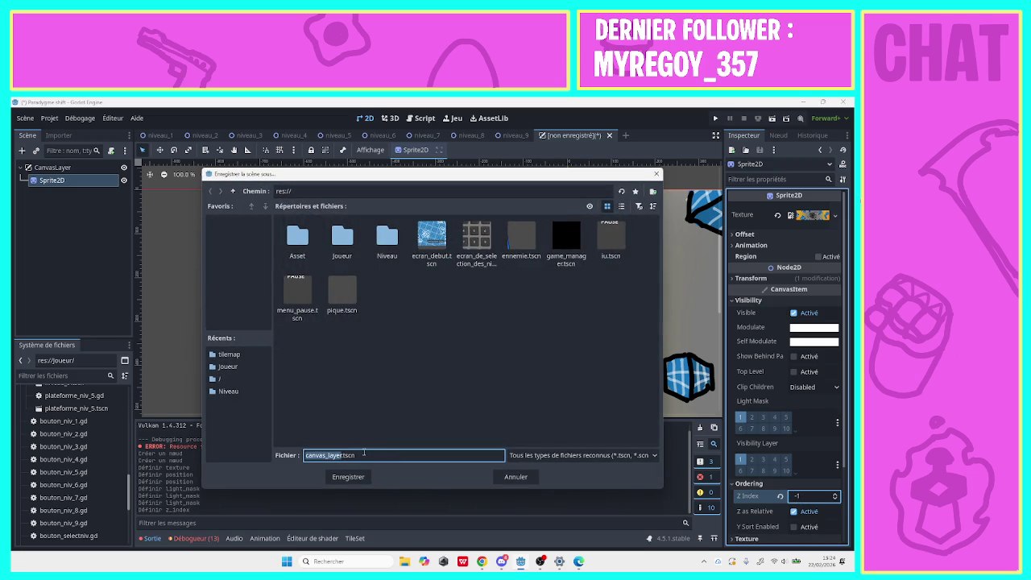
click(657, 173)
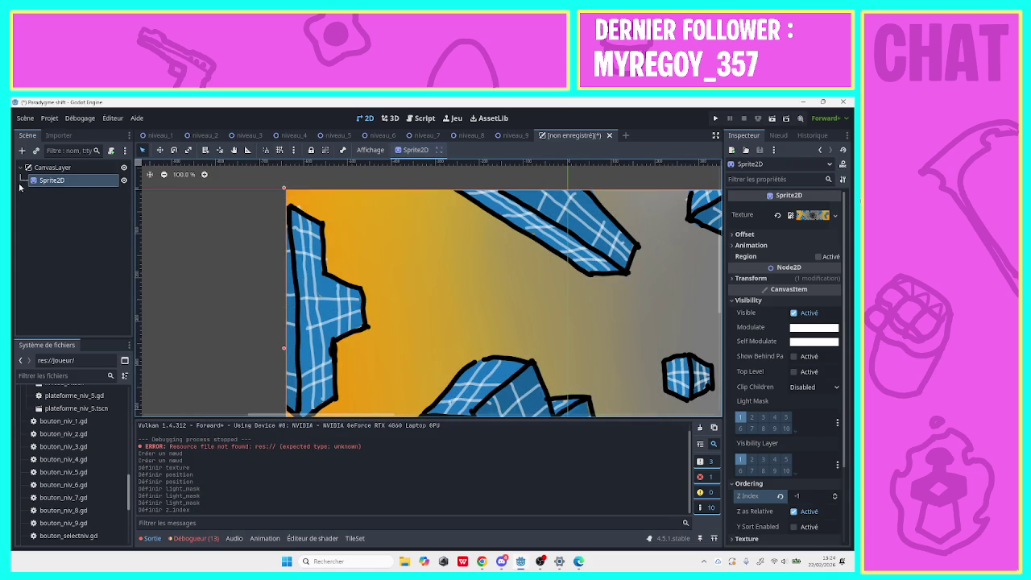
Rename the CanvasLayer root to Bg_niveau and save it as bg_niveau.tscn in Niveau.
click(50, 168)
click(47, 169)
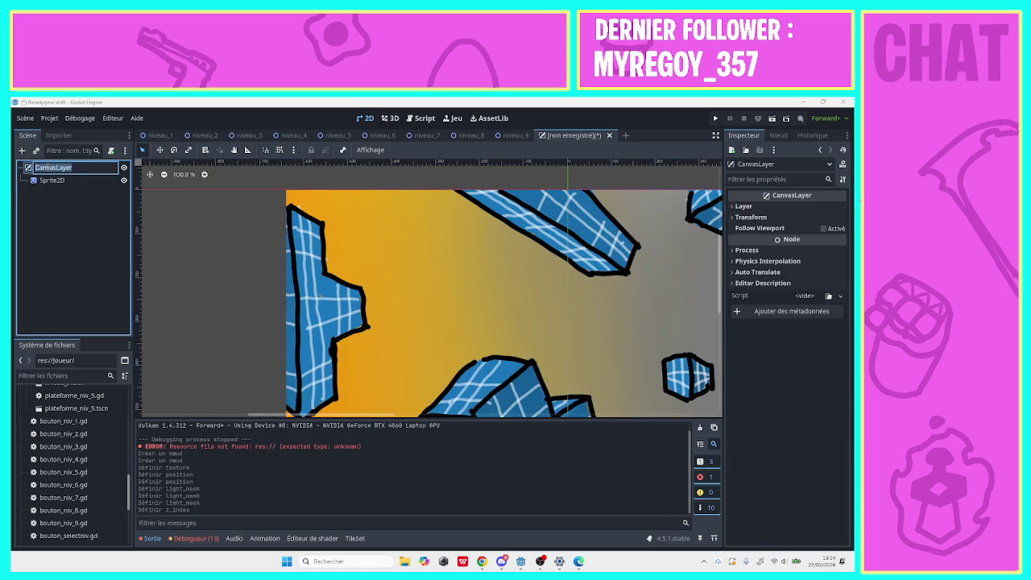
text(Bg_niveau)
key(Return)
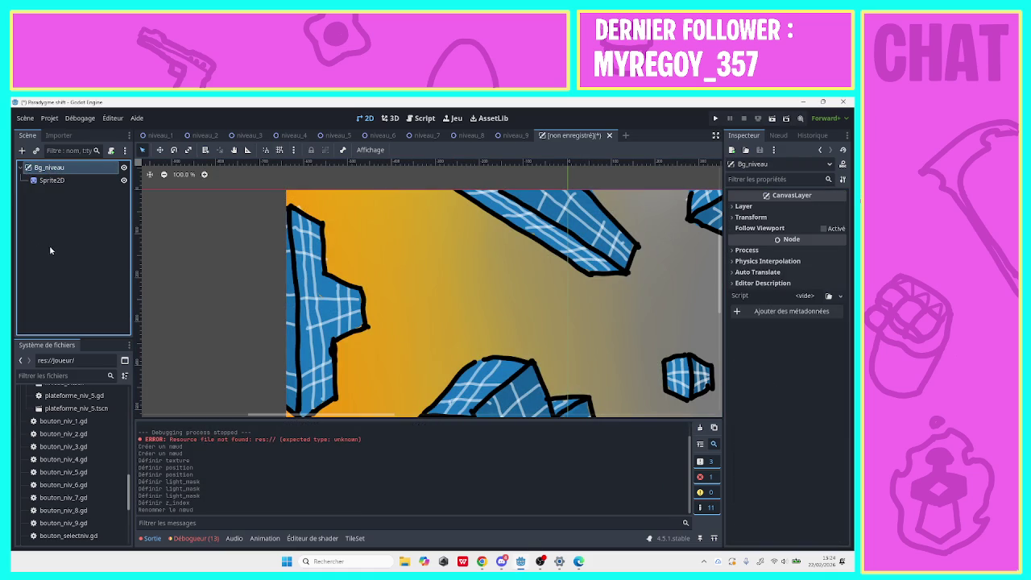
key(ctrl+s)
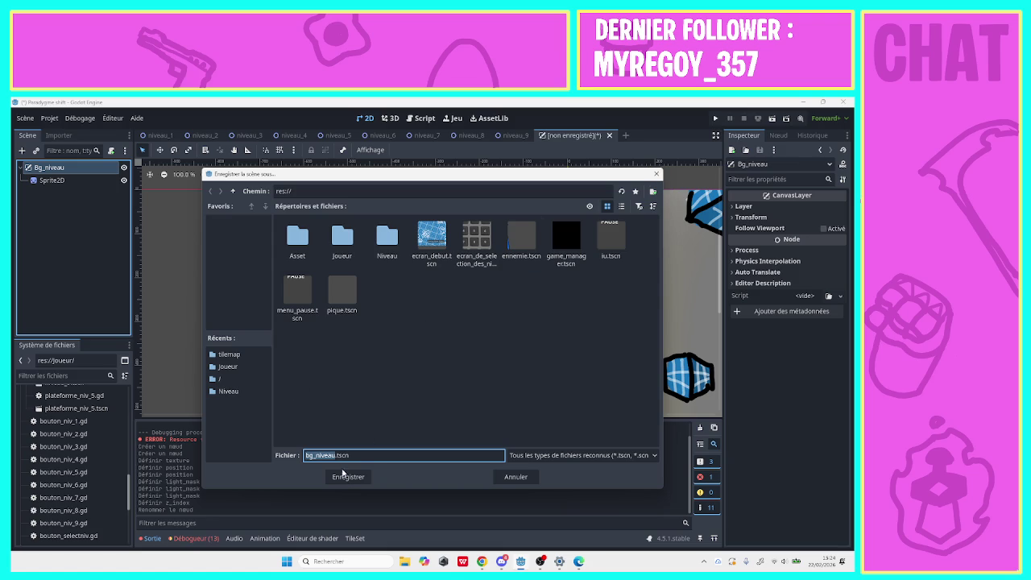
double_click(387, 238)
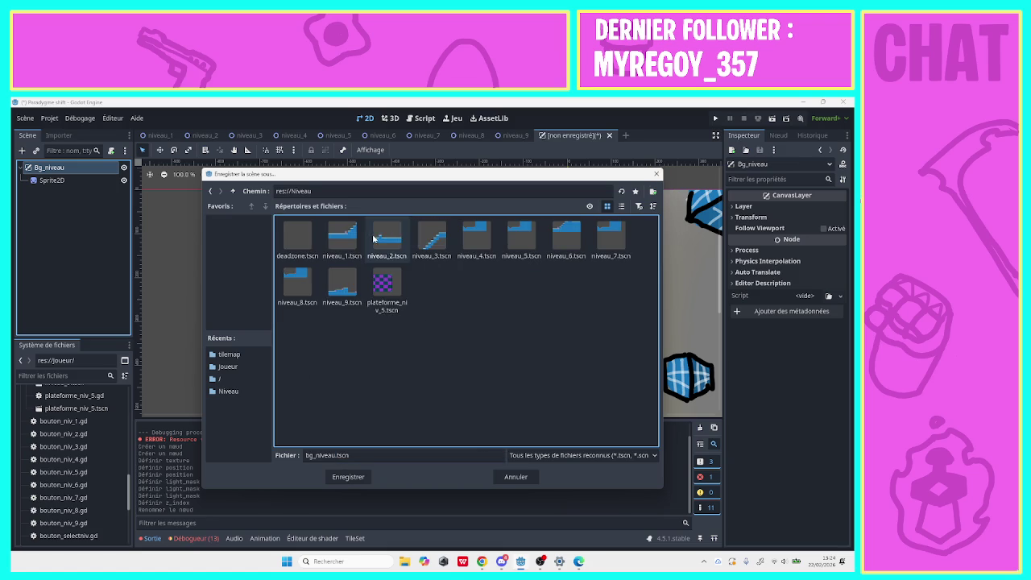
click(350, 477)
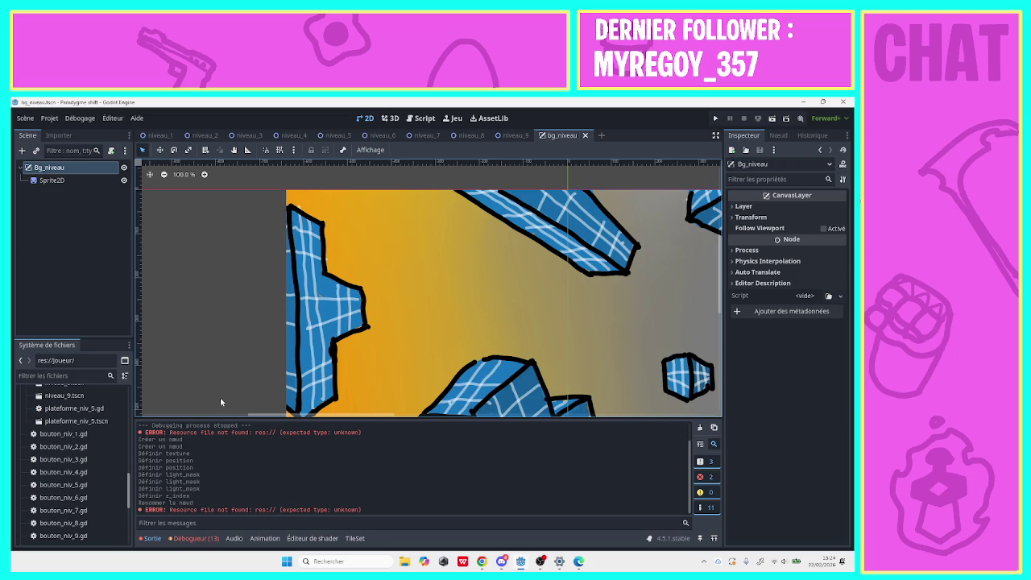
Open the debugger's Erreurs list and jump to the joueur_niv_7.gd line 26 error.
click(196, 539)
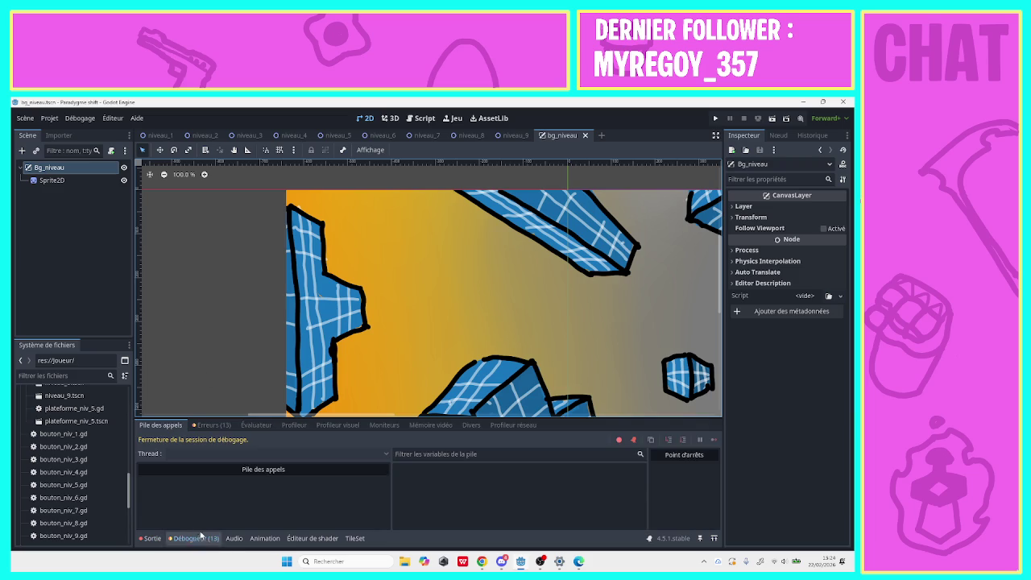
click(212, 425)
drag(716, 461, 717, 546)
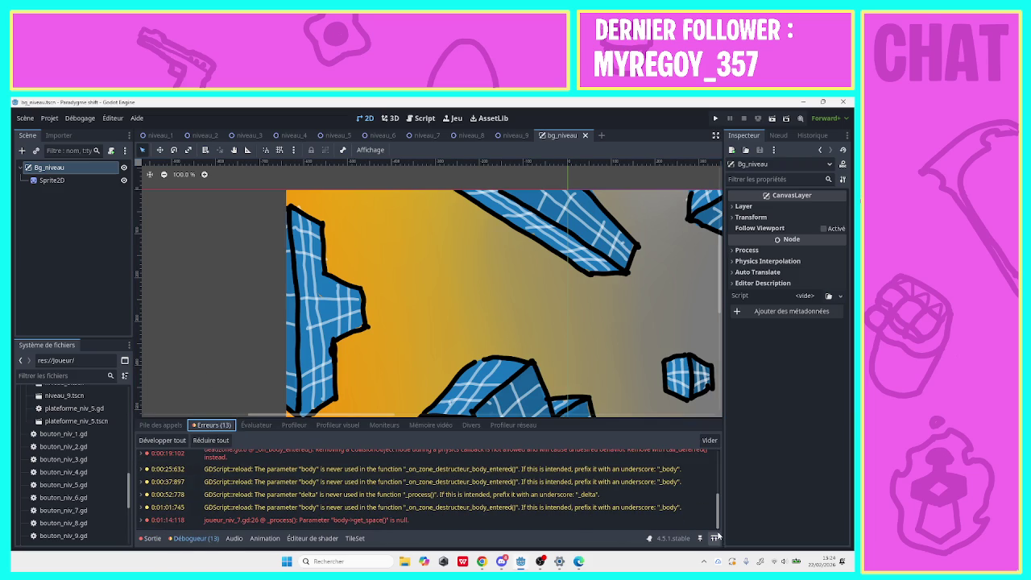
scroll(708, 501, up, 2)
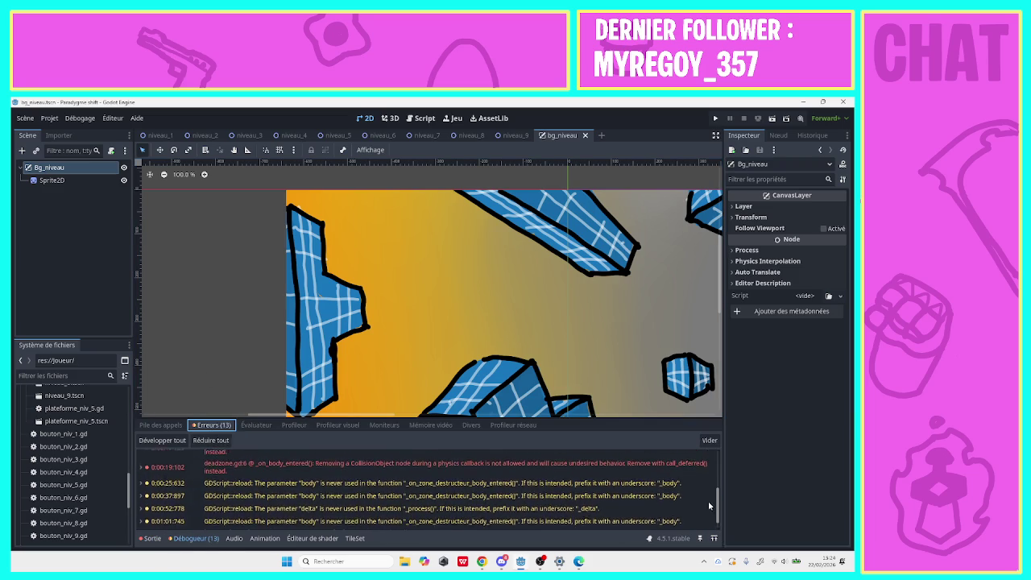
scroll(706, 514, down, 2)
click(431, 521)
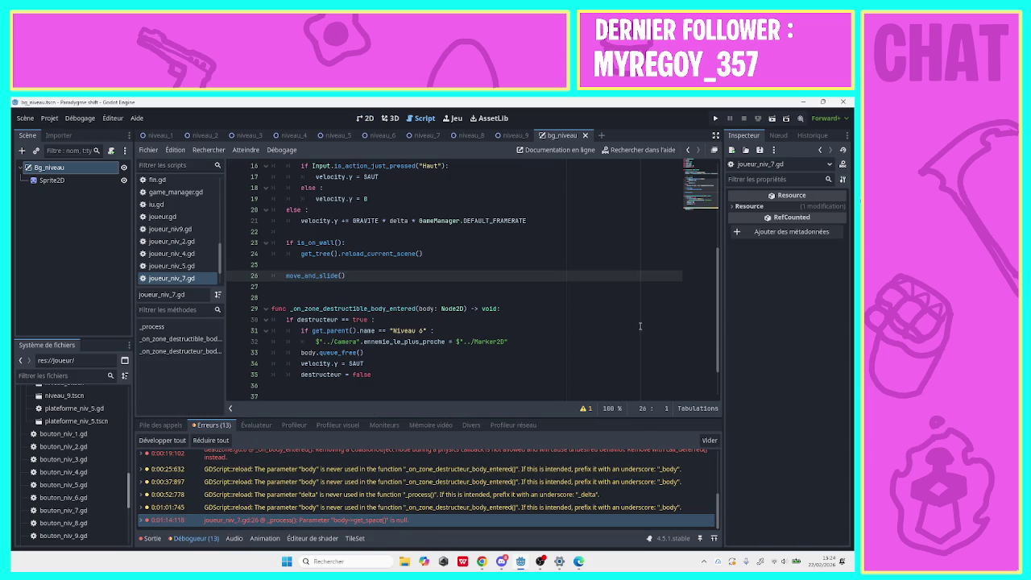
Browse the joueur_niv_7.gd collision handler code, briefly comparing with joueur_niv_5.gd.
scroll(723, 356, down, 2)
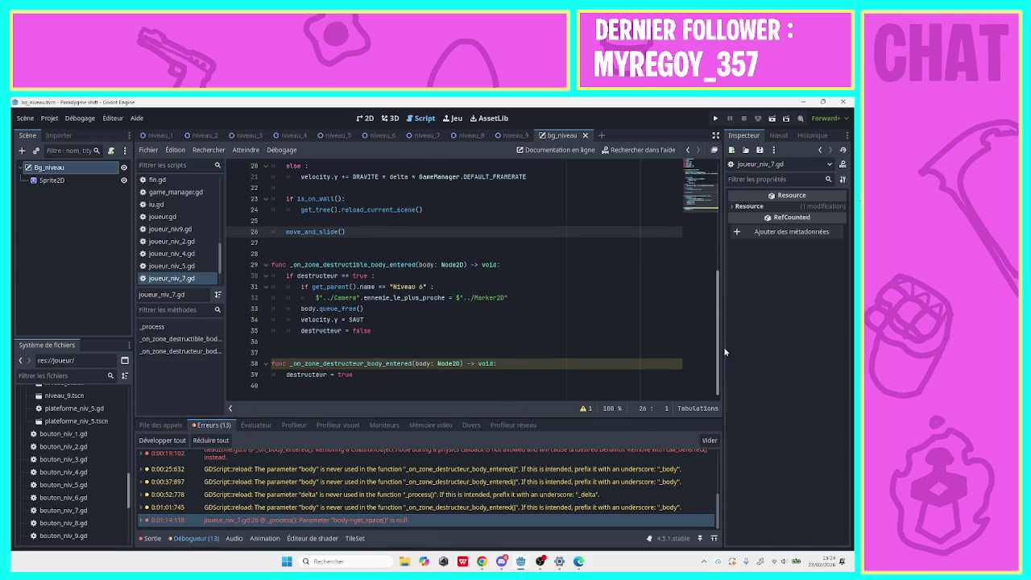
scroll(722, 343, up, 1)
scroll(721, 342, down, 1)
scroll(719, 335, up, 1)
scroll(721, 338, down, 1)
click(419, 375)
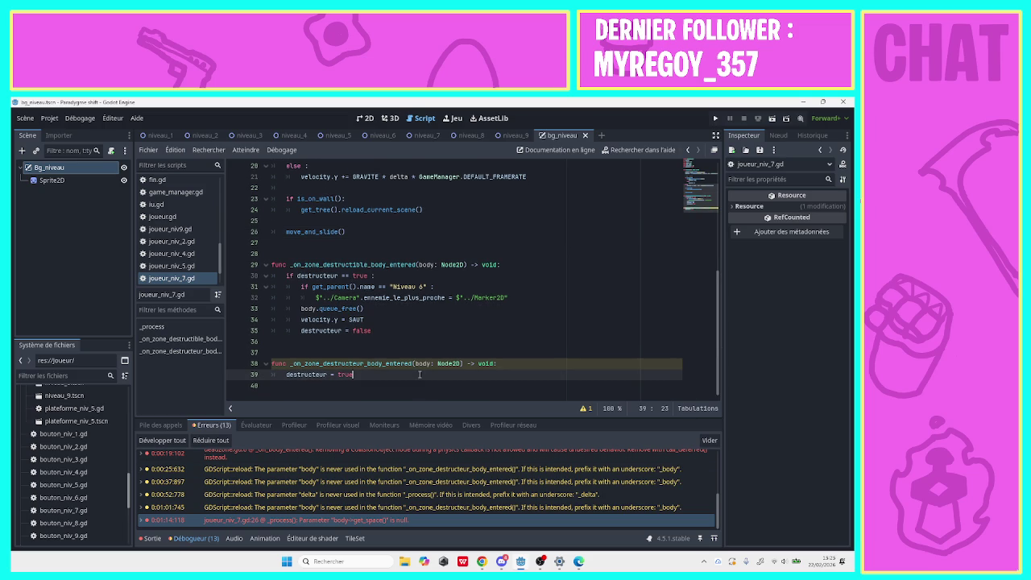
click(361, 354)
drag(296, 265, 245, 264)
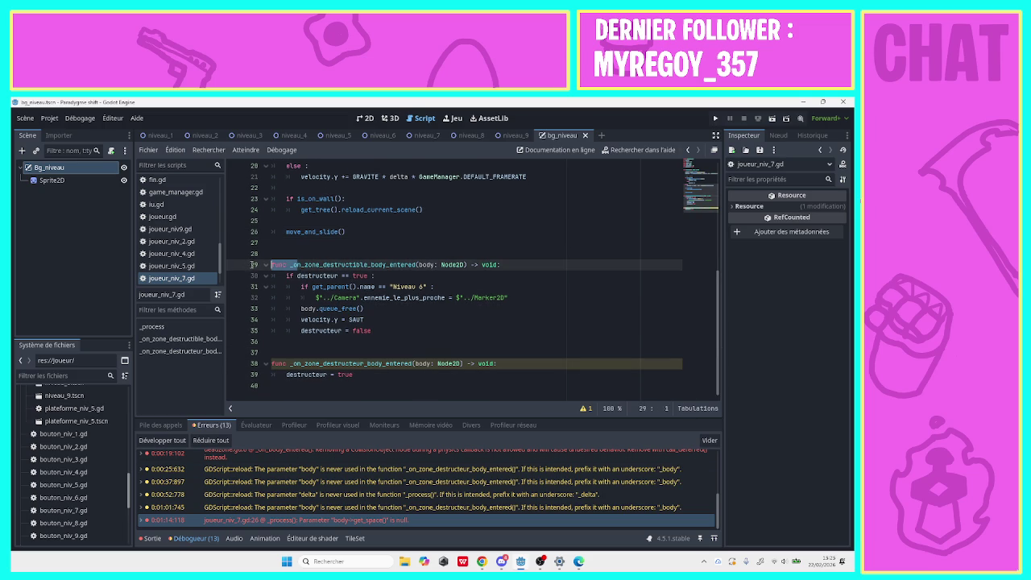
click(318, 297)
click(200, 268)
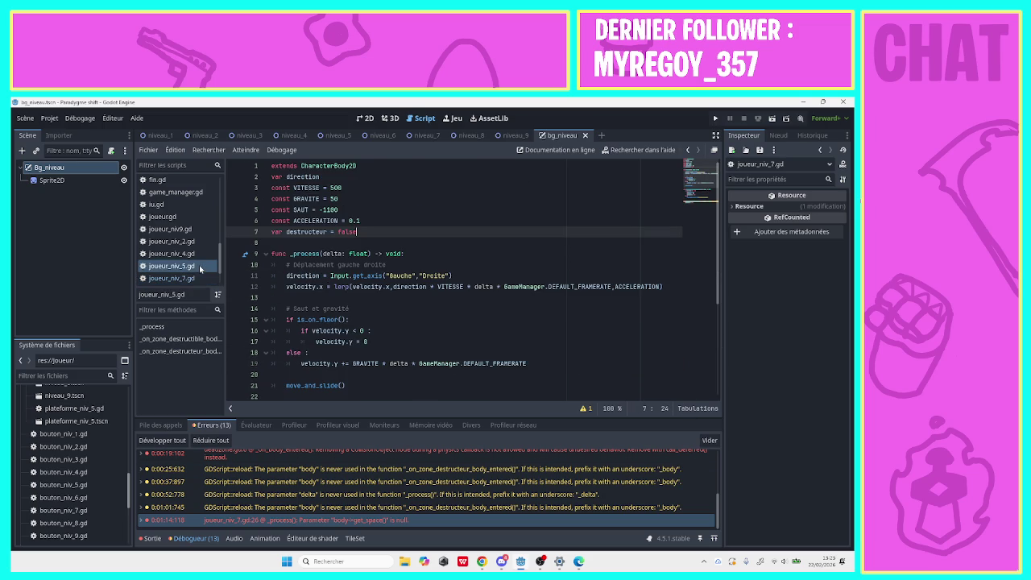
click(192, 278)
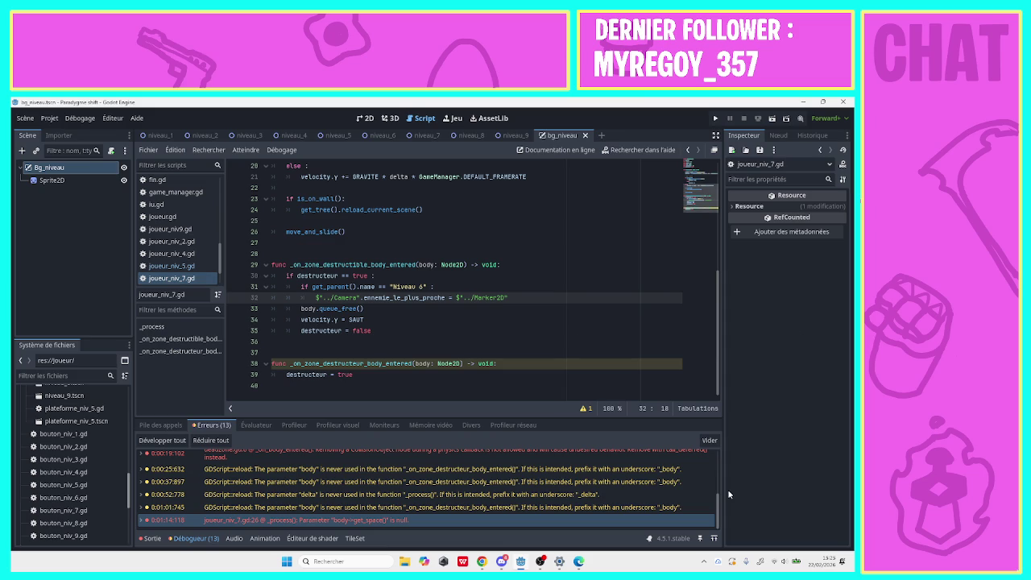
scroll(718, 487, up, 3)
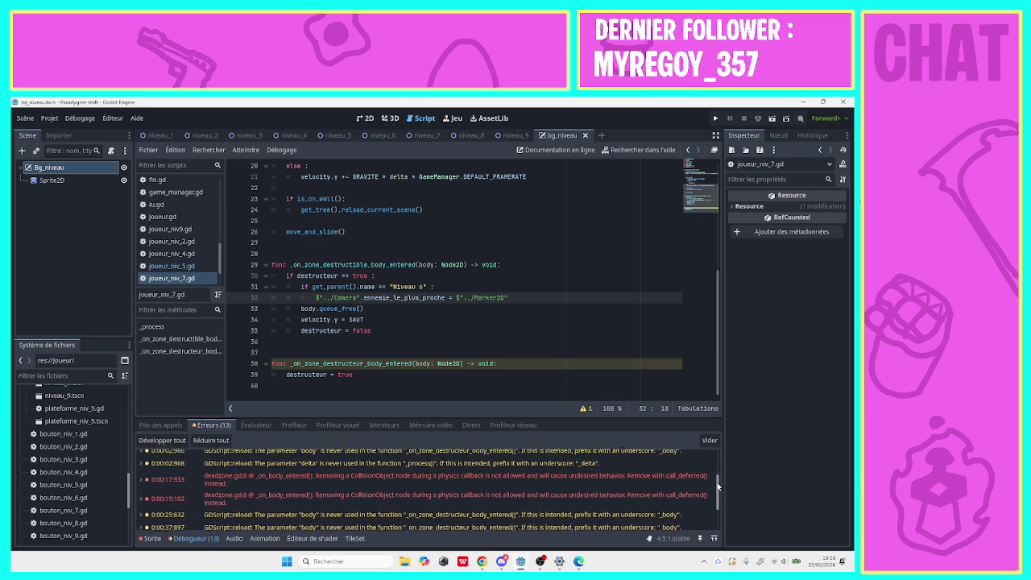
drag(718, 486, 714, 474)
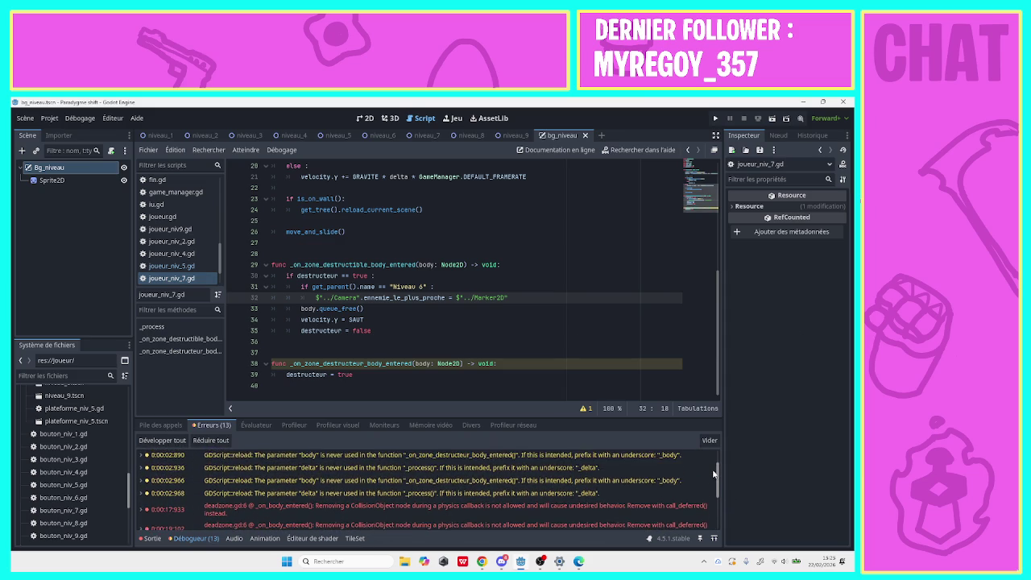
scroll(714, 474, down, 2)
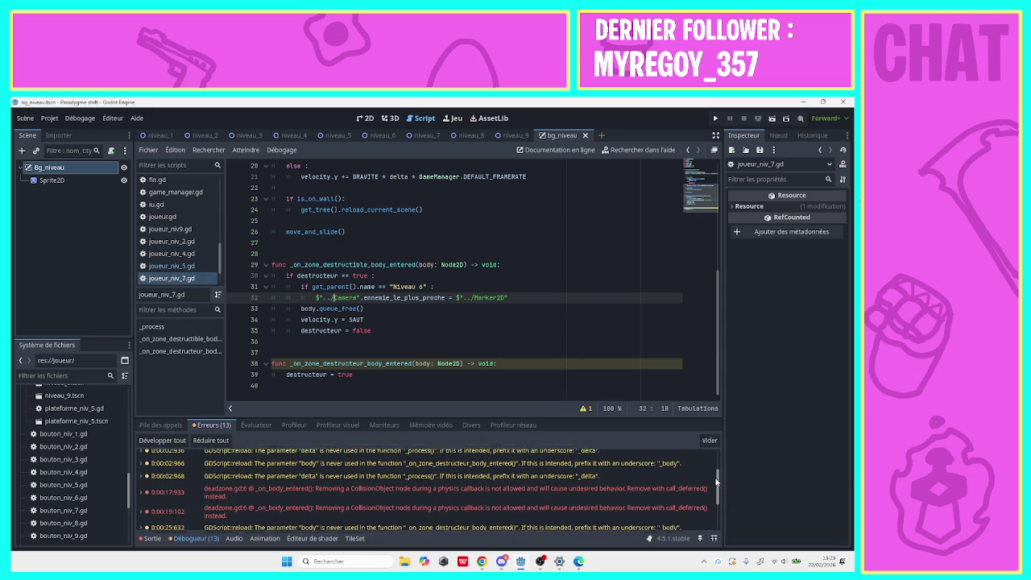
Open deadzone.gd from its error and change line 6 to use get_tree().call_deferred().
click(598, 485)
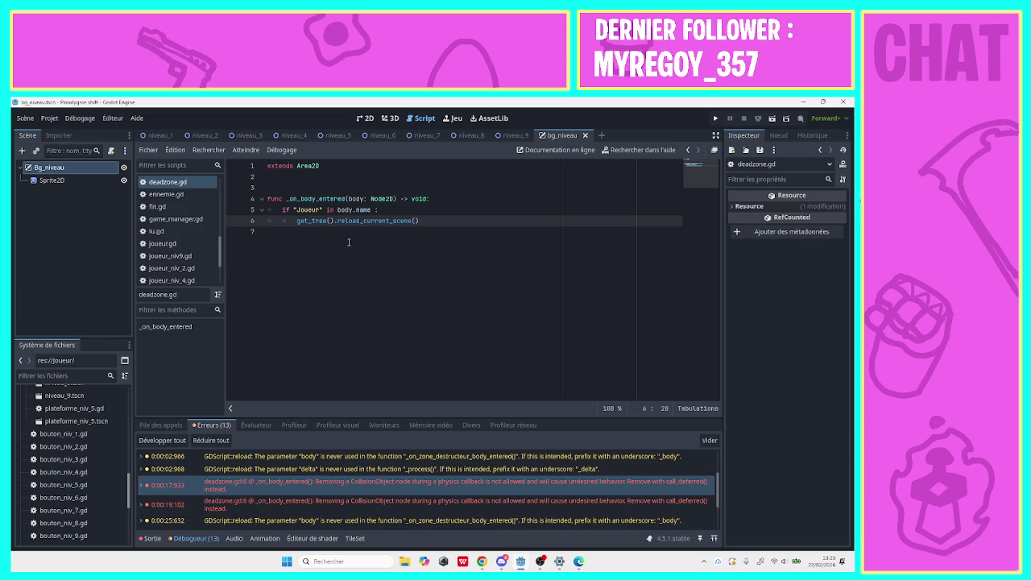
key(ctrl+space)
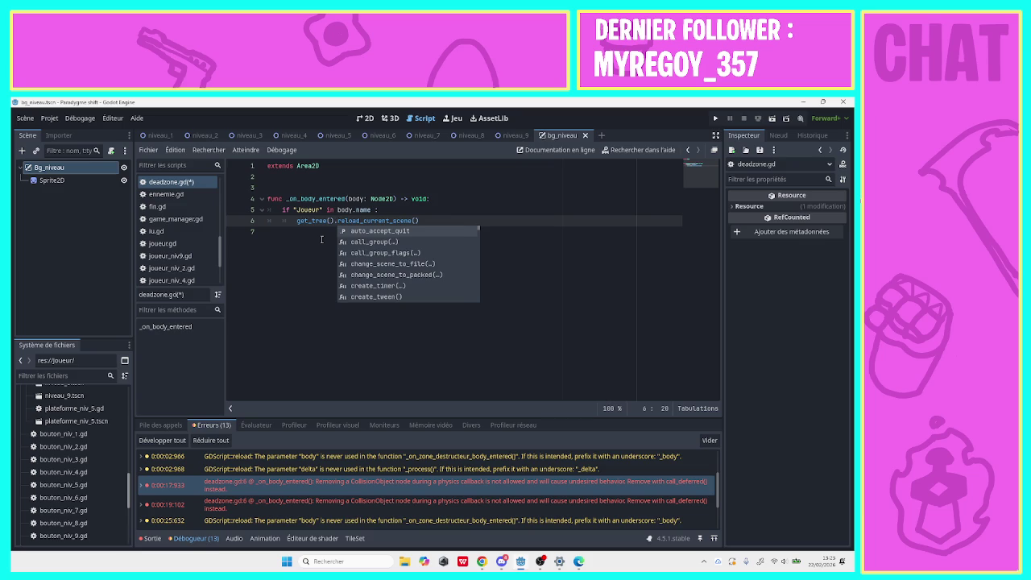
key(Down)
key(Return)
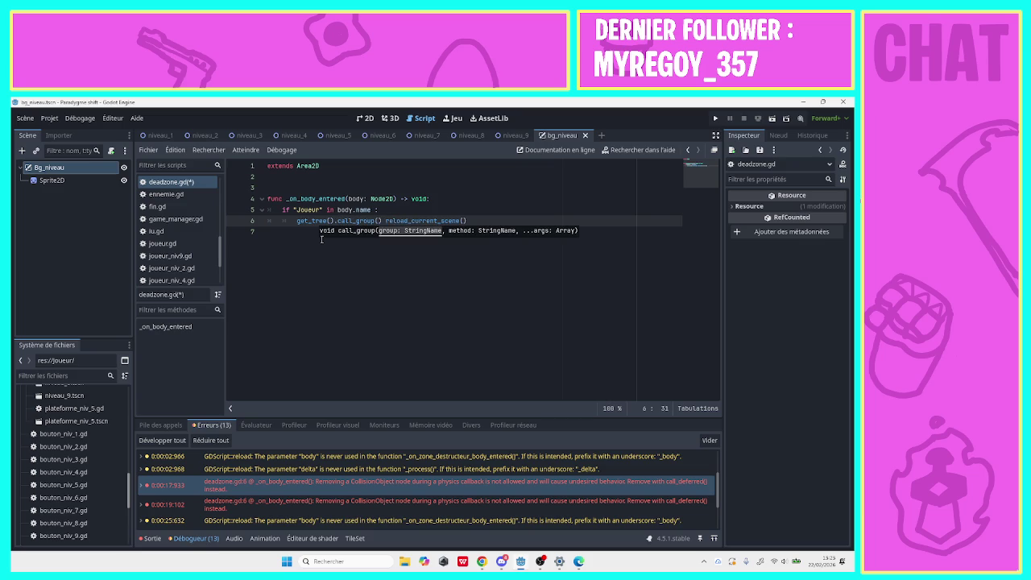
key(BackSpace)
key(BackSpace)
key(BackSpace)
text(d)
text(e)
key(Return)
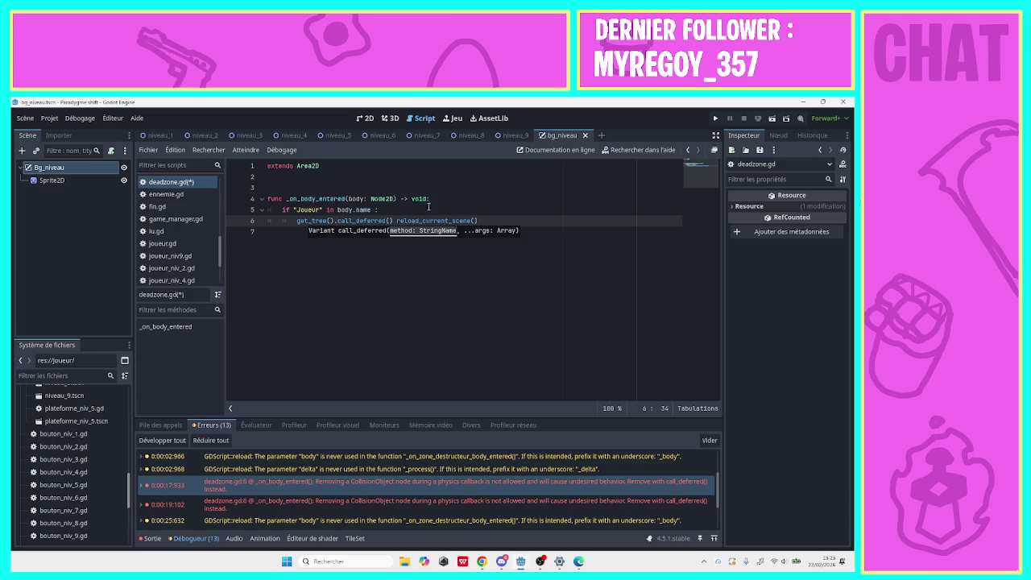
Put "reload_current_scene" as the quoted call_deferred argument and save deadzone.gd.
drag(398, 220, 472, 217)
key(ctrl+x)
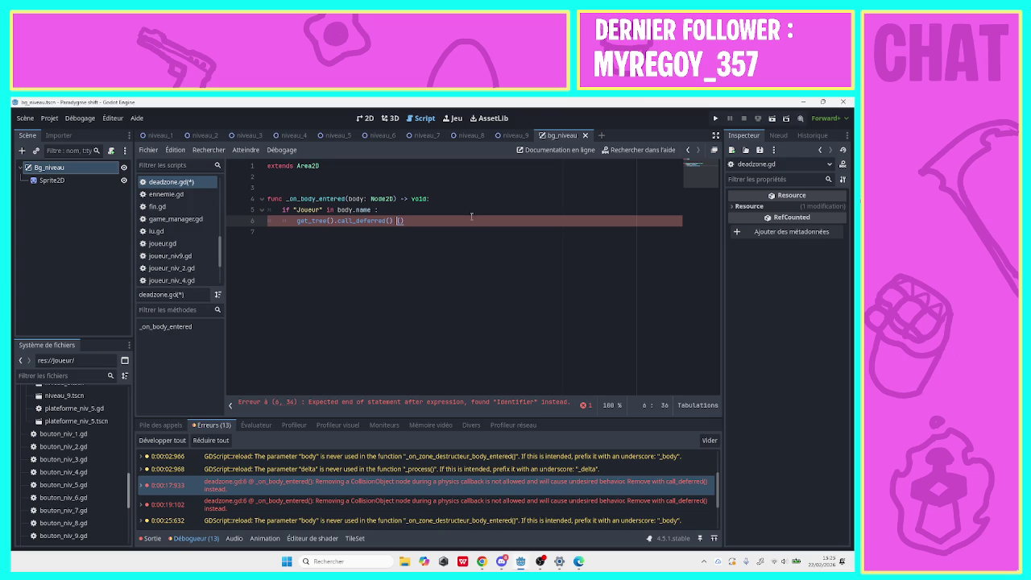
text(")
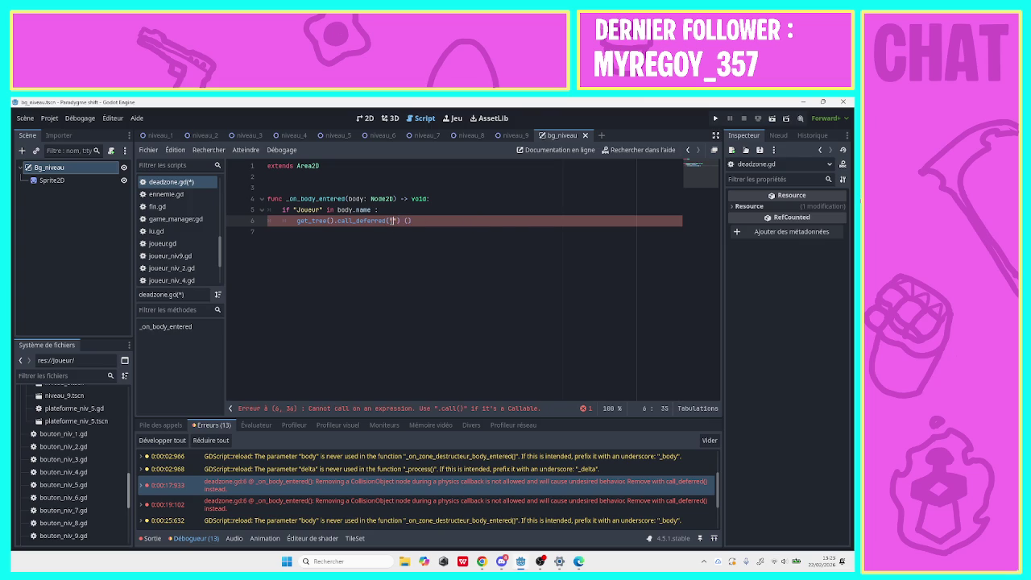
key(ctrl+v)
click(489, 220)
key(ctrl+s)
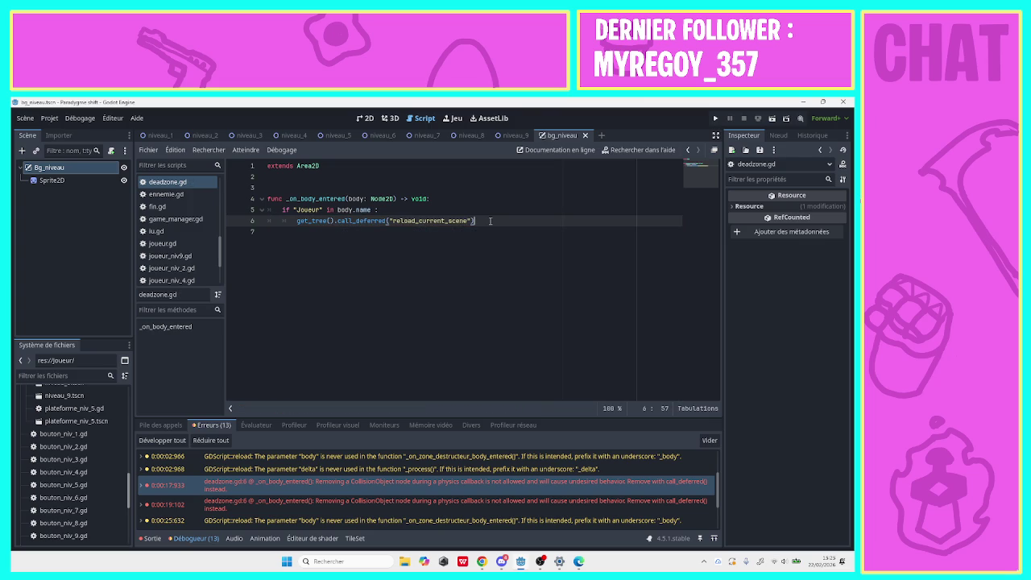
click(333, 498)
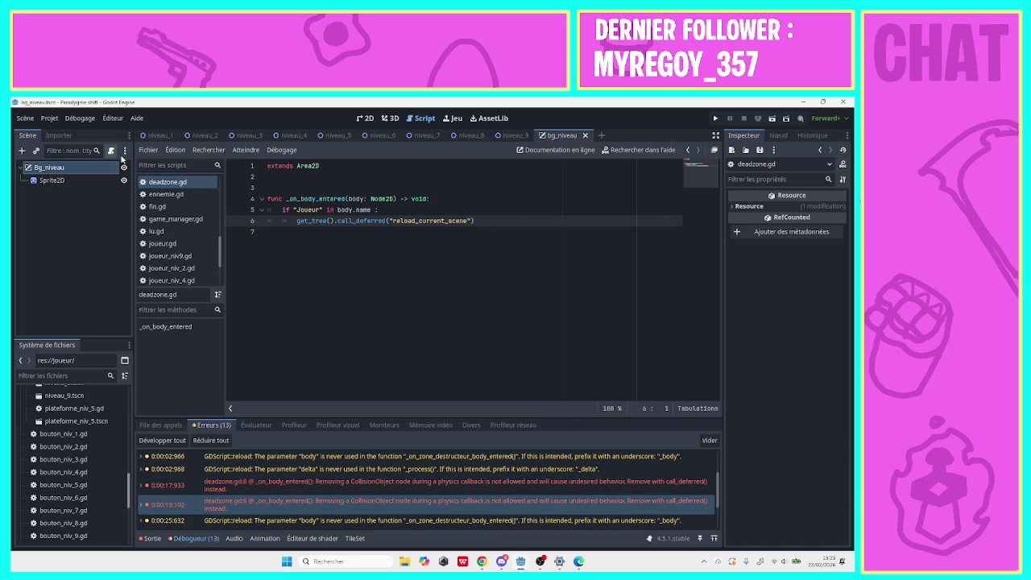
Instance bg_niveau.tscn into niveau_1 and place Bg_niveau last under Niveau 1.
click(164, 137)
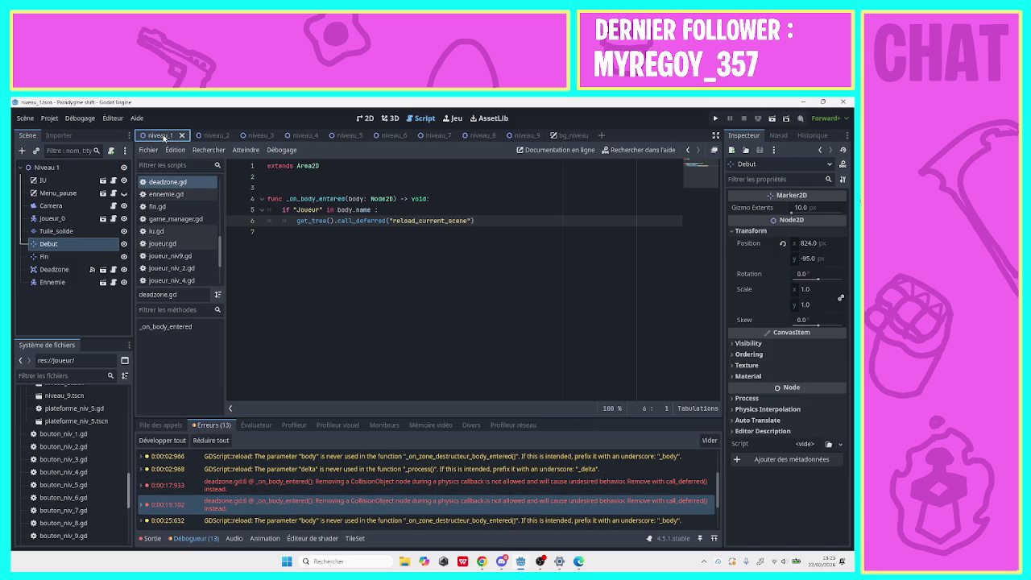
click(36, 151)
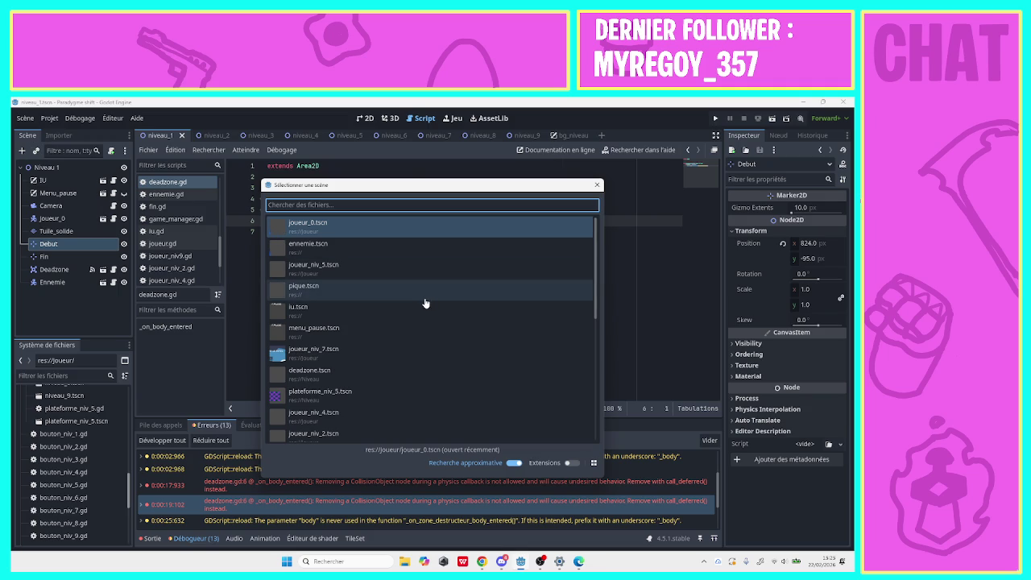
text(bg)
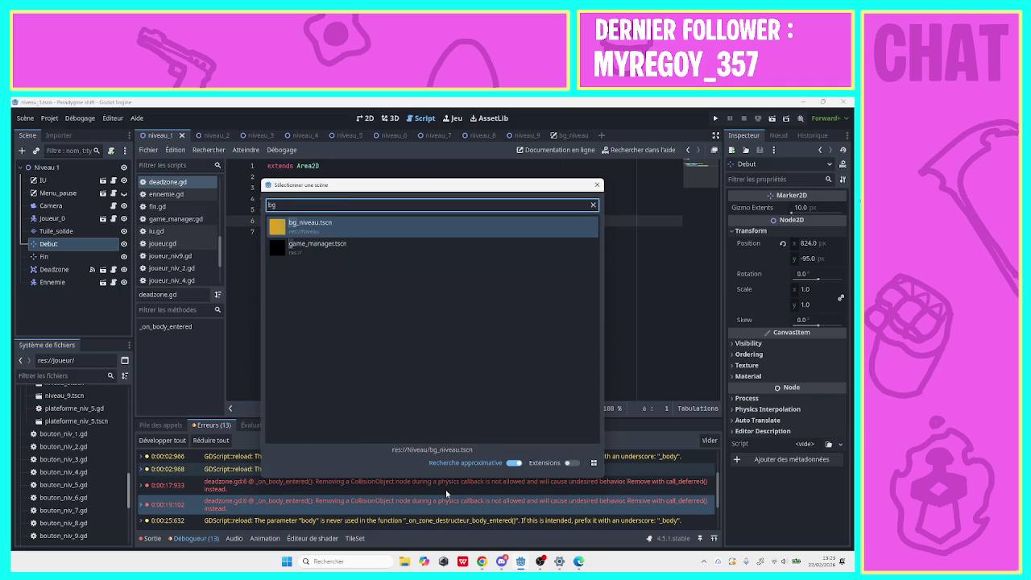
double_click(376, 229)
drag(43, 260, 48, 168)
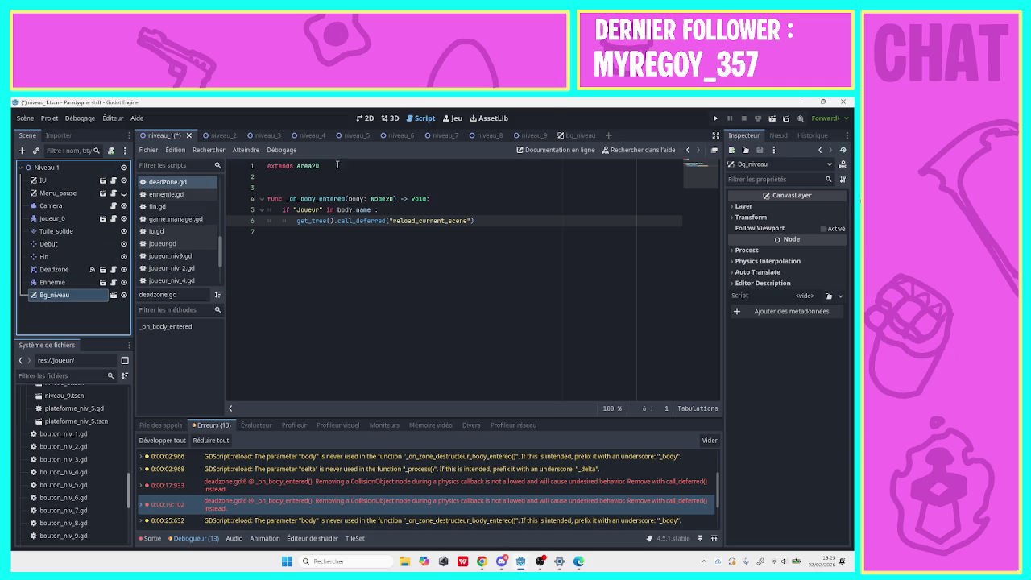
Test-run the game into level 1 from the title screen, then close it.
click(716, 120)
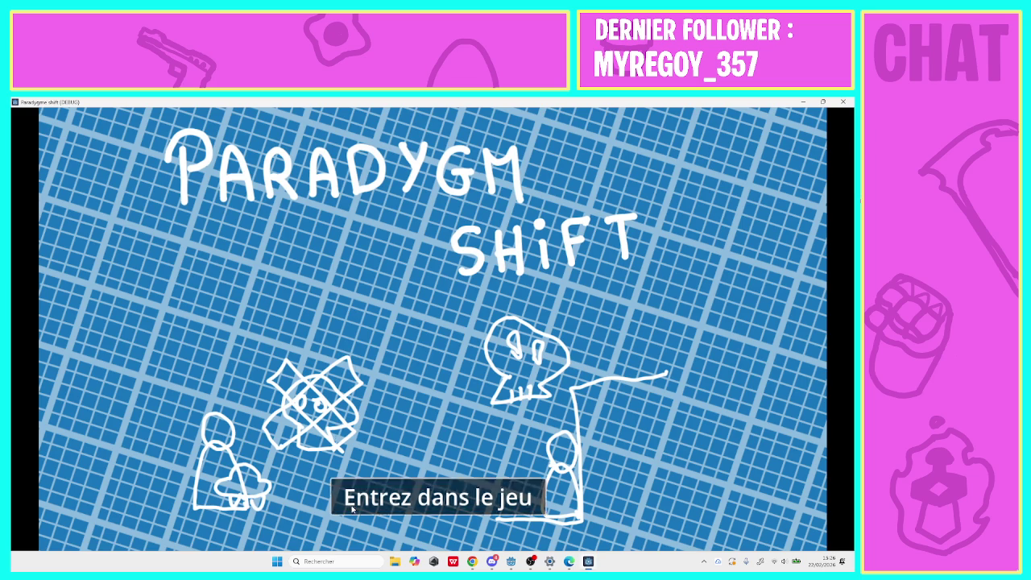
click(352, 509)
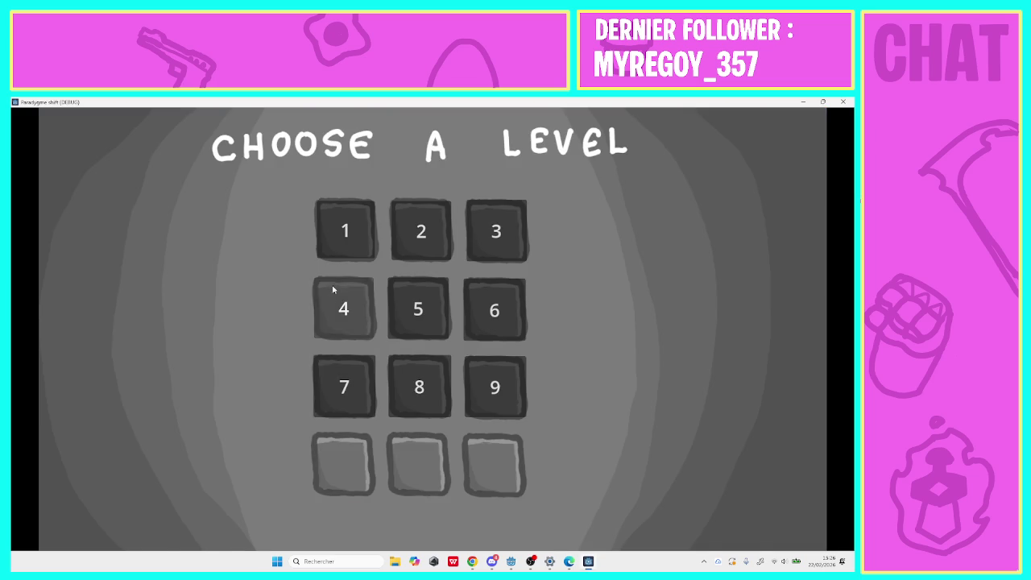
click(347, 242)
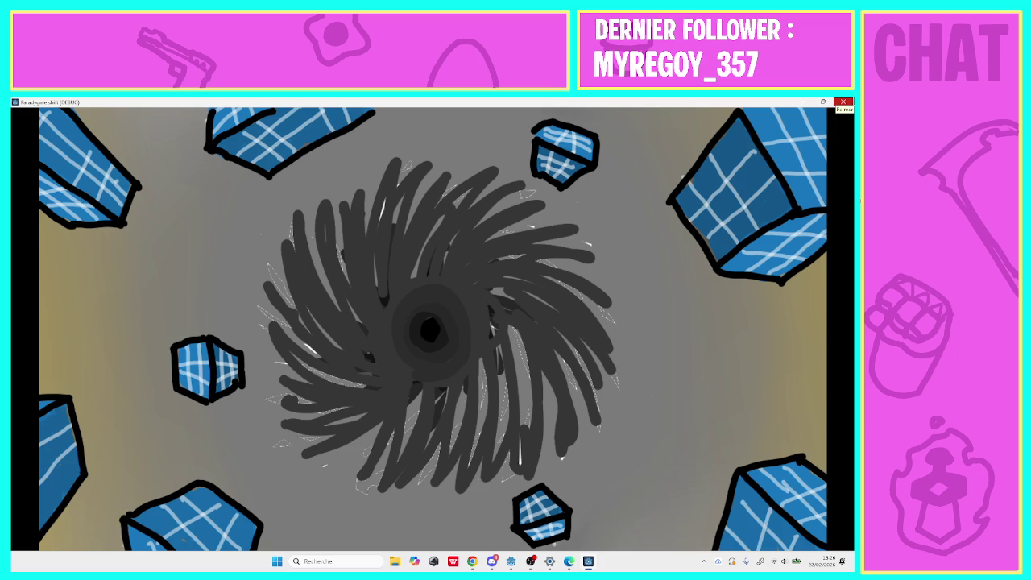
click(842, 103)
Move Bg_niveau to be Niveau 1's first child, retest level 1, then open the bg_niveau scene.
drag(47, 301, 52, 176)
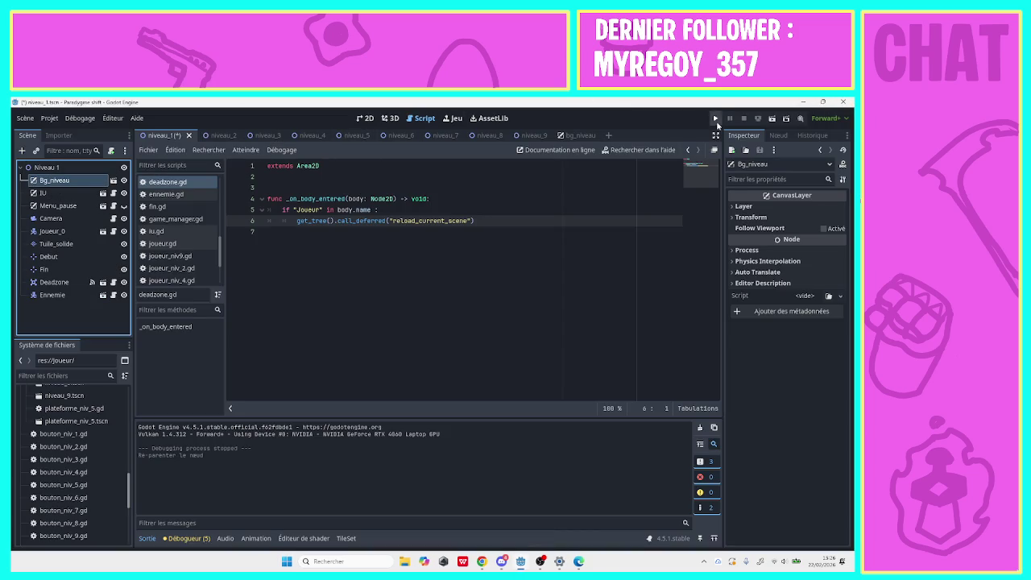
click(715, 119)
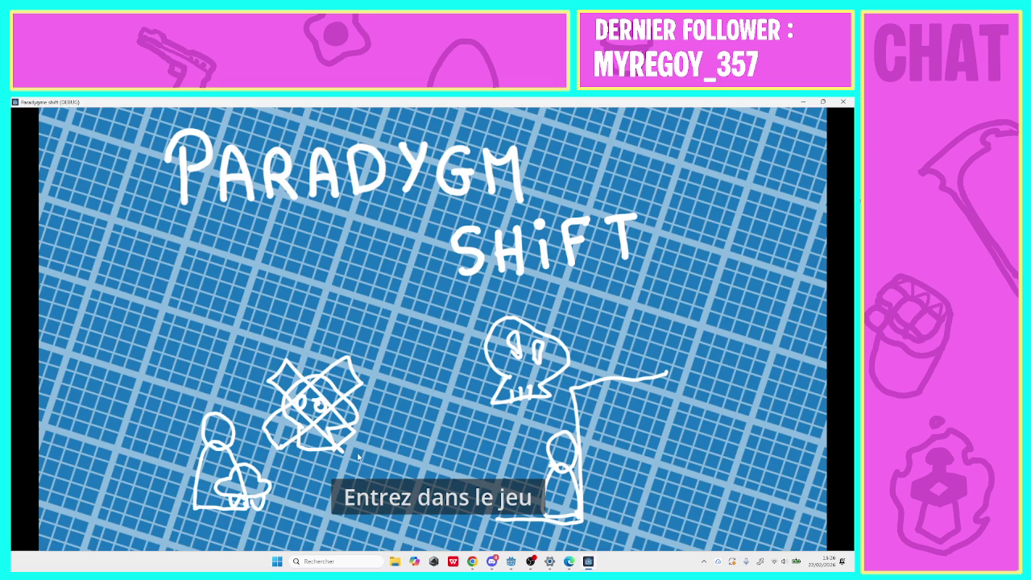
click(362, 489)
click(339, 255)
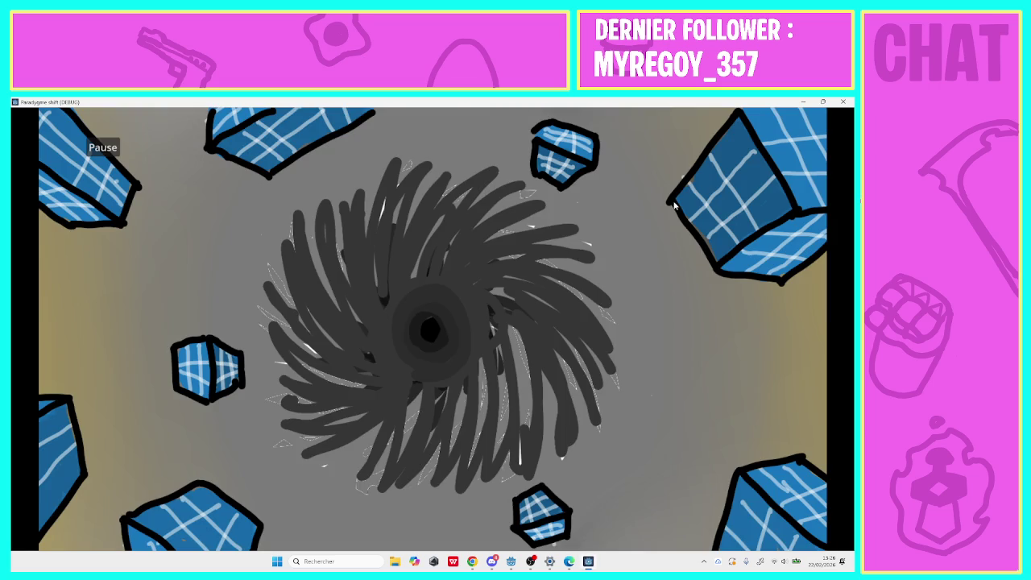
click(842, 102)
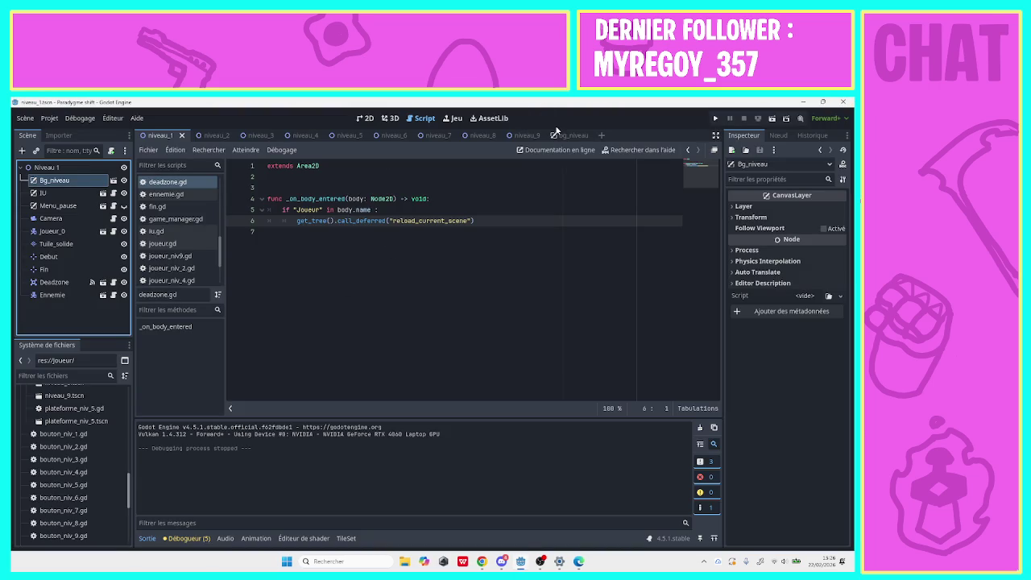
click(558, 135)
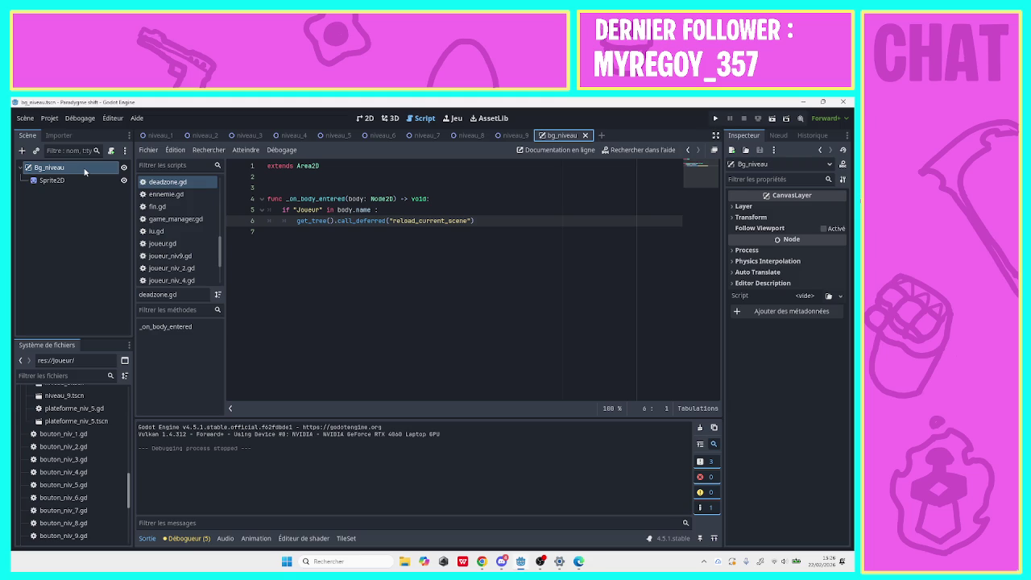
Set the background Sprite2D's Z Index to 0.
click(51, 179)
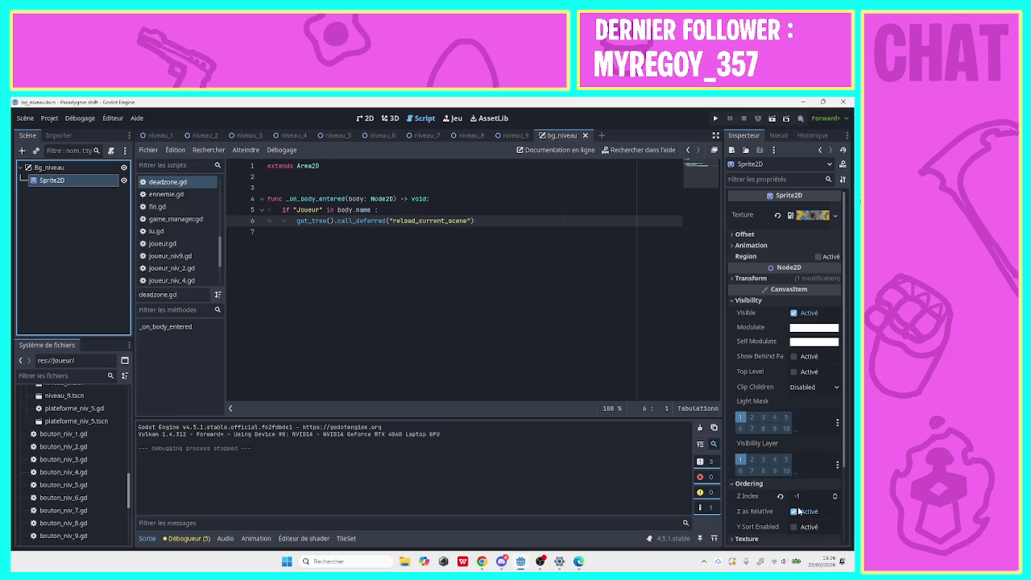
click(797, 497)
text(0)
key(Return)
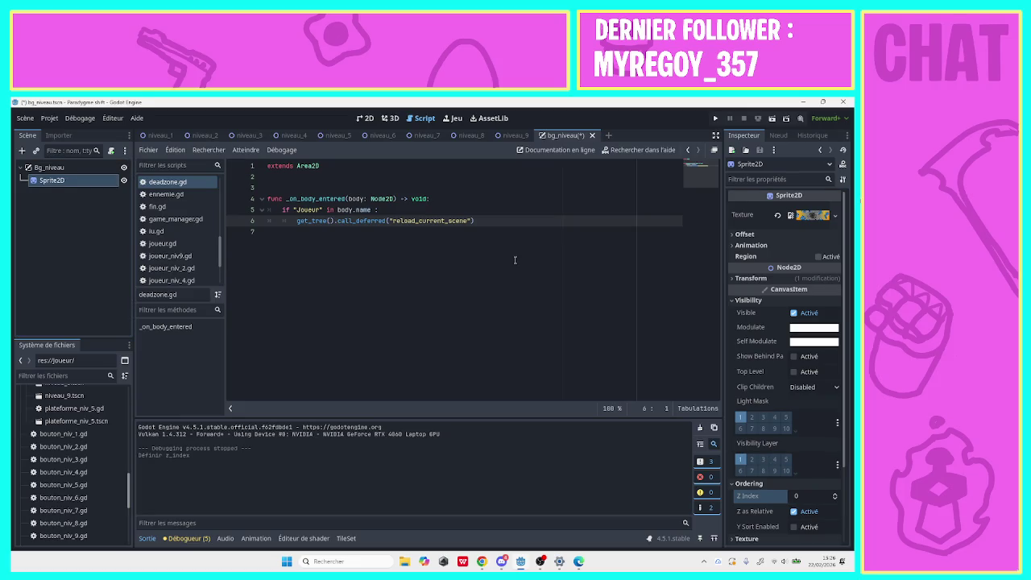
Set the Bg_niveau CanvasLayer's Layer to -1, save the scene, and run the game.
click(105, 171)
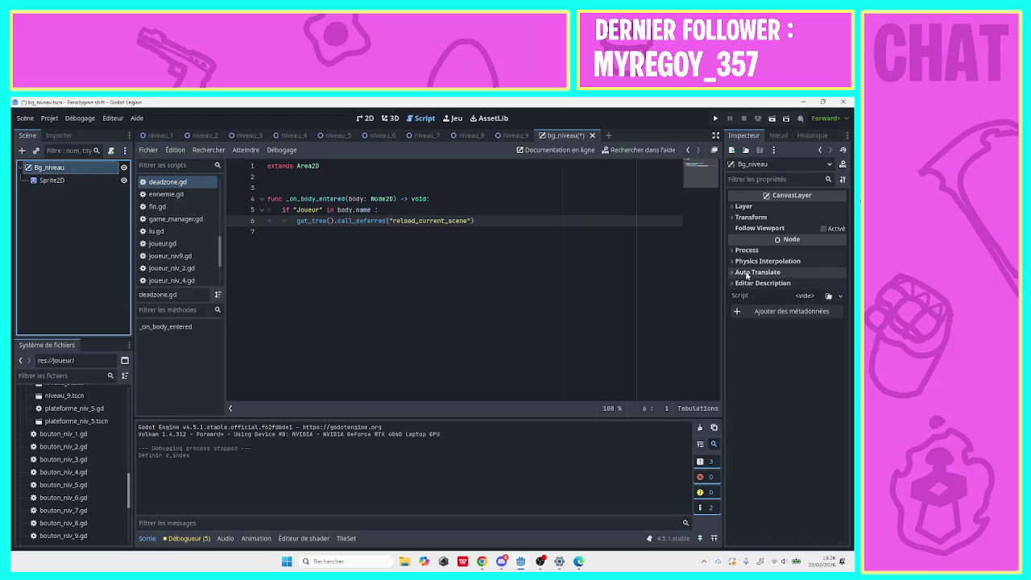
click(744, 207)
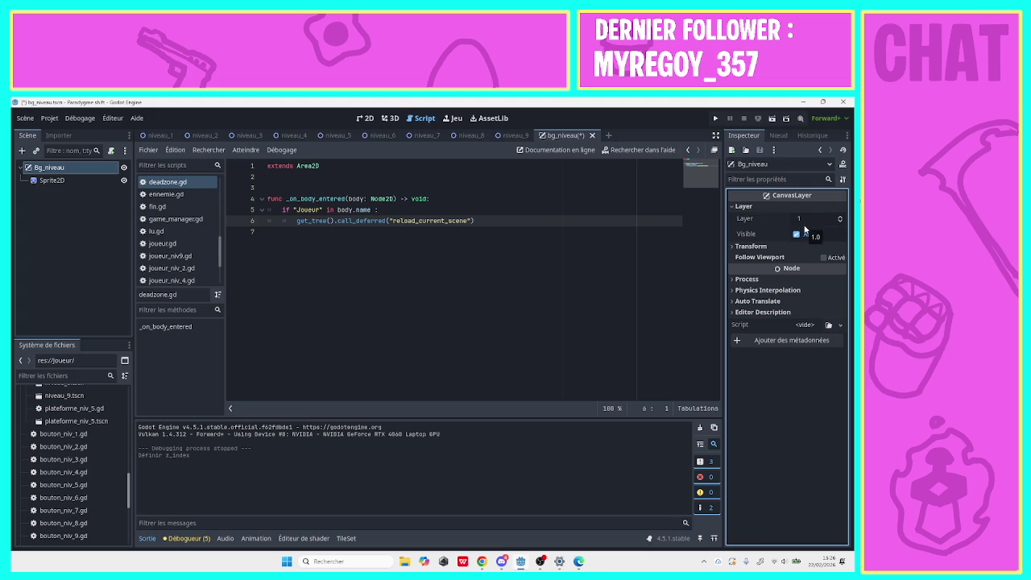
click(805, 224)
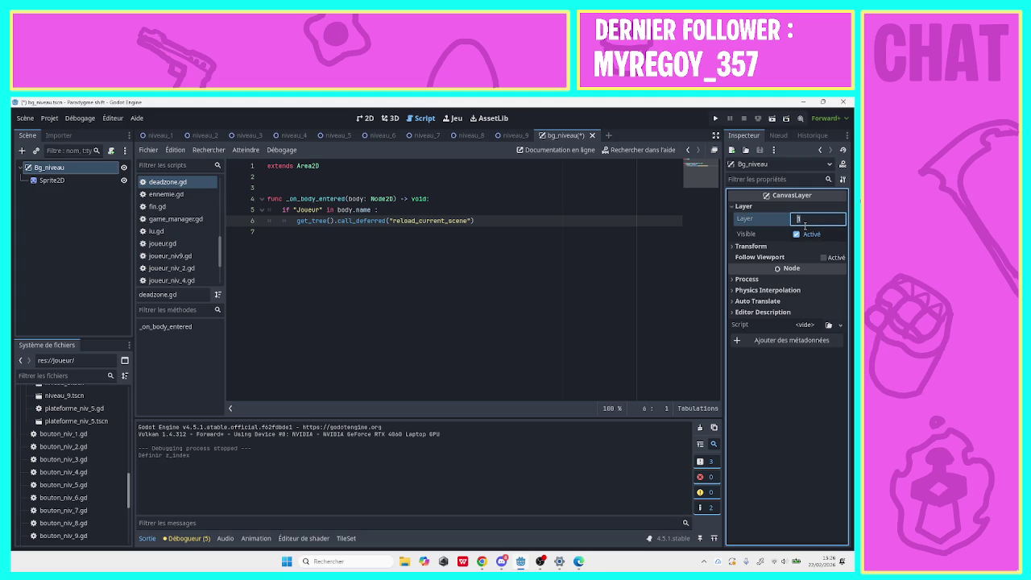
text(-1)
key(Return)
key(ctrl+s)
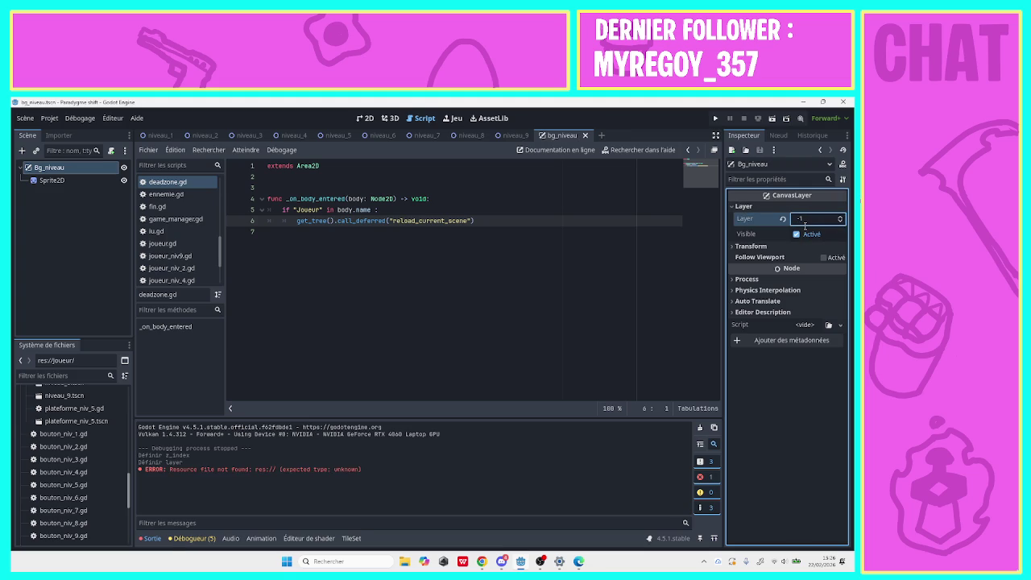
click(716, 120)
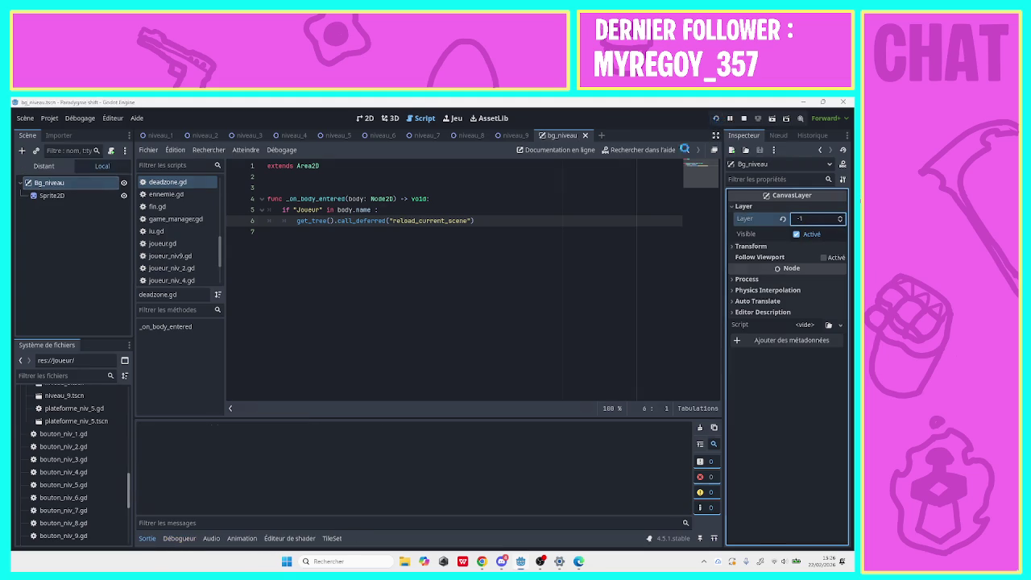
click(395, 496)
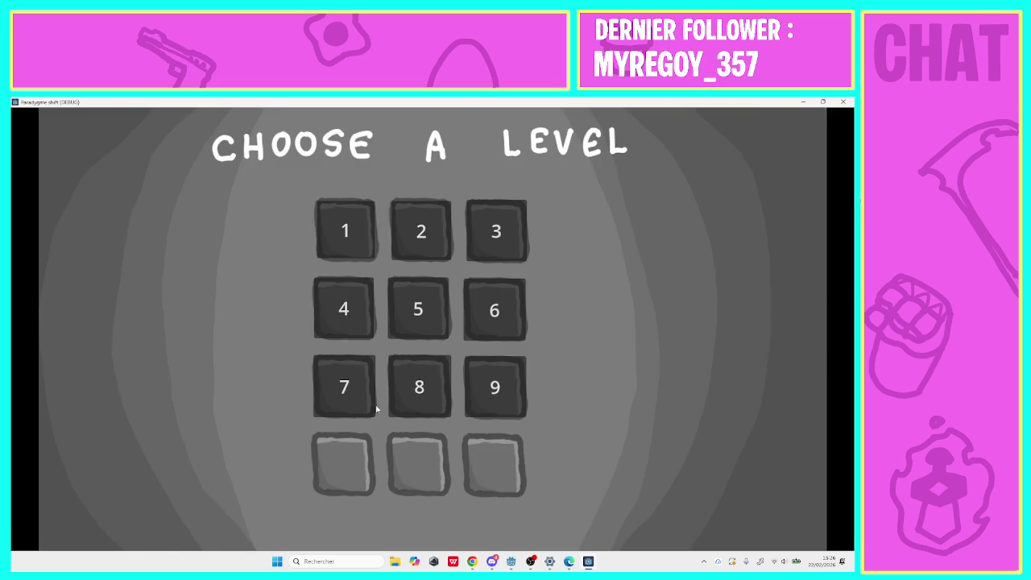
click(345, 242)
key(Right)
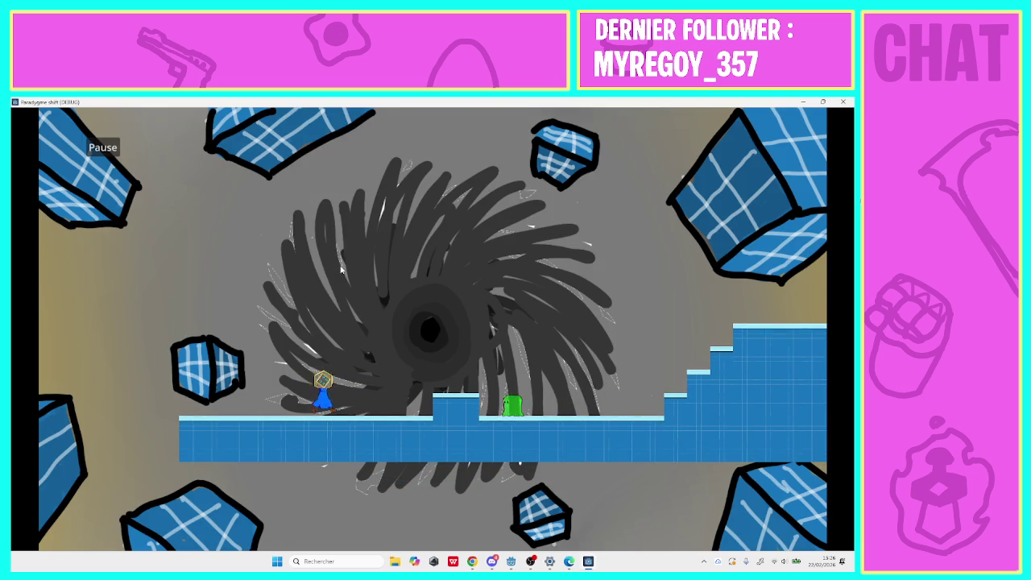
key(space)
key(Right)
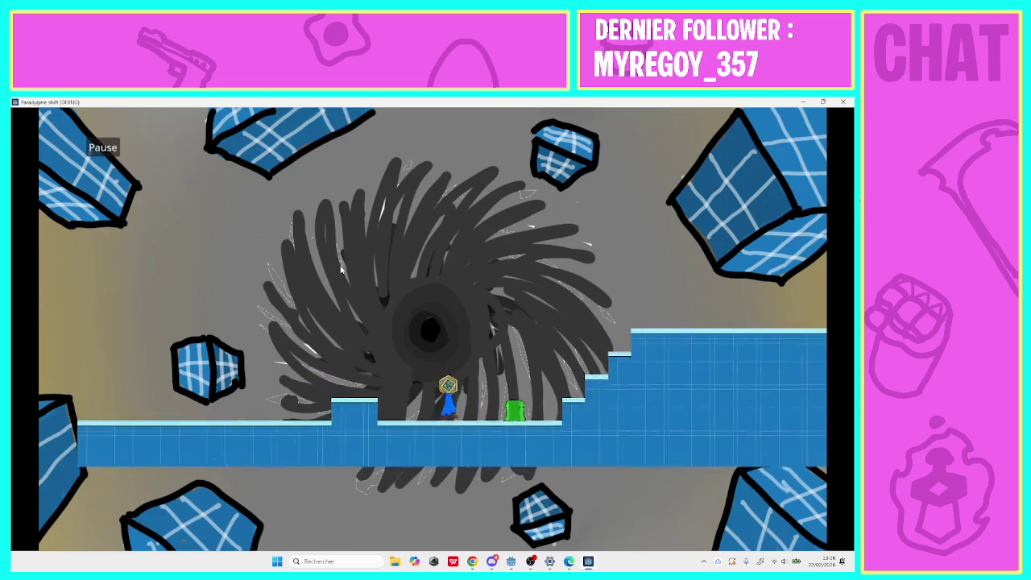
key(Right)
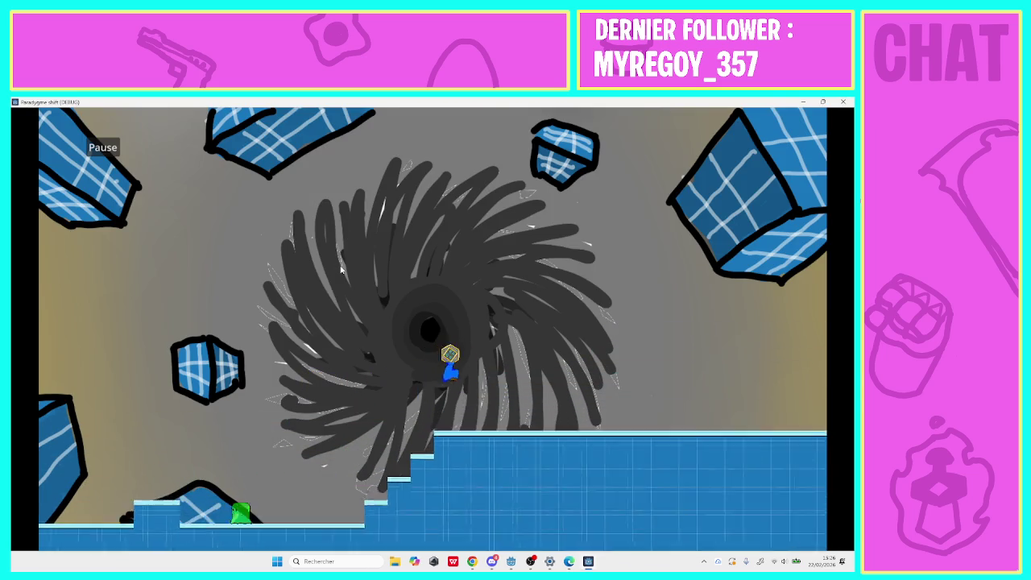
key(Right)
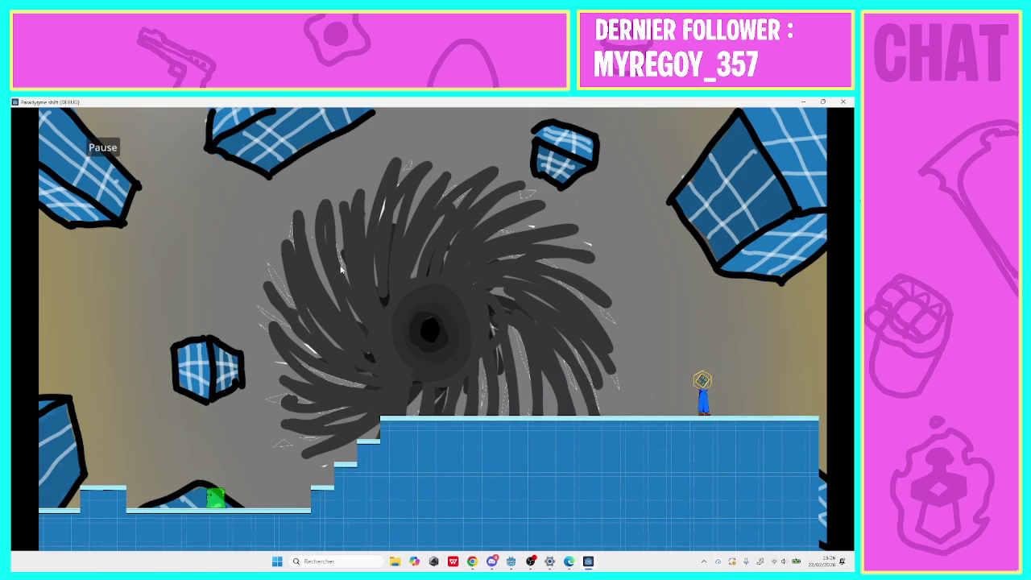
key(Right)
key(Left)
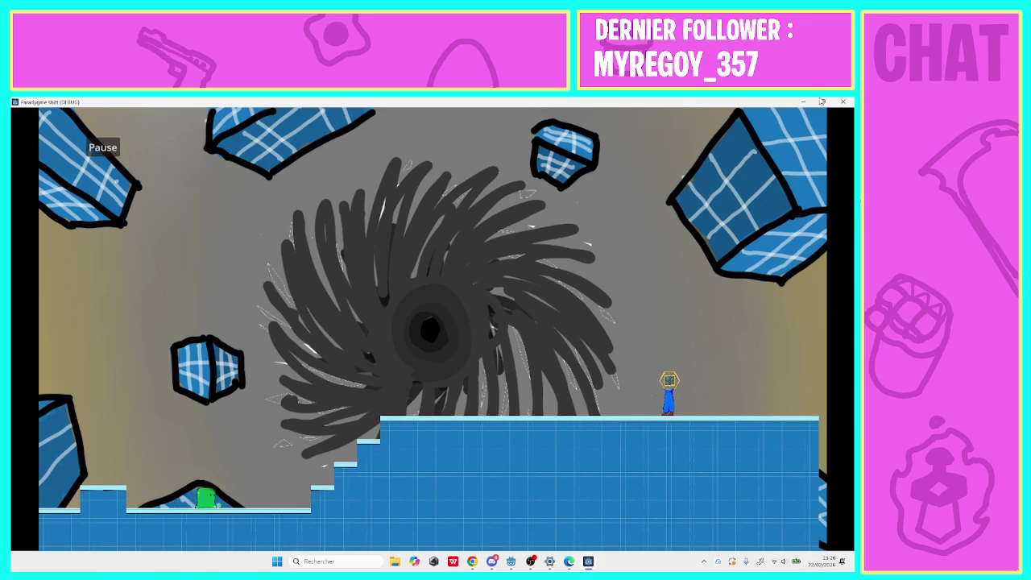
key(alt+F4)
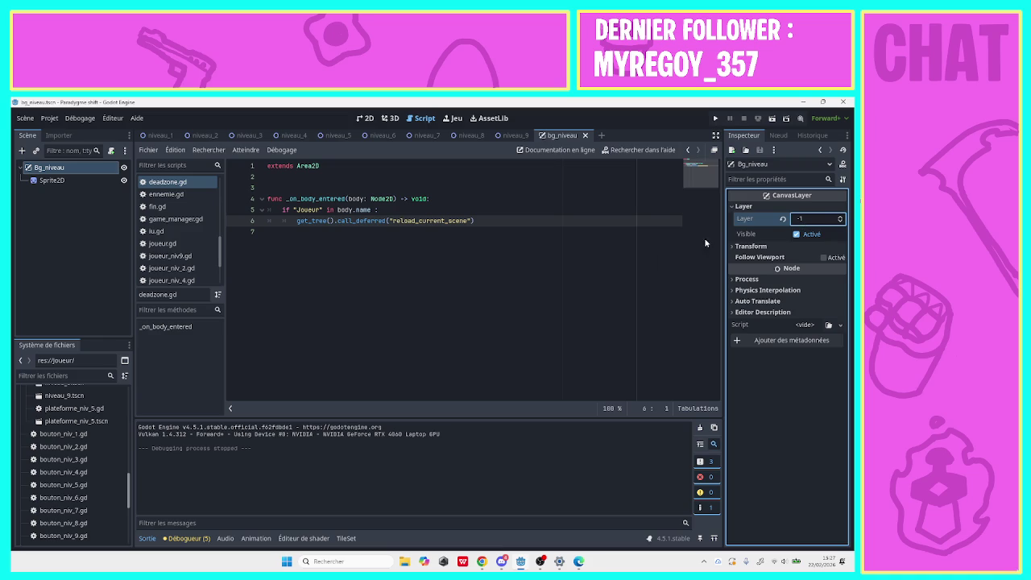
After checking the layer's Offset, reset the background Sprite2D's position to 0, 0.
mouse_move(758, 246)
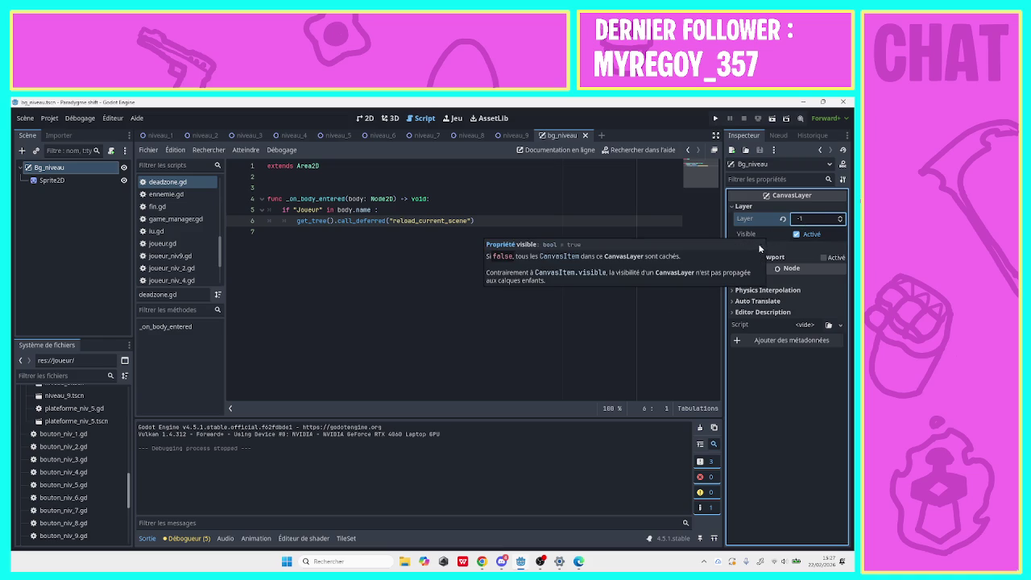
click(796, 247)
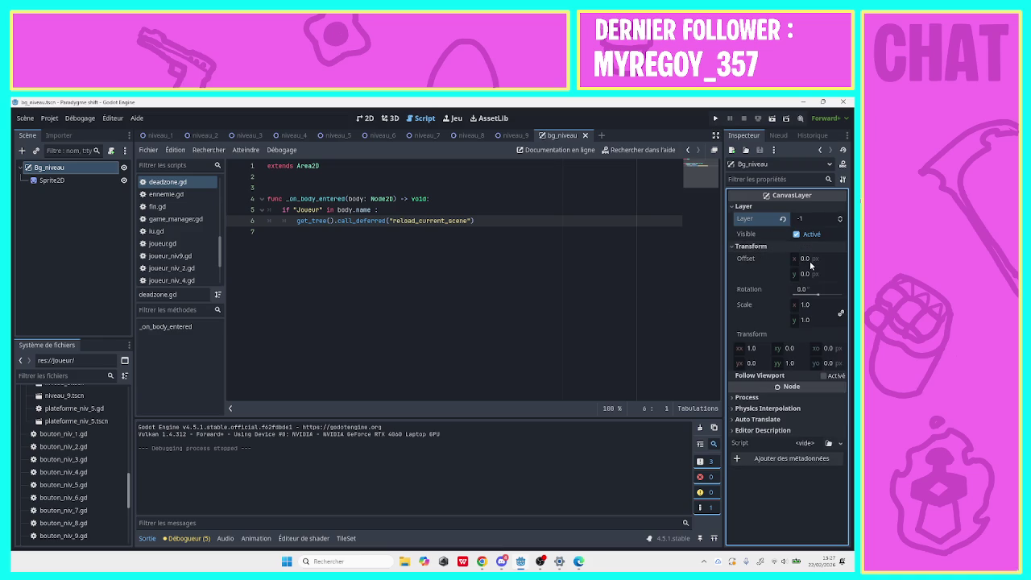
click(811, 259)
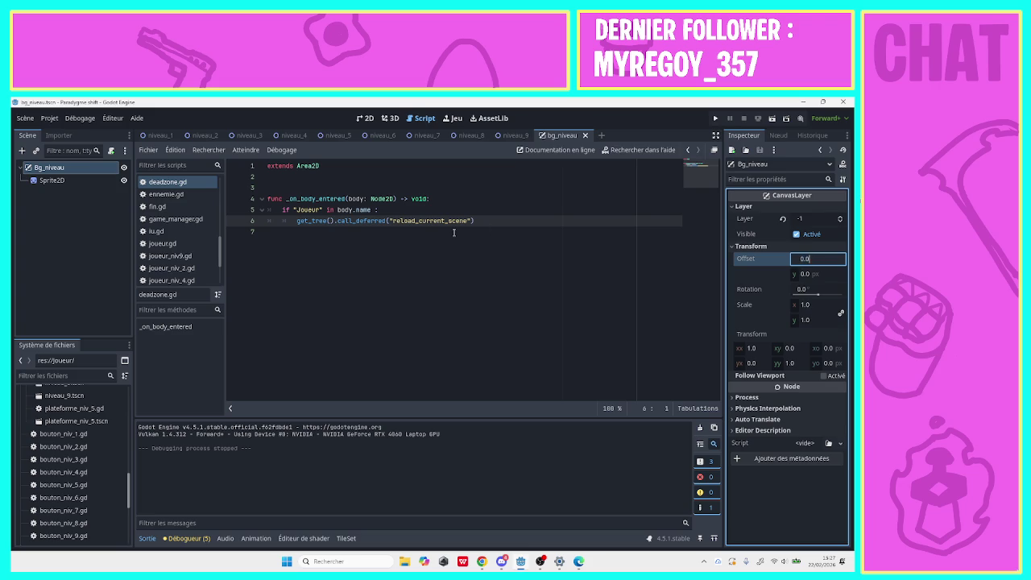
click(55, 181)
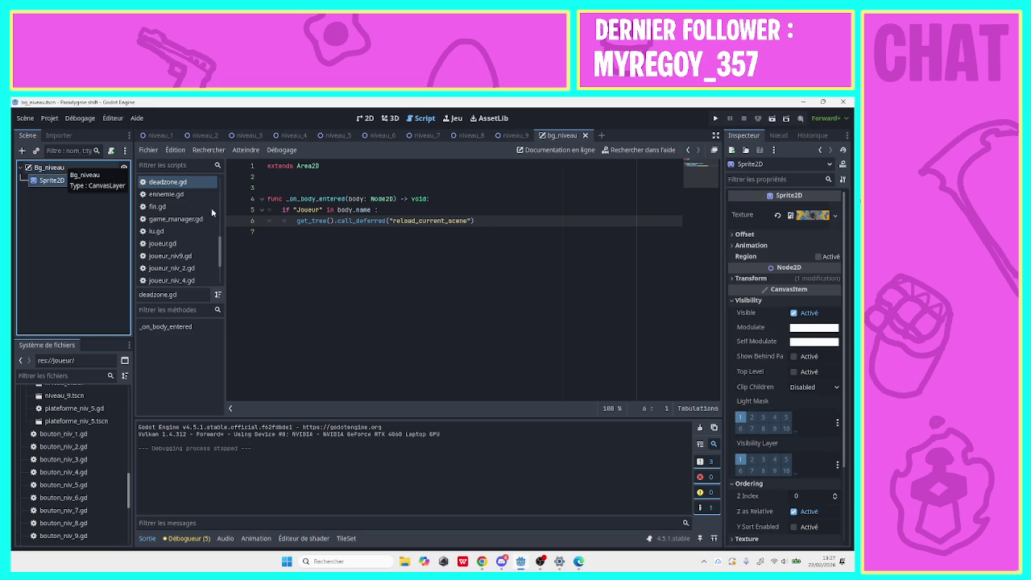
click(751, 278)
click(780, 293)
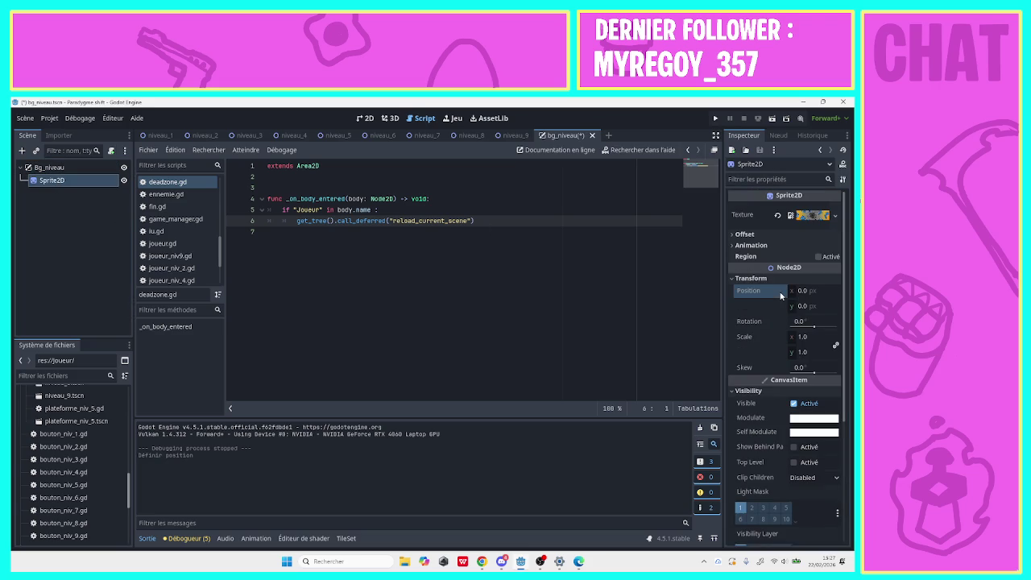
Run the game and start level 1 to check the background.
click(716, 117)
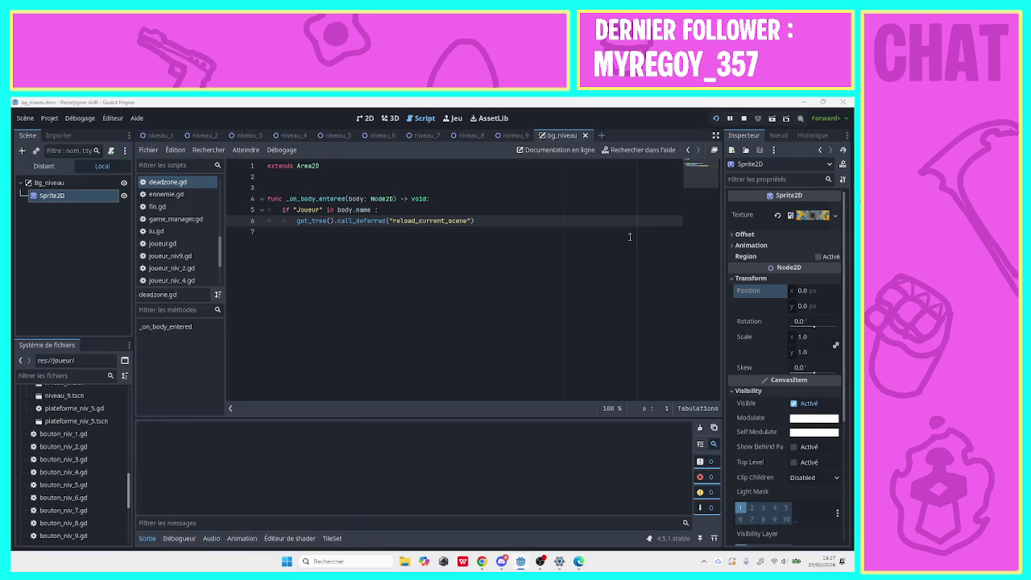
click(359, 506)
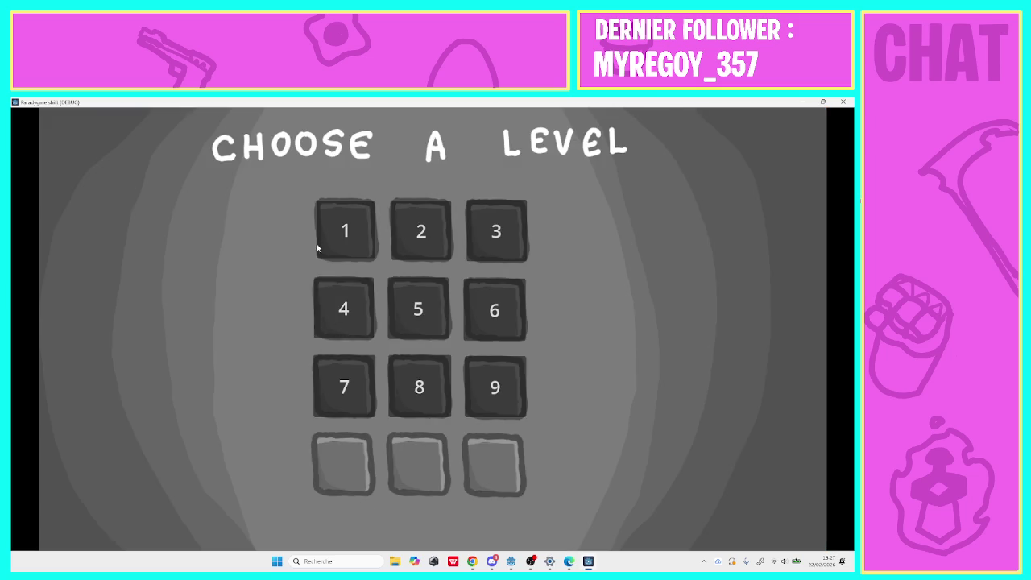
click(321, 250)
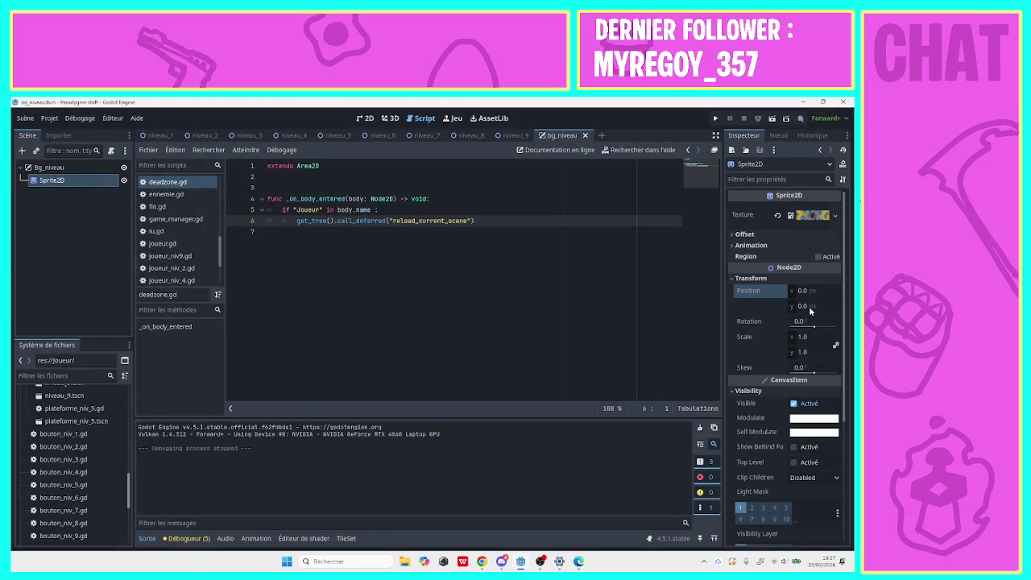
click(809, 291)
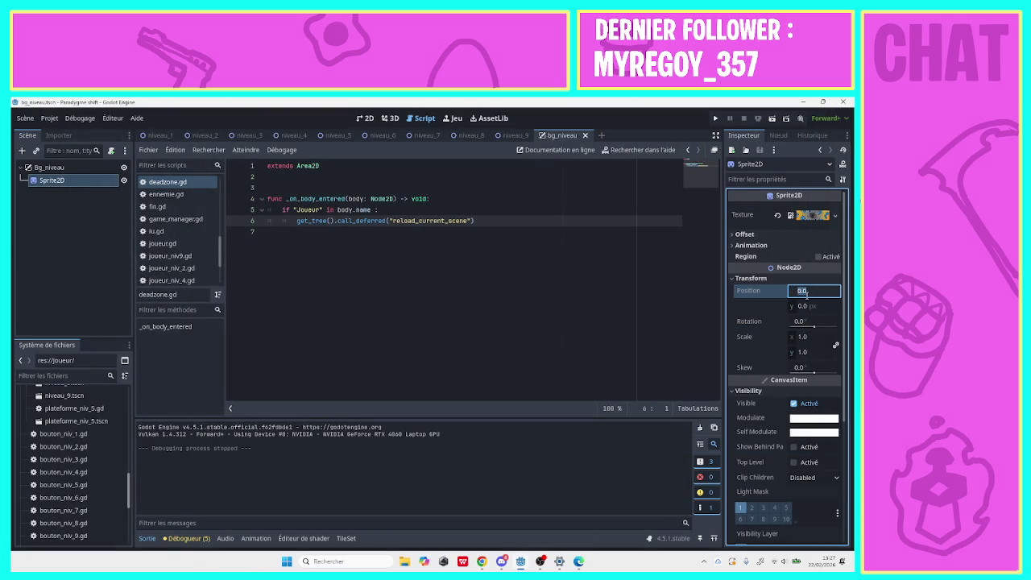
text(360)
click(801, 306)
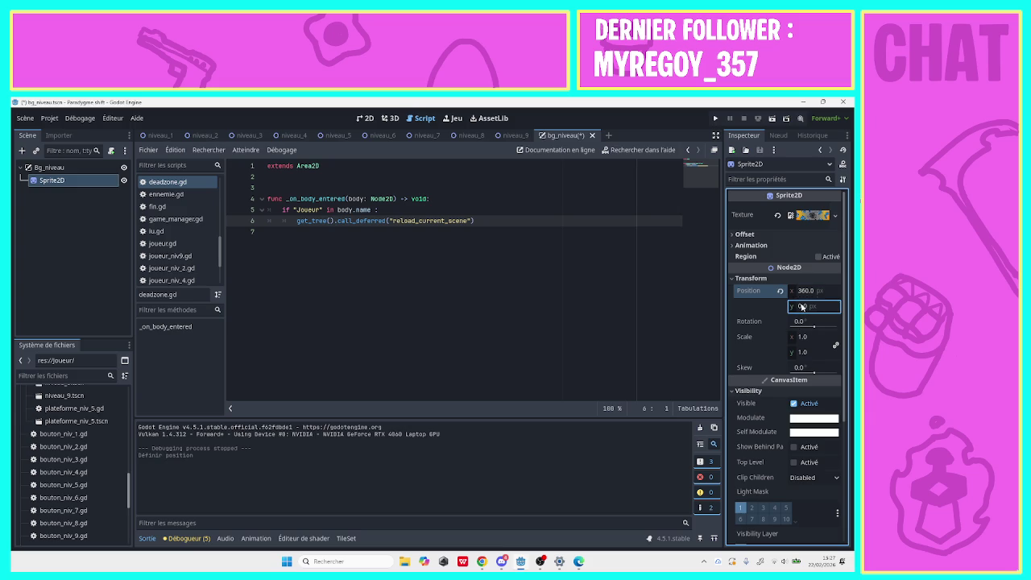
click(803, 291)
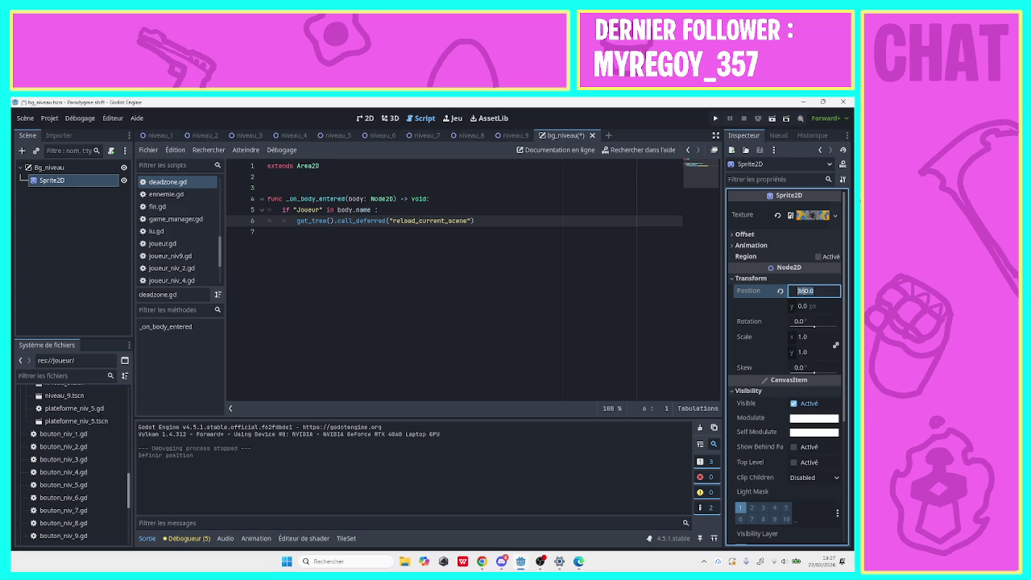
text(640)
click(802, 306)
text(3)
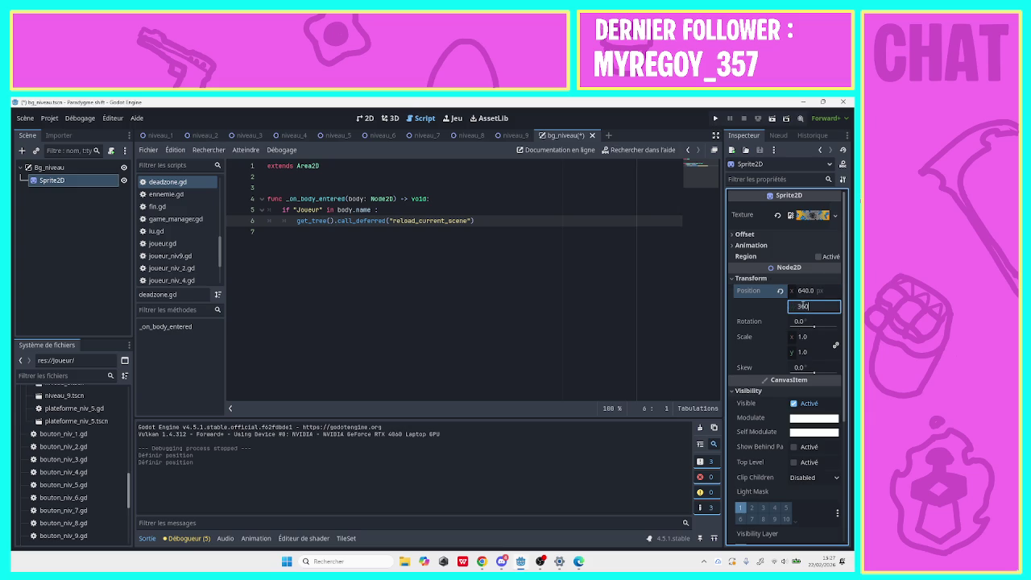
key(Return)
key(ctrl+s)
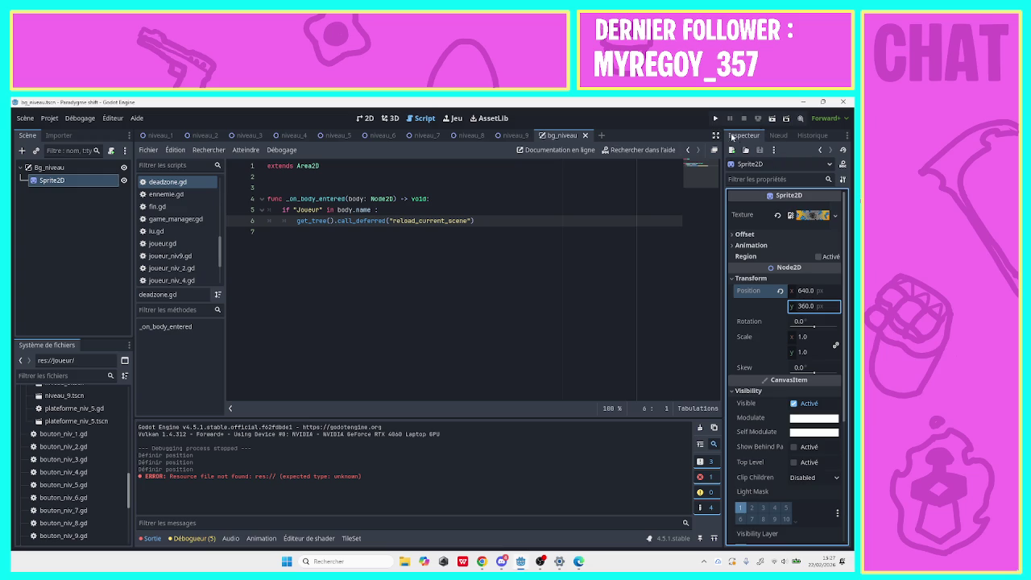
click(715, 119)
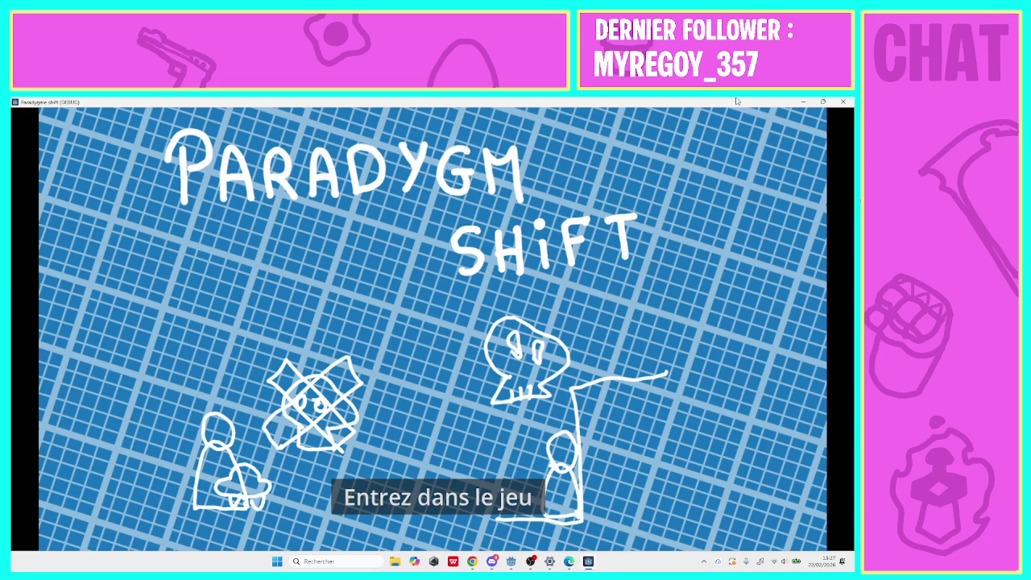
key(alt+F4)
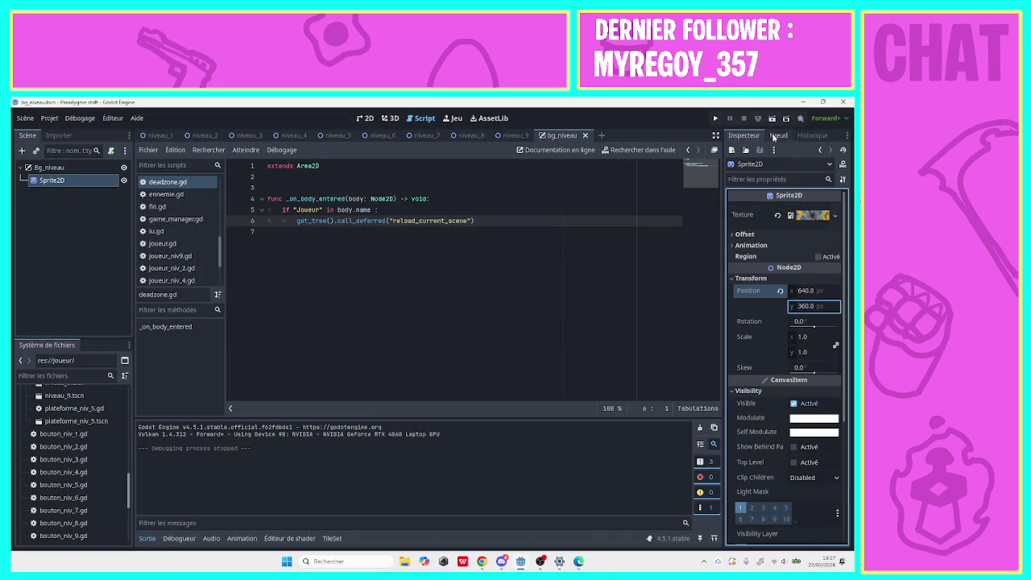
click(745, 235)
click(802, 268)
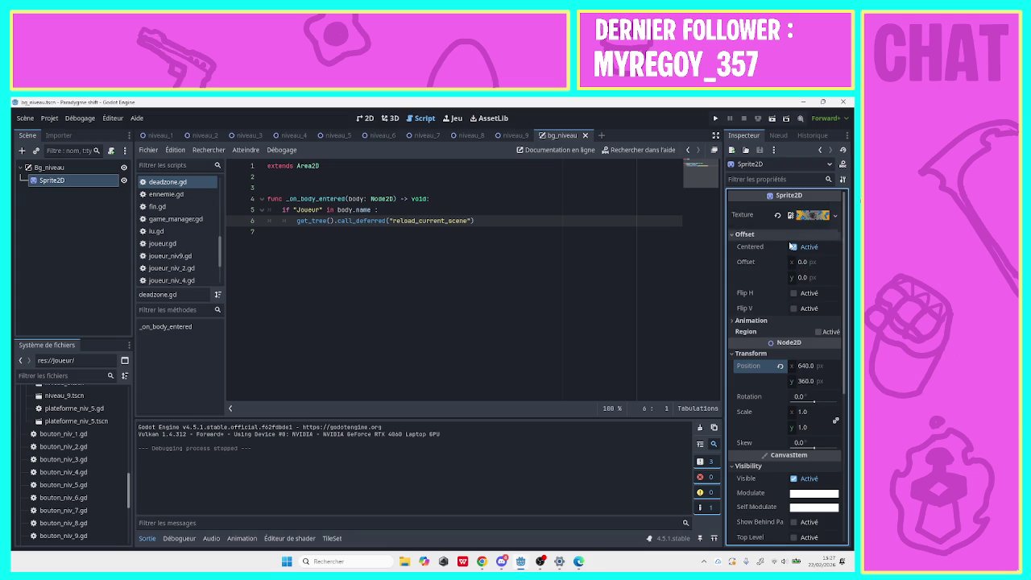
click(744, 234)
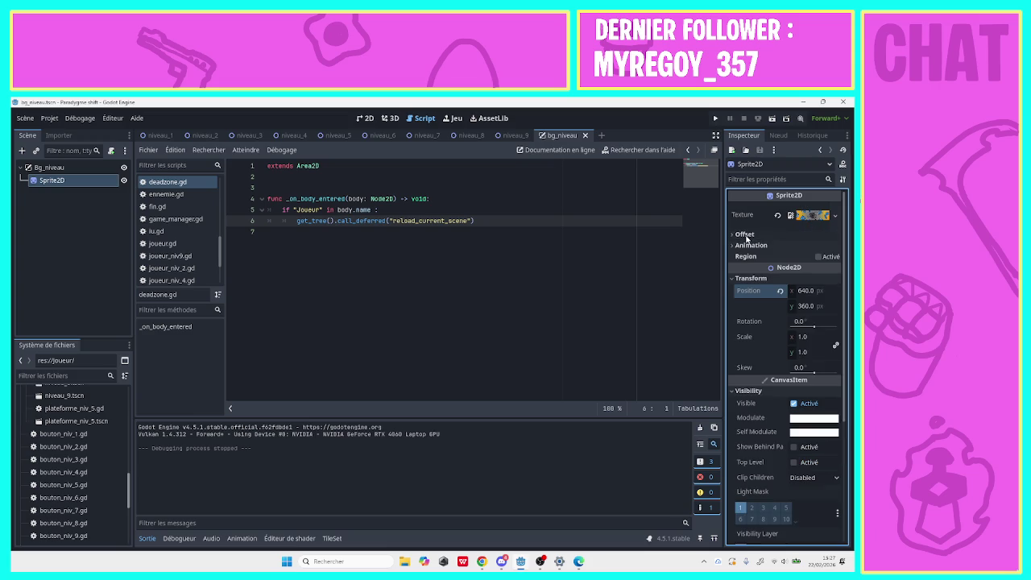
click(807, 306)
key(shift+Tab)
In the 2D view, try the sprite at y 0 and x 0, restoring y to 360.
click(365, 117)
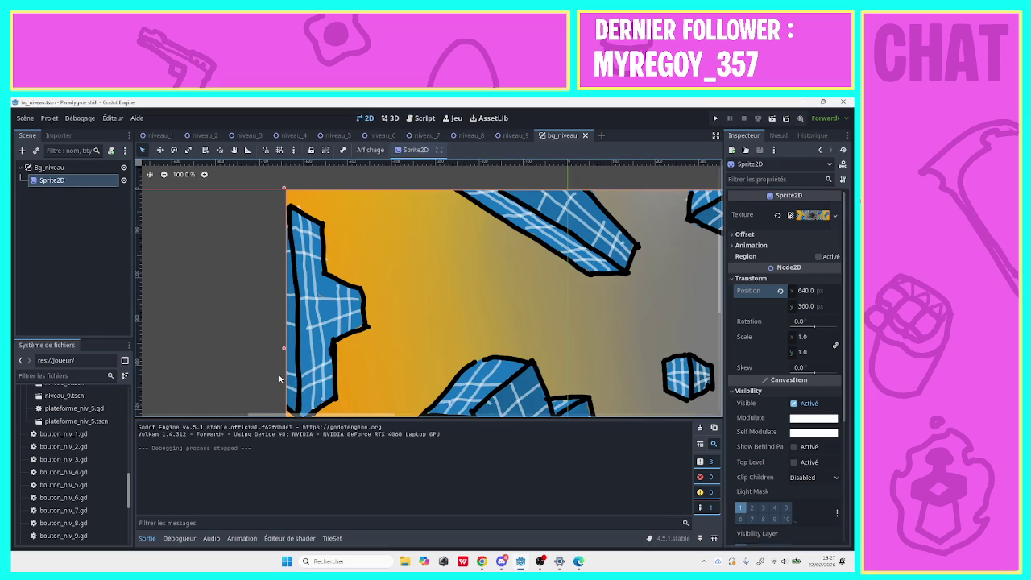
mouse_move(280, 417)
mouse_down()
mouse_move(483, 433)
mouse_move(357, 434)
mouse_move(383, 433)
mouse_up()
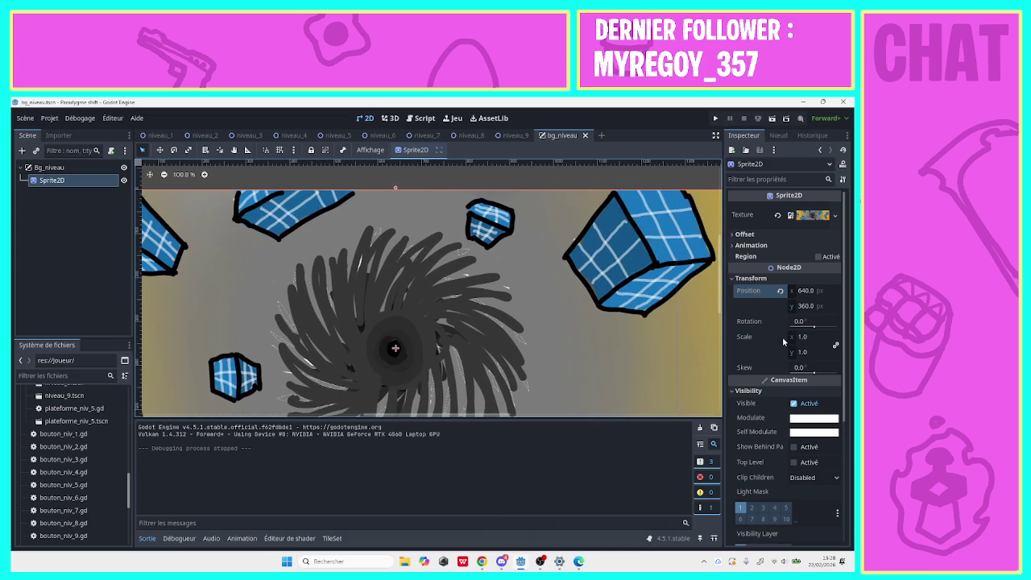
click(803, 306)
text(0)
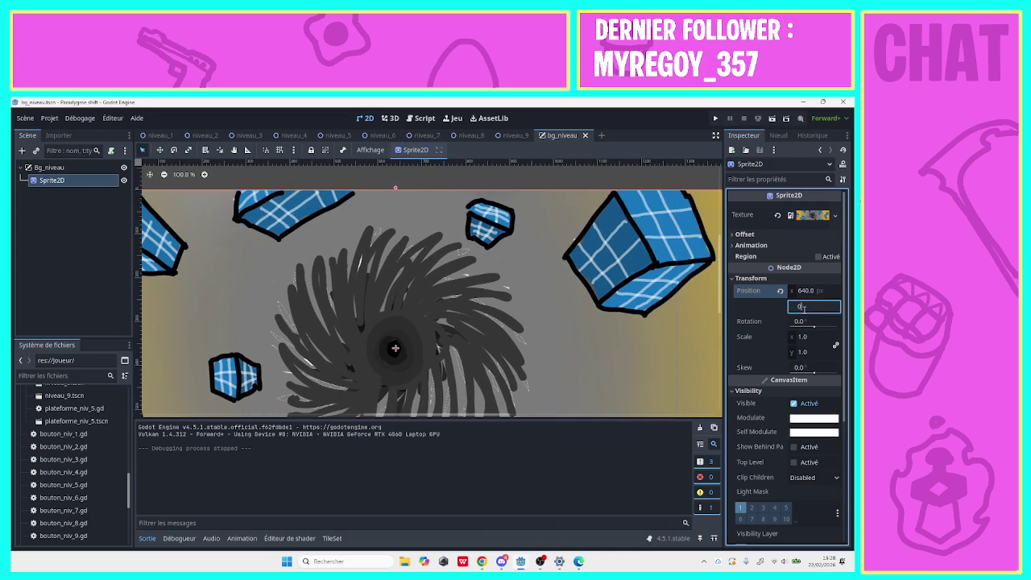
key(Return)
click(801, 308)
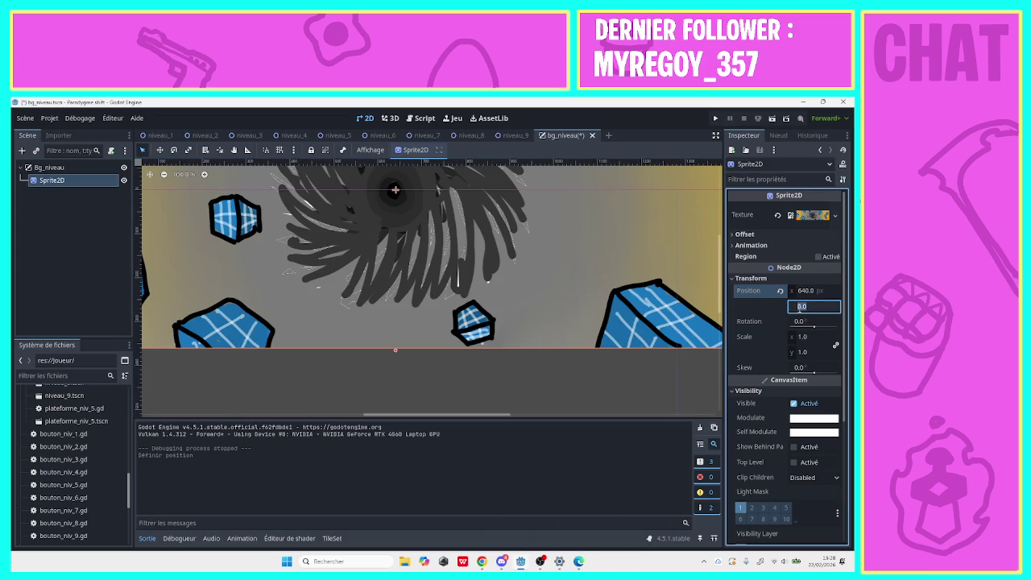
text(1)
key(Return)
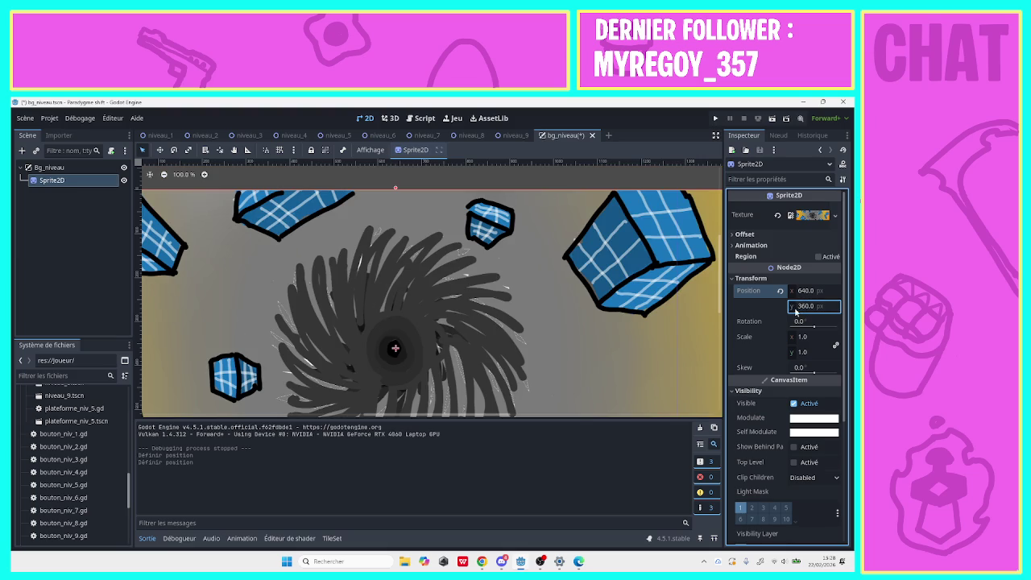
click(803, 291)
text(0)
key(Return)
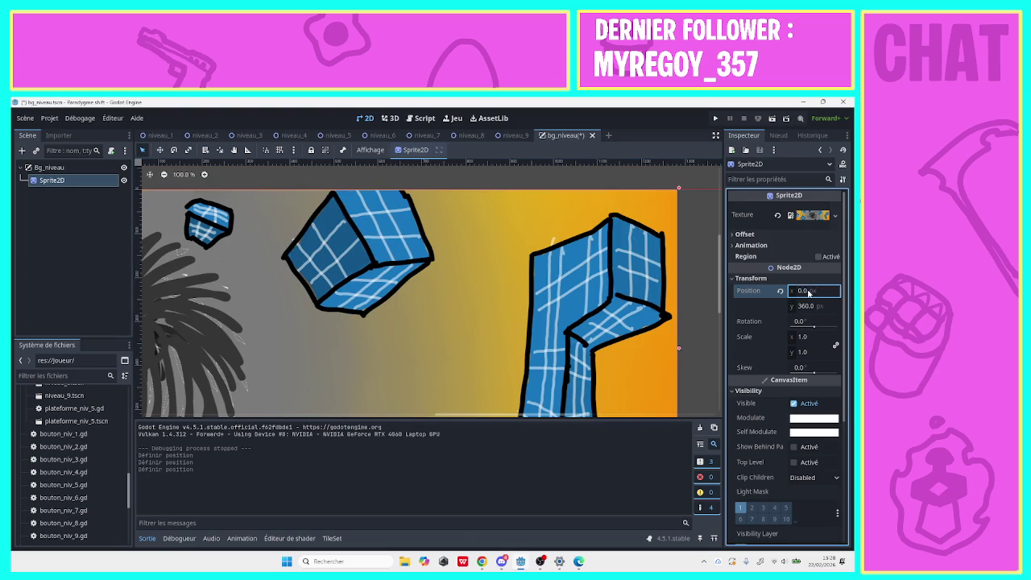
click(809, 294)
Set the sprite's x position to 1280, passing through 640, and save bg_niveau.
mouse_move(568, 417)
mouse_down()
mouse_move(388, 466)
mouse_move(312, 467)
mouse_move(532, 485)
mouse_move(396, 364)
mouse_up()
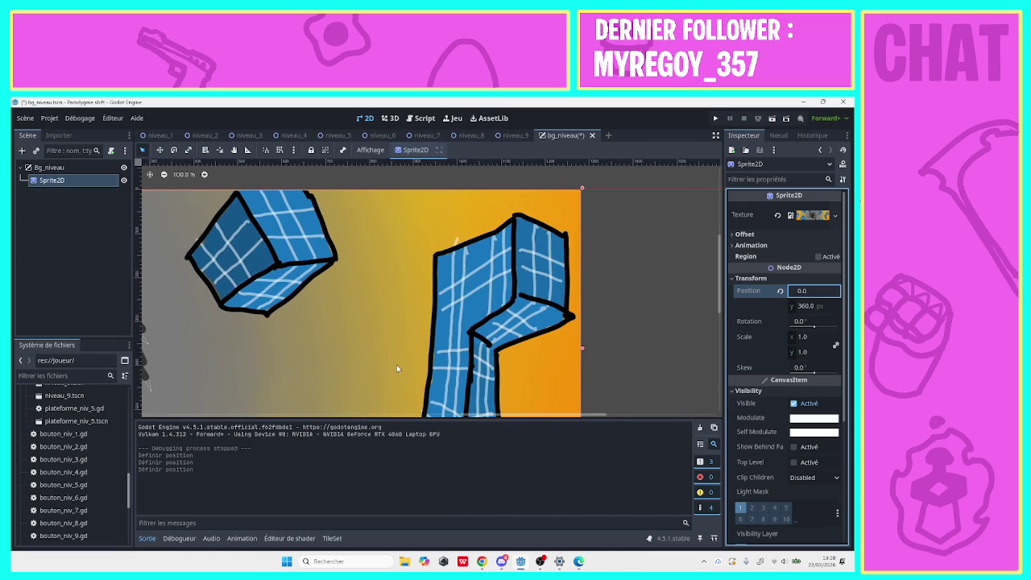
click(163, 174)
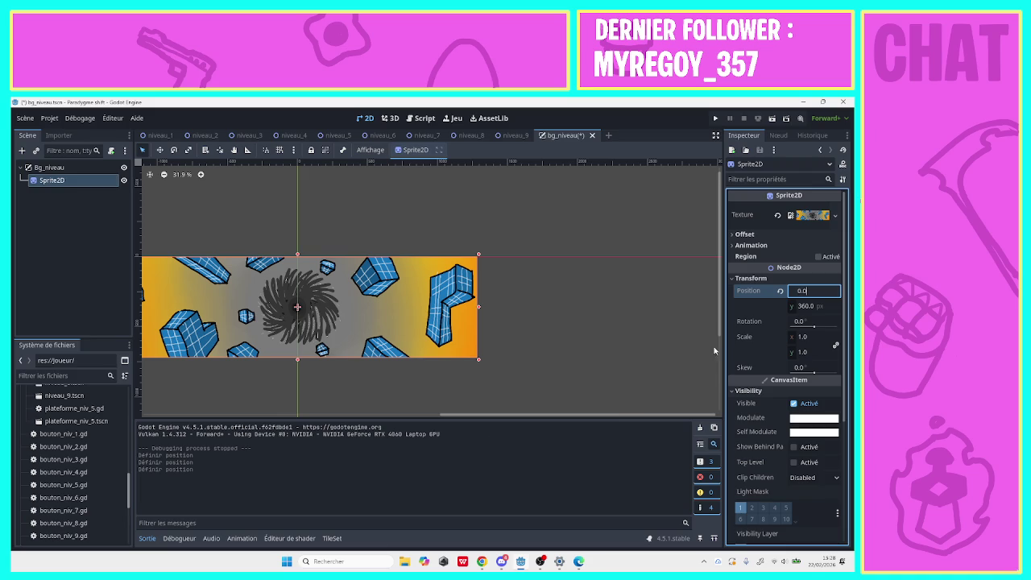
drag(803, 291, 794, 292)
text(6404)
key(Return)
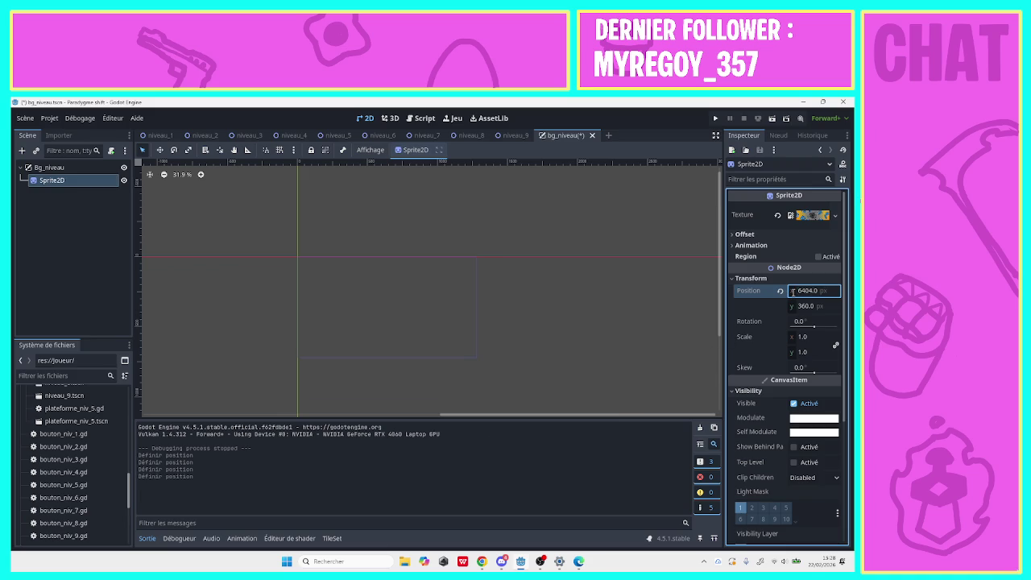
click(812, 291)
click(812, 291)
key(BackSpace)
key(BackSpace)
key(BackSpace)
key(Return)
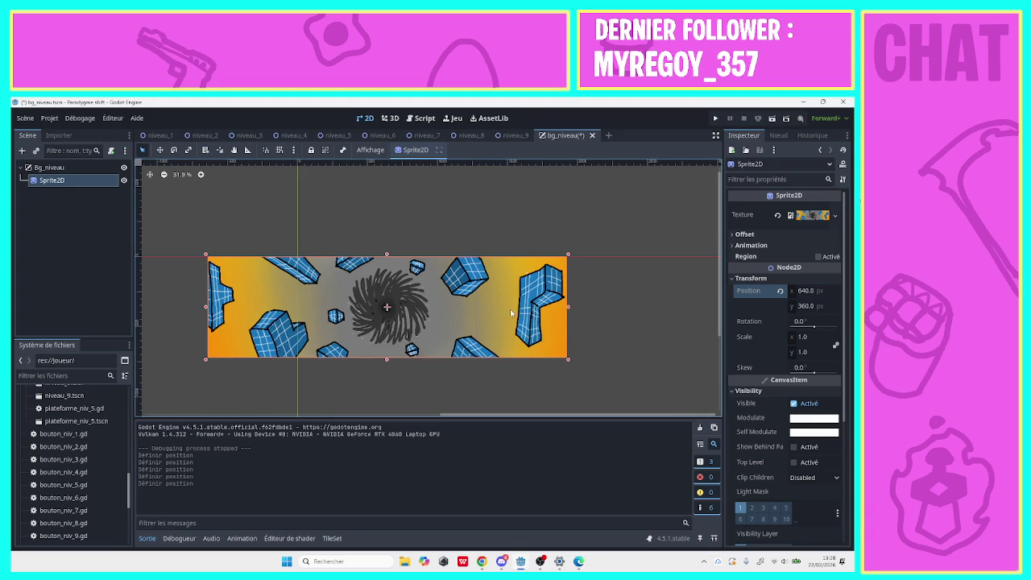
click(801, 290)
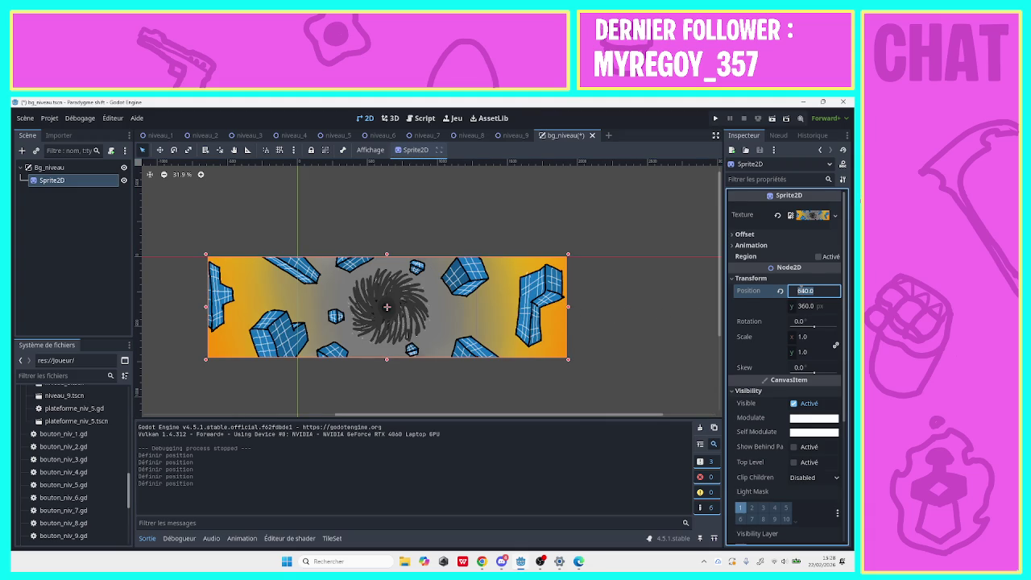
text(10)
key(Return)
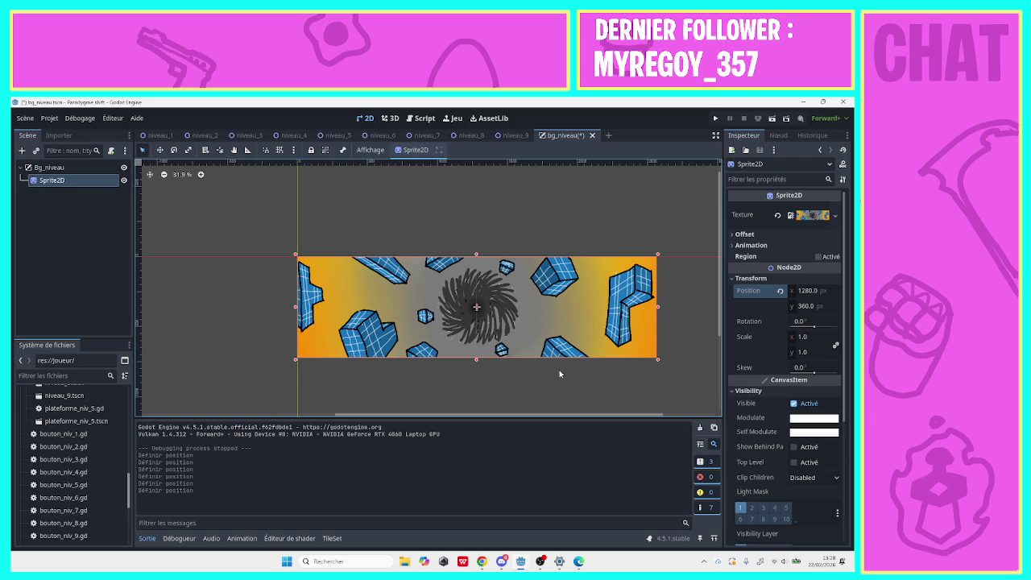
key(ctrl+s)
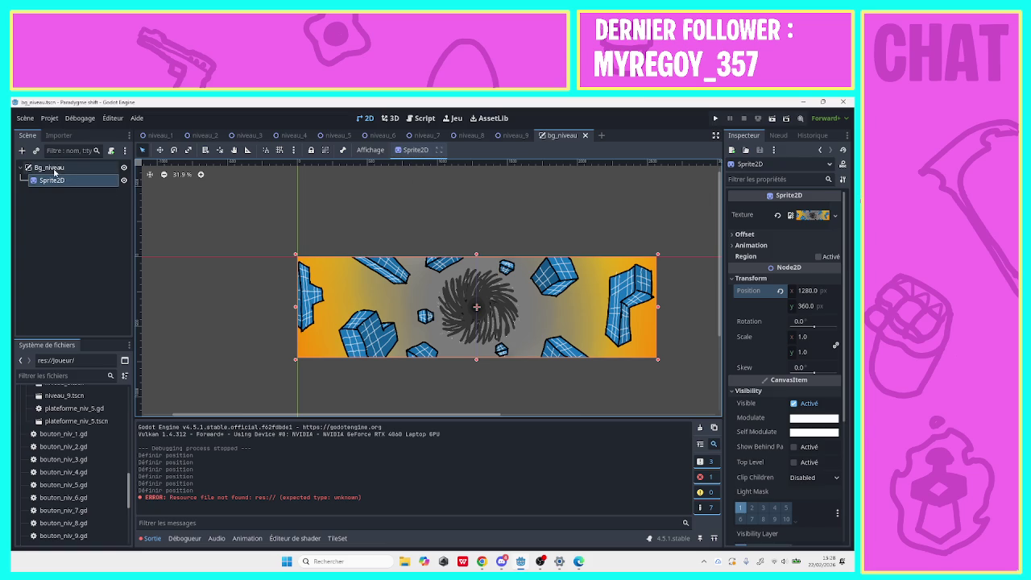
Switch to niveau_1 and back to bg_niveau, opening and cancelling Attach Script.
click(145, 140)
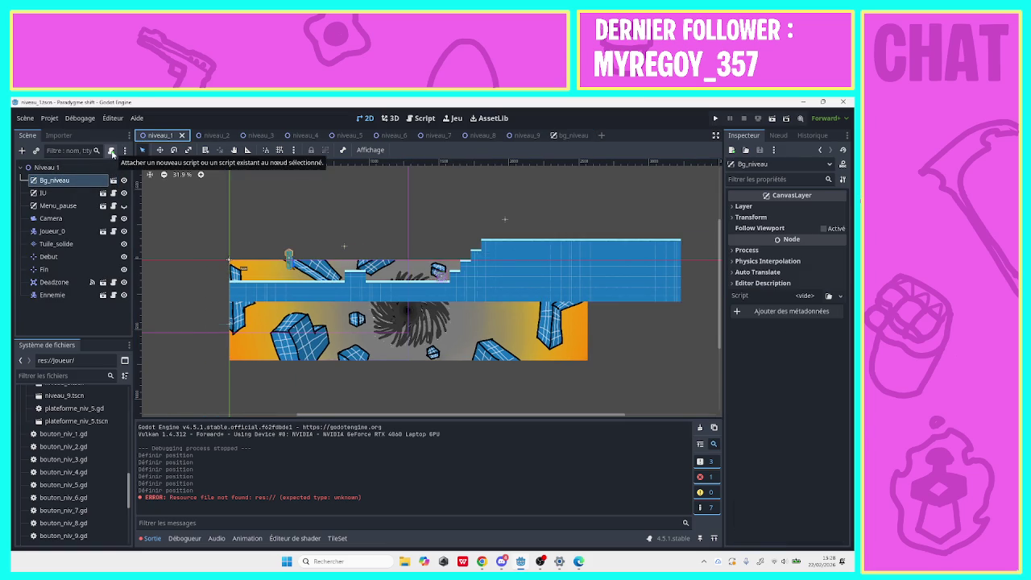
mouse_move(539, 137)
click(574, 136)
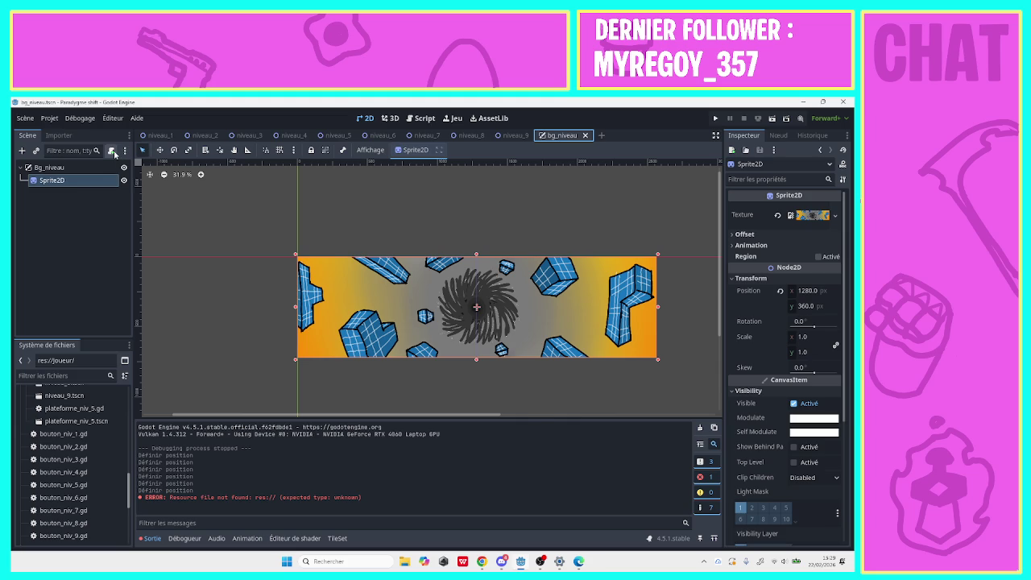
click(114, 153)
click(534, 230)
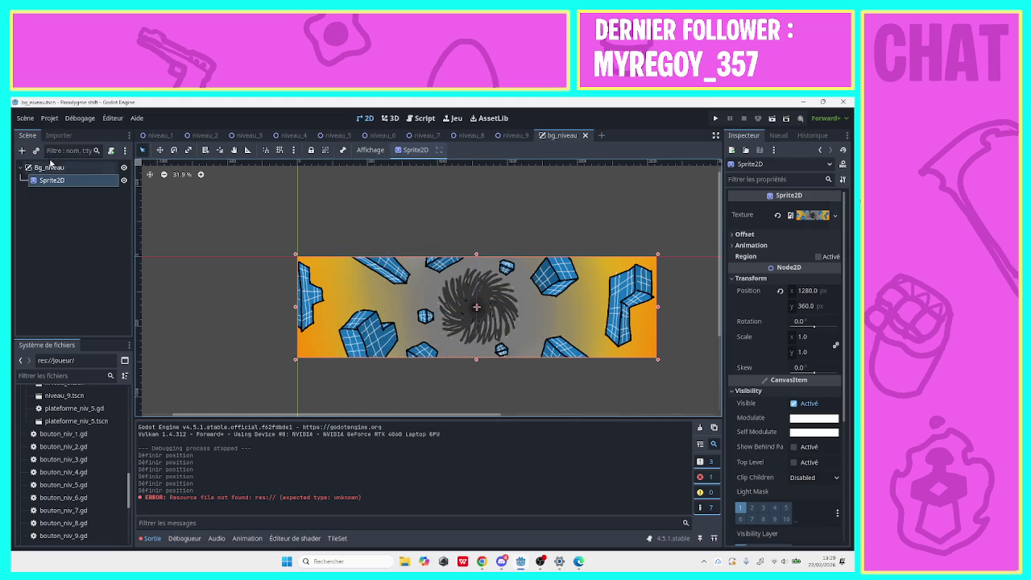
Rename the Sprite2D node to bg and begin attaching a script to it.
click(50, 167)
double_click(86, 179)
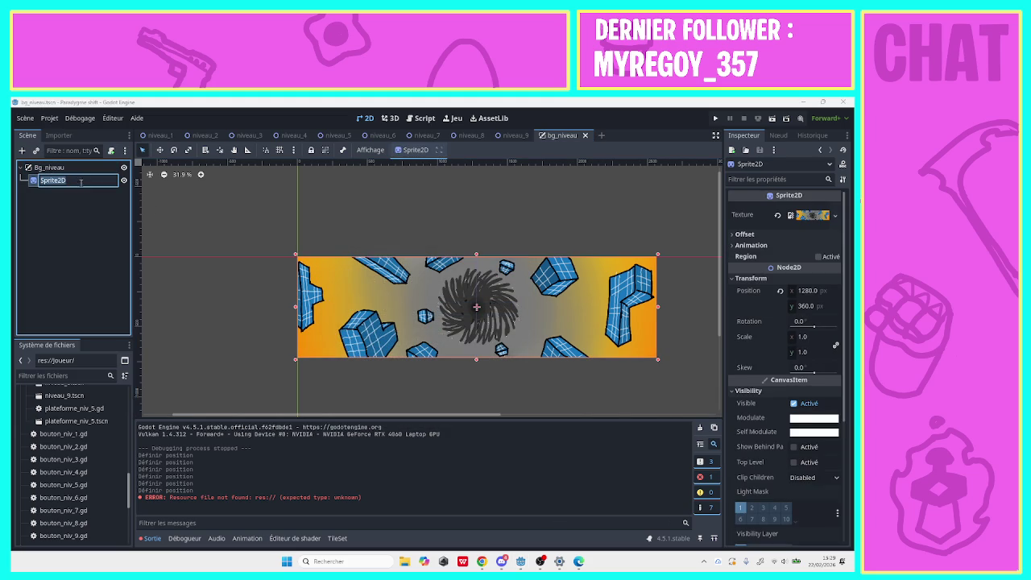
text(bg)
key(Return)
click(83, 167)
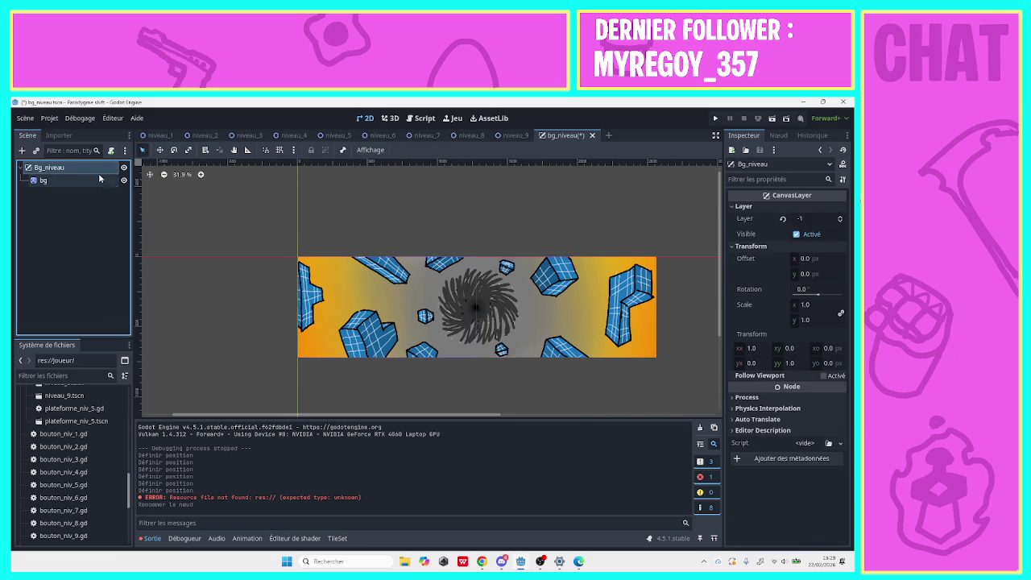
click(99, 179)
click(111, 151)
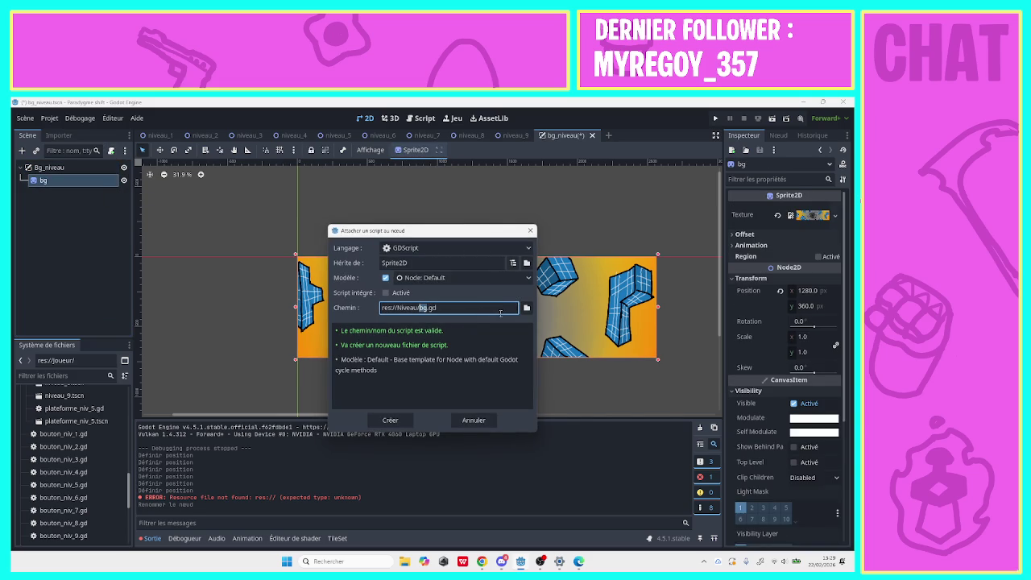
Create the bg.gd script and switch between the niveau_1 and bg_niveau scenes.
click(405, 424)
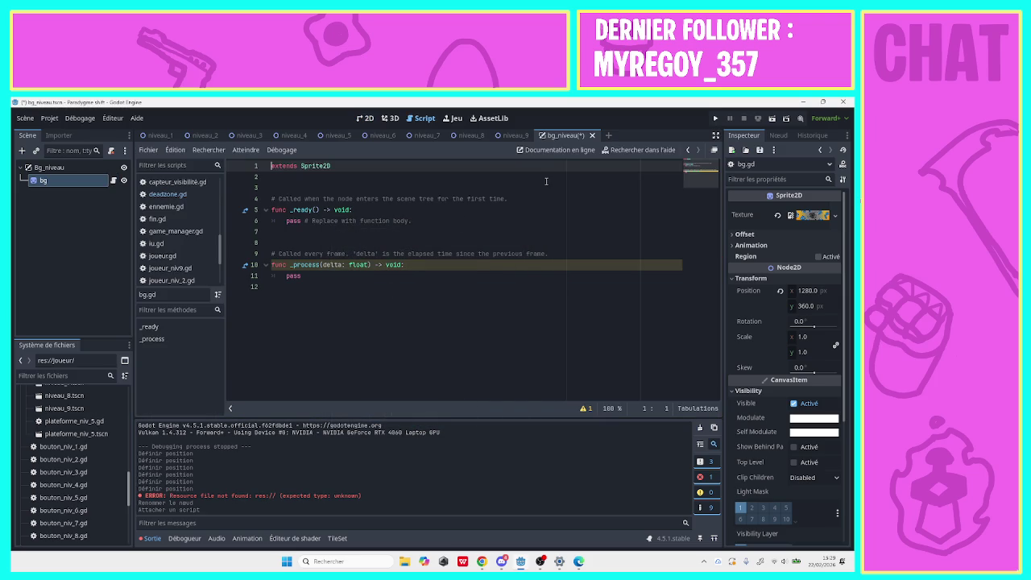
click(160, 135)
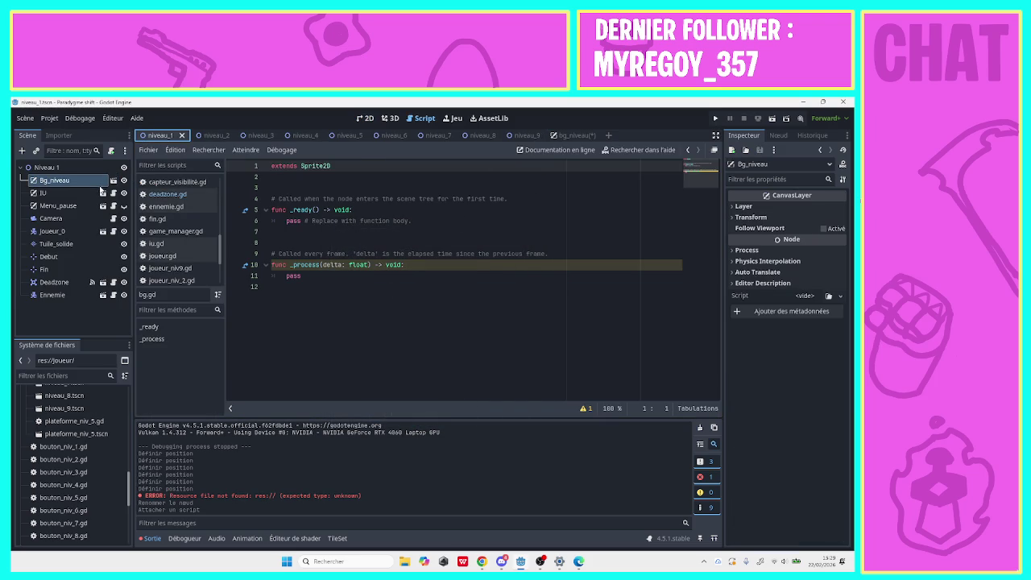
click(329, 291)
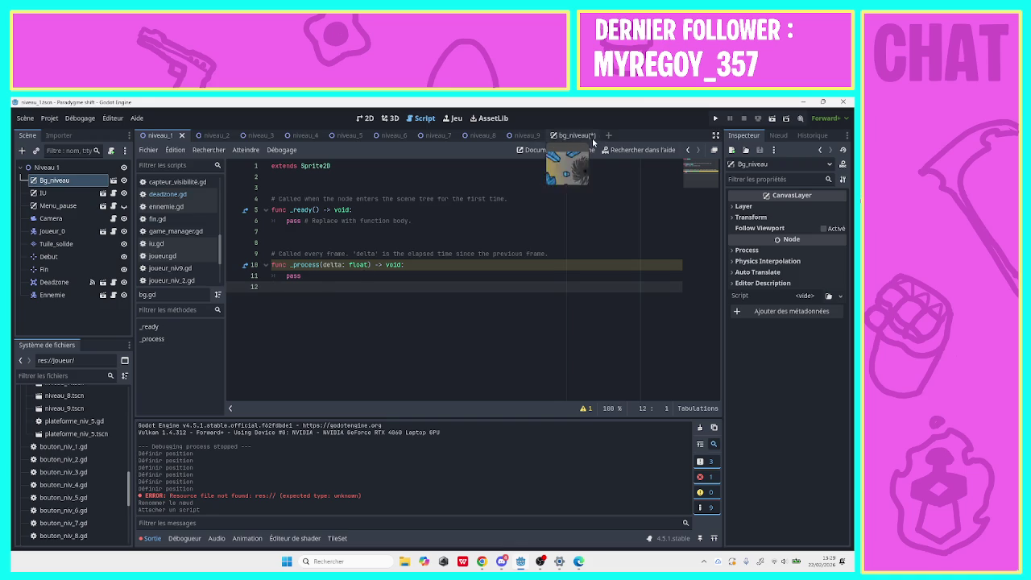
click(568, 134)
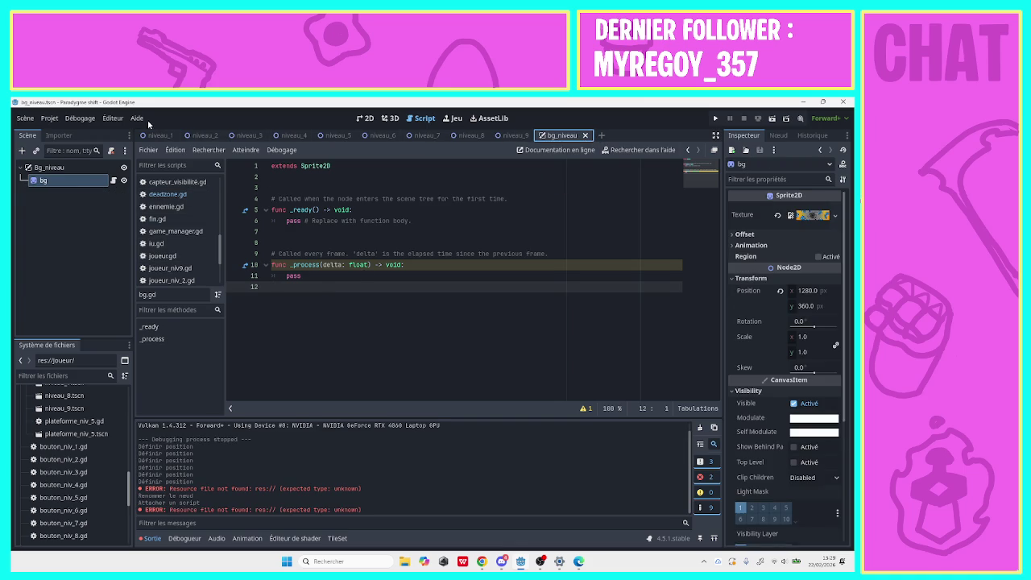
click(154, 135)
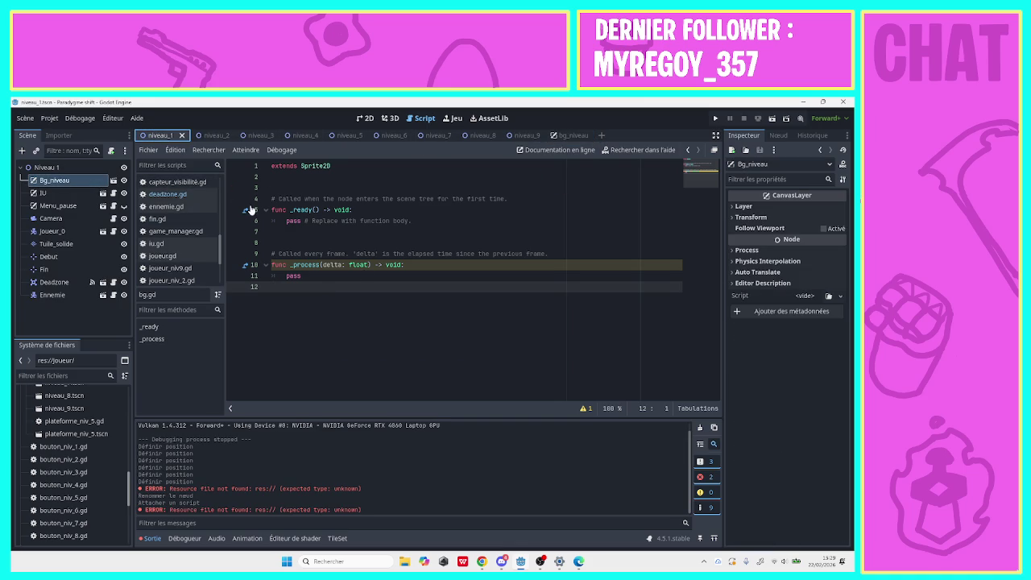
Delete bg.gd's template comments and _ready function, leaving a blank line above _process.
double_click(321, 277)
mouse_move(554, 256)
mouse_down()
mouse_move(269, 242)
mouse_move(259, 202)
mouse_move(293, 210)
mouse_move(283, 210)
mouse_up()
key(BackSpace)
key(BackSpace)
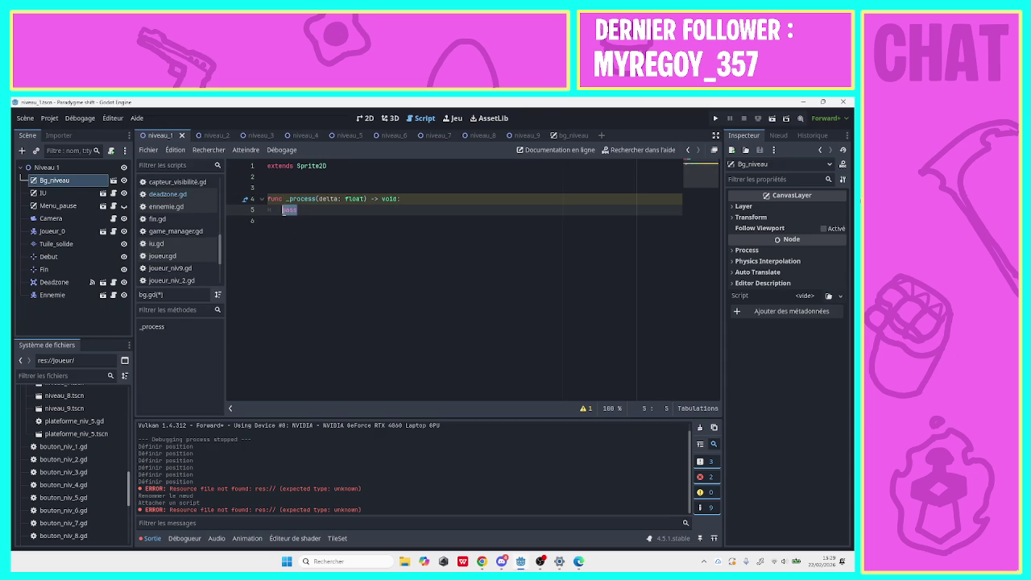
click(292, 189)
key(Return)
key(Up)
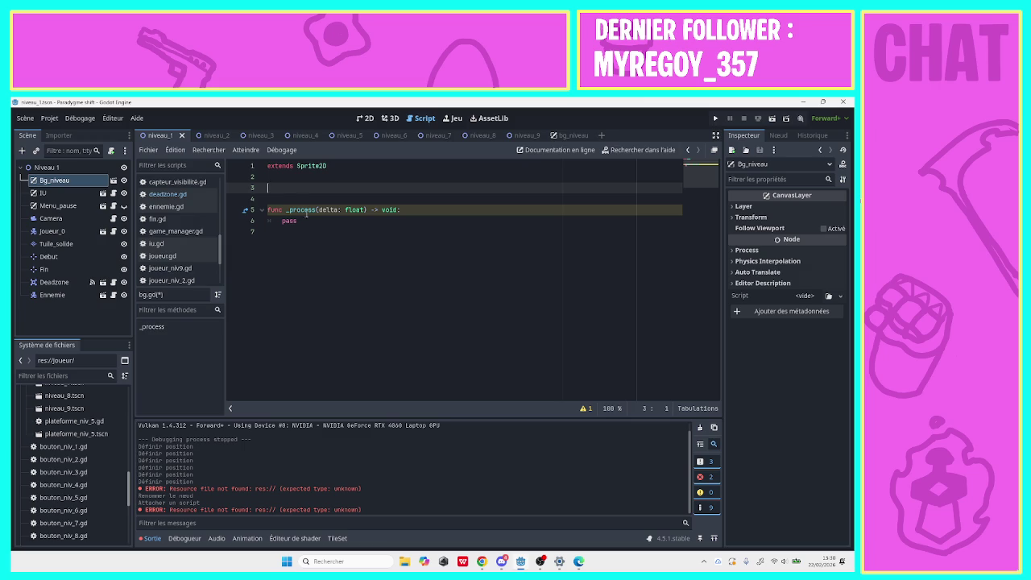
Replace the placeholder pass in _process with 'position.x ='.
click(297, 220)
drag(295, 219, 282, 220)
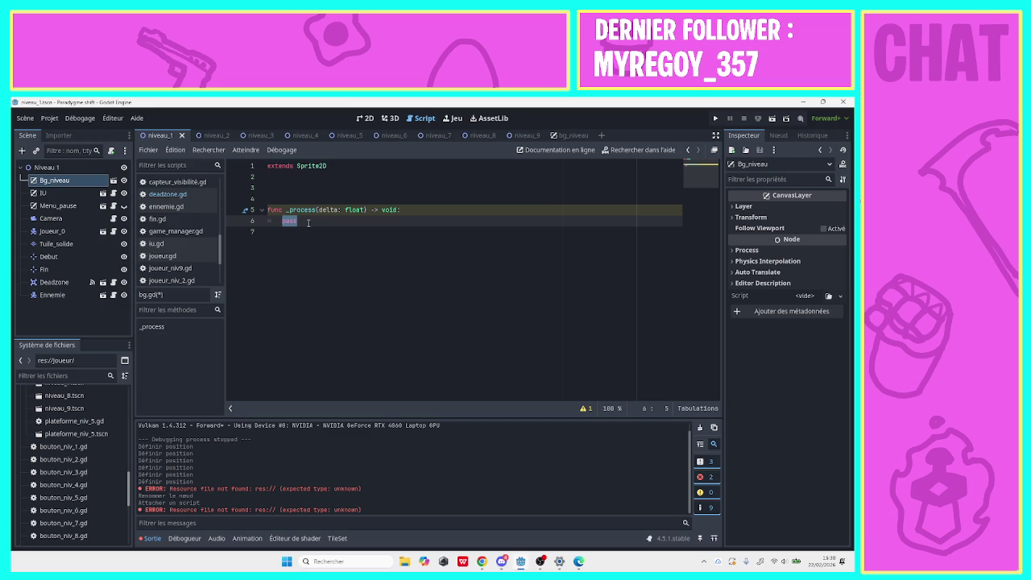
text(po)
key(Return)
text(.x )
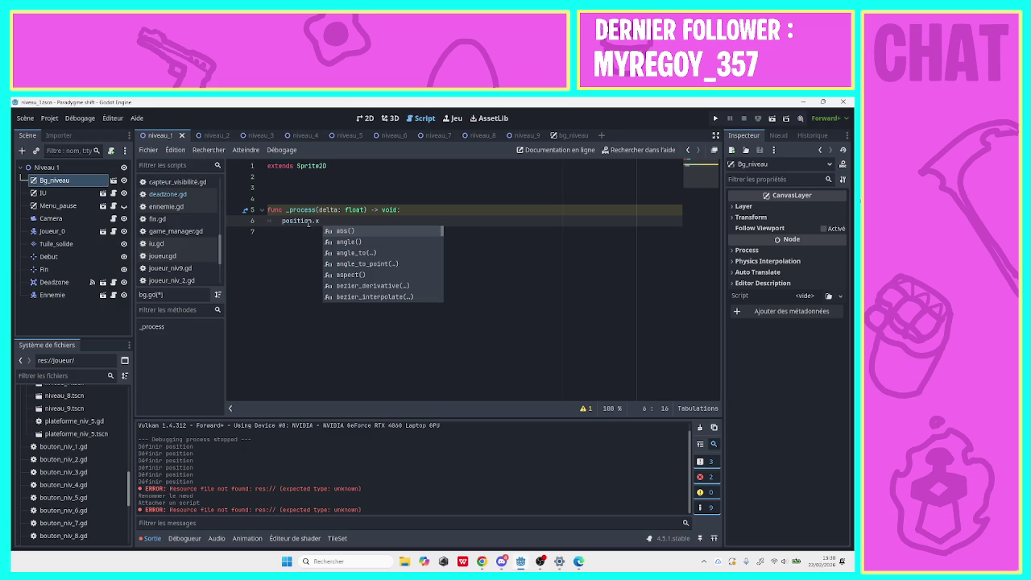
text(=)
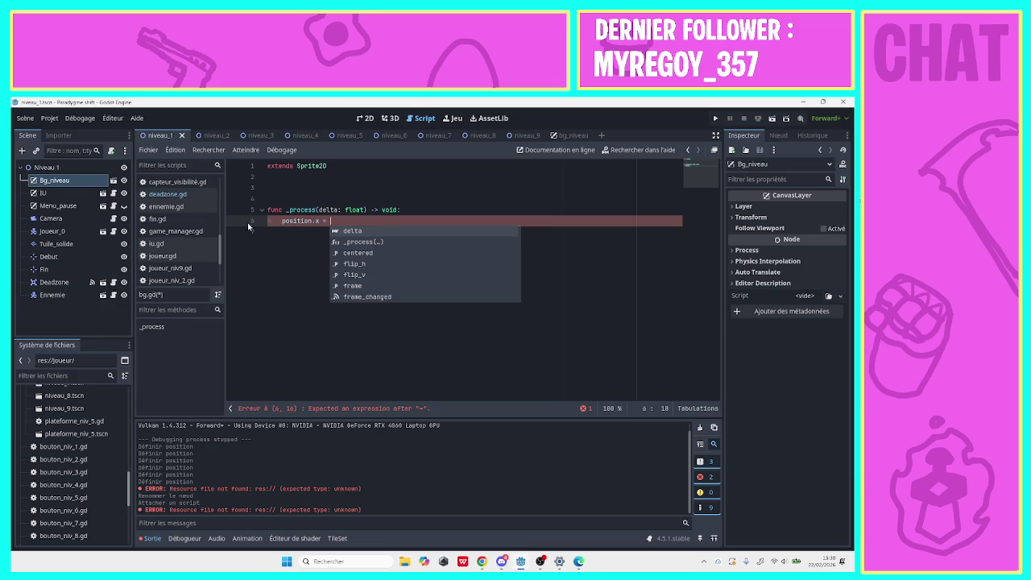
Complete the line as ($"../../Fin" - $"../../Debut") by dragging both nodes in.
click(89, 255)
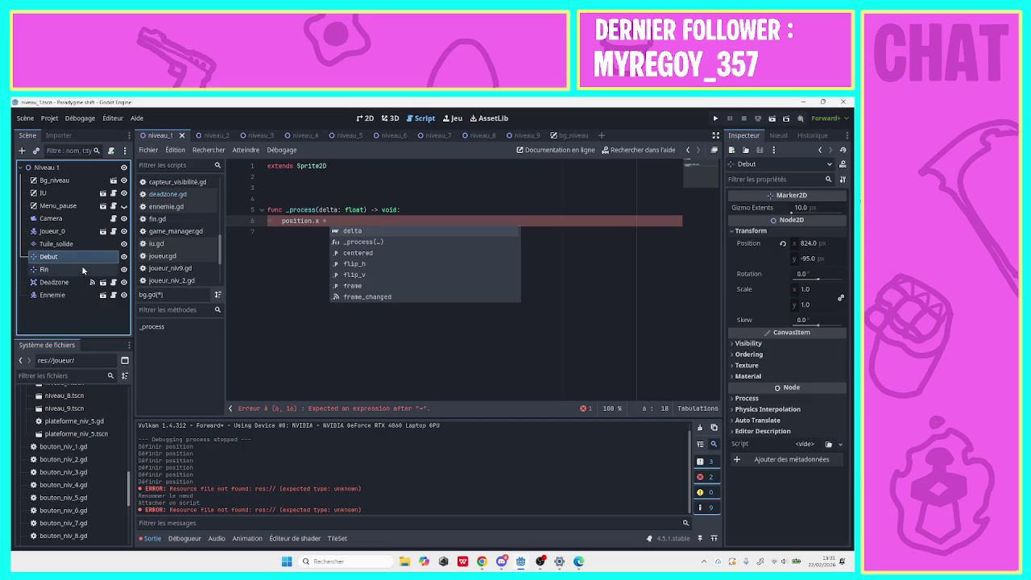
drag(82, 267, 369, 216)
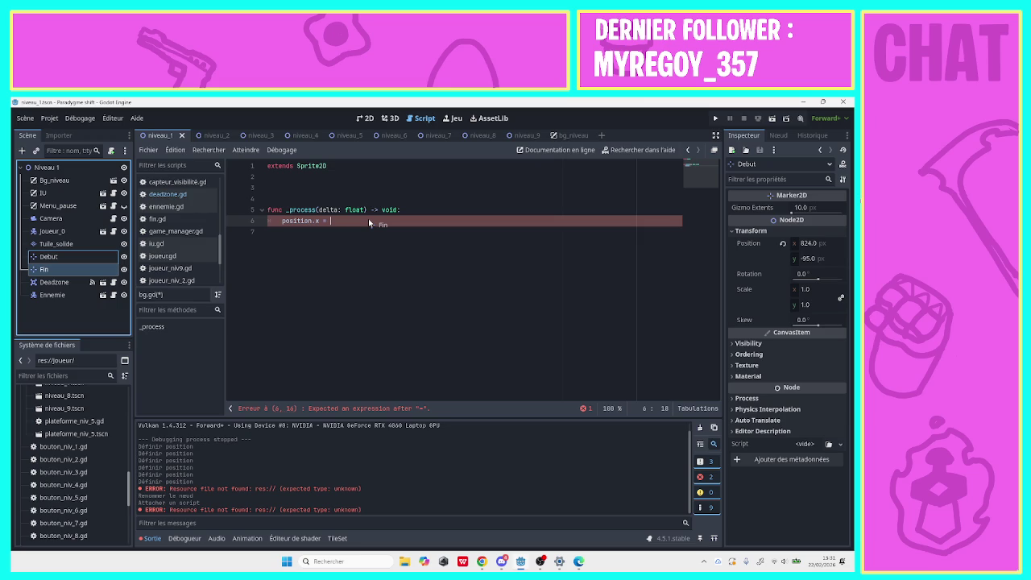
drag(369, 219, 368, 218)
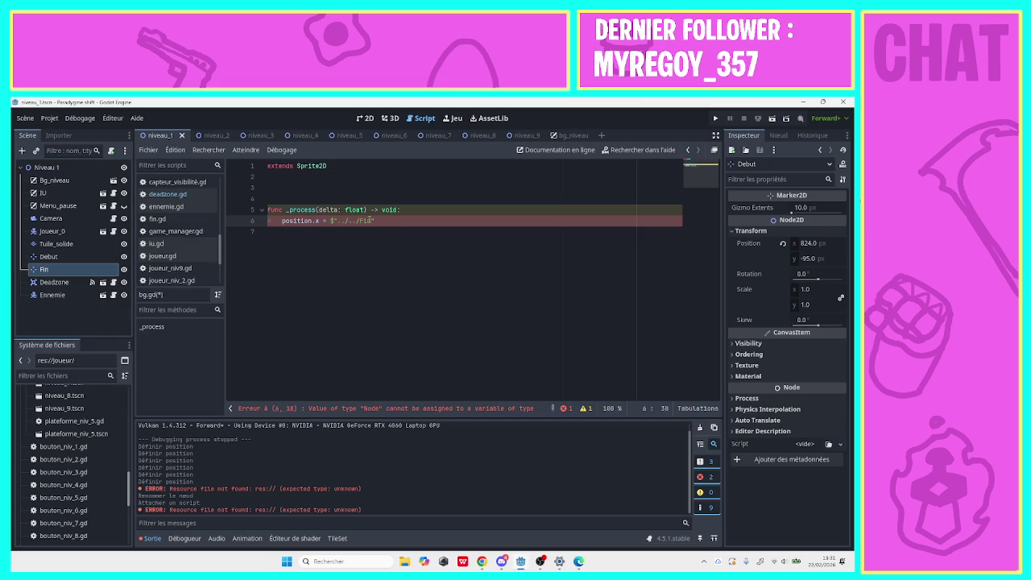
text( -)
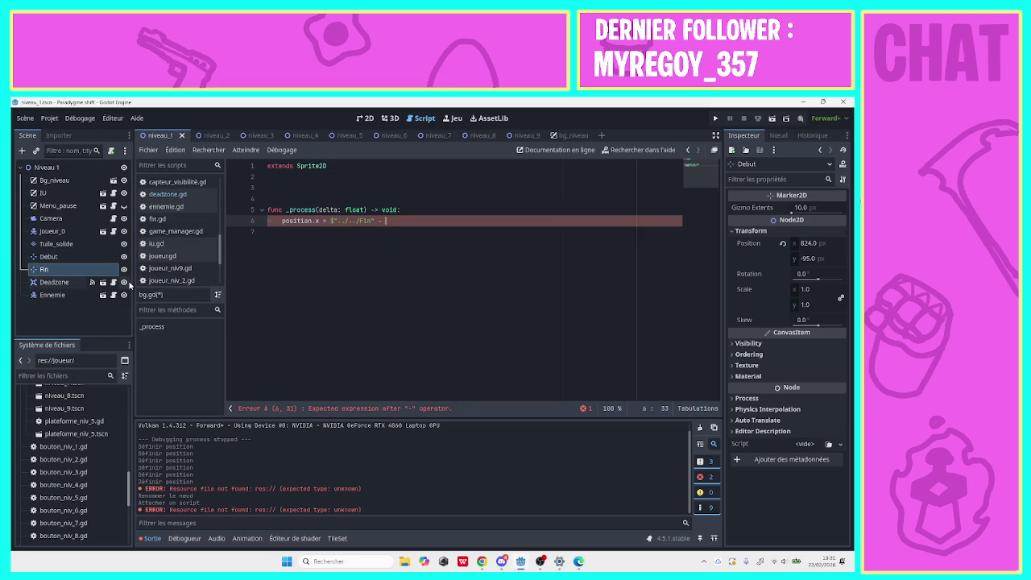
mouse_move(97, 260)
mouse_down()
mouse_move(451, 236)
mouse_move(462, 221)
mouse_move(444, 223)
mouse_up()
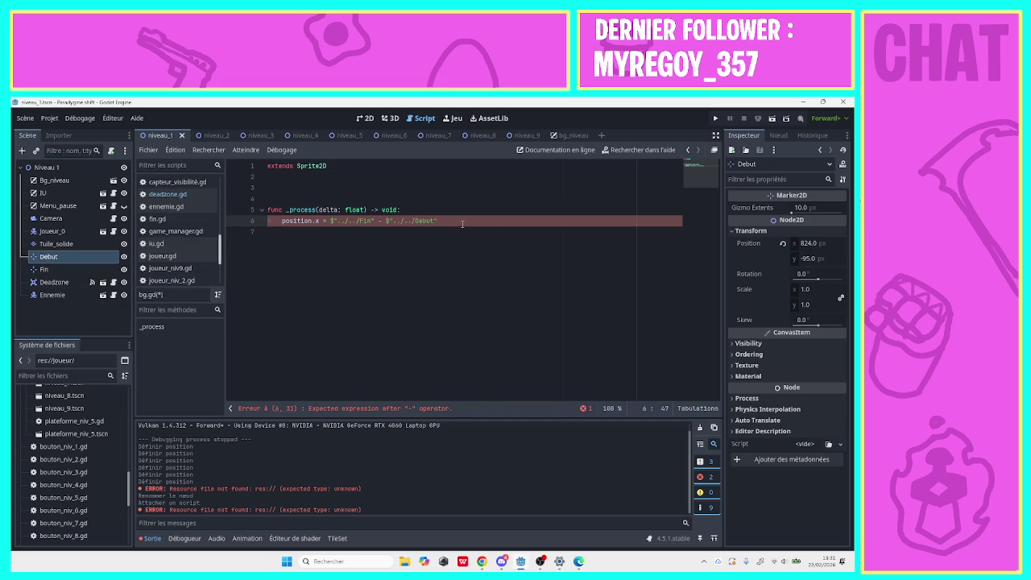
text())
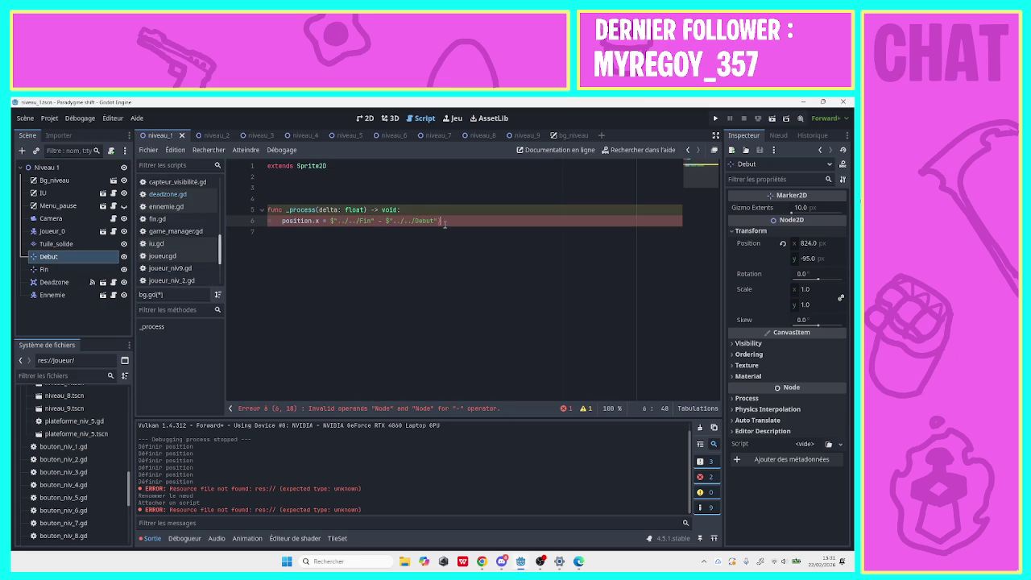
key(Left)
key(Left)
key(Left)
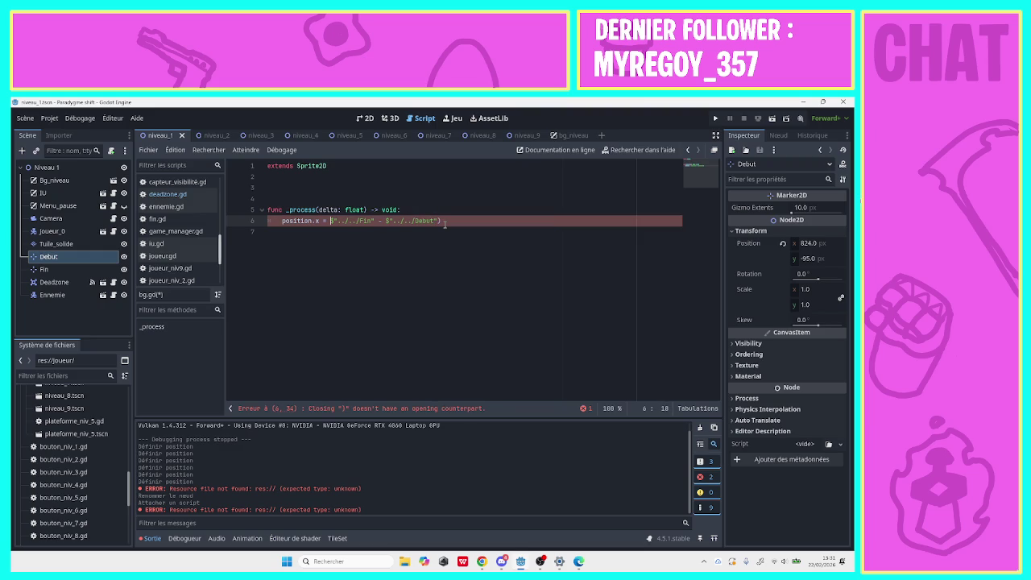
text(()
key(Right)
key(Right)
key(Right)
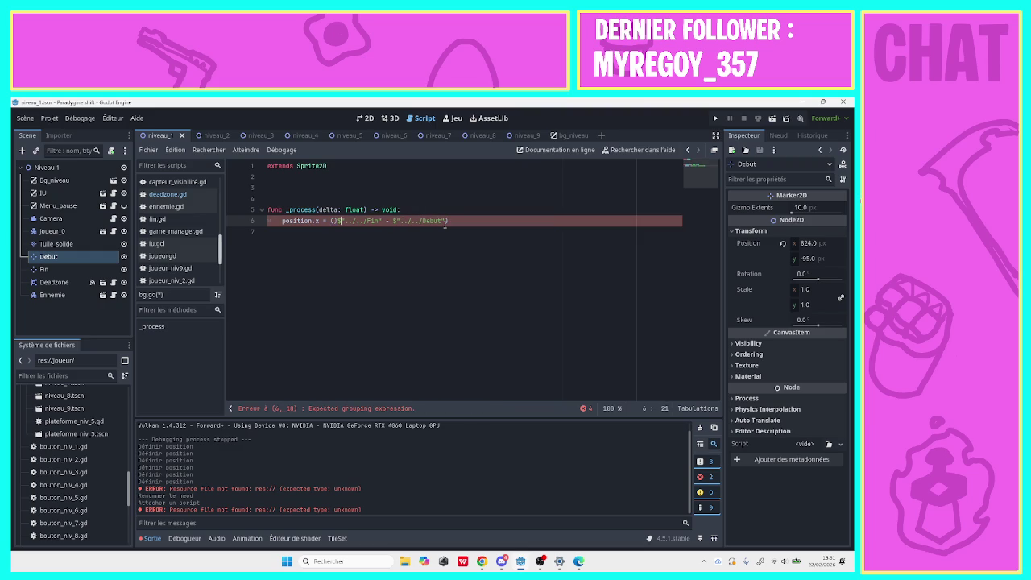
key(Left)
key(BackSpace)
key(Right)
key(Right)
key(Right)
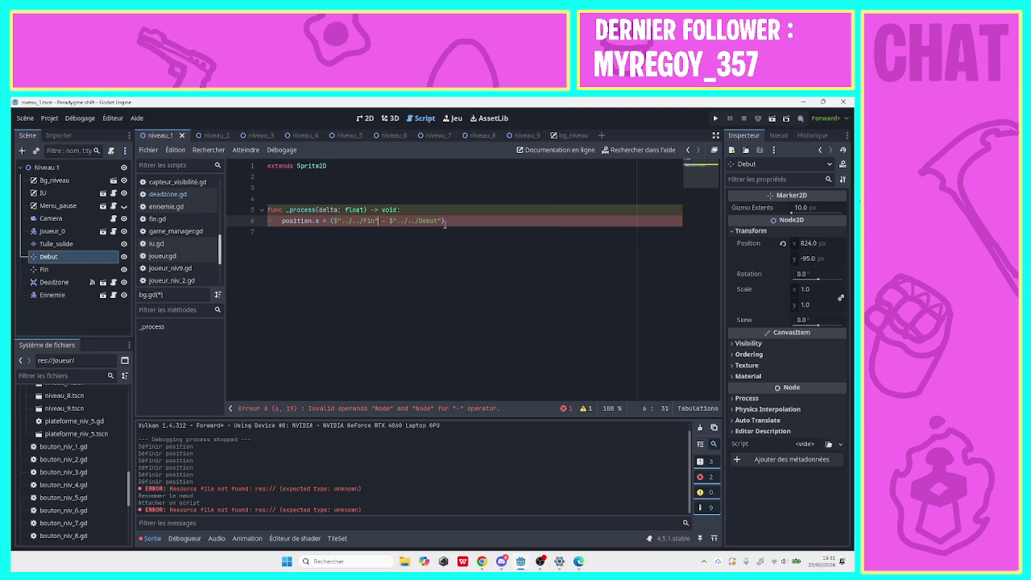
Add .position.x after the Fin and Debut references, followed by '/ ()' at the end.
click(444, 222)
text(/ )
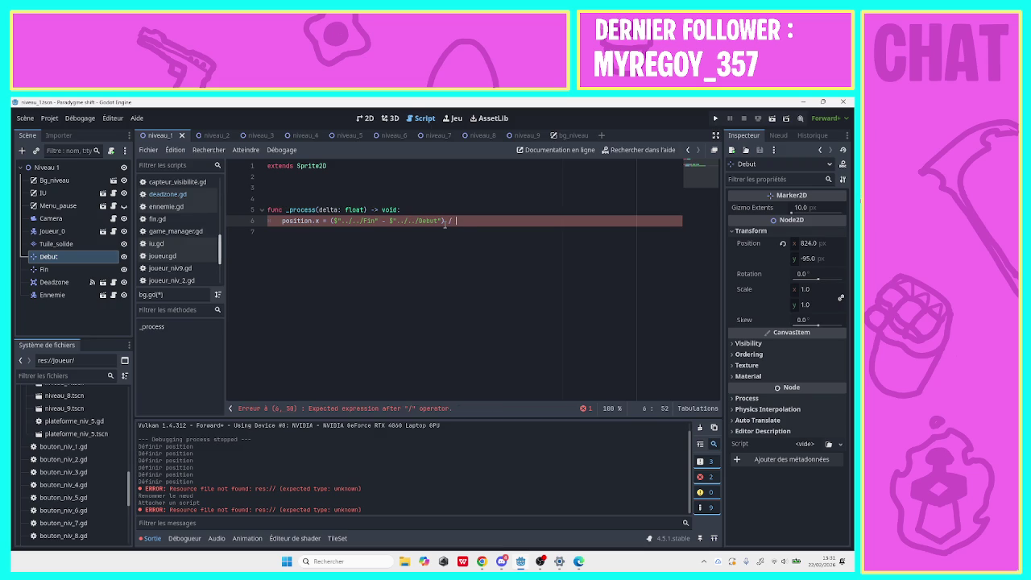
text(()
click(378, 220)
text(.posi)
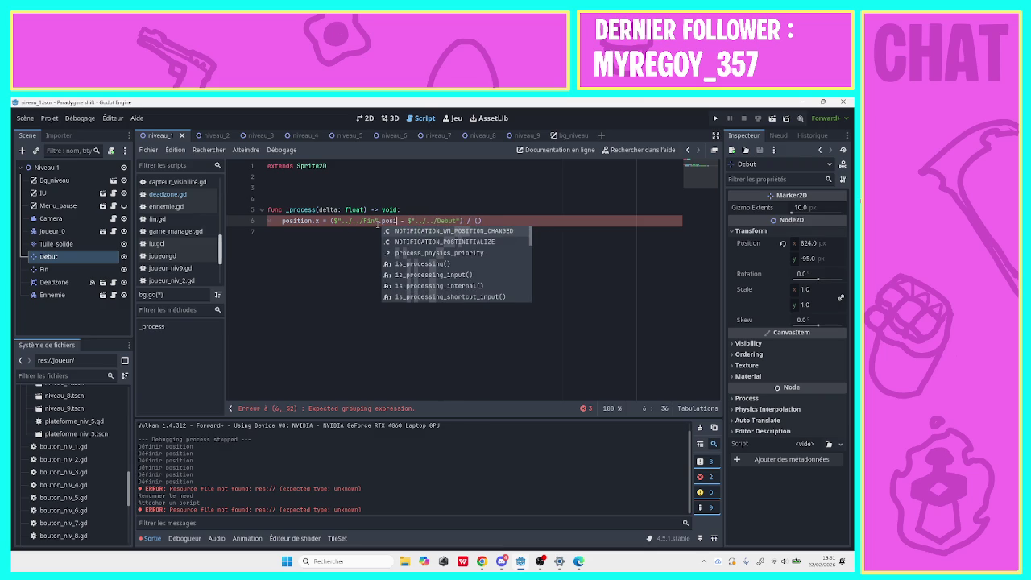
text(tion)
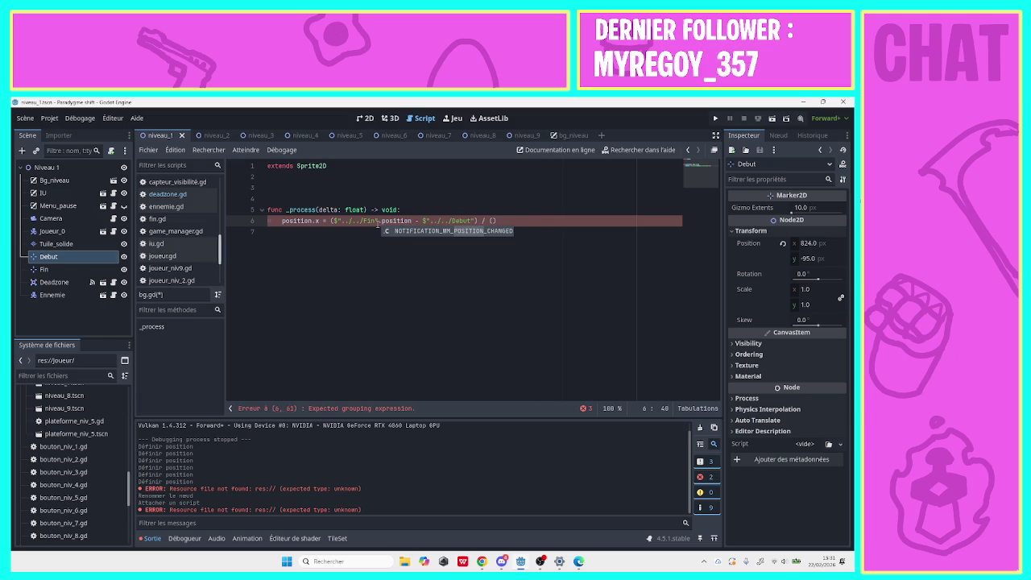
text(.x)
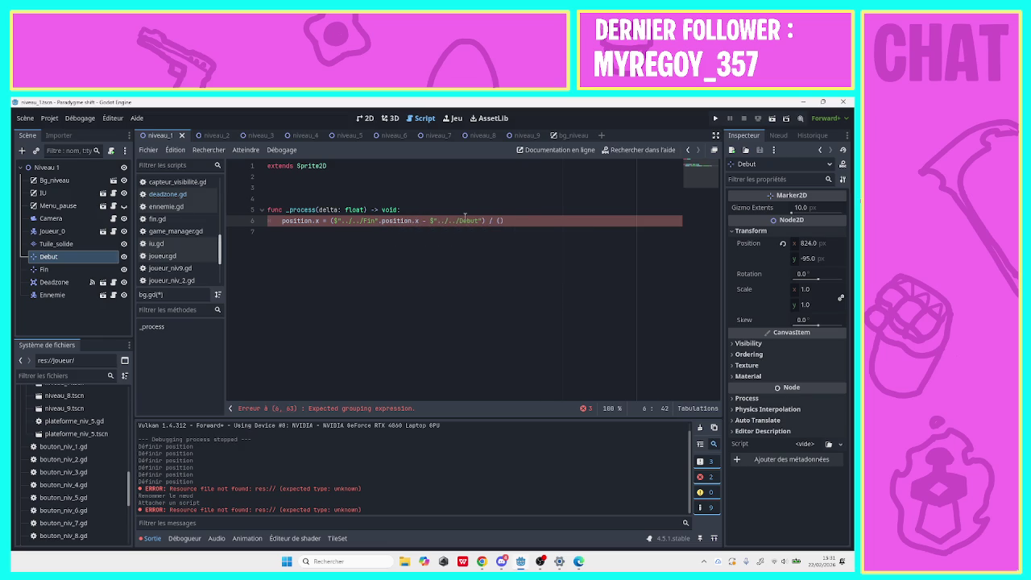
click(481, 221)
text(.position)
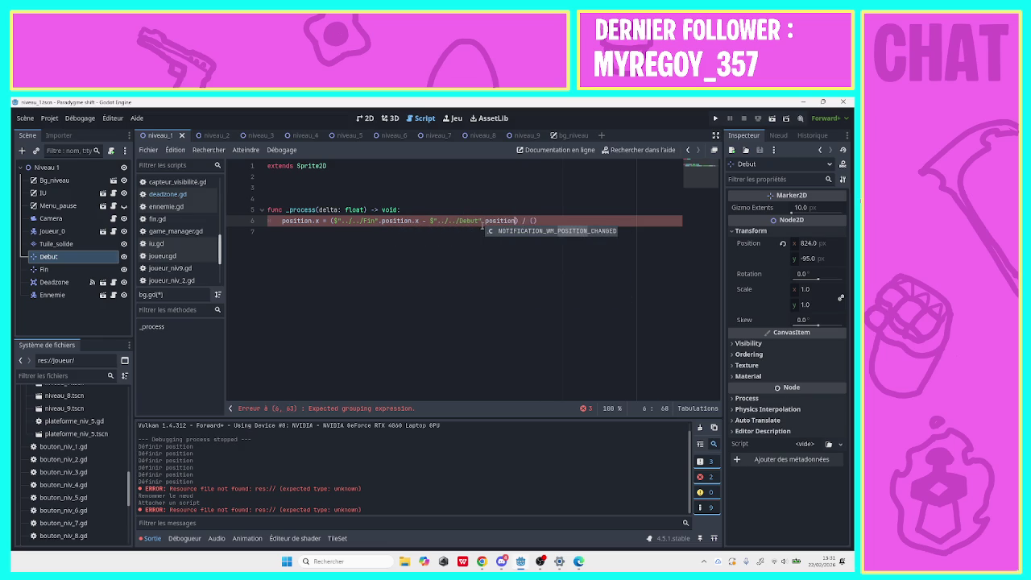
text(.x)
click(484, 220)
text(()
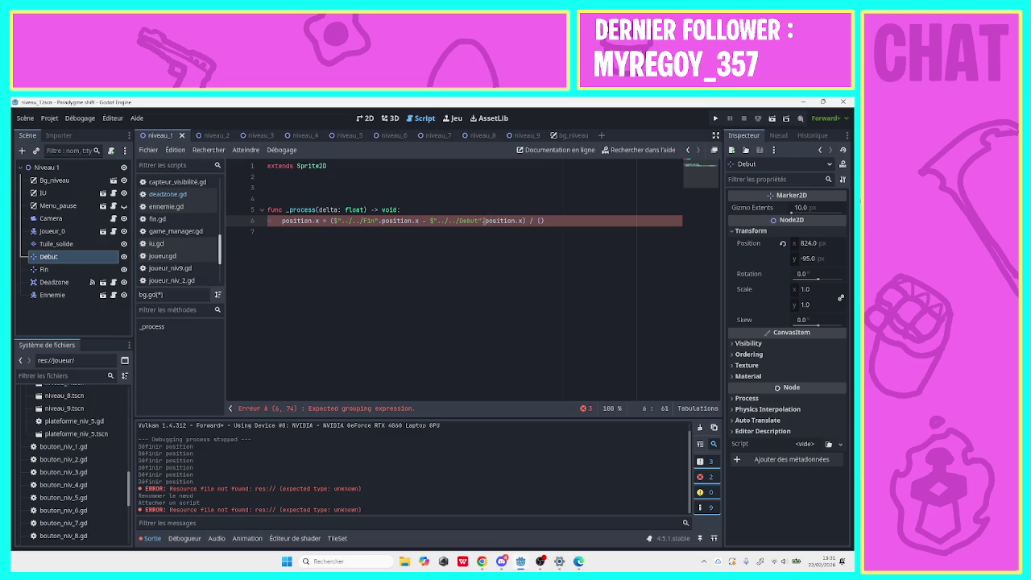
mouse_move(481, 221)
mouse_down()
mouse_move(531, 221)
mouse_move(481, 221)
mouse_up()
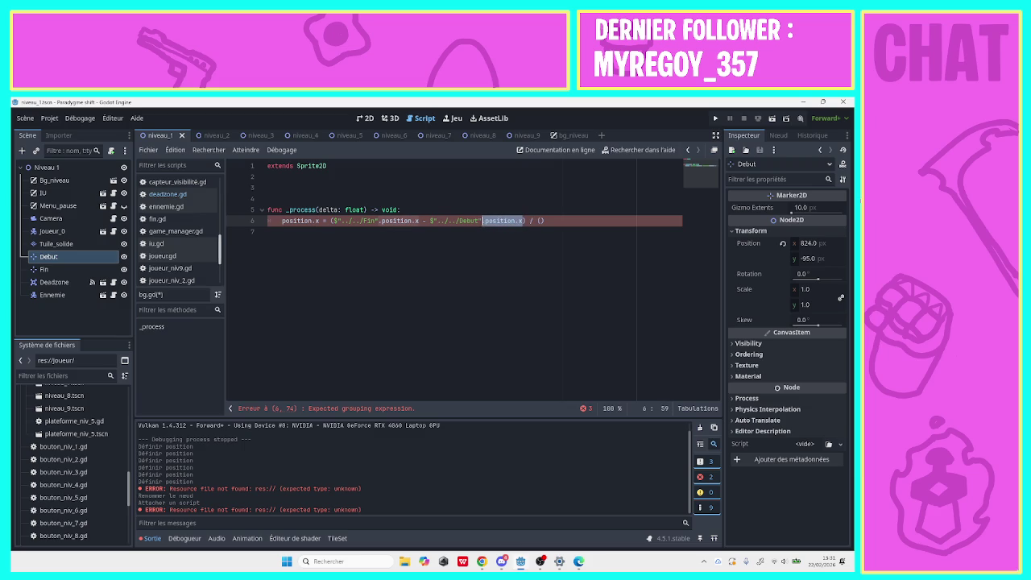
click(546, 221)
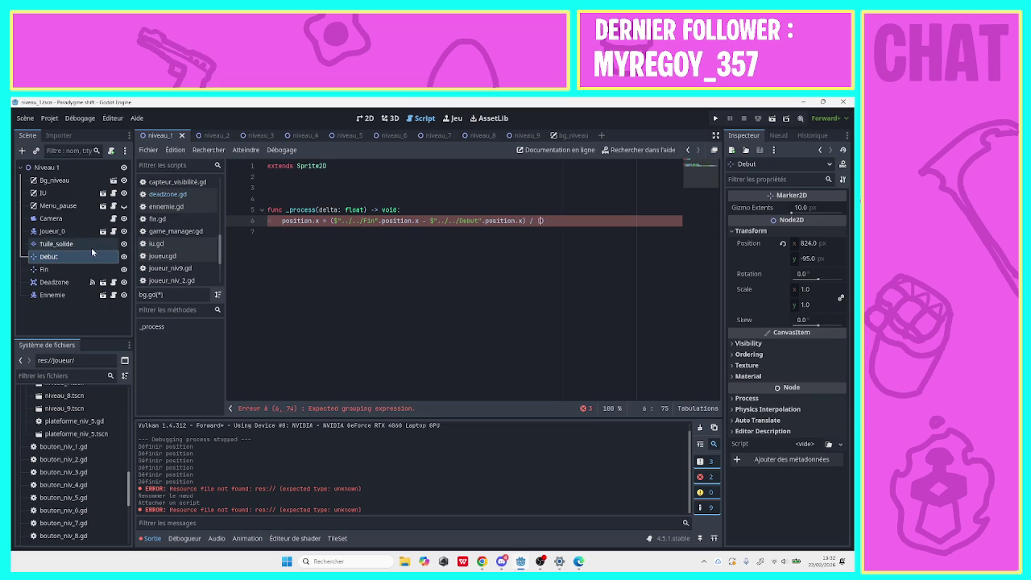
Drag the Camera and Fin nodes into the divisor, each with .position.x.
click(74, 221)
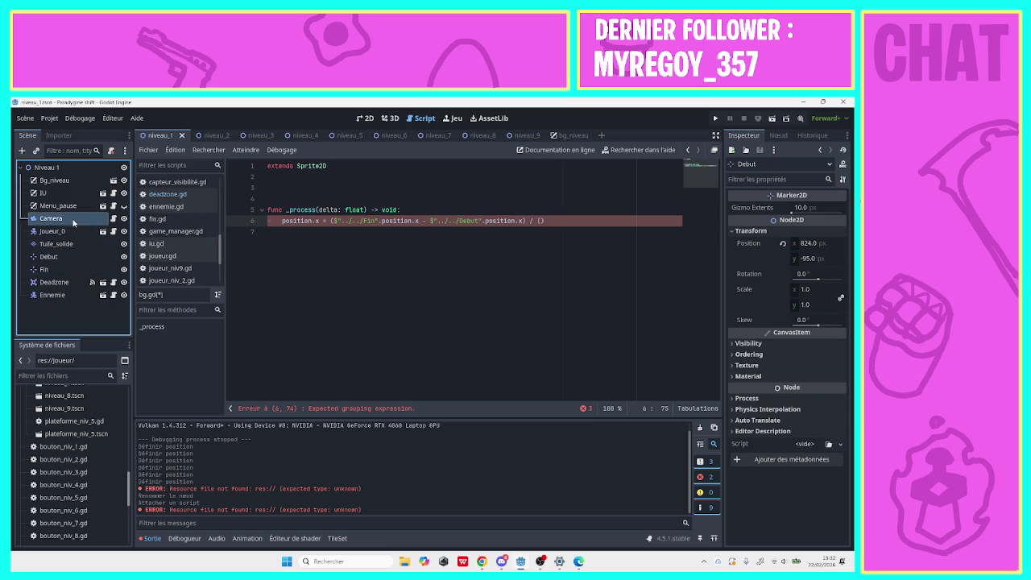
mouse_move(74, 221)
mouse_down()
mouse_move(493, 239)
mouse_move(538, 221)
mouse_up()
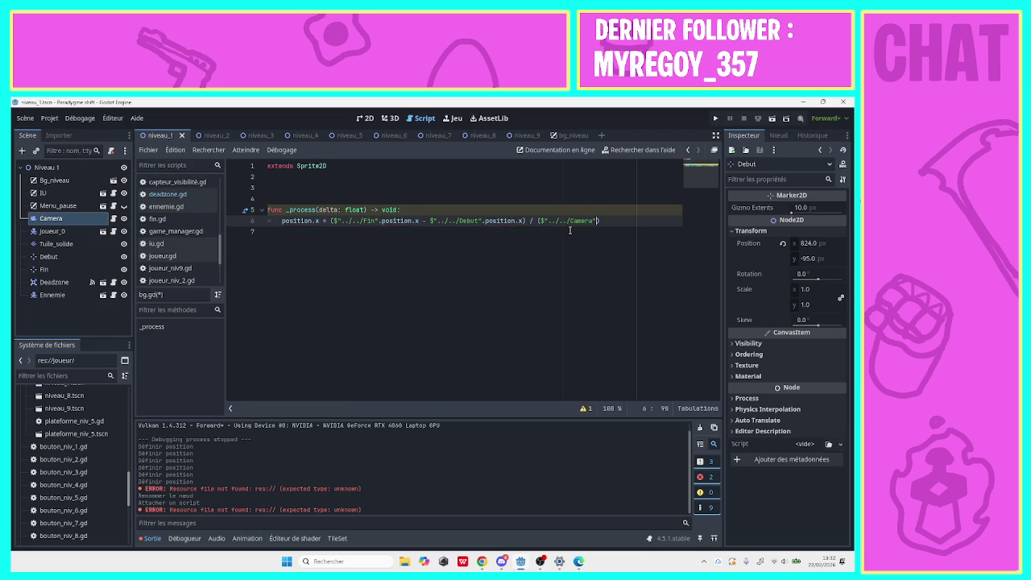
text(.position.x)
text( -)
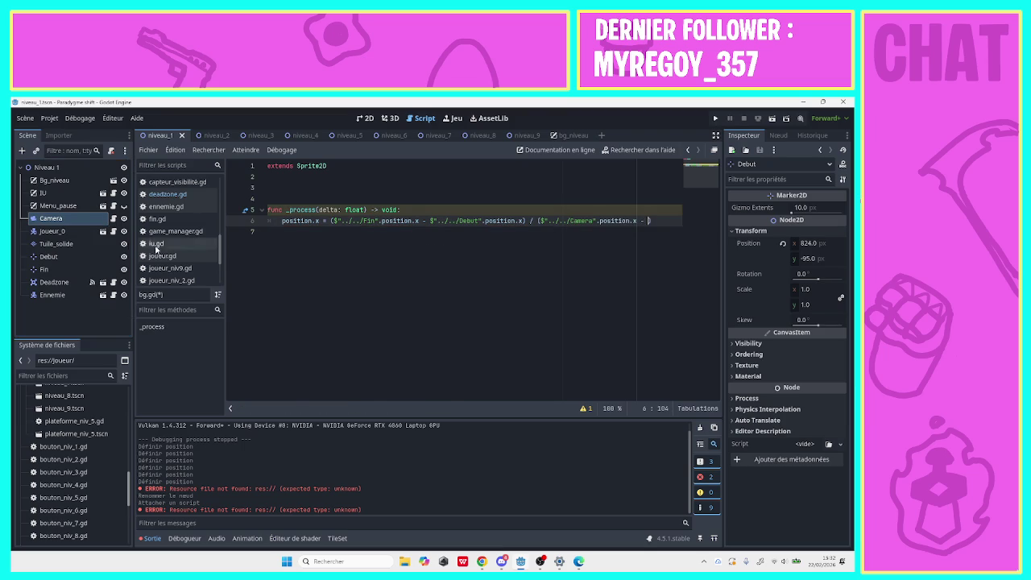
click(76, 267)
mouse_move(75, 265)
mouse_down()
mouse_move(520, 245)
mouse_move(607, 232)
mouse_move(667, 208)
mouse_move(521, 236)
mouse_move(649, 222)
mouse_up()
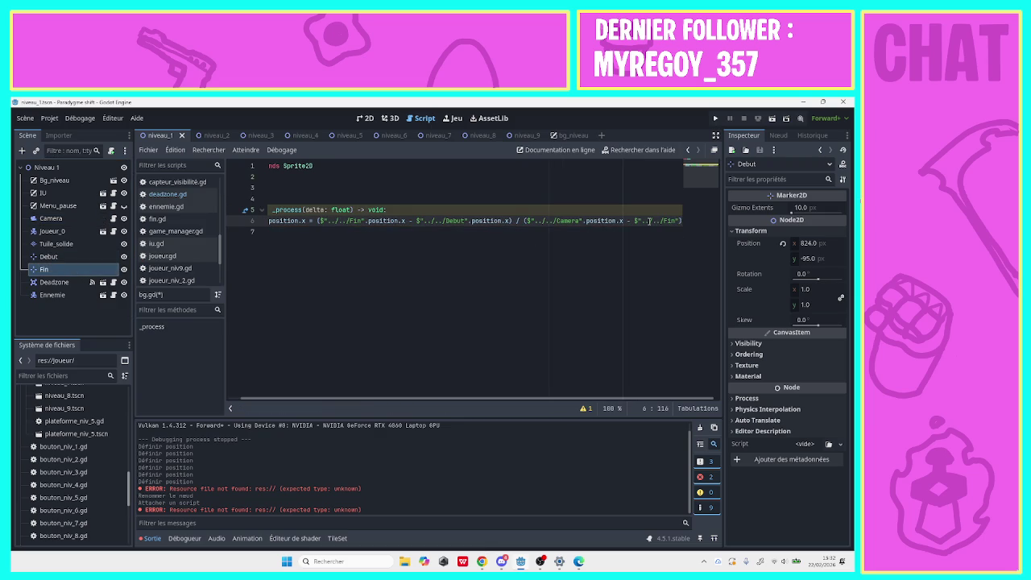
text(.position.x)
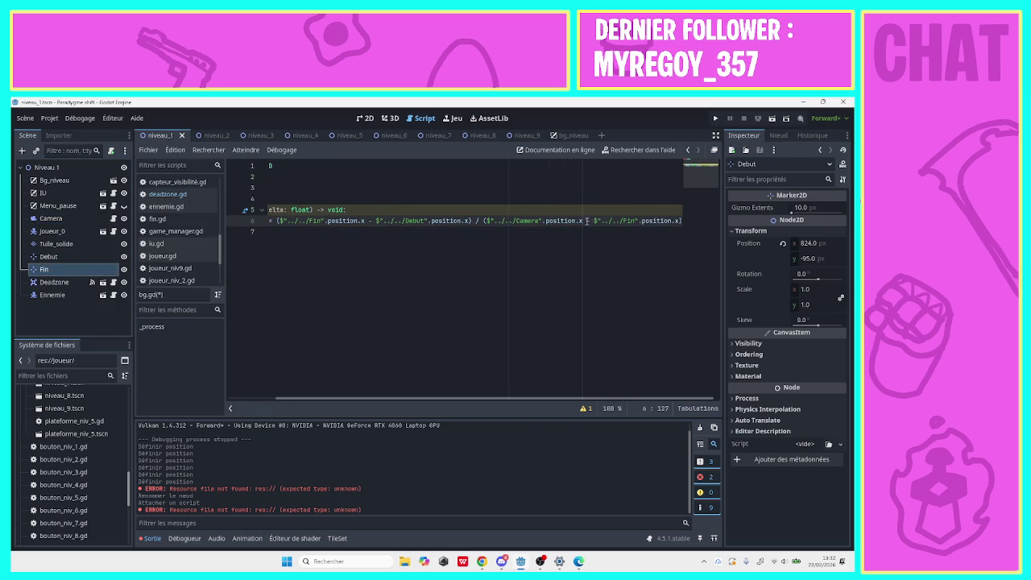
Reorder the divisor to Fin minus Camera and remove the trailing minus.
mouse_move(594, 221)
mouse_down()
mouse_move(681, 221)
mouse_move(486, 221)
mouse_up()
click(572, 221)
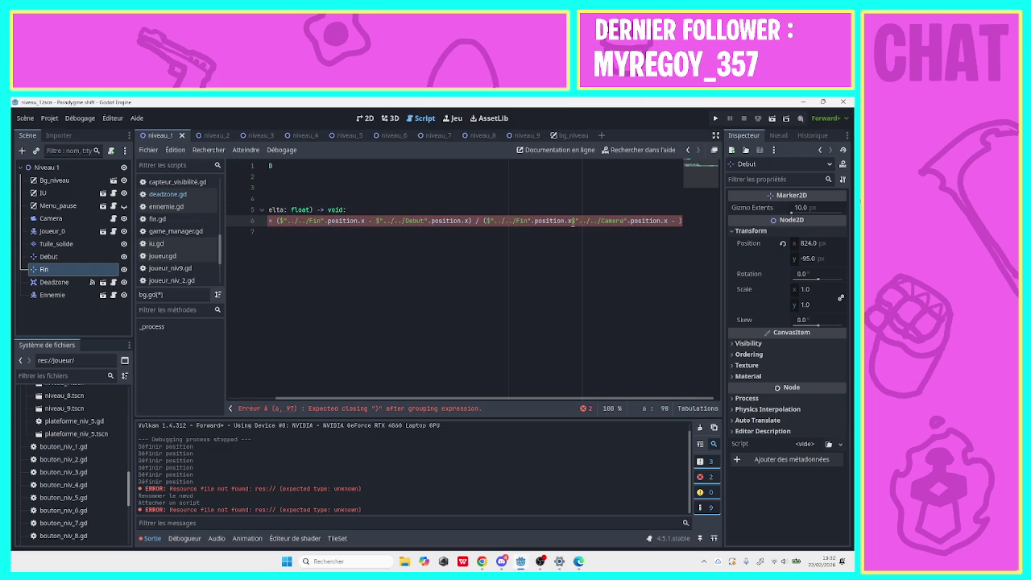
text(-)
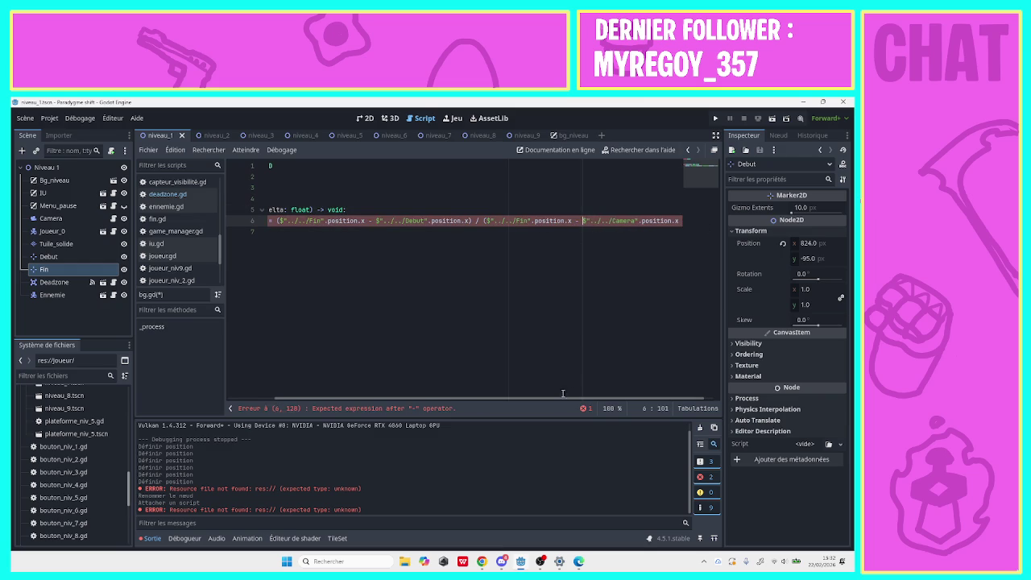
key(End)
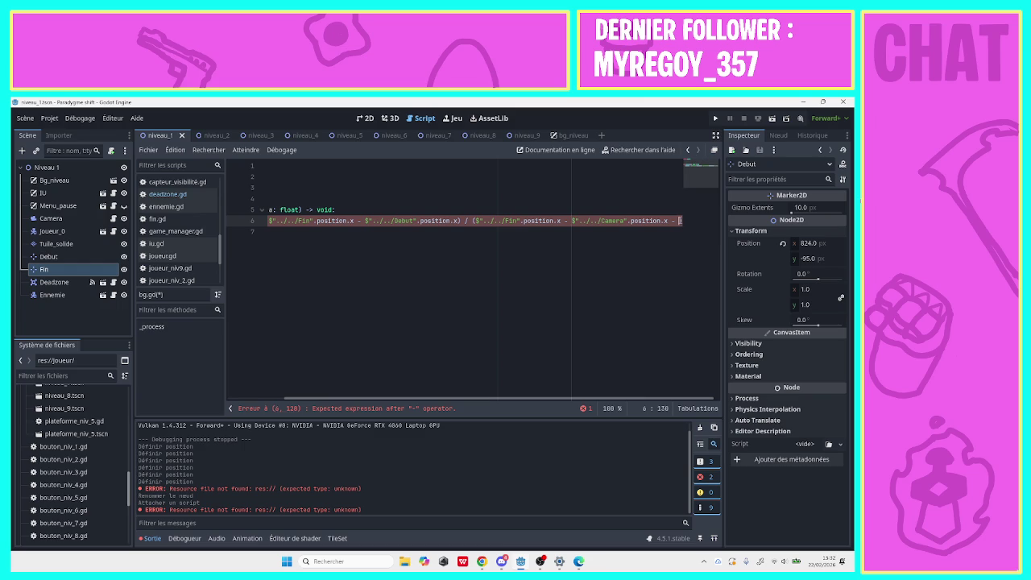
key(BackSpace)
key(BackSpace)
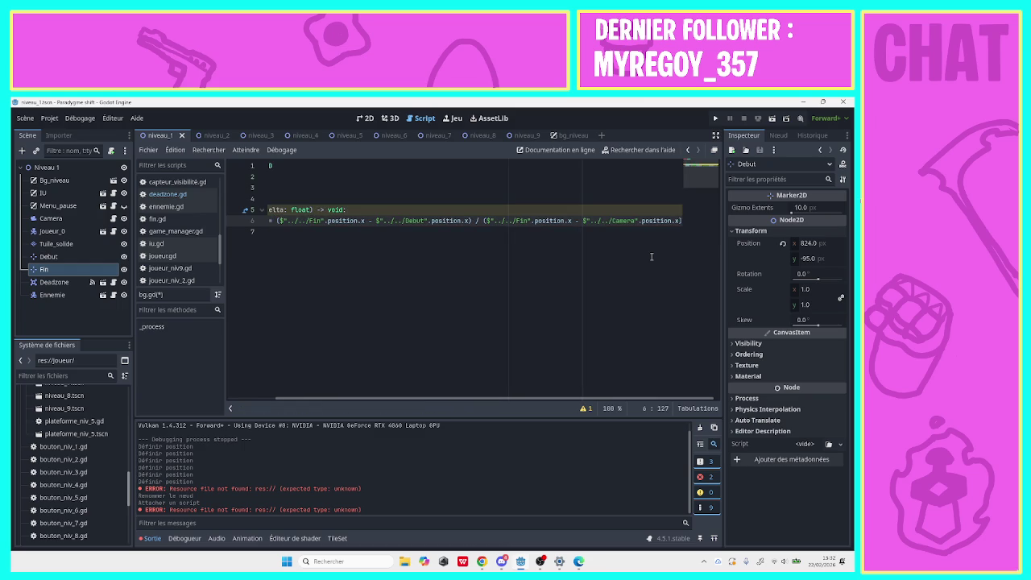
text())
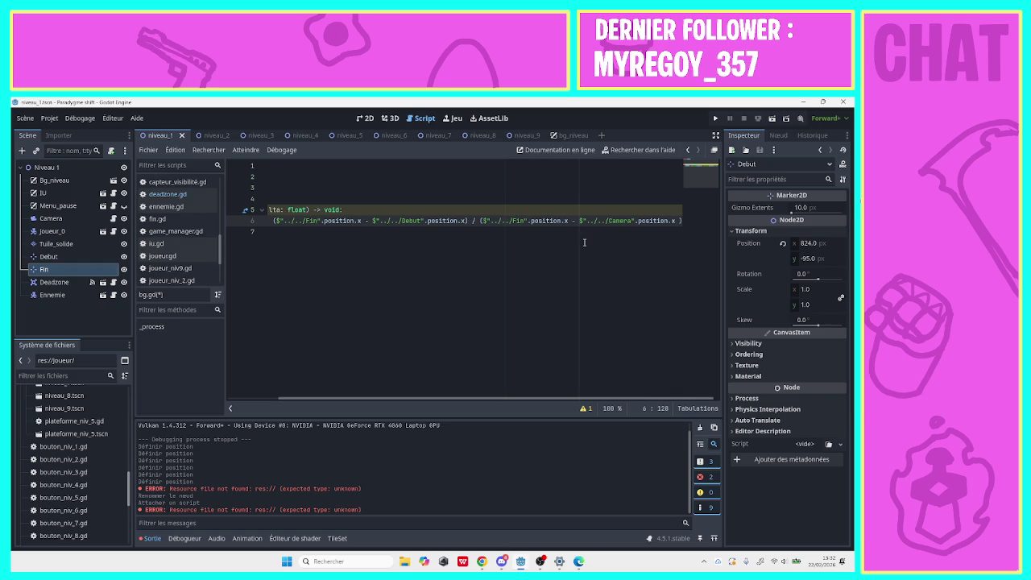
Rearrange line 6 to (Fin − Camera) / (Fin − Debut) x-positions, multiplied by 1280.
drag(480, 220, 687, 220)
key(ctrl+c)
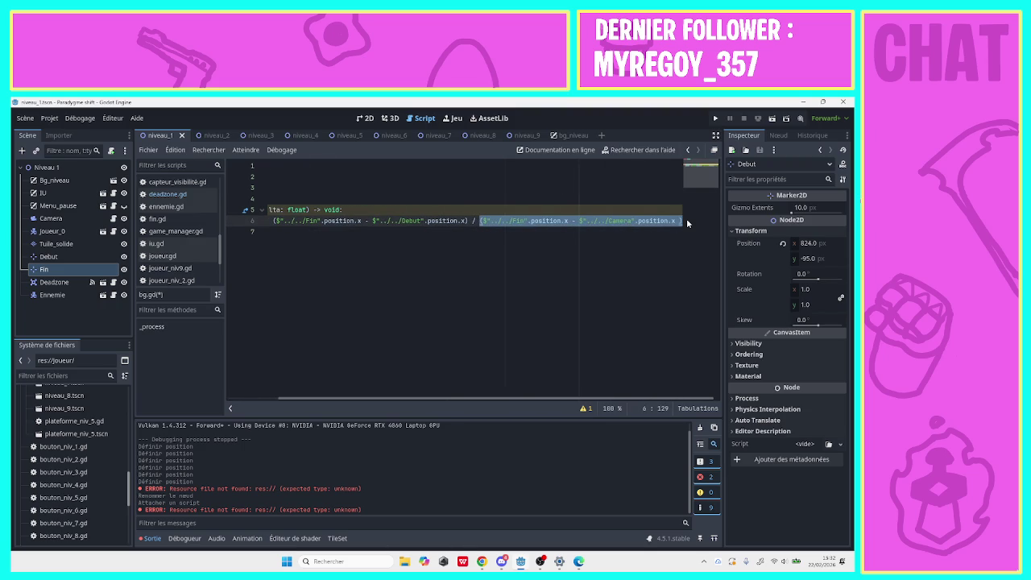
key(Delete)
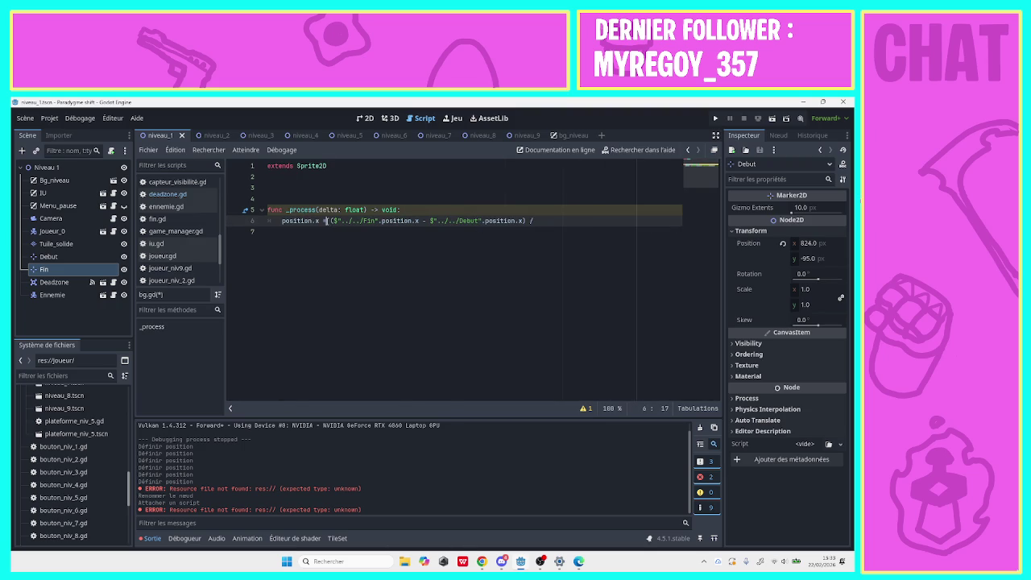
key(ctrl+v)
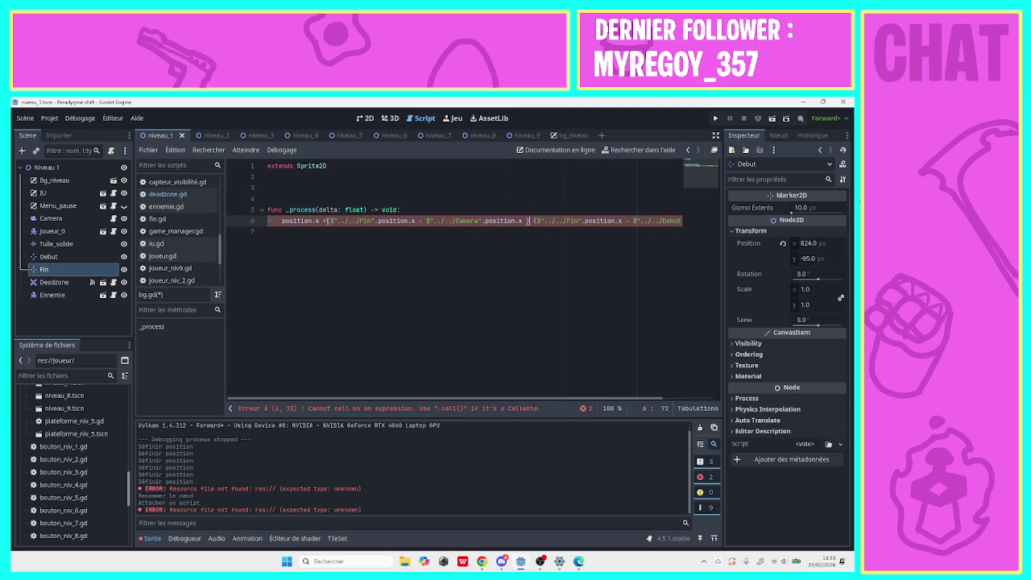
text(/)
click(327, 222)
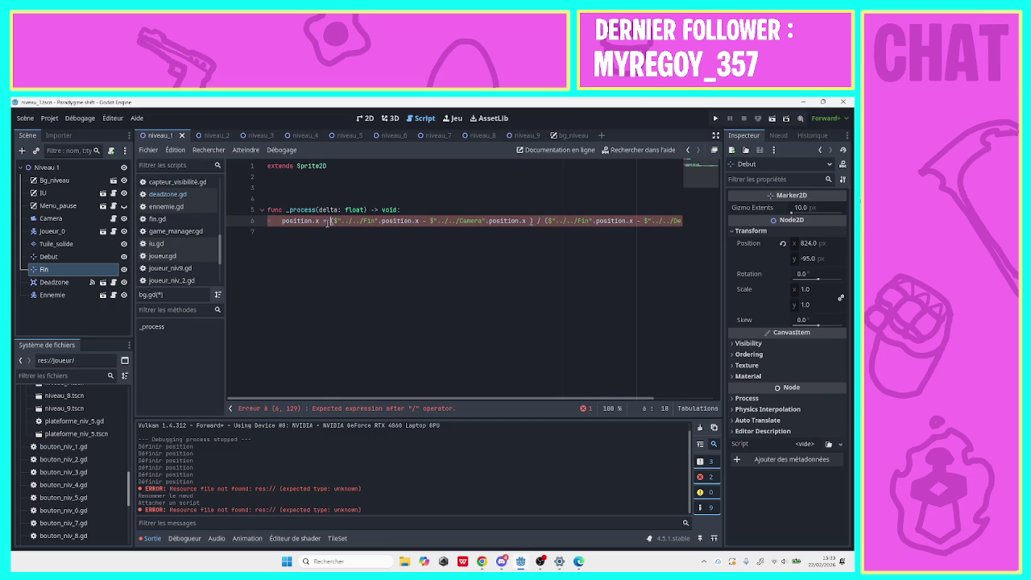
key(End)
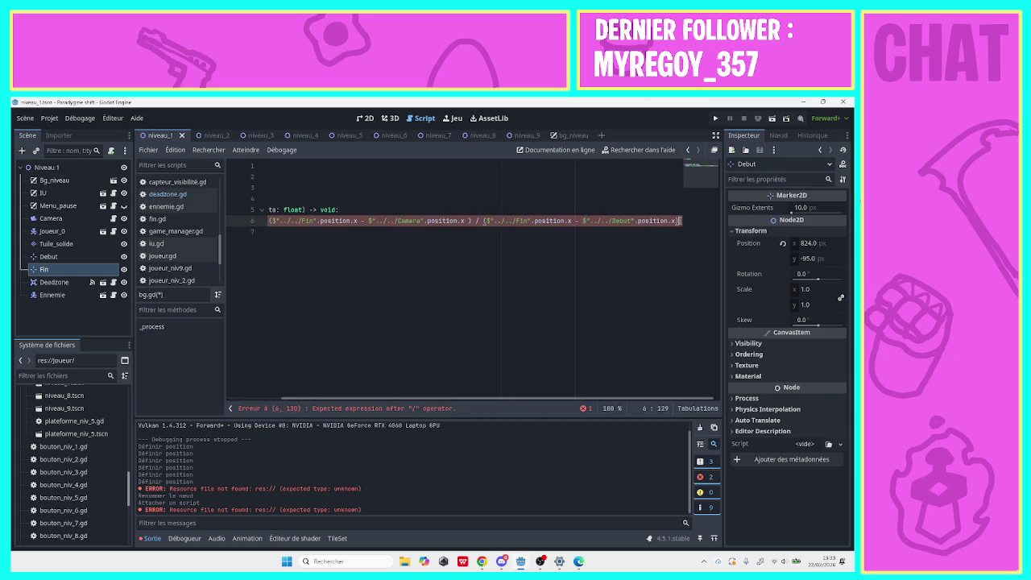
key(BackSpace)
key(BackSpace)
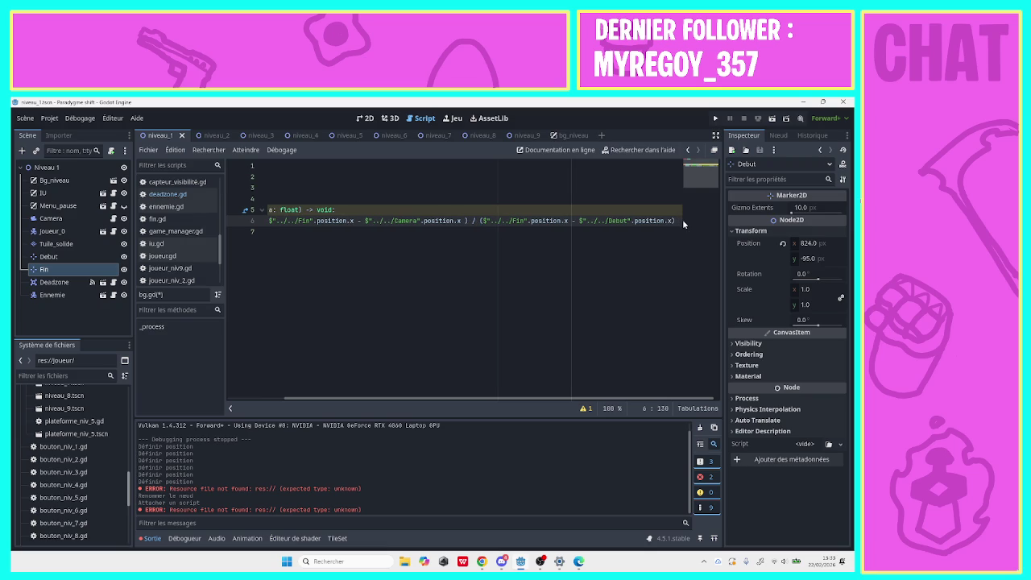
text(* )
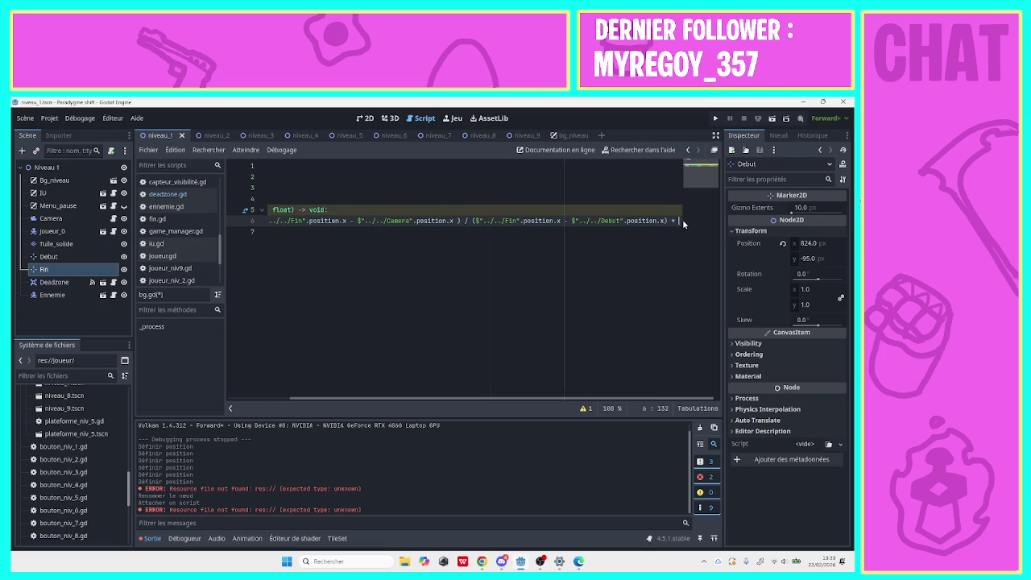
text(1280)
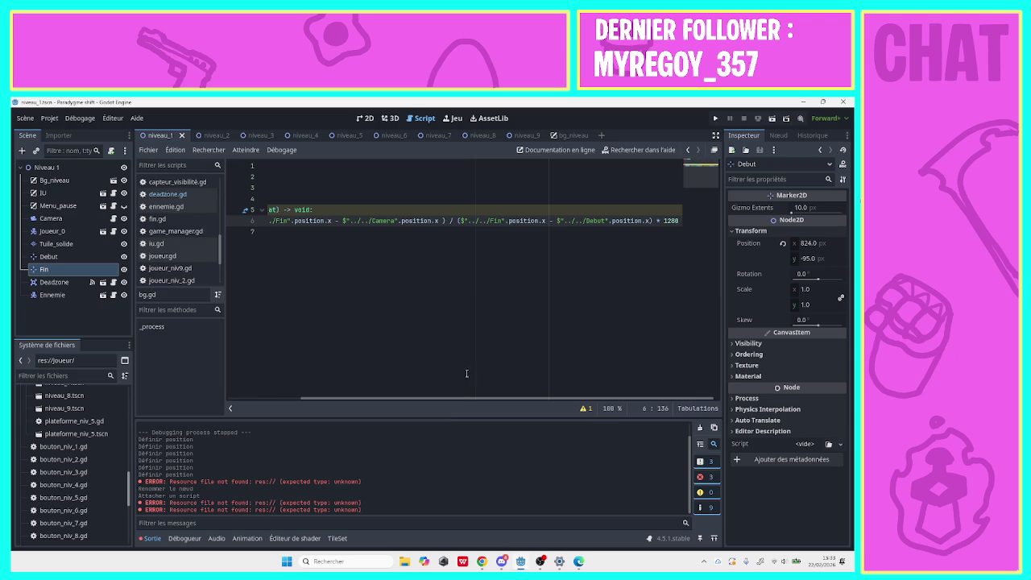
drag(451, 399, 316, 420)
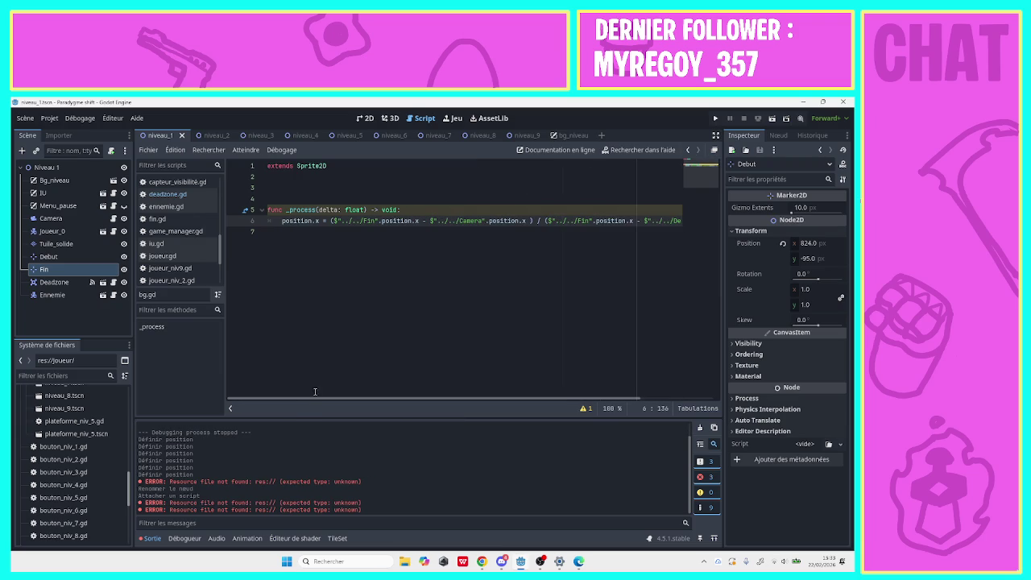
Run the project and start level 1 from the title screen.
click(712, 119)
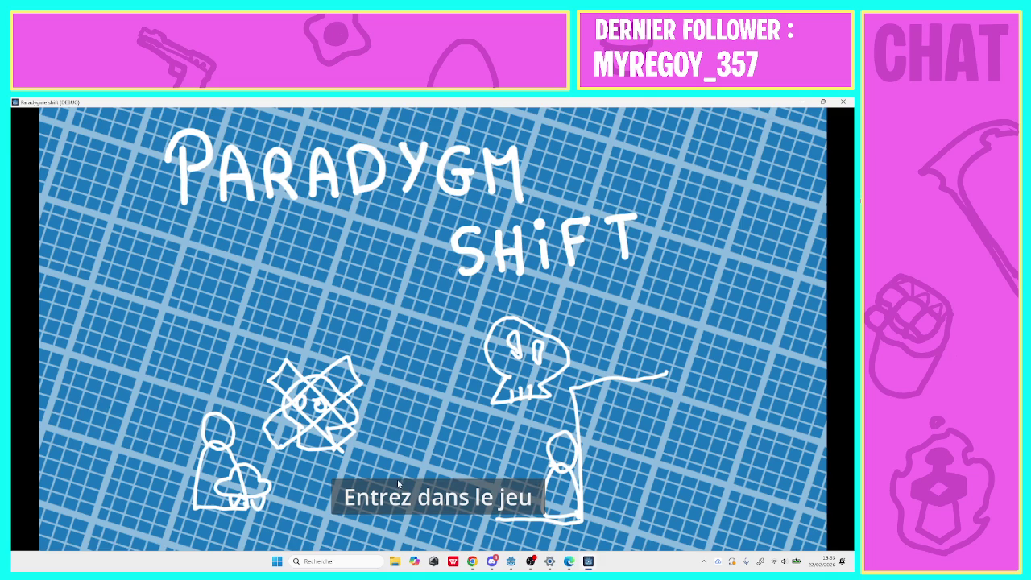
click(399, 487)
click(341, 235)
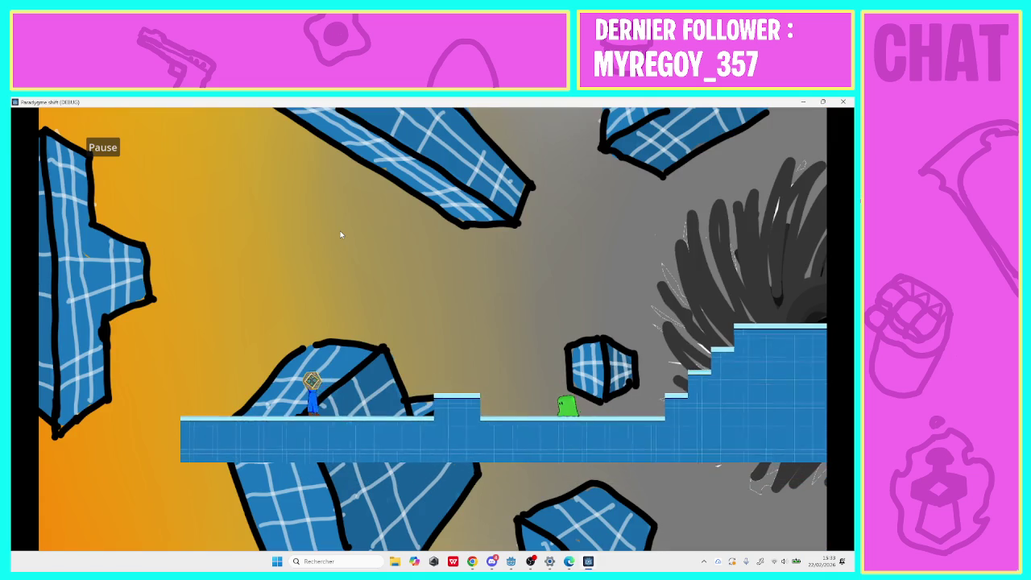
Walk the player back and forth to the end of level 1, watching the background scroll.
key(Right)
key(Right)
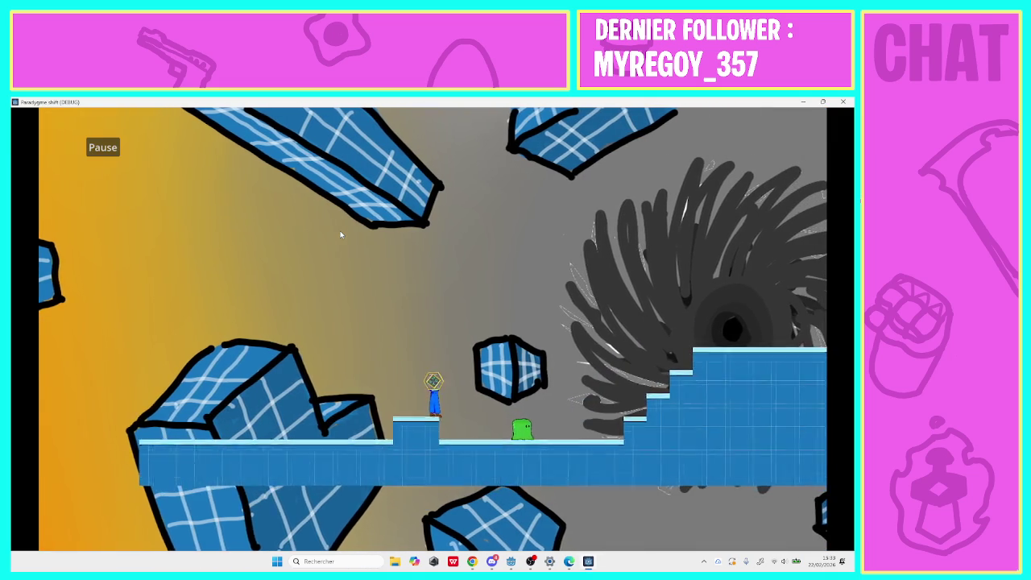
key(Right)
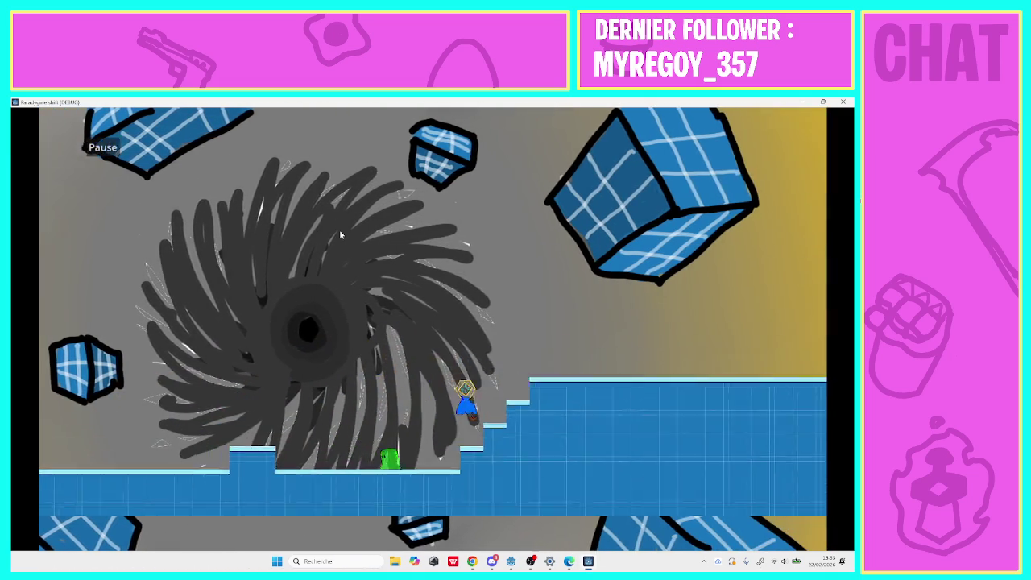
key(Right)
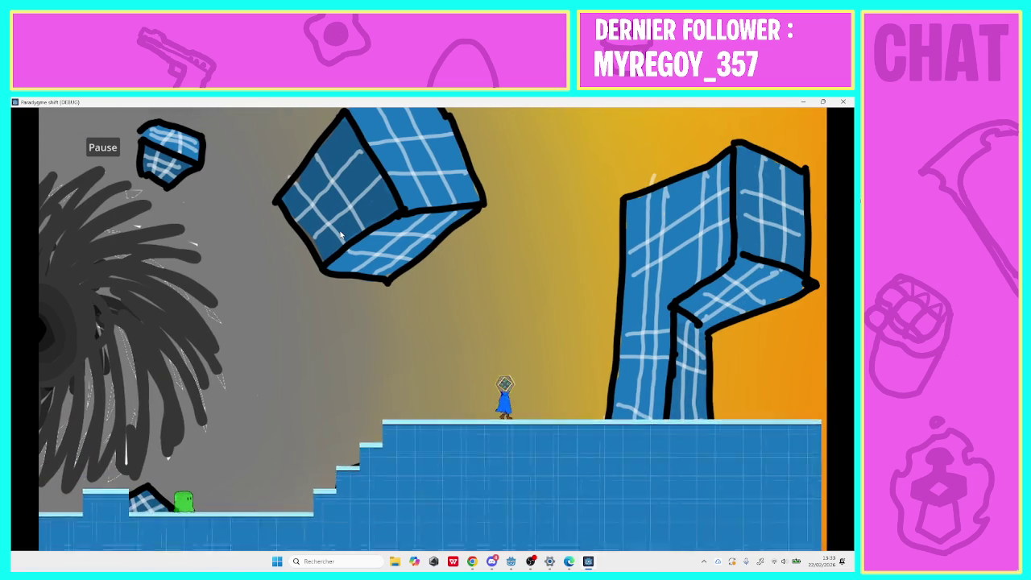
key(Left)
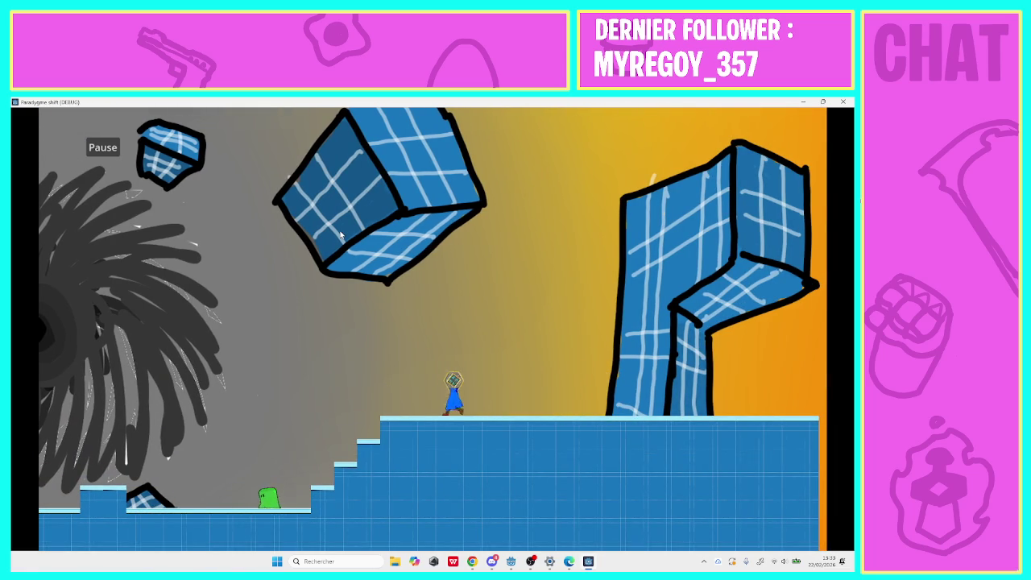
key(Left)
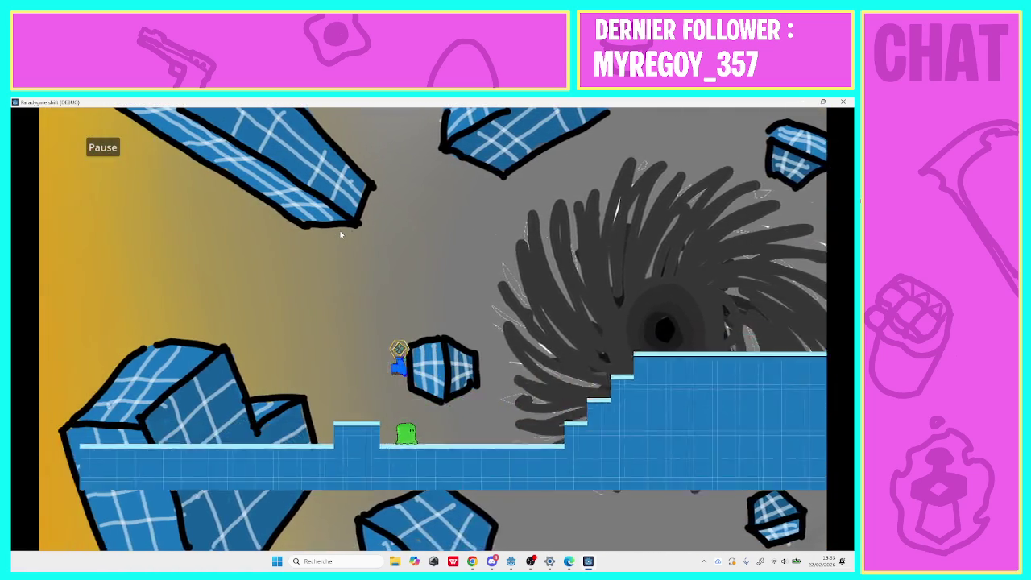
key(Right)
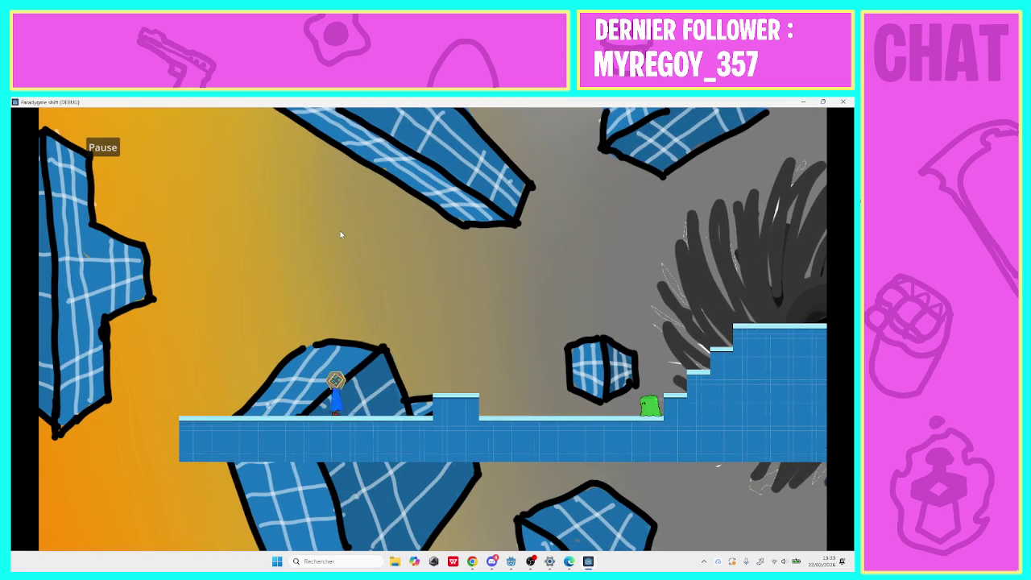
key(space)
key(Right)
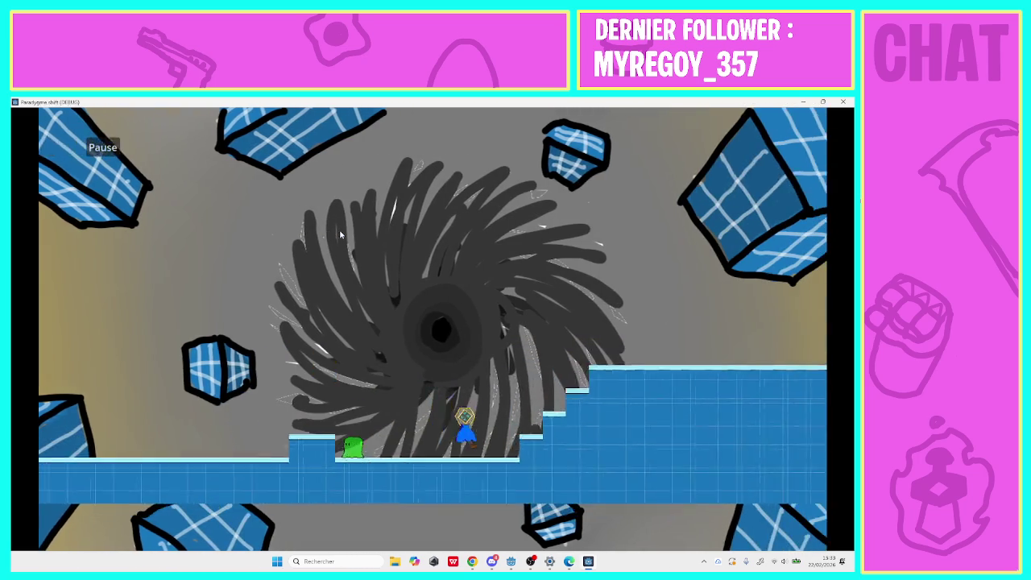
key(Right)
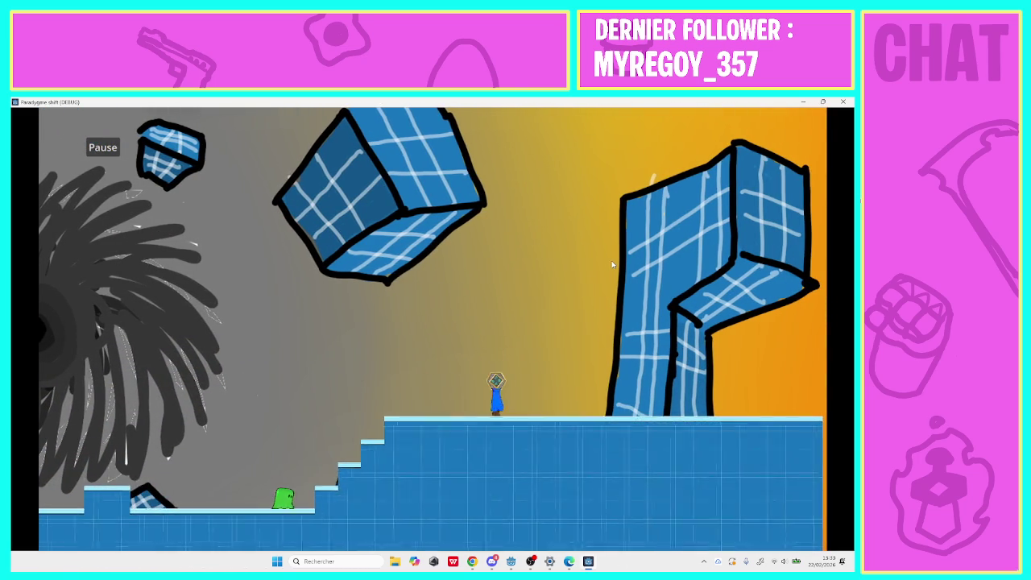
key(Right)
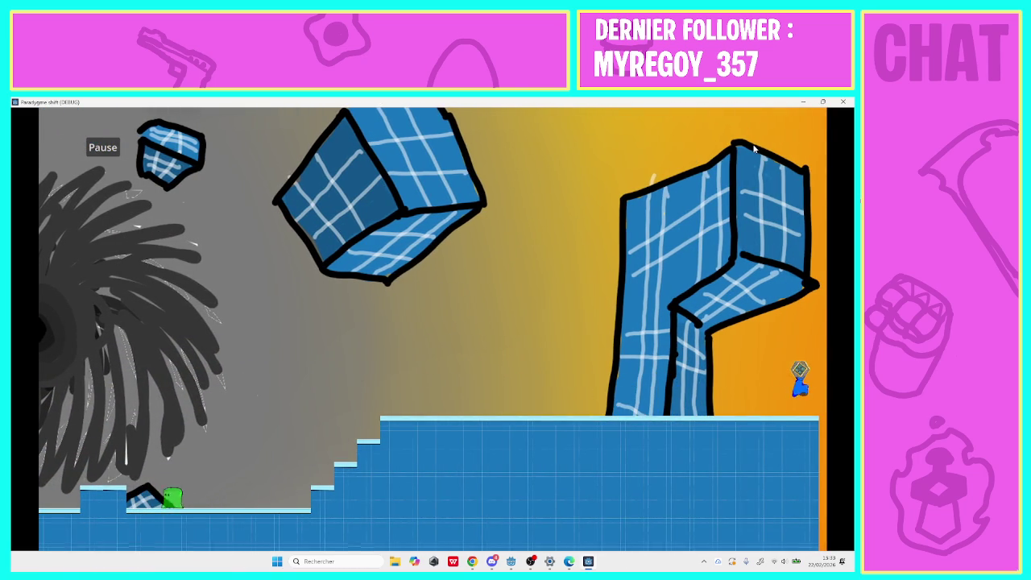
Close the game, return to the 2D view and select the Bg_niveau node.
click(841, 101)
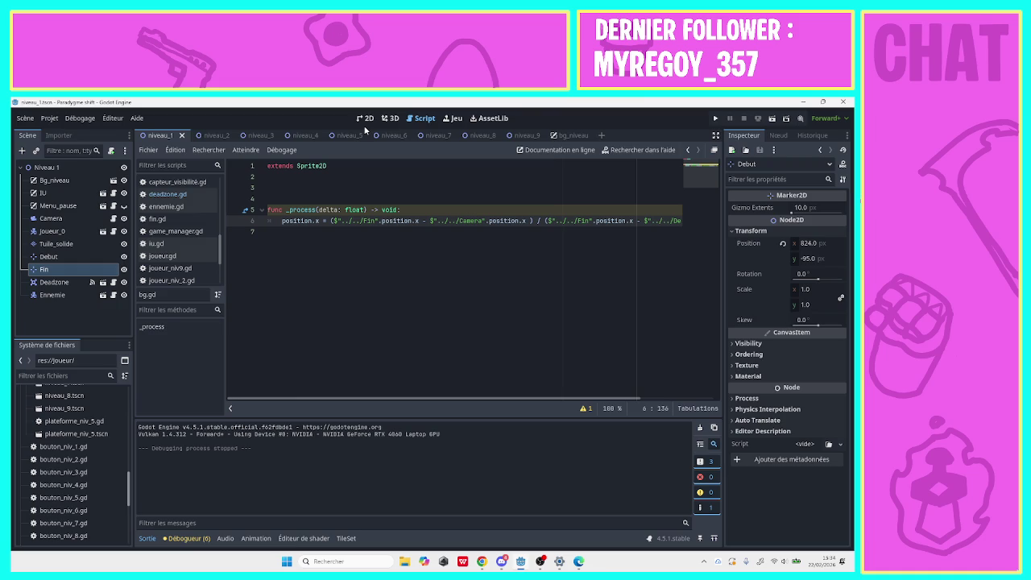
click(368, 120)
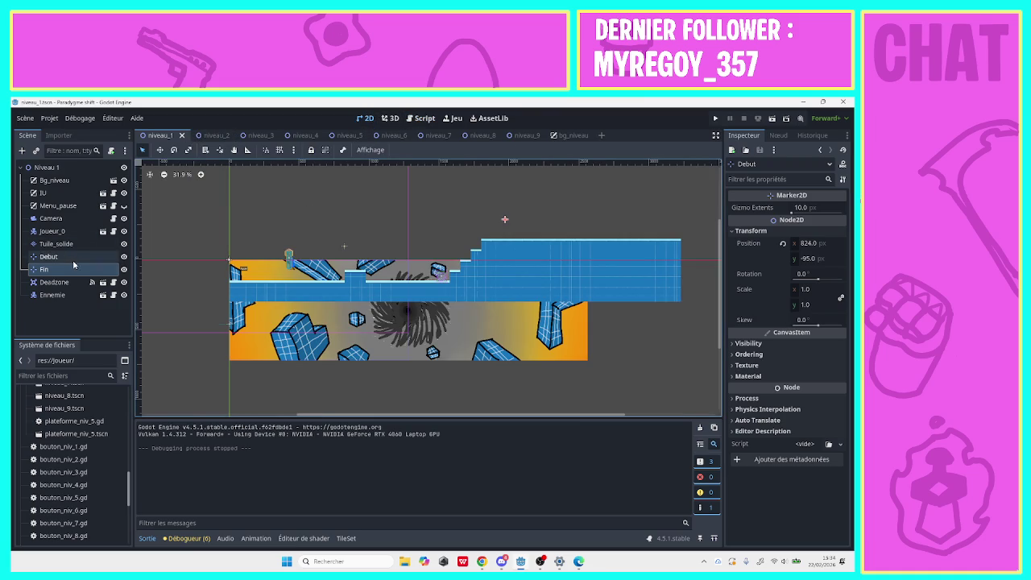
click(68, 181)
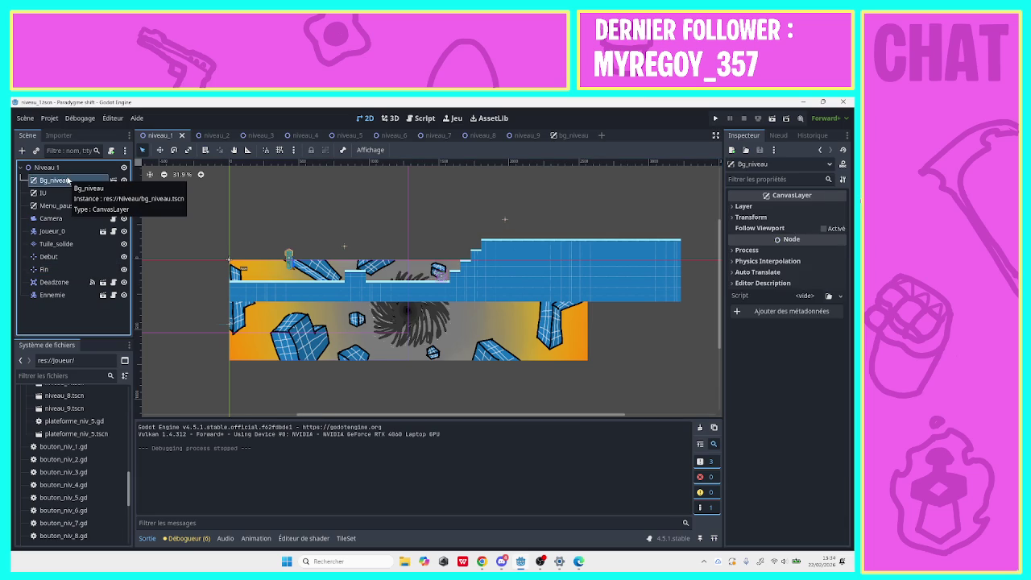
Paste Bg_niveau into the niveau_2 through niveau_6 level scenes.
click(204, 136)
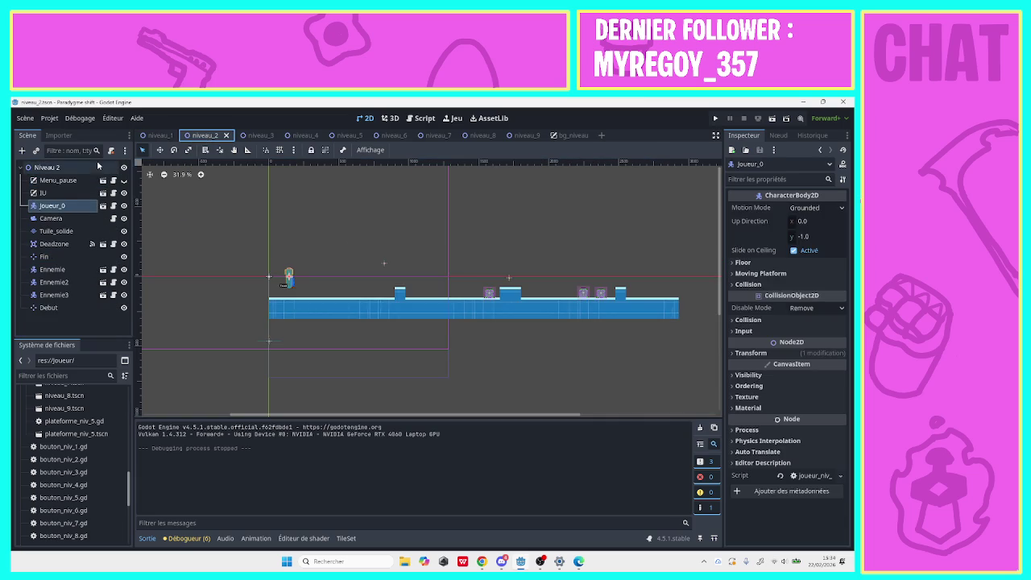
key(ctrl+v)
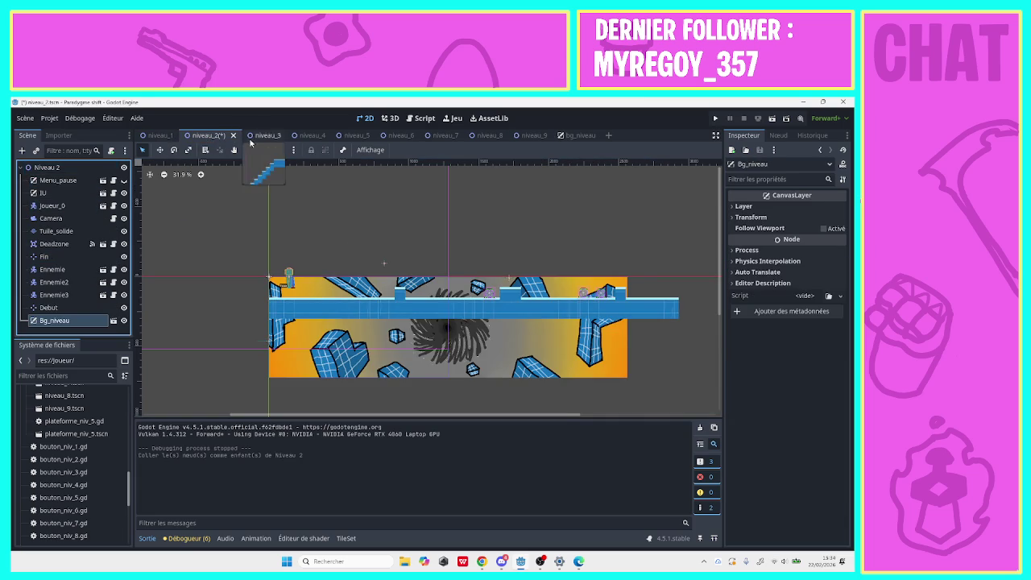
click(260, 136)
key(ctrl+v)
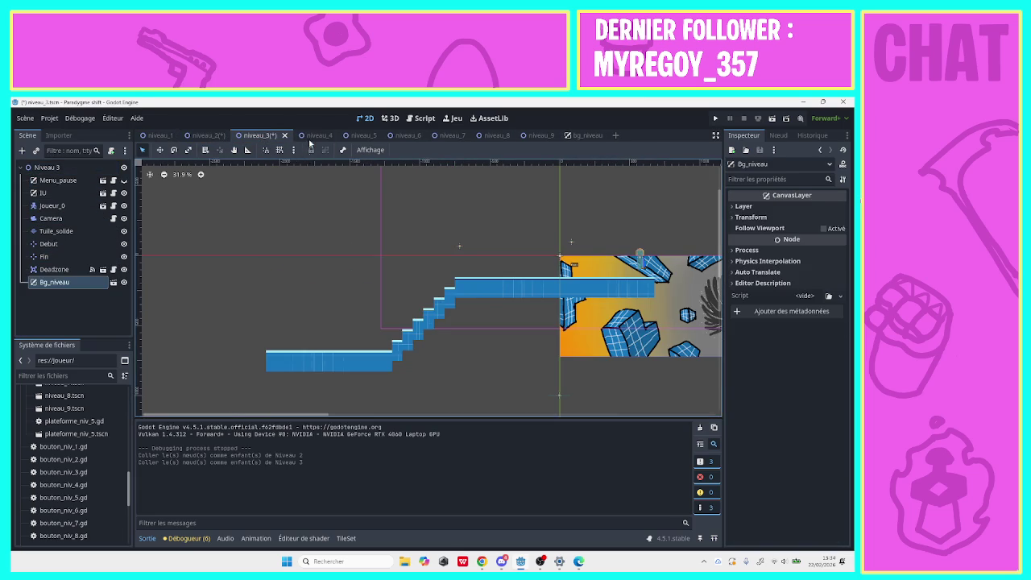
click(308, 139)
key(ctrl+v)
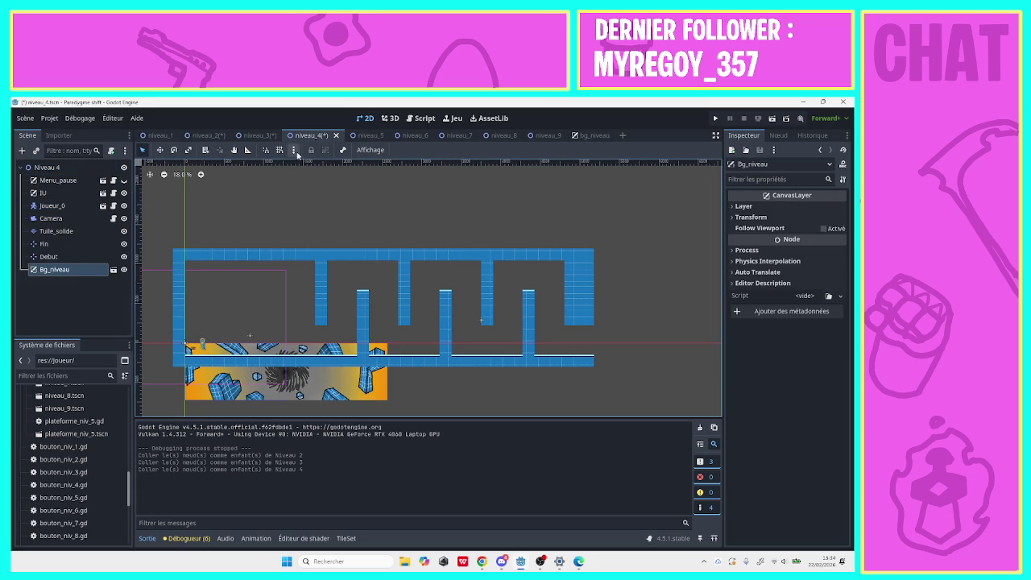
click(360, 136)
key(ctrl+v)
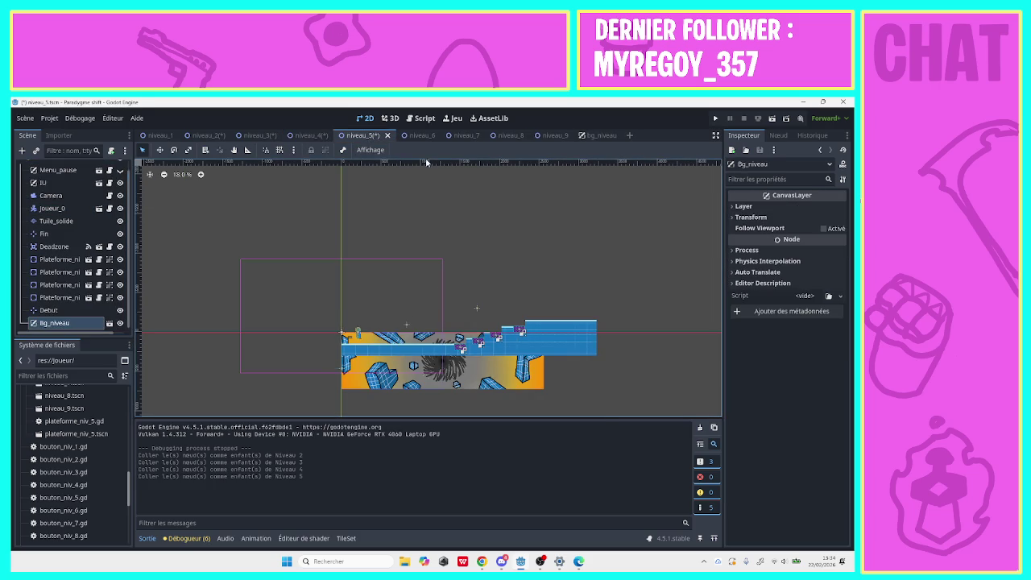
click(419, 135)
key(ctrl+v)
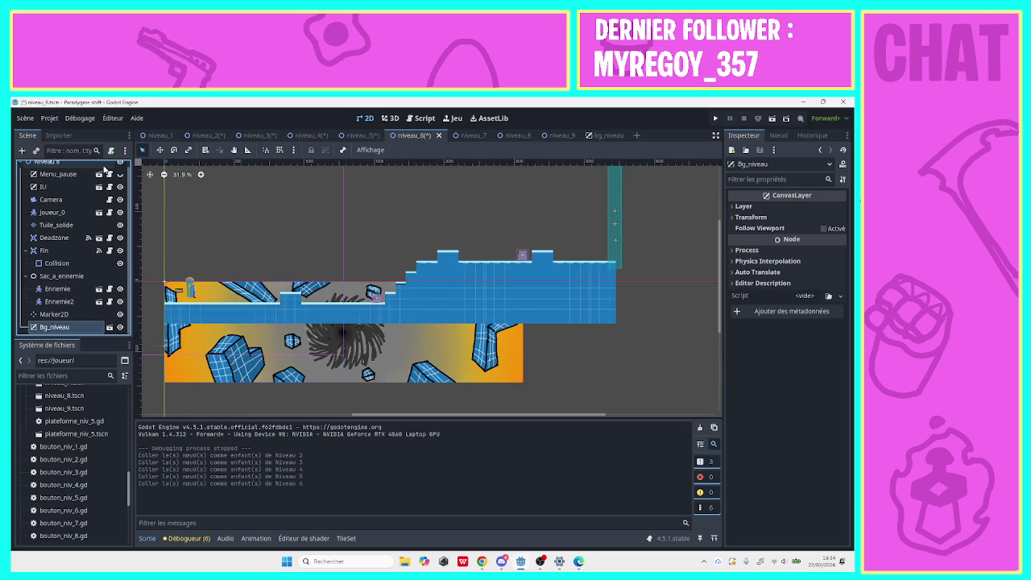
Paste Bg_niveau under the root nodes of niveau_7, niveau_8 and niveau_9, then open bg_niveau.
click(472, 136)
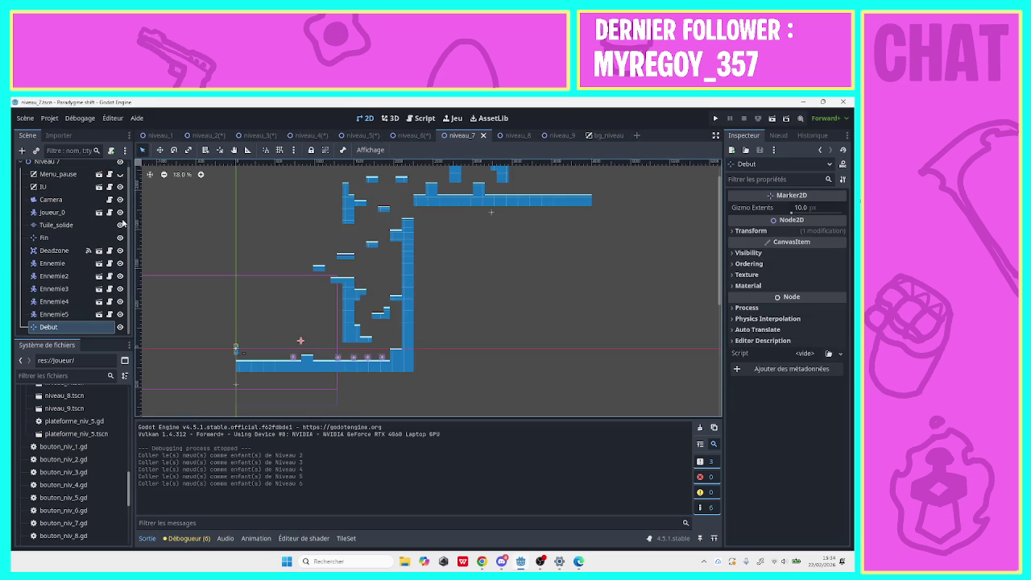
scroll(81, 242, up, 2)
click(48, 168)
key(ctrl+v)
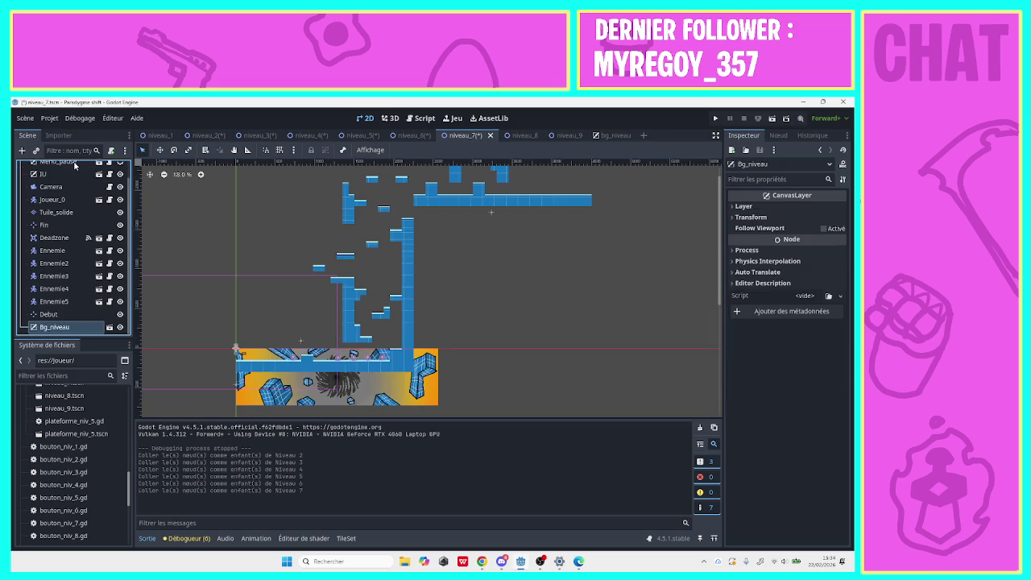
click(514, 135)
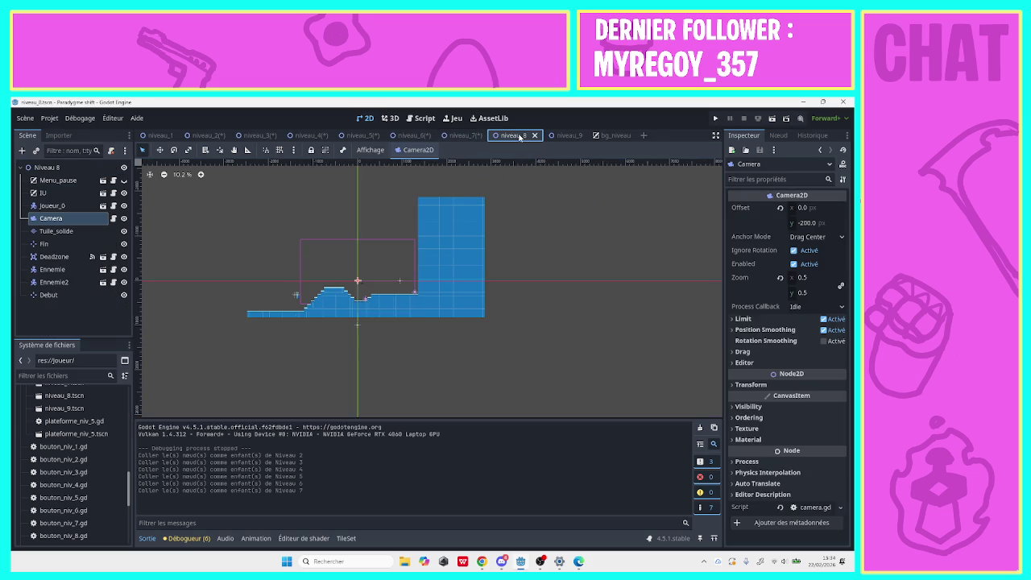
click(131, 232)
click(97, 170)
key(ctrl+v)
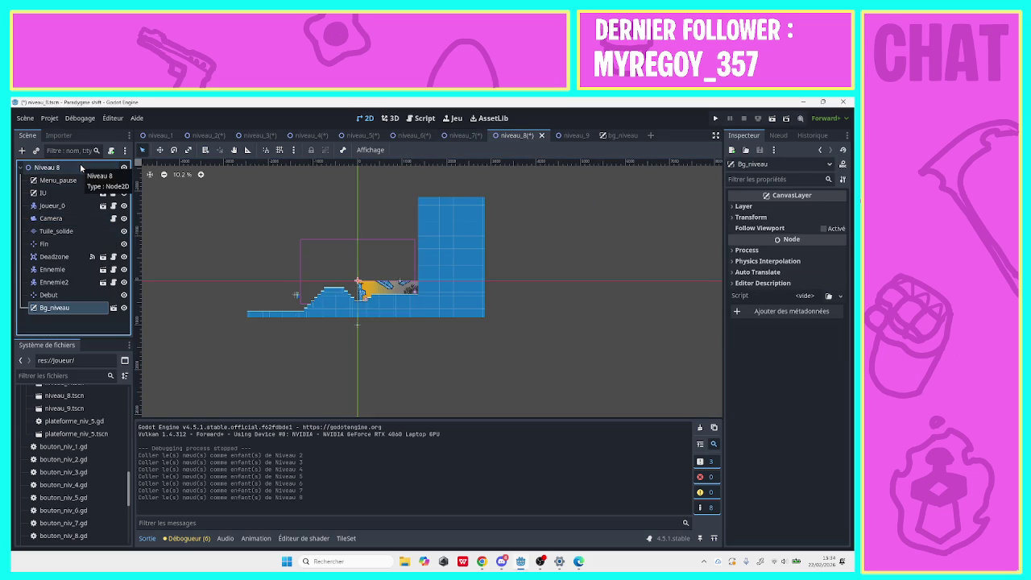
click(570, 135)
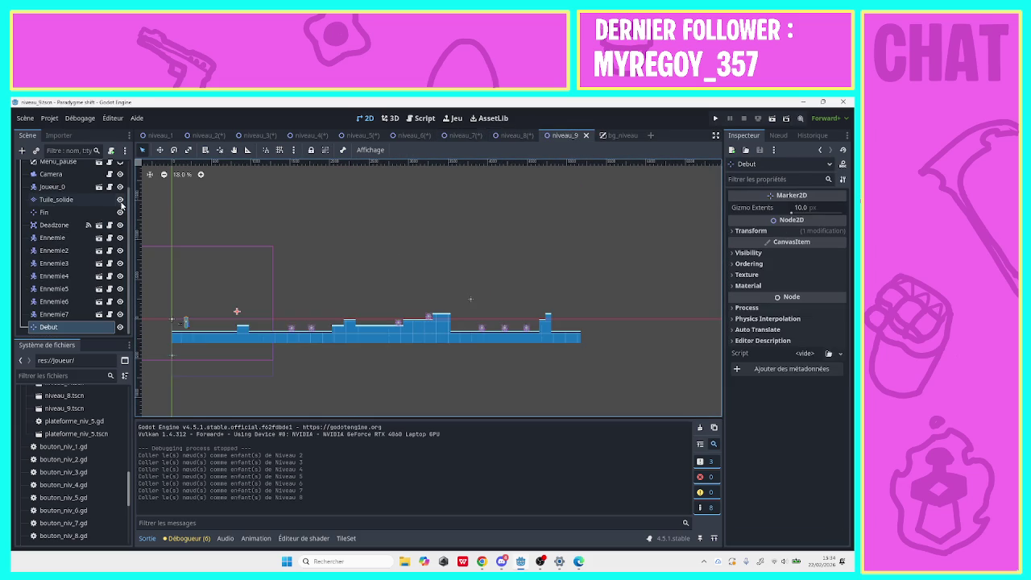
scroll(125, 211, up, 3)
click(65, 167)
key(ctrl+v)
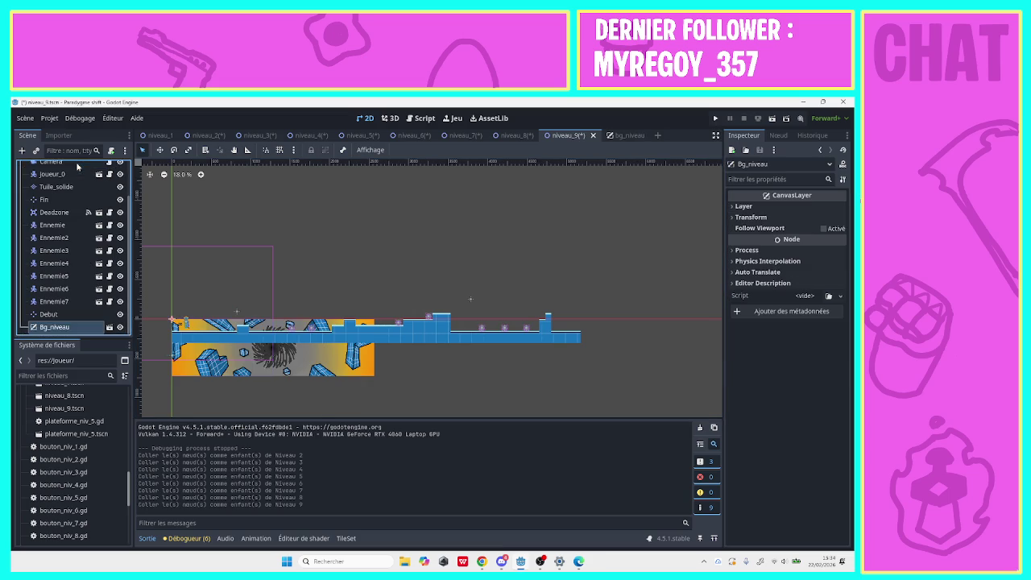
click(622, 136)
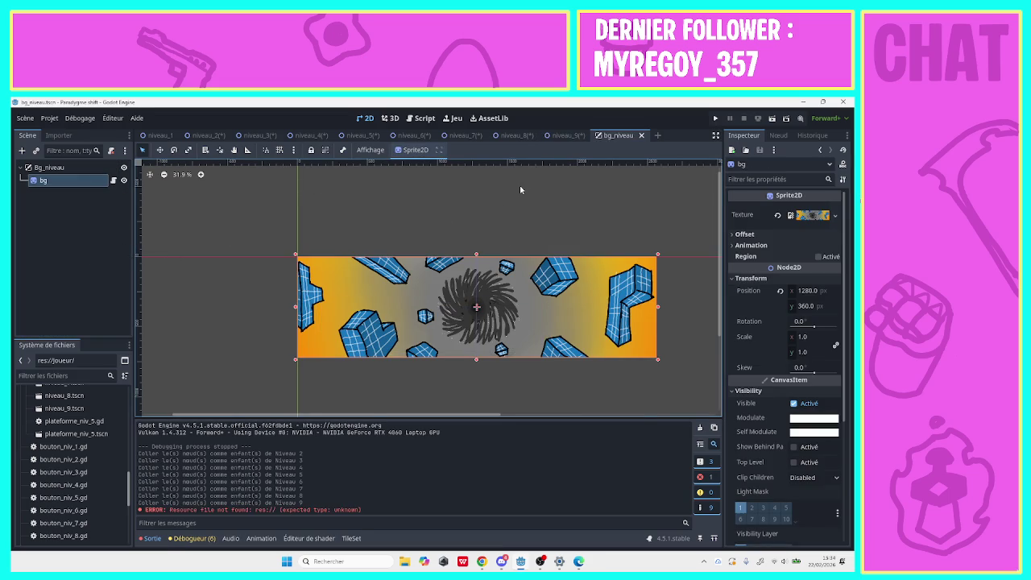
Run the game with F5 and walk through level 1 to its end.
key(F5)
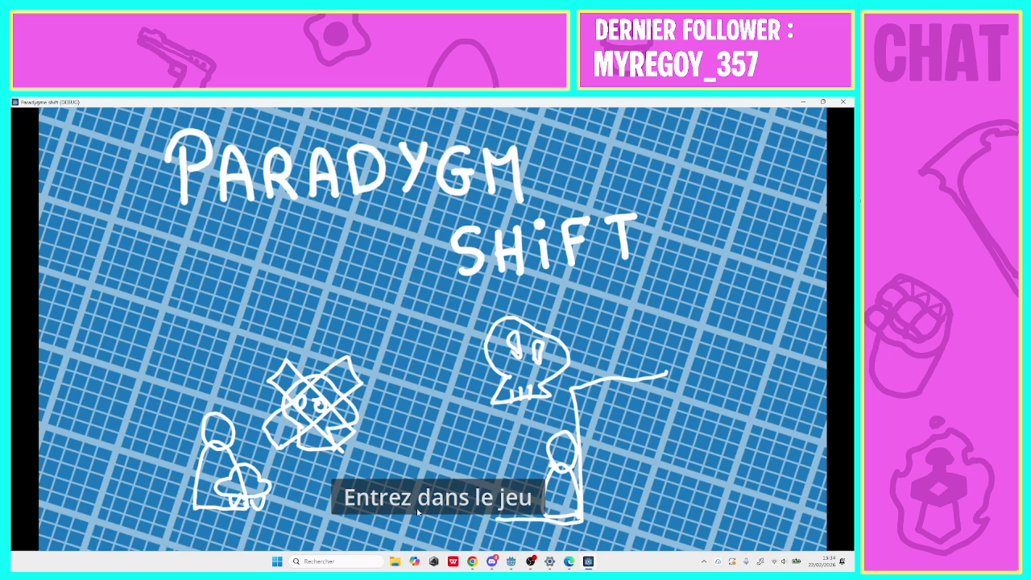
click(416, 508)
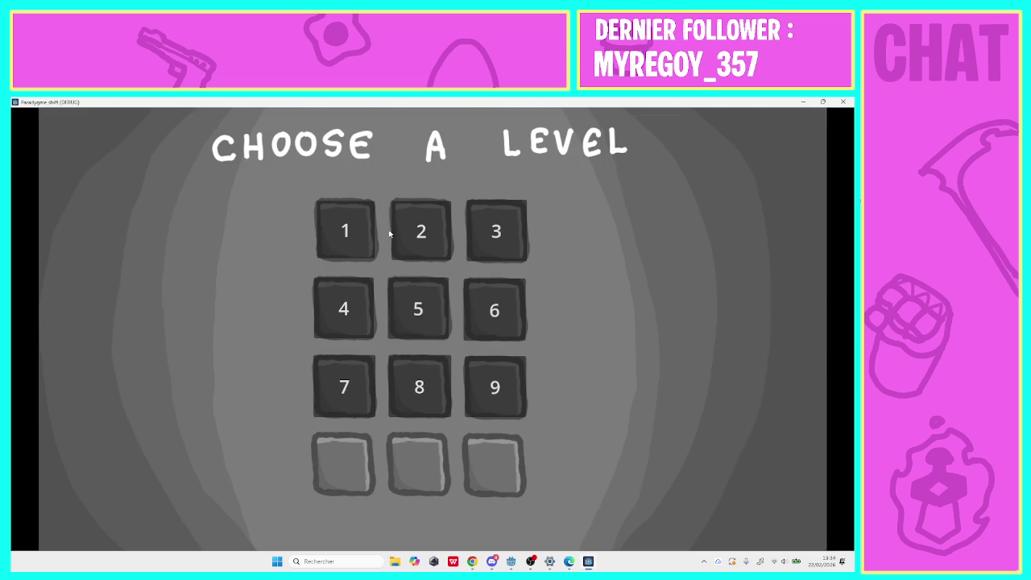
click(357, 227)
key(Right)
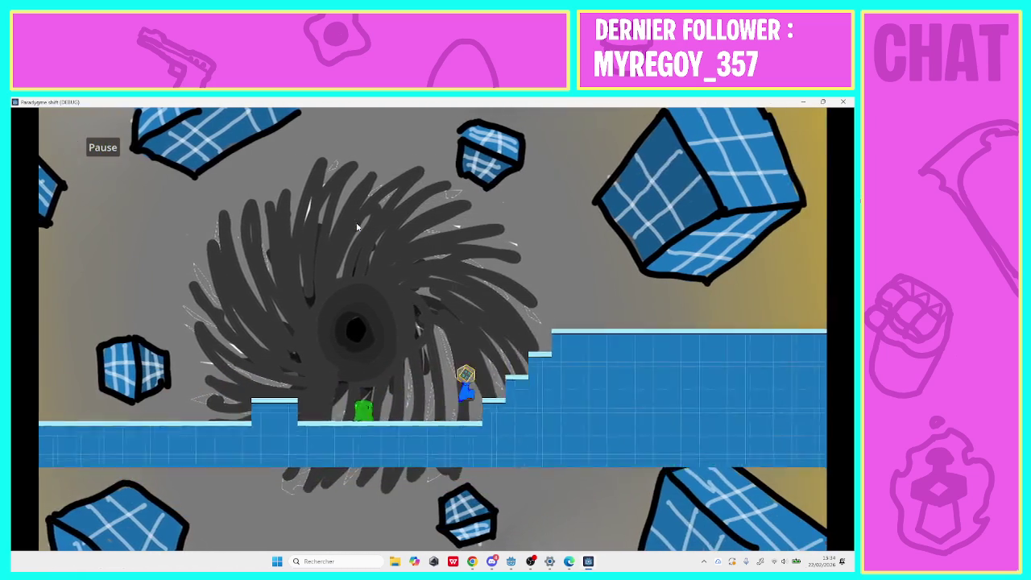
key(Right)
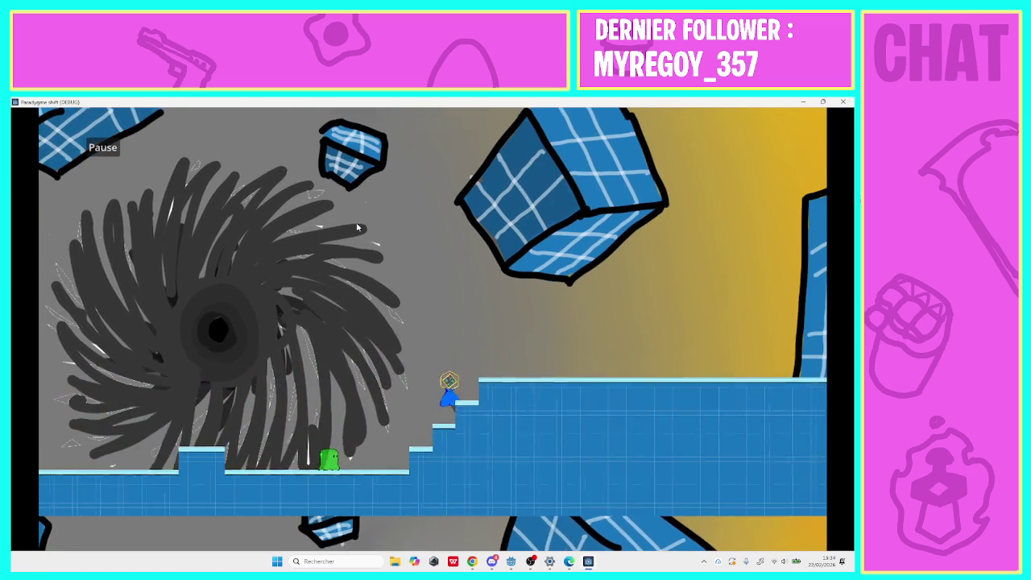
key(Right)
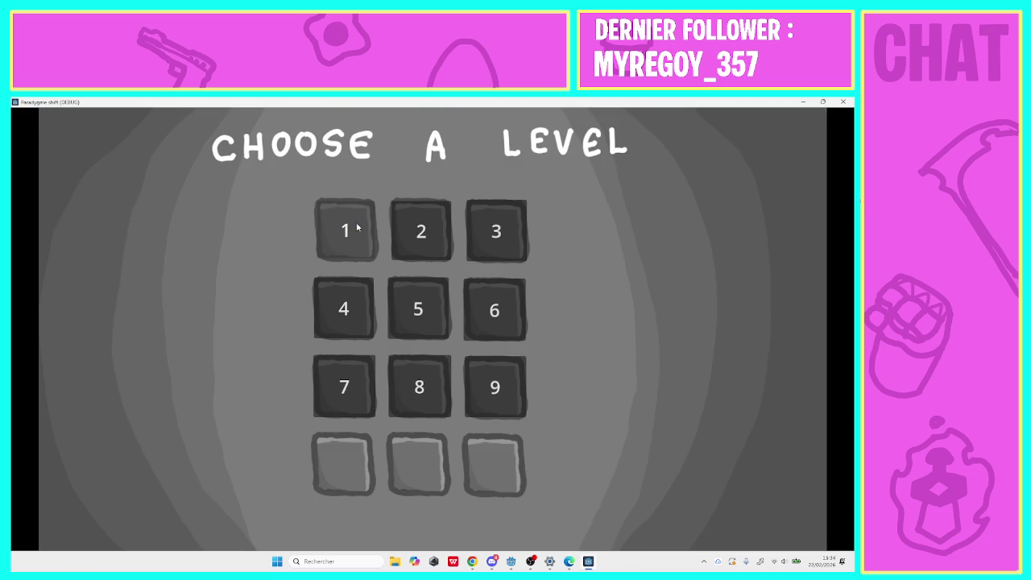
Play level 2, jumping over obstacles, then start level 3 and walk left down the stairs.
click(364, 231)
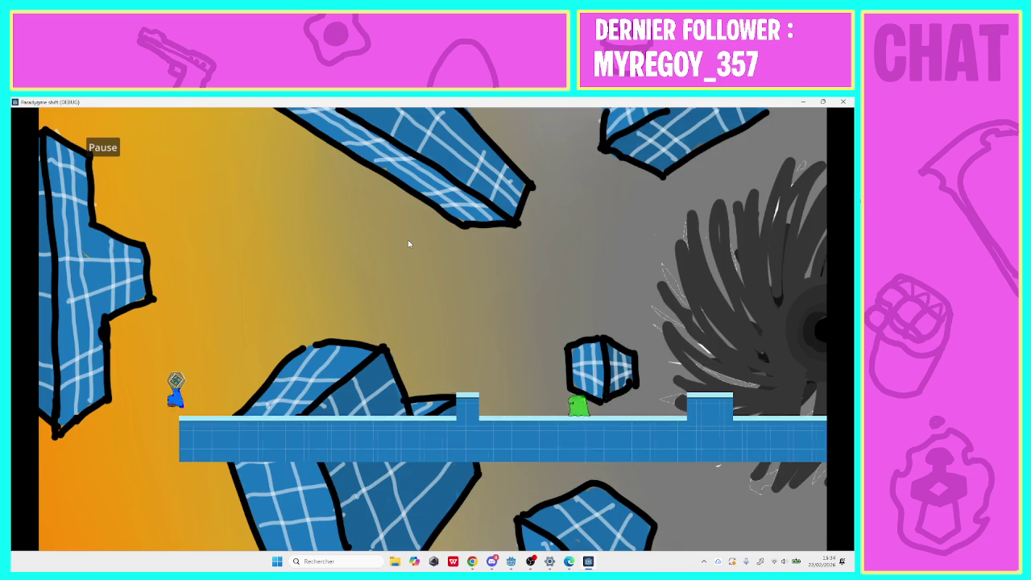
key(Right)
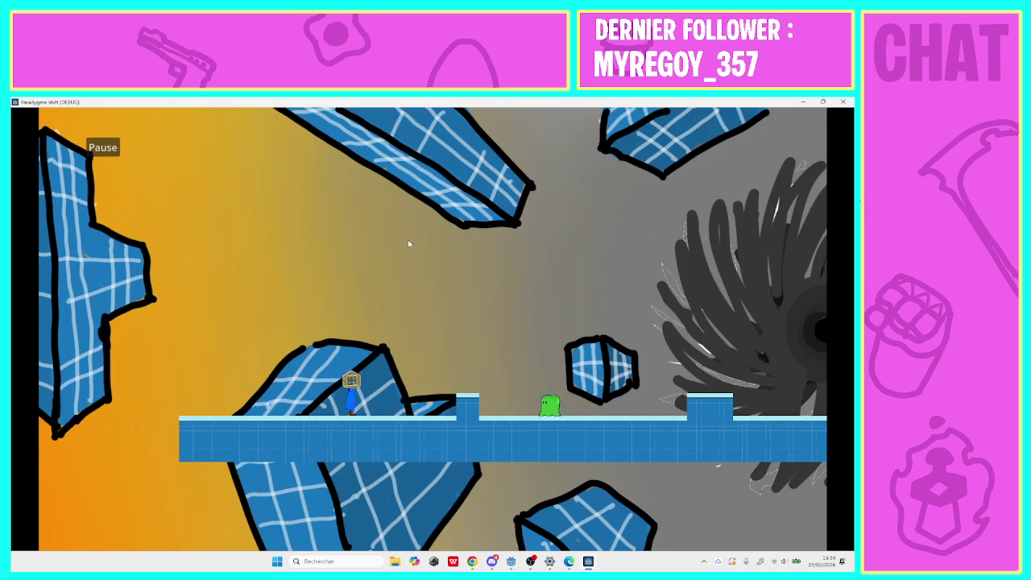
key(space)
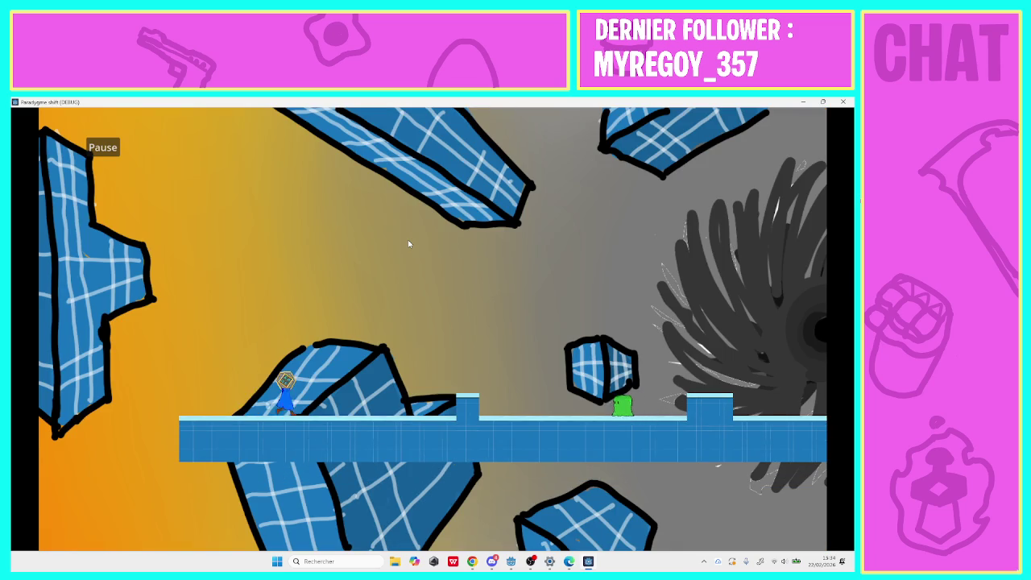
key(Right)
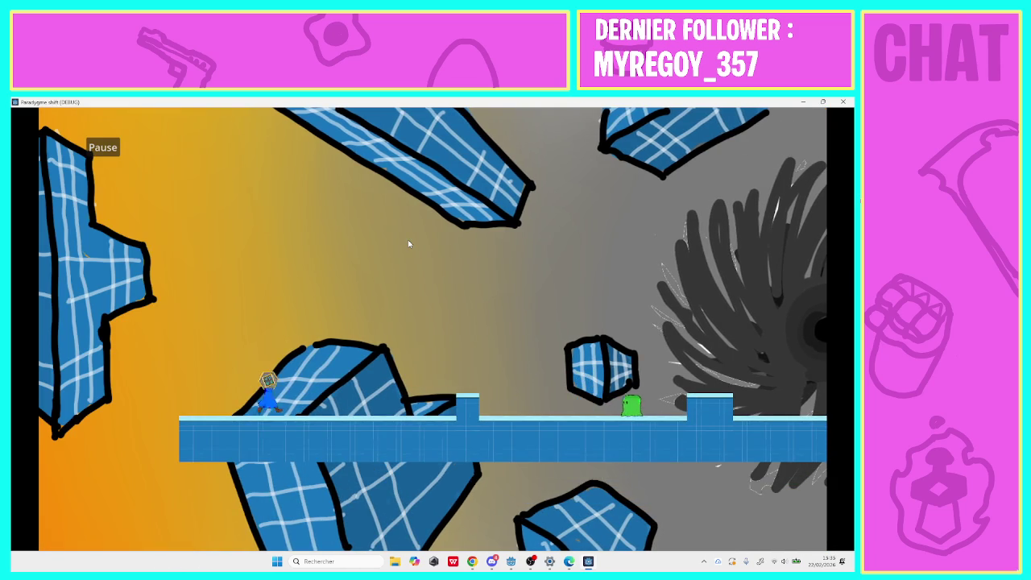
key(space)
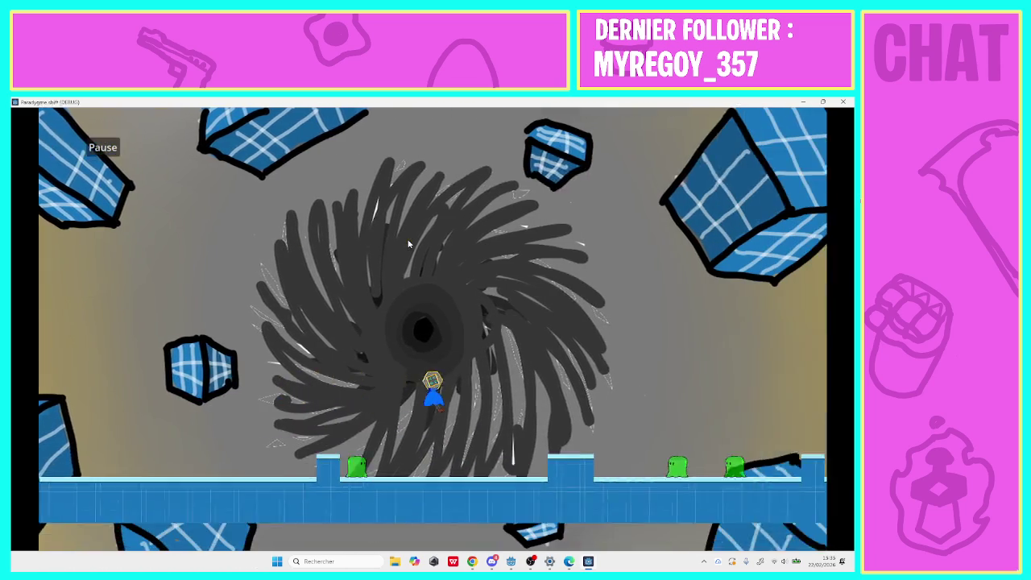
key(Right)
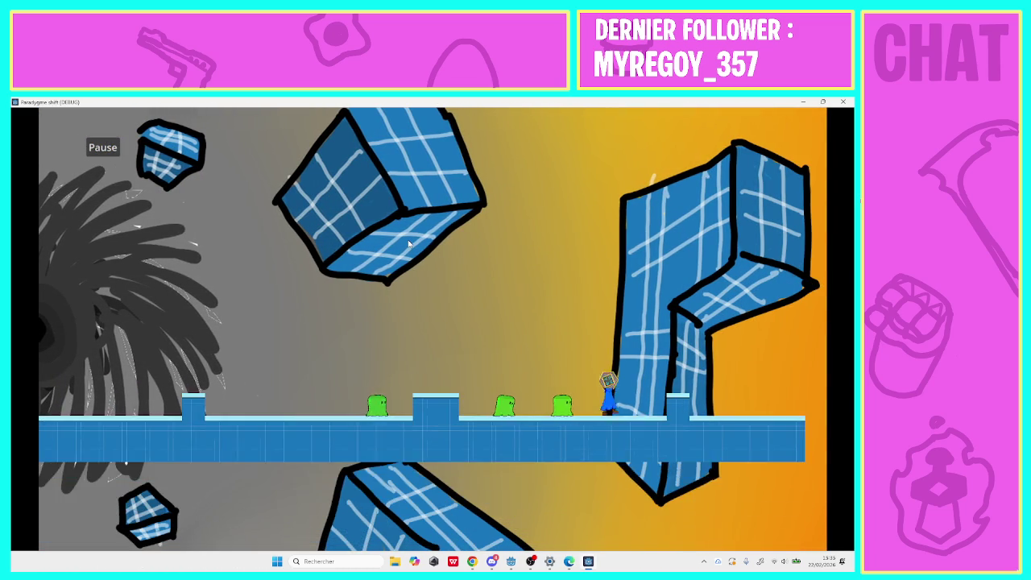
key(Right)
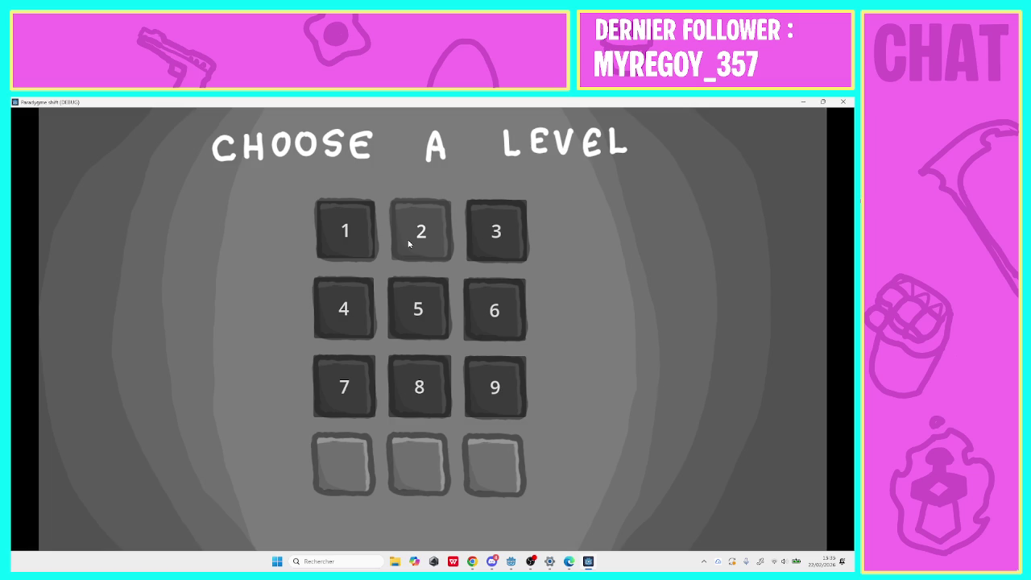
click(479, 250)
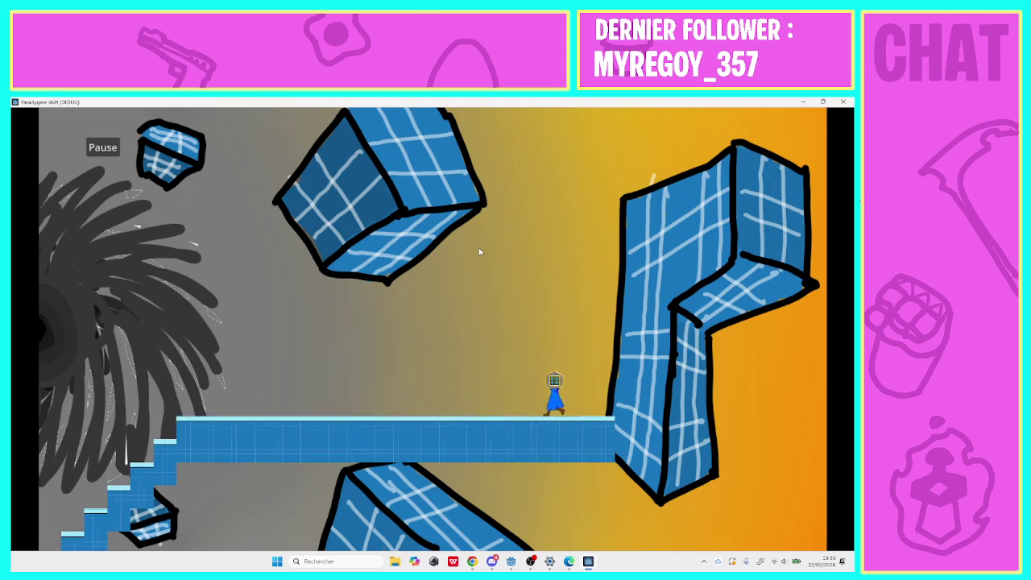
key(Left)
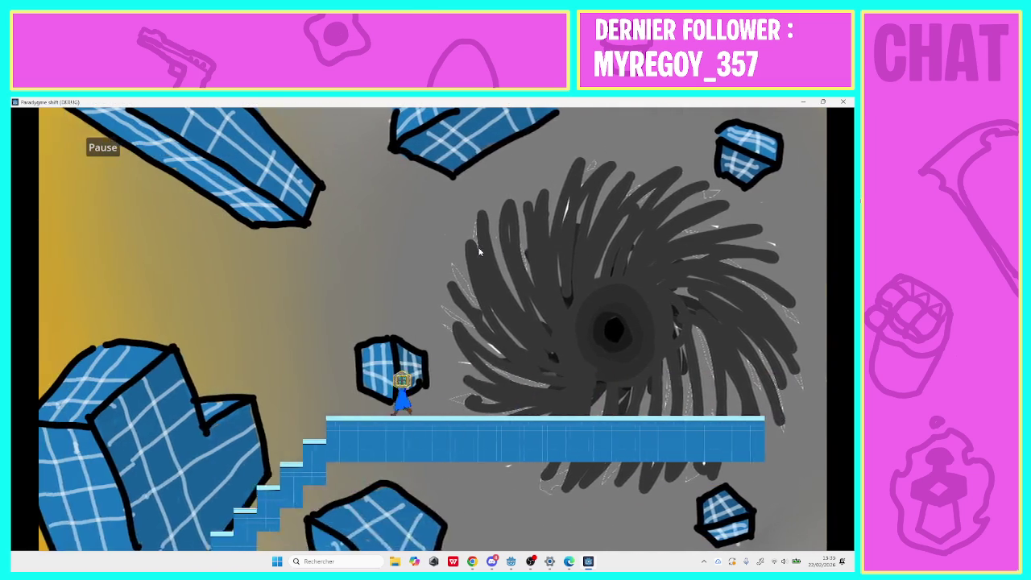
key(Left)
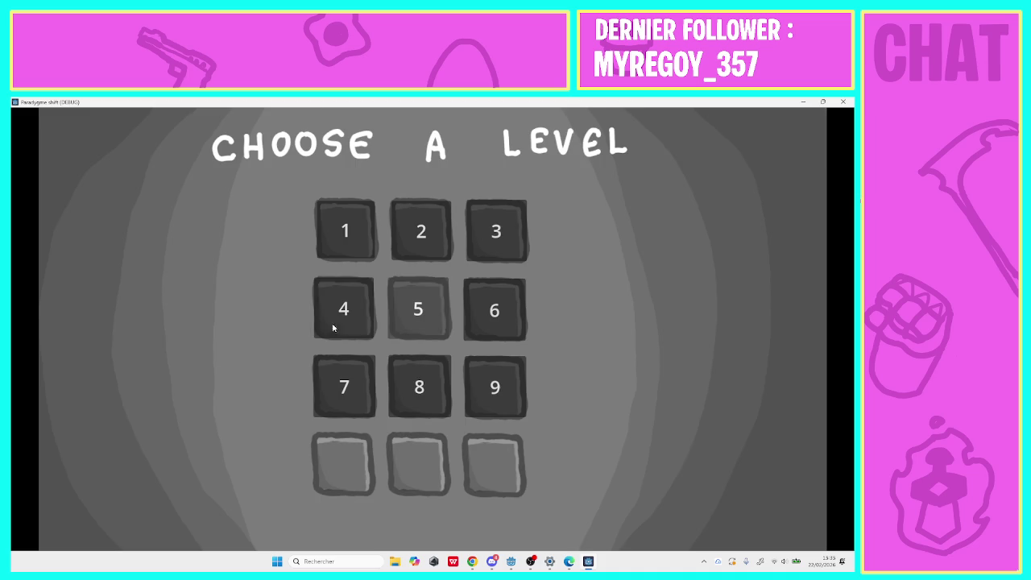
Play level 4, then climb the stairs in level 5 until bg.gd line 6 breaks.
click(330, 321)
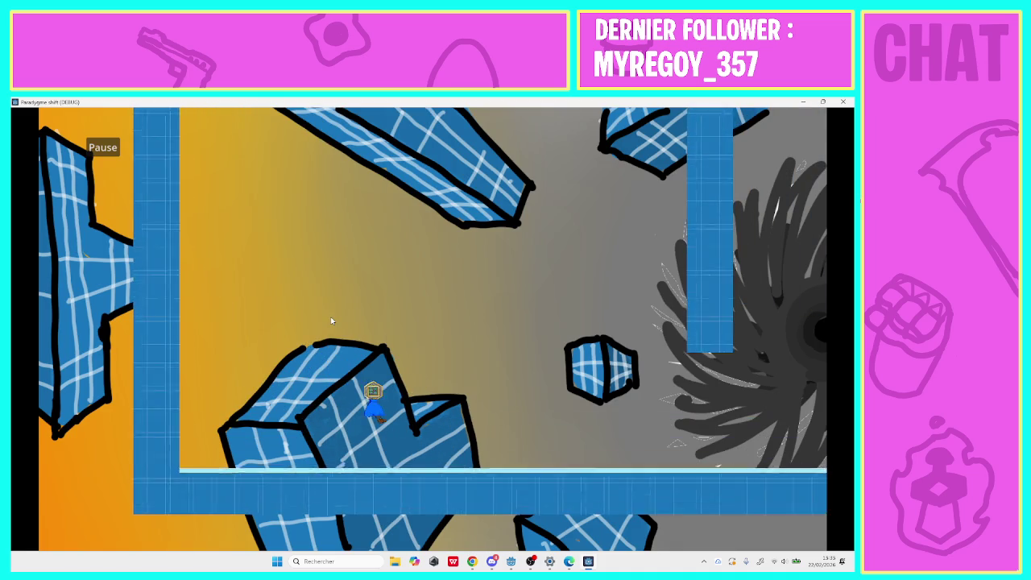
key(Right)
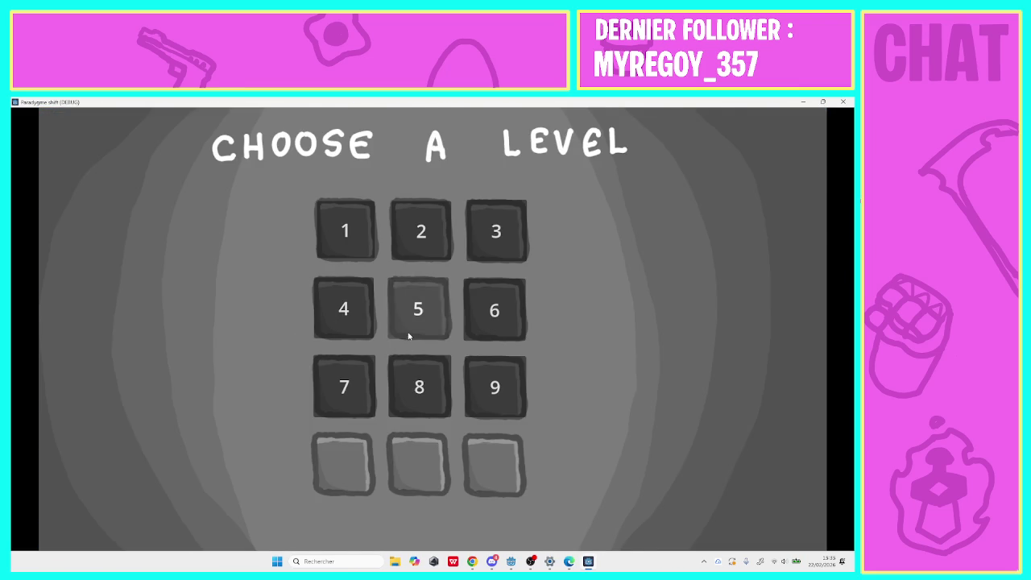
click(410, 337)
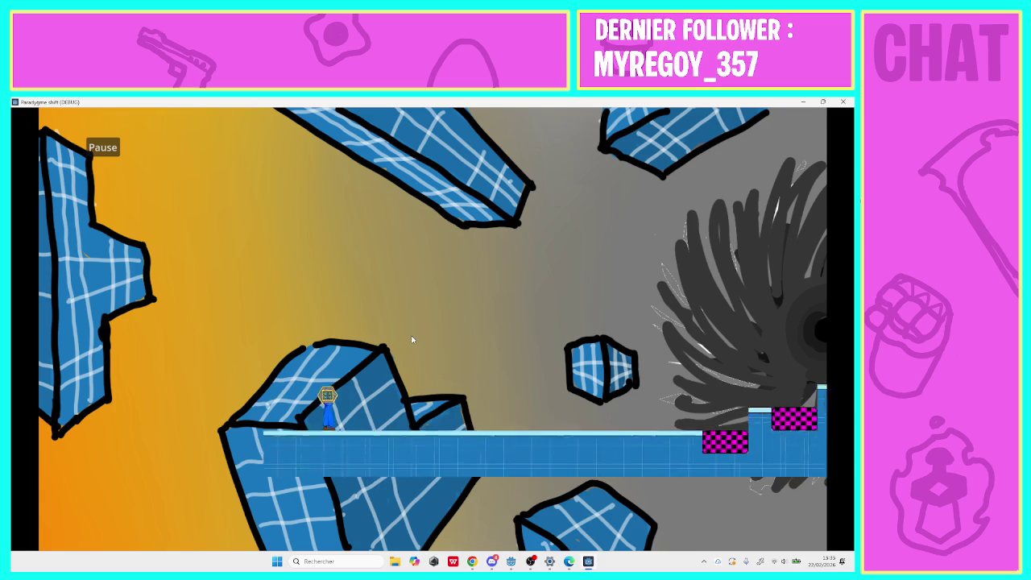
key(Right)
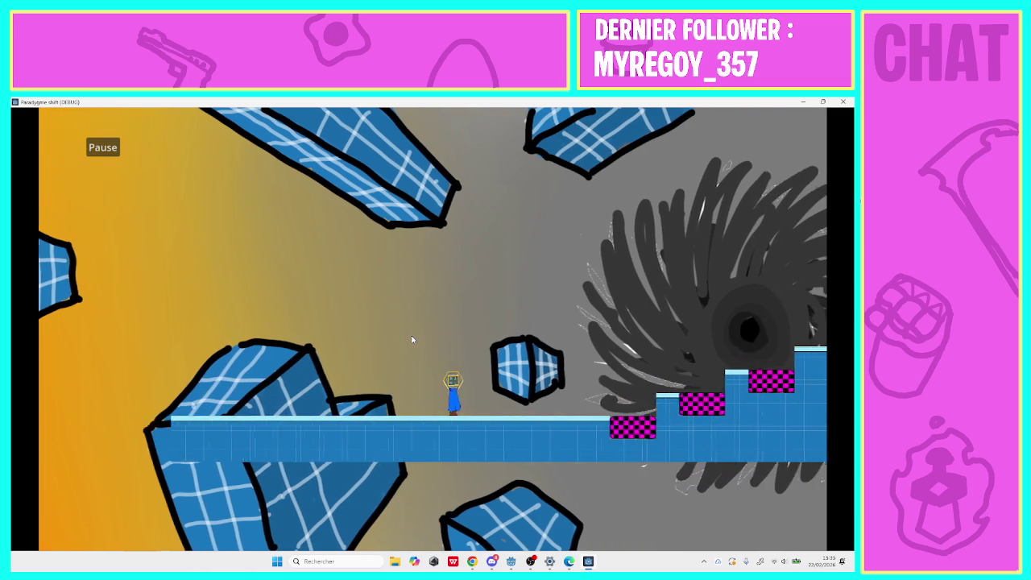
key(Right)
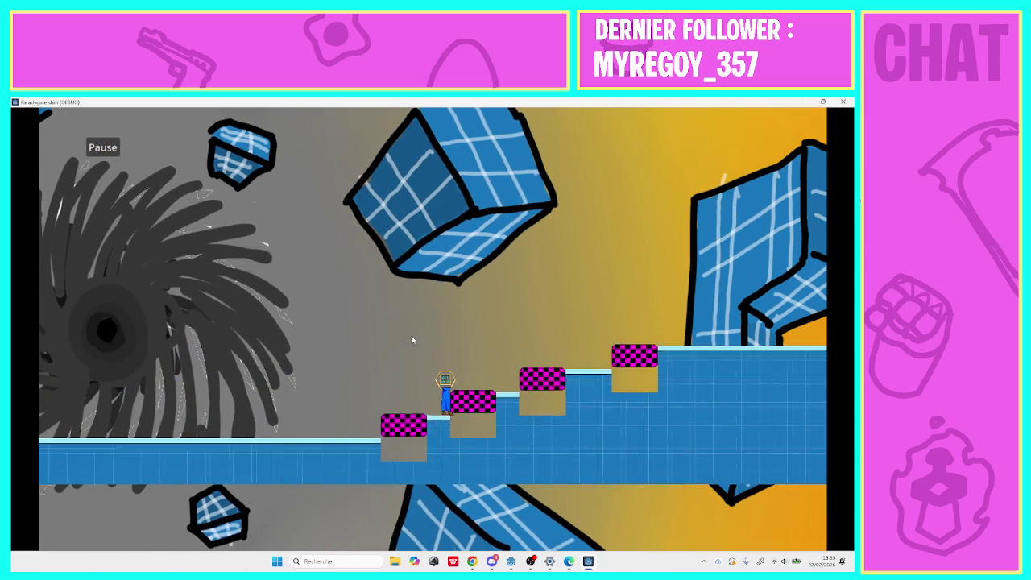
key(Right)
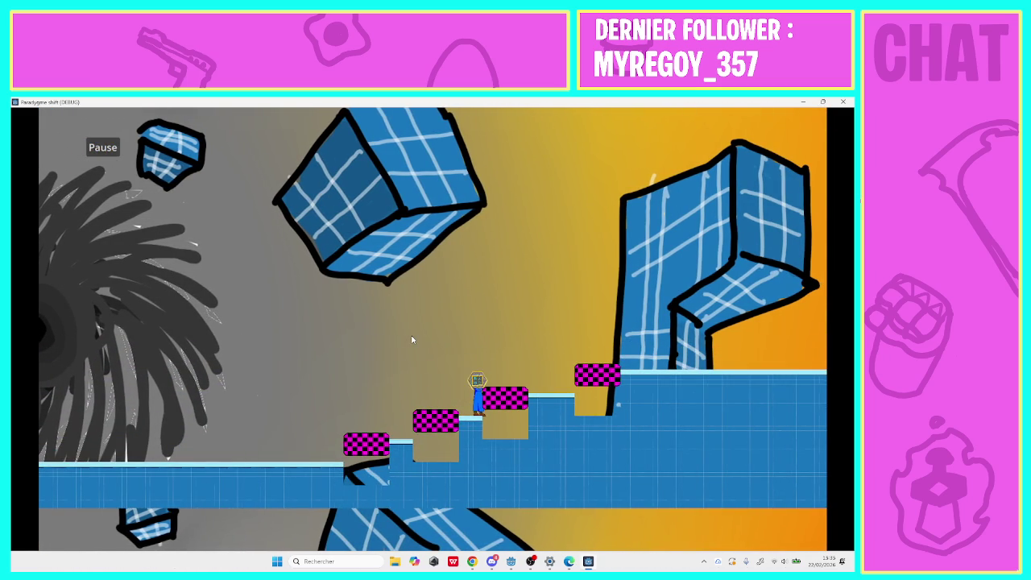
key(Right)
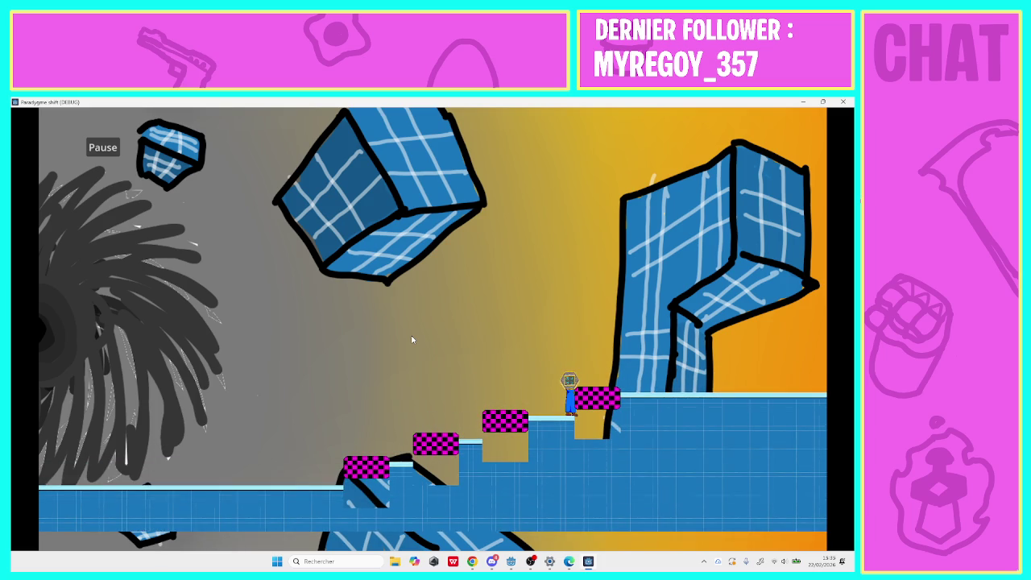
key(Right)
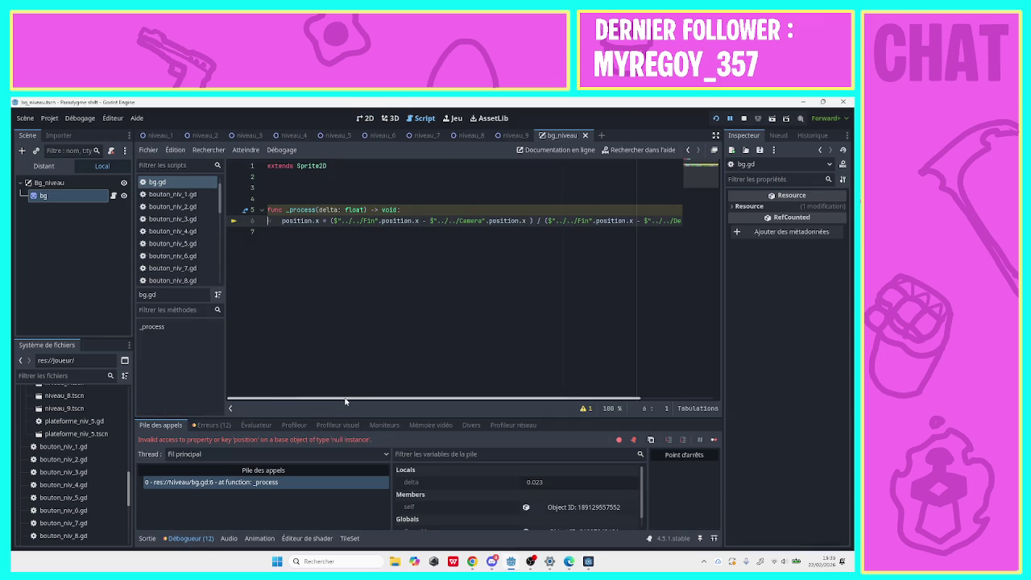
Switch to the niveau_6 scene and select its Niveau 6 root node.
drag(346, 398, 723, 378)
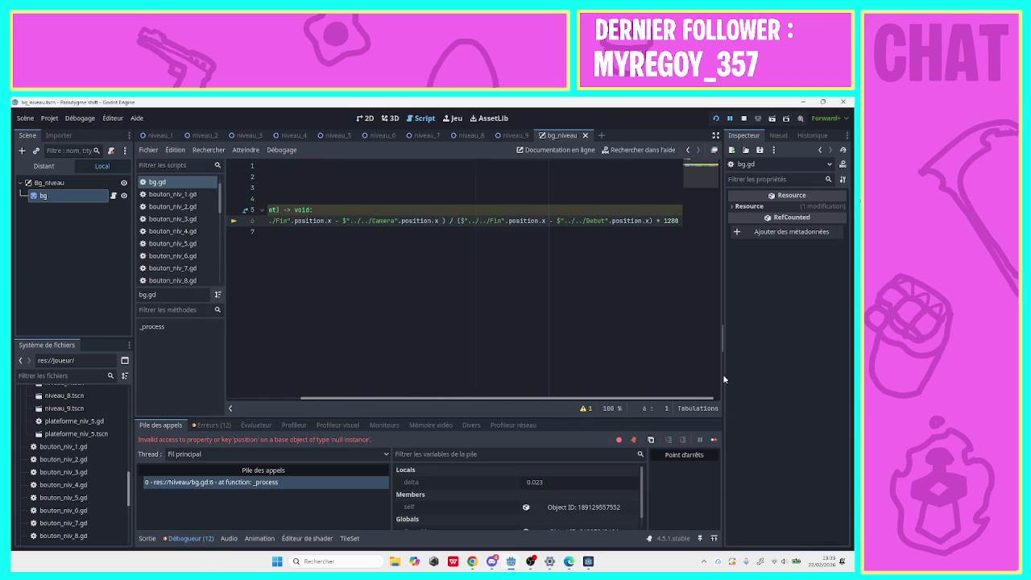
drag(568, 386, 304, 395)
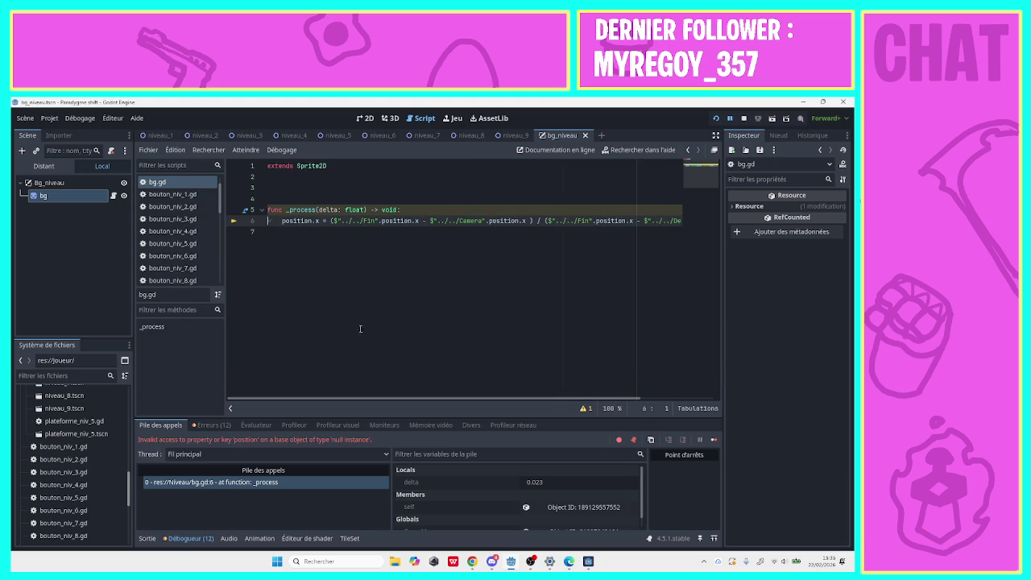
click(375, 135)
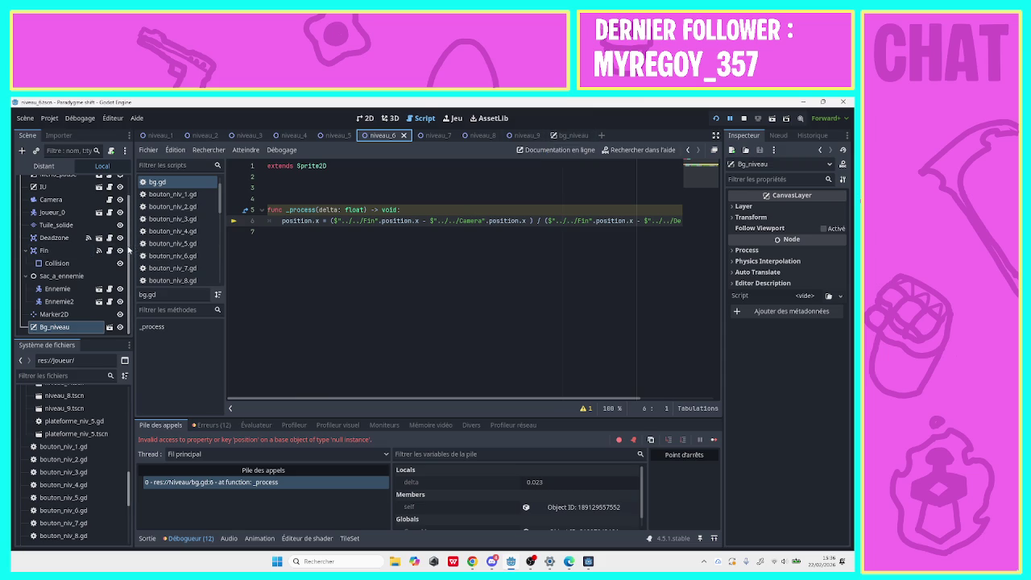
scroll(128, 250, up, 2)
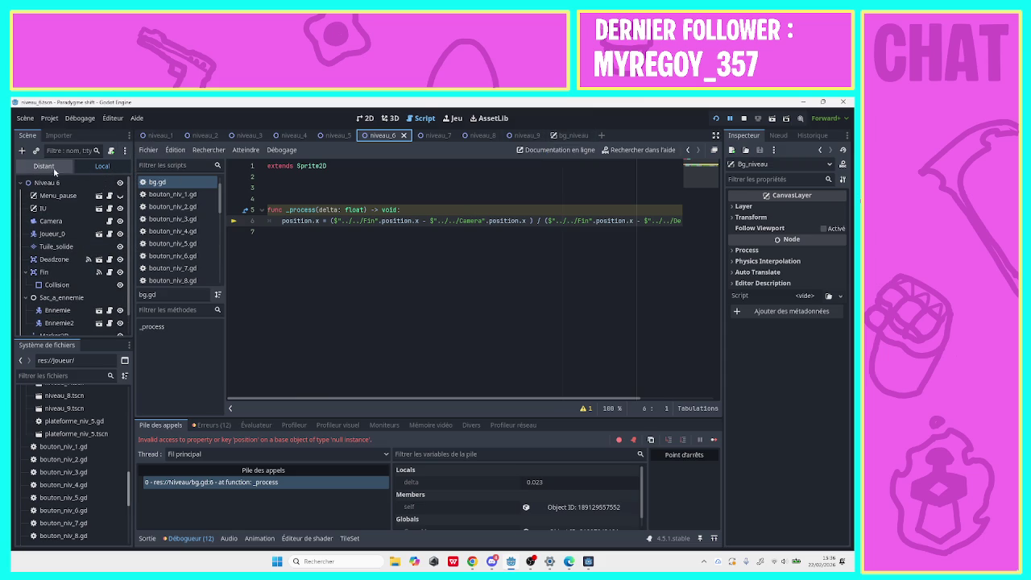
click(33, 182)
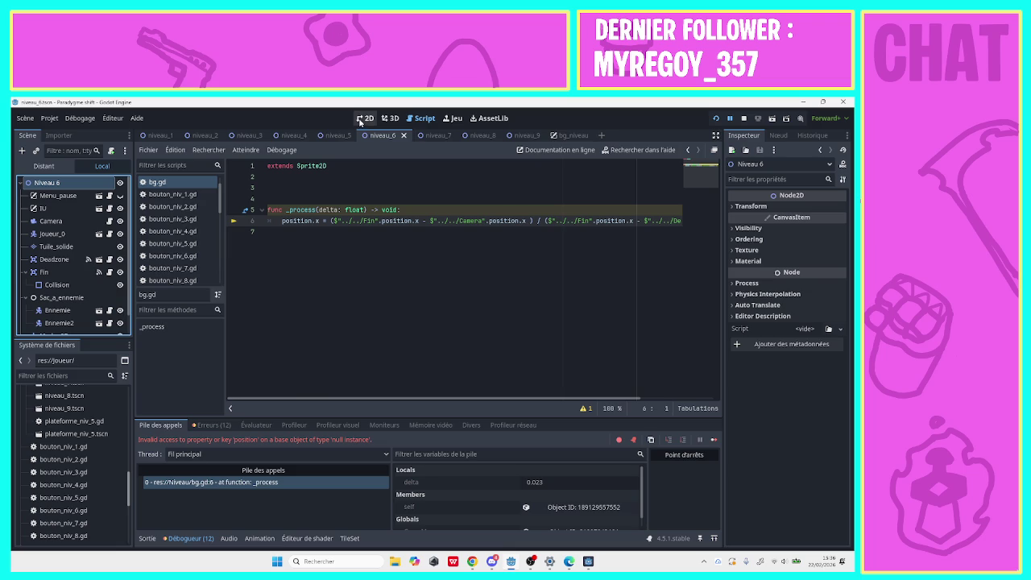
click(361, 120)
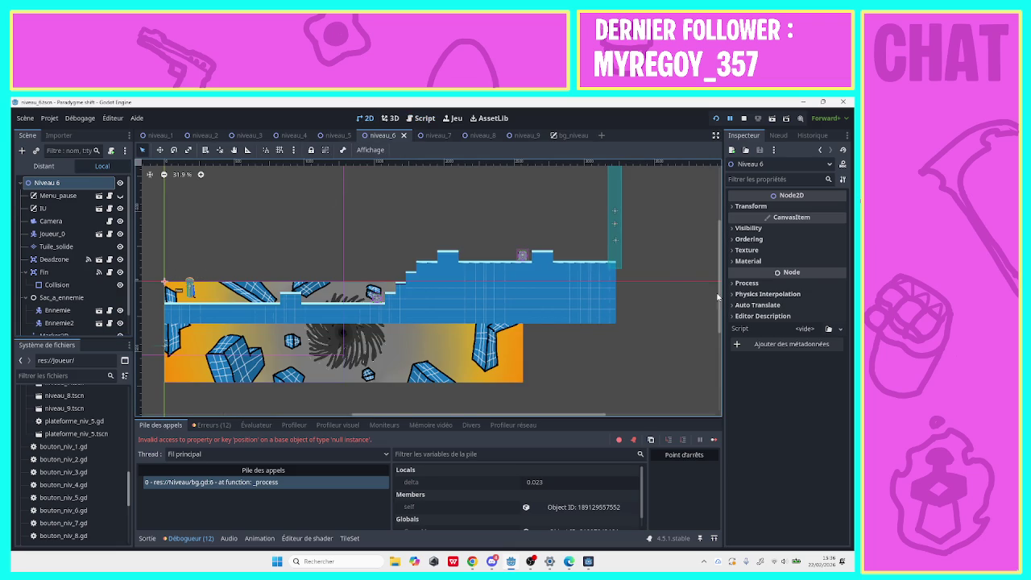
drag(717, 297, 715, 258)
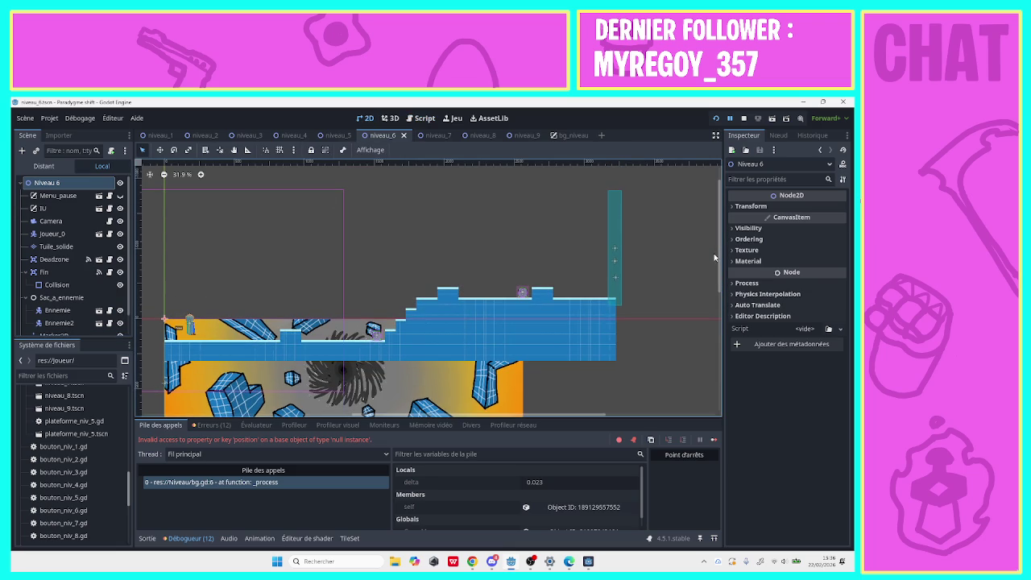
click(614, 250)
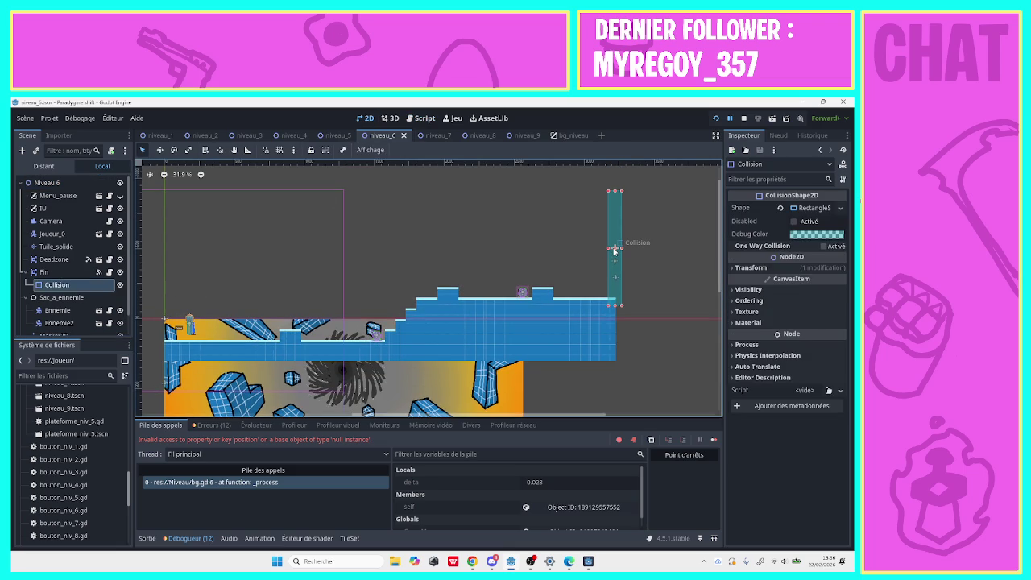
click(68, 274)
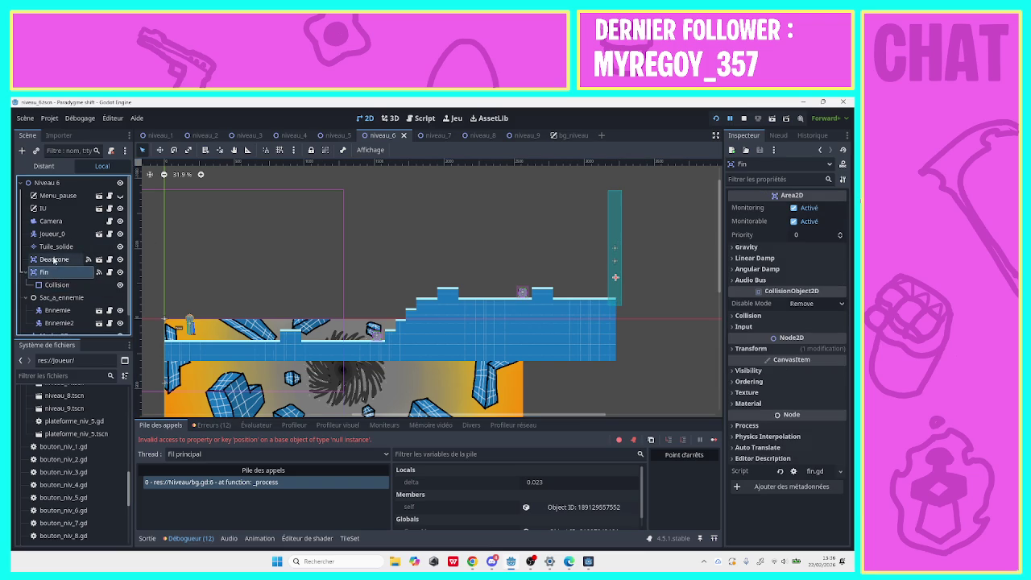
scroll(129, 286, down, 1)
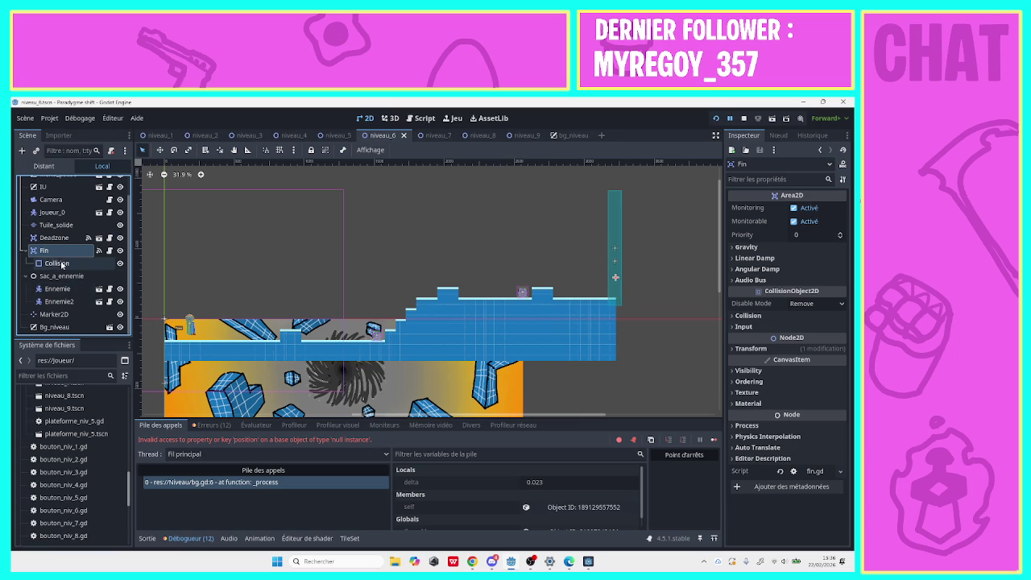
scroll(126, 204, up, 2)
scroll(119, 278, down, 2)
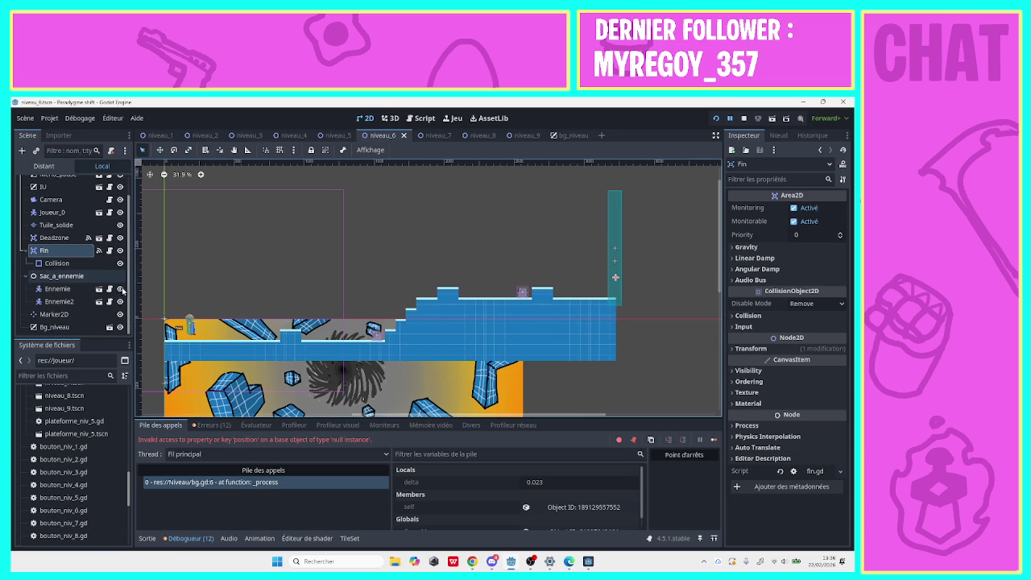
scroll(123, 242, up, 2)
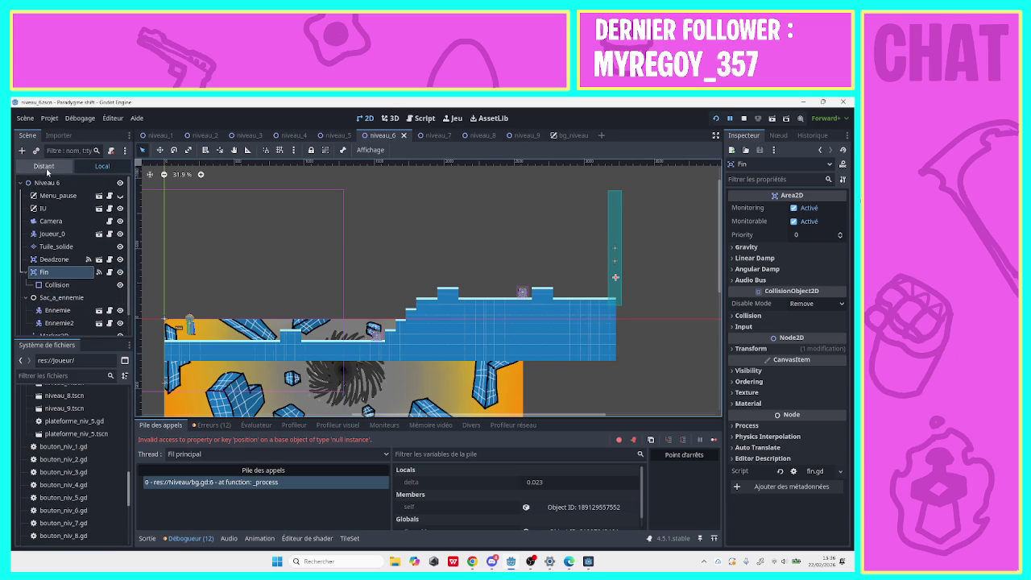
Add a new Marker2D at the scene's top level and name it Debut.
click(22, 150)
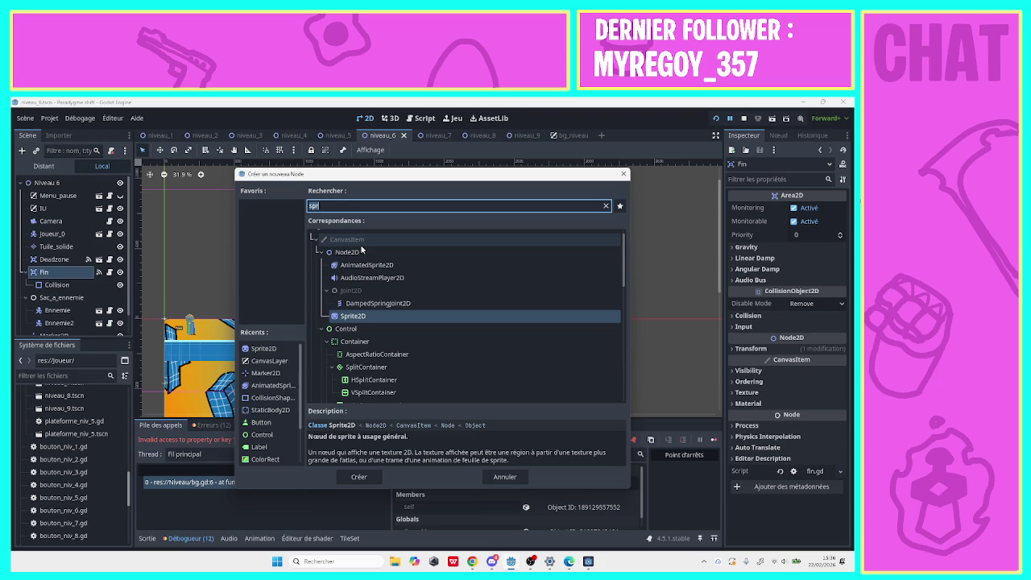
text(c)
key(BackSpace)
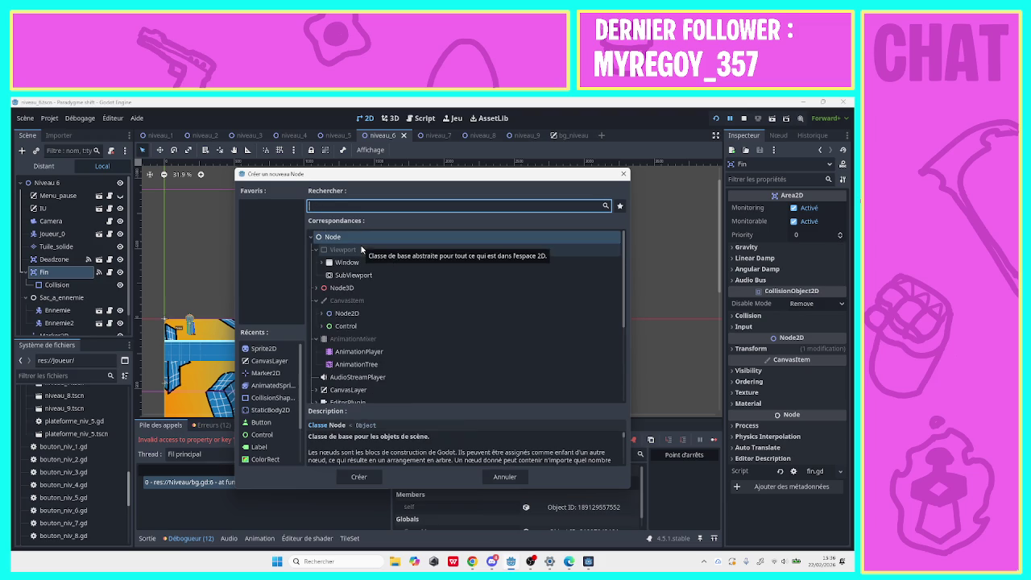
click(266, 373)
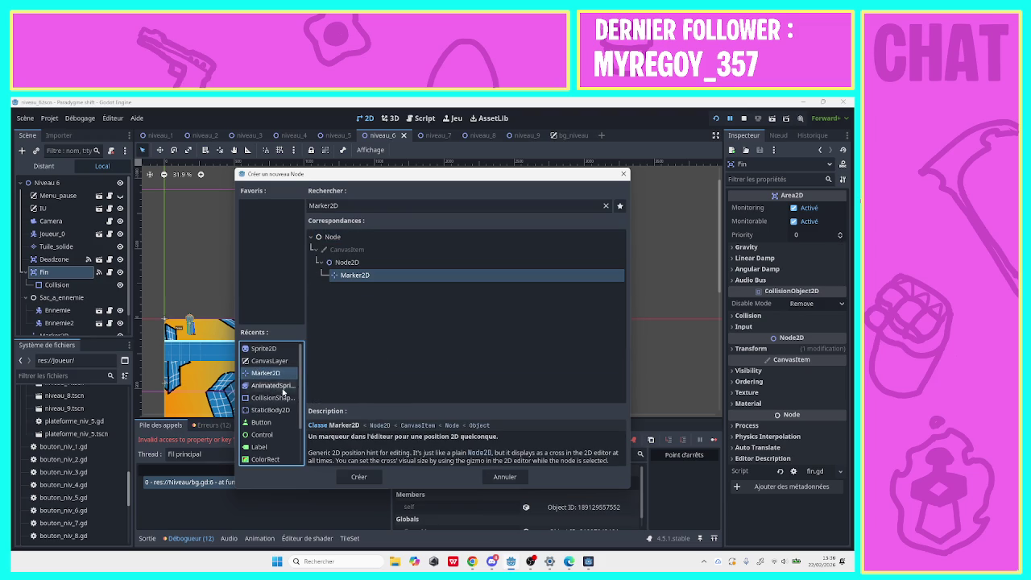
click(357, 476)
mouse_move(107, 302)
mouse_down()
mouse_move(61, 184)
mouse_move(63, 328)
mouse_up()
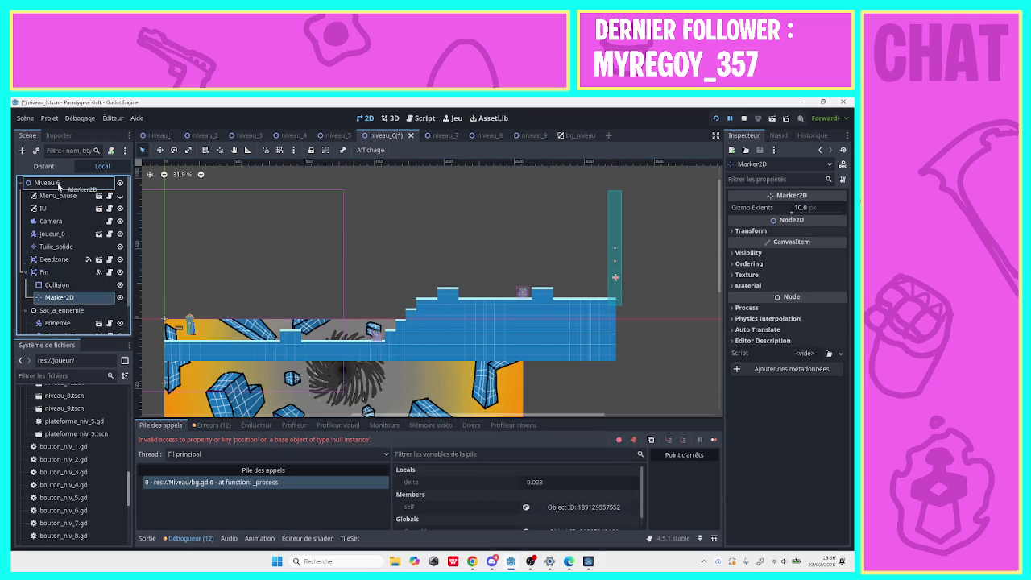
click(63, 327)
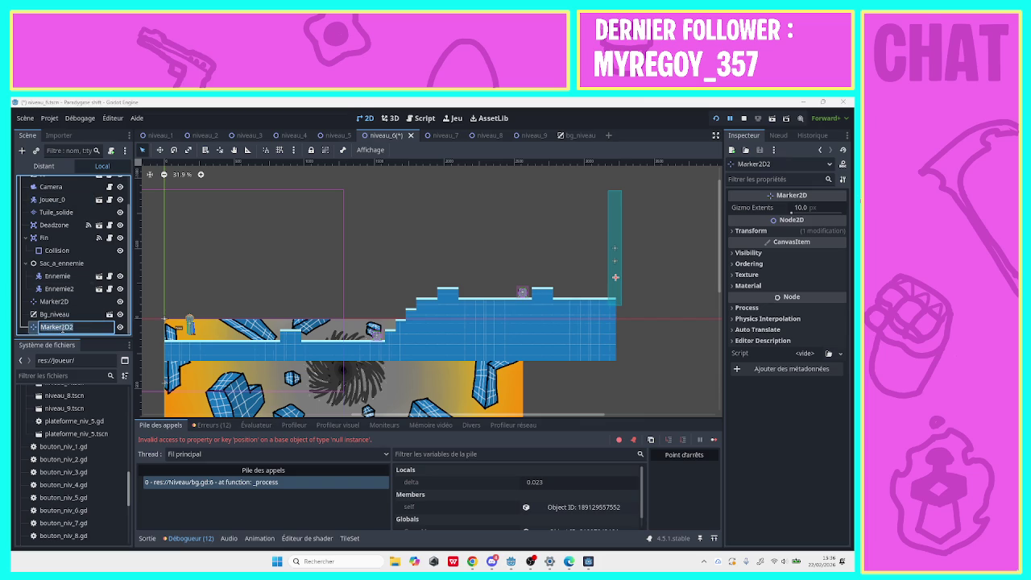
text(Debu)
text(t)
key(Return)
Rename the old marker to Fin and the end area to Fin_area, then drag Debut toward the level start.
click(55, 301)
key(F2)
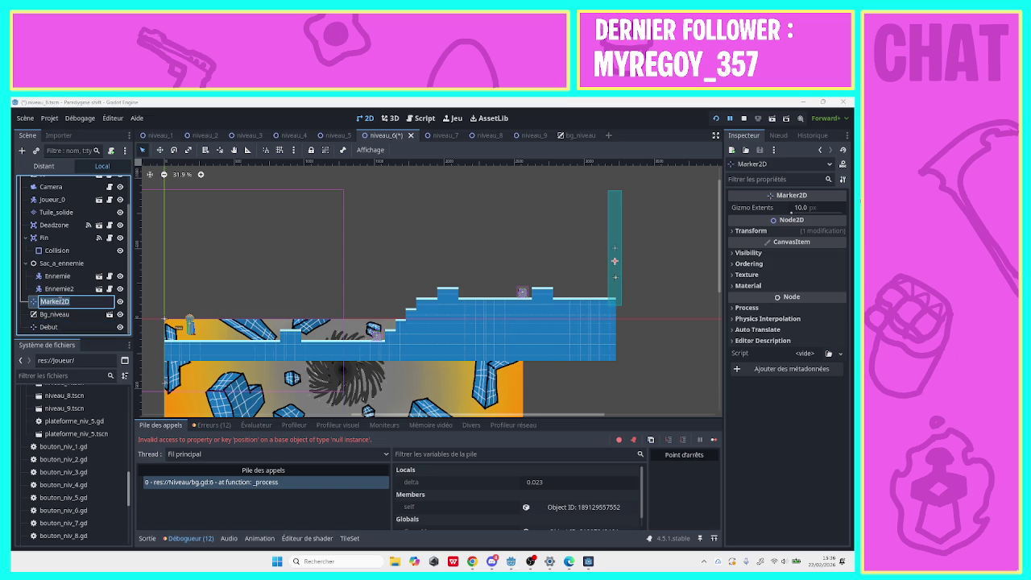
text(Fin2)
key(Return)
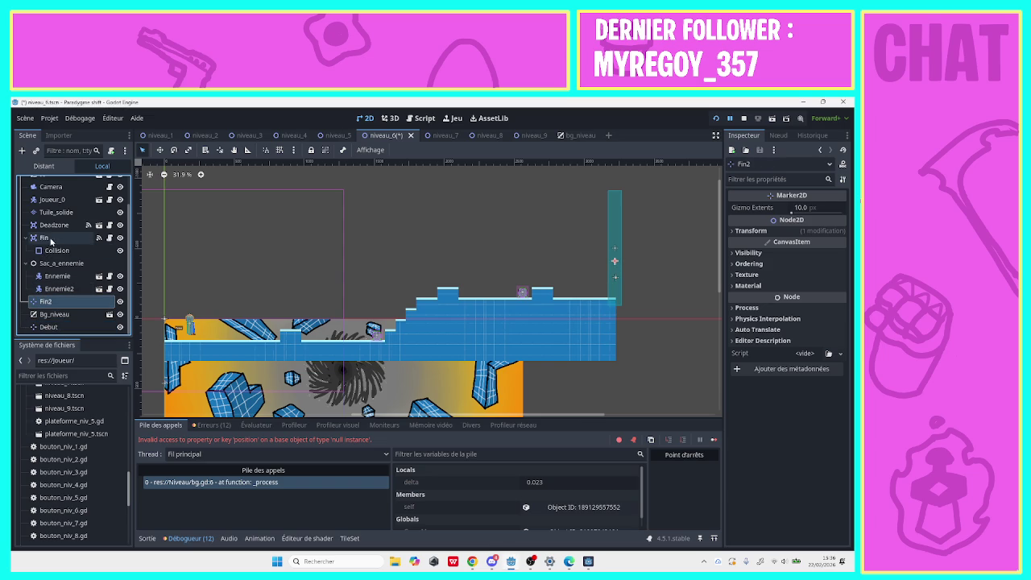
double_click(51, 239)
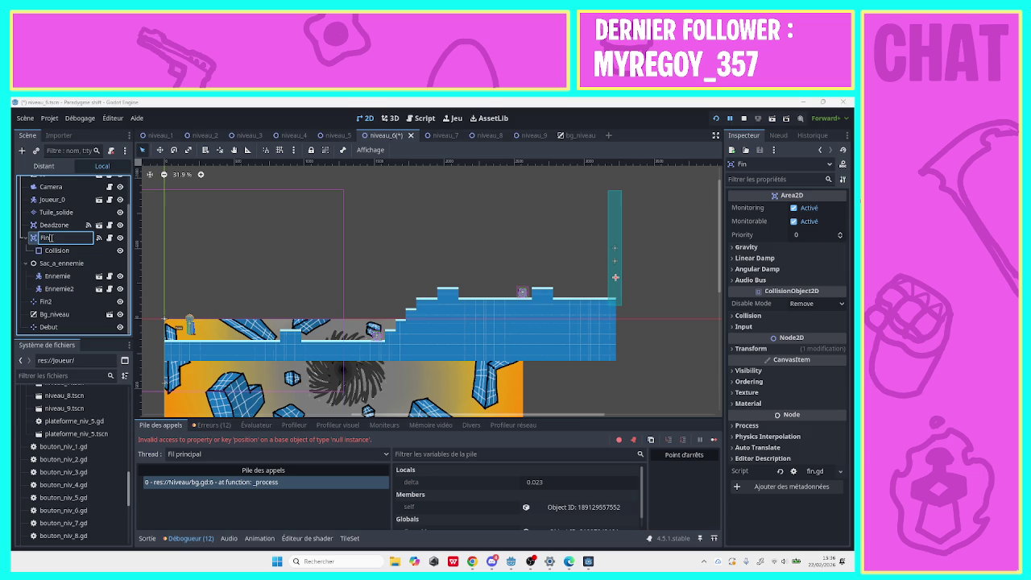
text(_area)
double_click(57, 302)
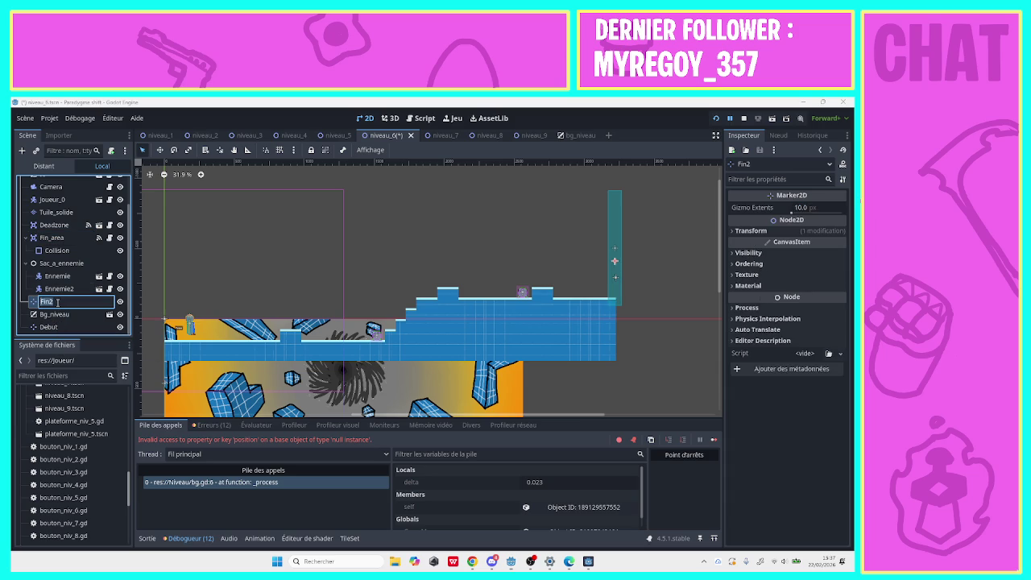
click(57, 301)
key(Return)
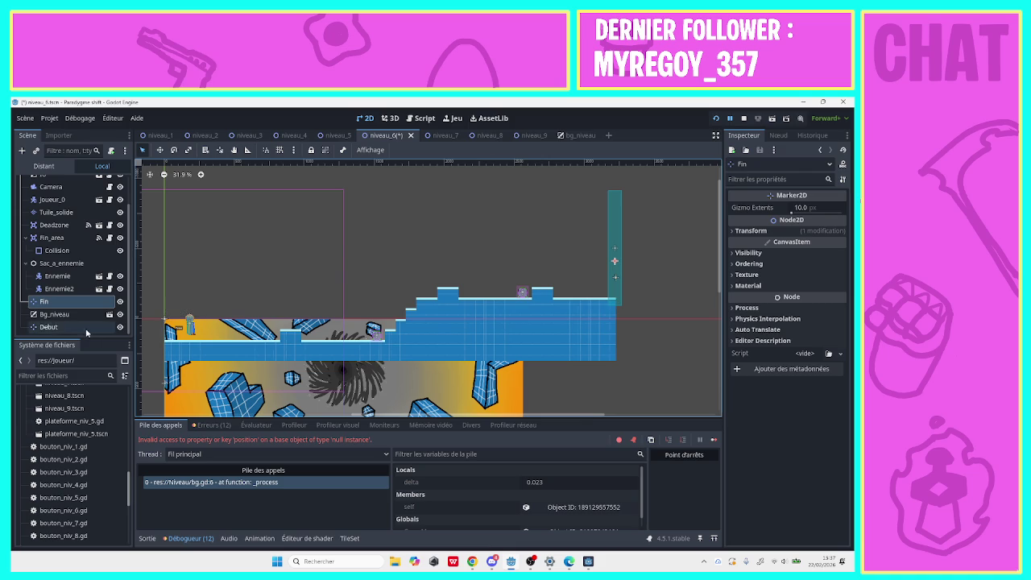
click(49, 326)
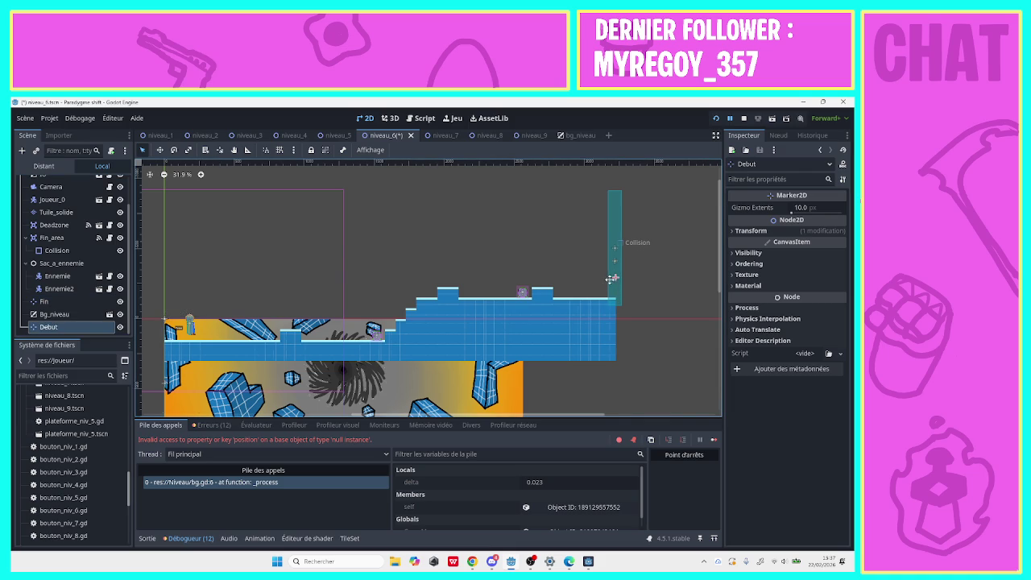
mouse_move(615, 278)
mouse_down()
mouse_move(382, 269)
mouse_move(254, 305)
mouse_move(157, 285)
mouse_move(290, 302)
mouse_up()
Run the game and start level 6, reaching the camera_niv6.gd null-instance position error.
click(715, 116)
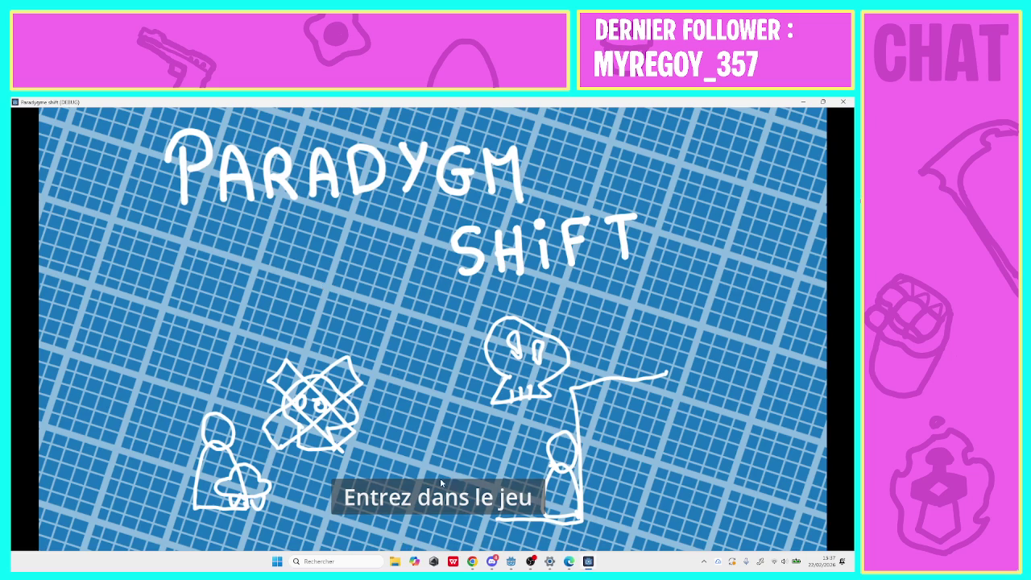
click(435, 497)
click(487, 318)
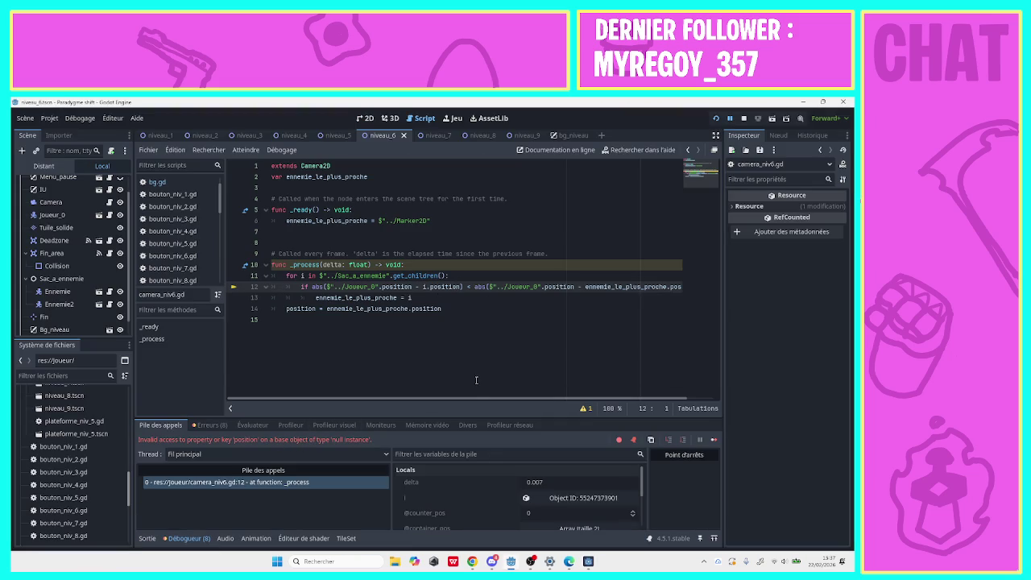
mouse_move(475, 399)
mouse_down()
mouse_move(502, 401)
mouse_move(452, 402)
mouse_up()
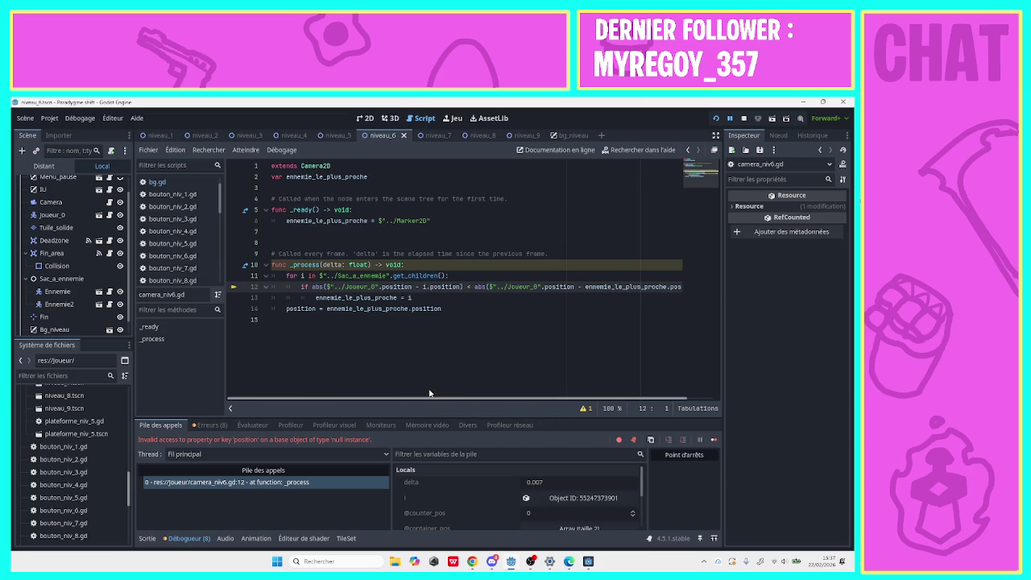
mouse_move(478, 397)
mouse_down()
mouse_move(535, 395)
mouse_move(459, 405)
mouse_up()
drag(452, 405, 514, 410)
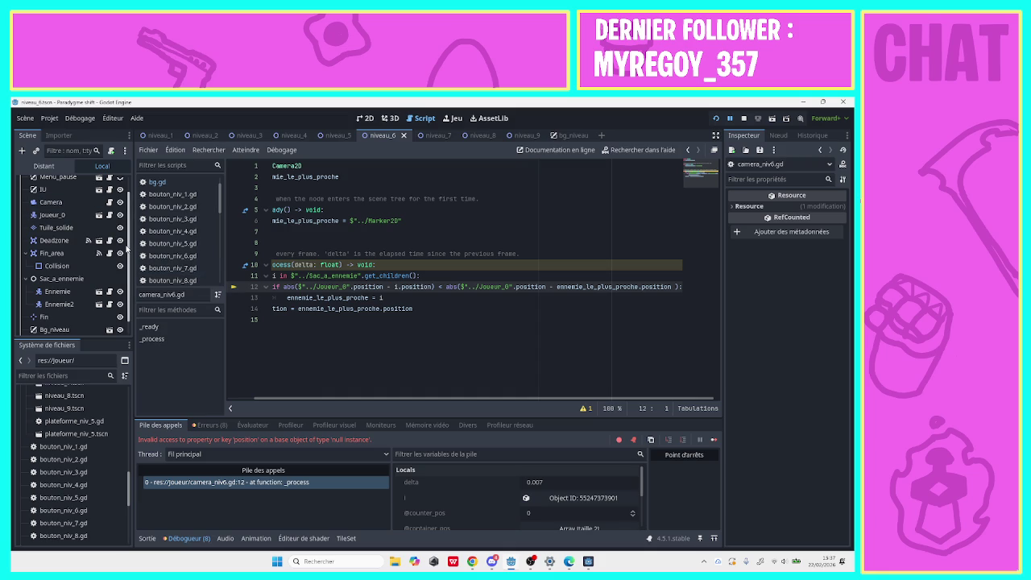
scroll(126, 250, up, 2)
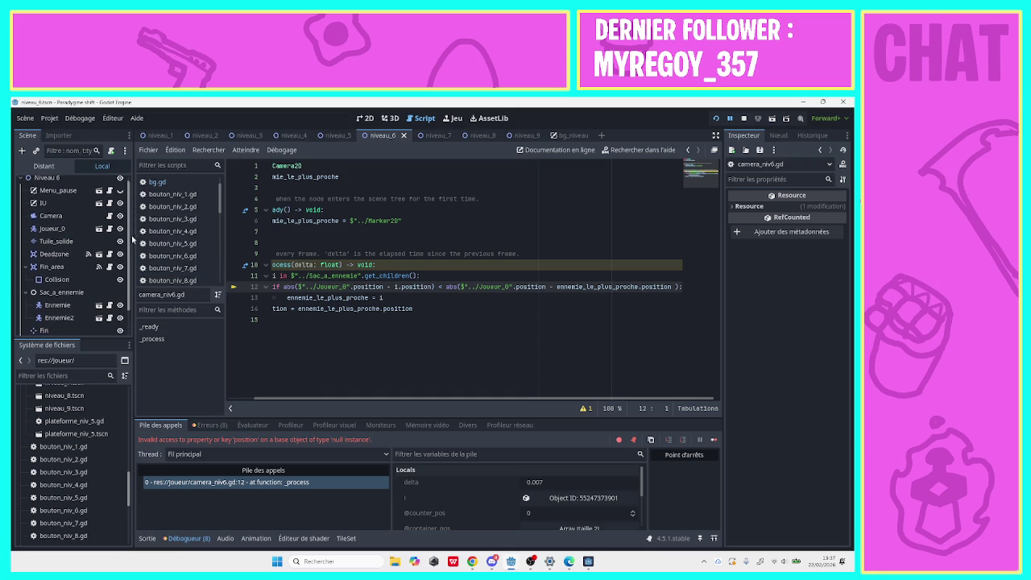
scroll(133, 242, down, 2)
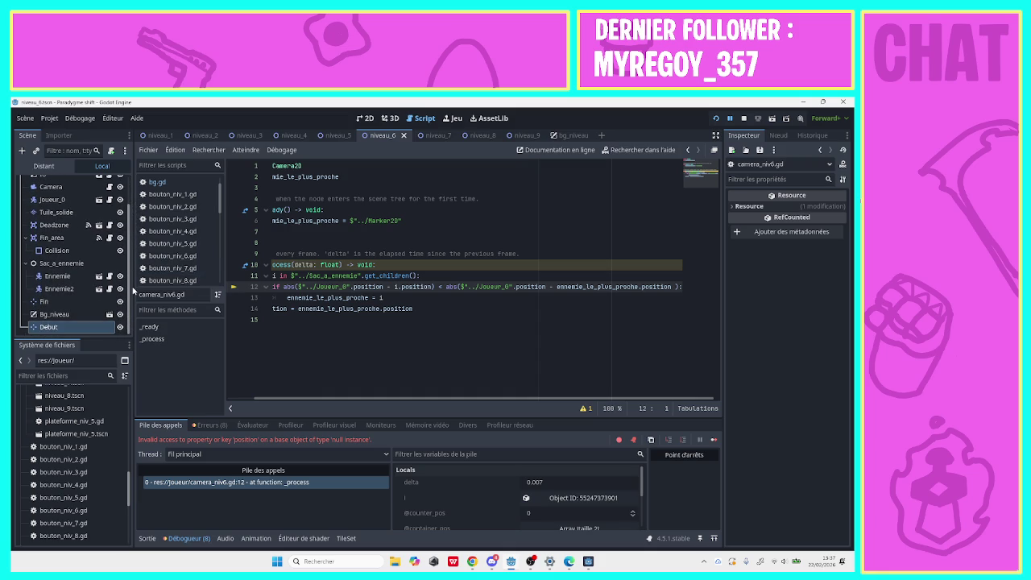
scroll(130, 270, up, 2)
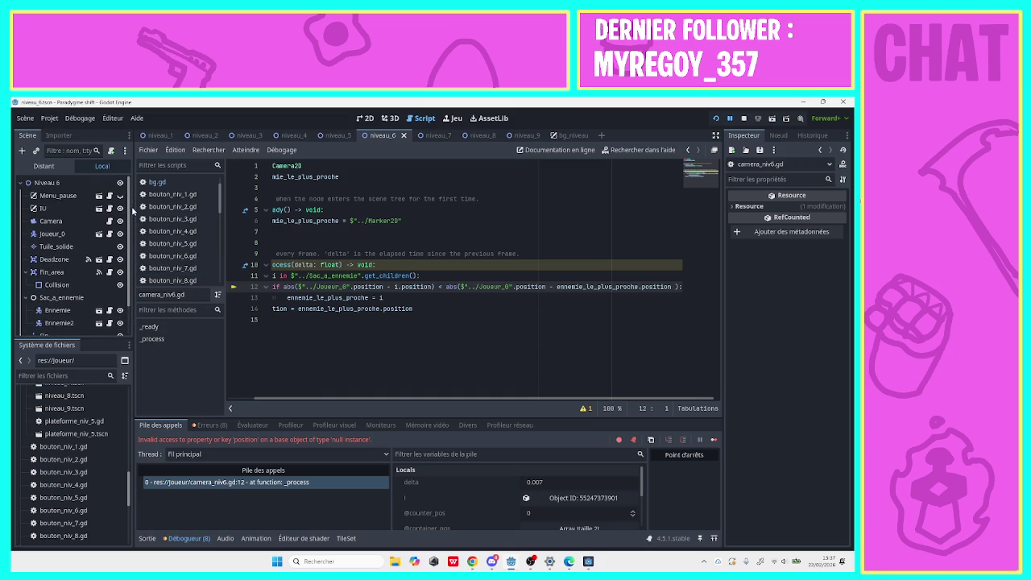
scroll(133, 238, down, 2)
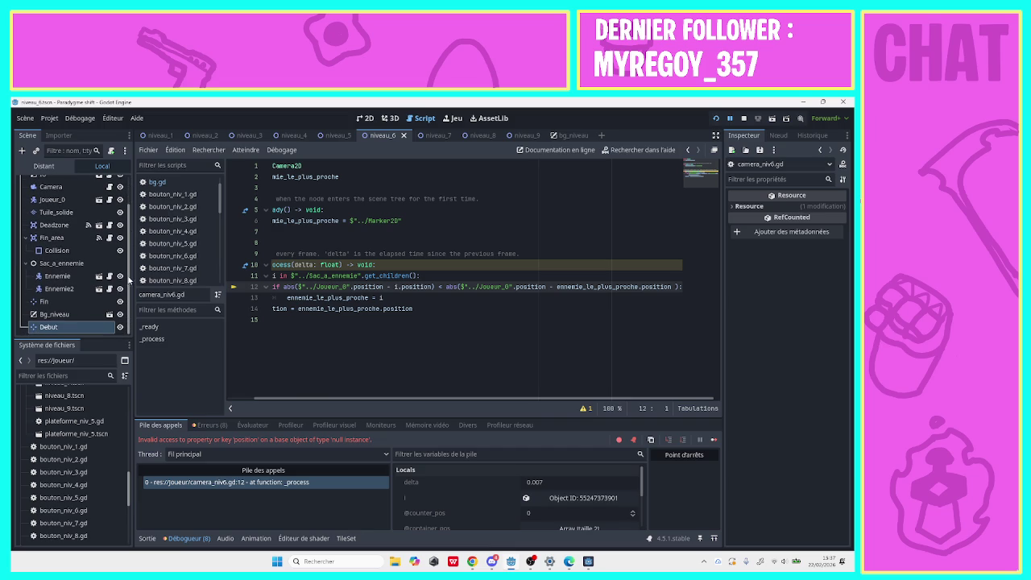
scroll(124, 275, up, 2)
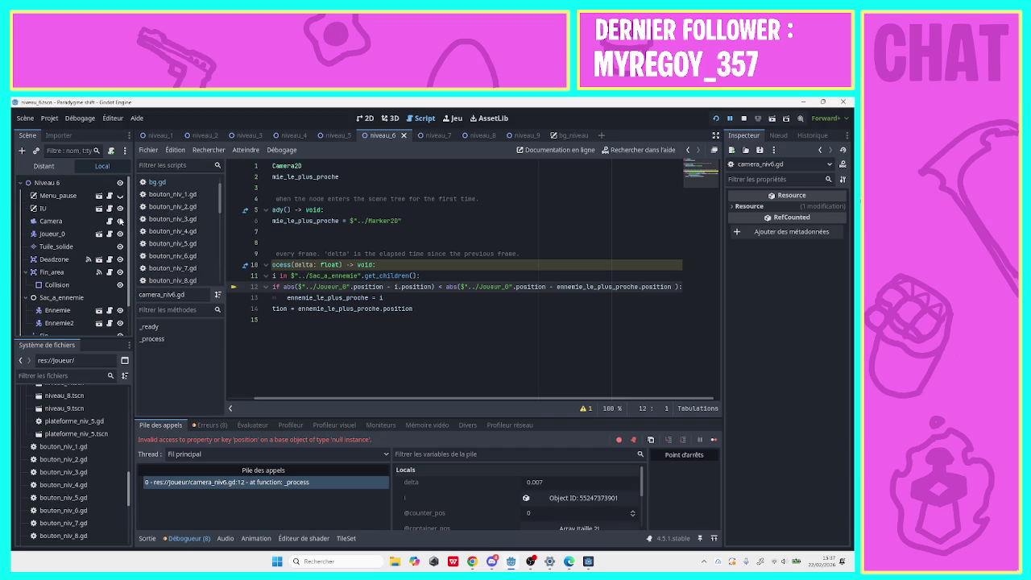
Inspect the Joueur_0 player node in the scene tree.
click(53, 232)
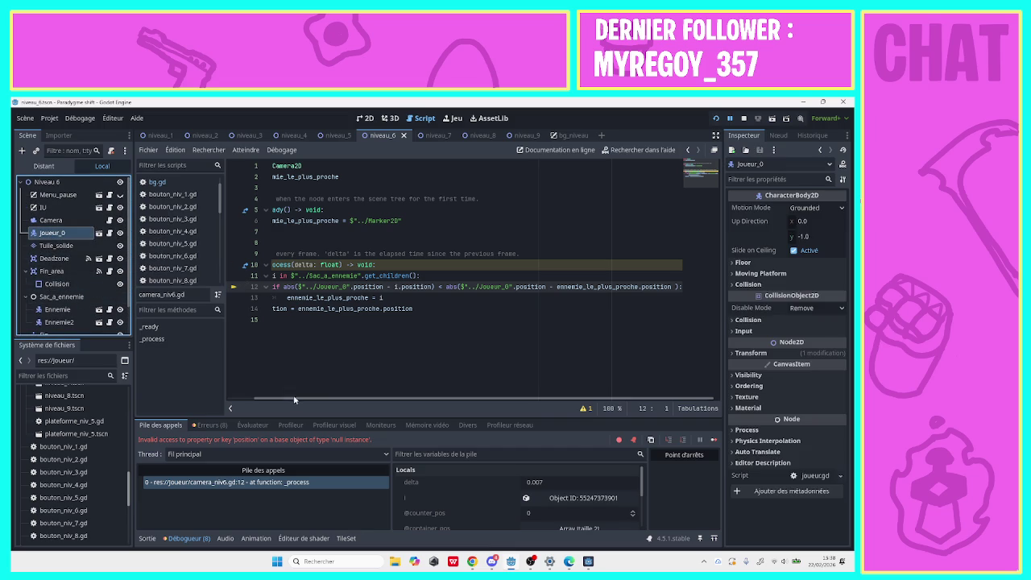
drag(294, 400, 257, 401)
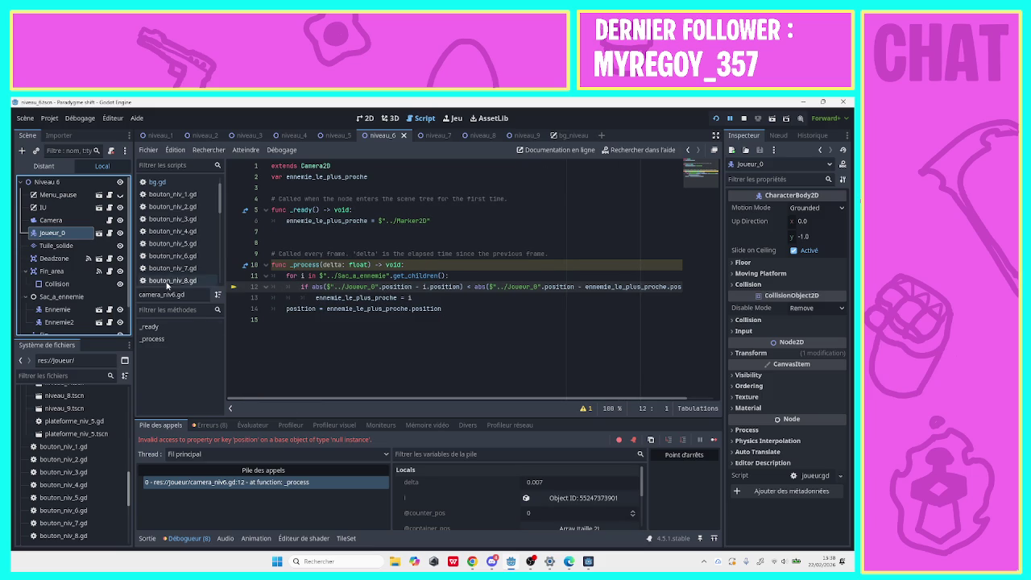
scroll(121, 314, down, 2)
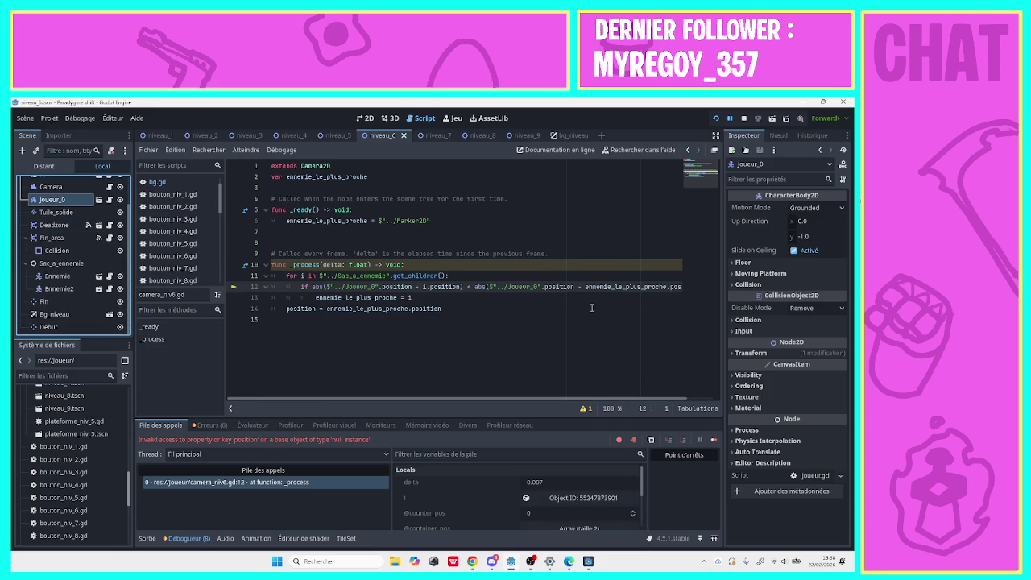
Relaunch the game with F5 and start level 6.
key(F5)
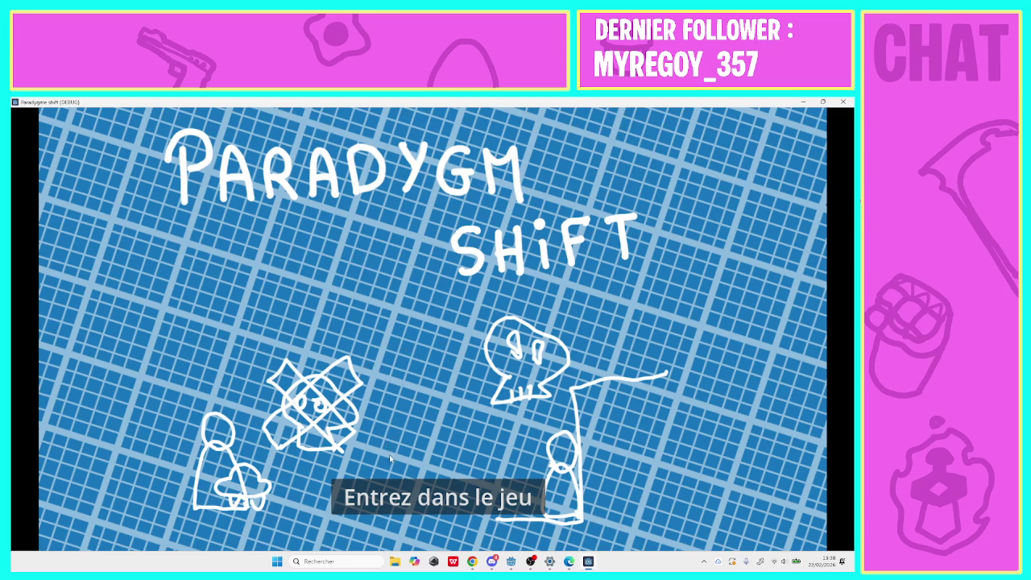
click(397, 470)
click(466, 318)
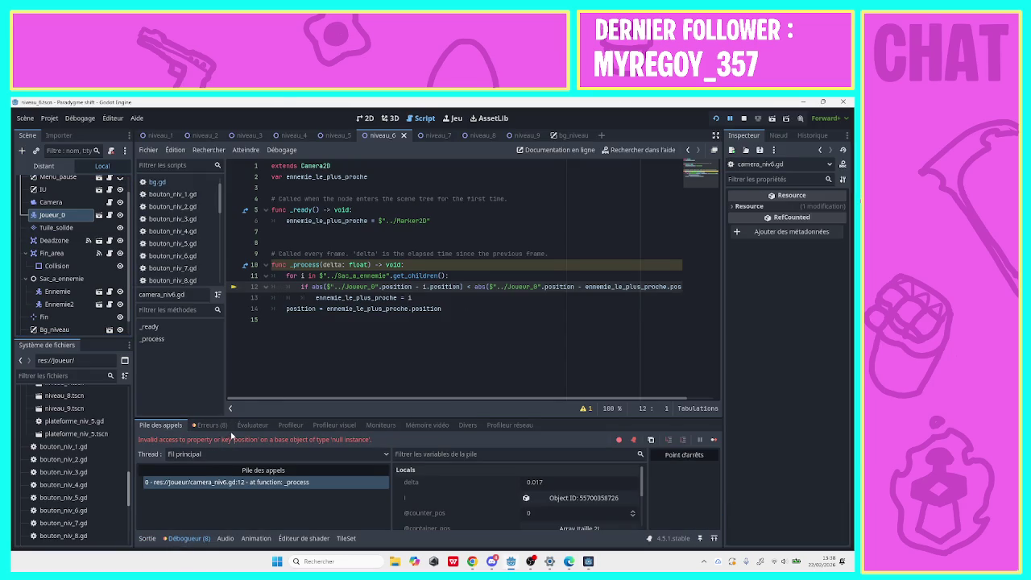
Add print(i, $"../Joueur_0") inside the for loop, then stop and relaunch the game.
click(309, 296)
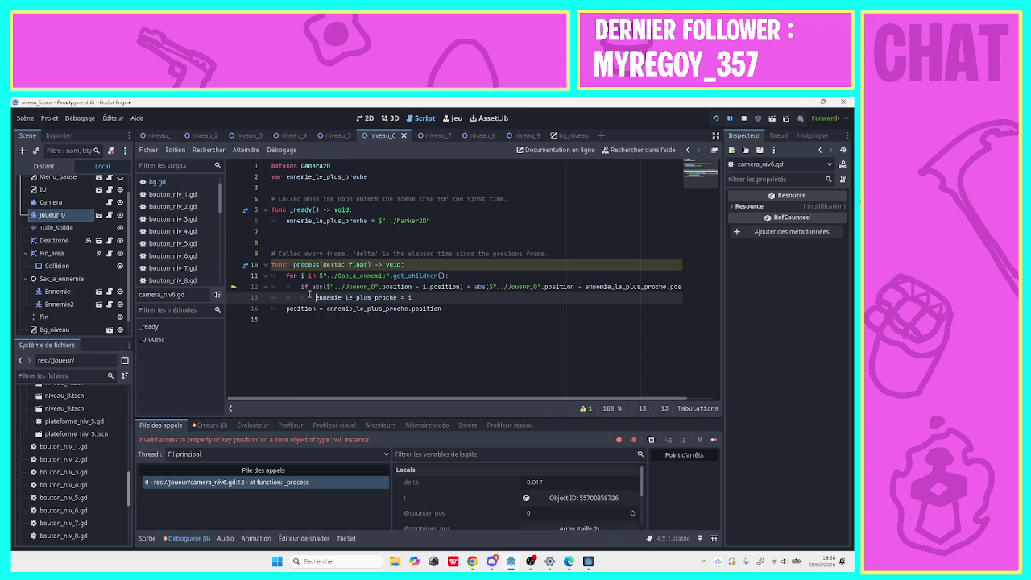
click(461, 277)
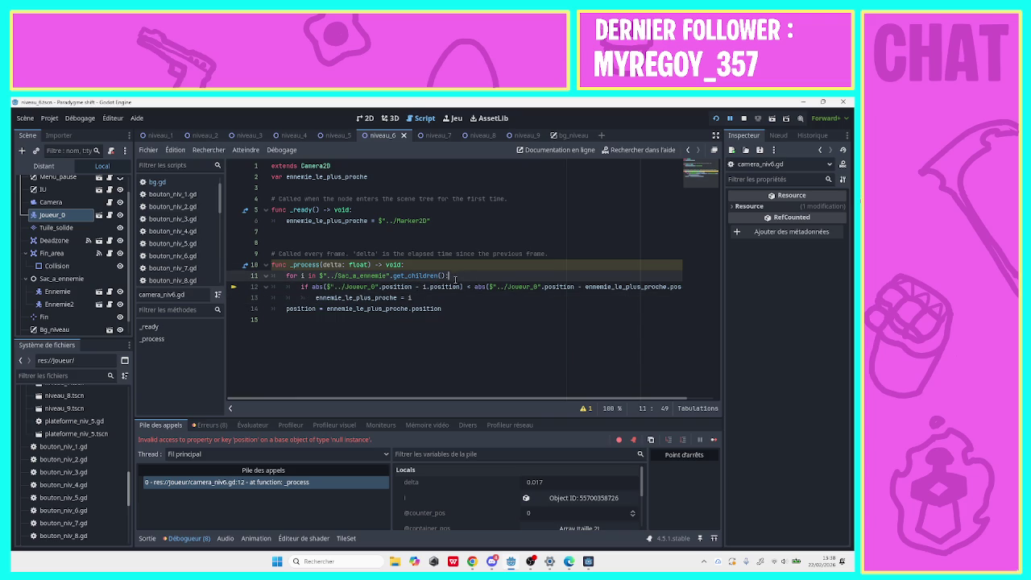
key(Return)
text(p)
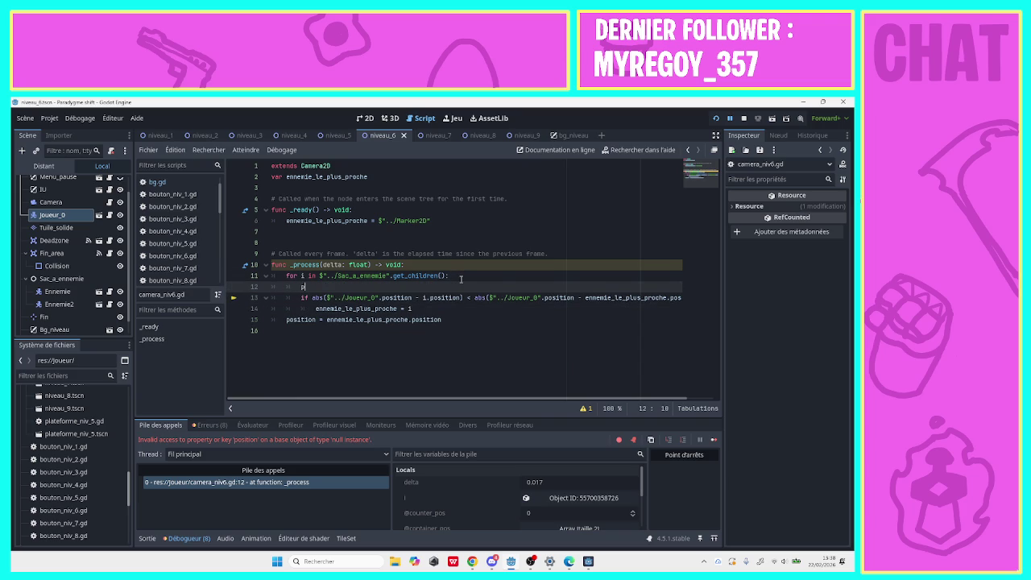
text(rint(i)
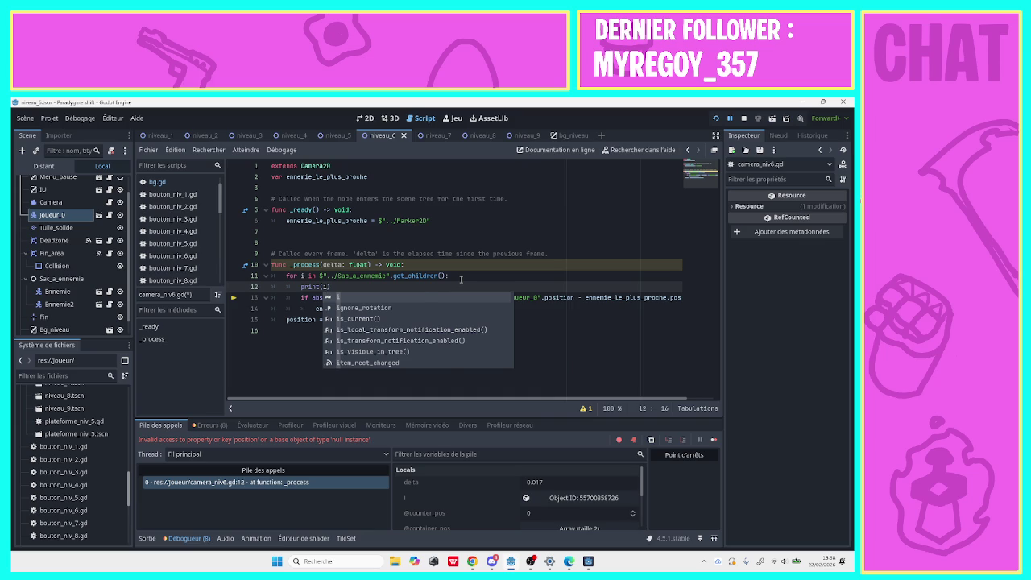
text(,)
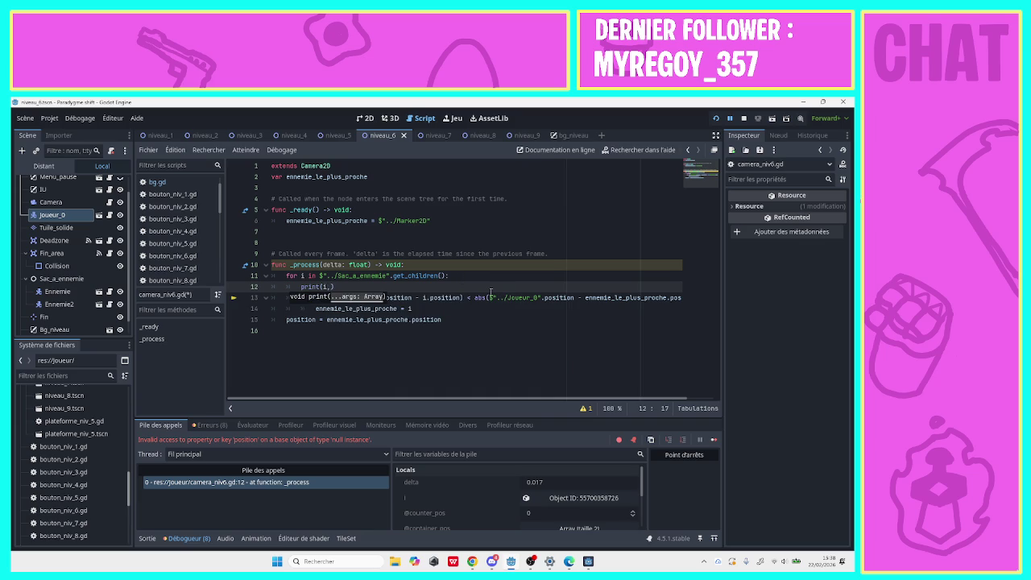
mouse_move(489, 299)
mouse_down()
mouse_move(554, 299)
mouse_move(540, 299)
mouse_up()
key(ctrl+c)
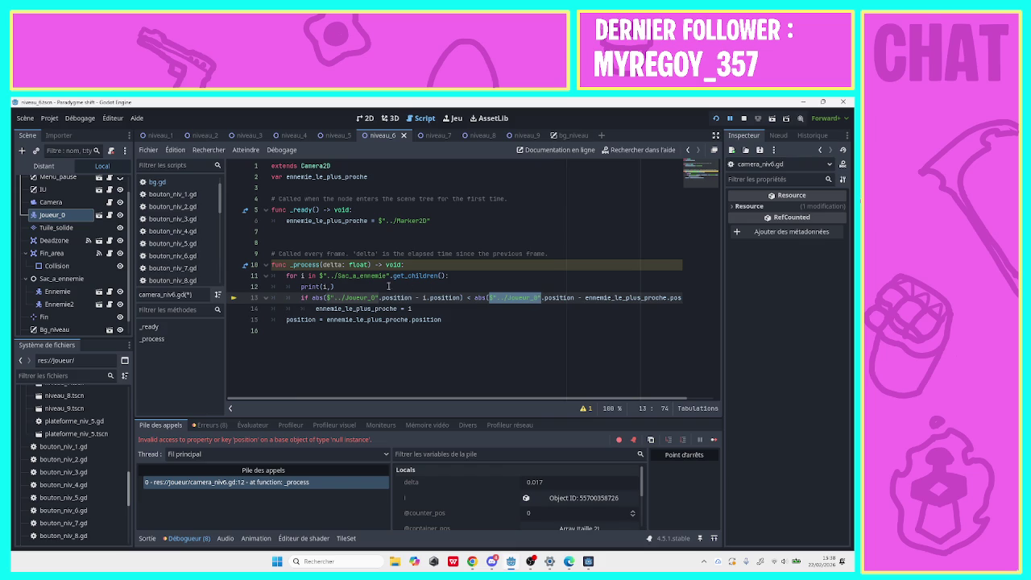
click(331, 287)
key(ctrl+v)
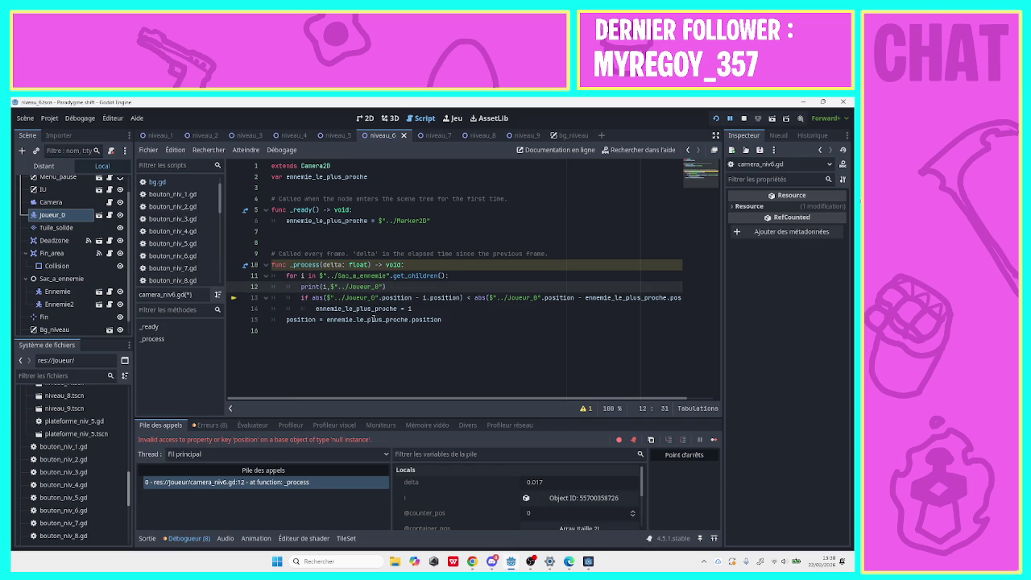
key(F8)
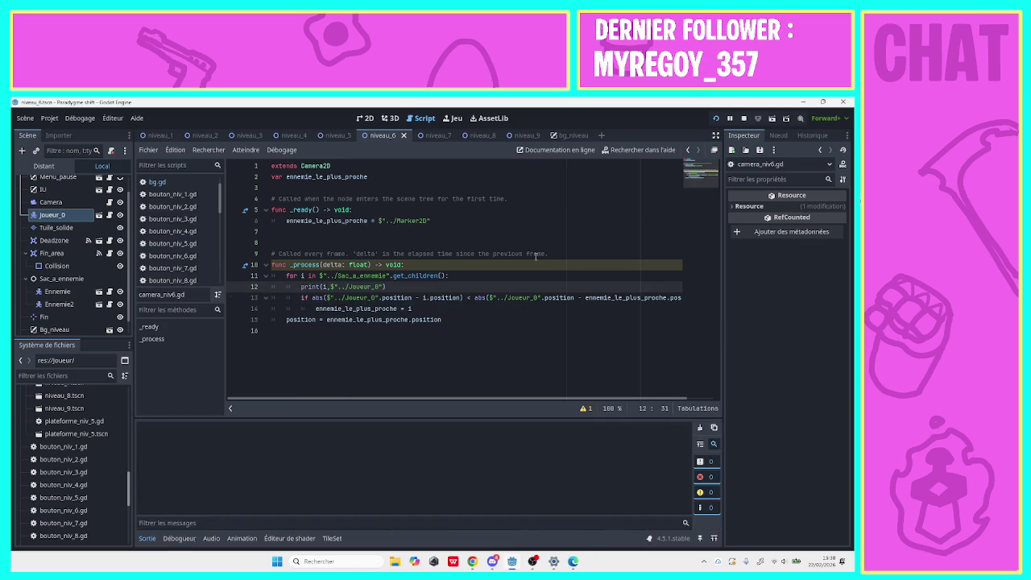
key(F5)
Start level 6 and review the printed values in the output log.
click(433, 501)
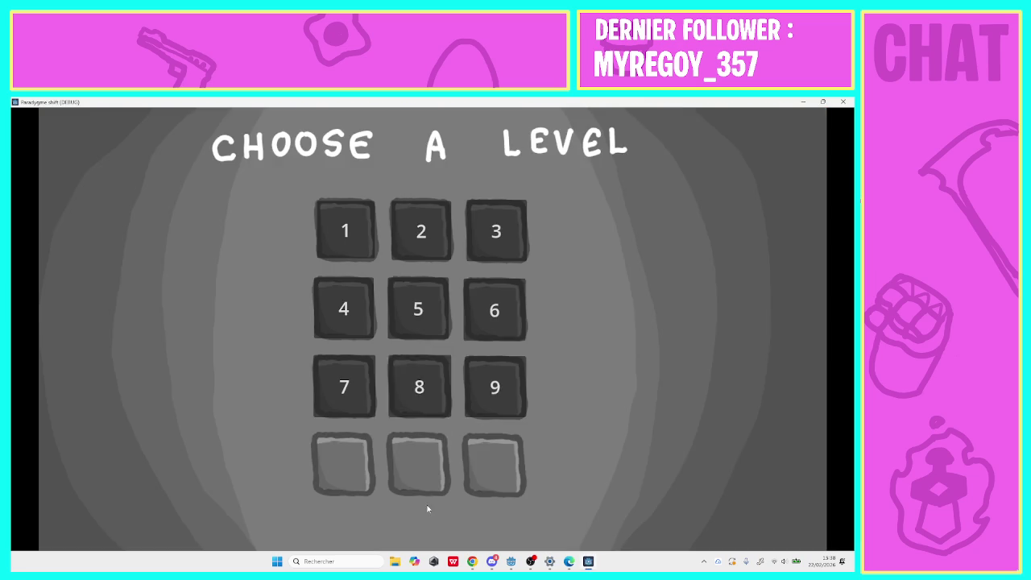
click(476, 319)
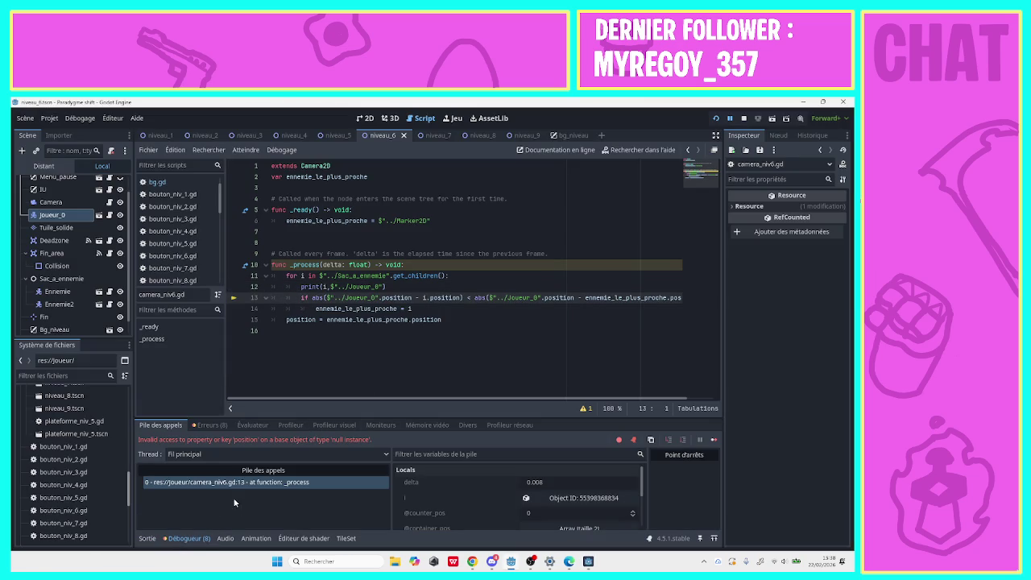
click(149, 539)
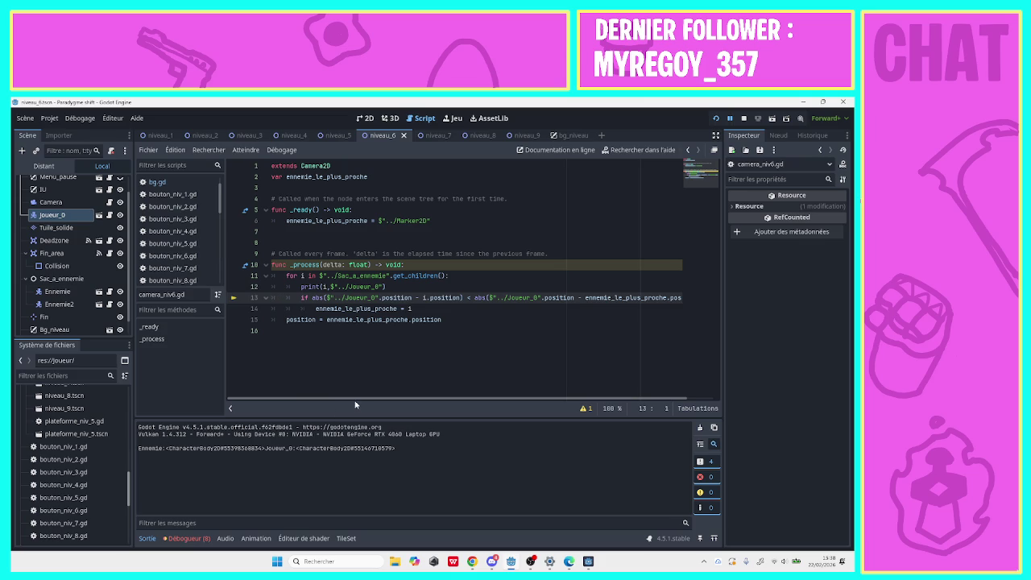
mouse_move(363, 398)
mouse_down()
mouse_move(463, 401)
mouse_move(354, 403)
mouse_move(483, 402)
mouse_move(282, 401)
mouse_move(444, 398)
mouse_up()
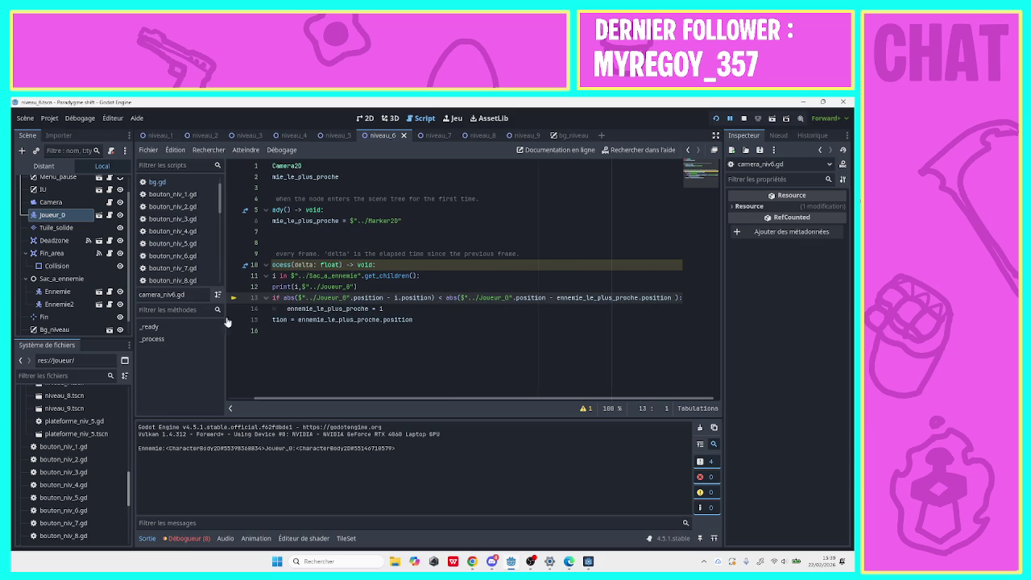
scroll(128, 277, up, 2)
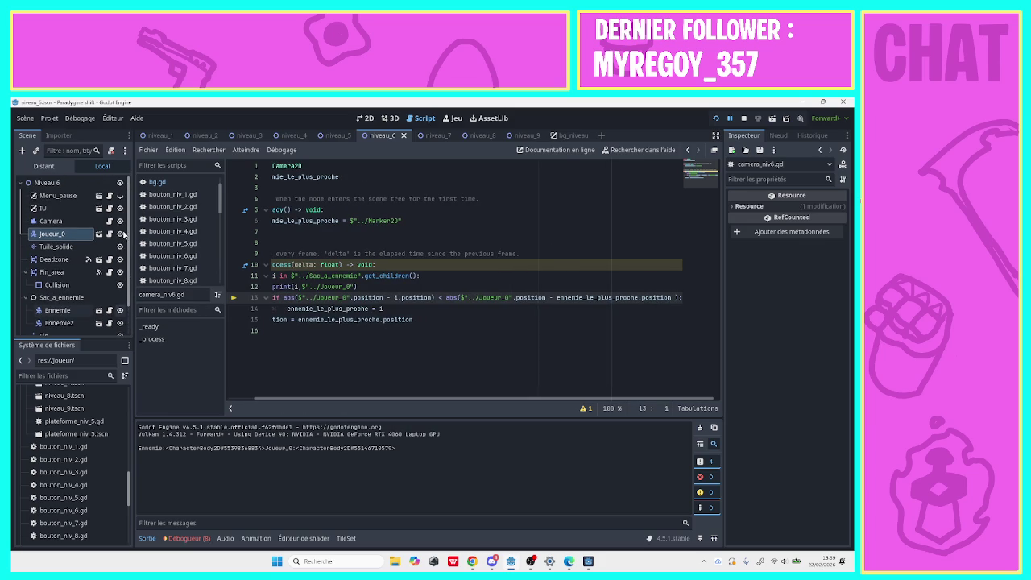
scroll(126, 302, down, 2)
scroll(120, 306, up, 3)
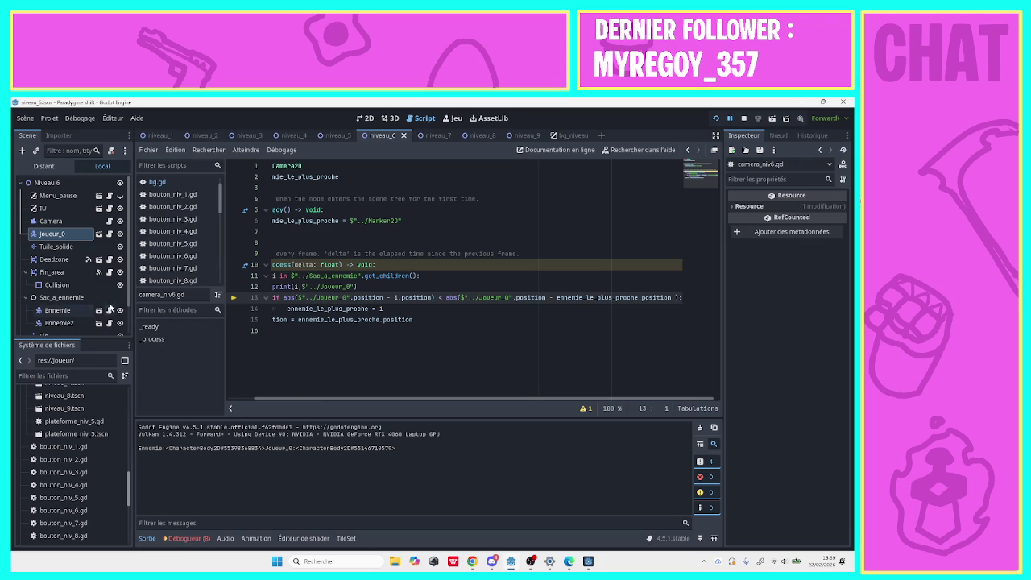
scroll(121, 292, down, 3)
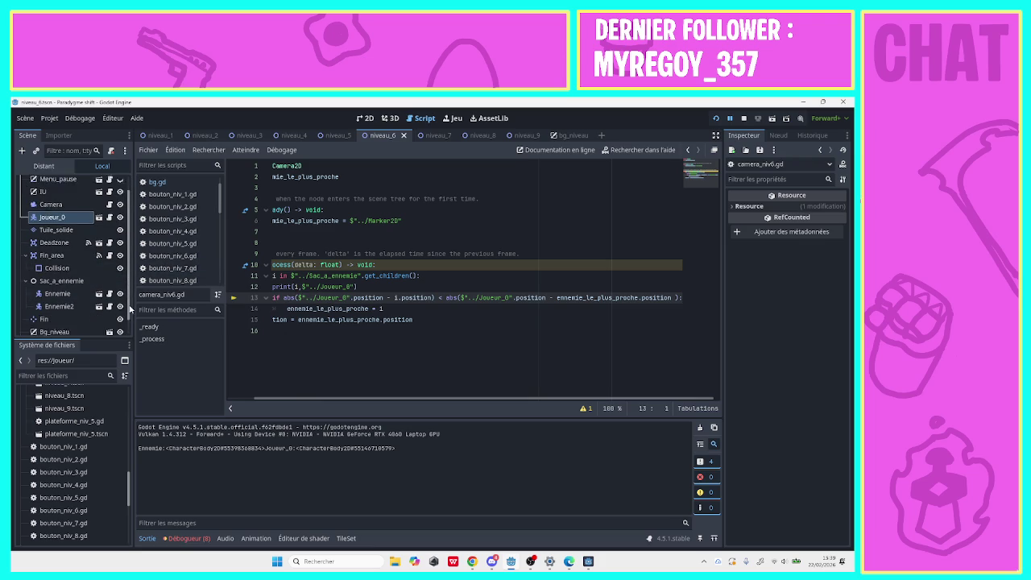
Replace Marker2D with Fin in the line 6 node path and rerun the game.
click(391, 220)
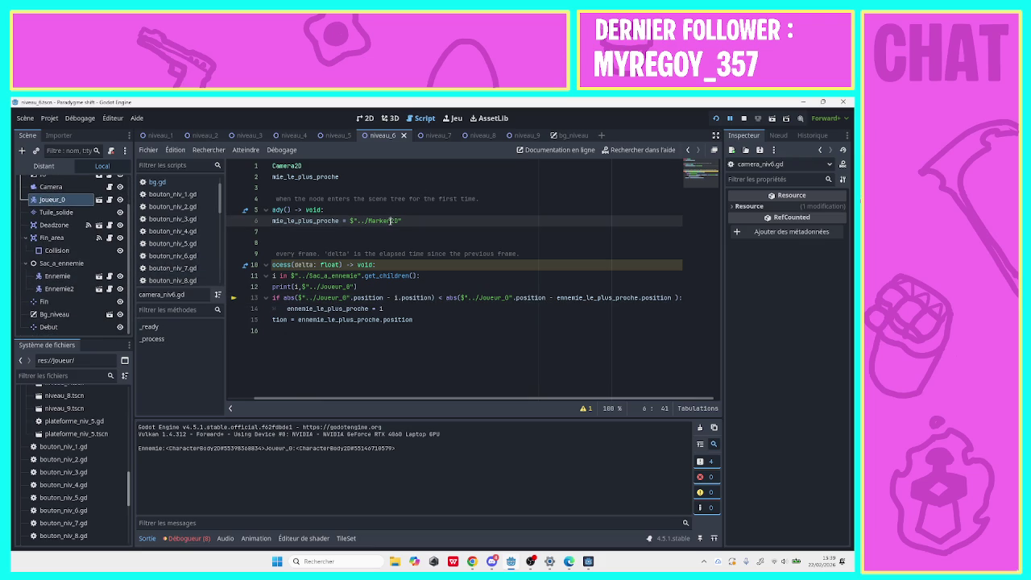
drag(398, 221, 368, 221)
text(B)
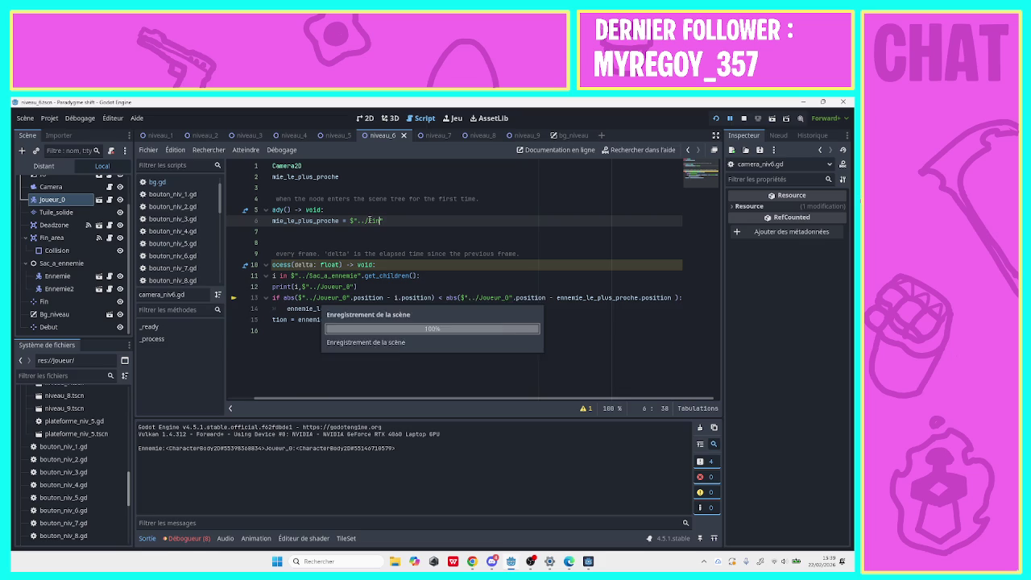
click(716, 120)
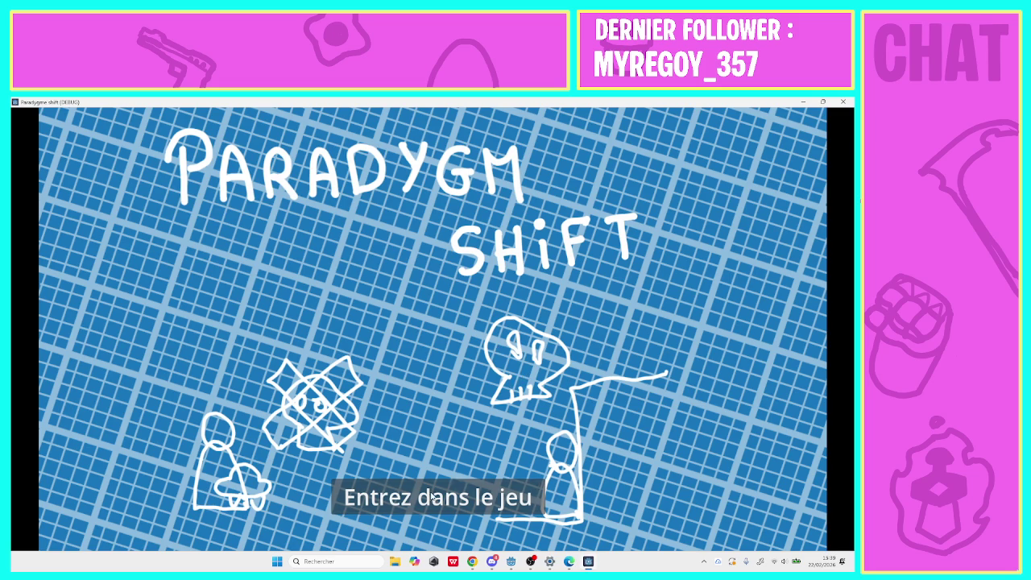
Play level 6, walking right and jumping up the stairs until the line 13 error halts it.
click(430, 495)
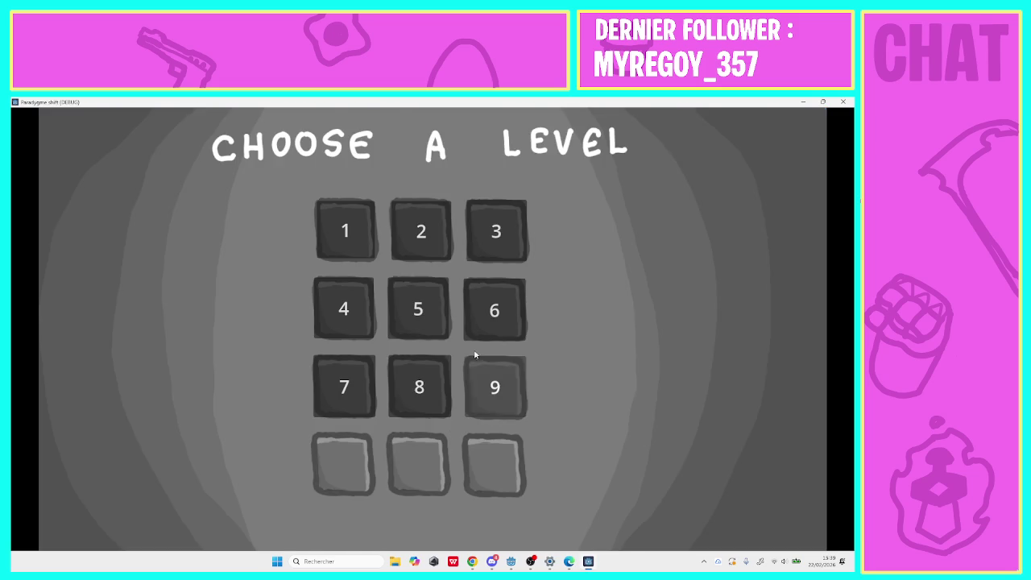
click(483, 335)
key(Right)
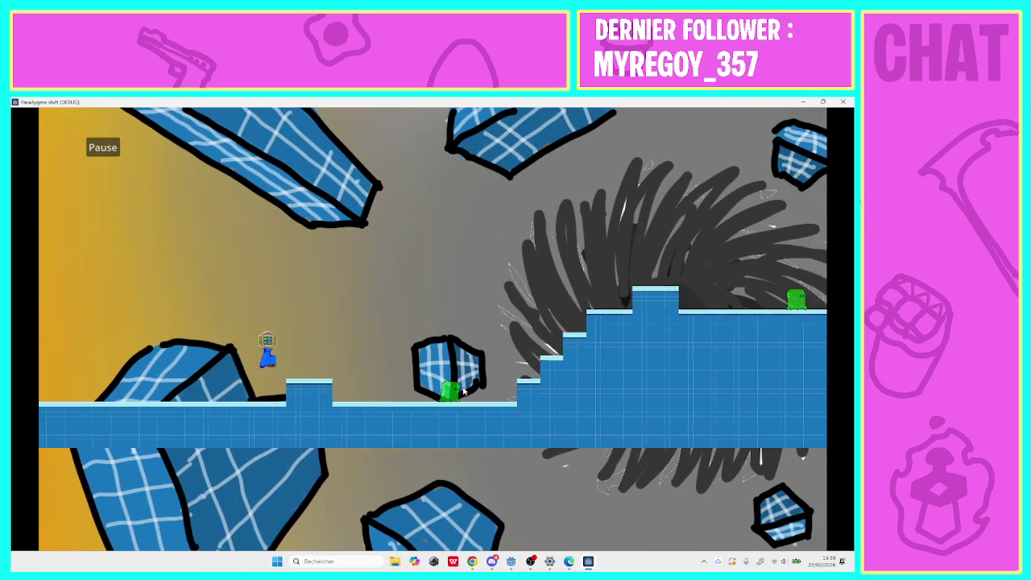
key(space)
key(space)
key(space)
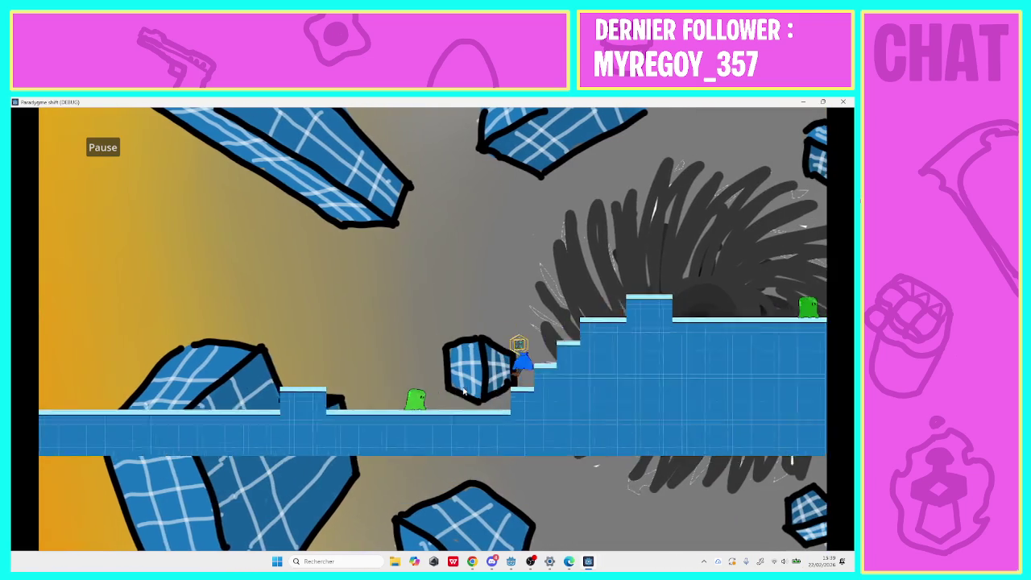
key(space)
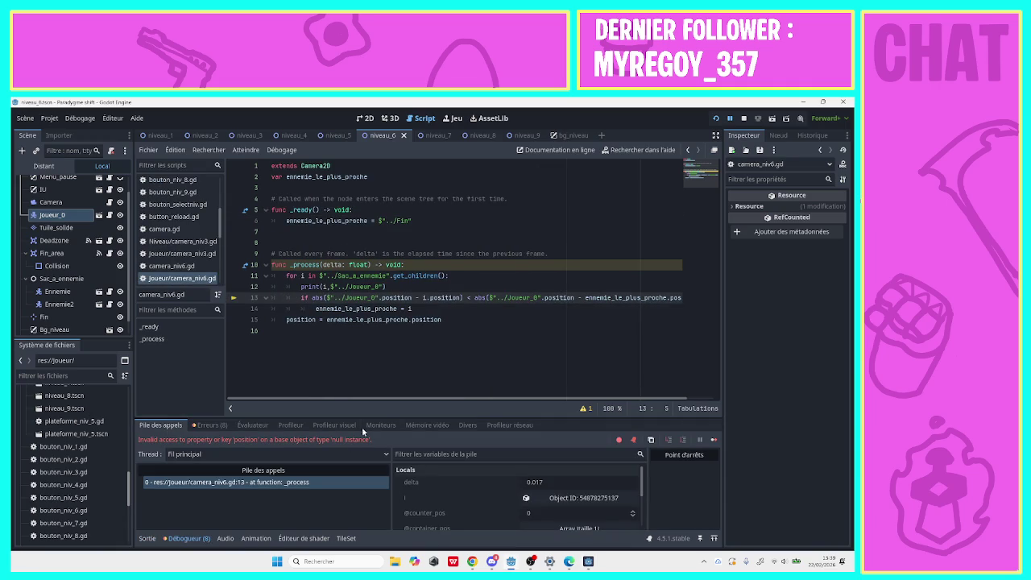
Open joueur.gd from Joueur_0 and change line 29's $"../Marker2D" to $"../Fin".
scroll(468, 392, right, 2)
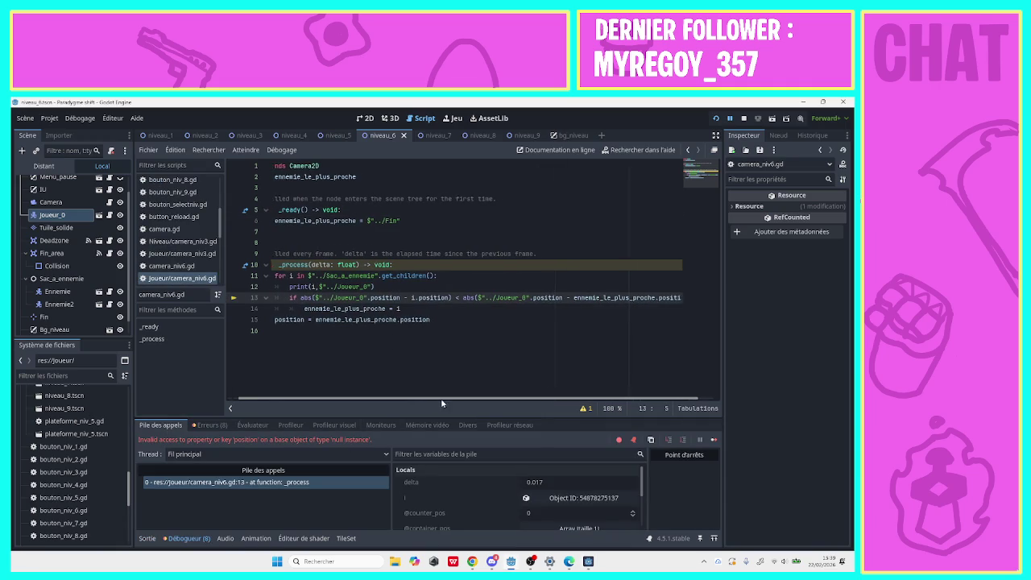
drag(480, 395, 406, 397)
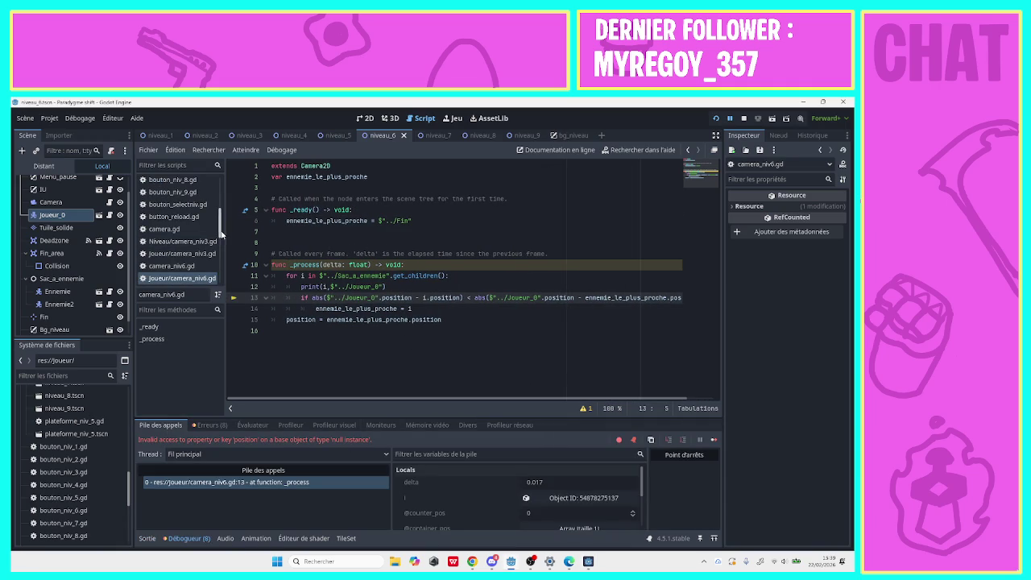
scroll(220, 233, up, 1)
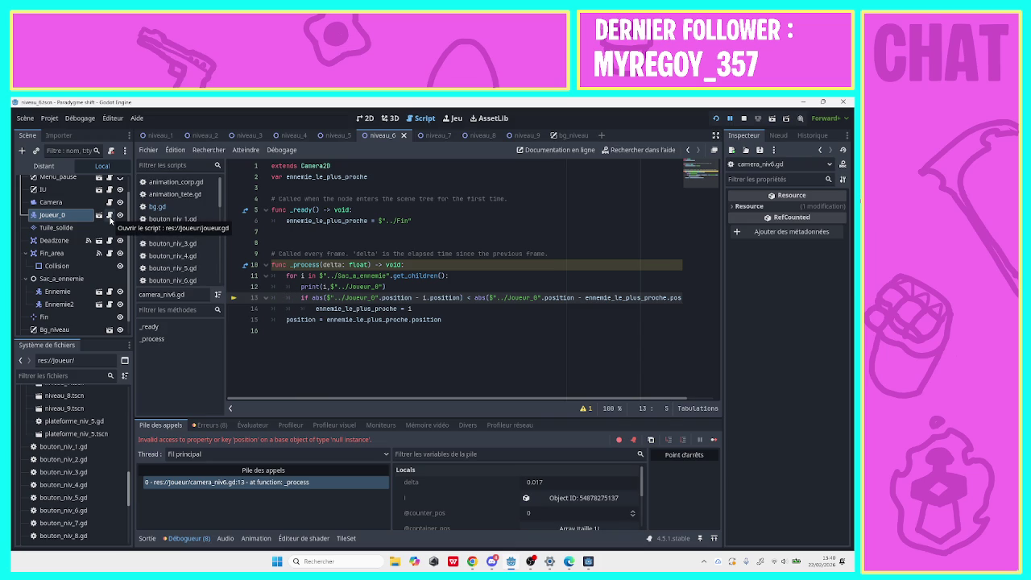
click(110, 216)
key(ctrl+a)
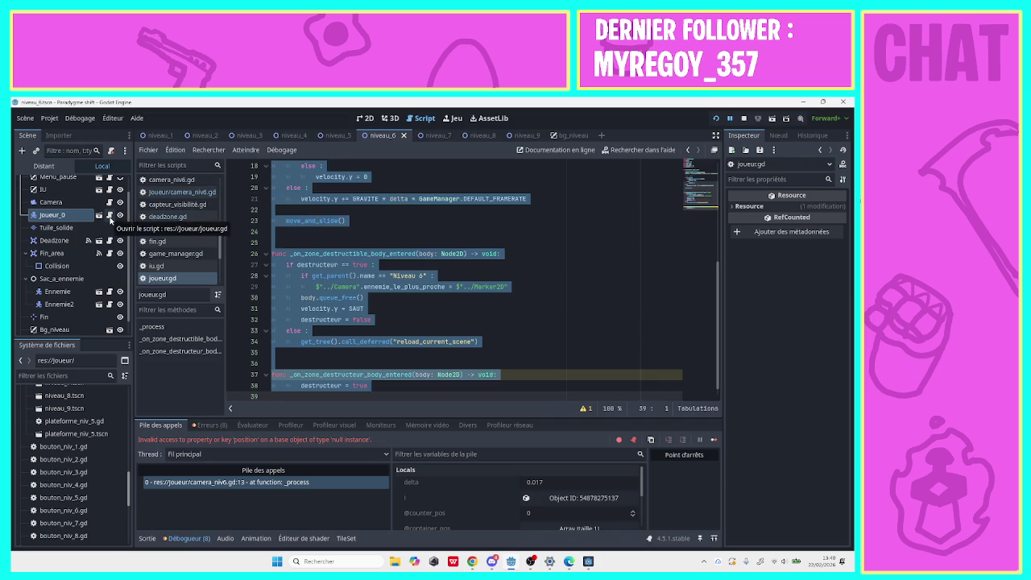
click(370, 309)
click(491, 278)
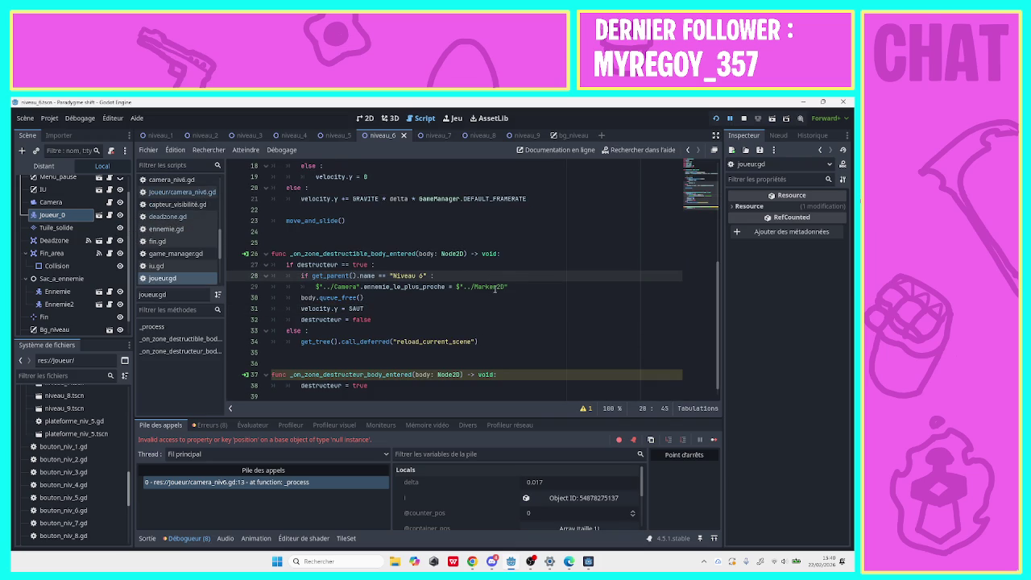
click(495, 287)
text(Fin)
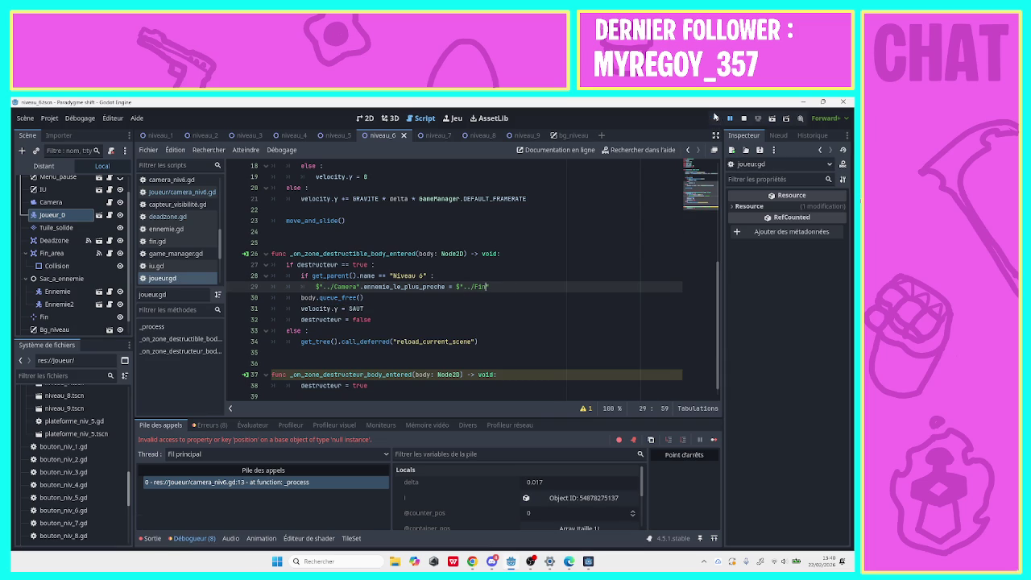
Run the game, play level 6 running right, then return to level selection.
click(715, 118)
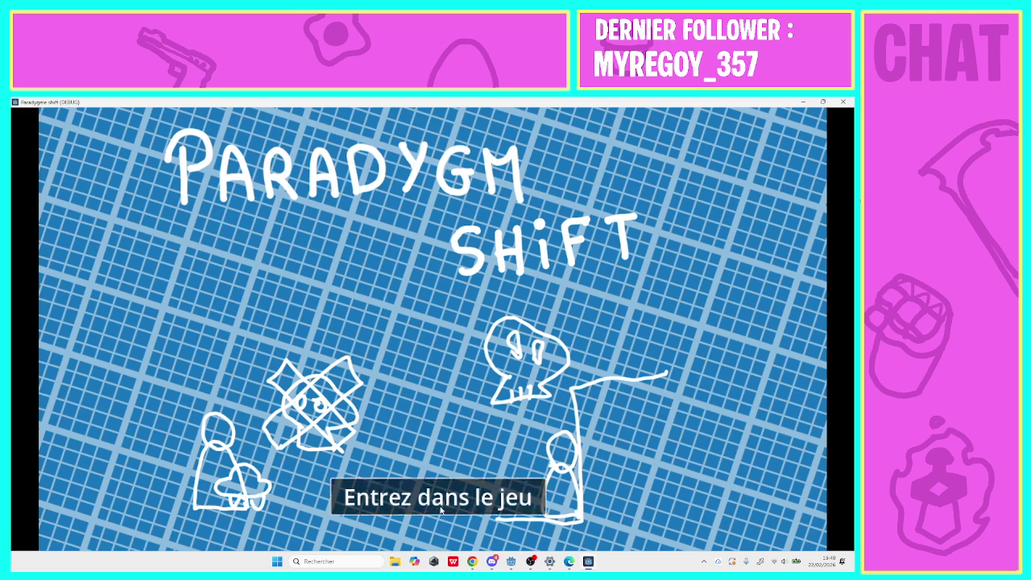
click(441, 509)
click(472, 323)
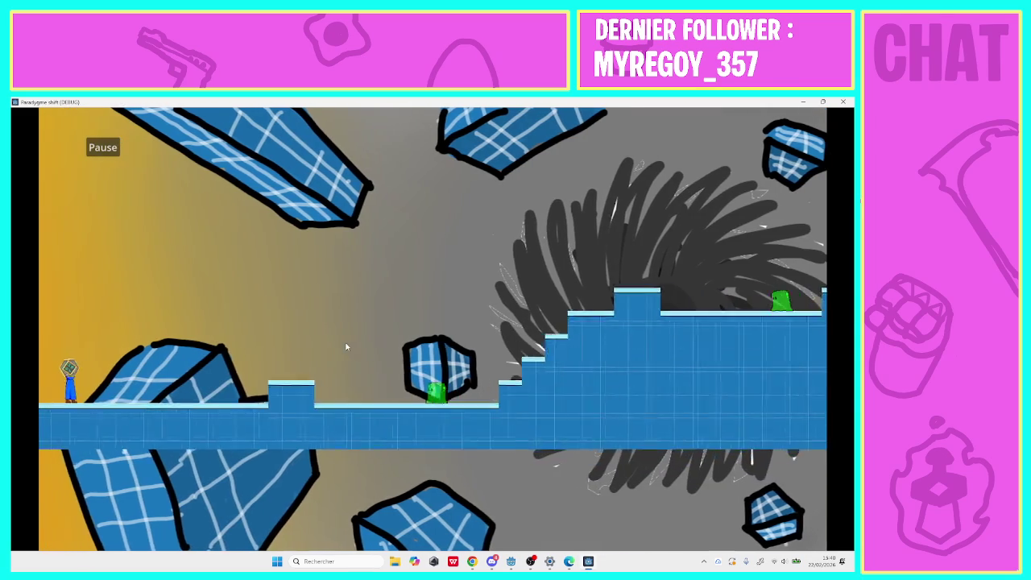
key(Right)
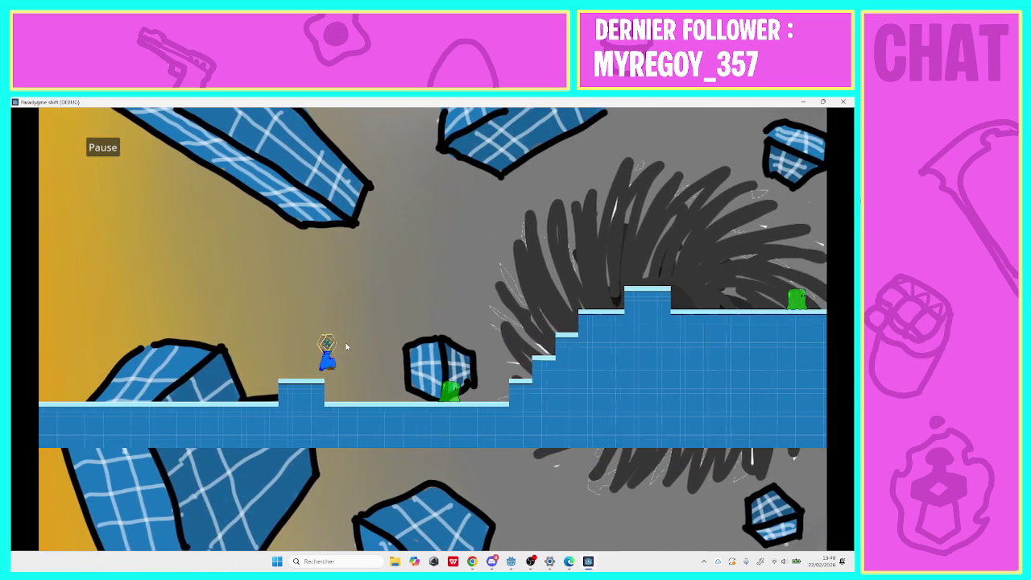
key(Right)
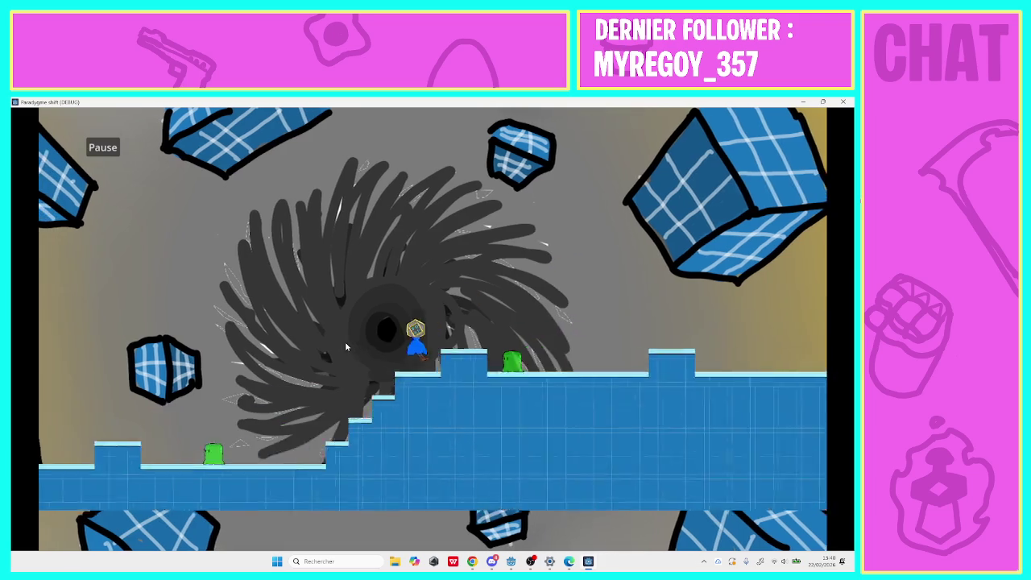
key(Right)
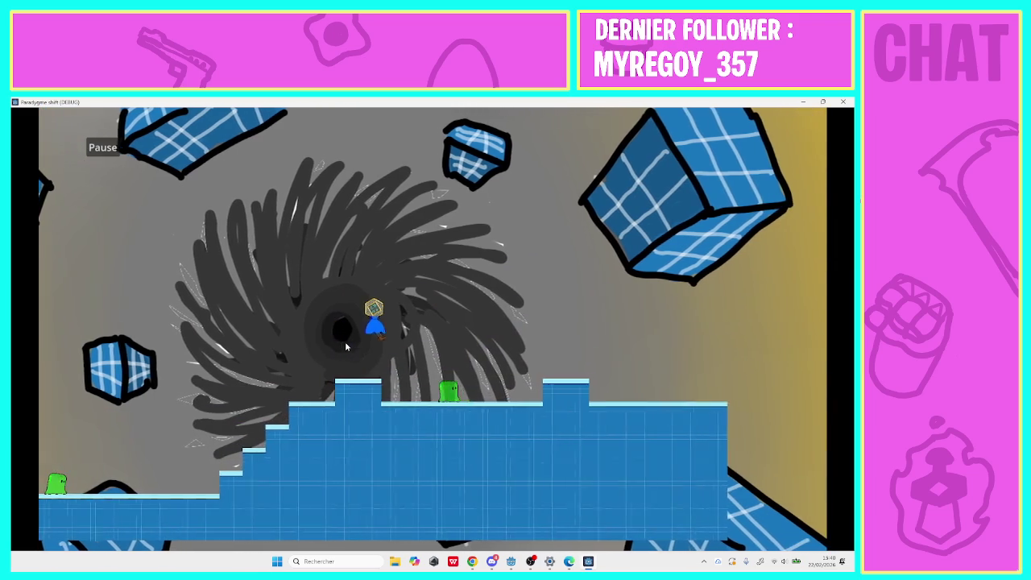
key(Right)
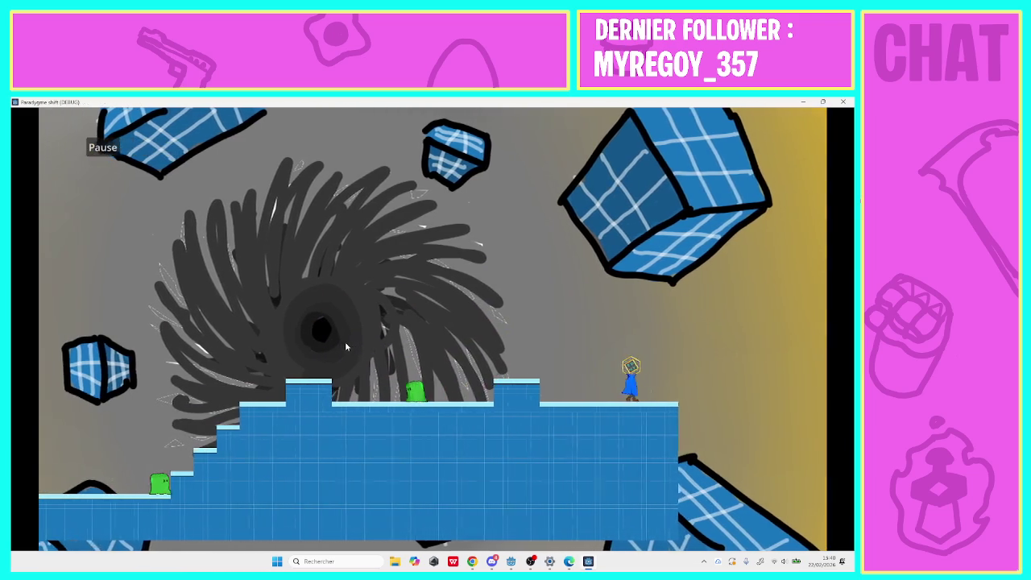
key(Escape)
Play level 7, moving right, up the tower and back left to check background scrolling.
click(341, 395)
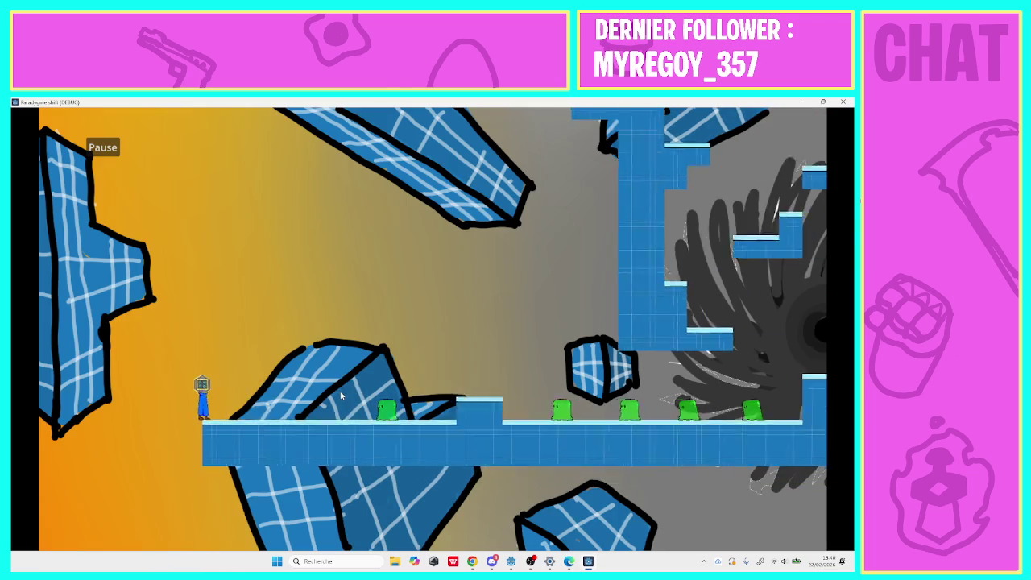
key(Right)
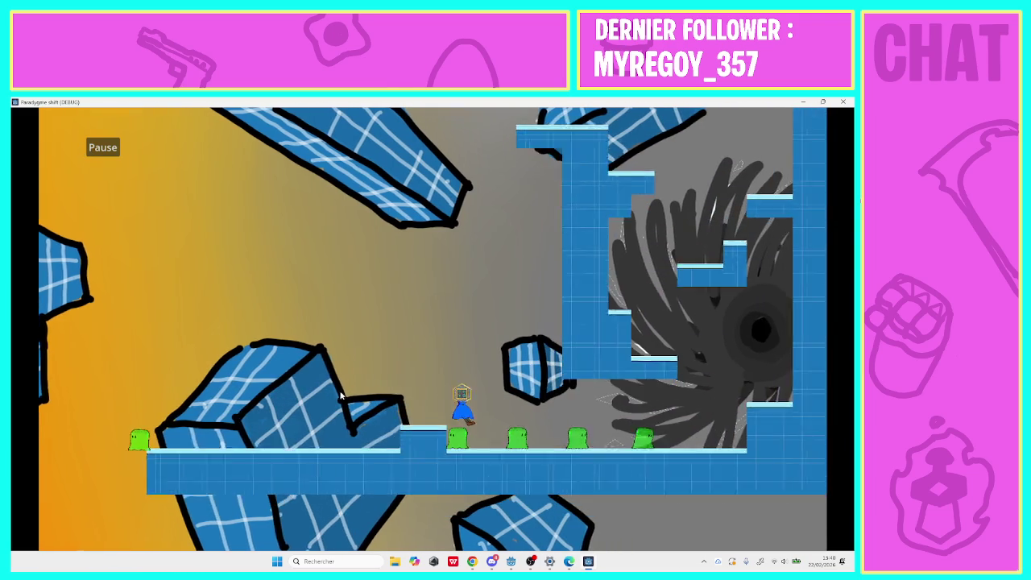
key(Right)
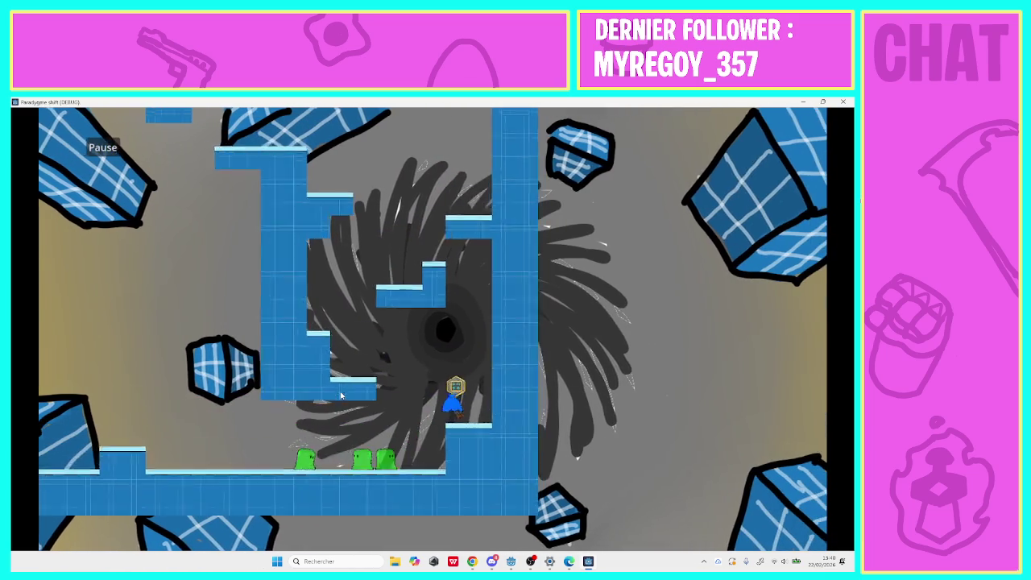
key(Left)
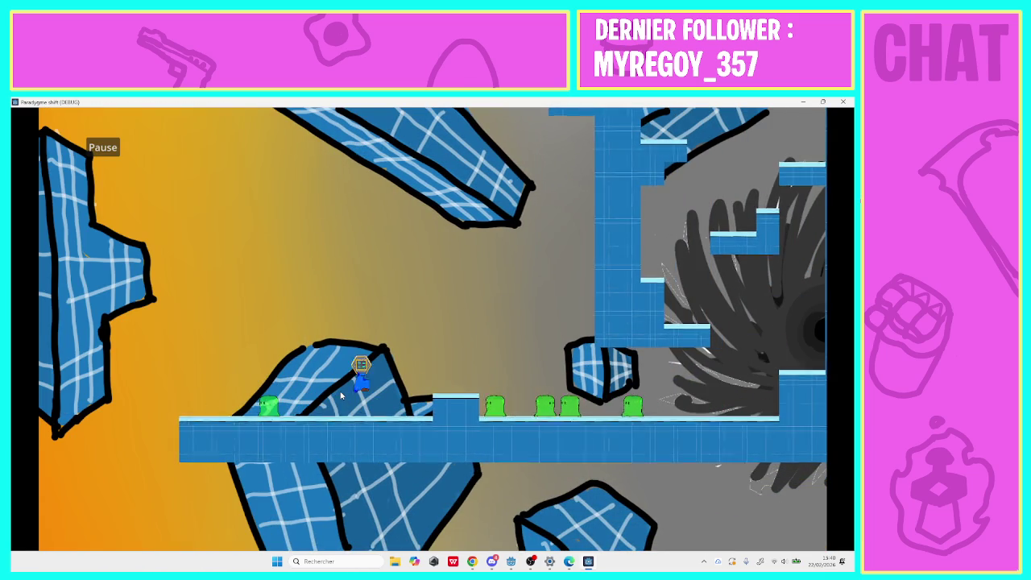
key(Right)
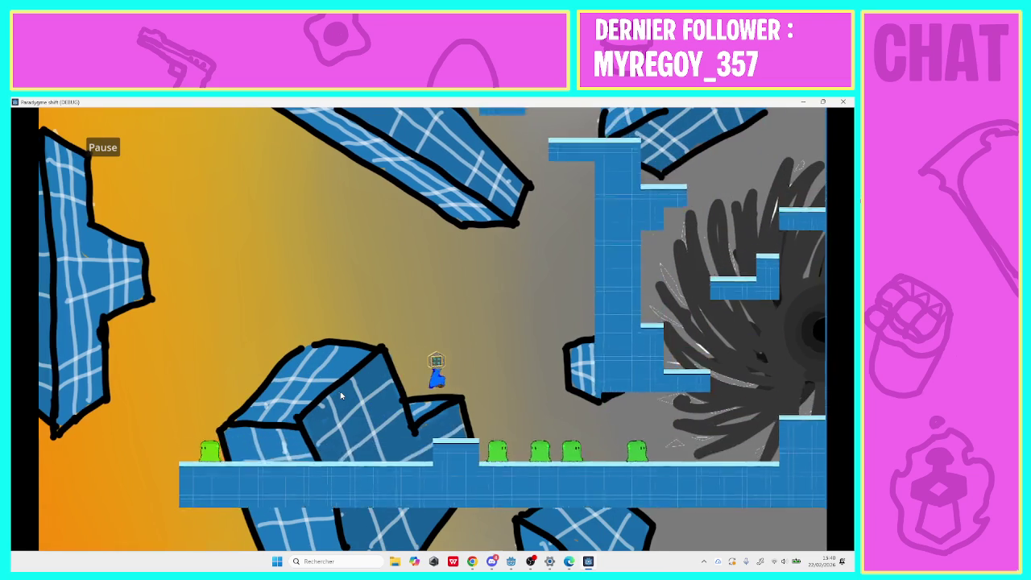
key(Right)
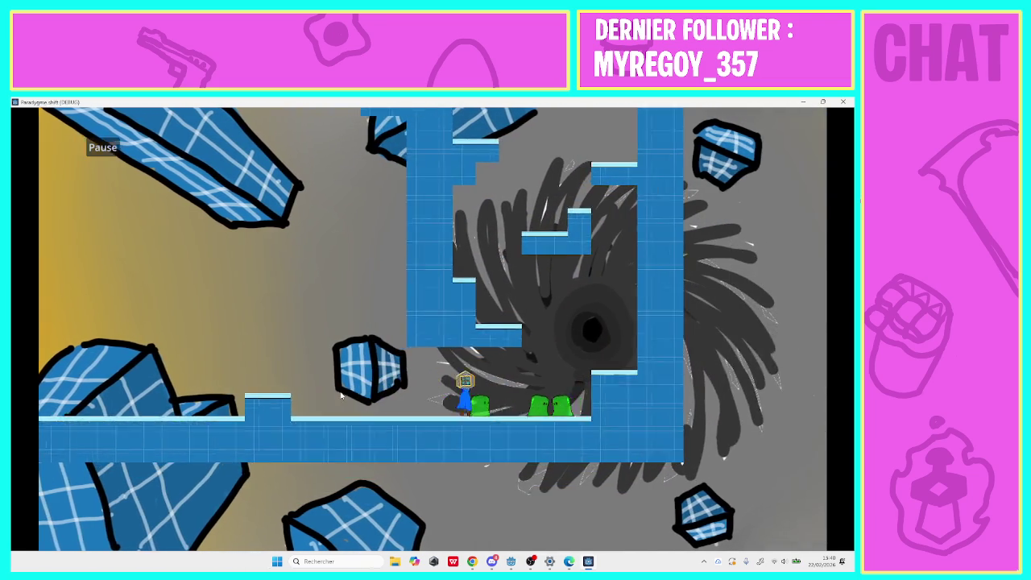
key(Up)
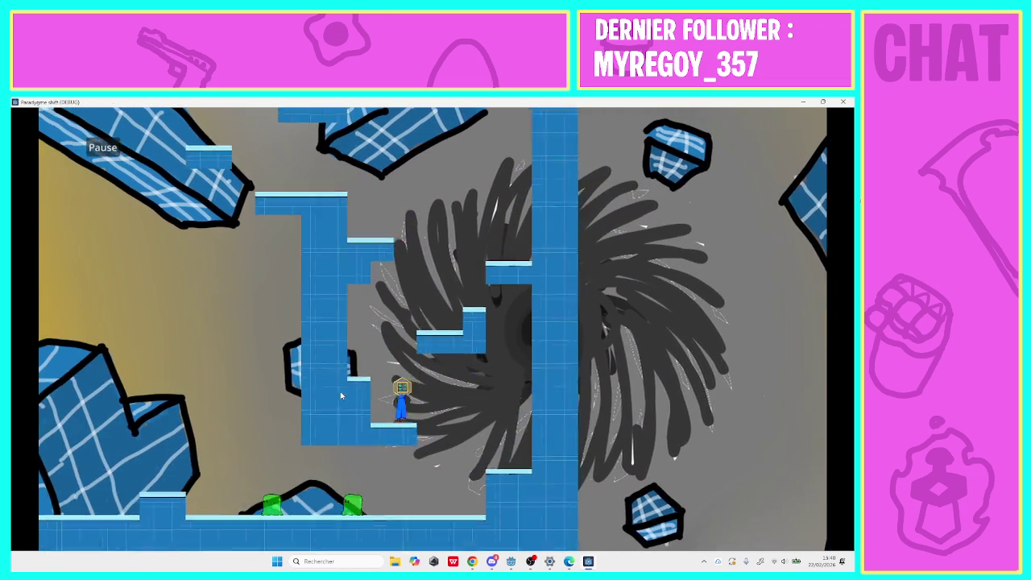
key(Up)
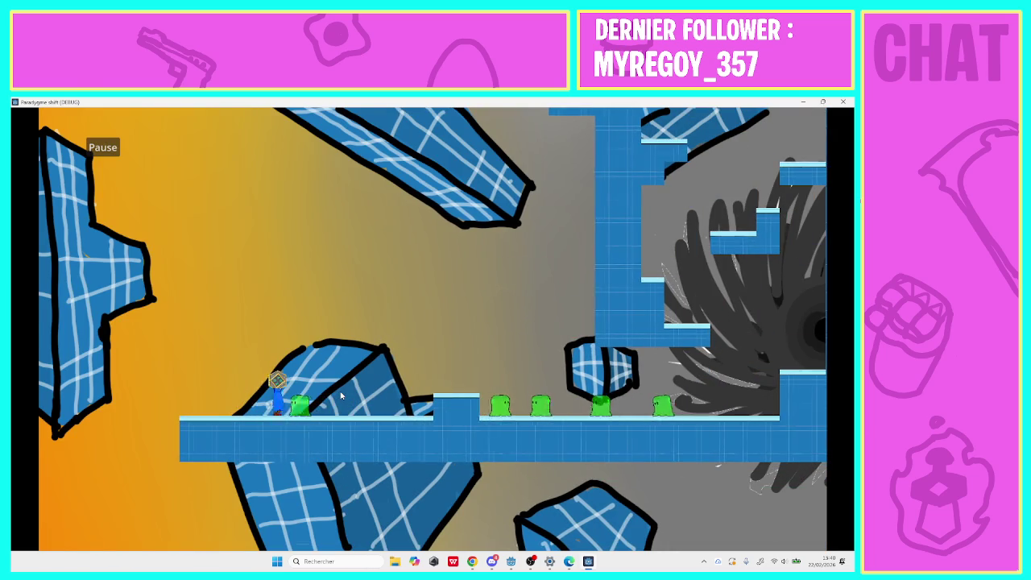
key(Right)
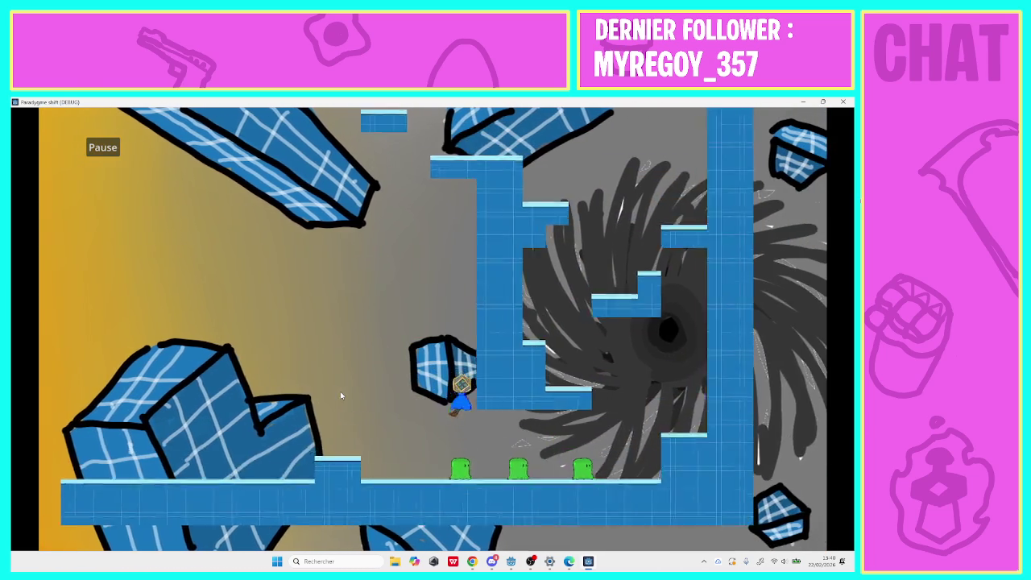
key(Up)
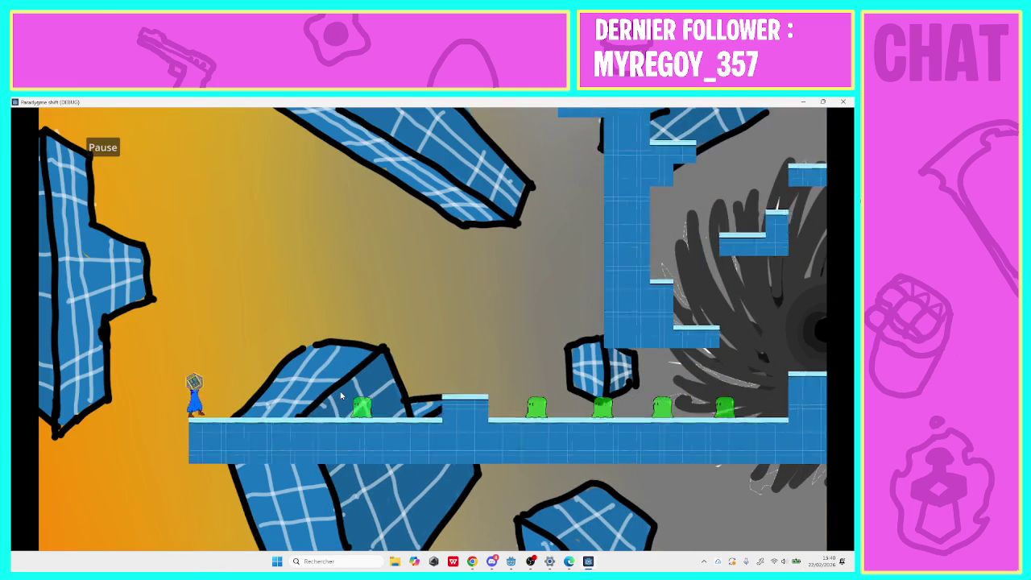
key(Right)
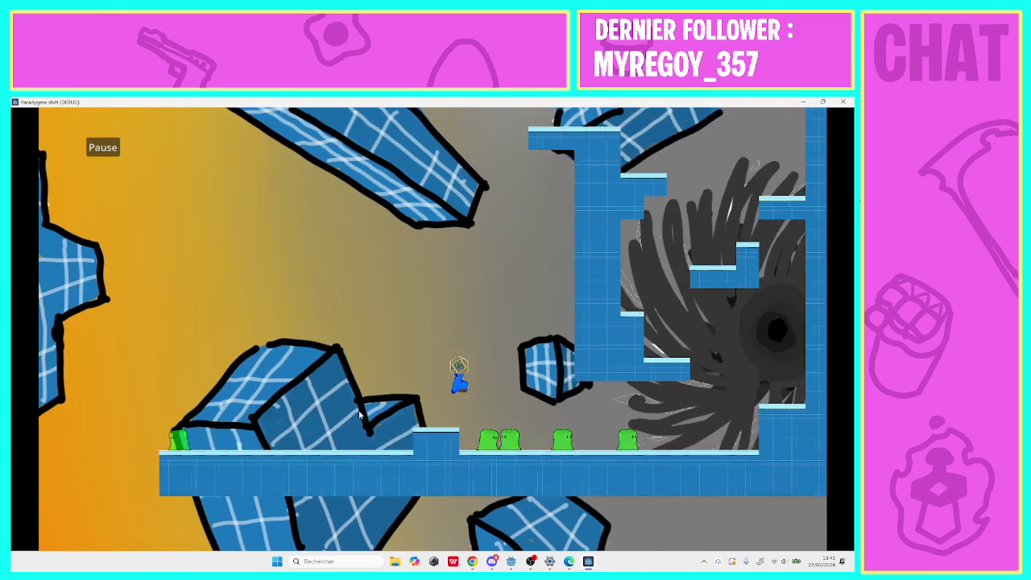
key(Right)
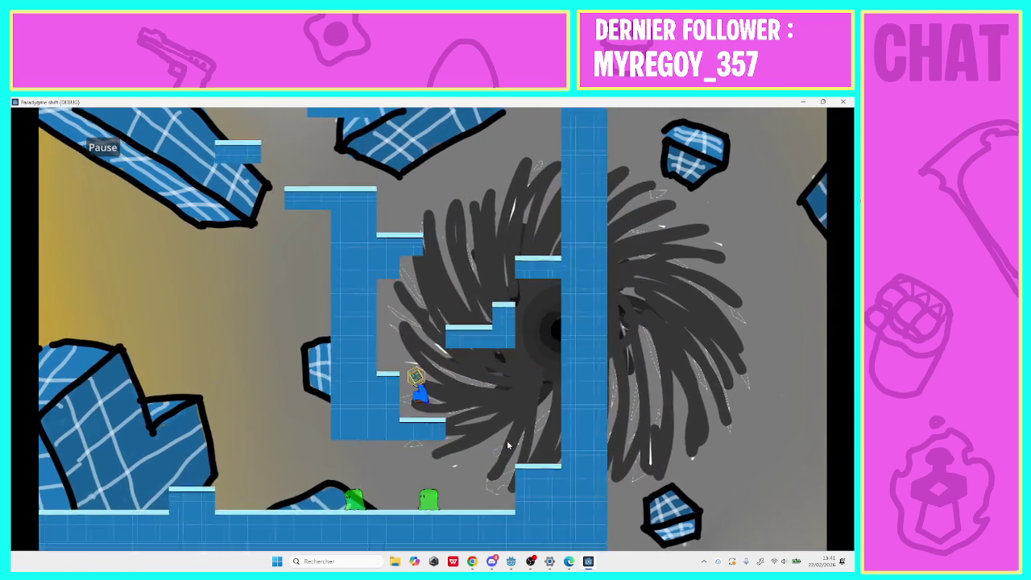
key(Right)
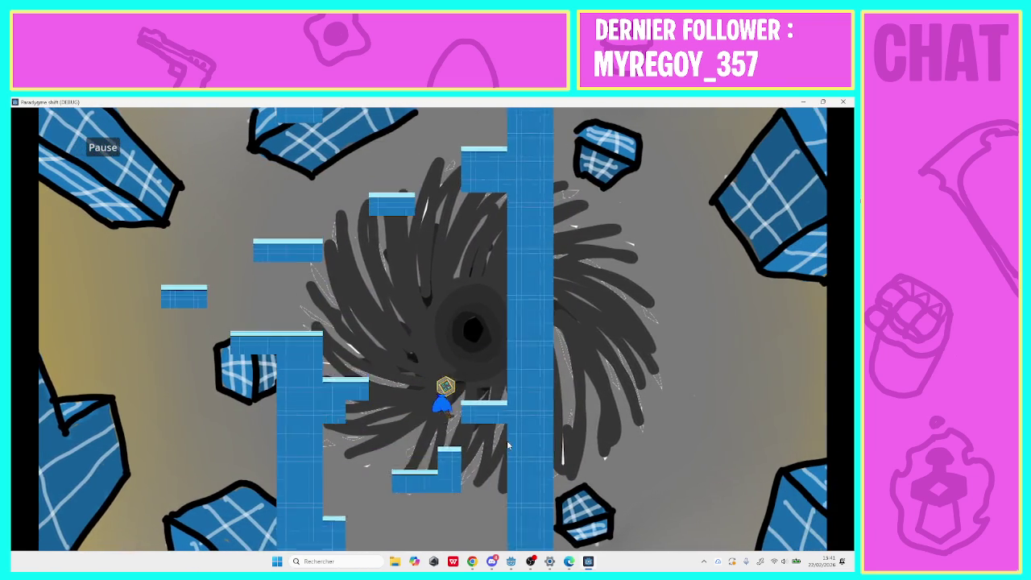
key(Left)
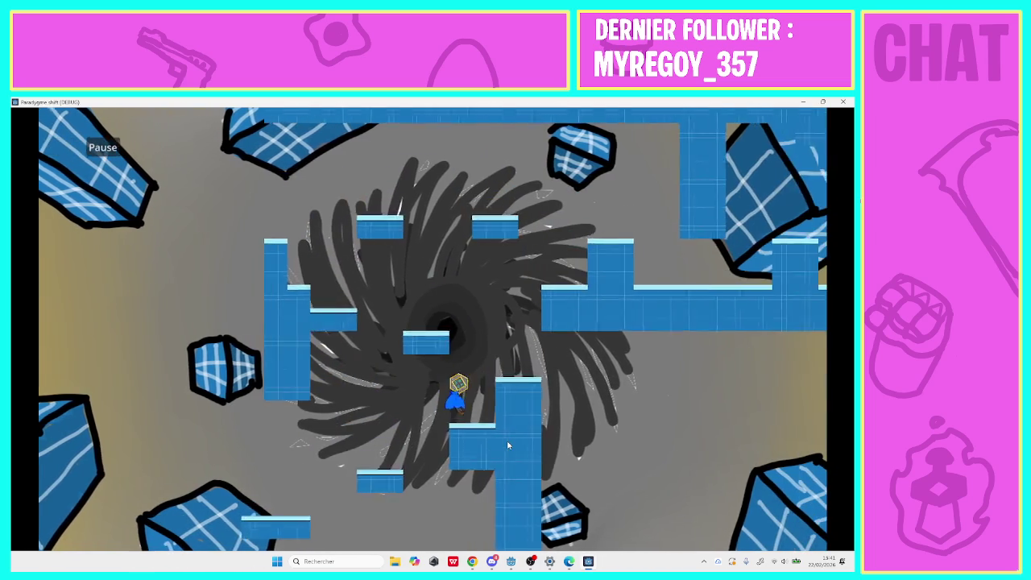
key(Left)
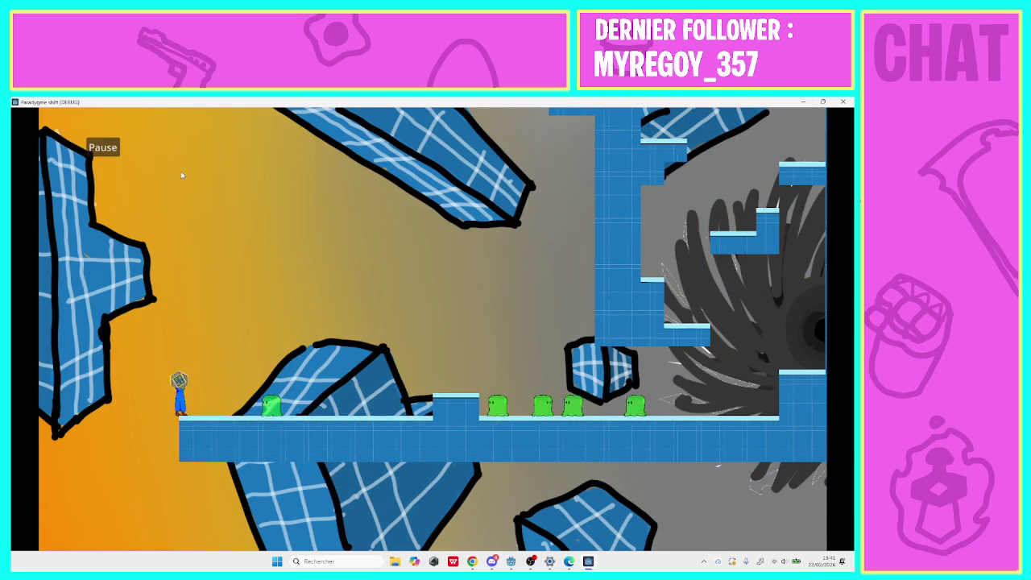
Pause the game, go back to the menu and start level 8.
click(108, 151)
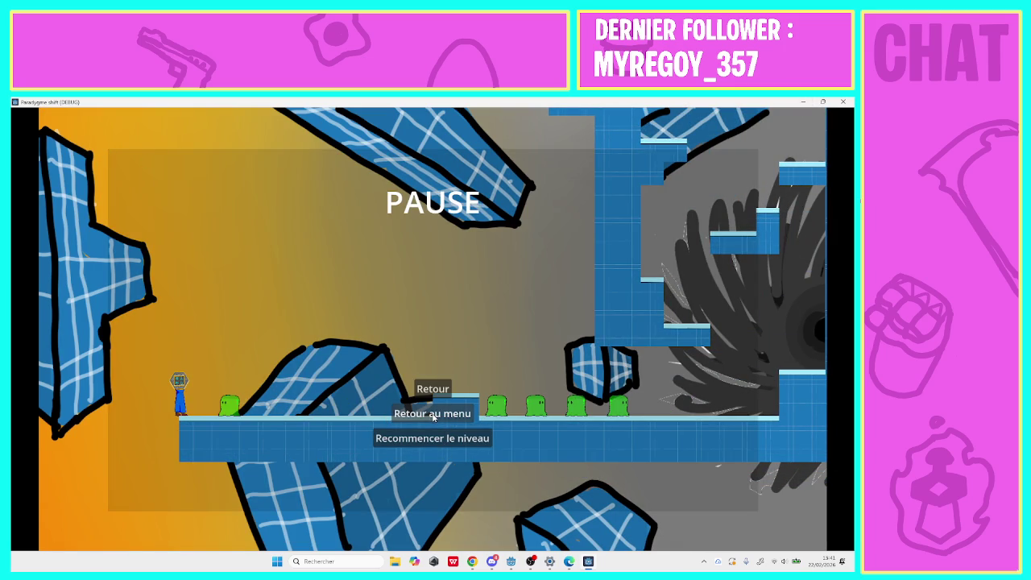
click(433, 416)
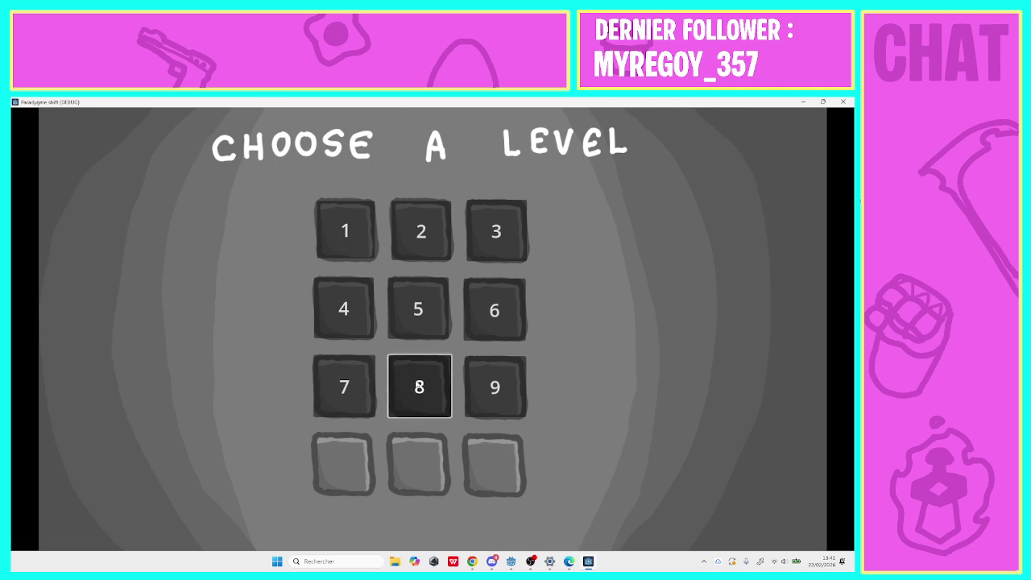
click(418, 386)
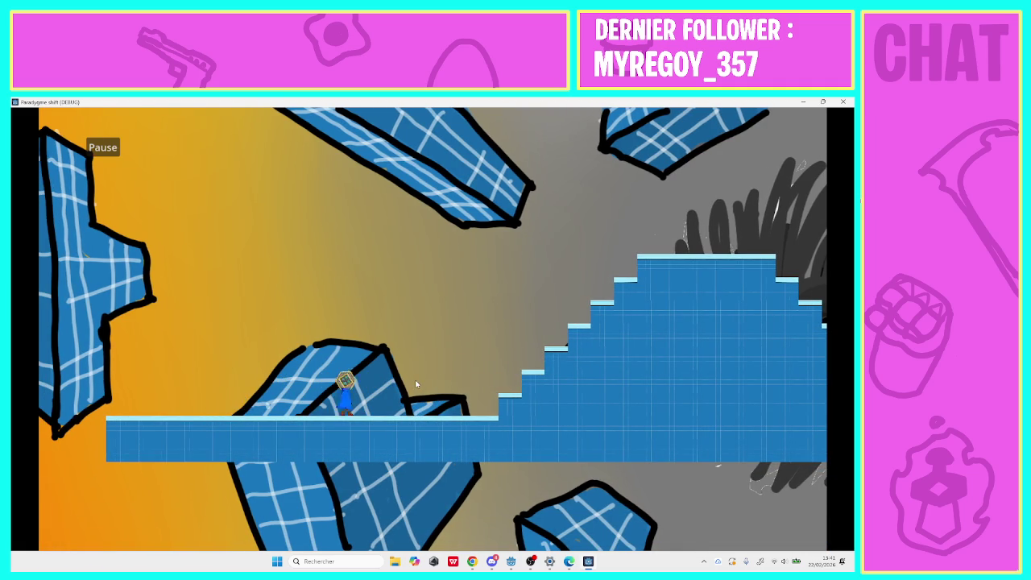
Run right and back left through level 8, then return to level selection.
key(Right)
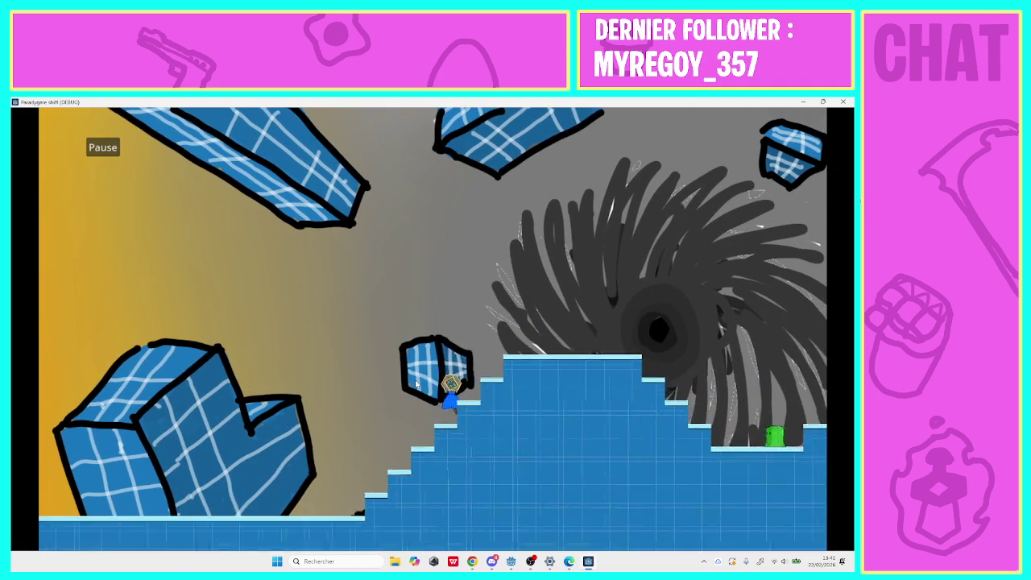
key(Right)
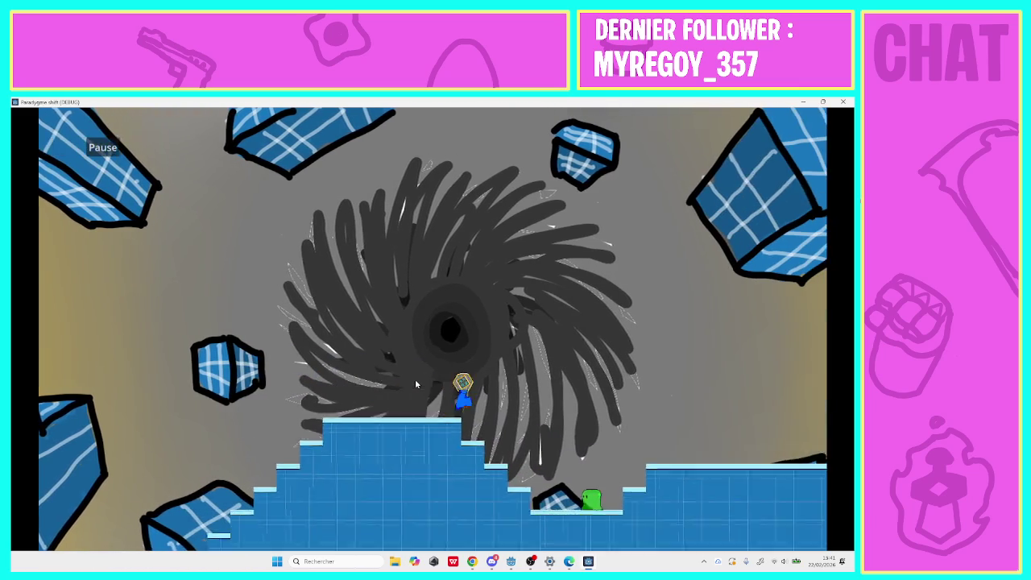
key(Right)
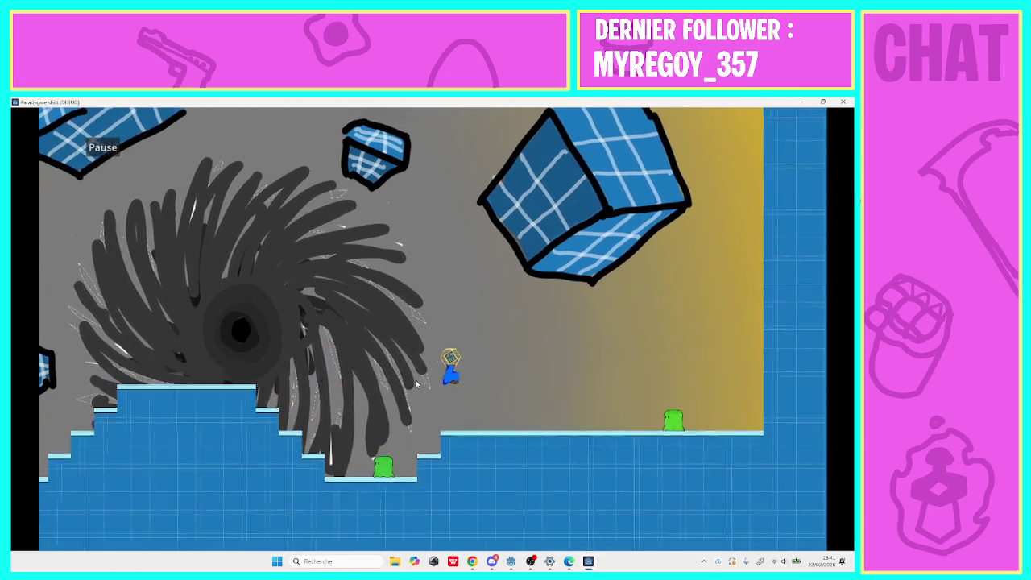
key(Right)
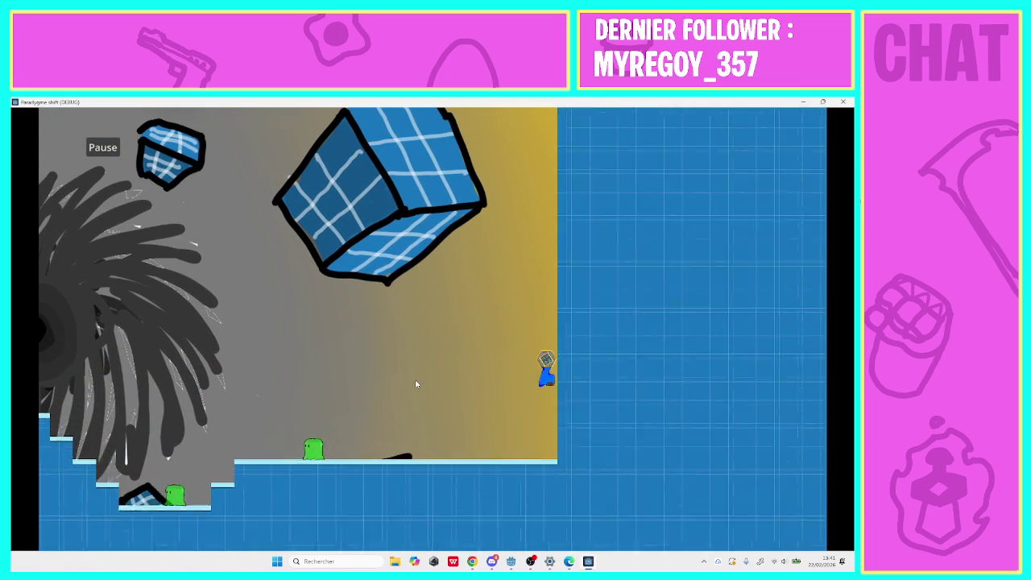
key(space)
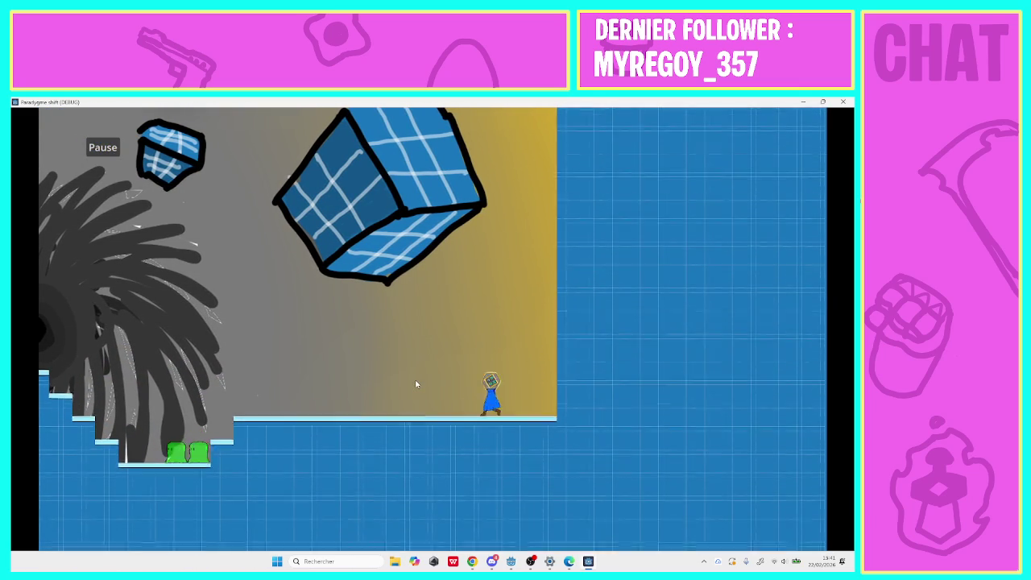
key(Left)
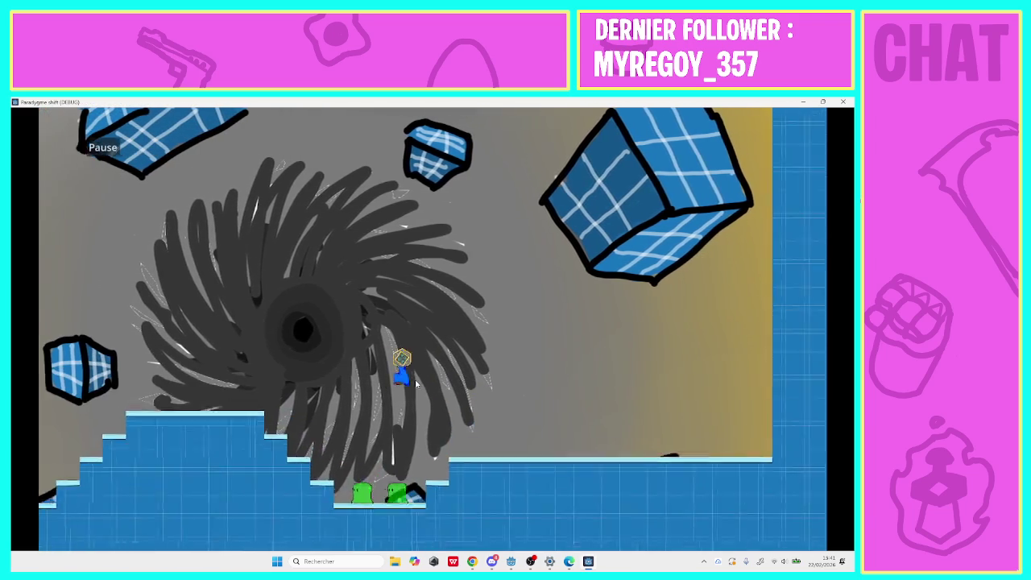
key(Left)
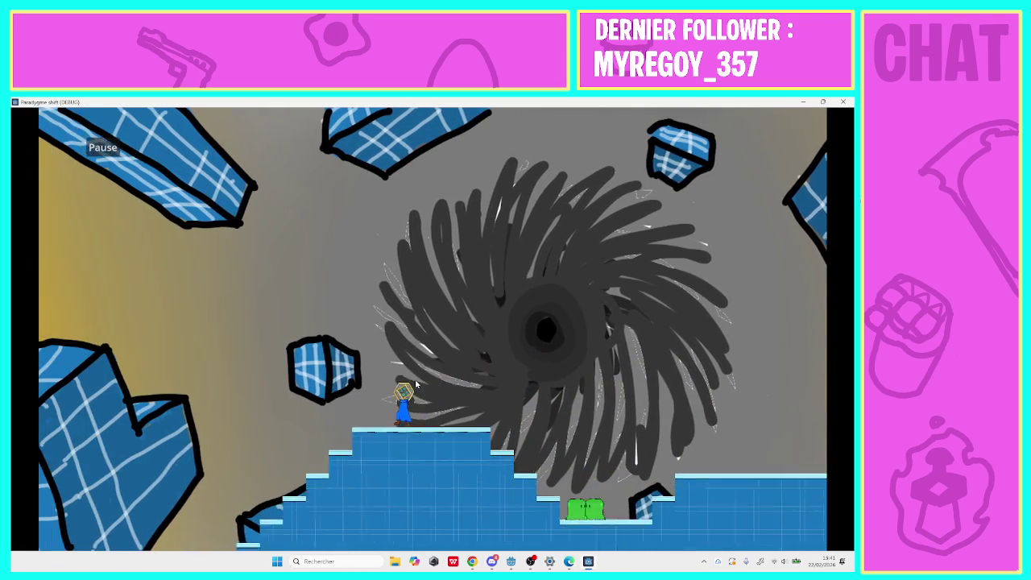
key(Left)
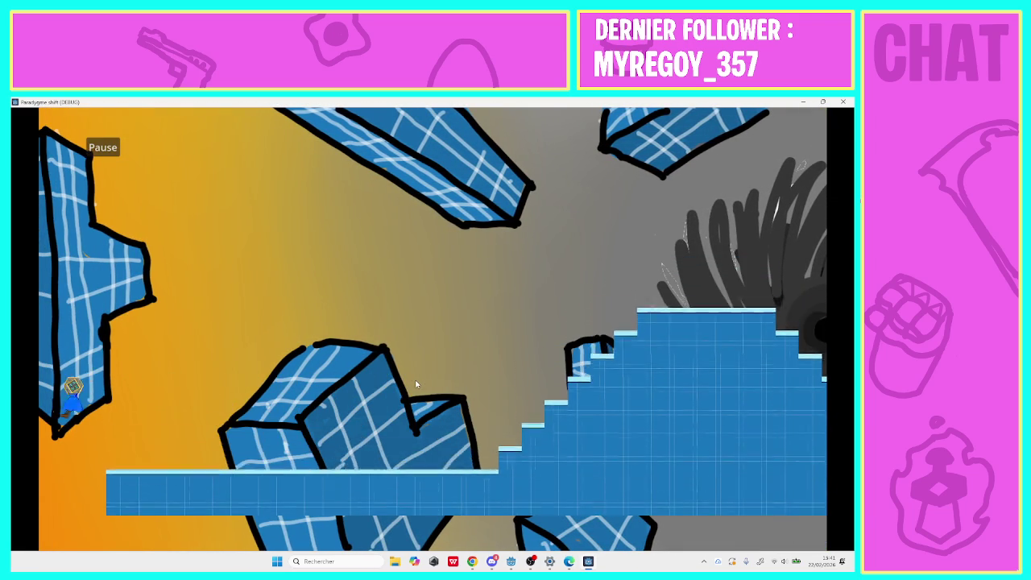
key(Escape)
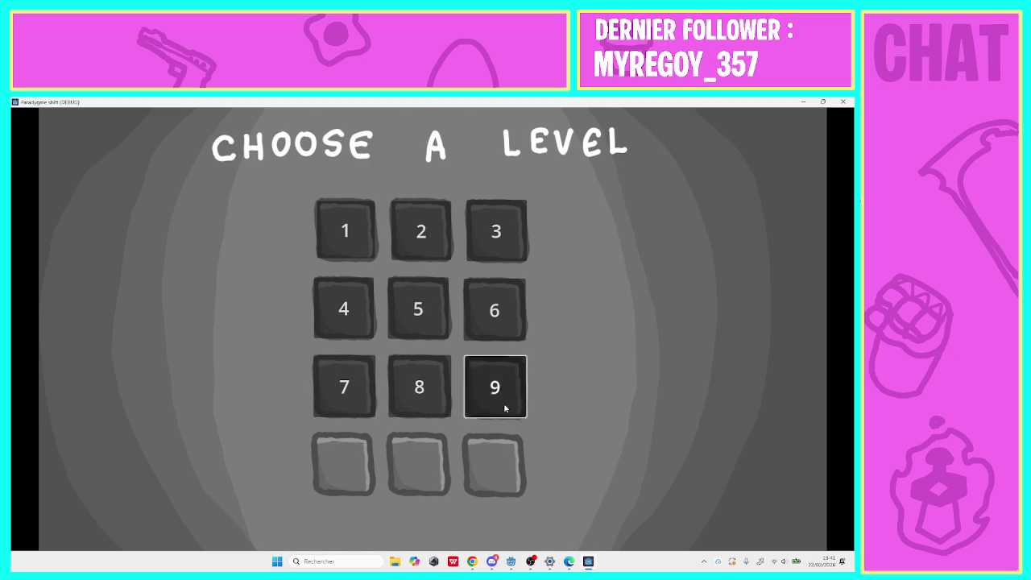
Start level 9 and run right past the vortex onto the raised block.
click(505, 408)
key(Right)
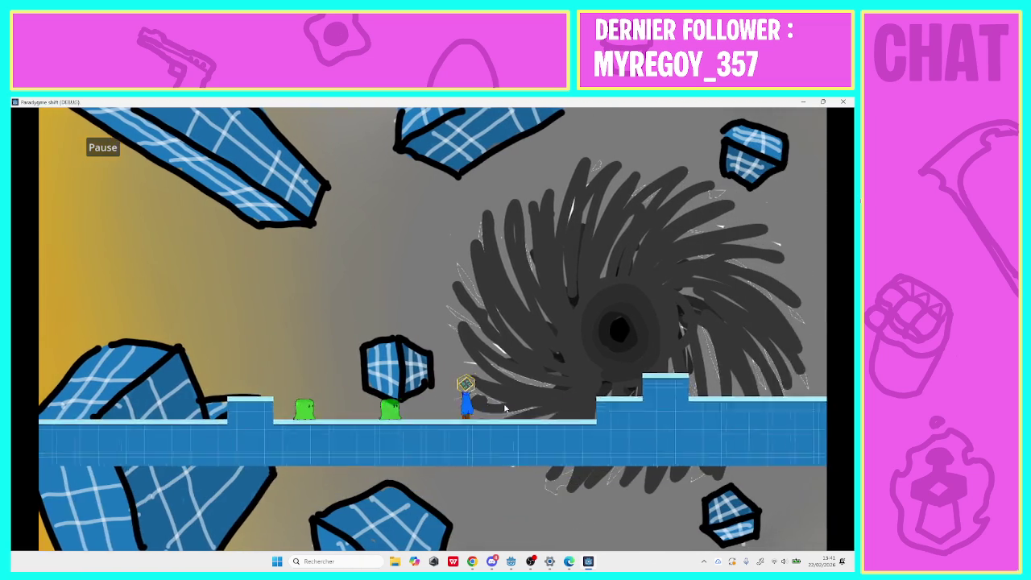
key(Right)
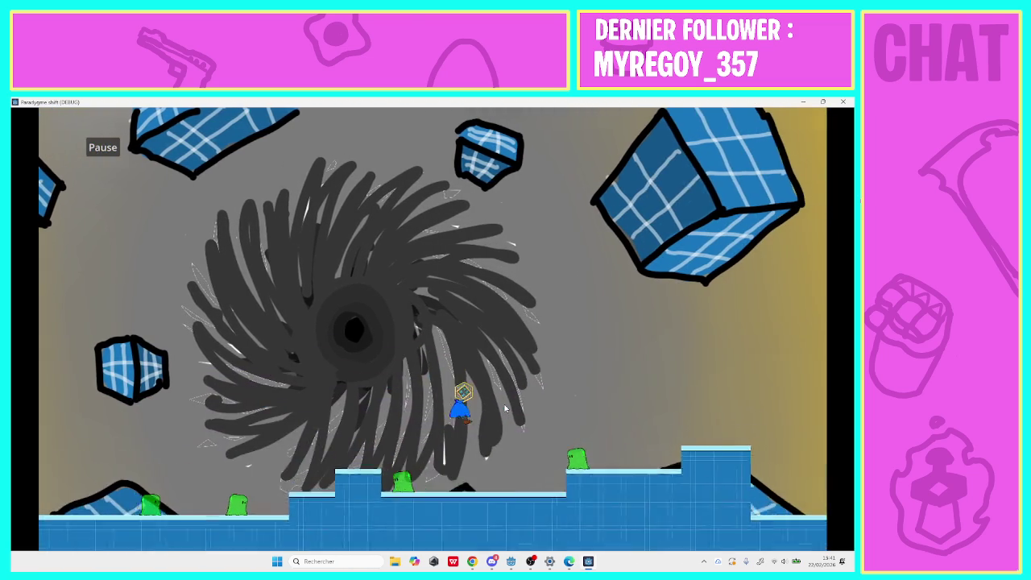
key(Right)
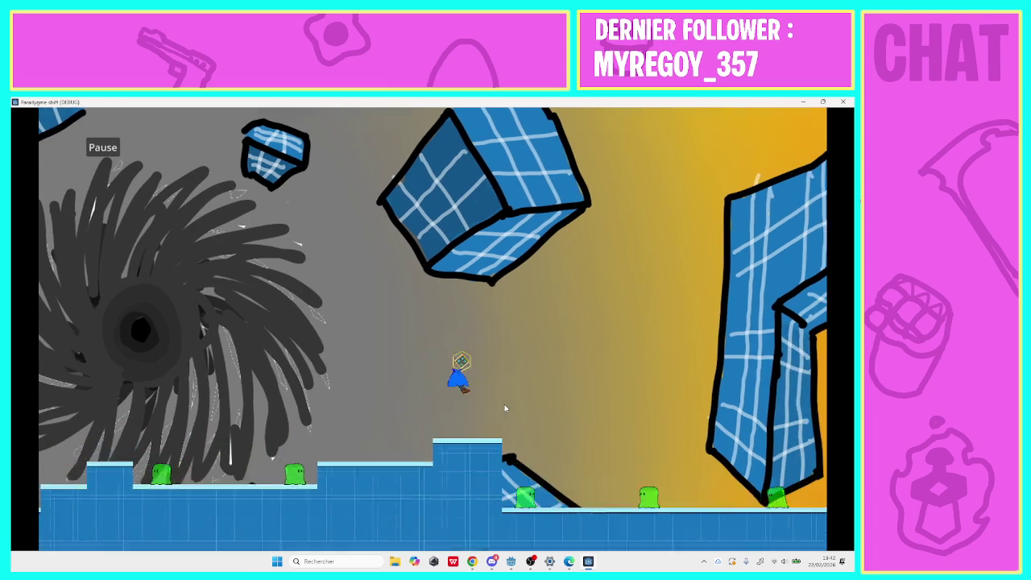
key(Right)
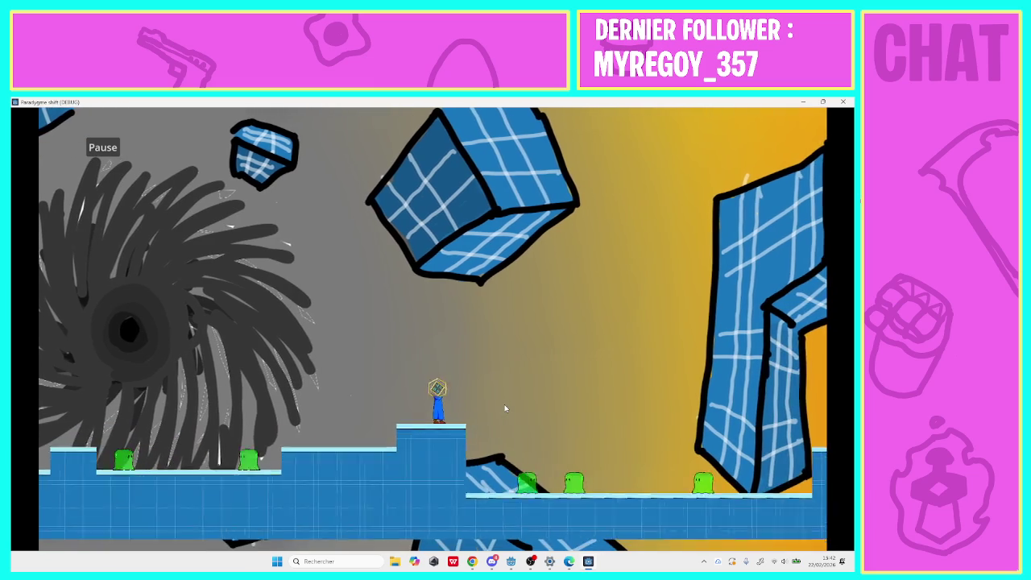
key(space)
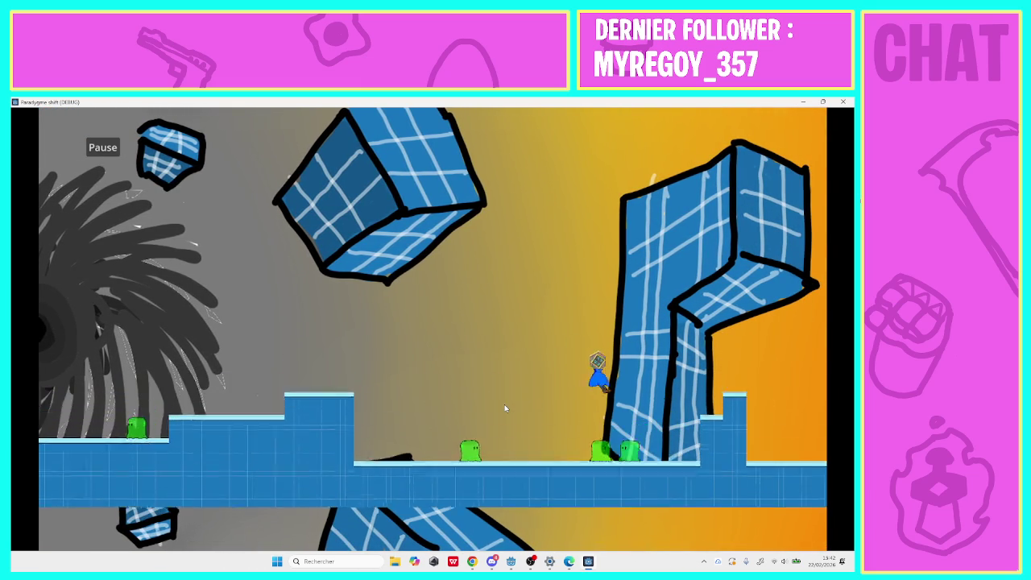
key(Right)
key(space)
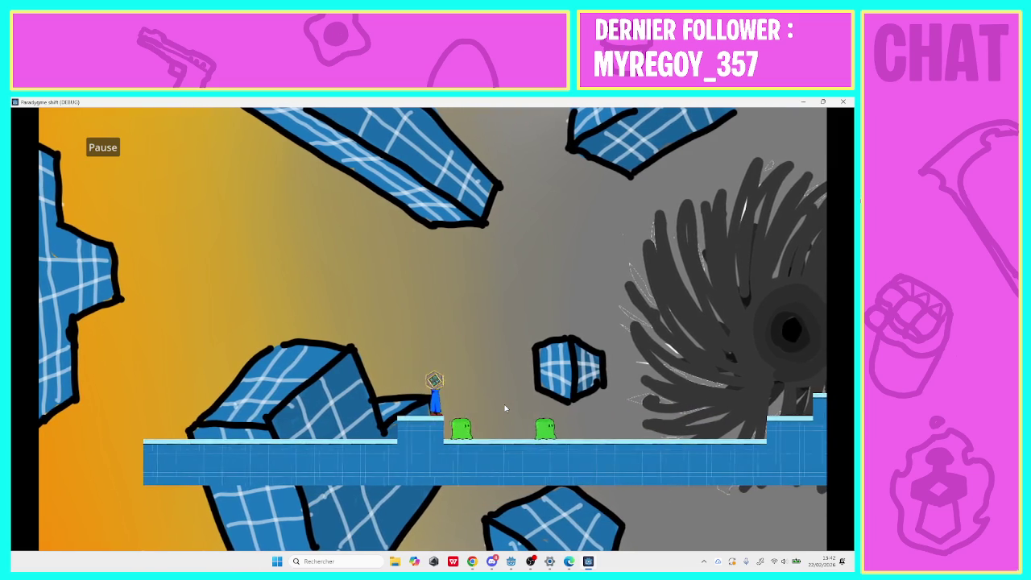
key(Right)
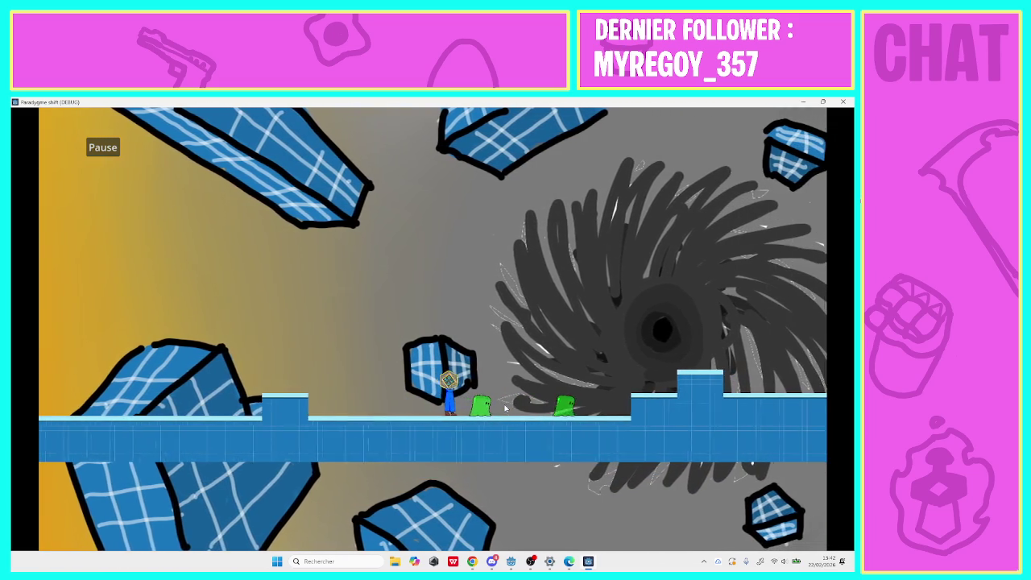
key(Right)
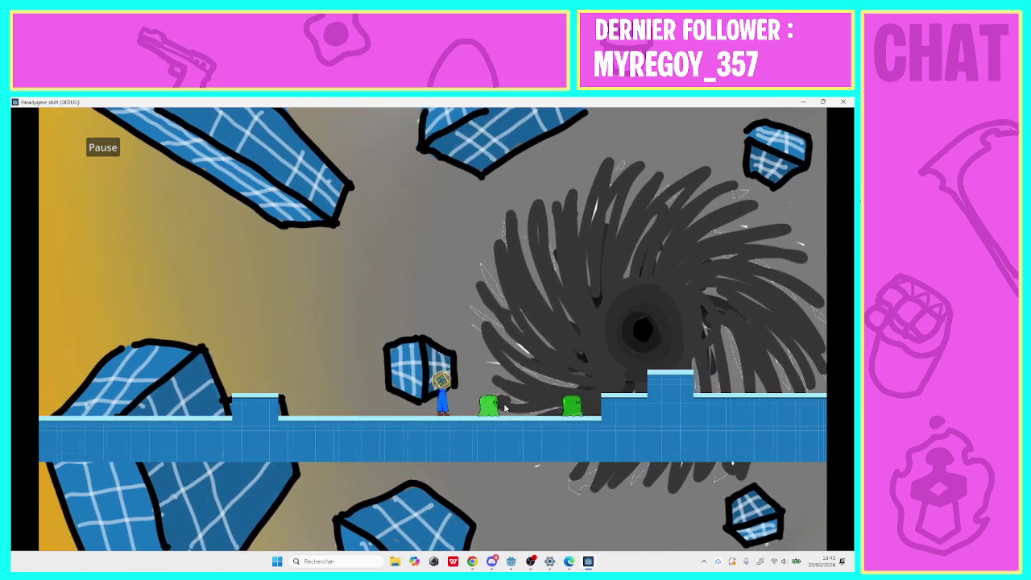
key(Right)
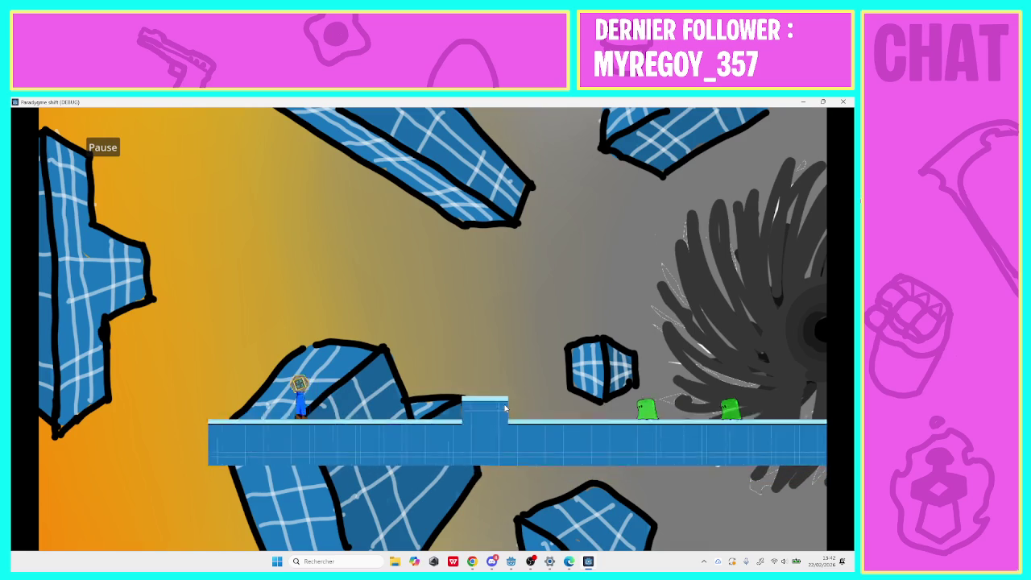
key(Right)
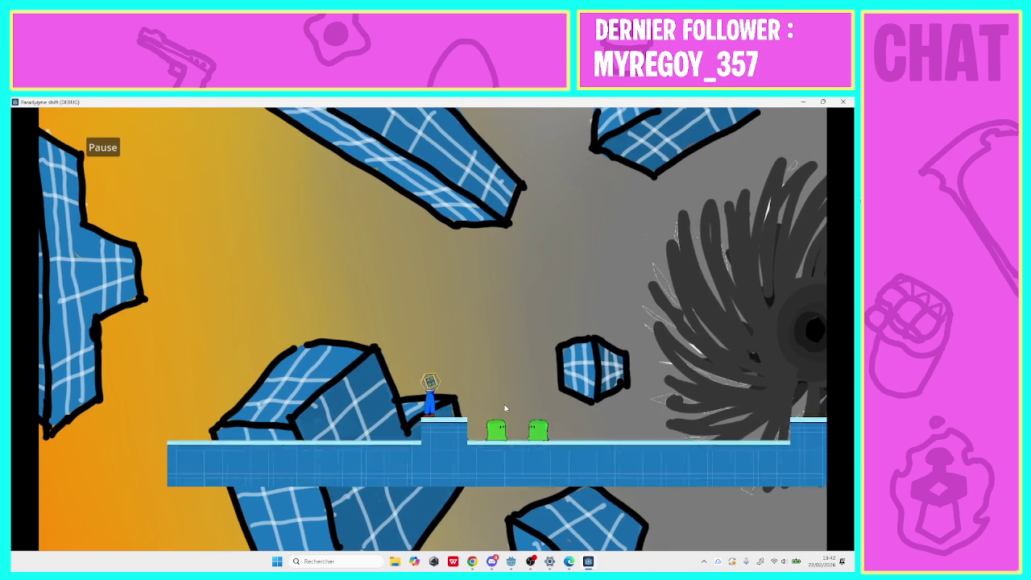
Keep running and jumping right across the platforms, then pause the game.
key(Right)
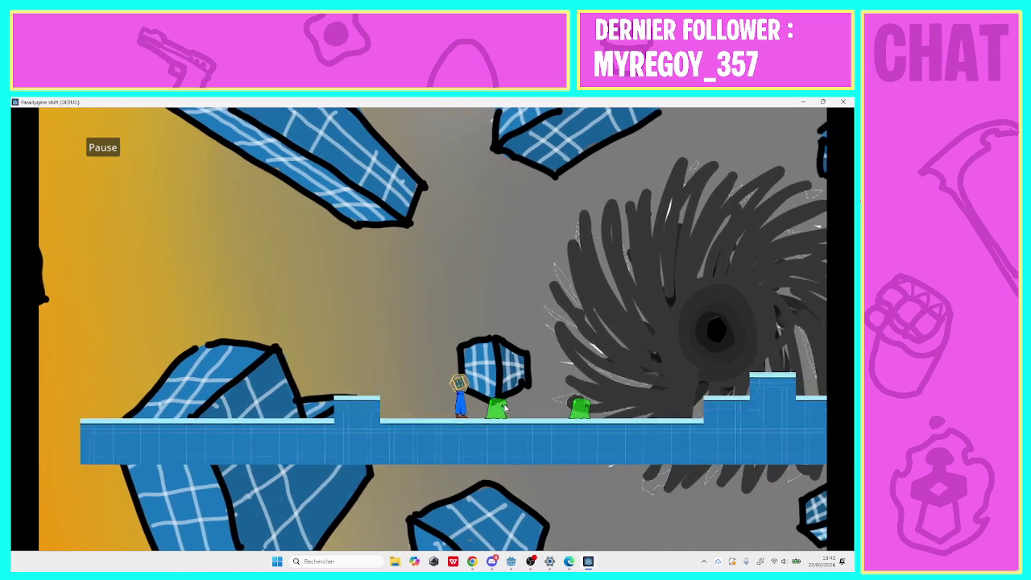
key(Right)
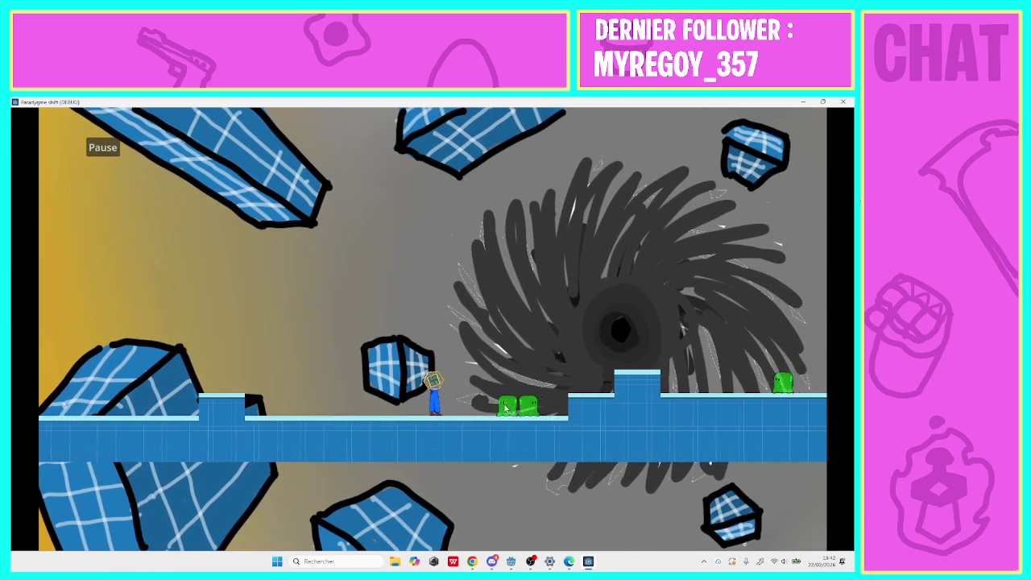
key(space)
key(Right)
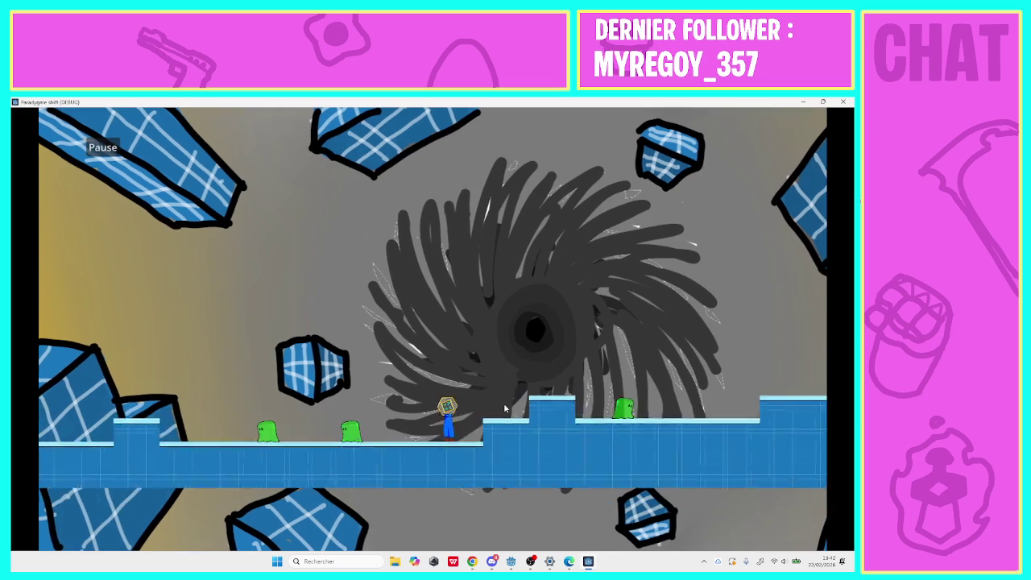
key(Right)
key(space)
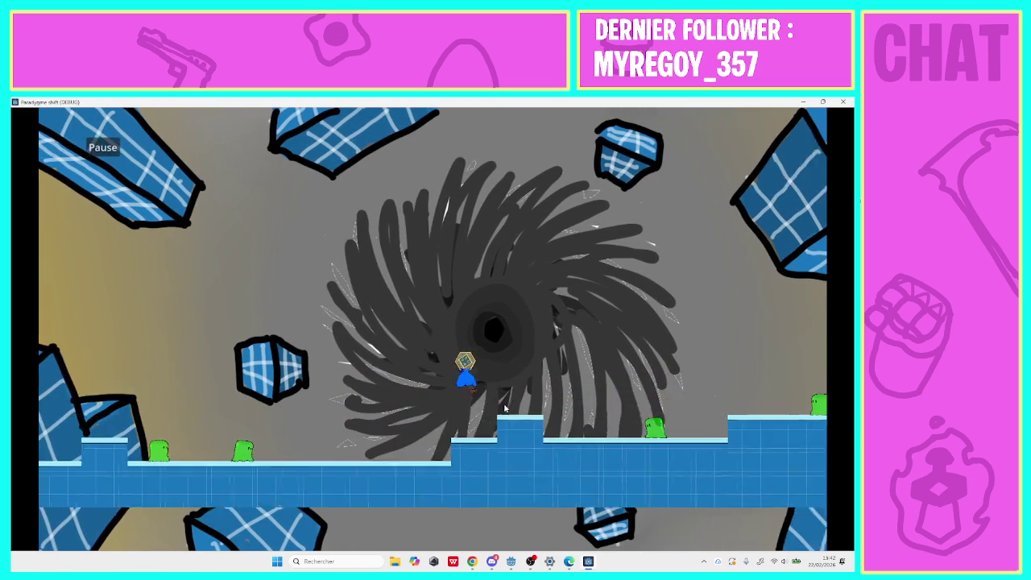
key(Right)
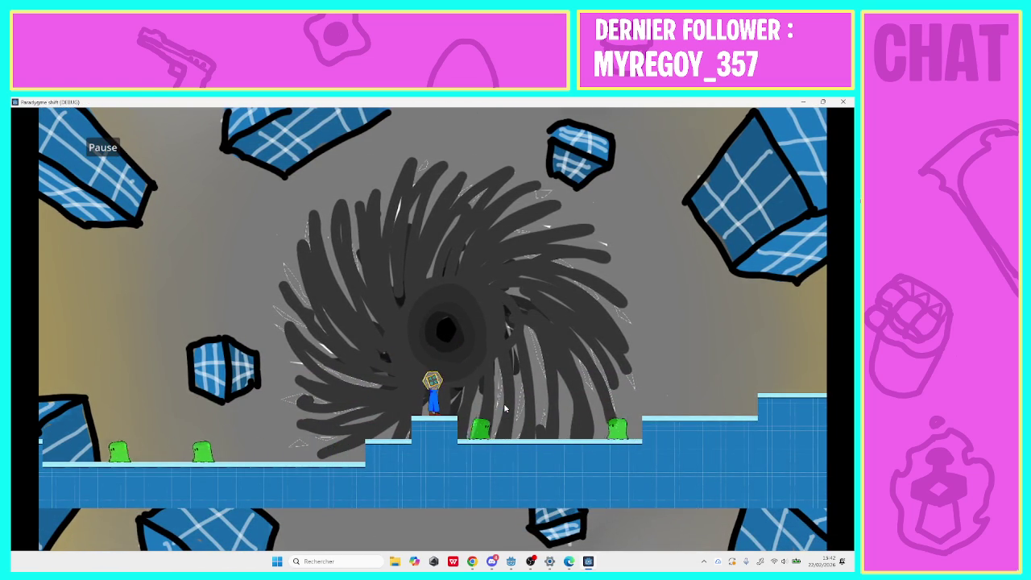
key(Right)
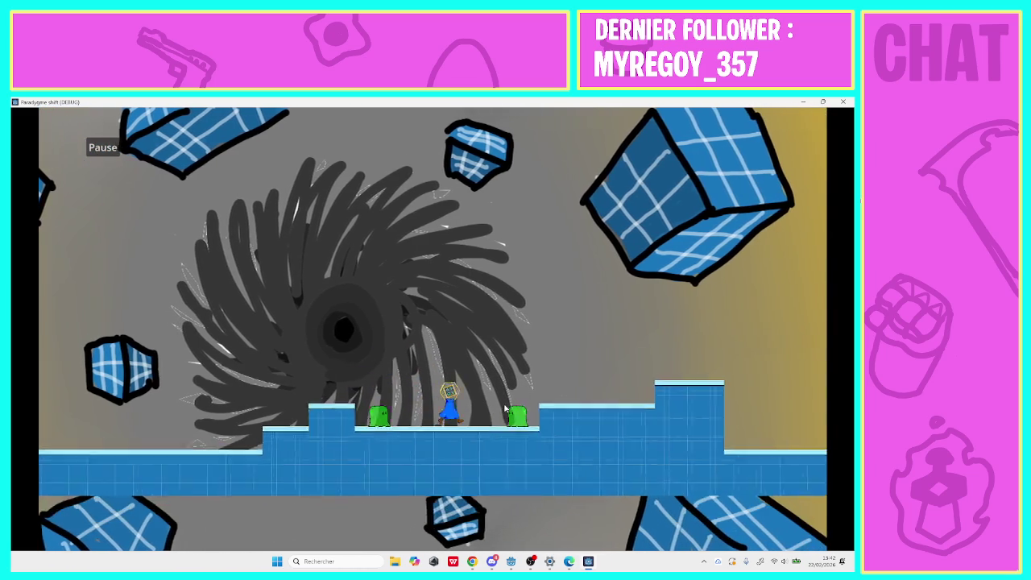
key(Right)
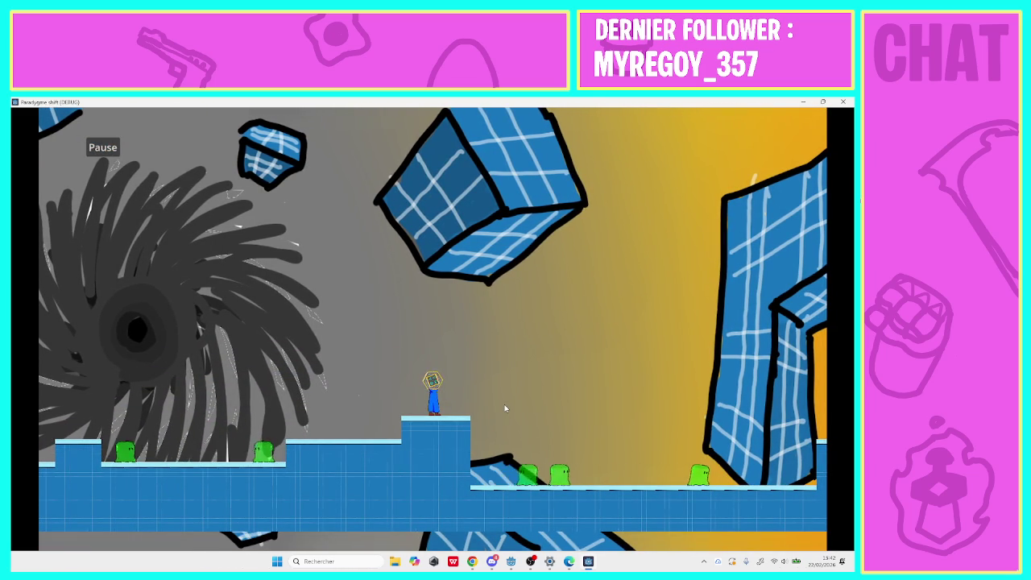
key(Right)
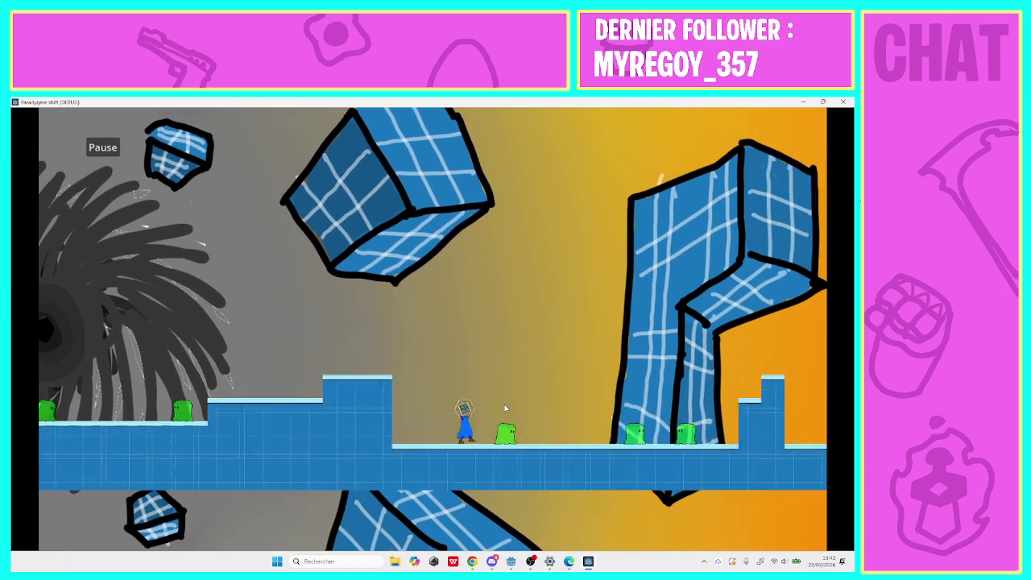
key(Right)
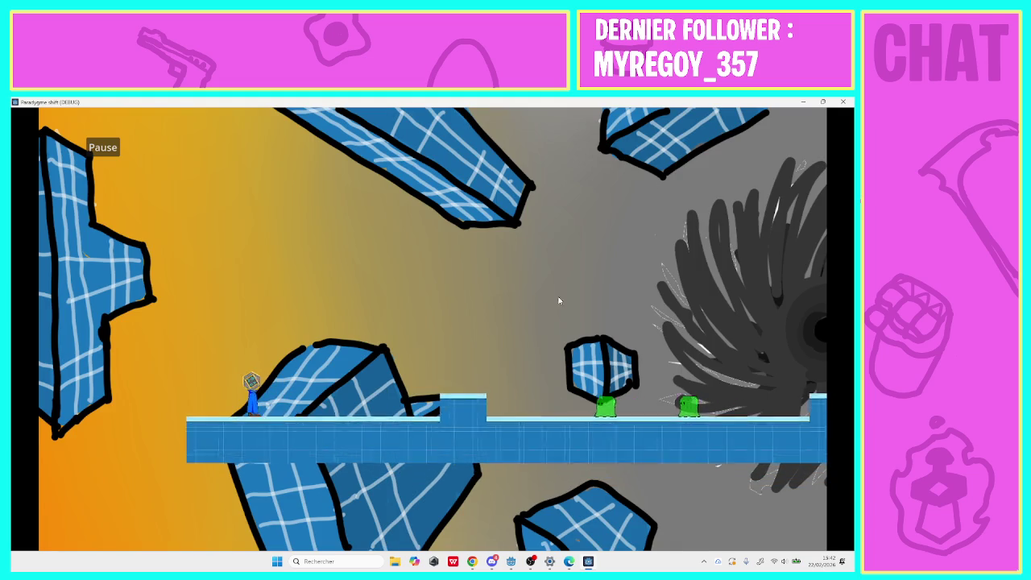
click(89, 141)
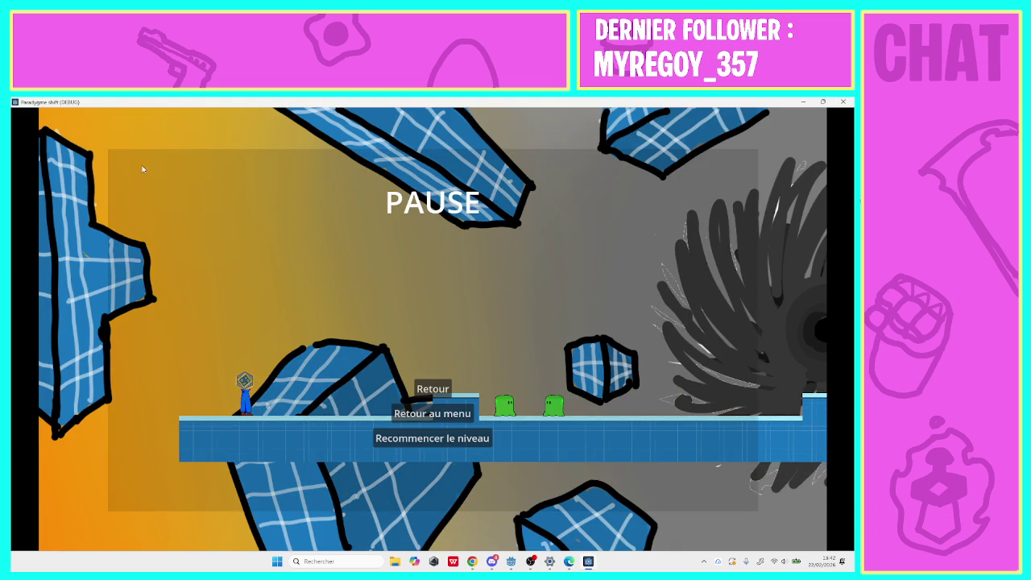
Return to the menu and close the debug game window with Alt+F4.
click(419, 415)
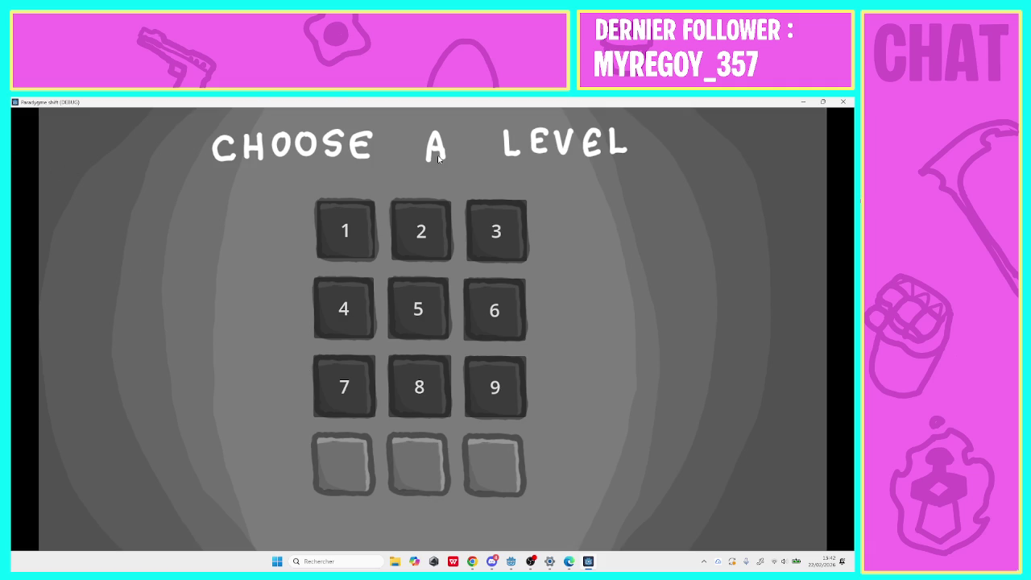
key(alt+F4)
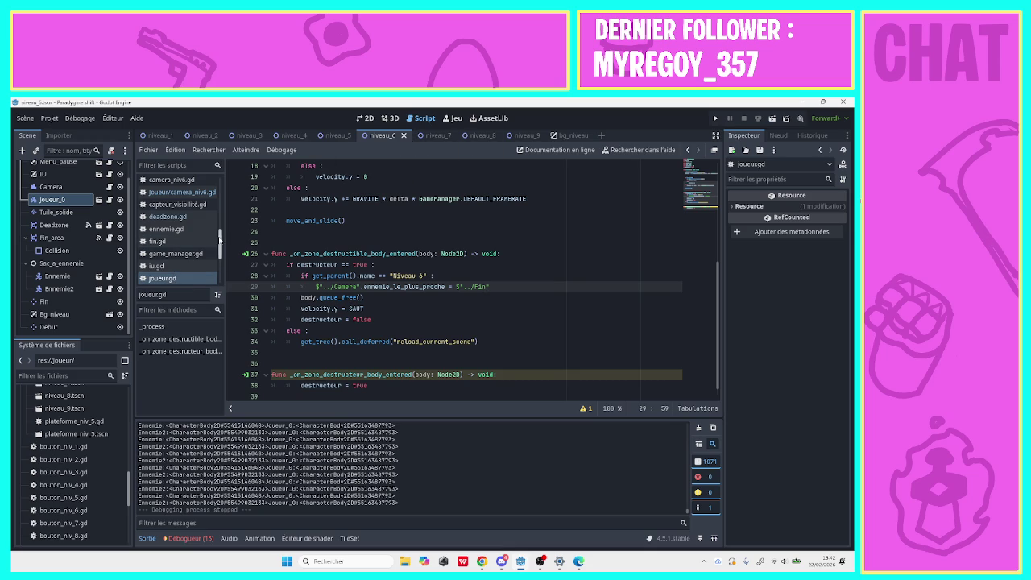
Delete the debug print line 12 from the _process loop of the level 6 Camera's camera_niv6.gd.
drag(218, 234, 217, 192)
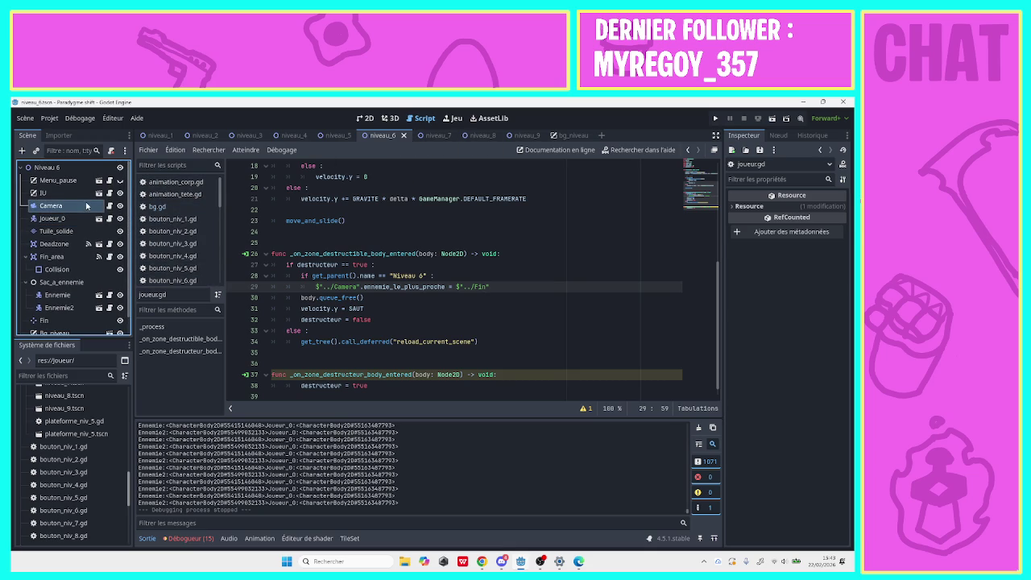
click(86, 205)
click(110, 207)
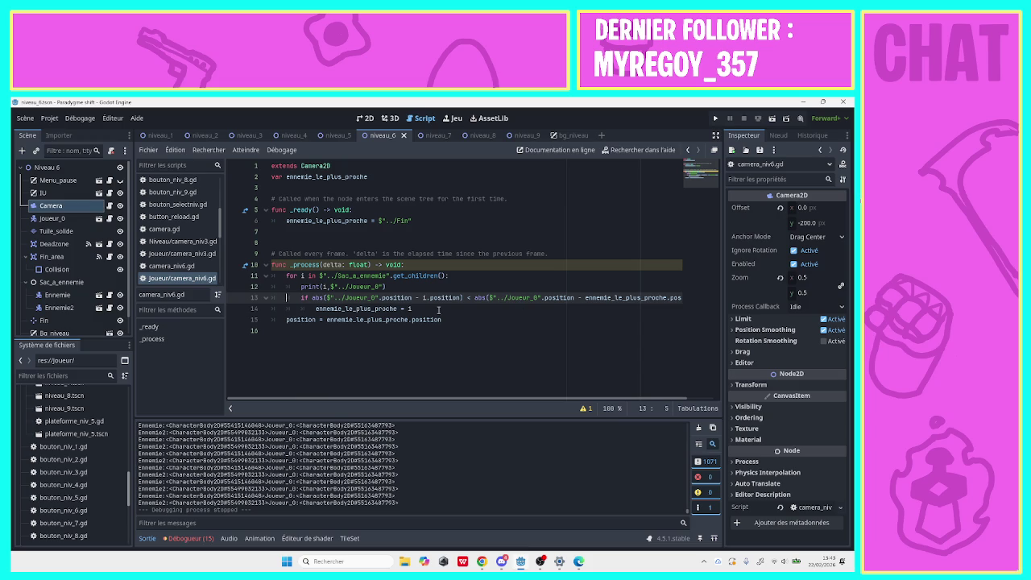
click(408, 282)
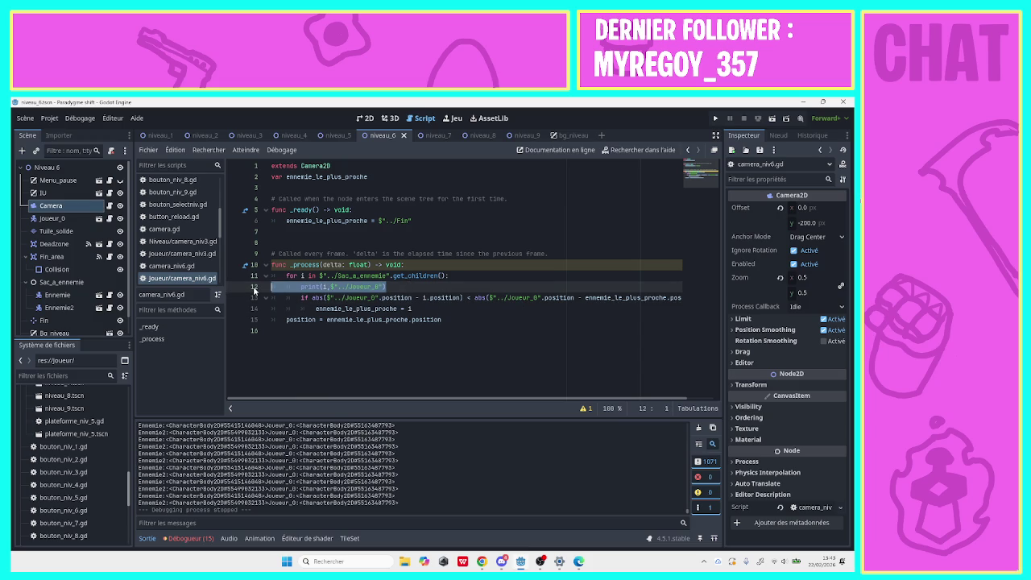
key(BackSpace)
key(BackSpace)
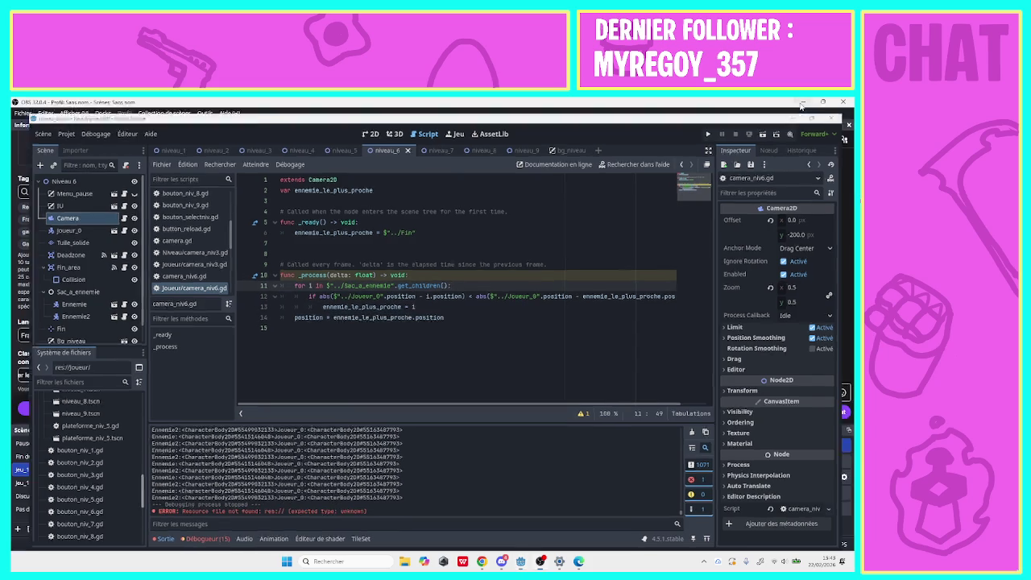
Minimize Godot, dismiss the translation offer, and close the docs browser and display settings.
click(803, 102)
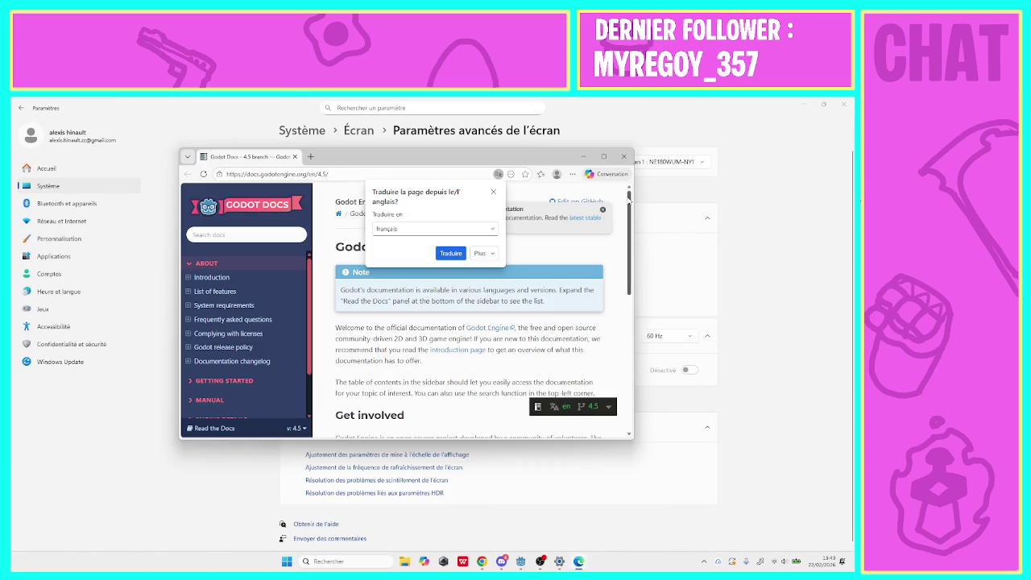
click(495, 193)
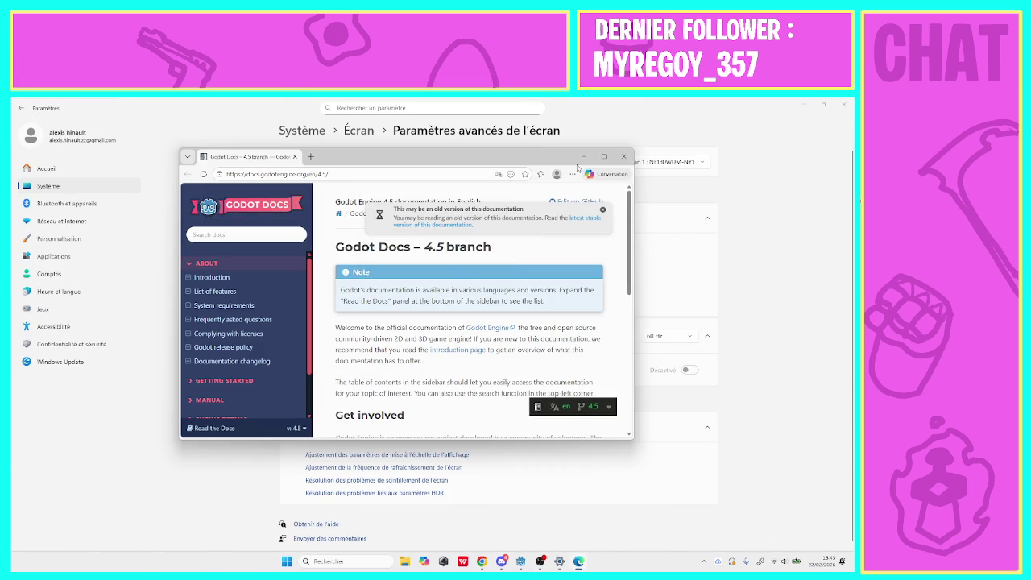
click(626, 161)
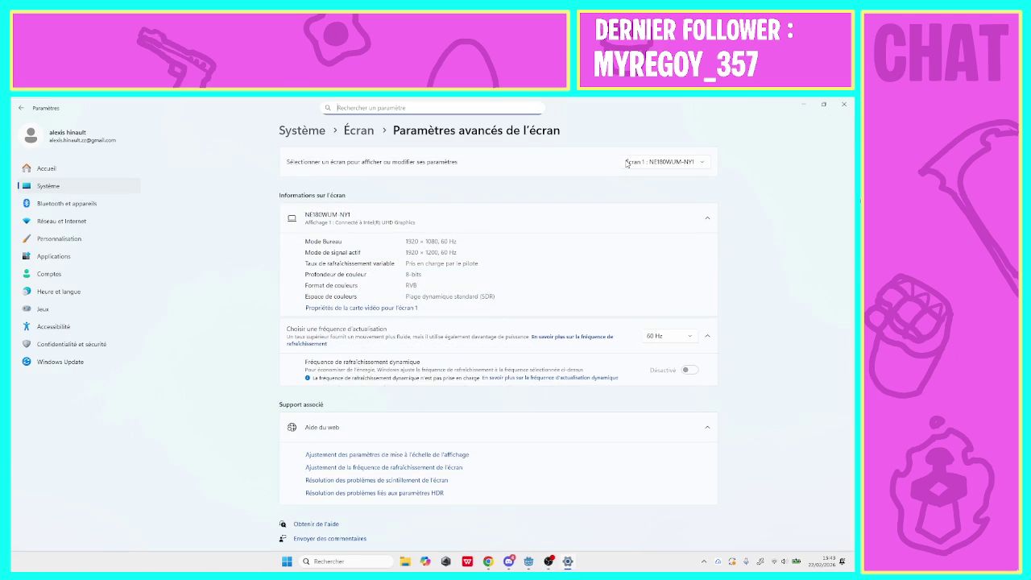
click(843, 103)
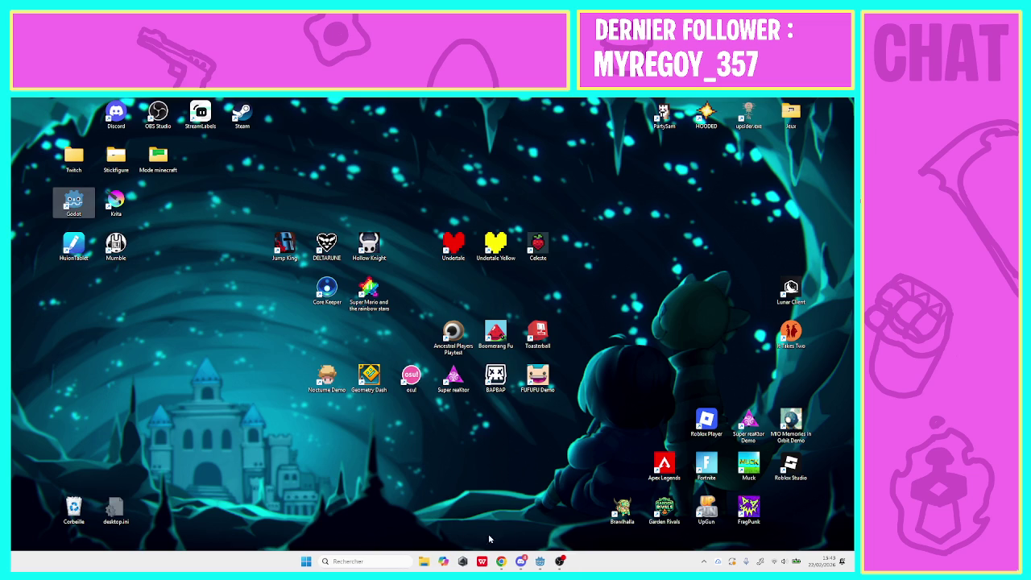
Switch between the Discord and Godot windows from the taskbar.
click(521, 562)
click(521, 561)
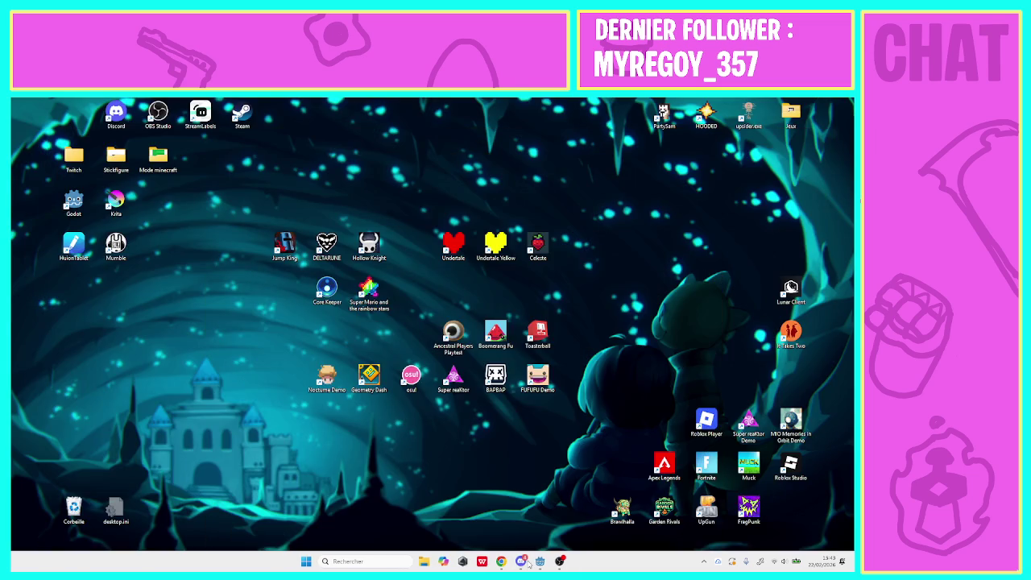
click(521, 561)
click(540, 561)
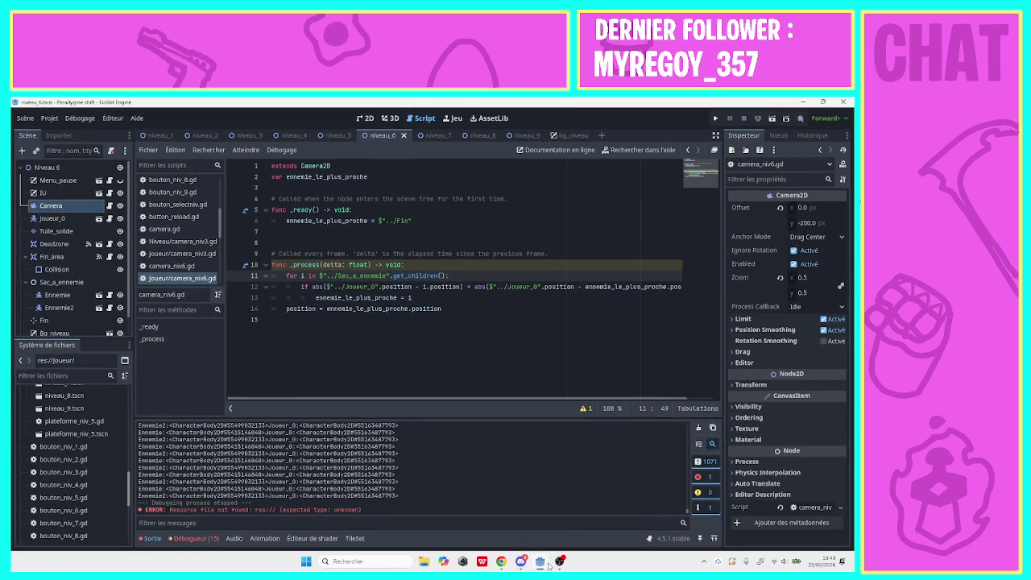
click(548, 564)
click(547, 563)
Bring the YouTube window forward and resume the paused SCYLLA video.
click(502, 564)
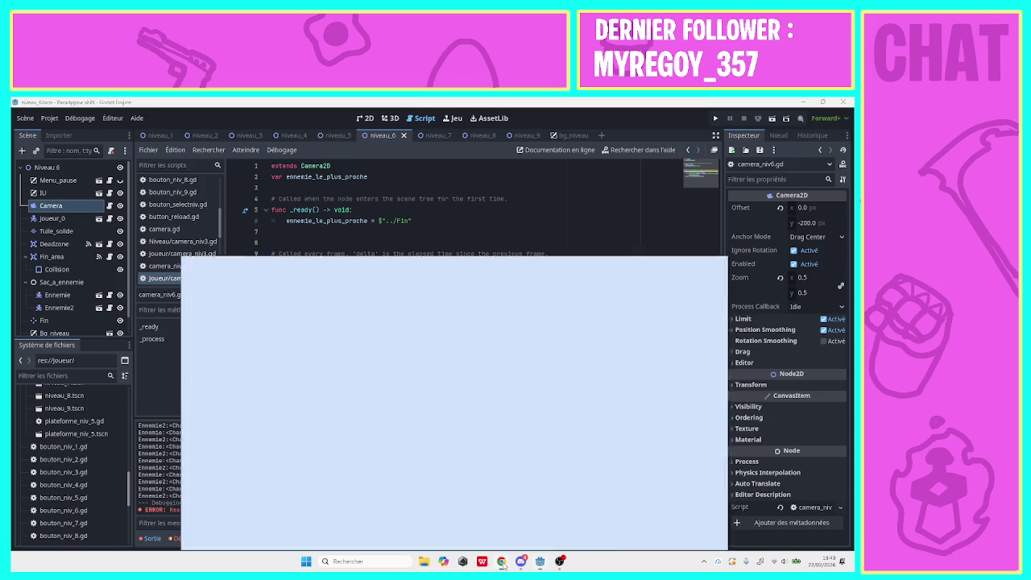
click(502, 564)
click(502, 564)
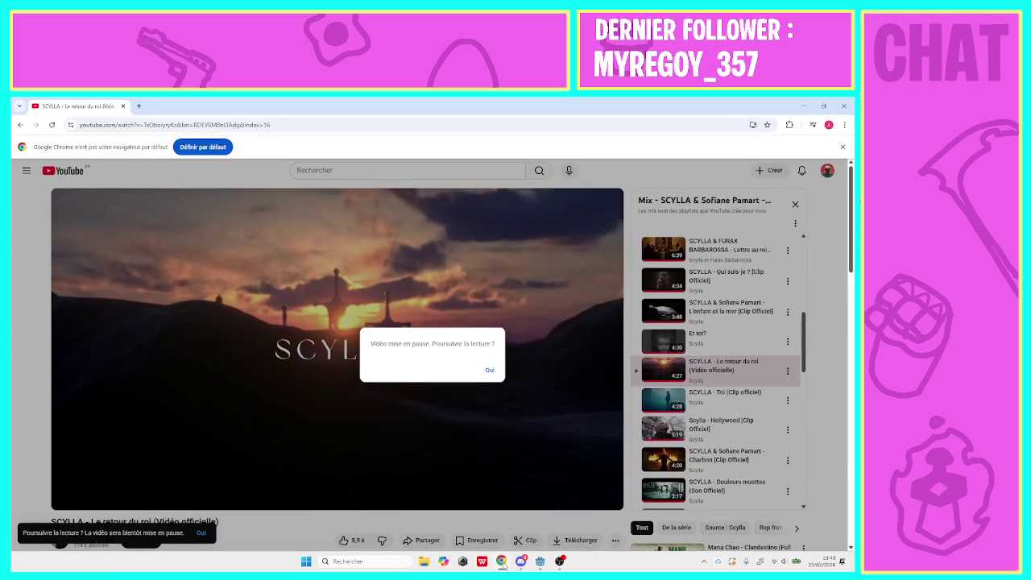
click(491, 369)
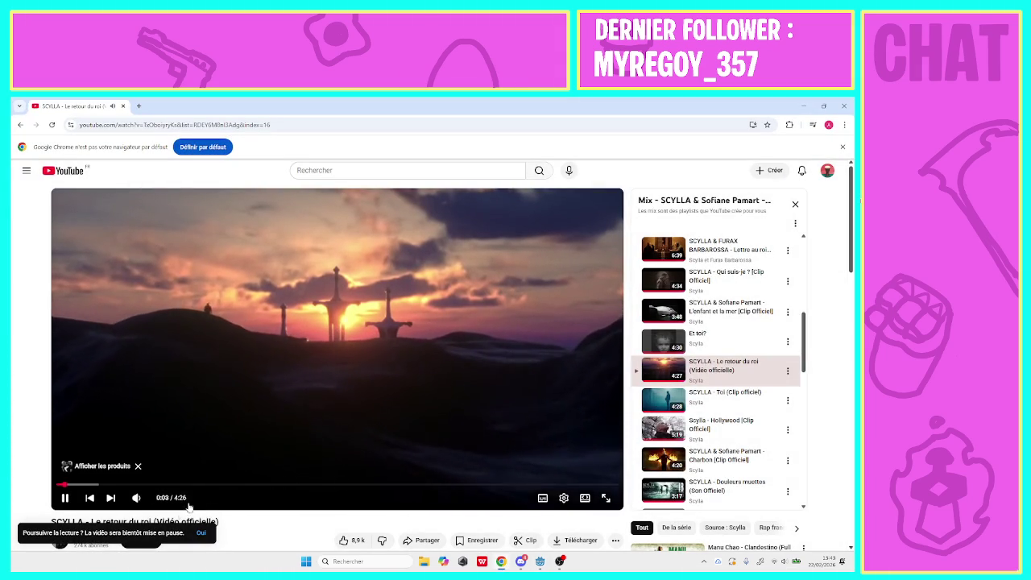